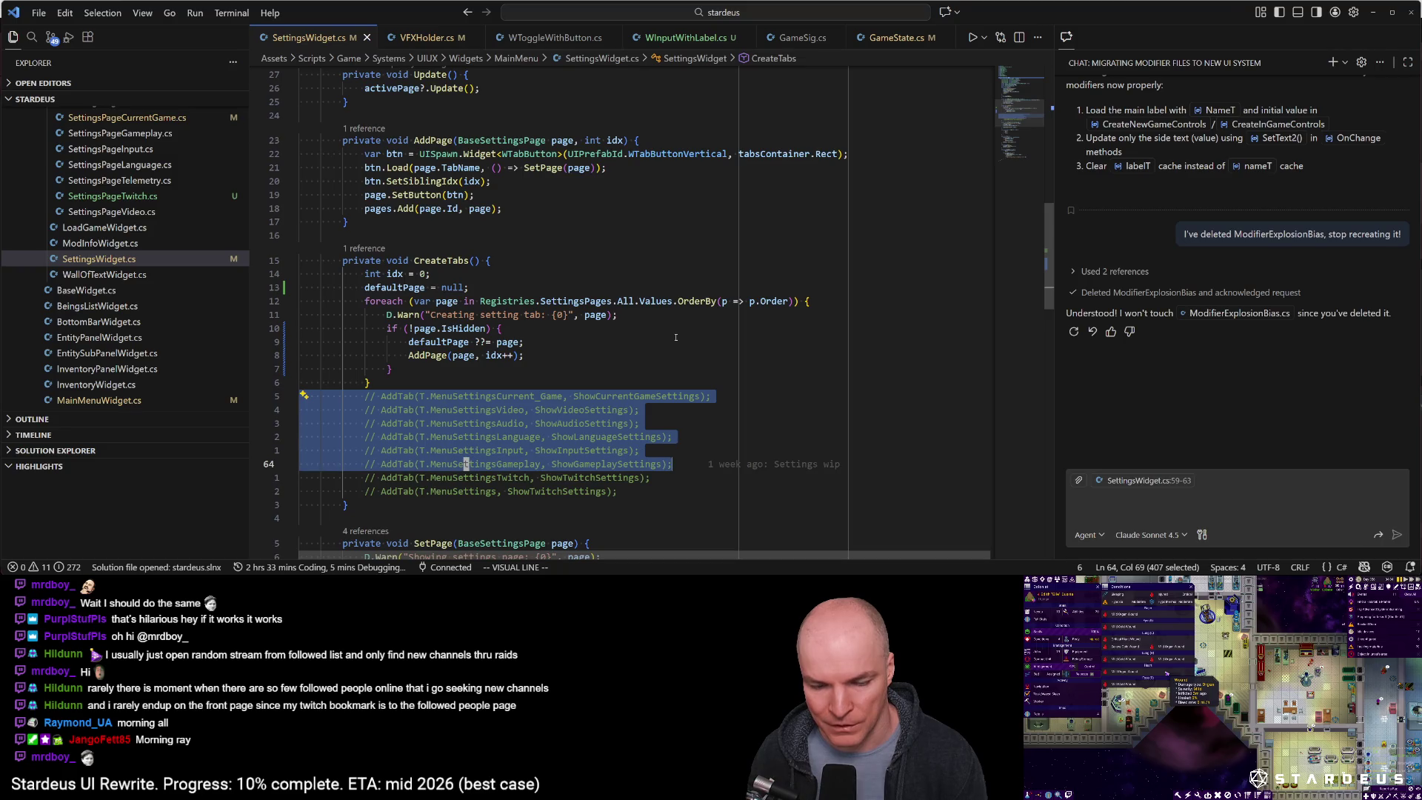
key("j")
key("j")
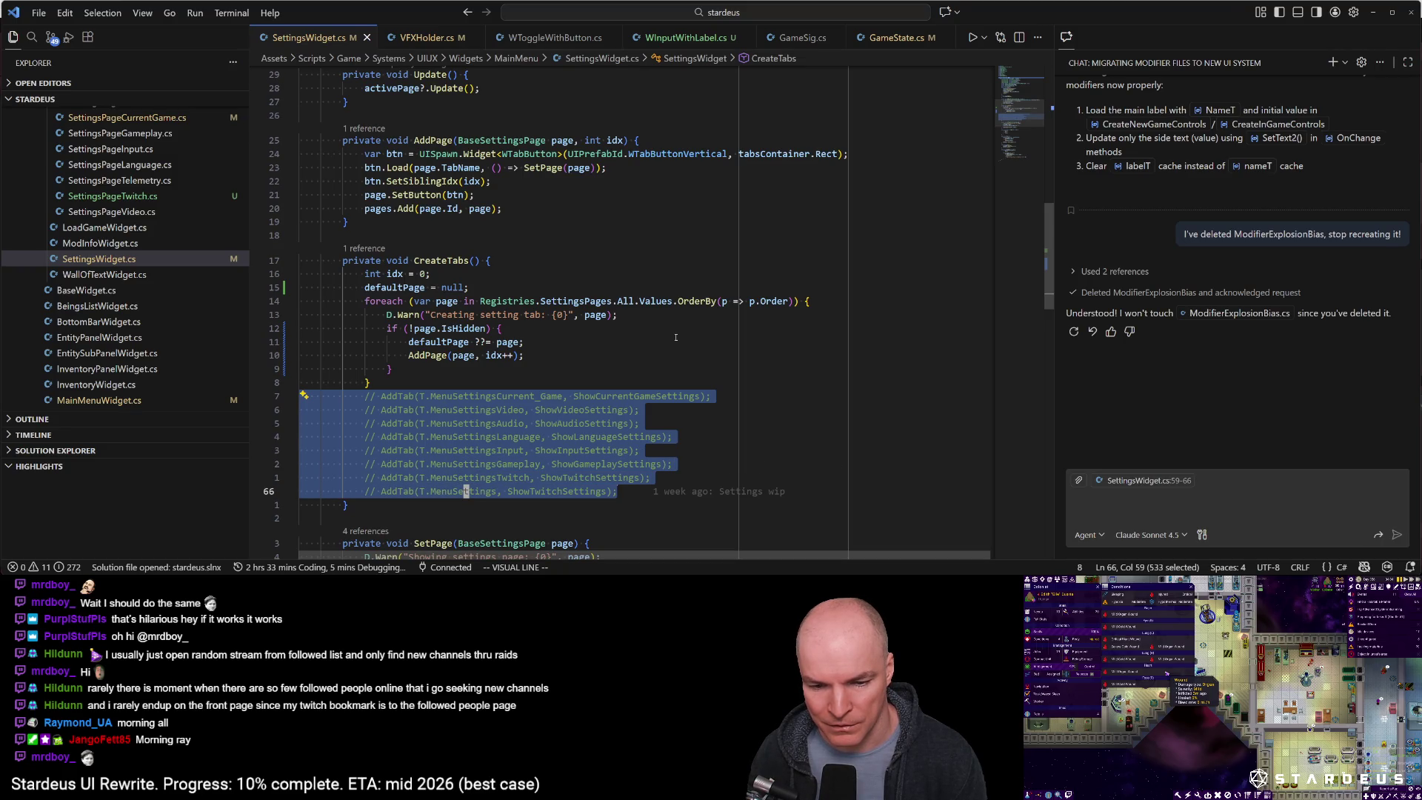
Delete the commented-out AddTab lines from CreateTabs in SettingsWidget.cs
key("d")
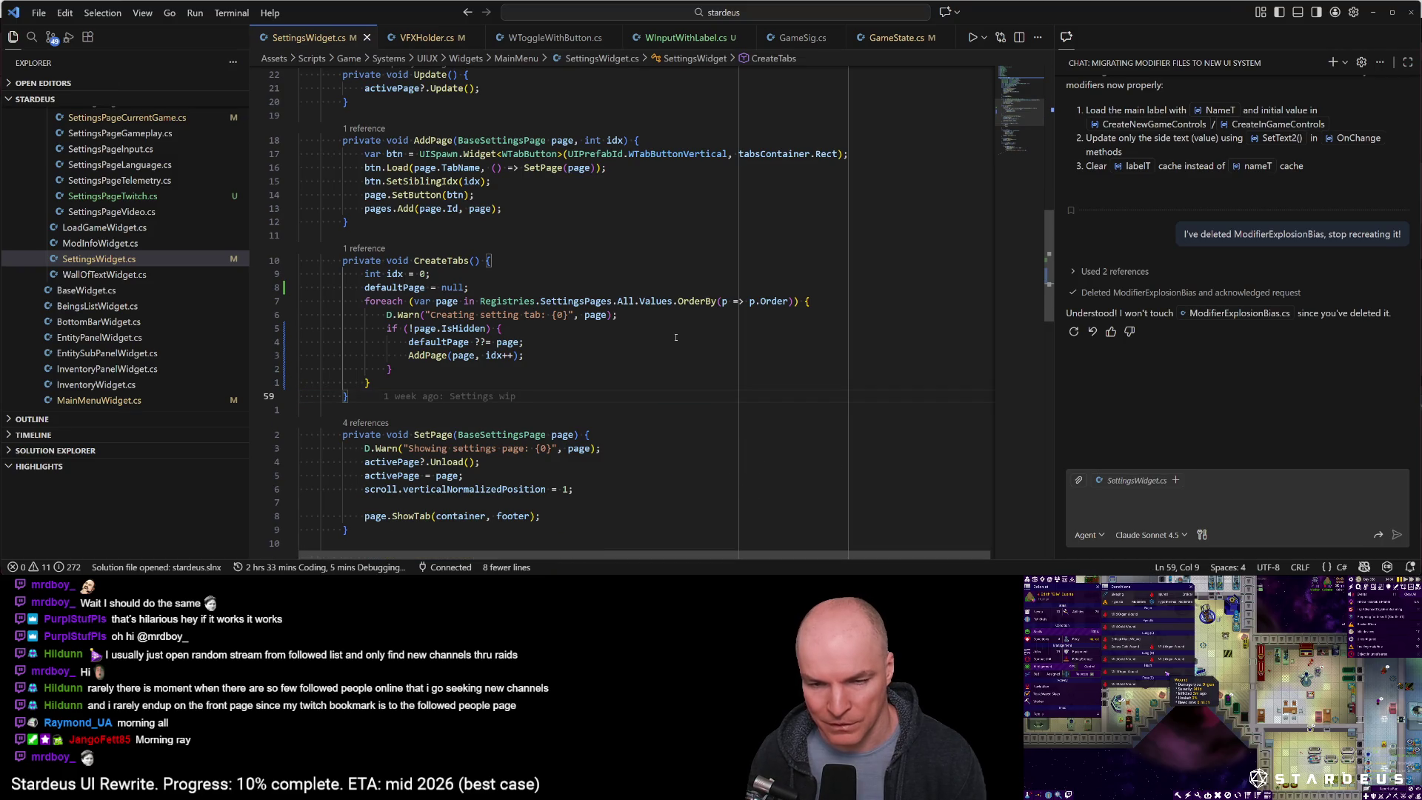
key("alt+Tab")
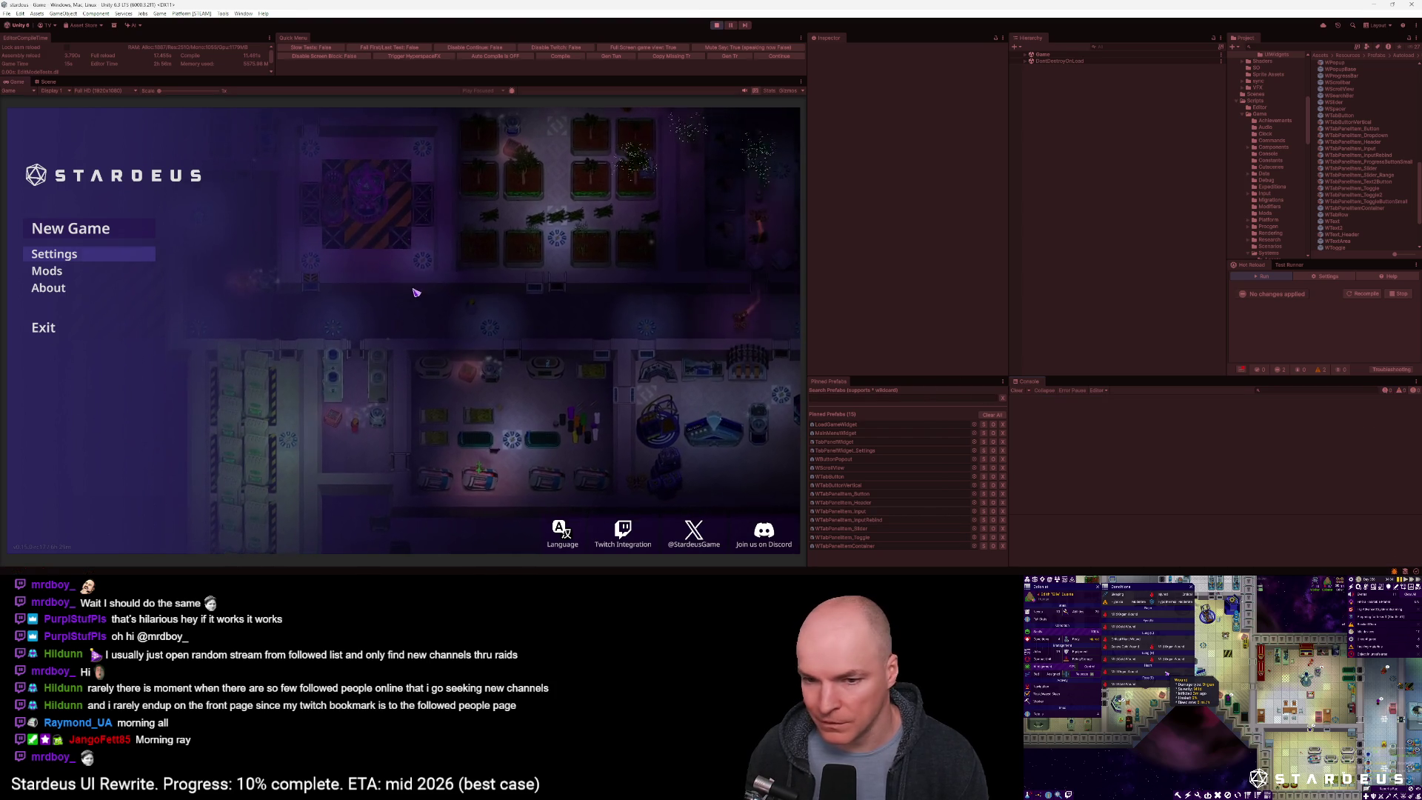
Try Settings in the running game's main menu, then exit play mode so Hot Reload recompiles
left_click(70, 255)
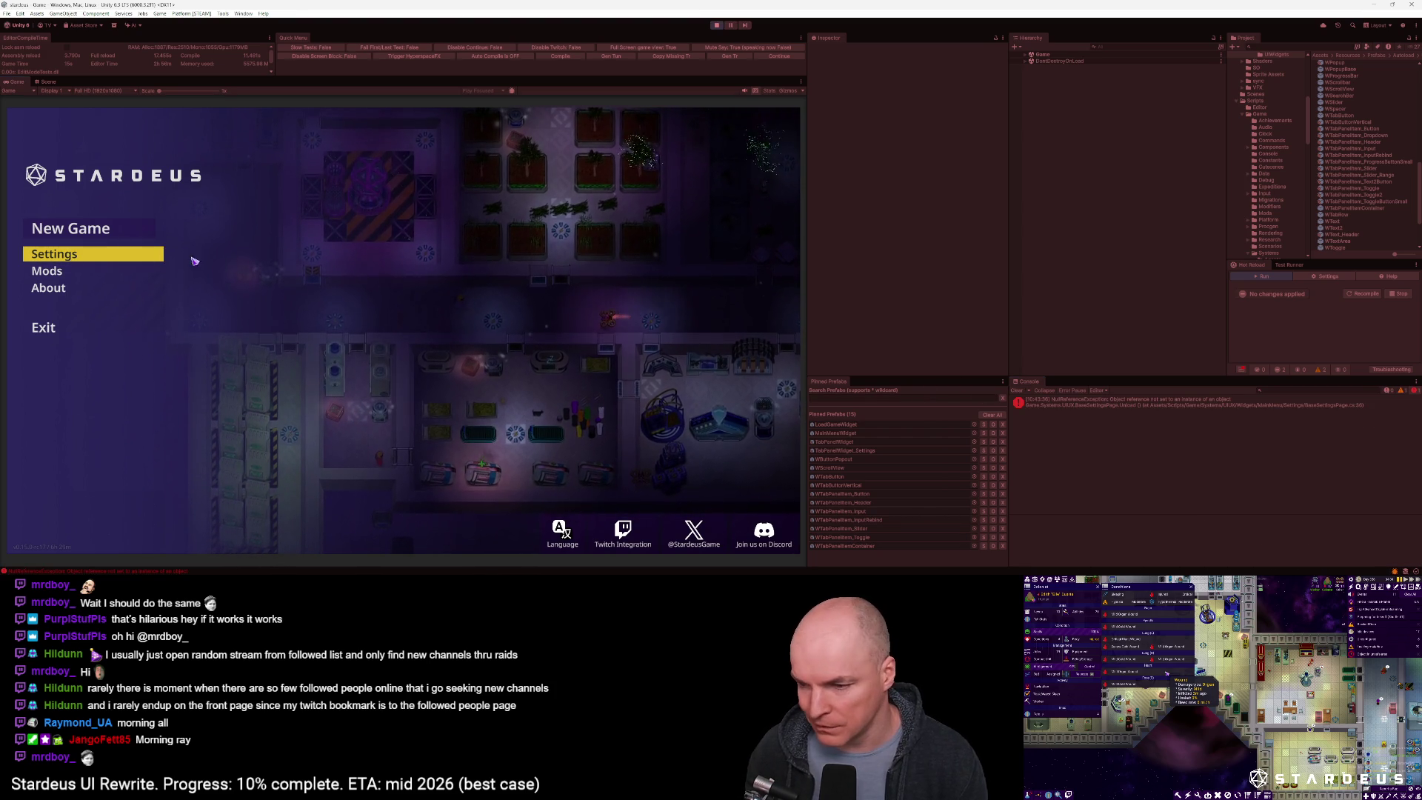
left_click(716, 27)
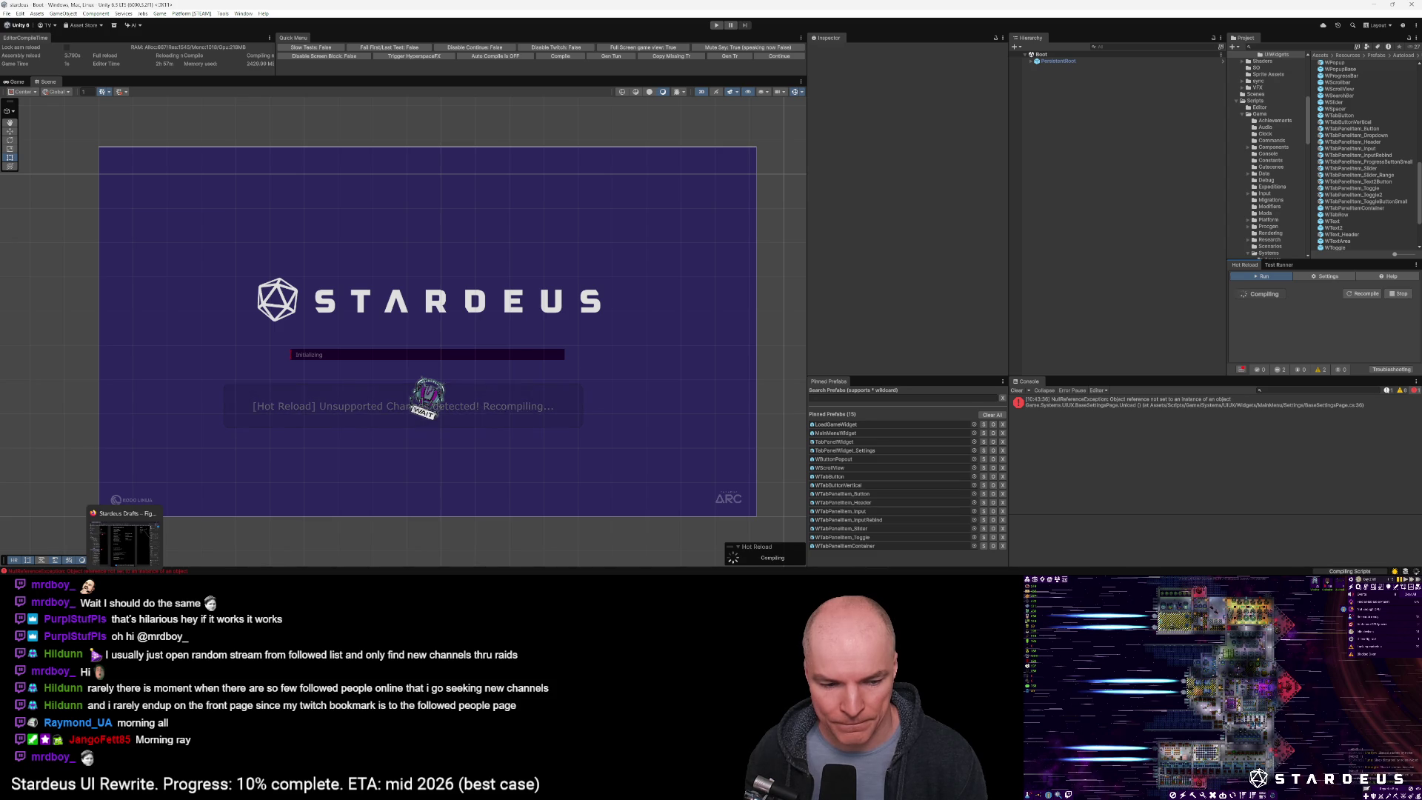
key("alt+Tab")
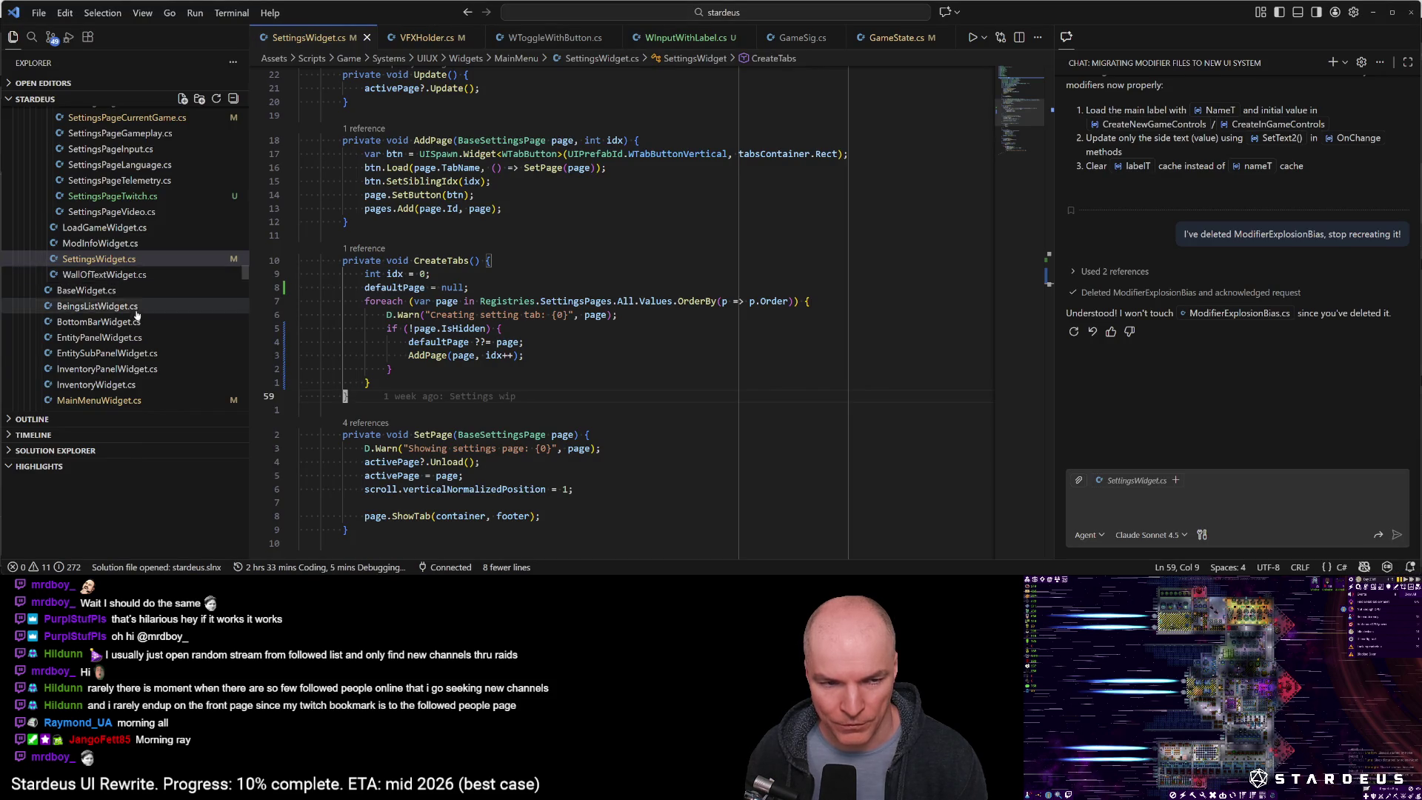
Show the Source Control pending changes and commit graph, then relaunch the game in Unity
scroll(134, 359, "up", 6)
mouse_move(244, 265)
left_mouse_down()
mouse_move(239, 144)
mouse_move(176, 88)
left_mouse_up()
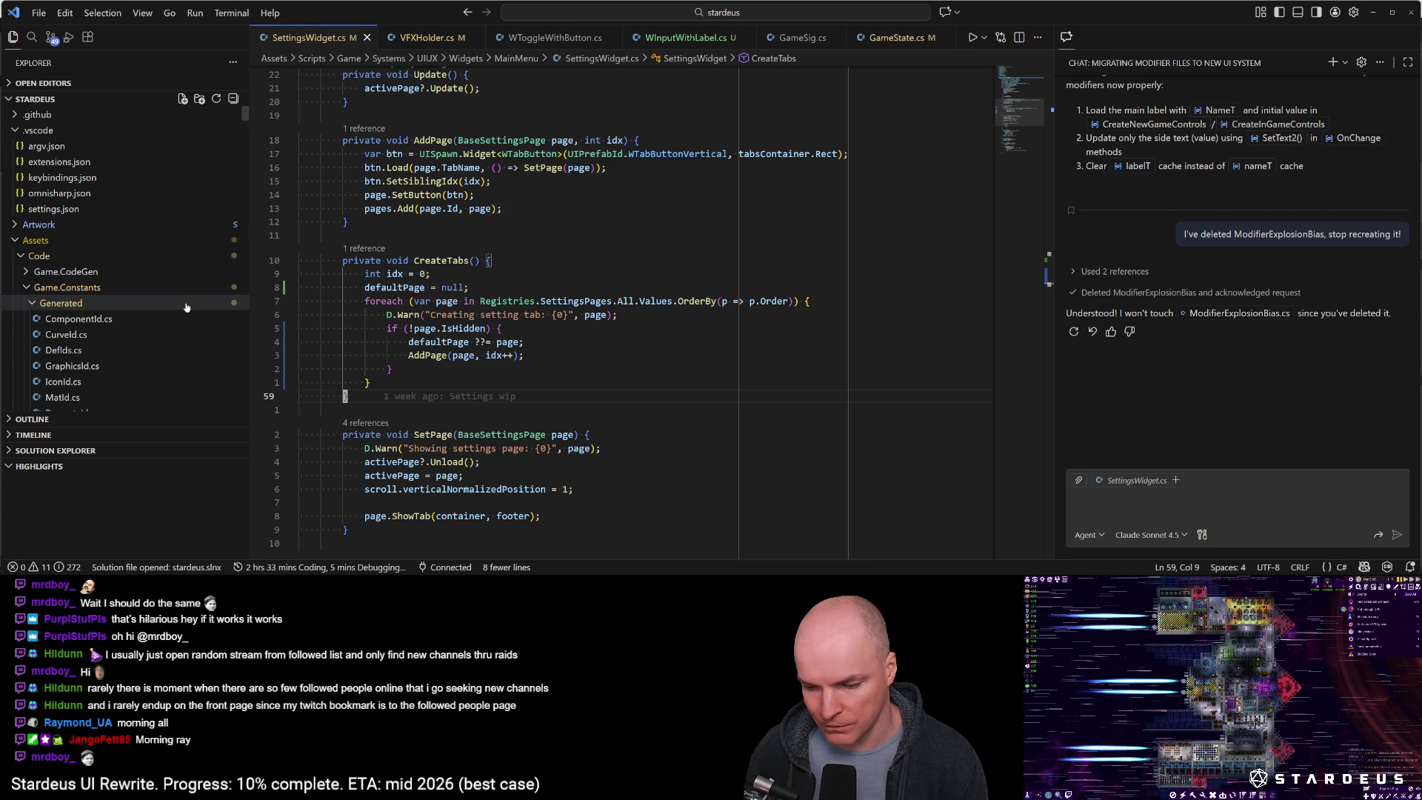
left_click(52, 39)
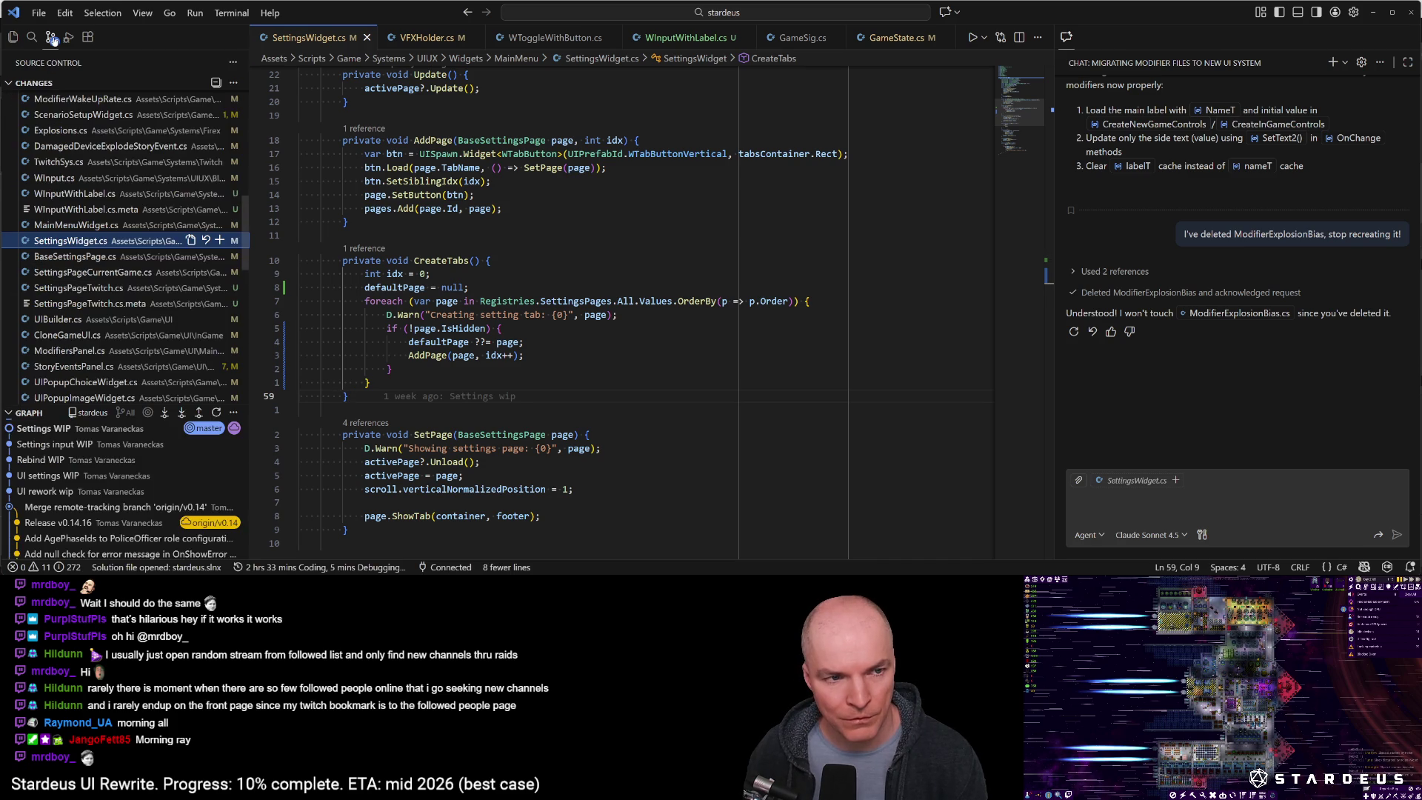
left_click_drag(246, 232, 233, 82)
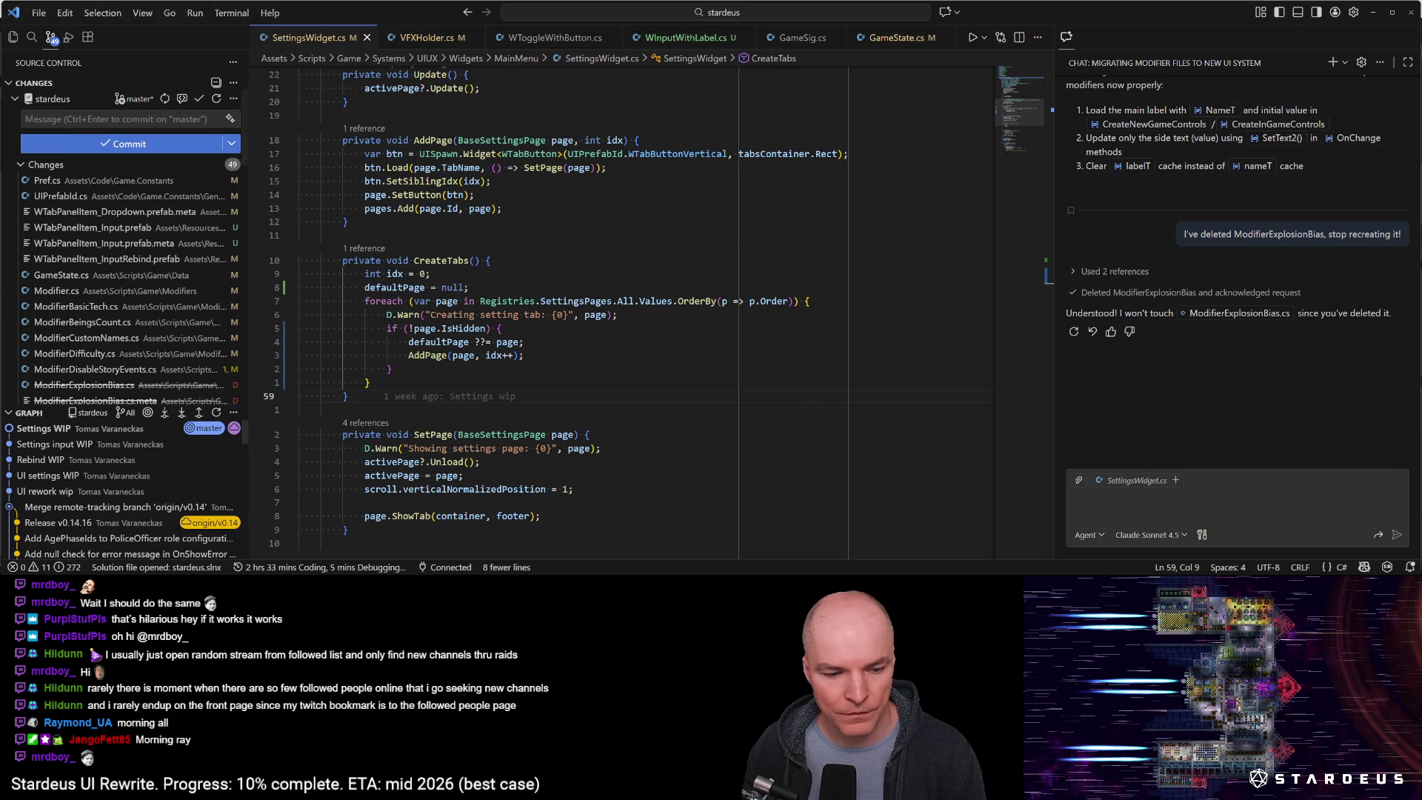
key("alt+Tab")
left_click(780, 57)
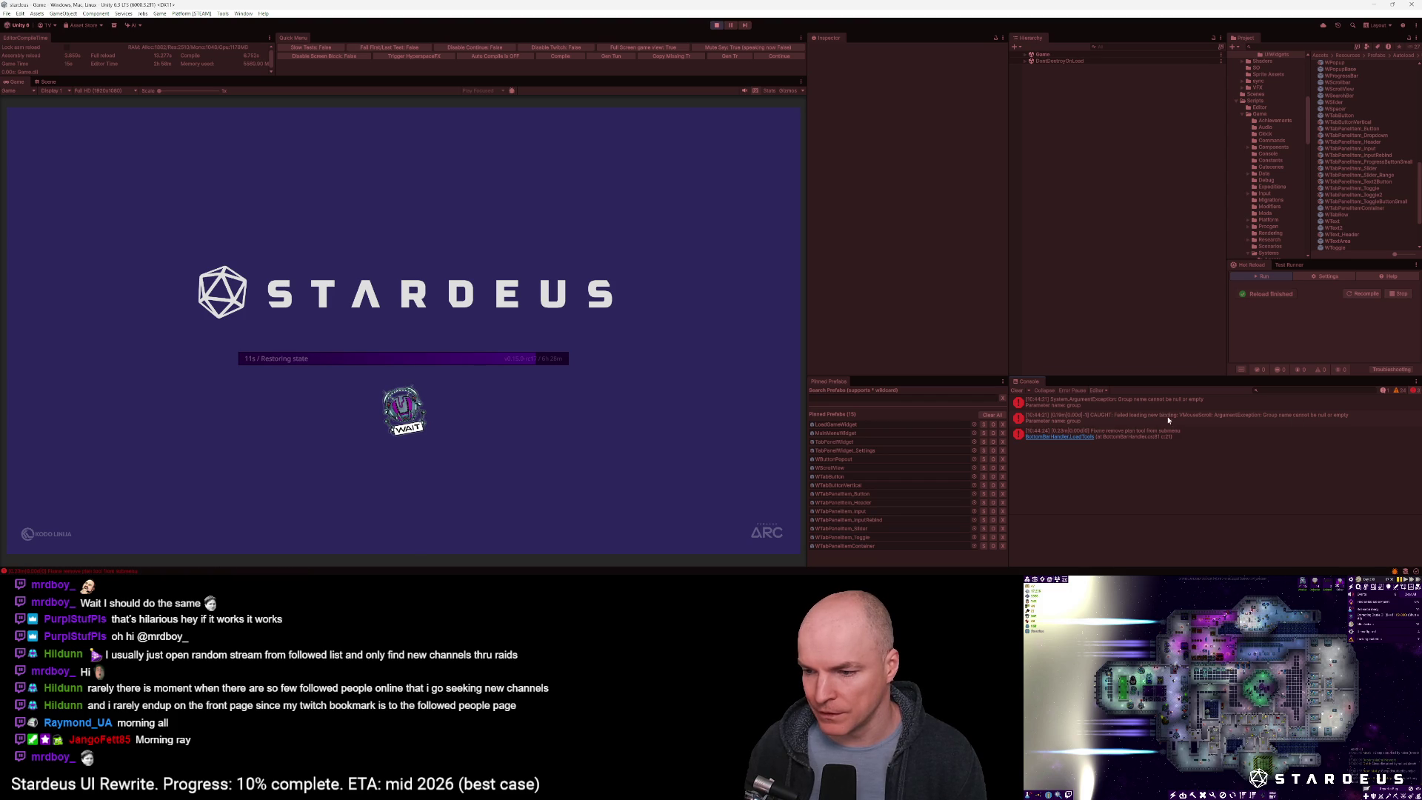
Review the ArgumentException and failed-new-binding Console errors, open Settings, and open the logging code
left_click(1140, 405)
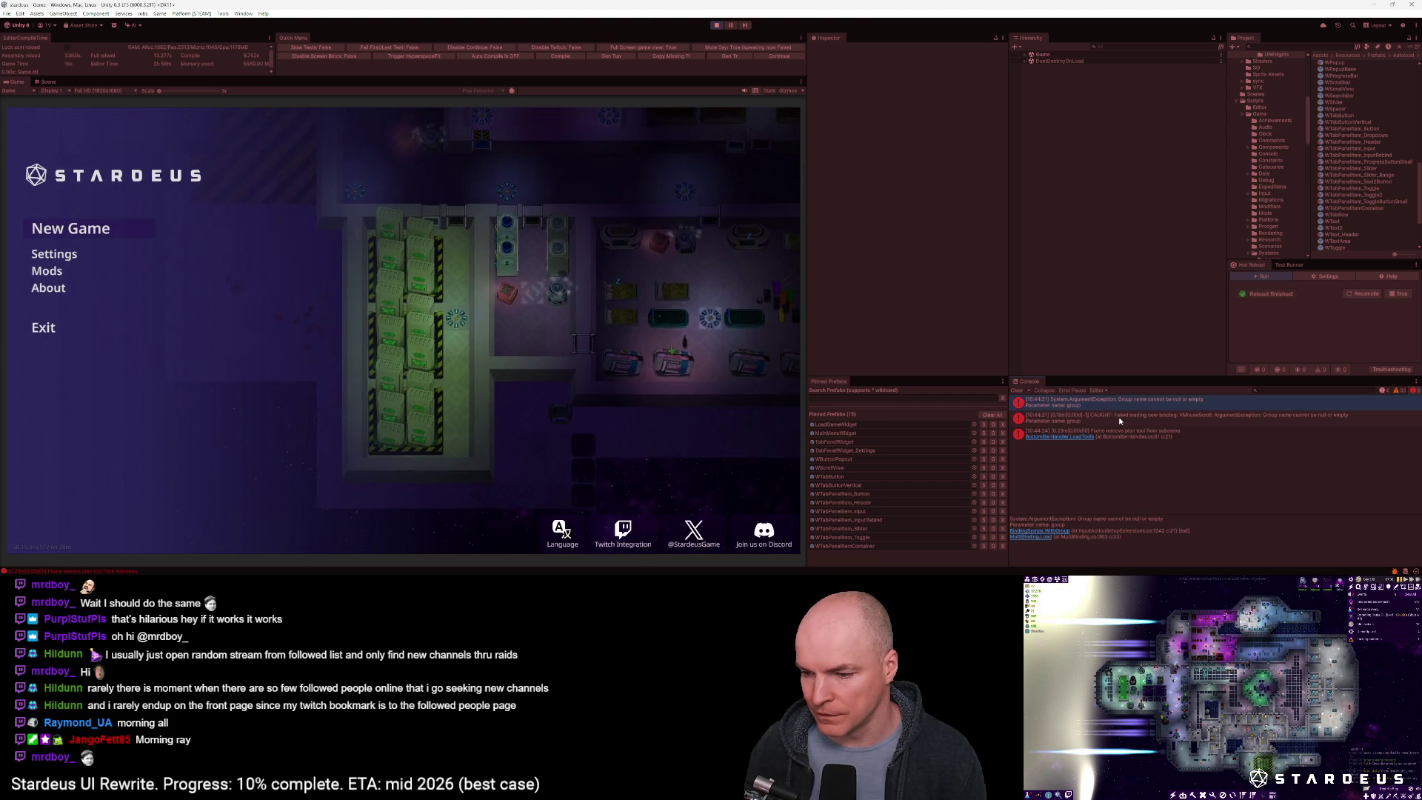
left_click(1118, 416)
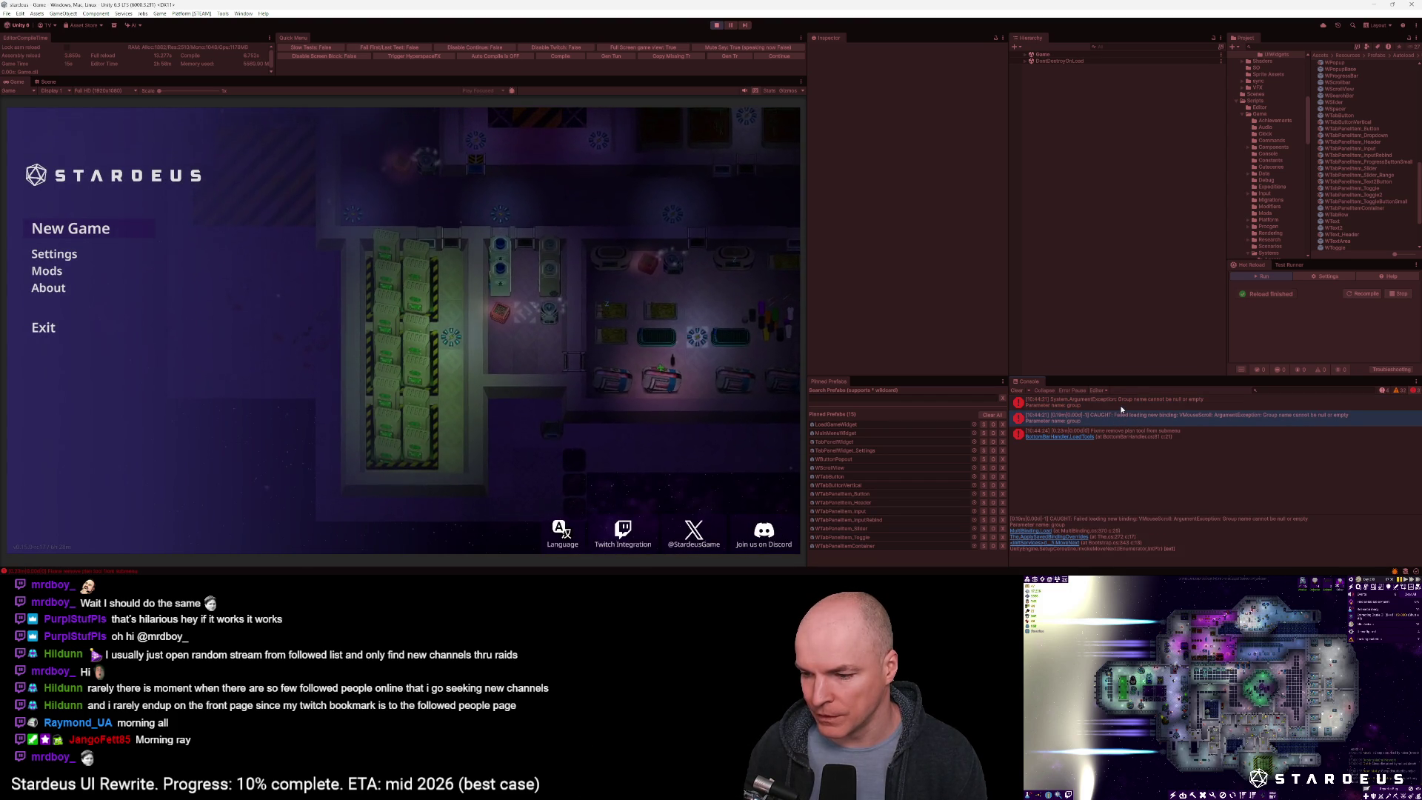
left_click(1121, 404)
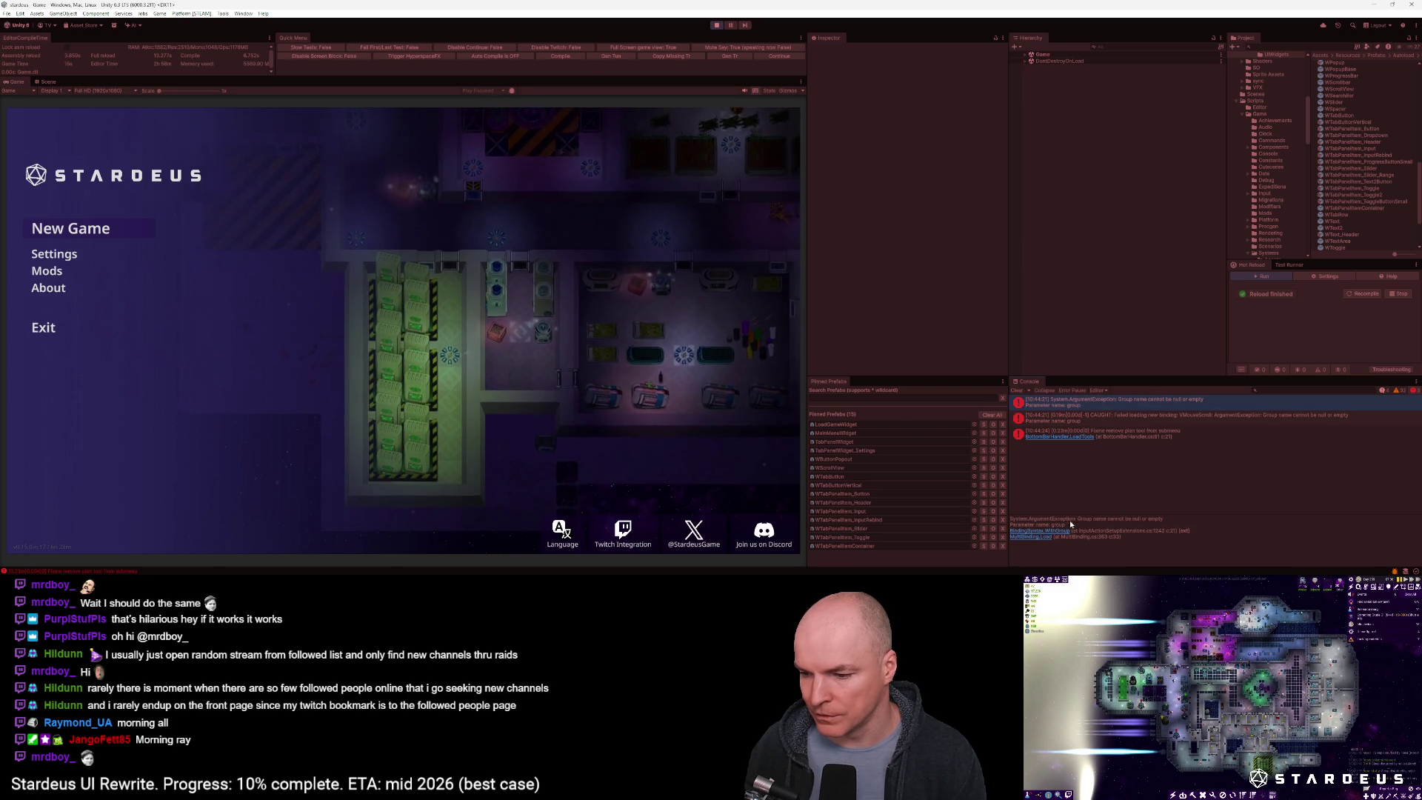
left_click(1076, 419)
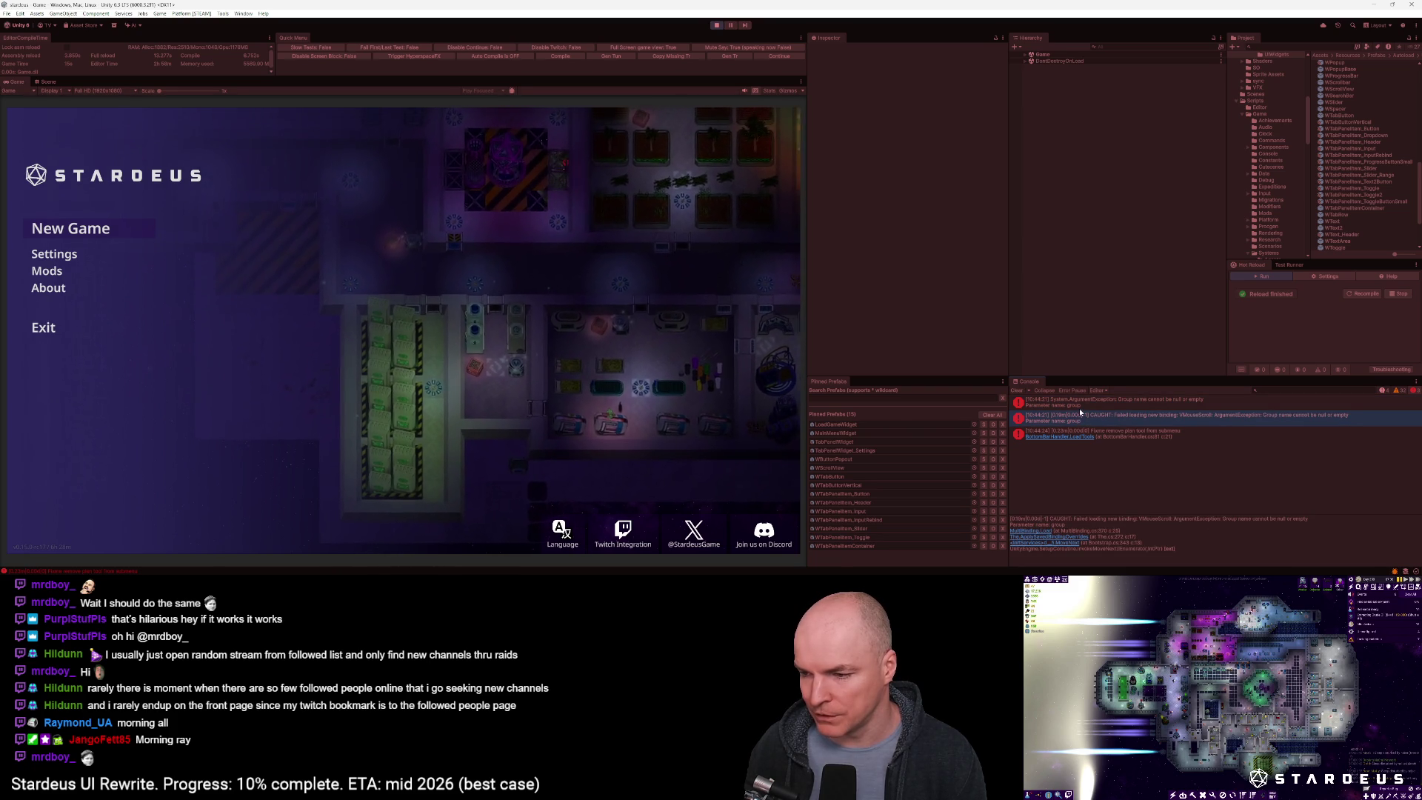
left_click(69, 259)
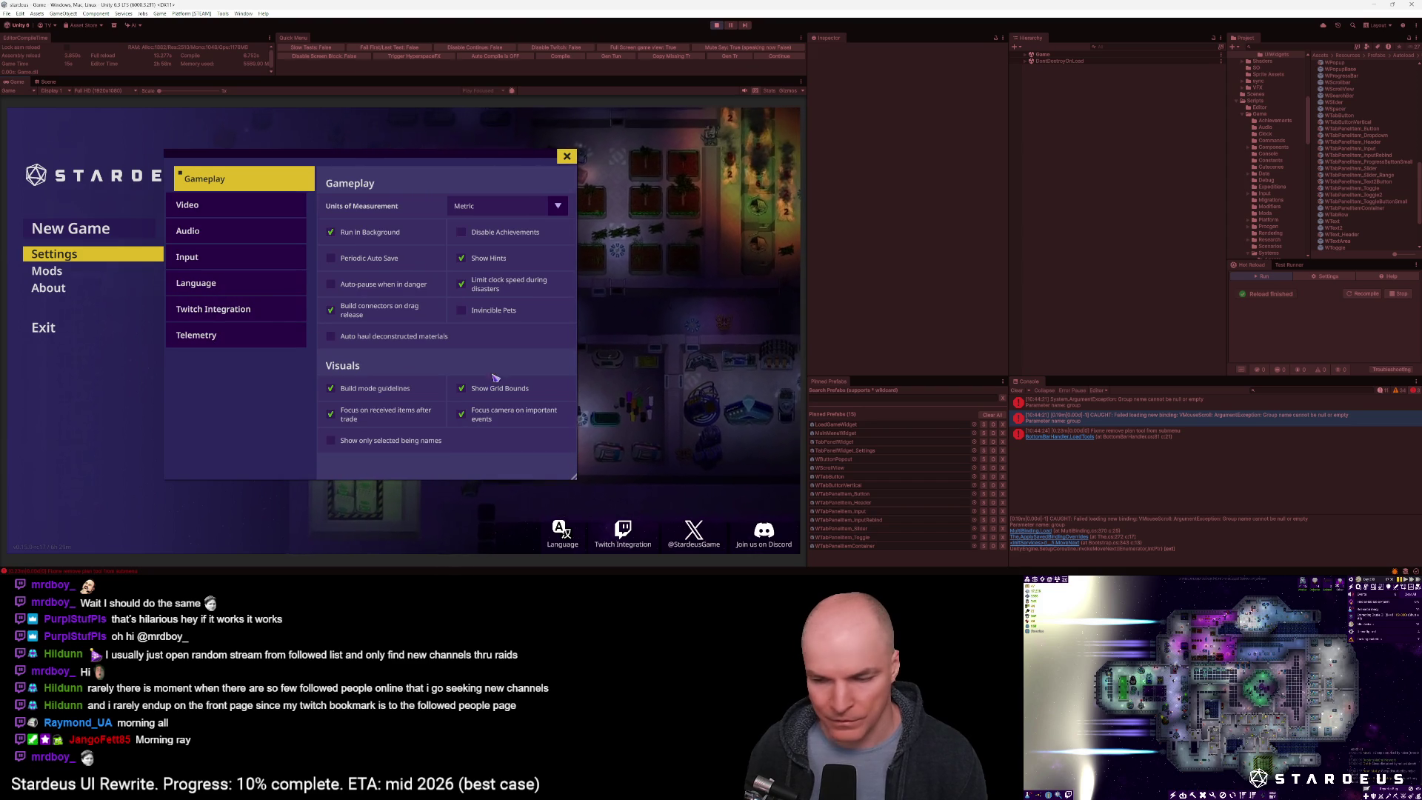
left_click(1042, 535)
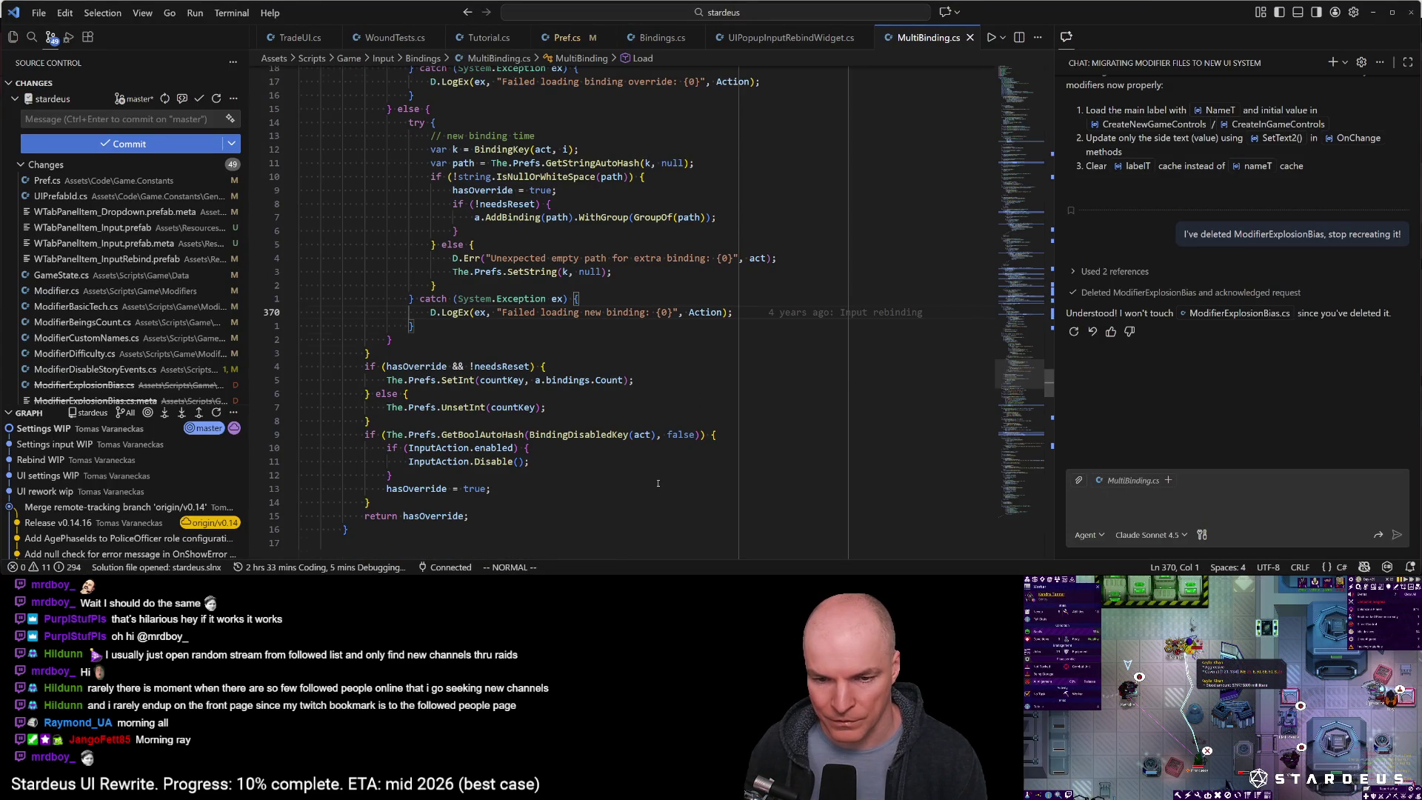
In MultiBinding.cs, jump from the BindingKey call on line 358 to its definition and back
scroll(657, 483, "up", 3)
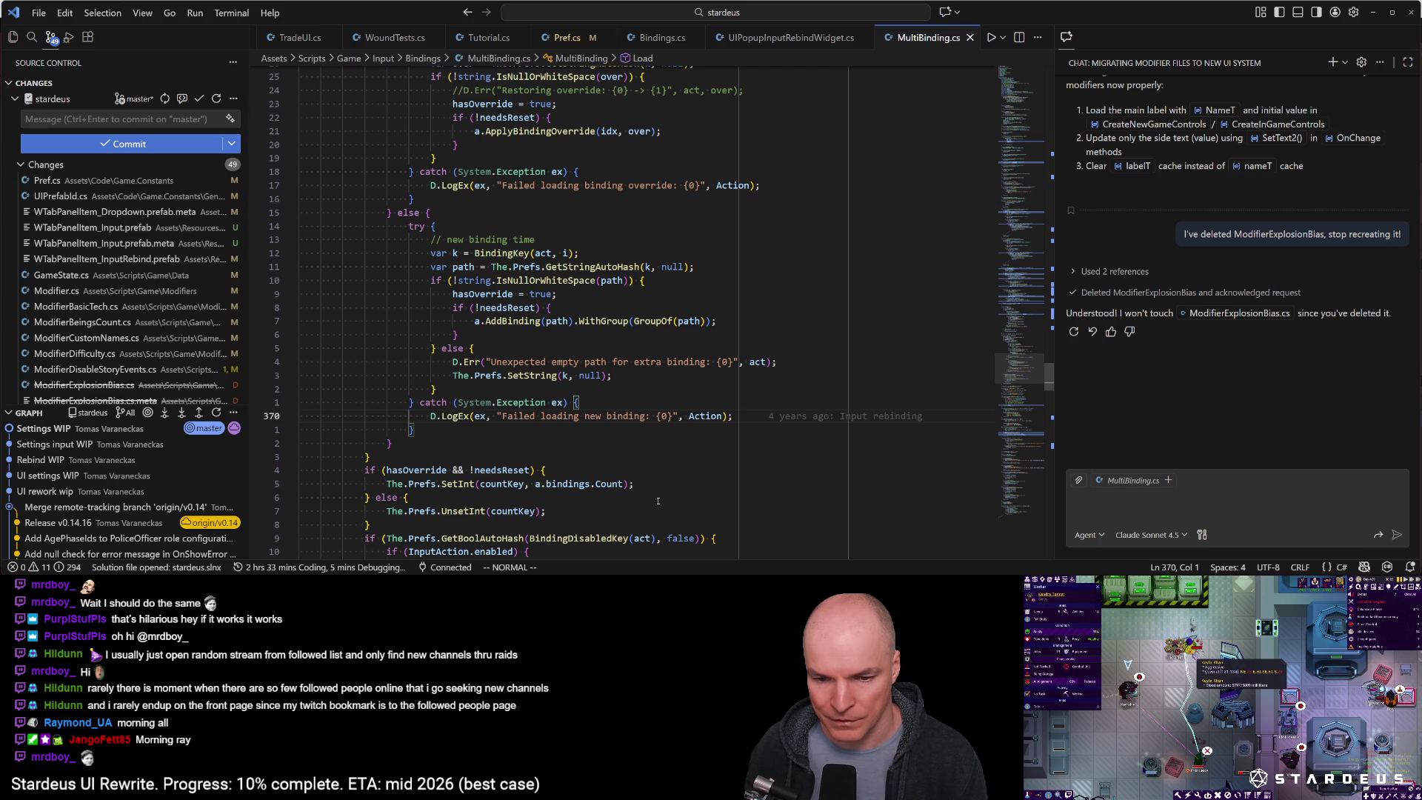
key("alt+Tab")
key("alt+Tab")
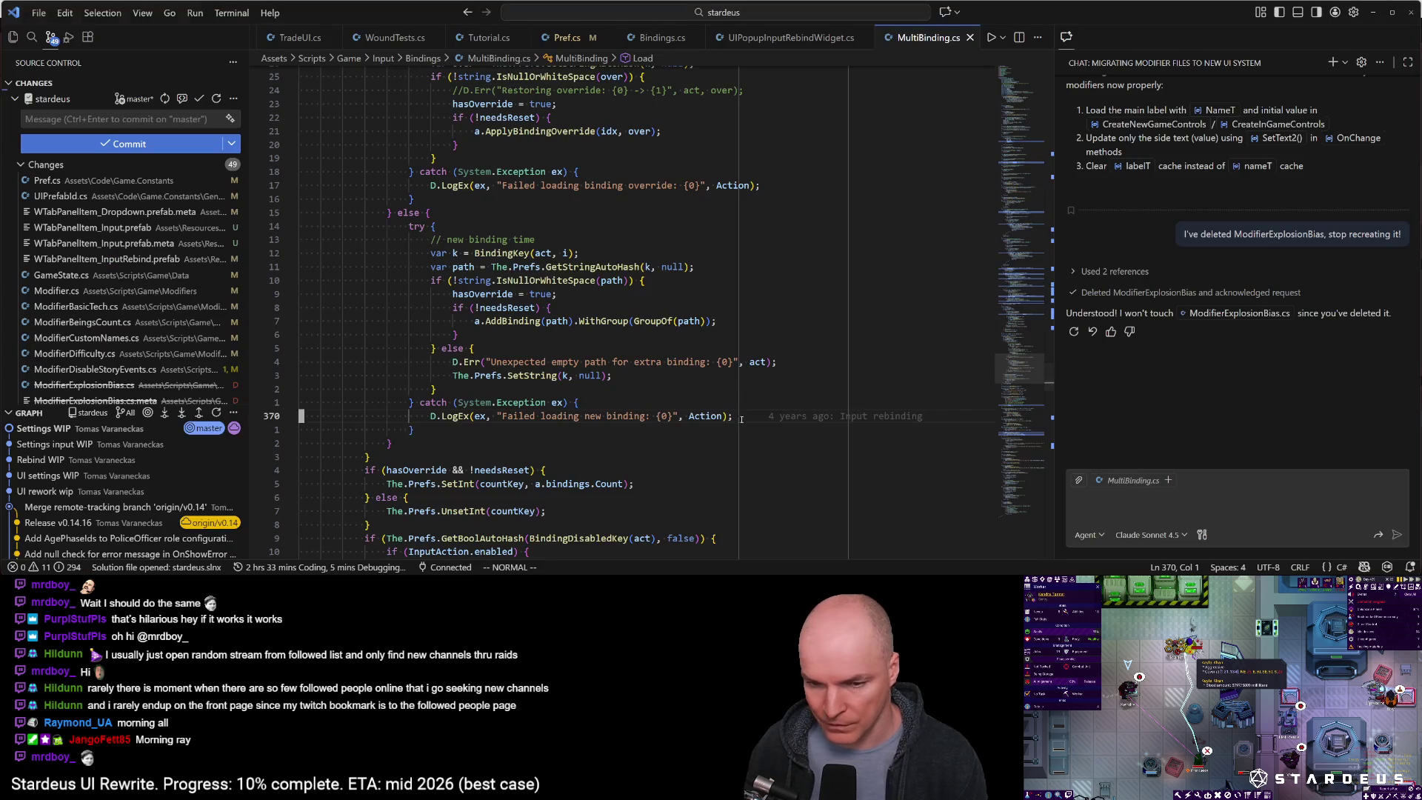
scroll(621, 321, "up", 3)
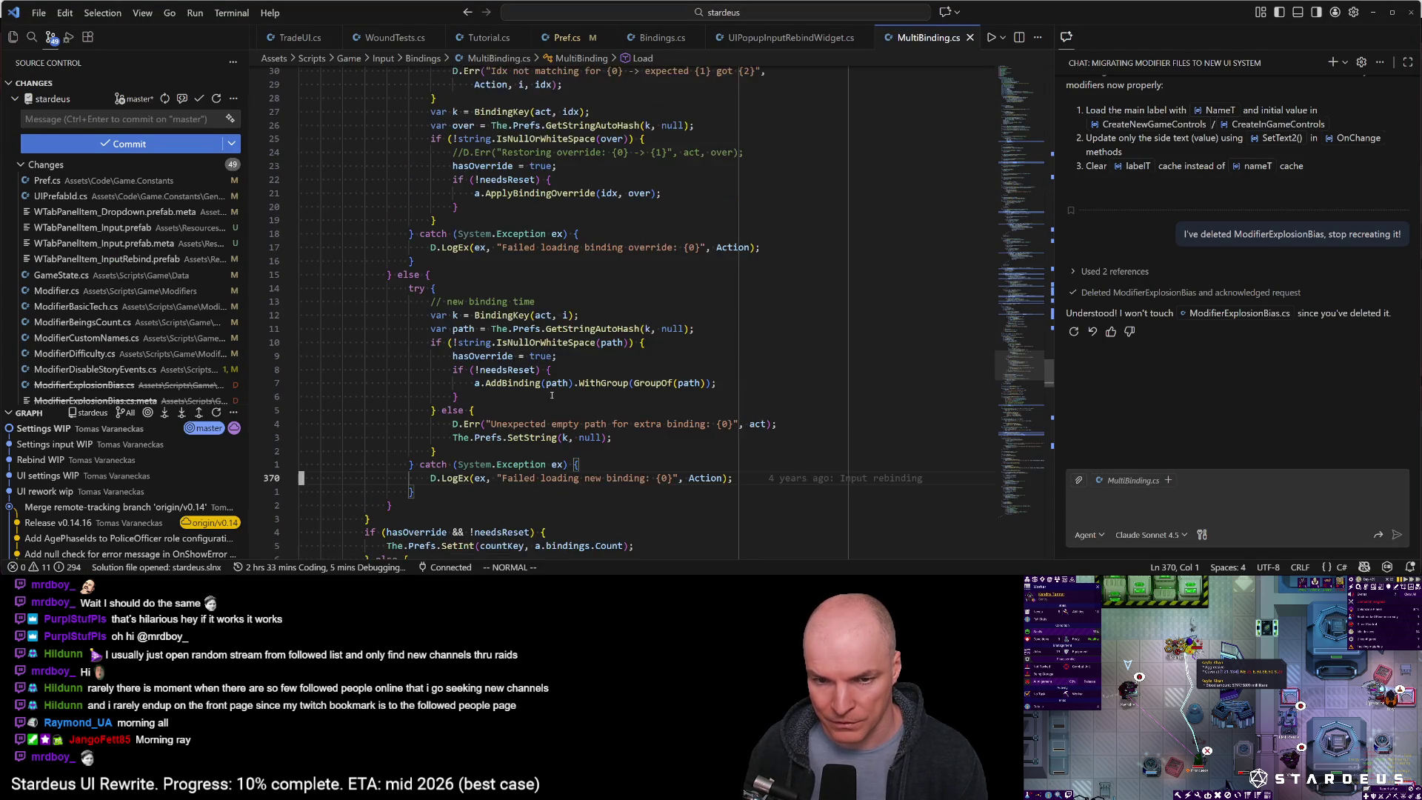
scroll(562, 431, "down", 2)
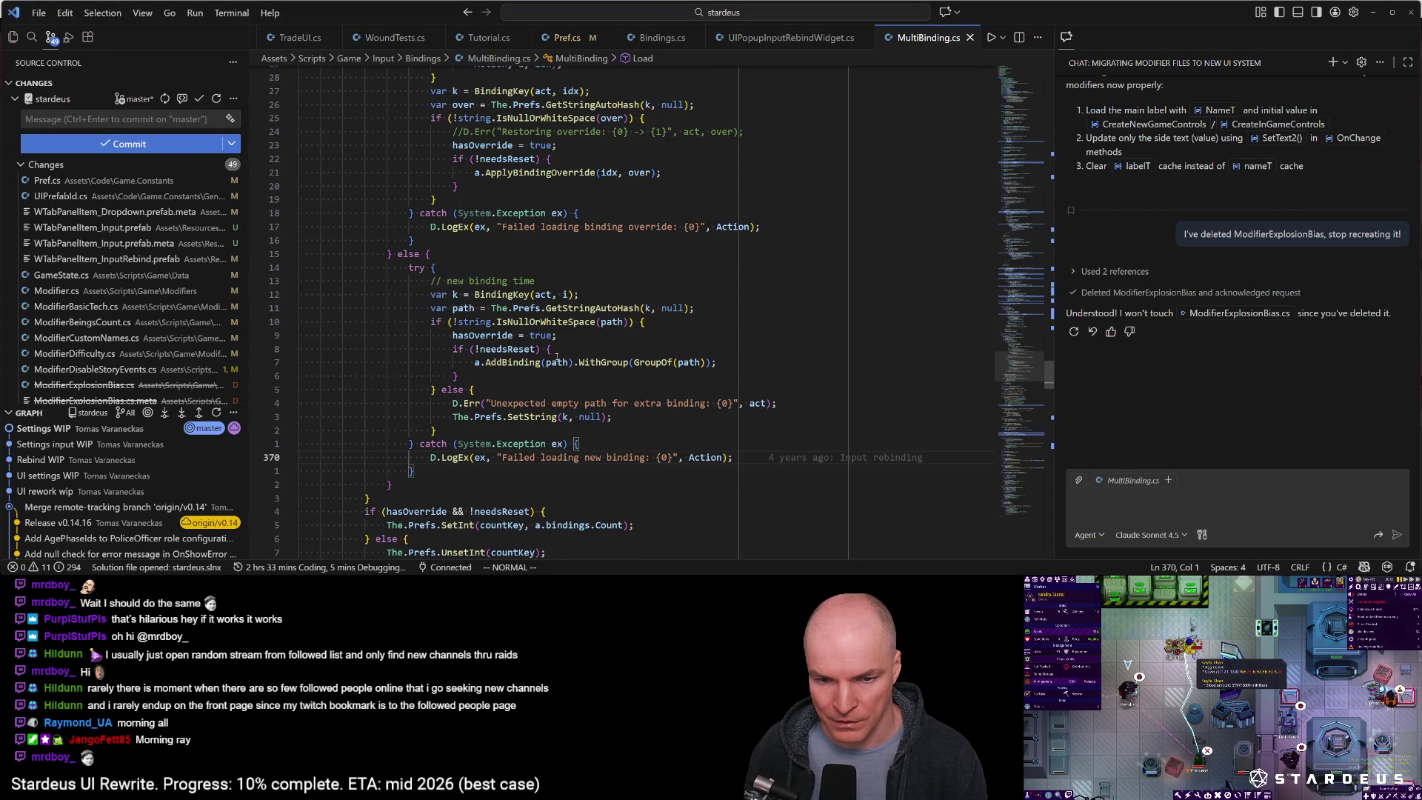
left_click(510, 296)
mouse_move(693, 364)
key("g")
key("d")
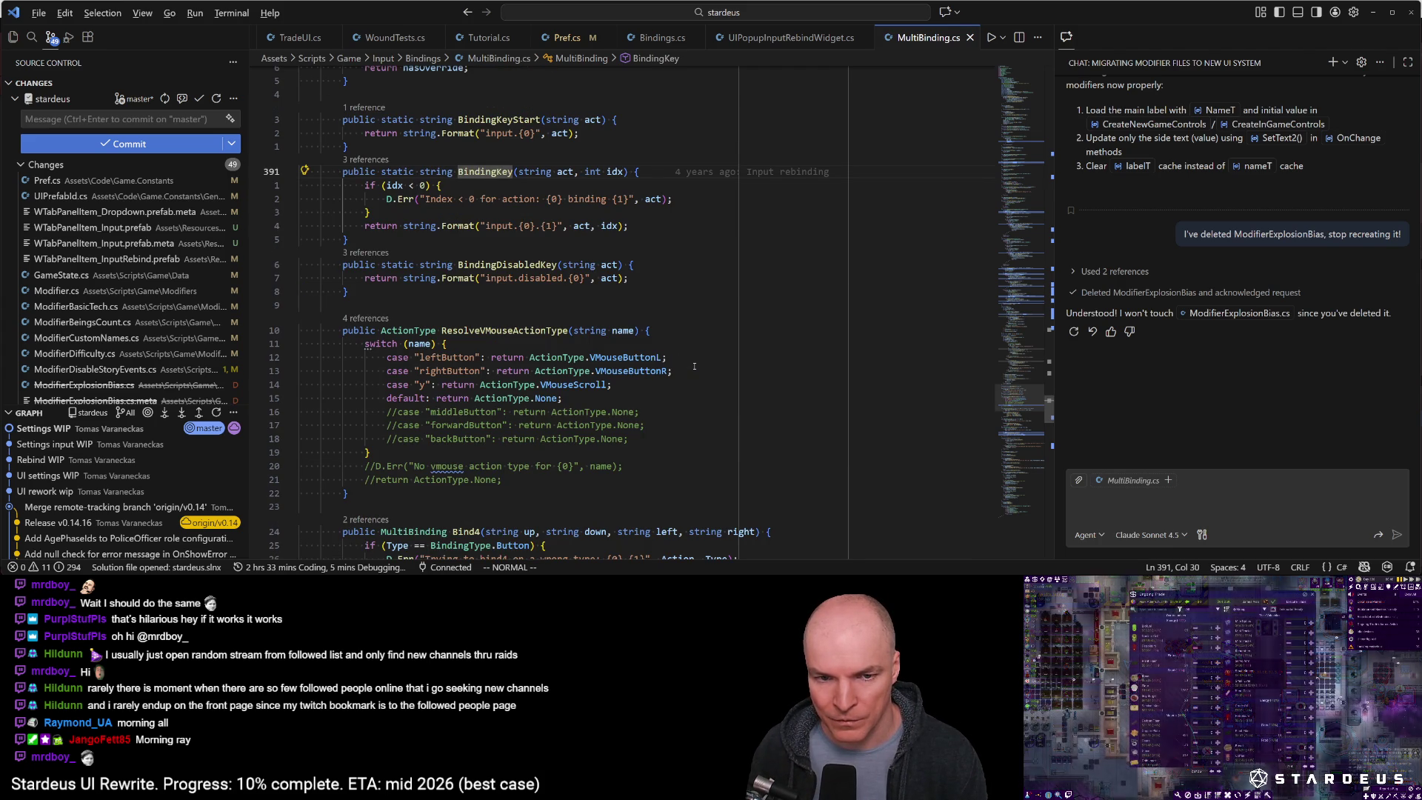
key("ctrl+o")
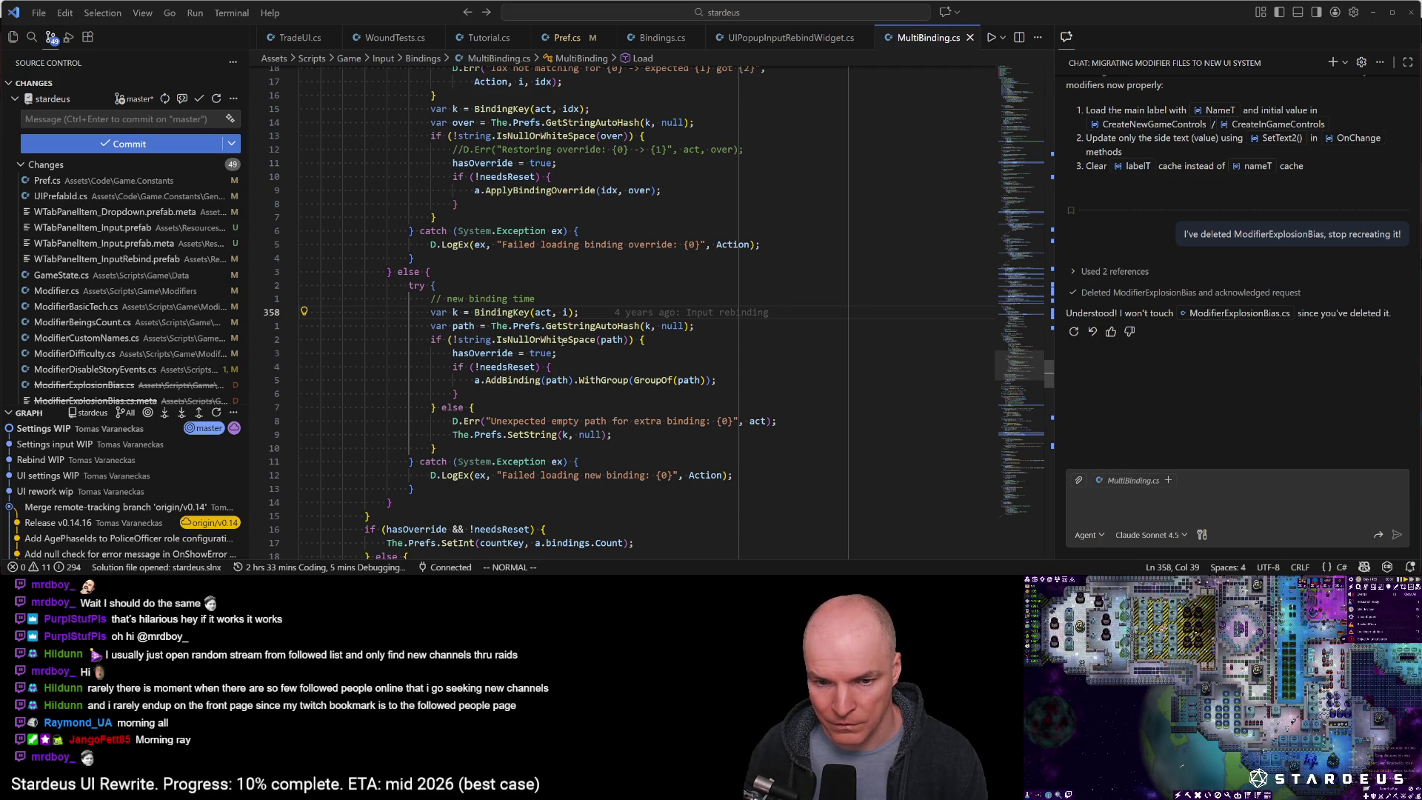
left_click(526, 311, "ctrl")
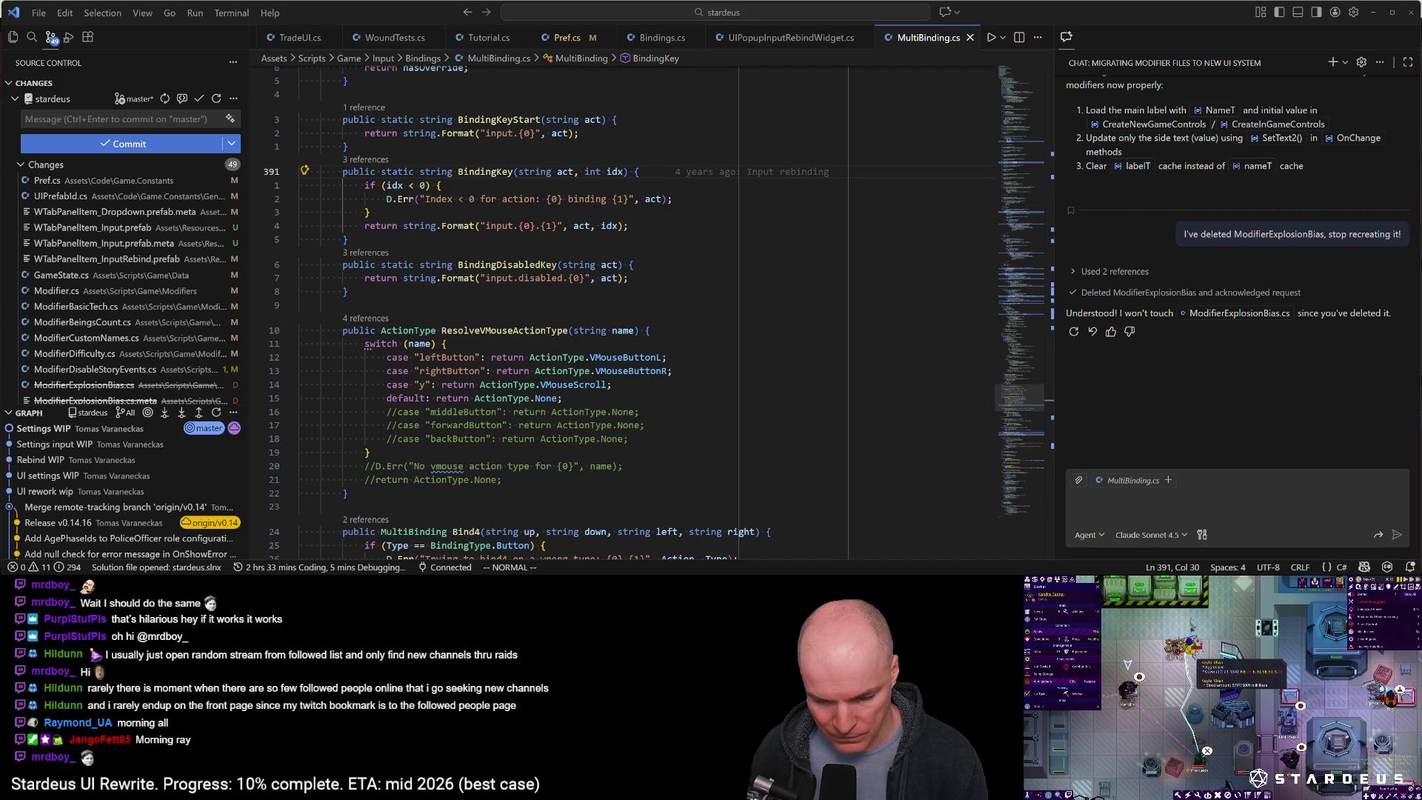
left_click(738, 357)
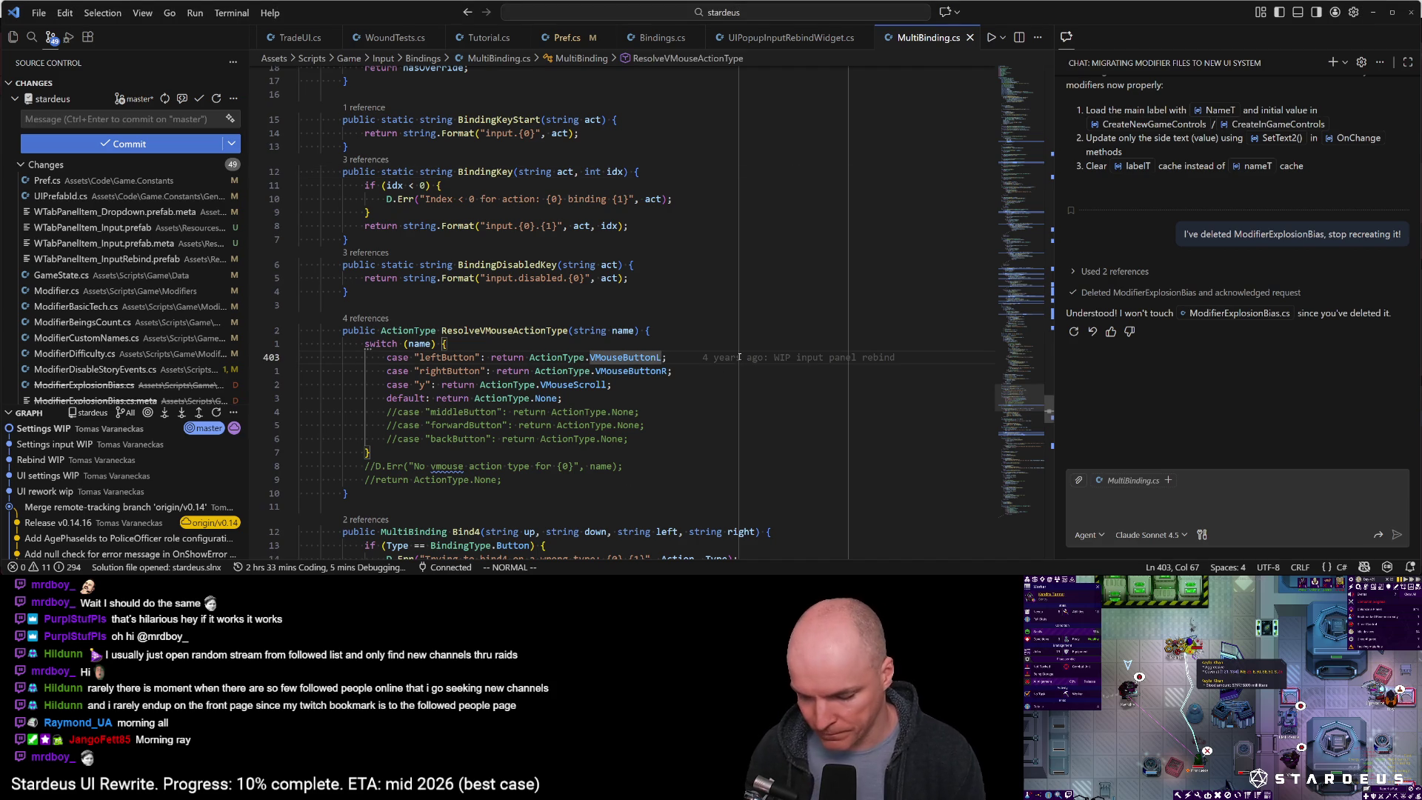
Open SettingsPageInput.cs using Quick Open
key("ctrl+p")
type("settings.input")
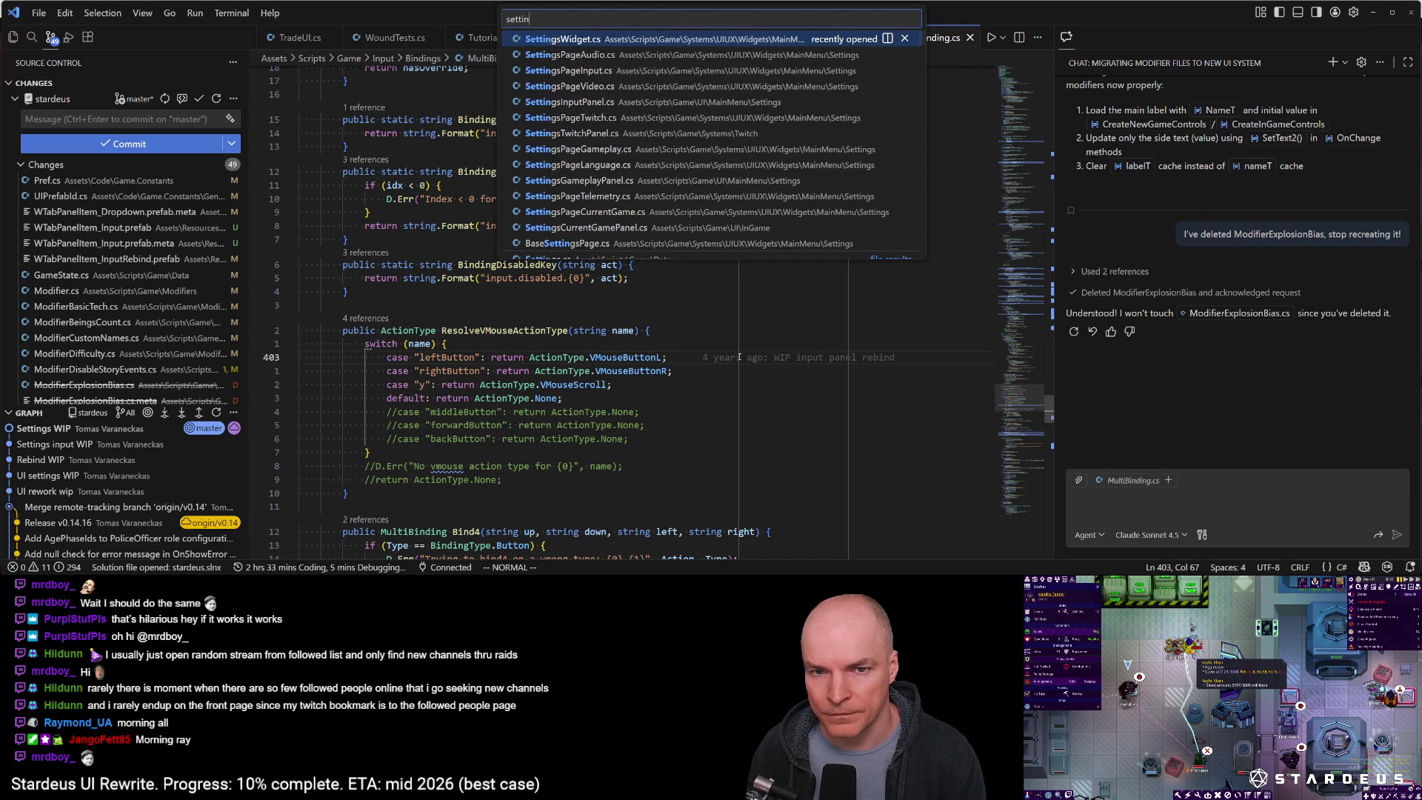
key("Return")
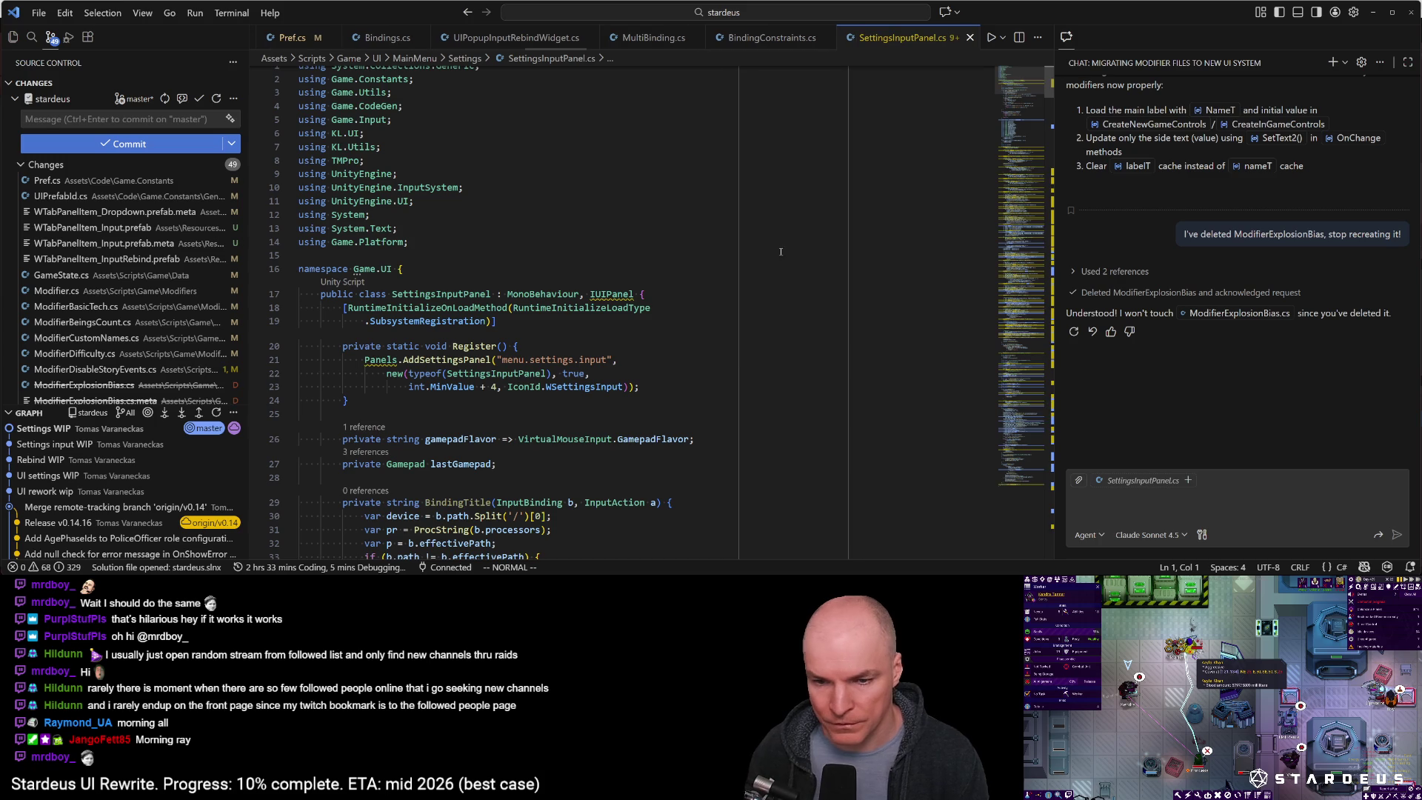
key("ctrl+p")
type("inputp")
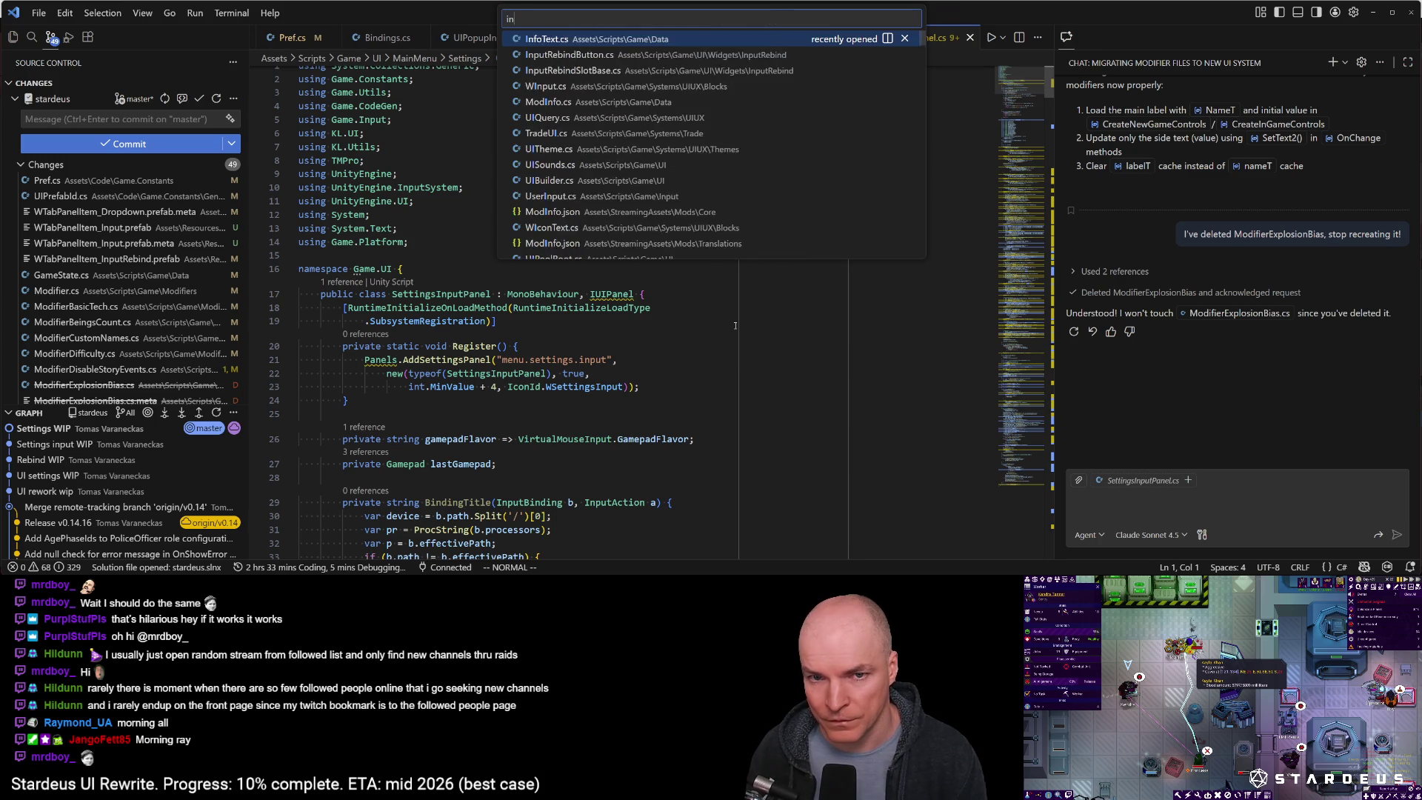
key("BackSpace")
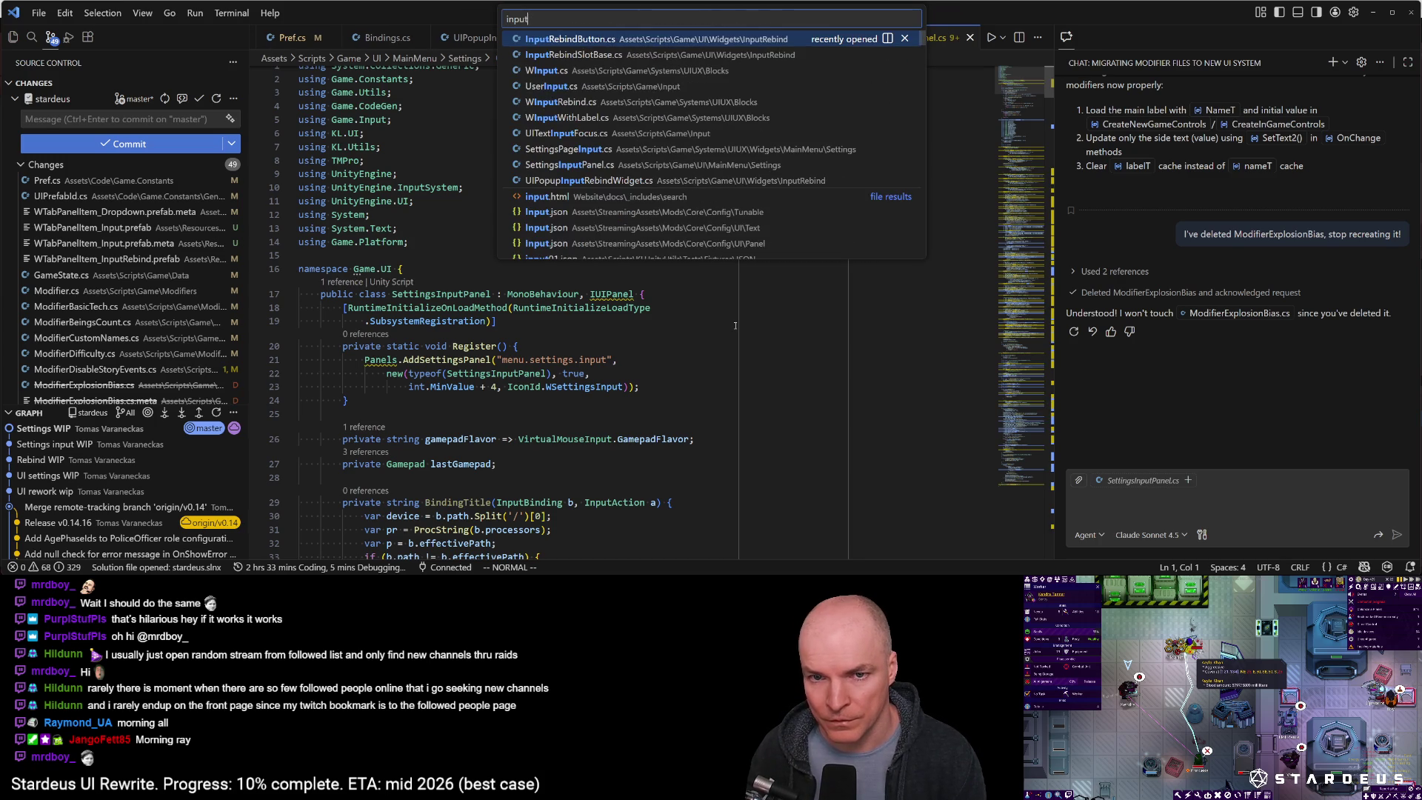
type("page")
key("Return")
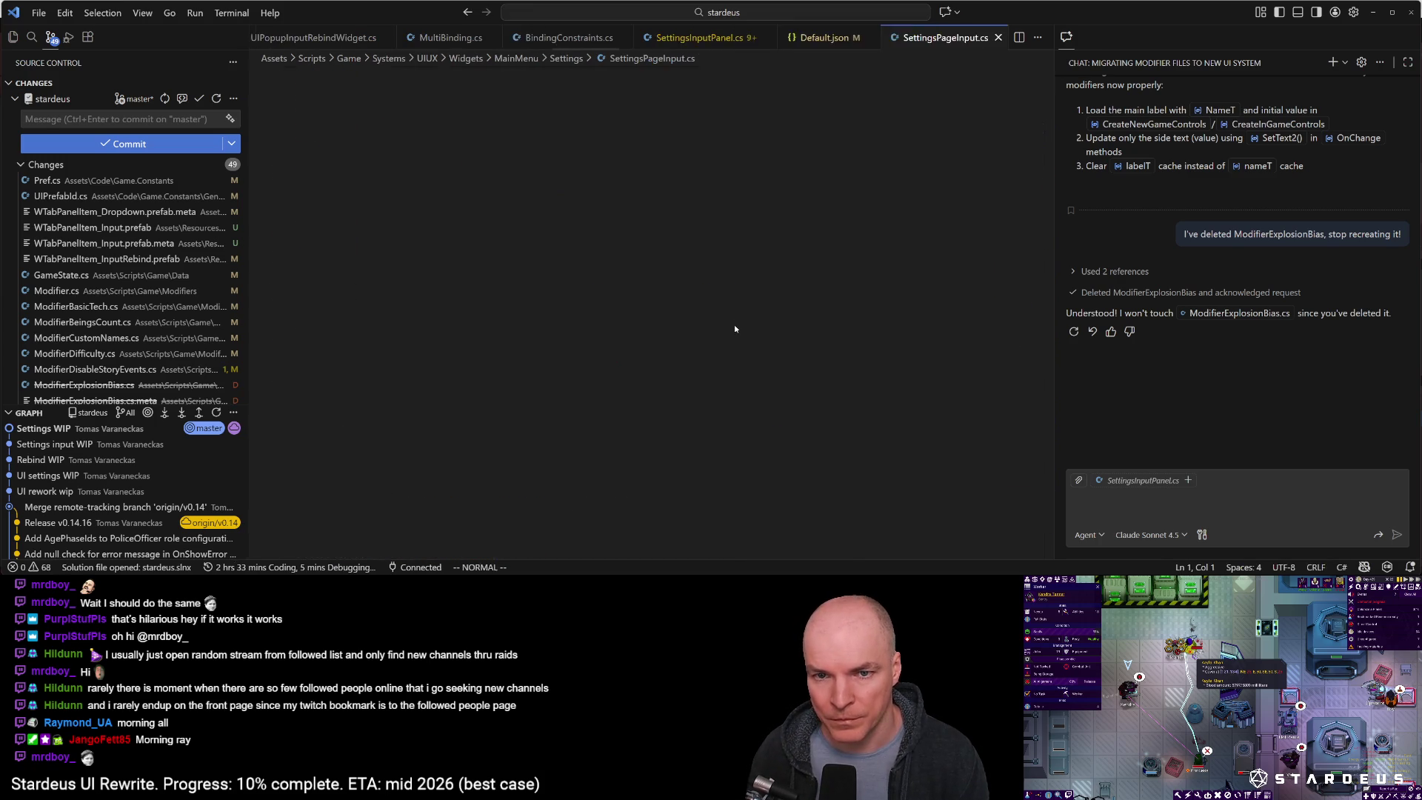
Rename the LoadDefaults method to ResetToDefaults
key("ctrl+shift+o")
type("rese")
key("BackSpace")
key("BackSpace")
key("BackSpace")
type("kioad")
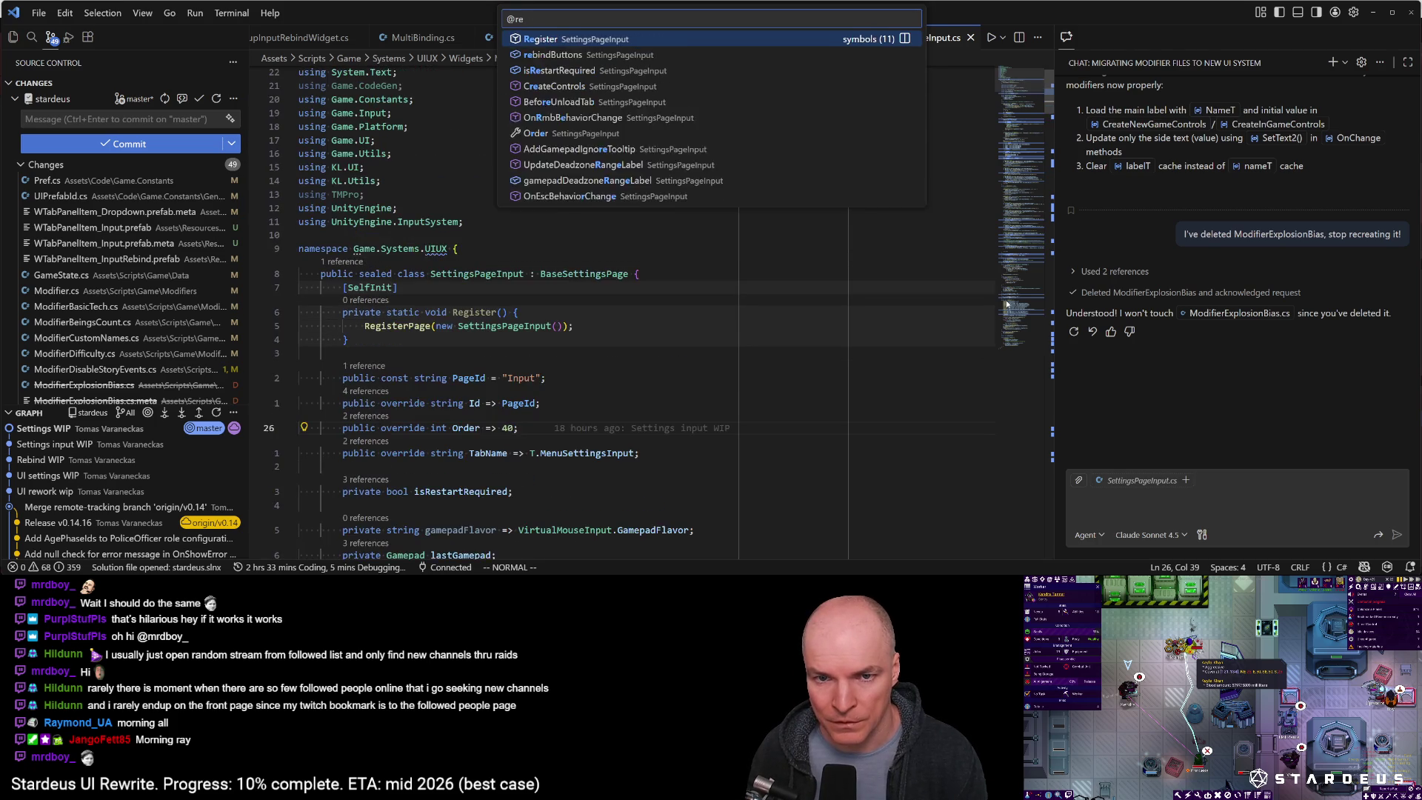
key("BackSpace")
key("BackSpace")
key("BackSpace")
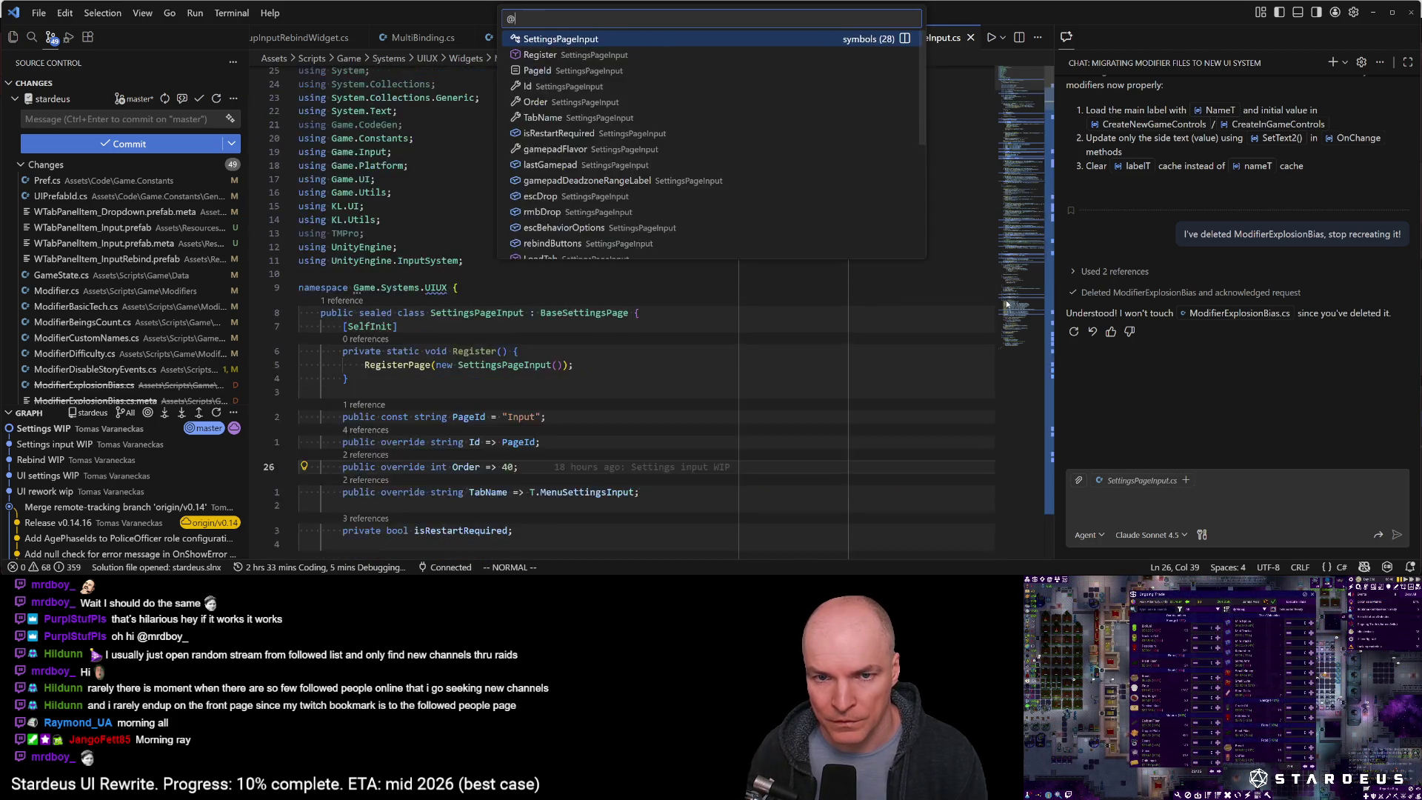
type("load")
key("Down")
key("Return")
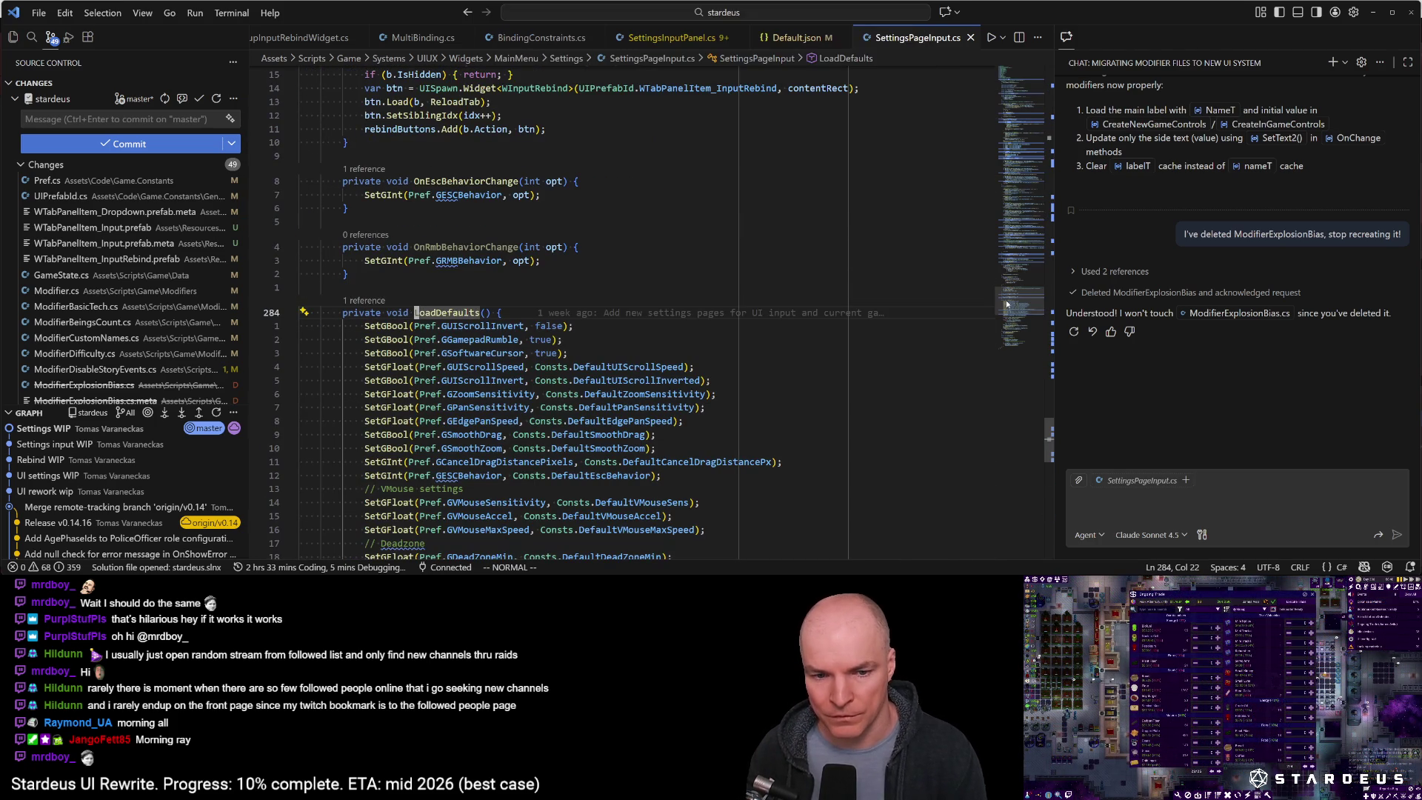
key("F2")
type("ResetToDefau")
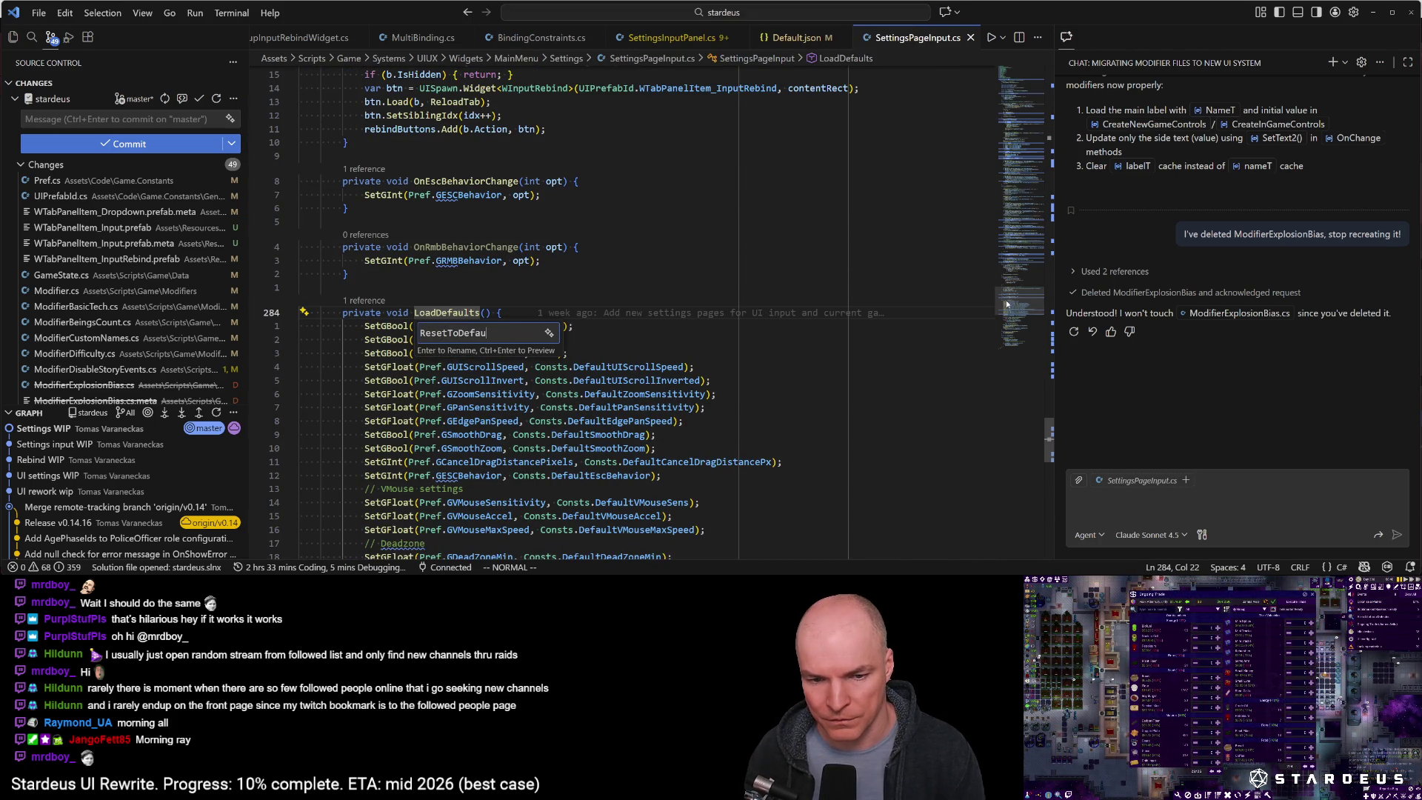
key("Return")
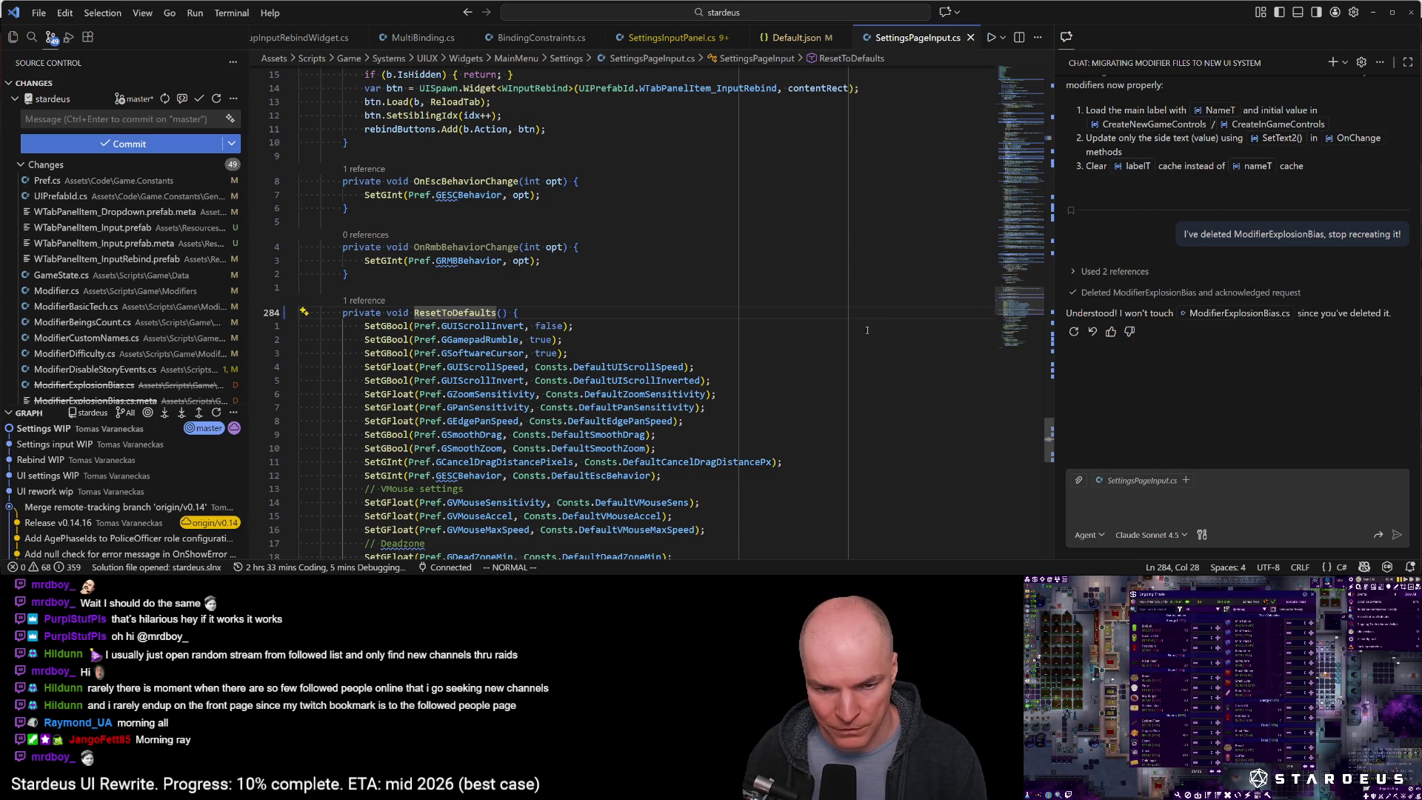
Jump from ResetToDefaults to the SaveBindingOverrides definition in The.cs
scroll(493, 466, "down", 2)
scroll(493, 466, "down", 6)
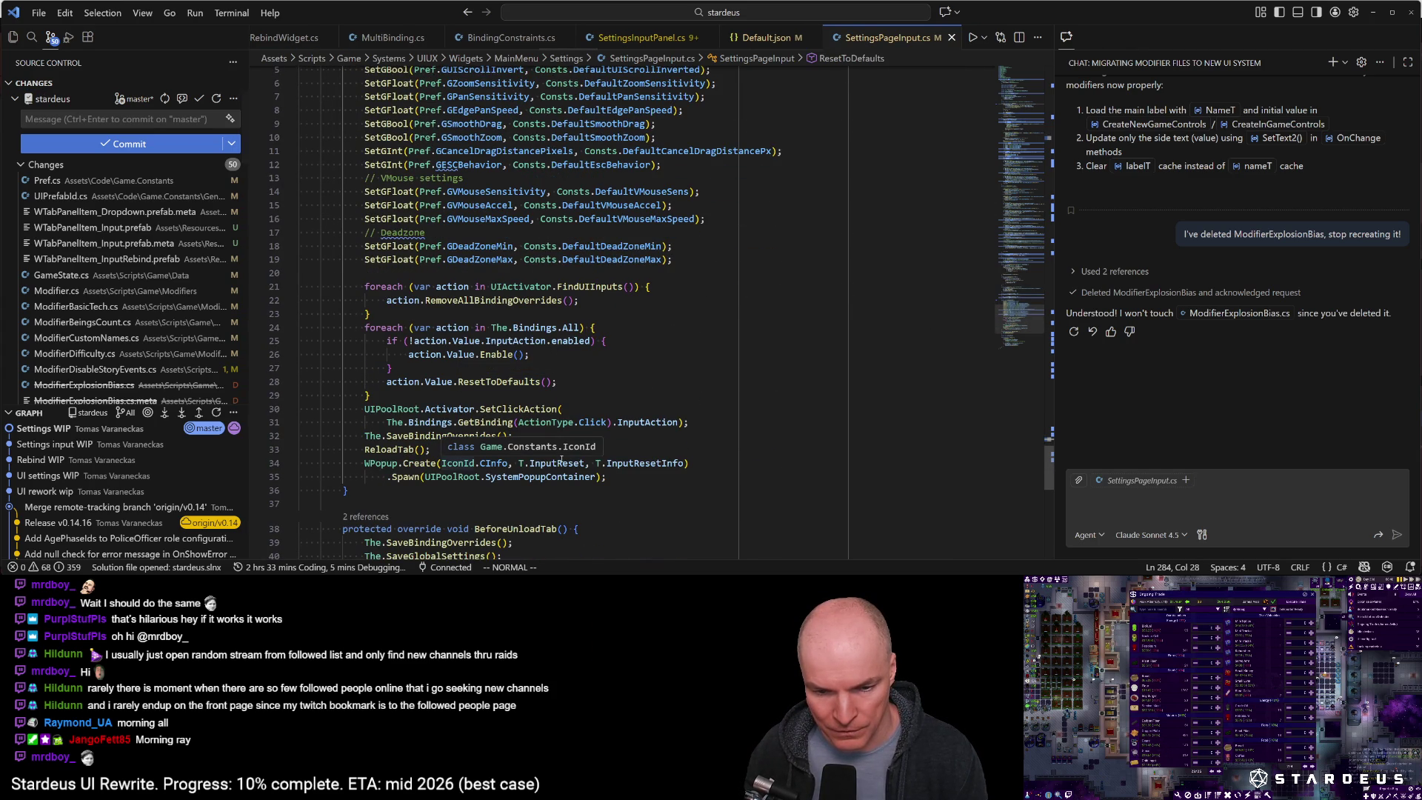
left_click(444, 436, "ctrl")
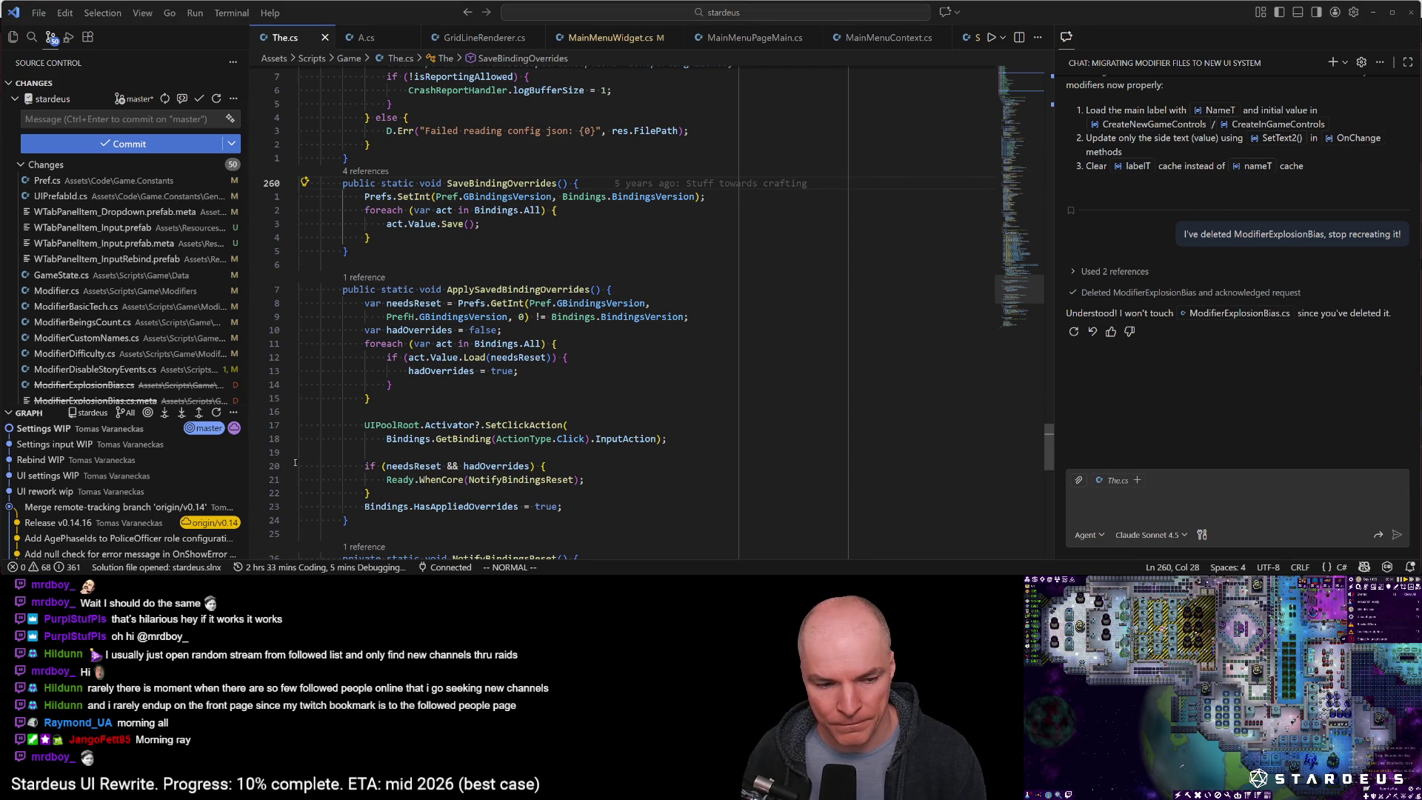
Return to the Unity editor showing the game's Settings window on Gameplay
mouse_move(179, 576)
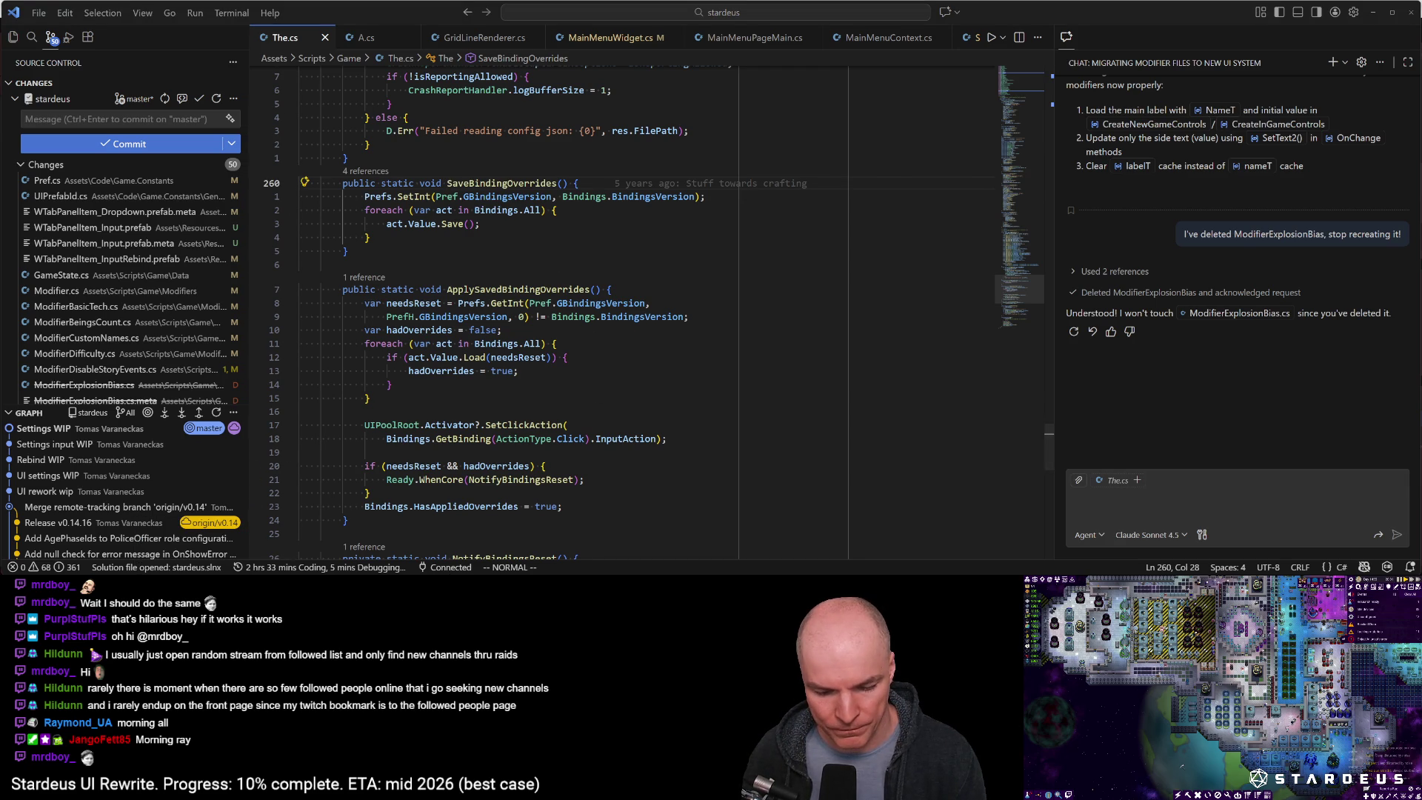
key("alt+Tab")
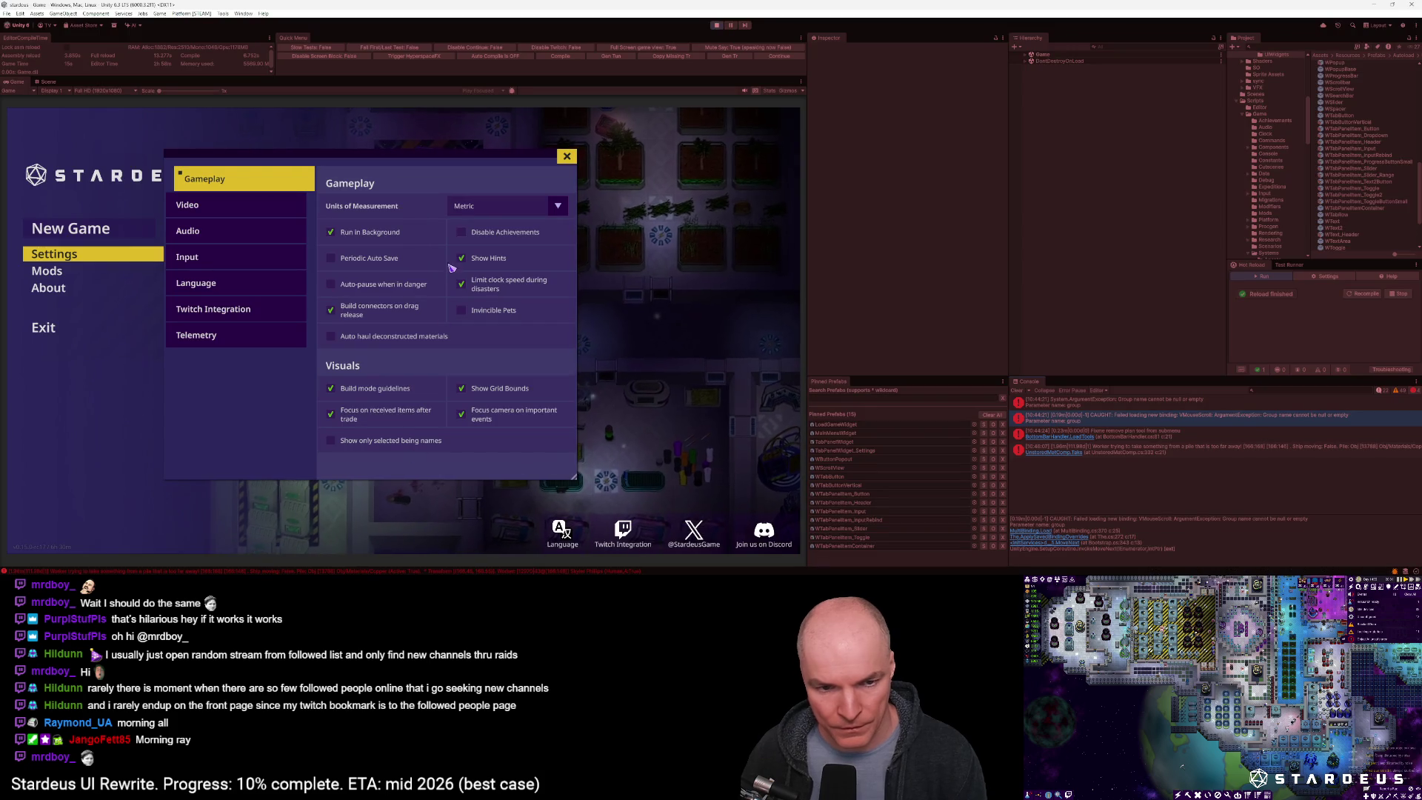
Clear the console, reopen Settings and cycle through Video, Audio, Input, Language, Twitch, Telemetry, Gameplay
left_click(566, 158)
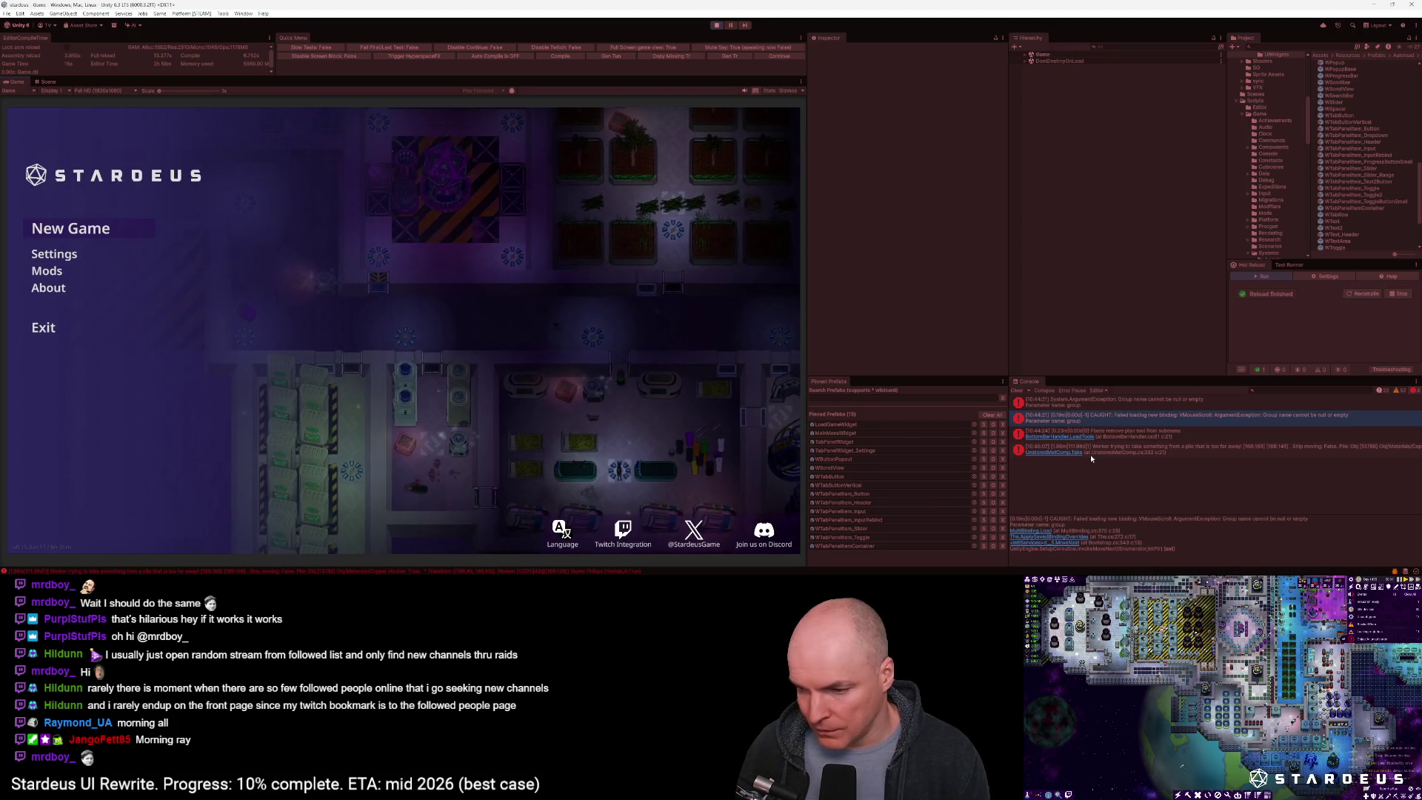
left_click(1018, 390)
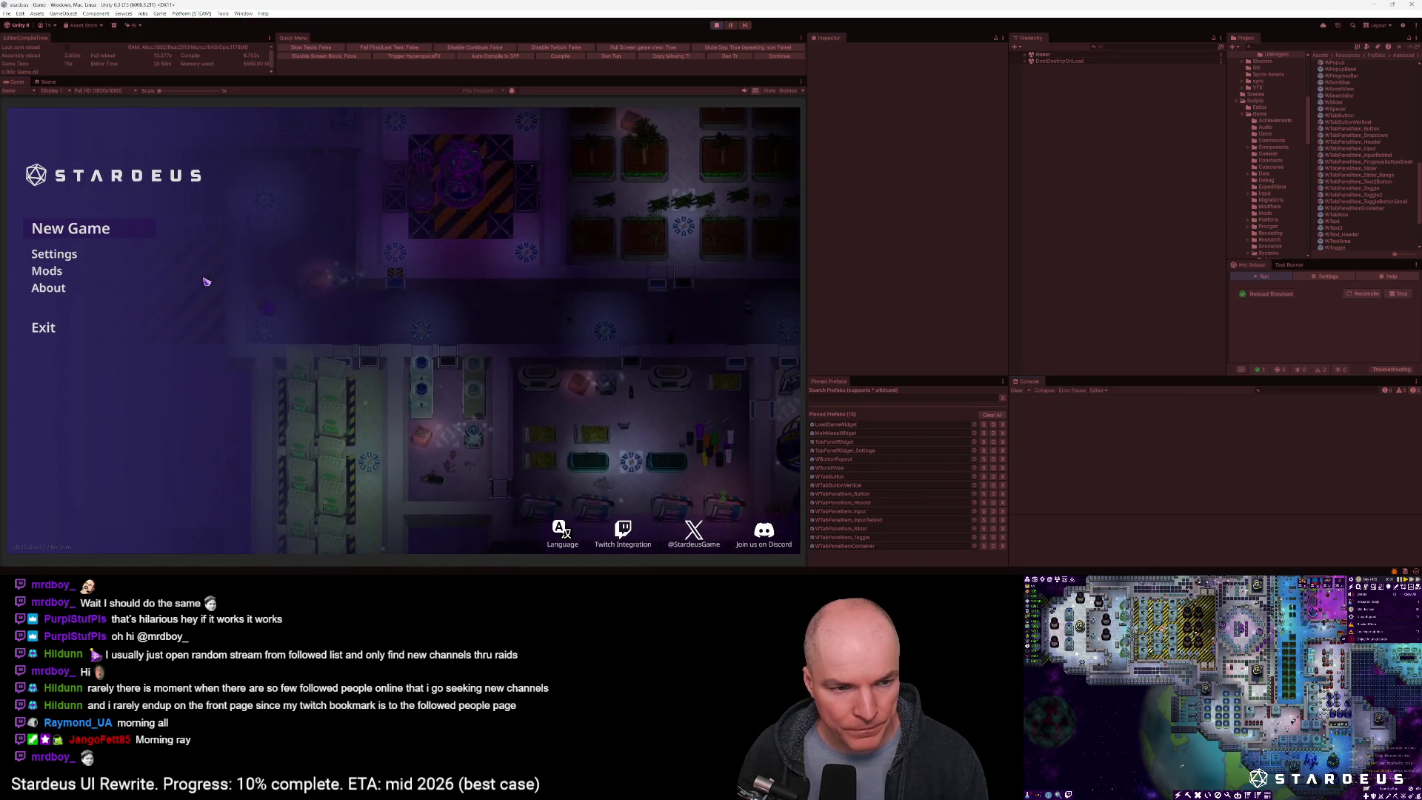
left_click(54, 254)
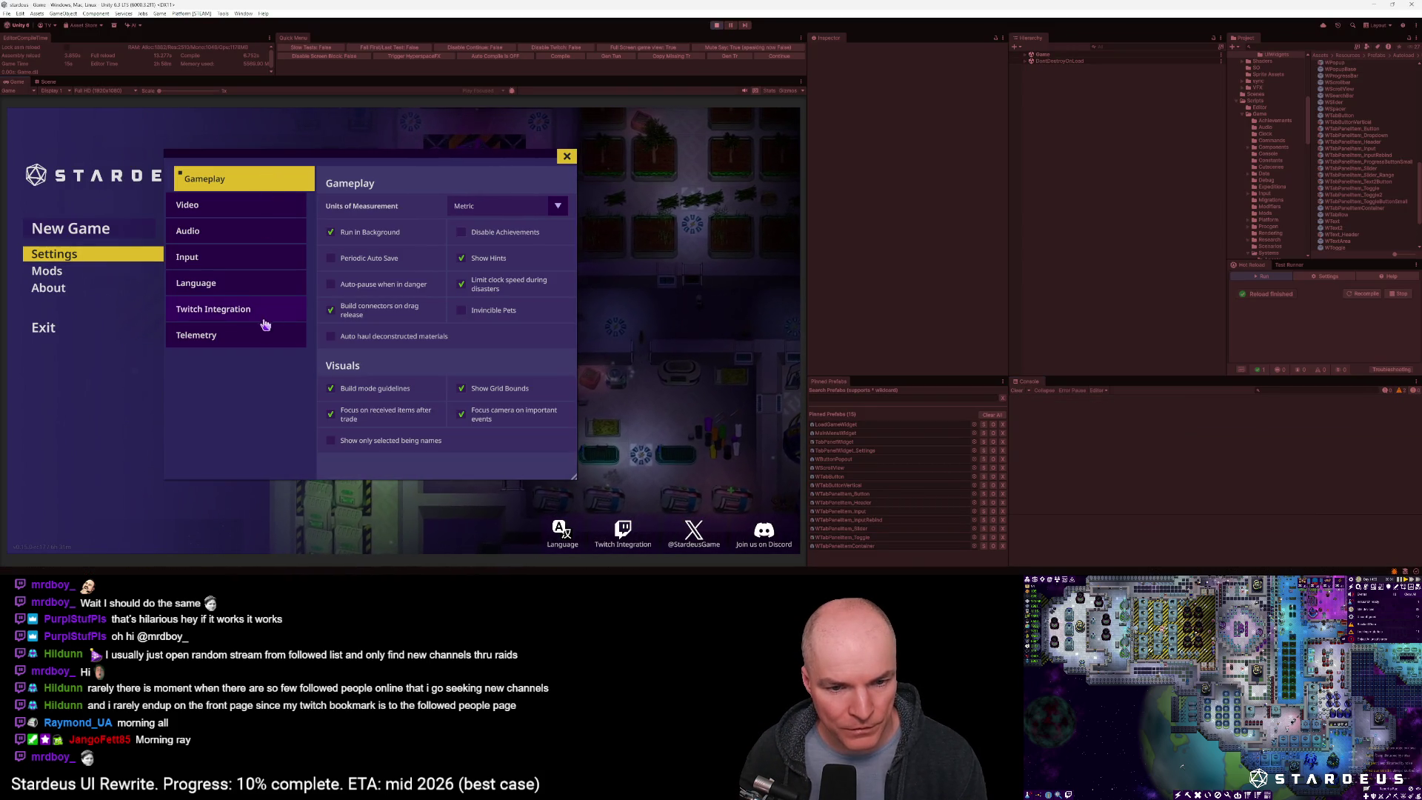
left_click(263, 207)
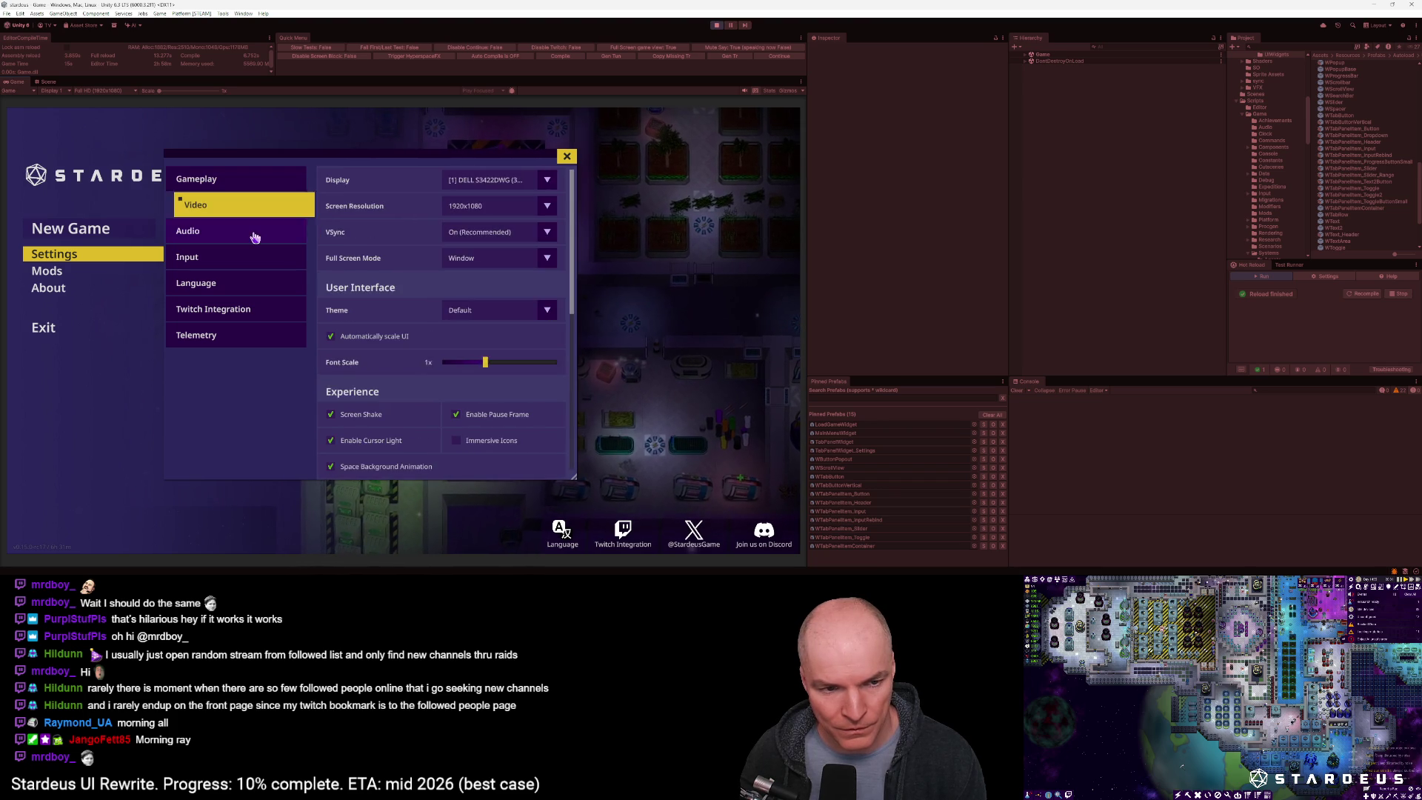
left_click(251, 232)
left_click(250, 258)
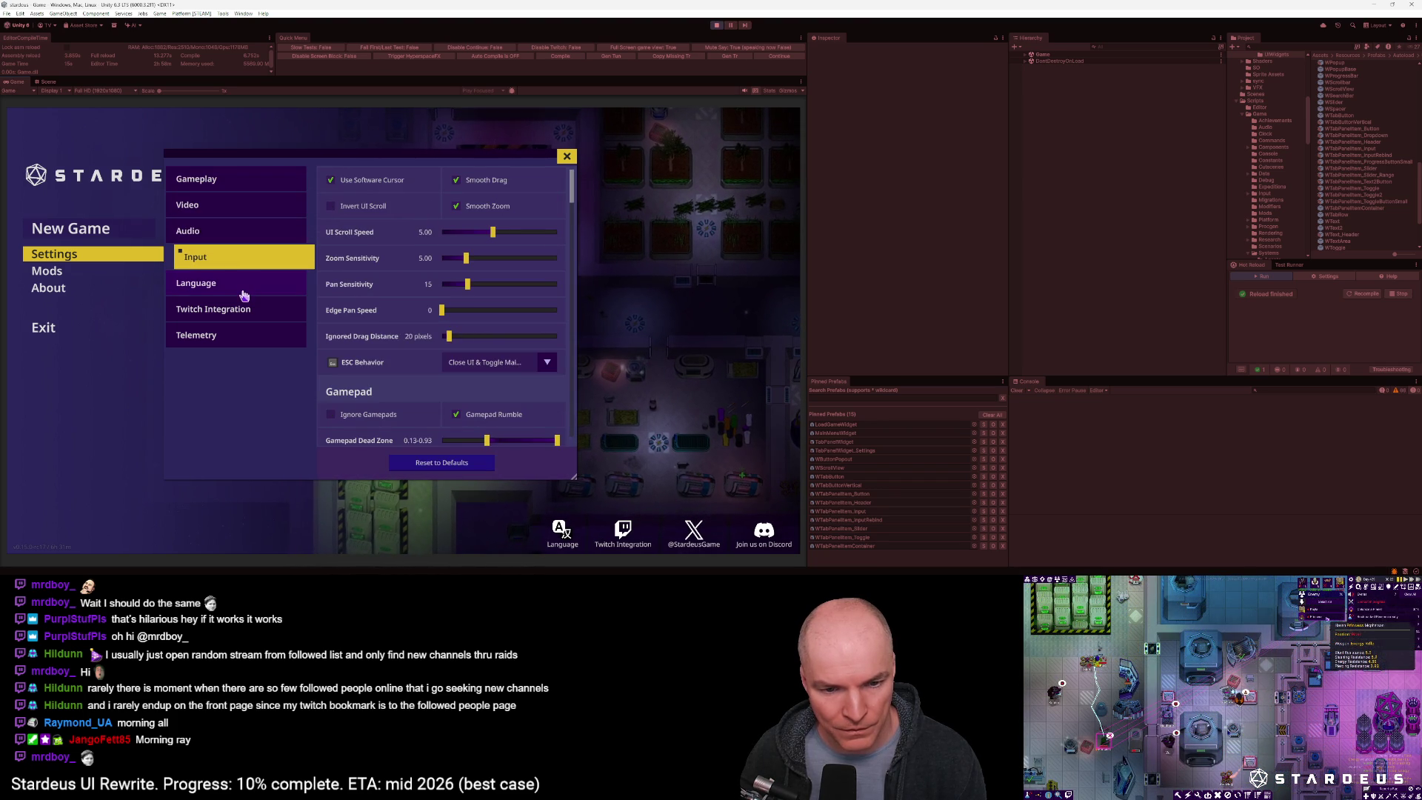
left_click(244, 290)
left_click(238, 311)
left_click(237, 336)
left_click(238, 185)
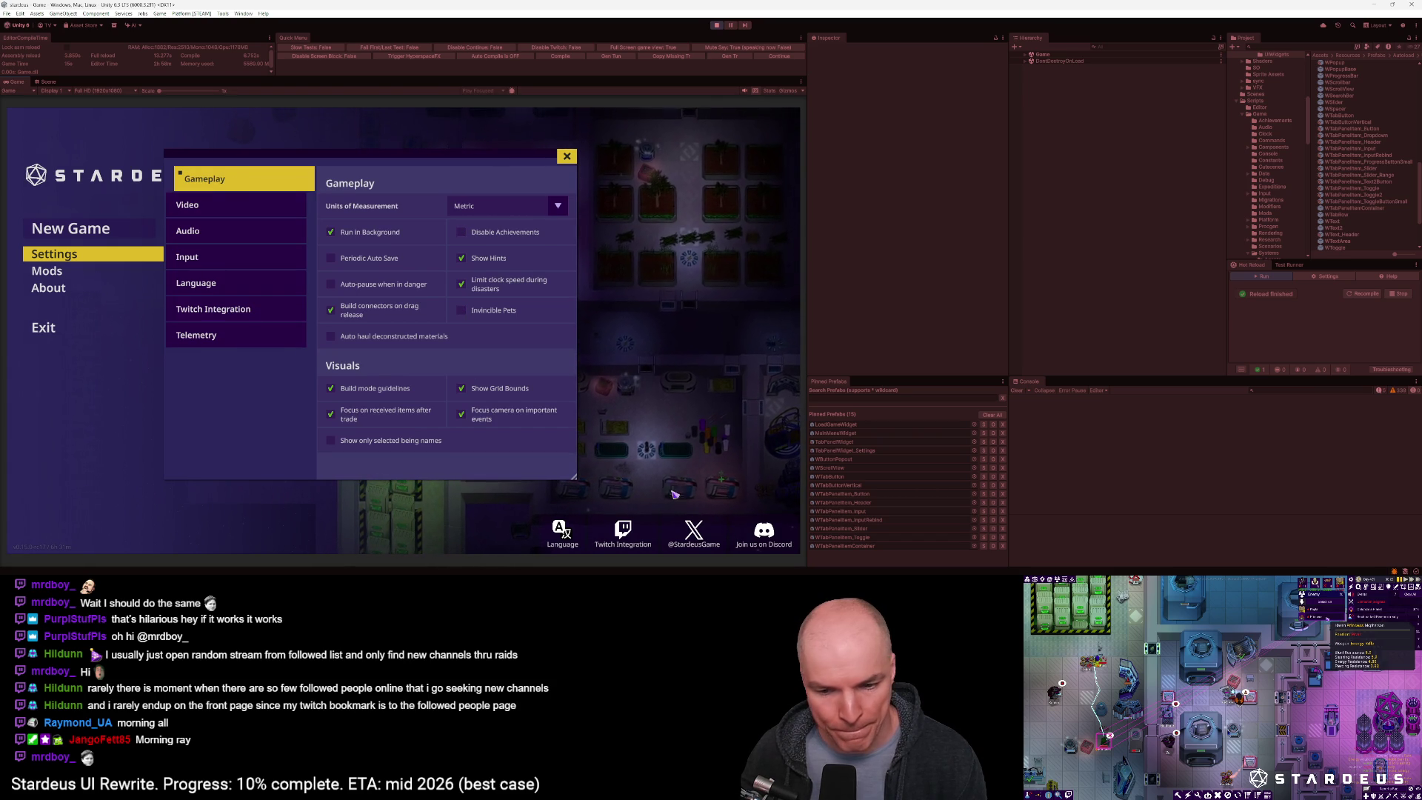
Close Settings, test the main-menu side shortcut, close it, and return to the code
left_click(566, 155)
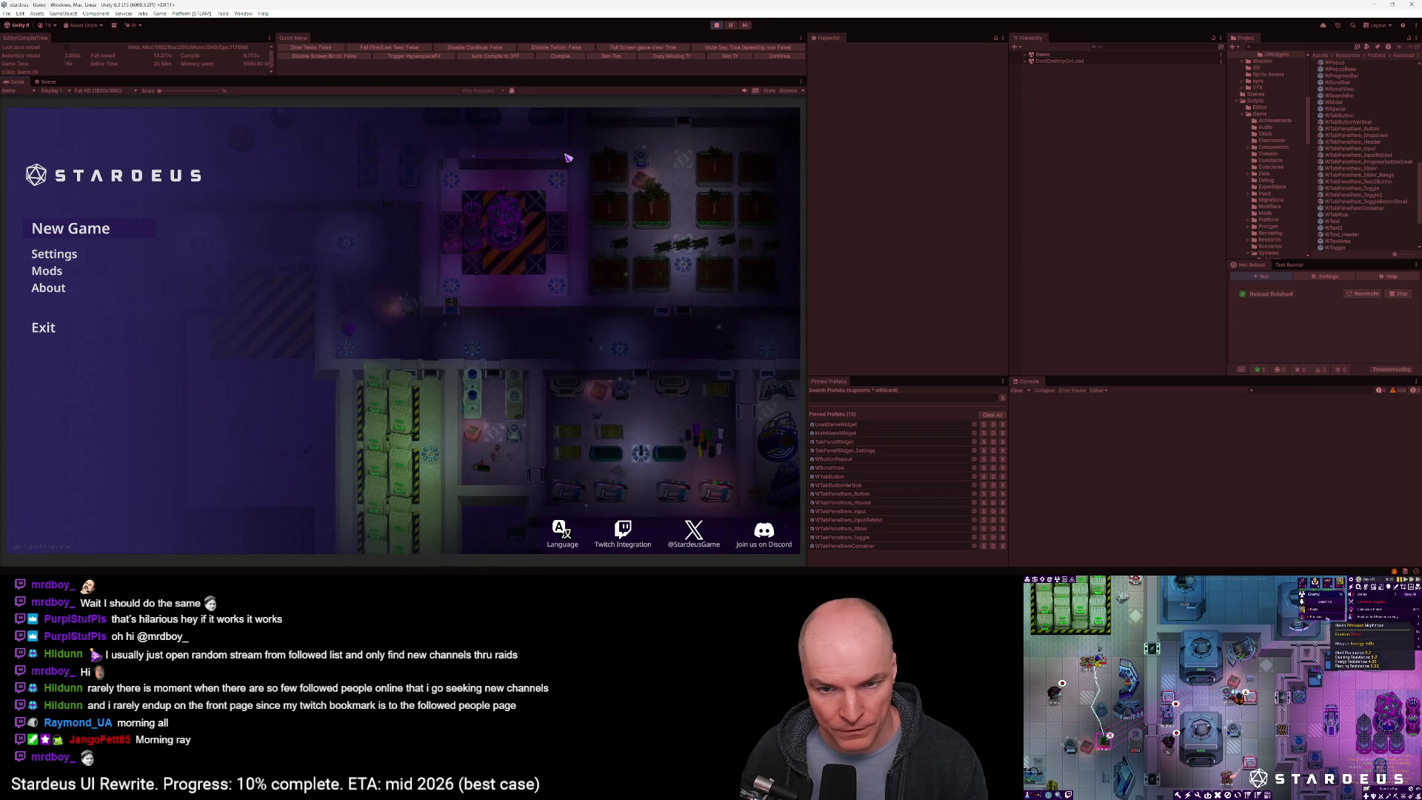
left_click(625, 535)
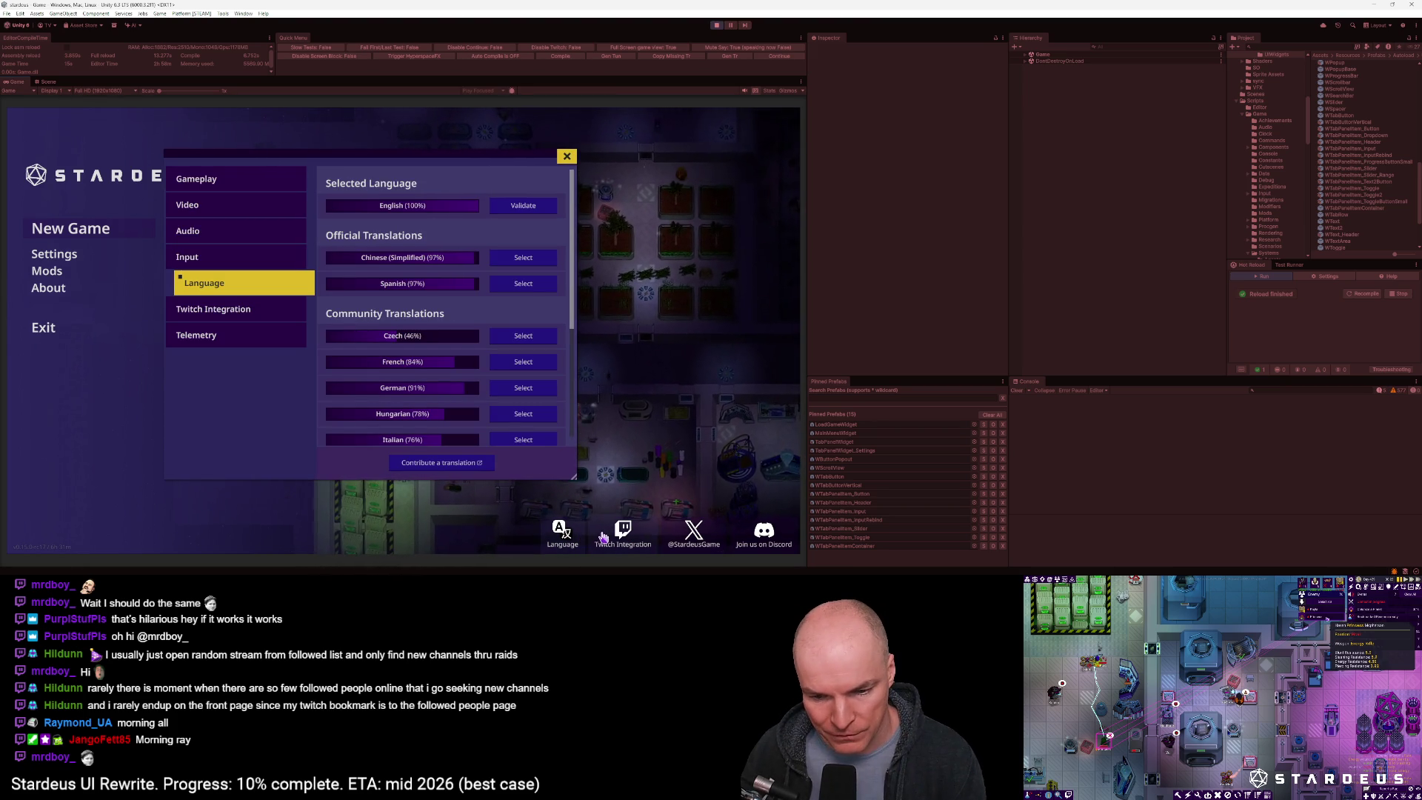
left_click(566, 156)
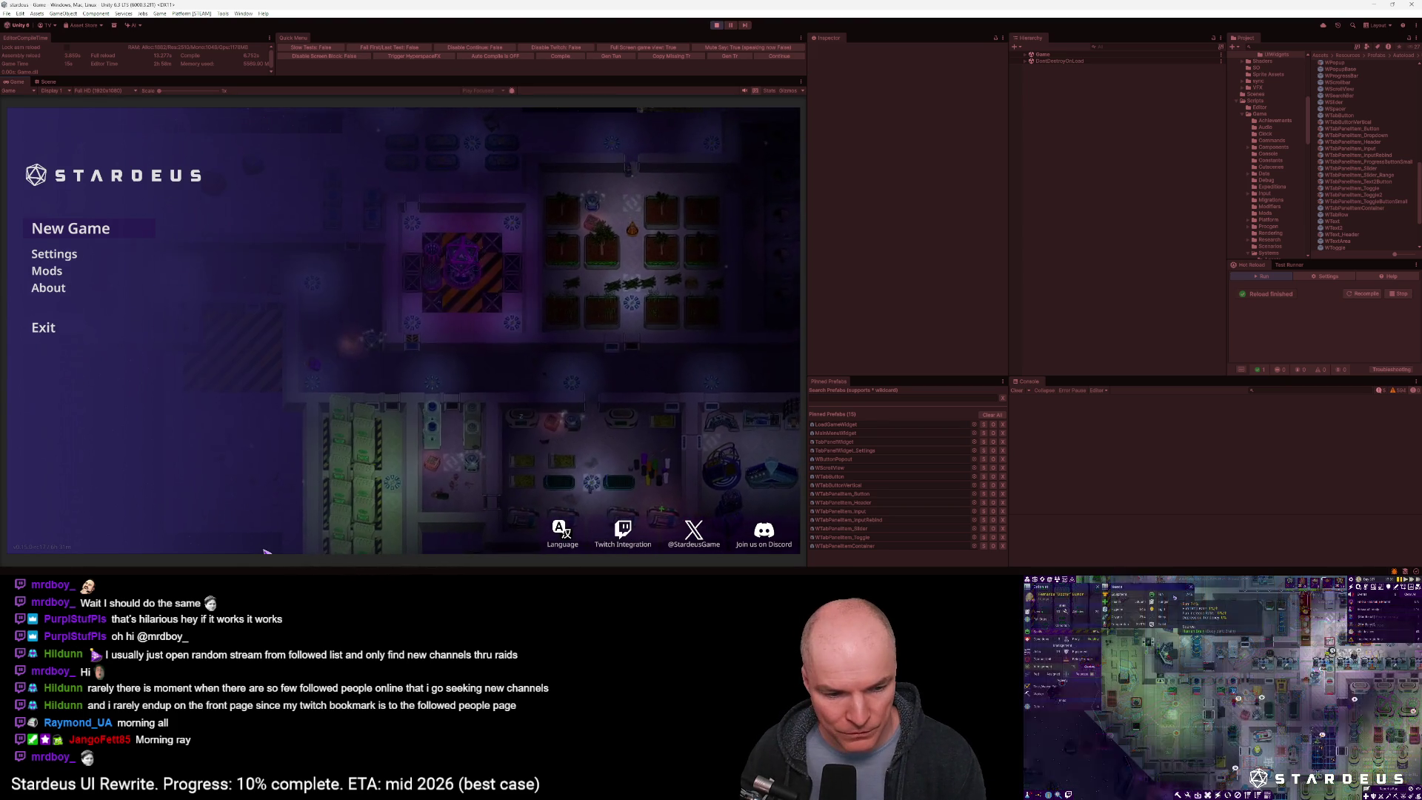
key("alt+Tab")
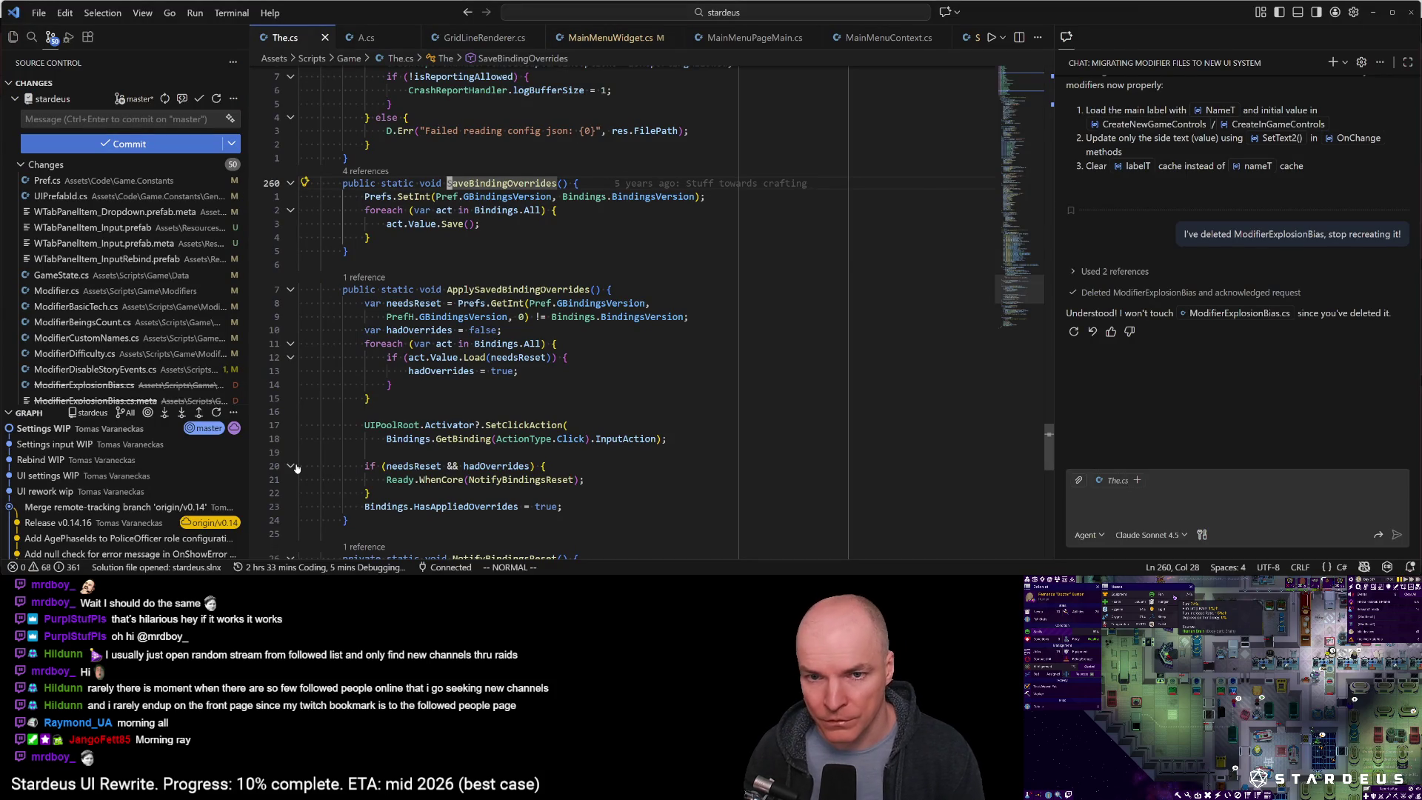
Open MainMenuWidget.cs and inspect the TwitchIntegration side button and its ShowTwitchSettings handler
key("ctrl+p")
type("mainmenu")
key("Return")
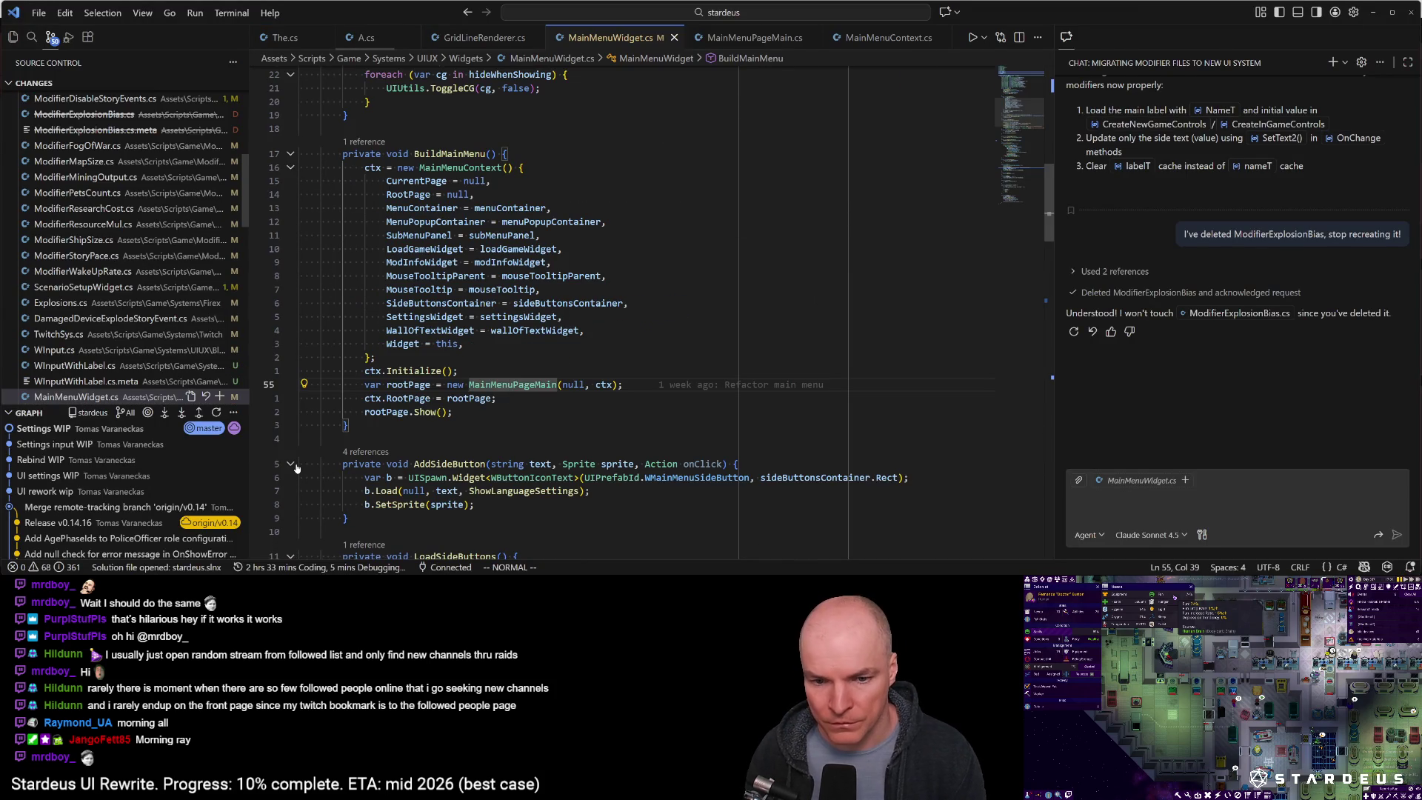
scroll(735, 251, "down", 5)
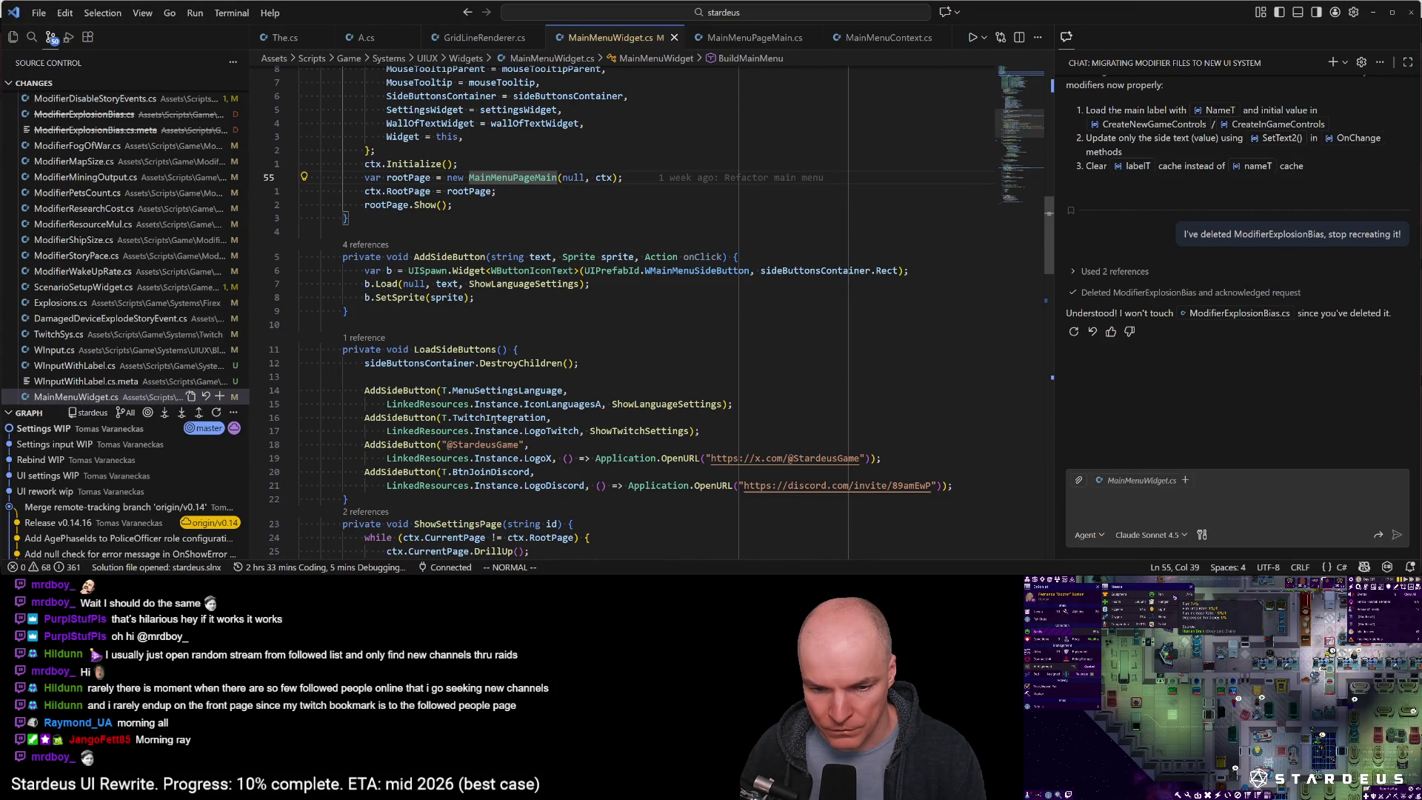
left_click(503, 419)
left_click(608, 431)
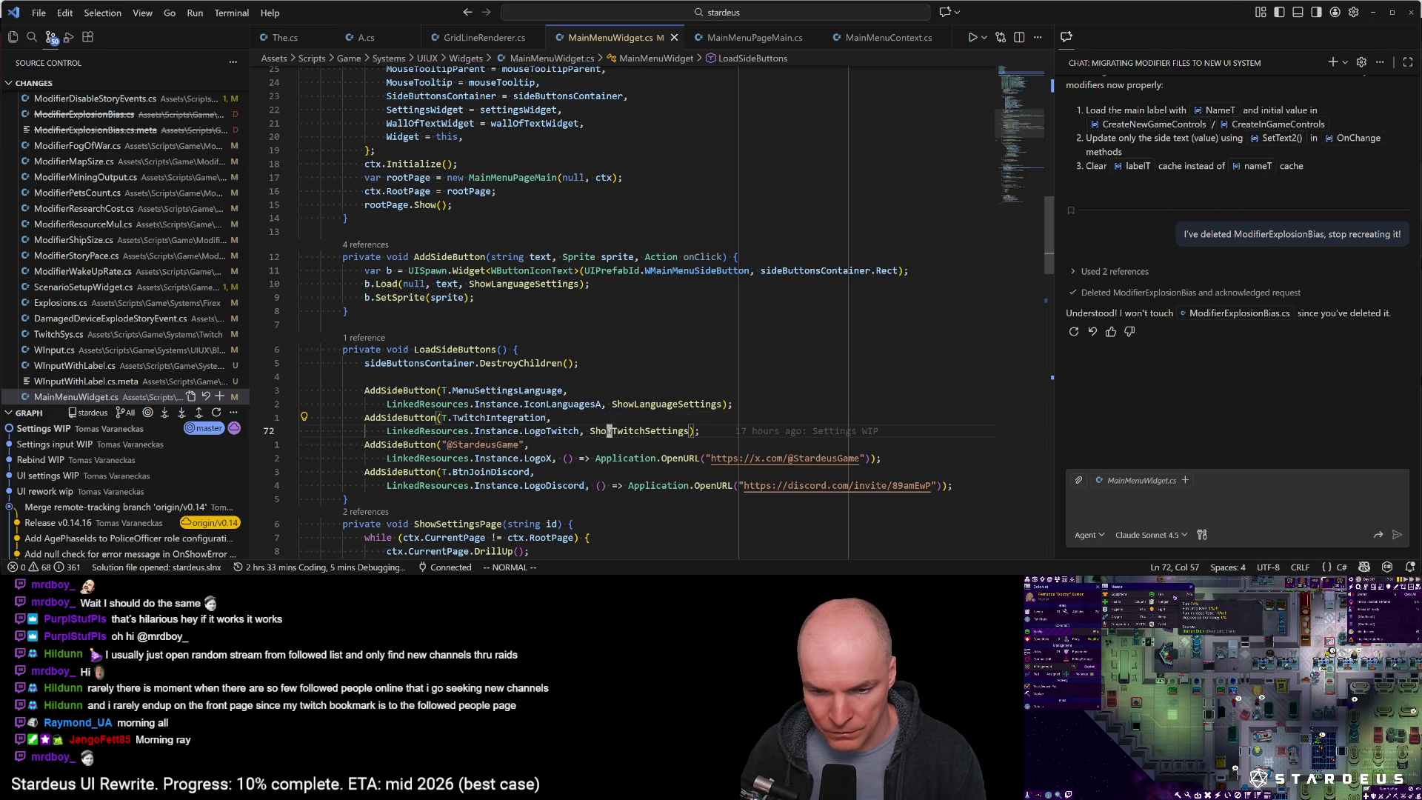
left_click(414, 418)
In AddSideButton, replace b.Load's ShowLanguageSettings argument with onClick and save
key("F12")
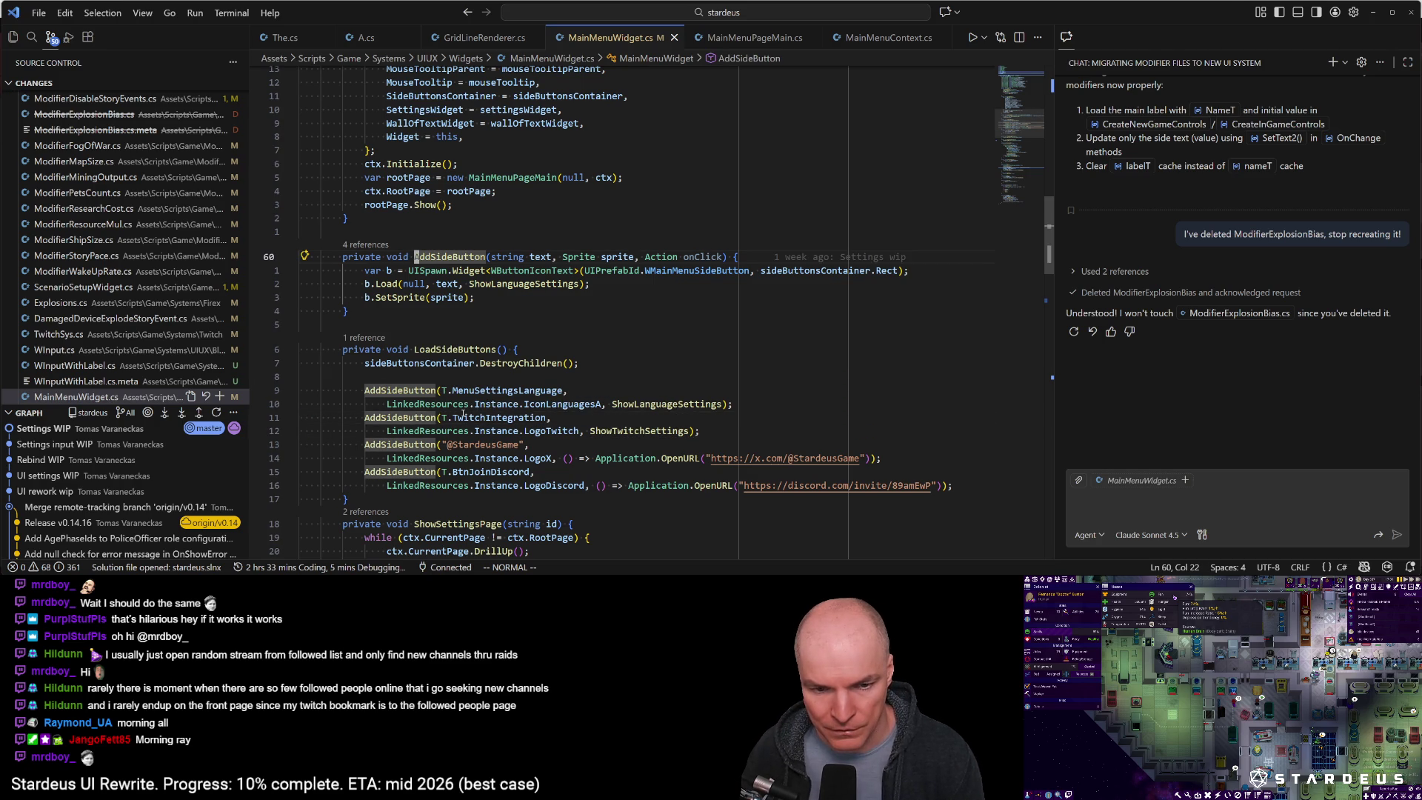
left_click(517, 283)
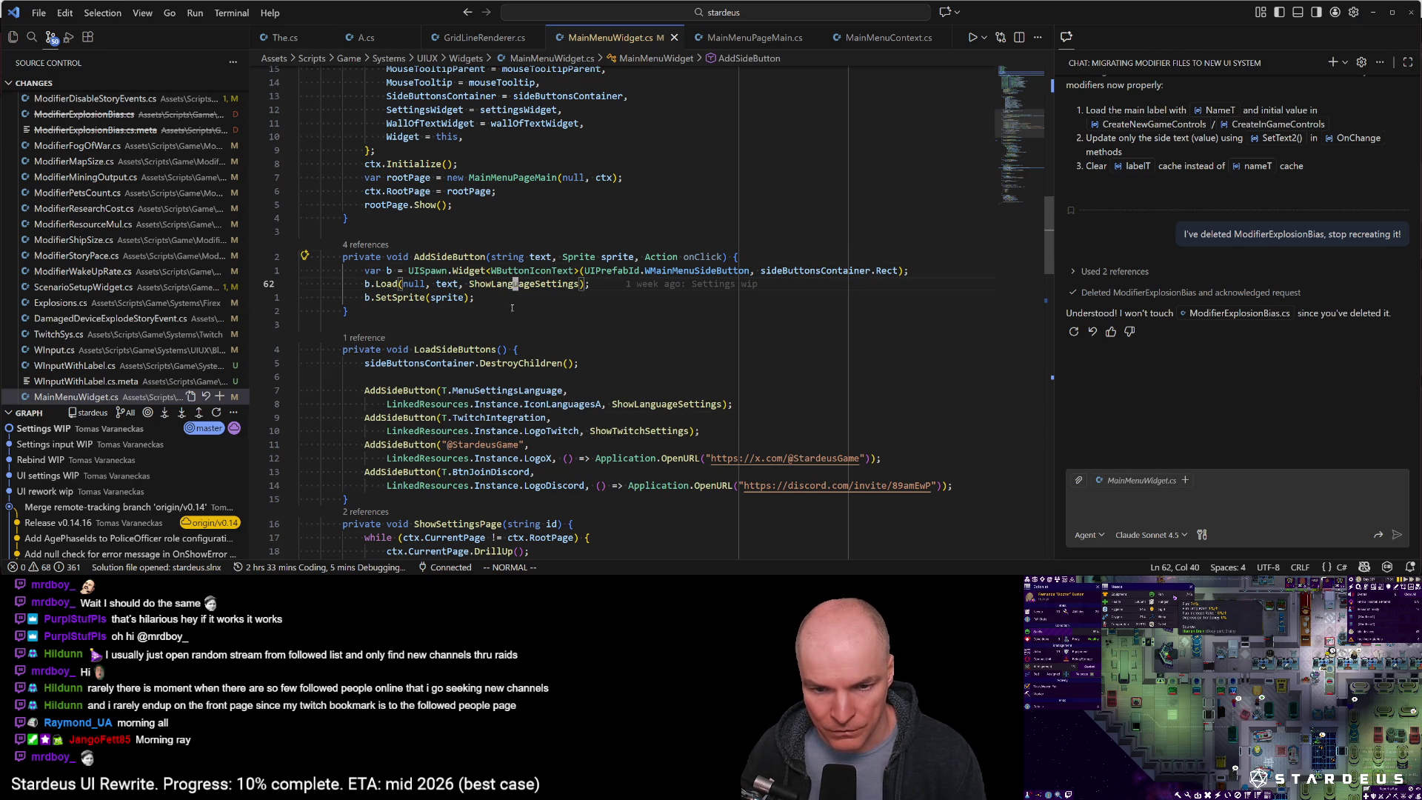
type("bcwon")
key("Tab")
key("Escape")
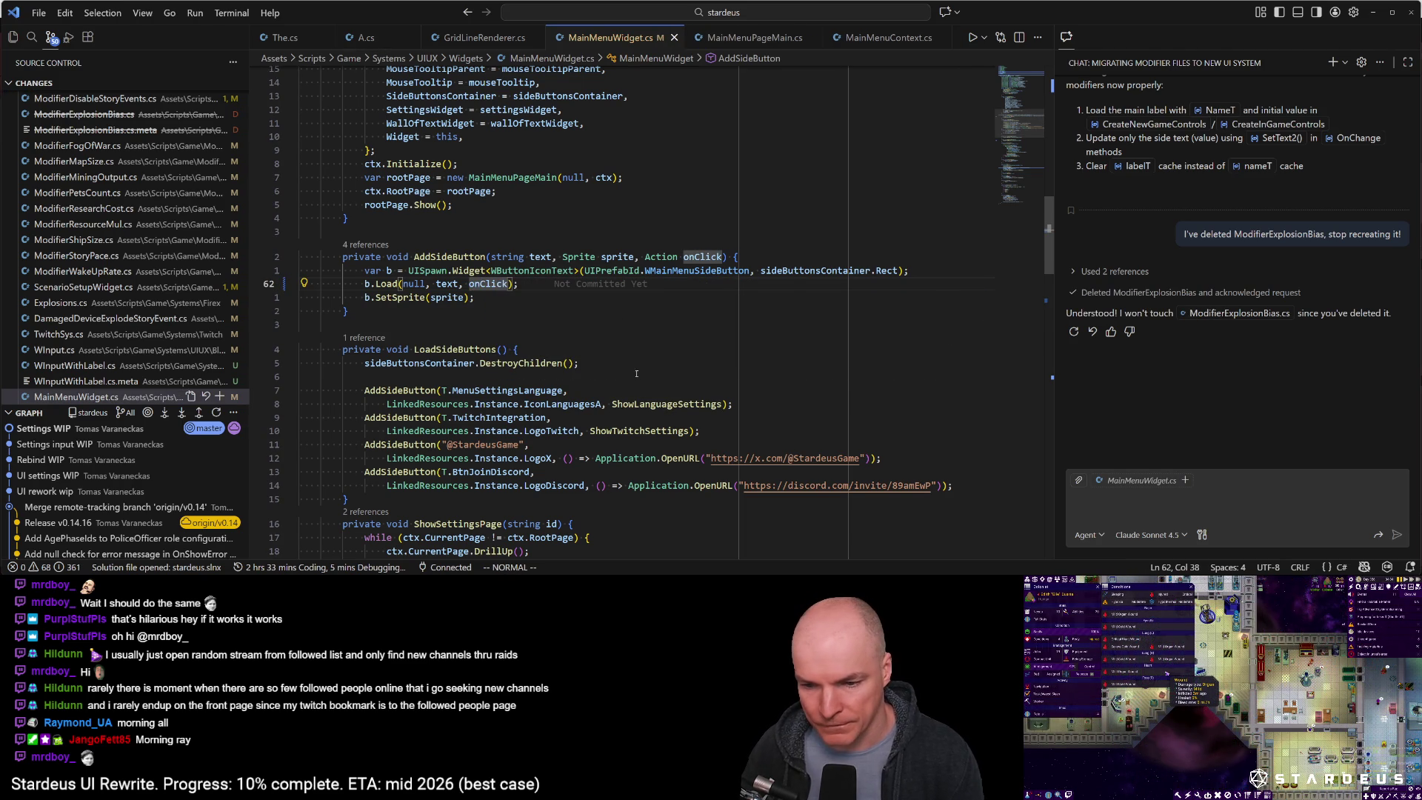
Stop the running game in Unity and return to the code
key("alt+Tab")
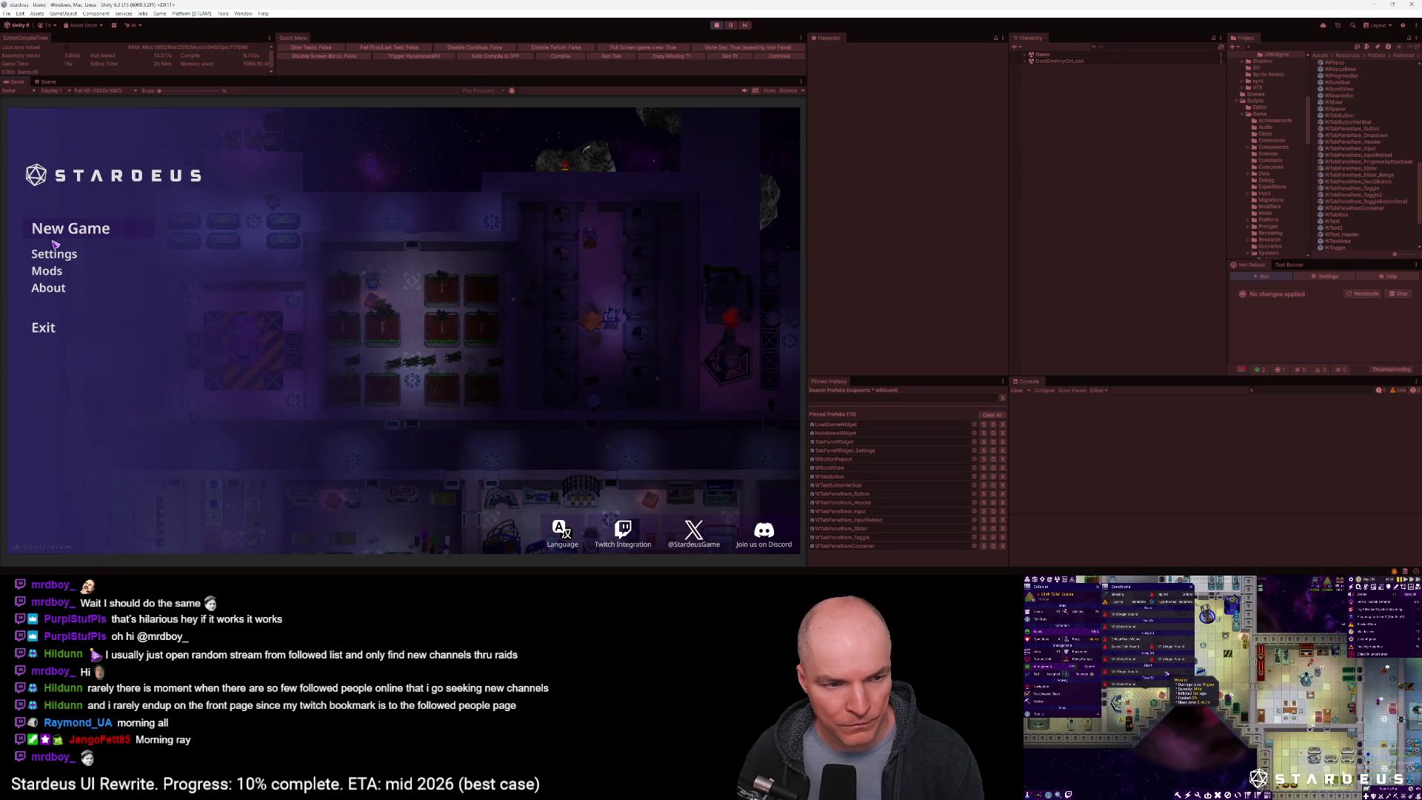
left_click(716, 26)
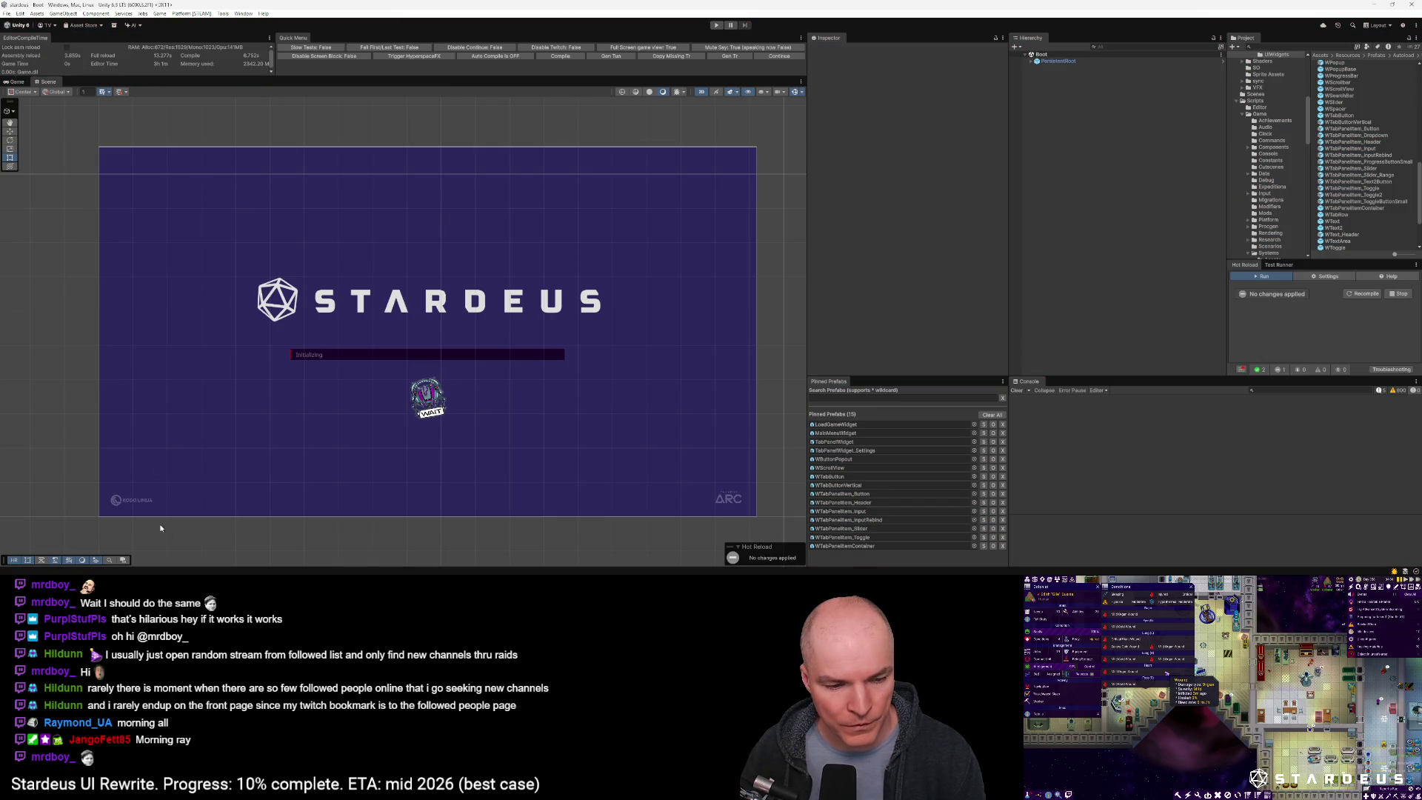
key("alt+Tab")
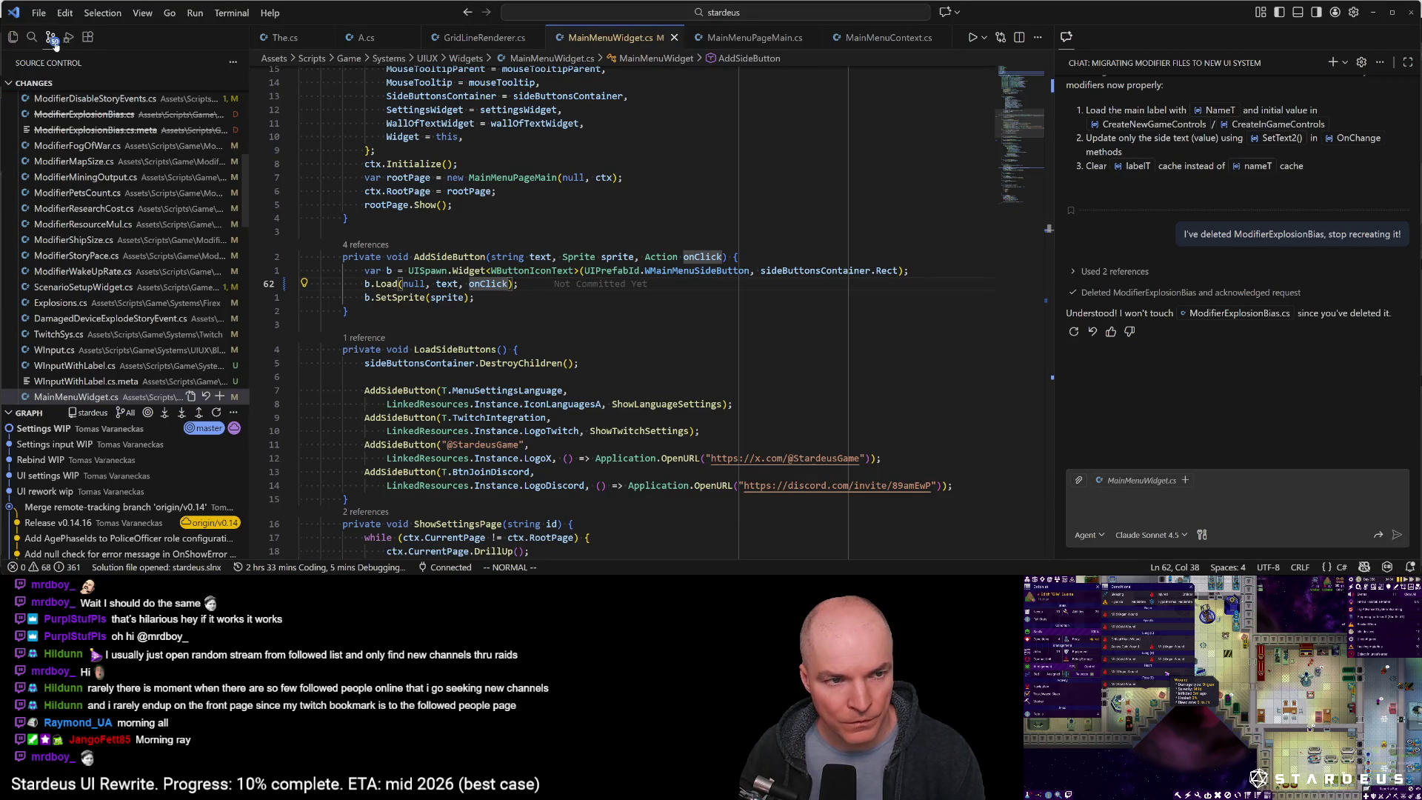
Commit the pending changes as 'Settings WIP' on master and sync to the remote
scroll(97, 185, "up", 8)
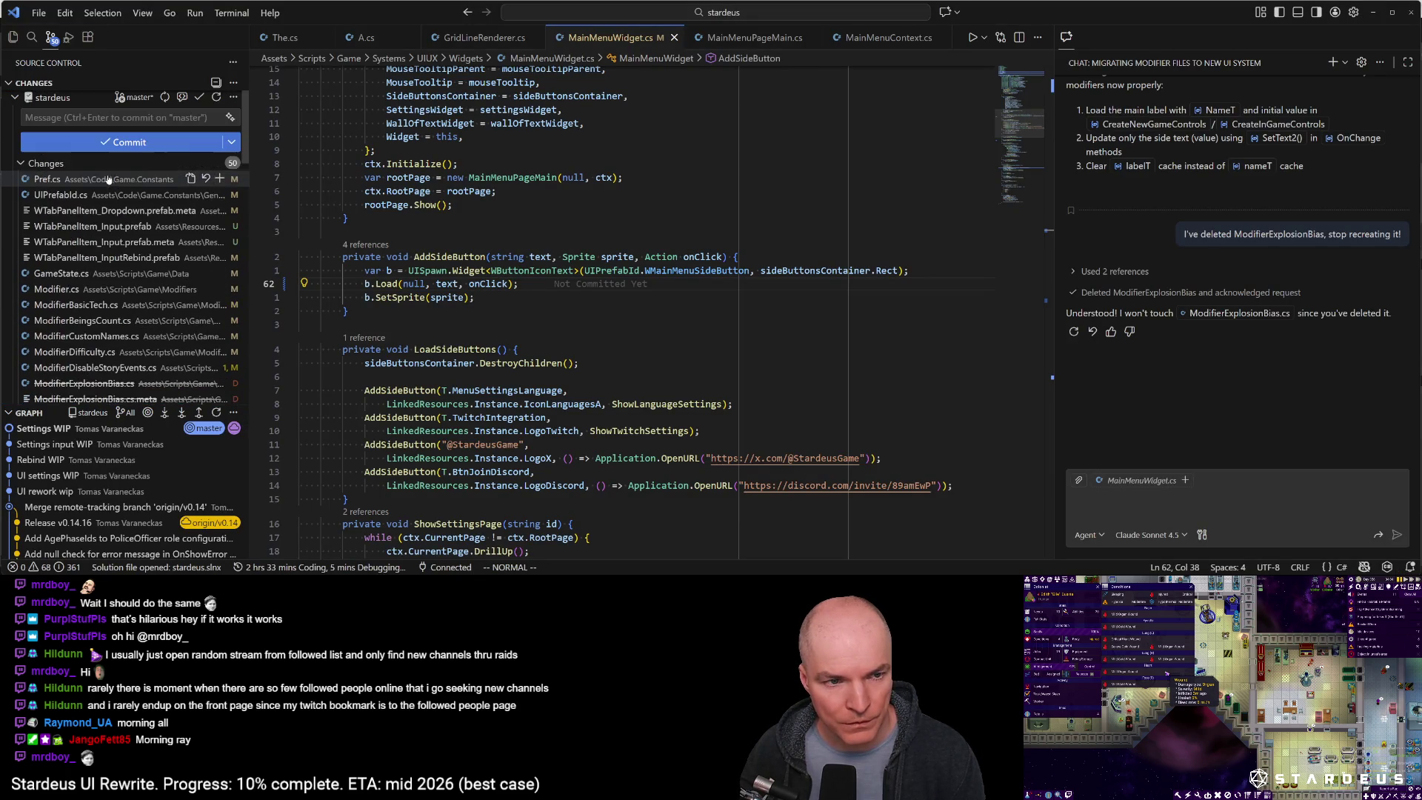
left_click(98, 120)
type("Setti")
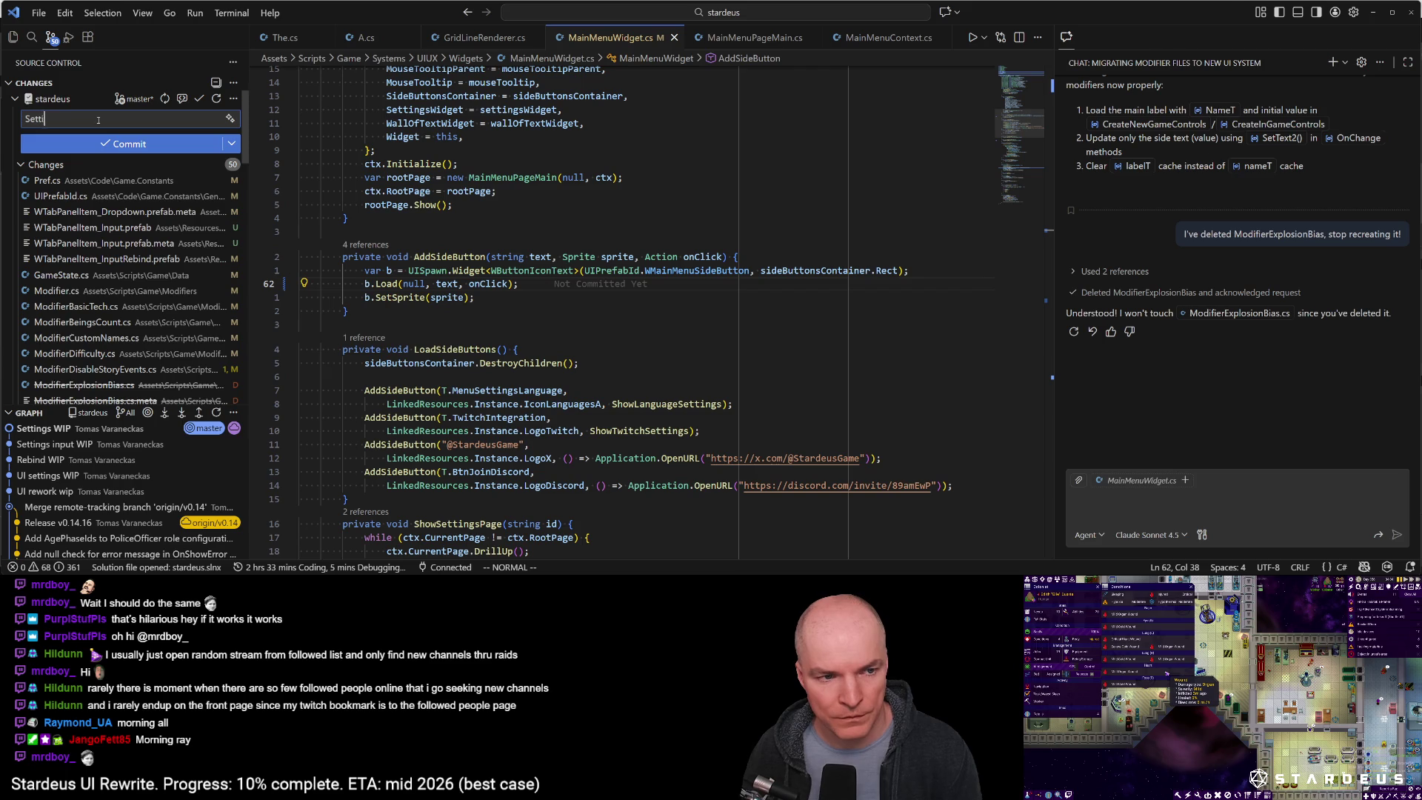
type("ngs WIP")
key("ctrl+Return")
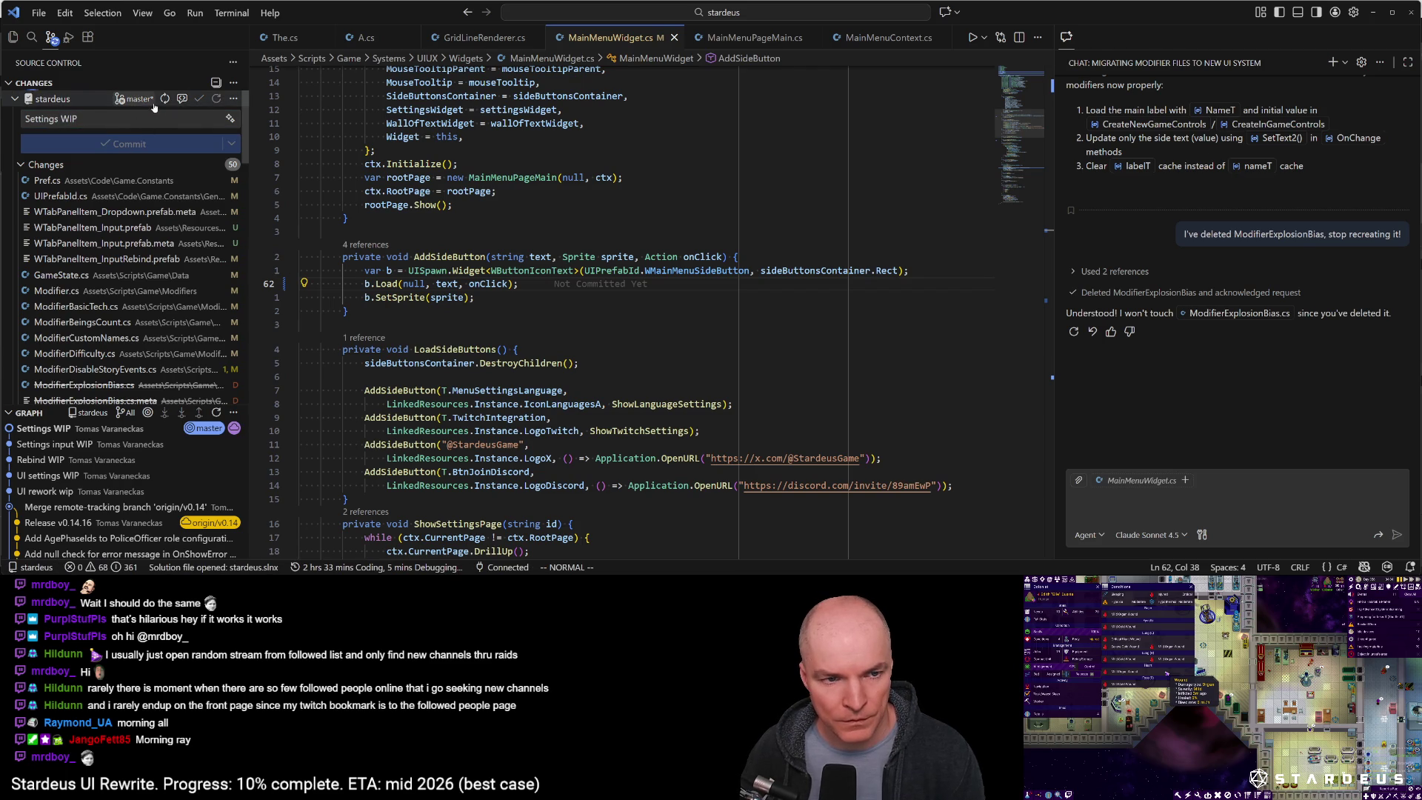
left_click(164, 99)
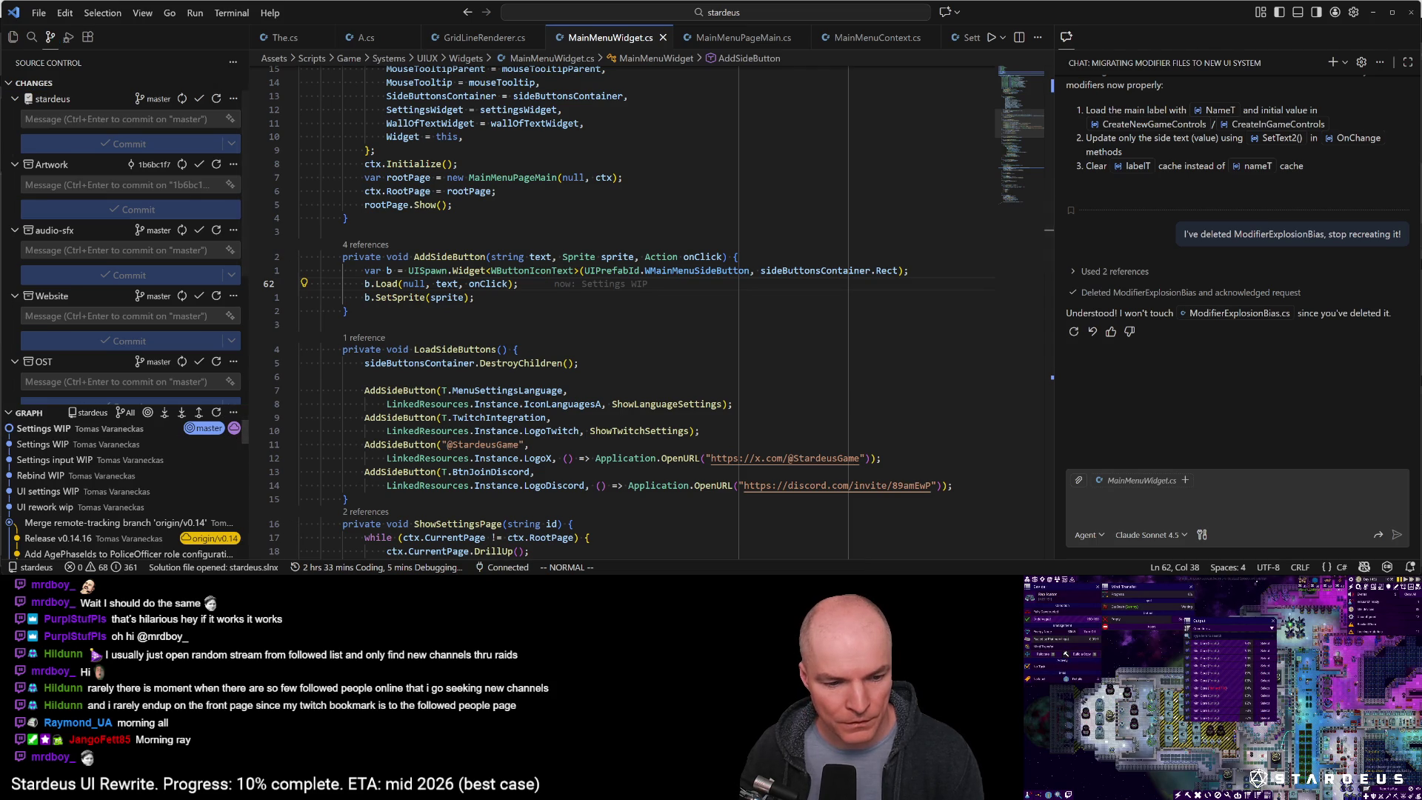
key("alt+Tab")
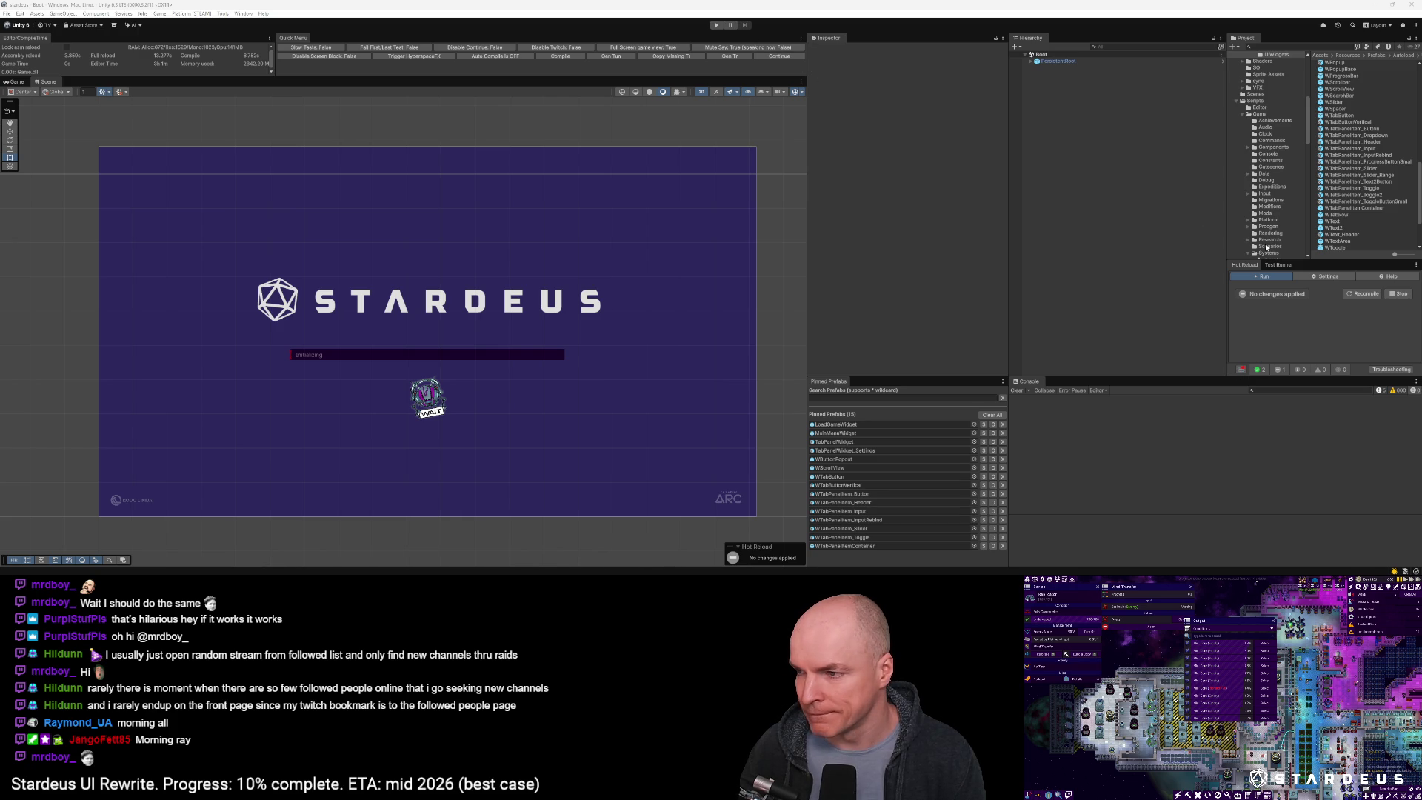
Enter play mode and open the main menu's New Game options (Story Mode, Custom Scenario, Sandbox)
left_click(775, 57)
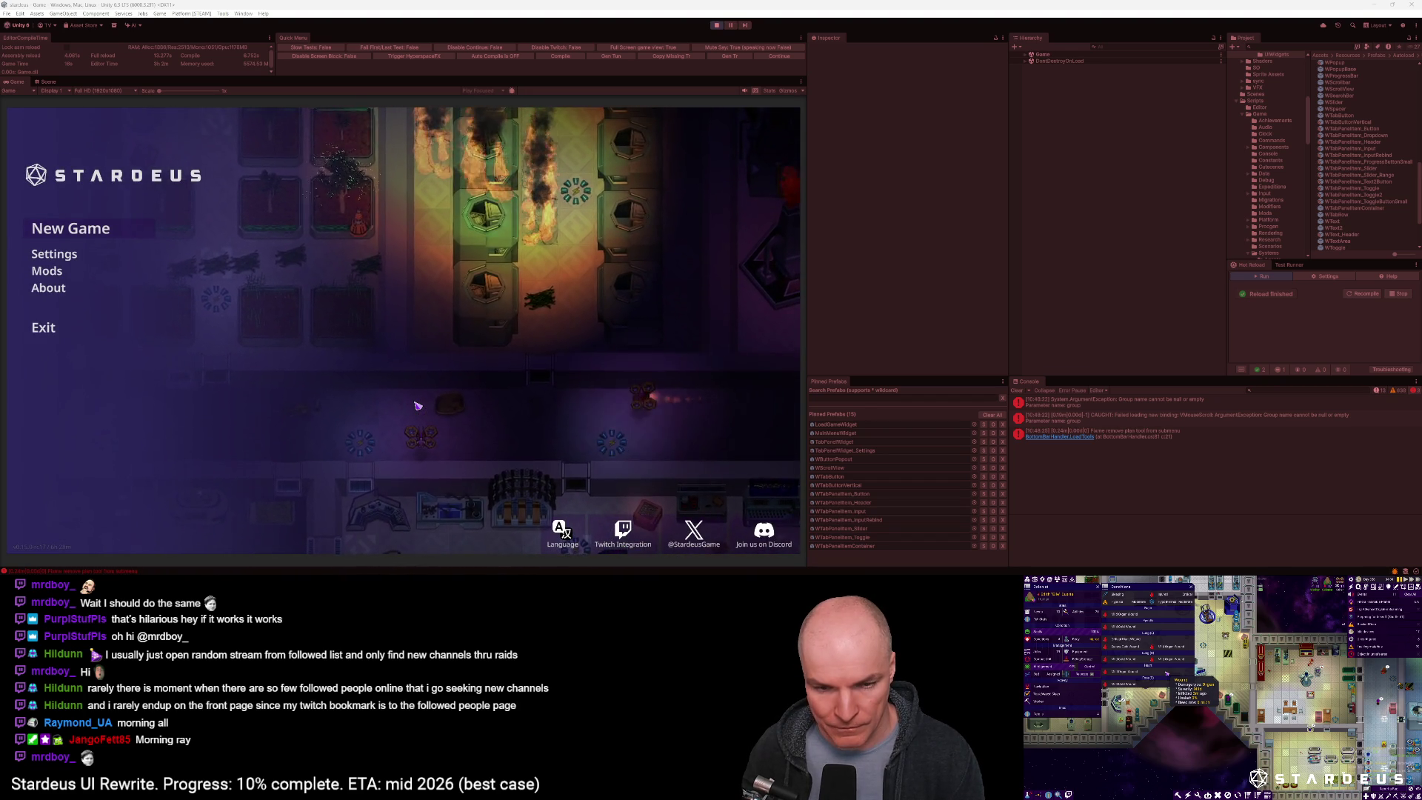
left_click(79, 232)
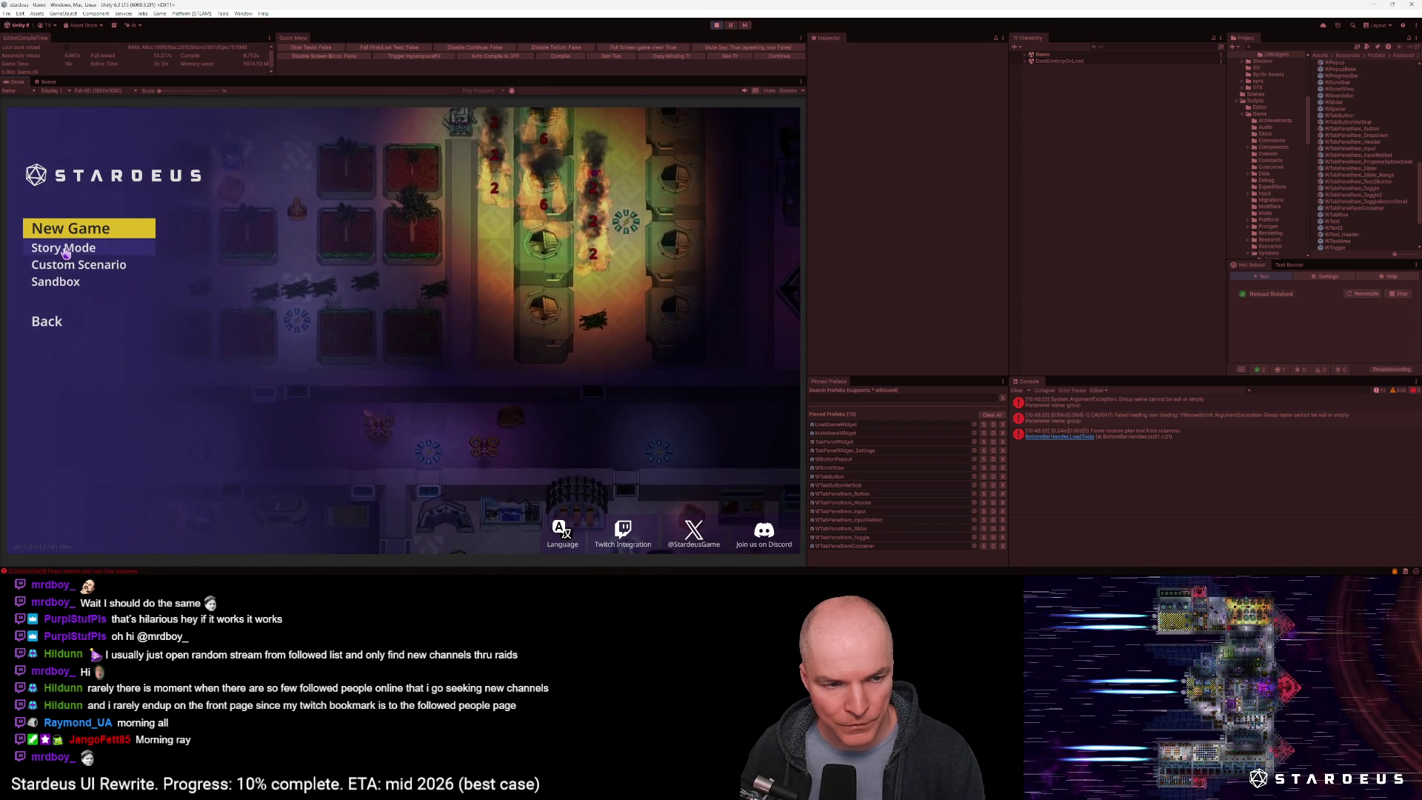
Try Story Mode and Custom Scenario in the running game, moving the menu-flow diagram aside
left_click(65, 252)
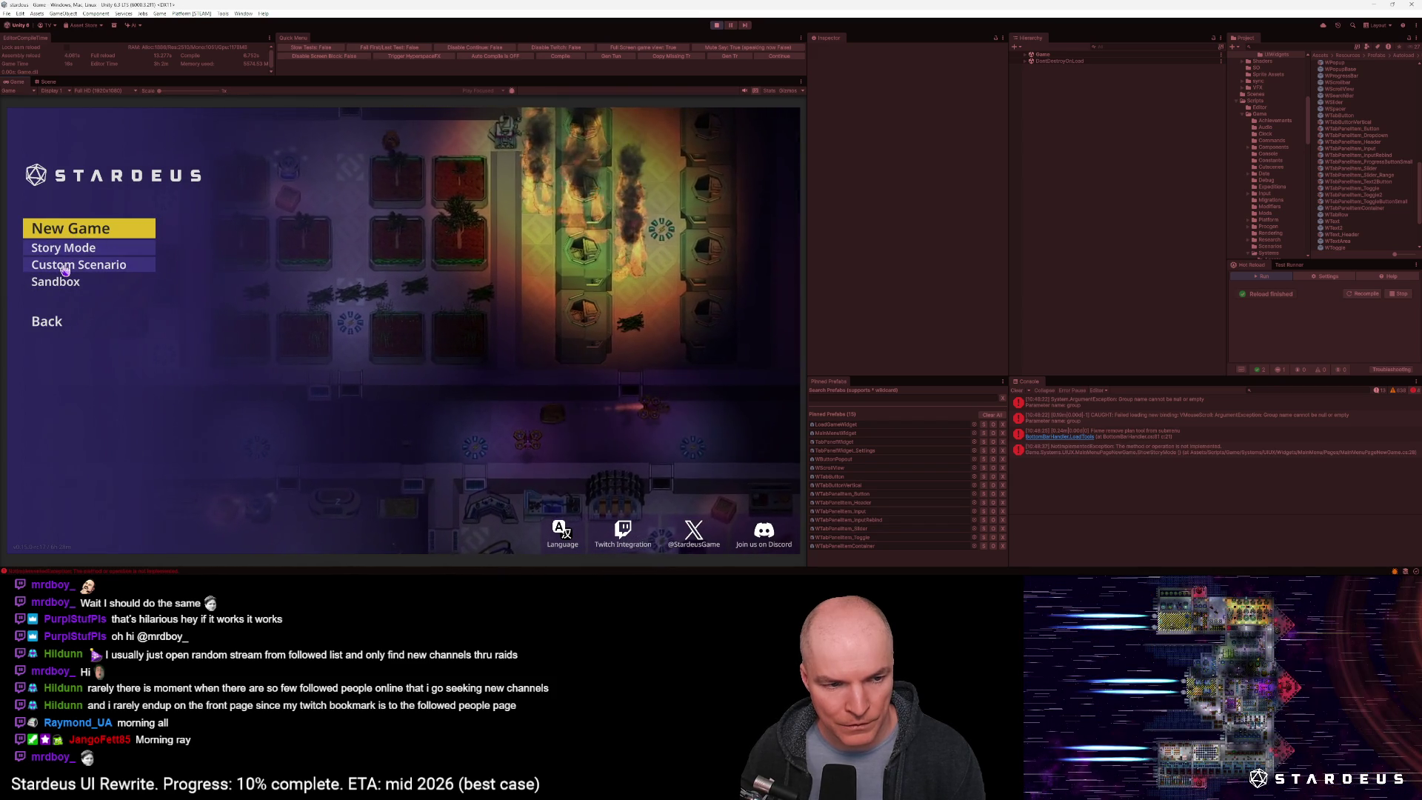
left_click(64, 272)
left_click(65, 254)
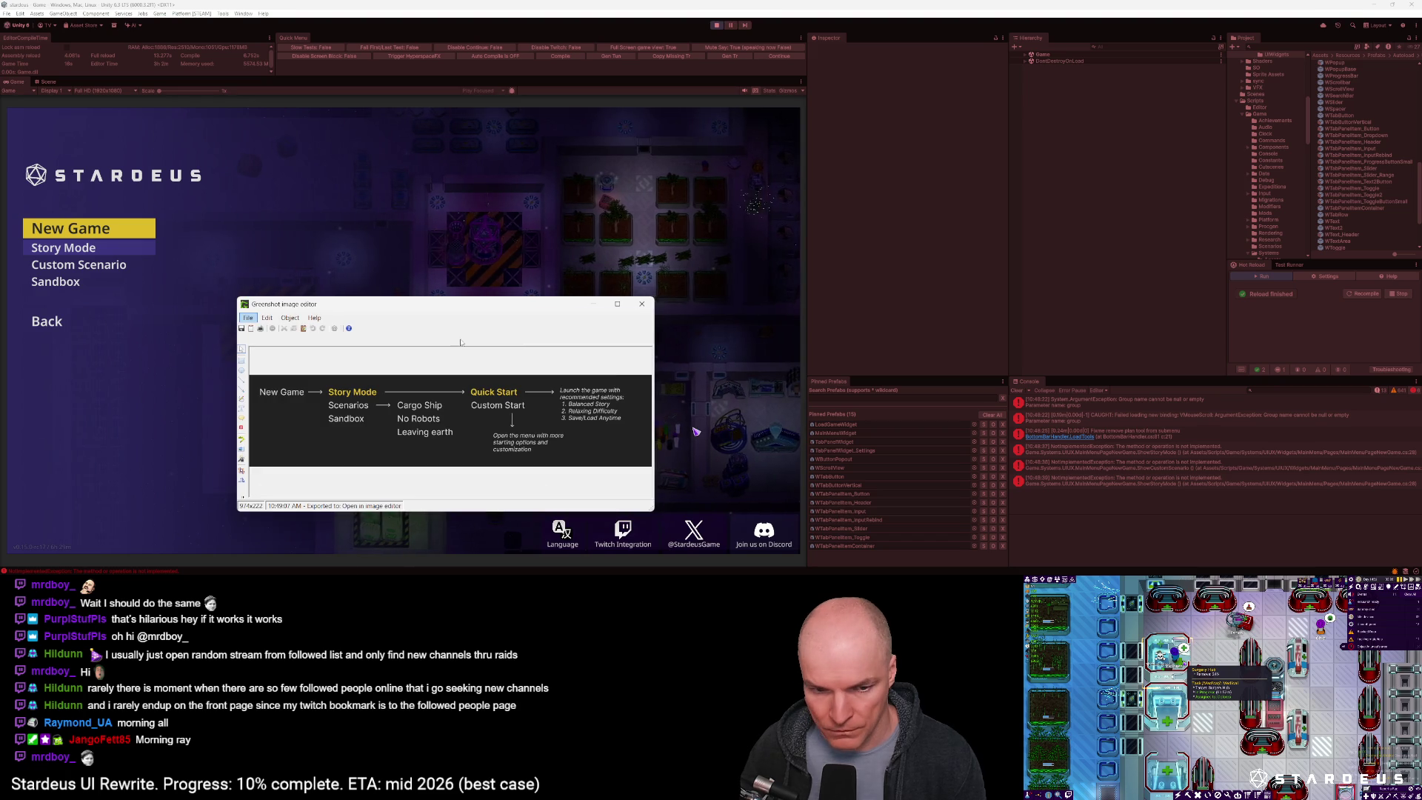
left_click_drag(431, 304, 608, 124)
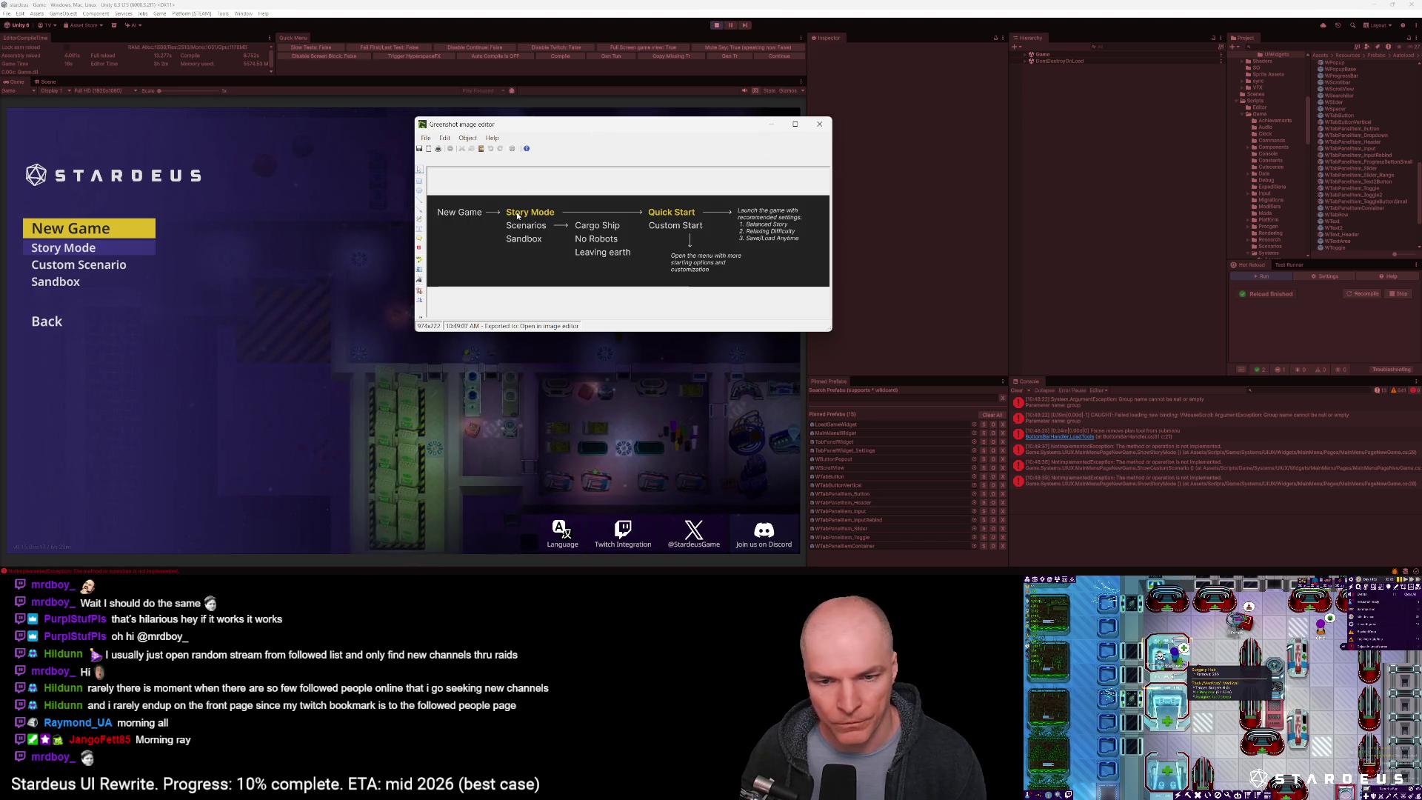
left_click(96, 254)
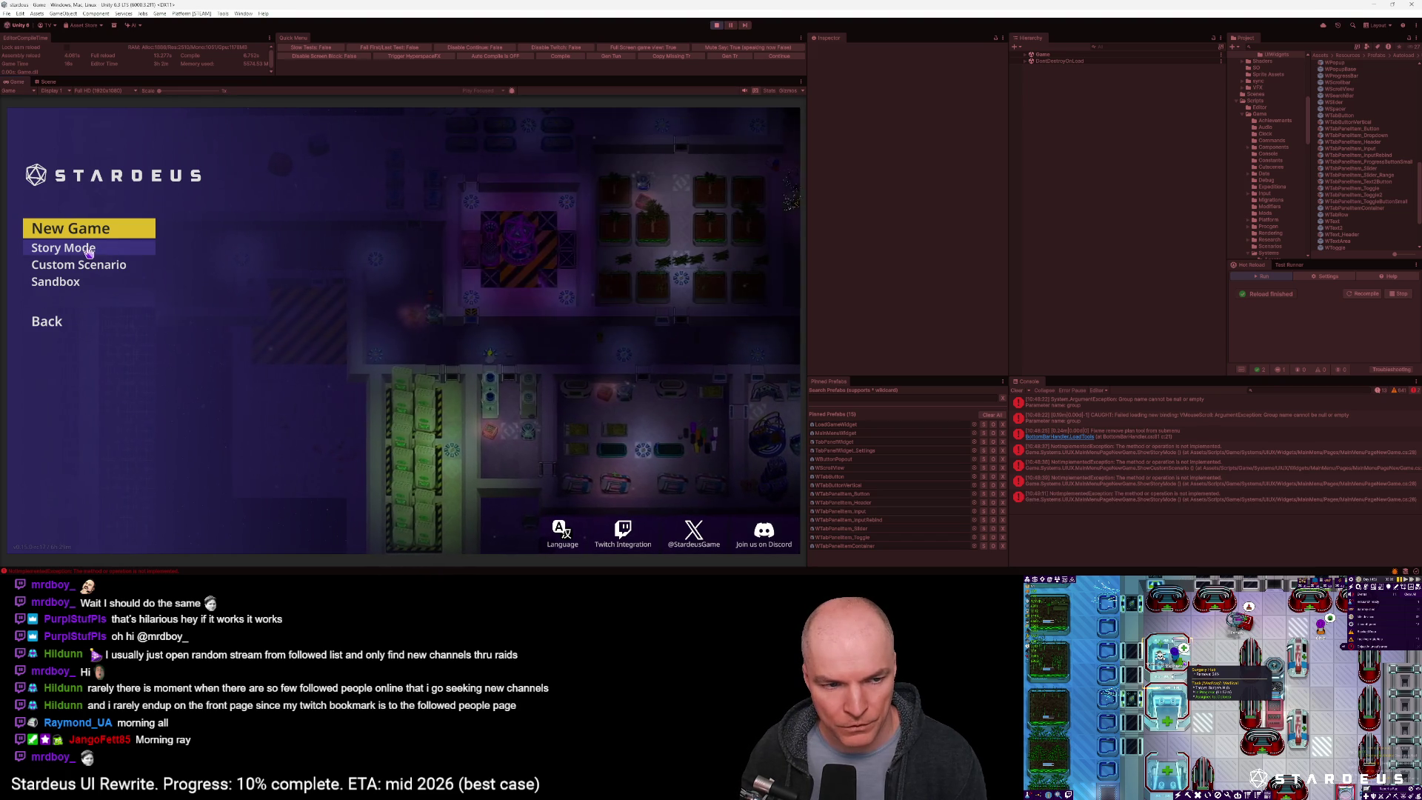
key("alt+Tab")
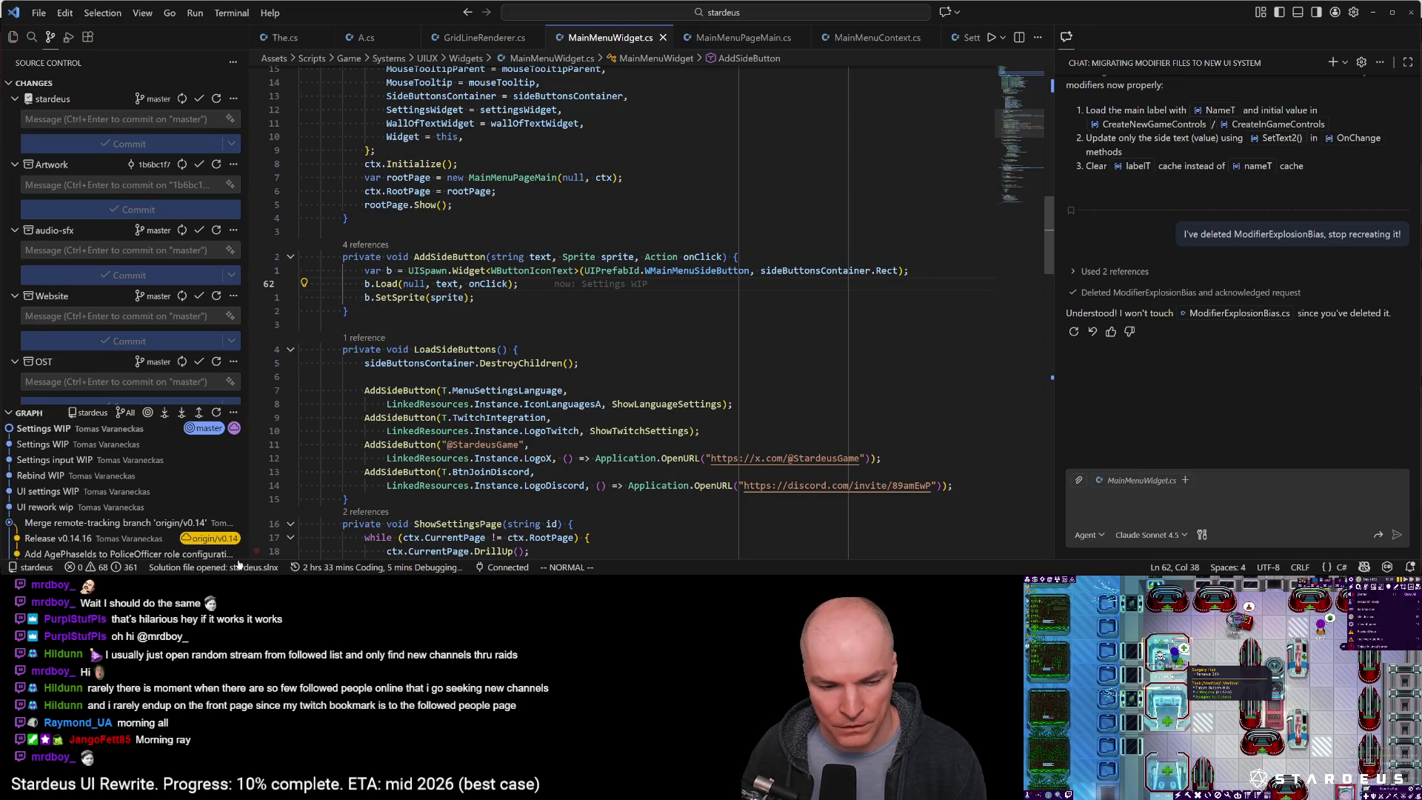
Retest the Story Mode option in the running game after glancing at the code
key("alt+Tab")
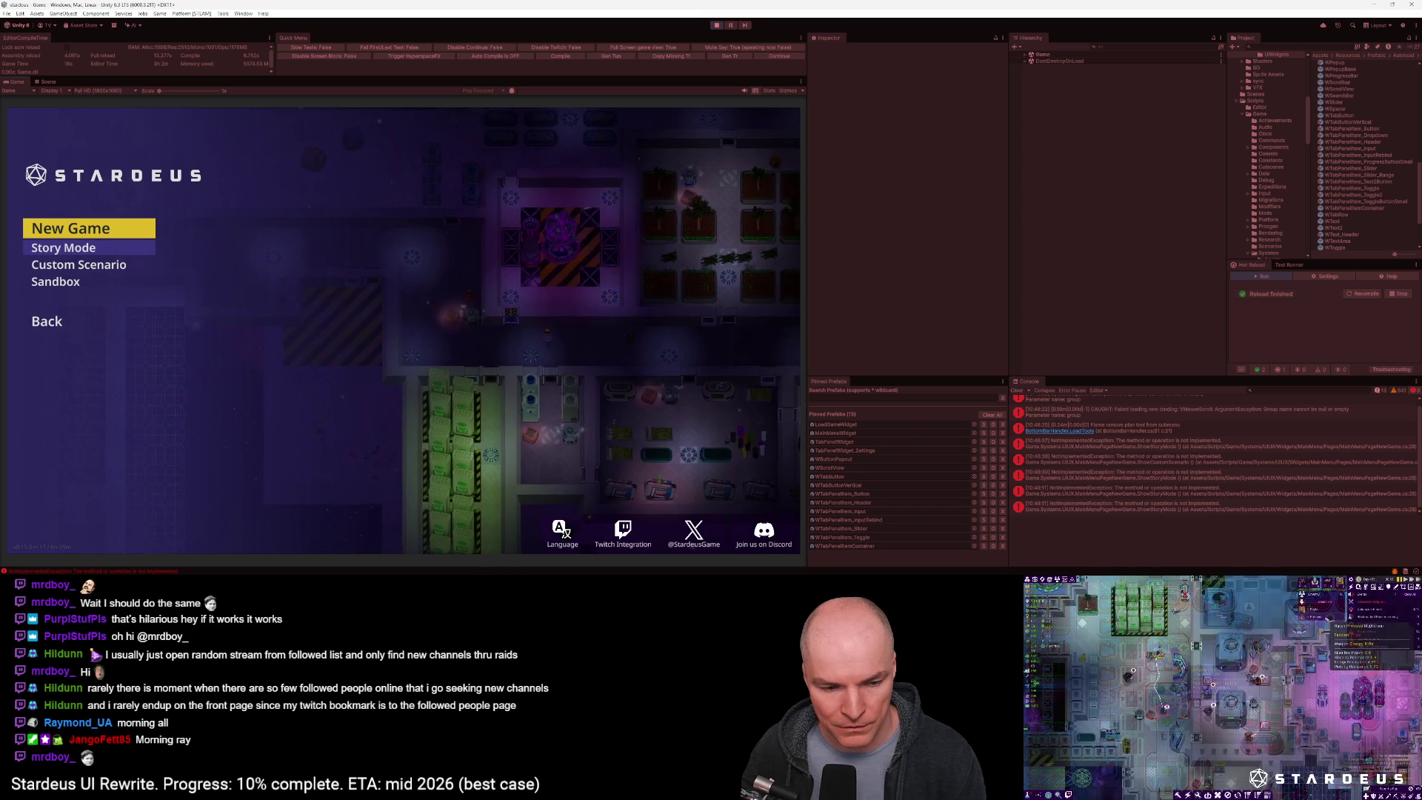
key("alt+Tab")
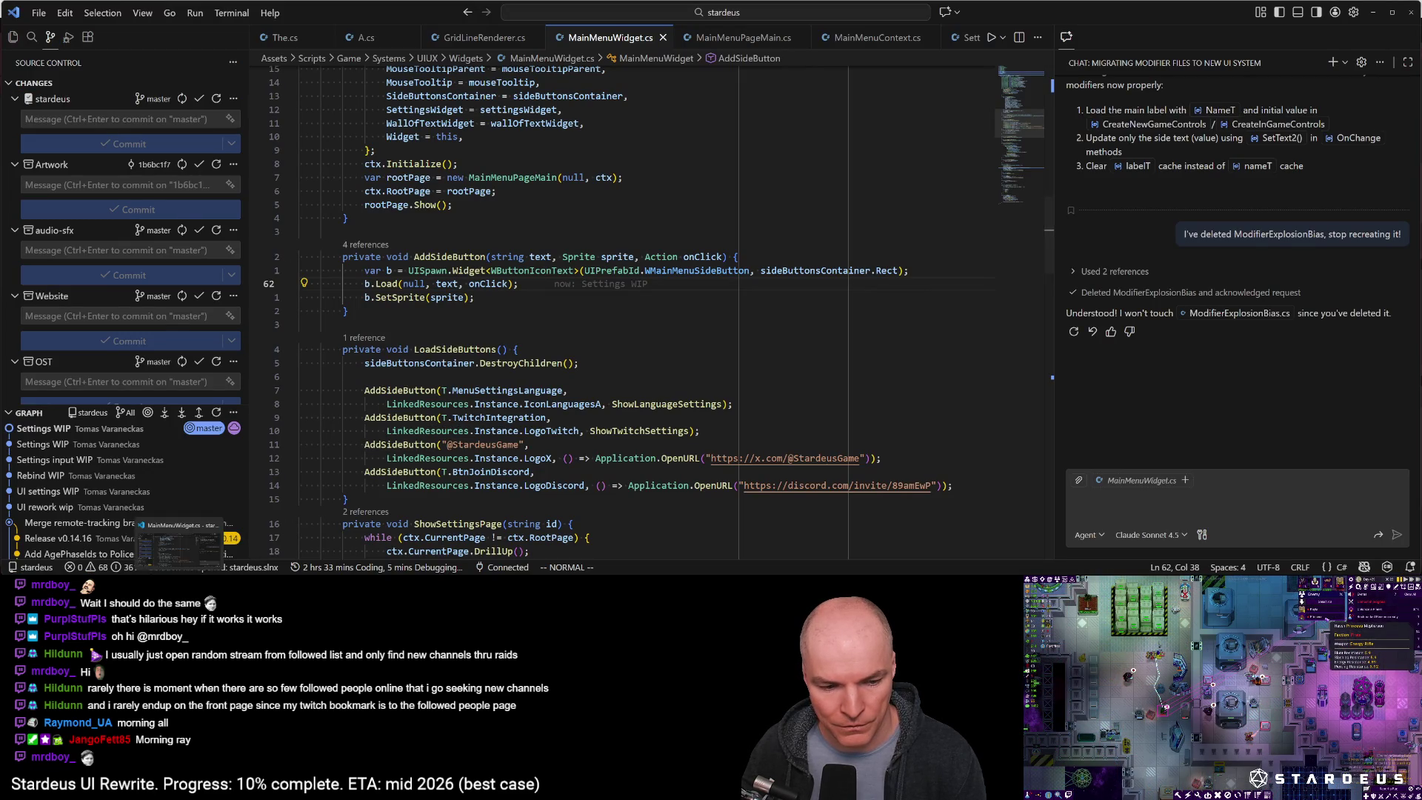
key("alt+Tab")
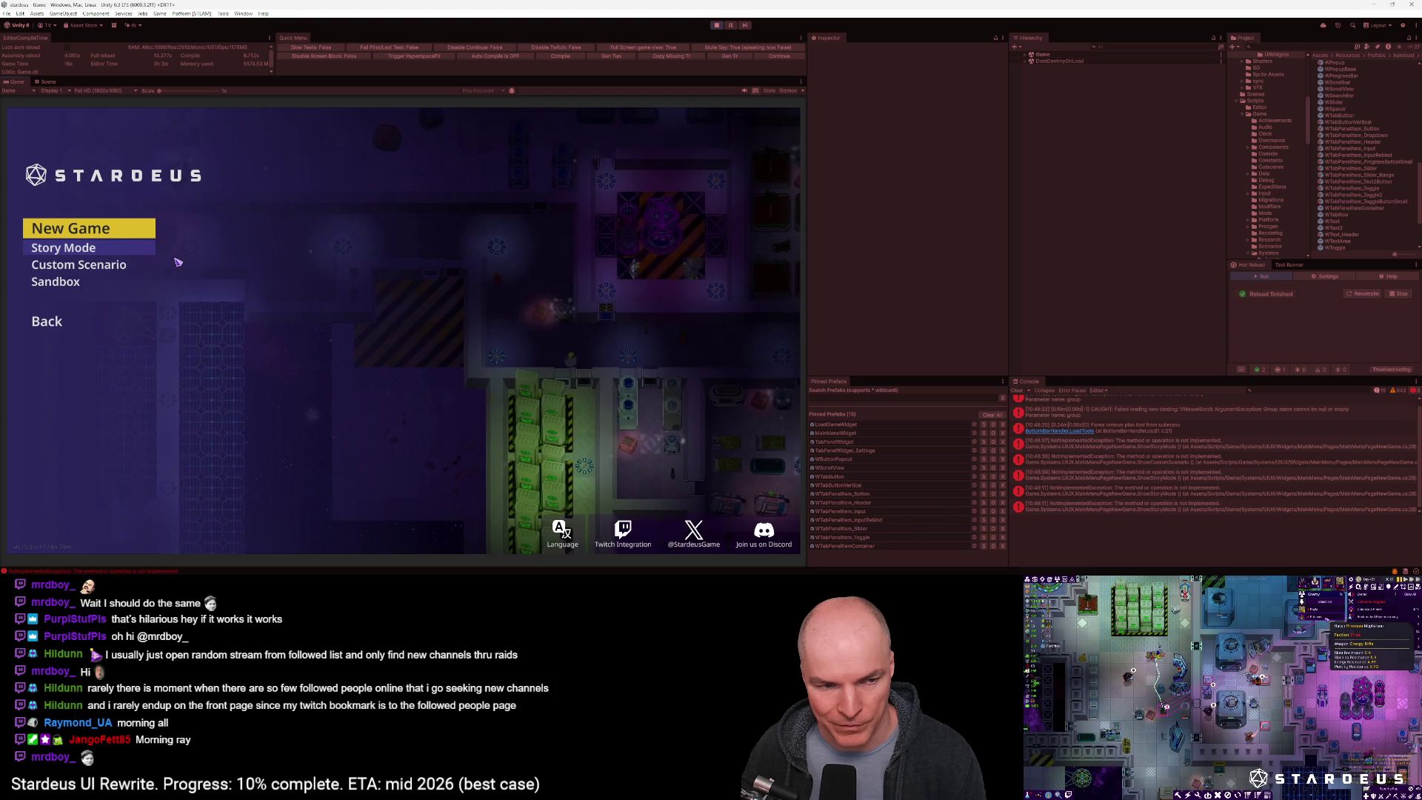
left_click(90, 252)
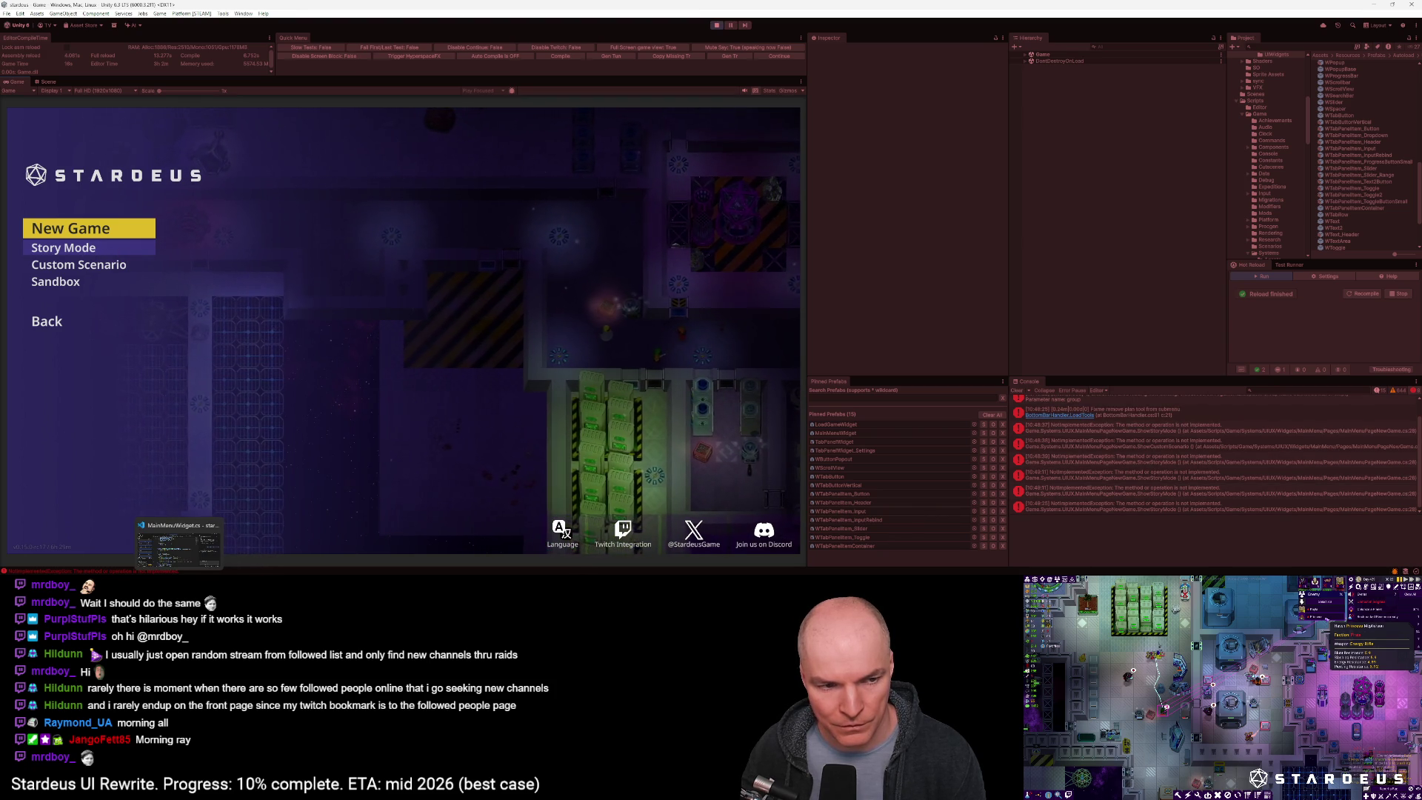
Go back to the game's main menu, stop play mode, and return to VS Code
left_click(46, 329)
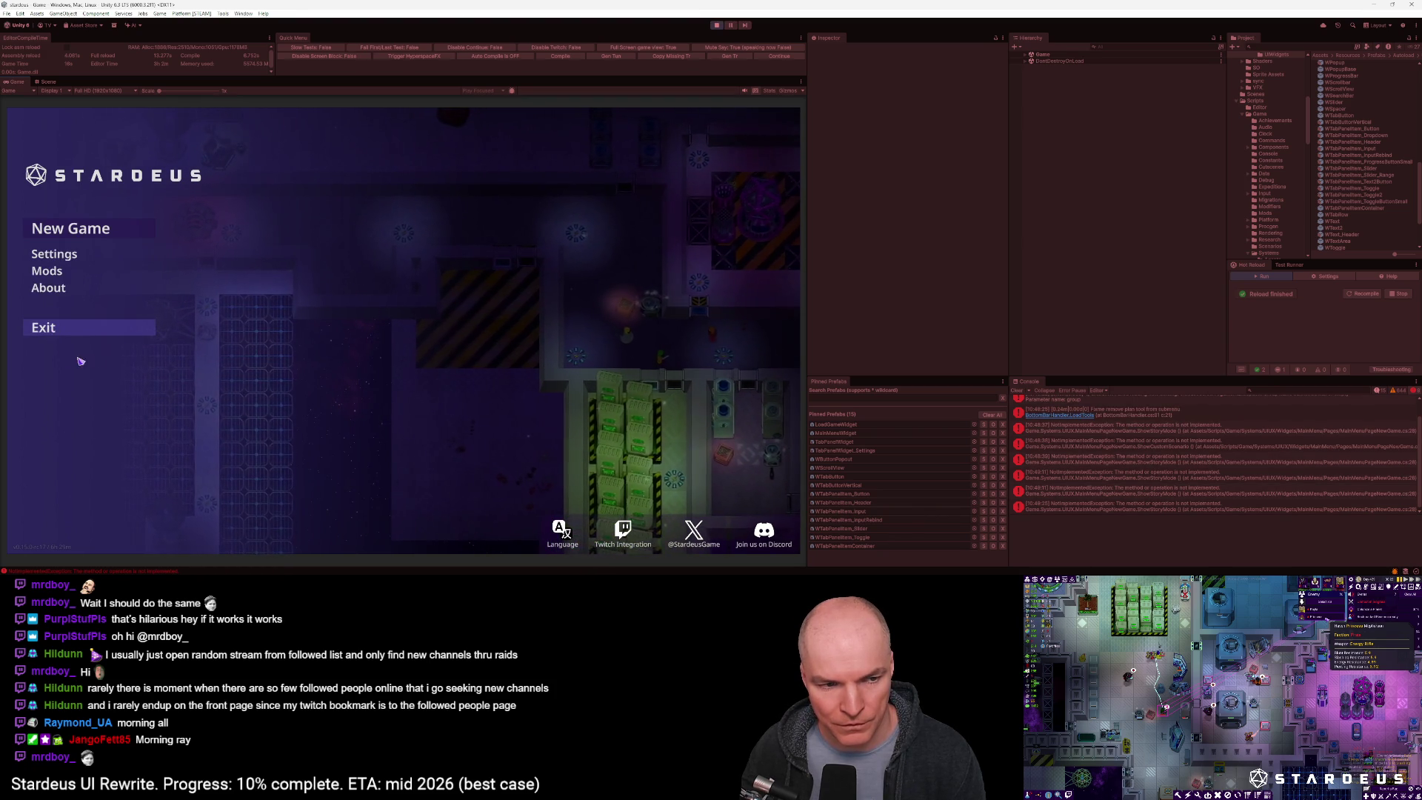
left_click(43, 330)
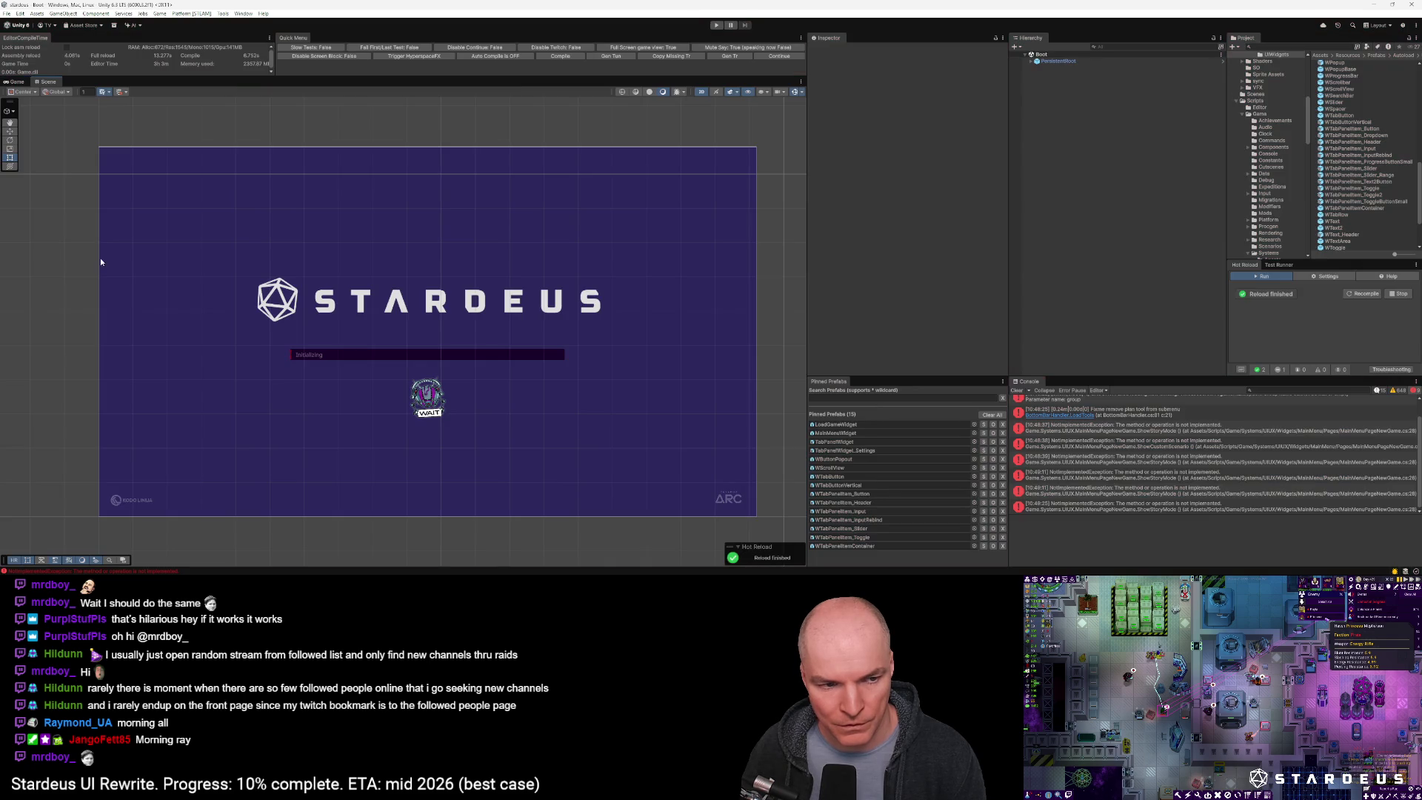
key("alt+Tab")
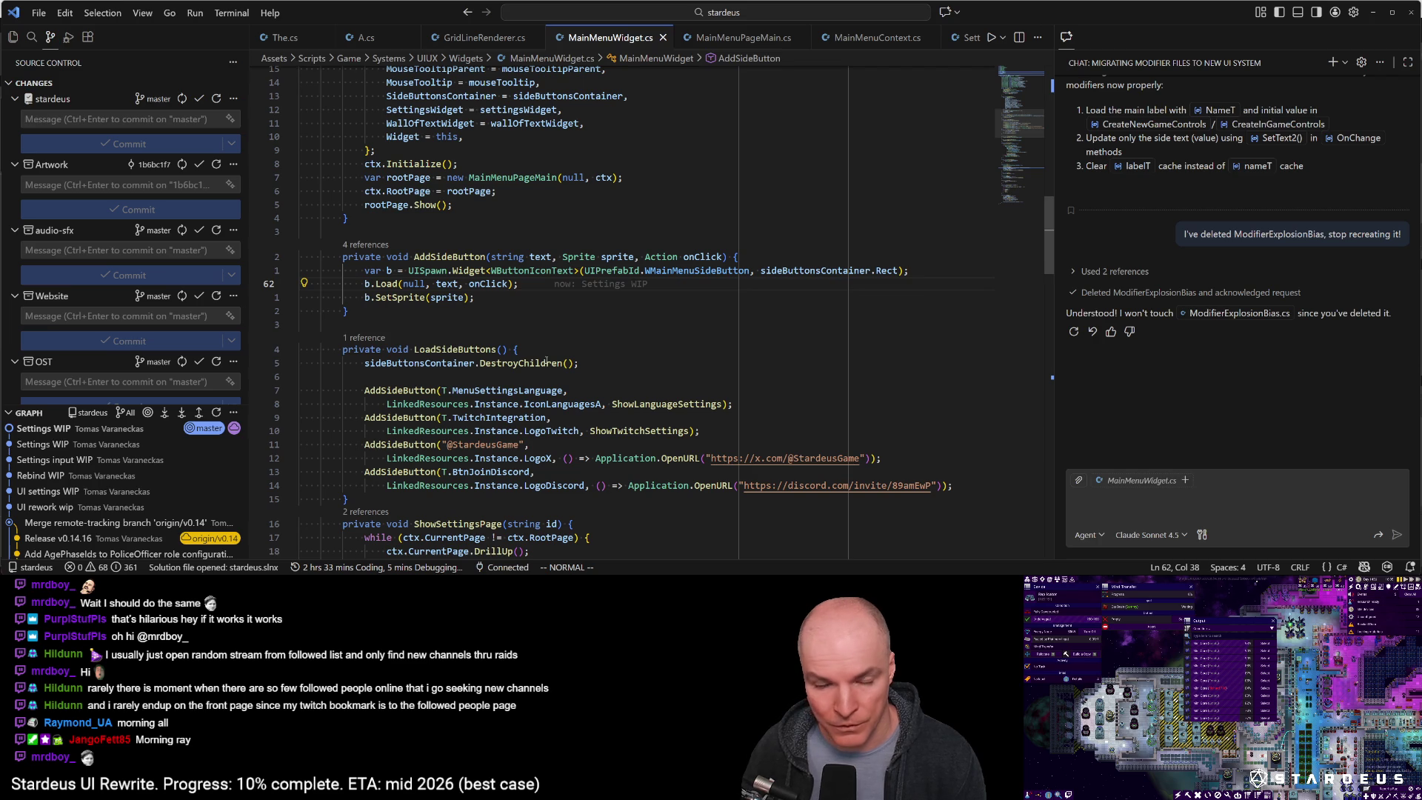
Open MainMenuPageMain.cs through quick open and reveal it in the Explorer tree
scroll(1015, 92, "up", 8)
scroll(1014, 92, "up", 8)
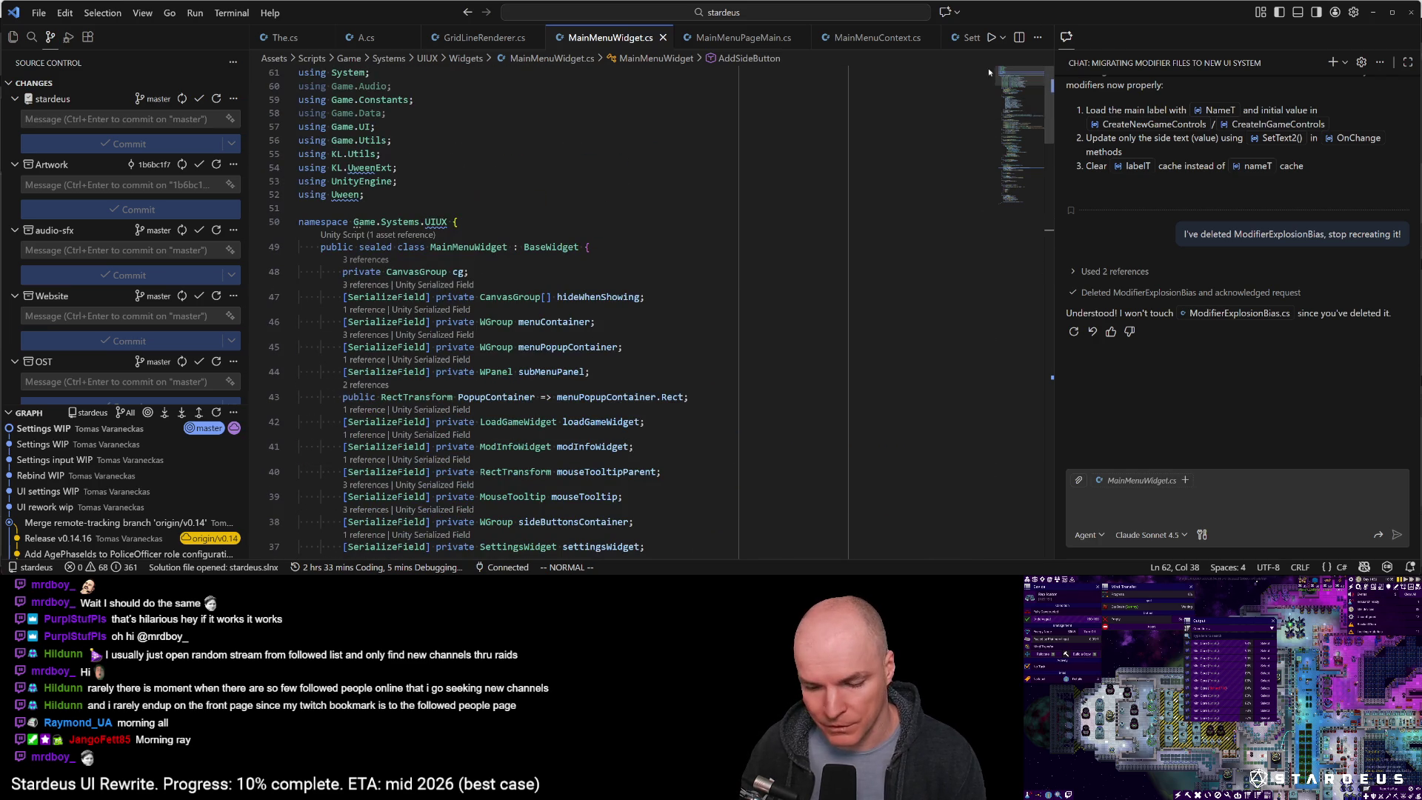
scroll(645, 284, "down", 3)
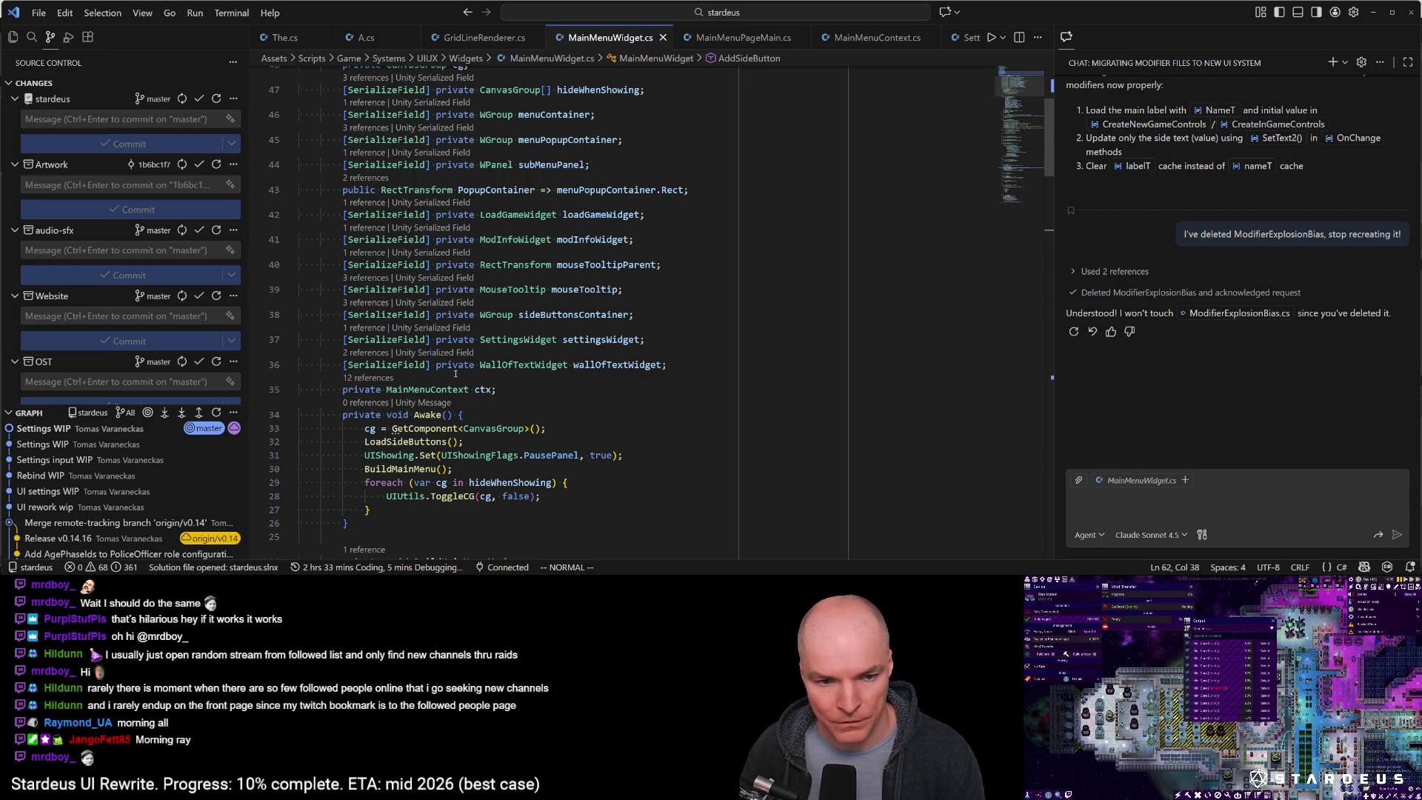
left_click(687, 265)
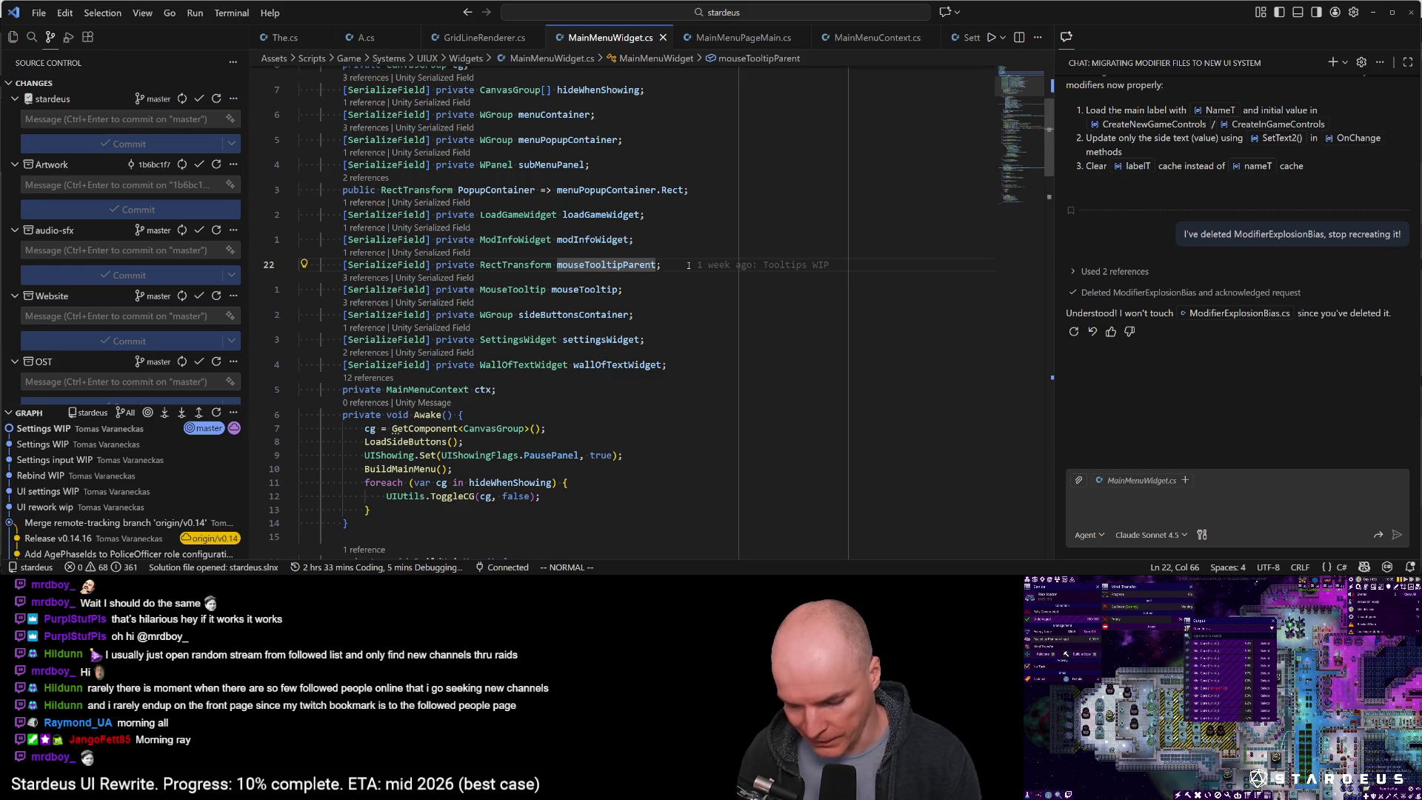
key("ctrl+p")
key("Down")
key("Down")
key("Down")
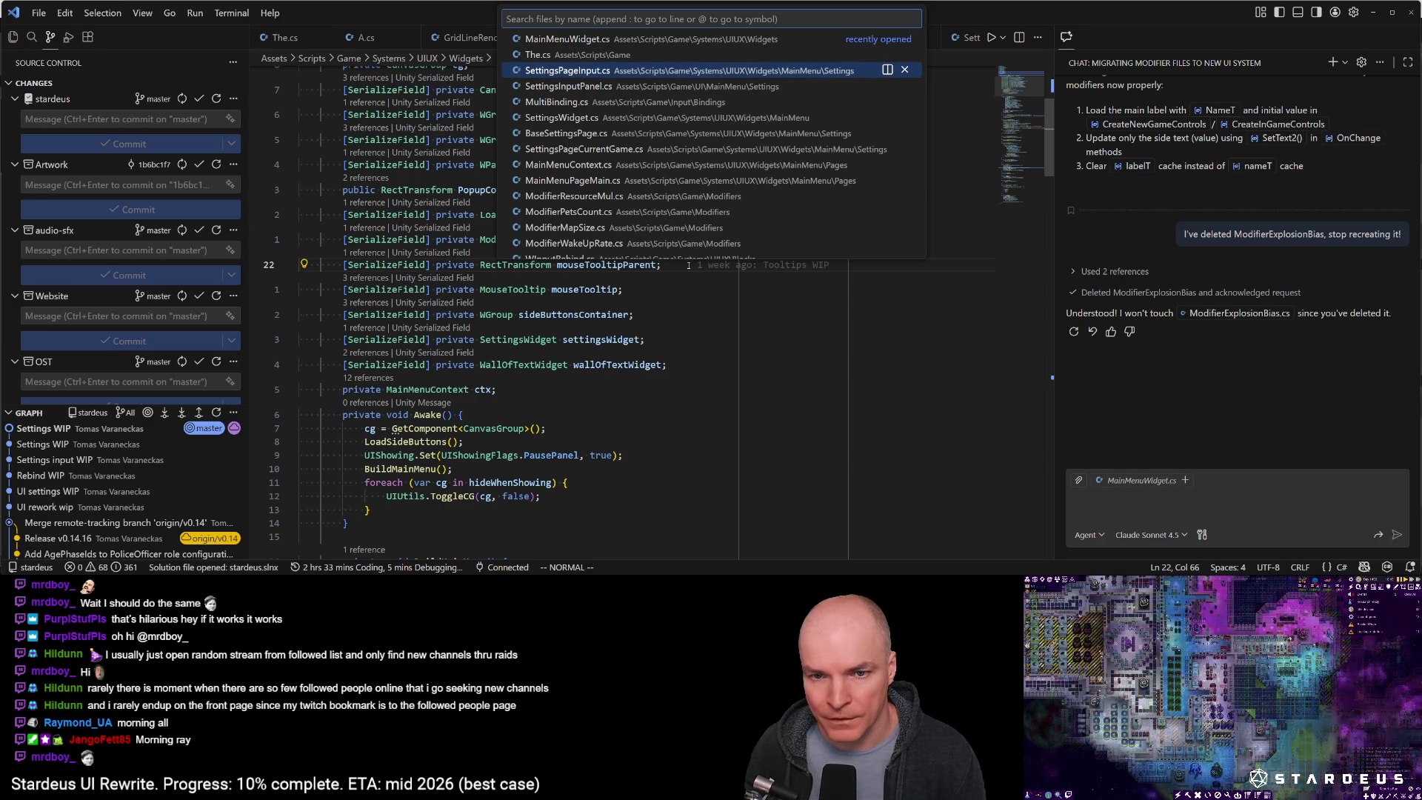
key("Up")
key("Up")
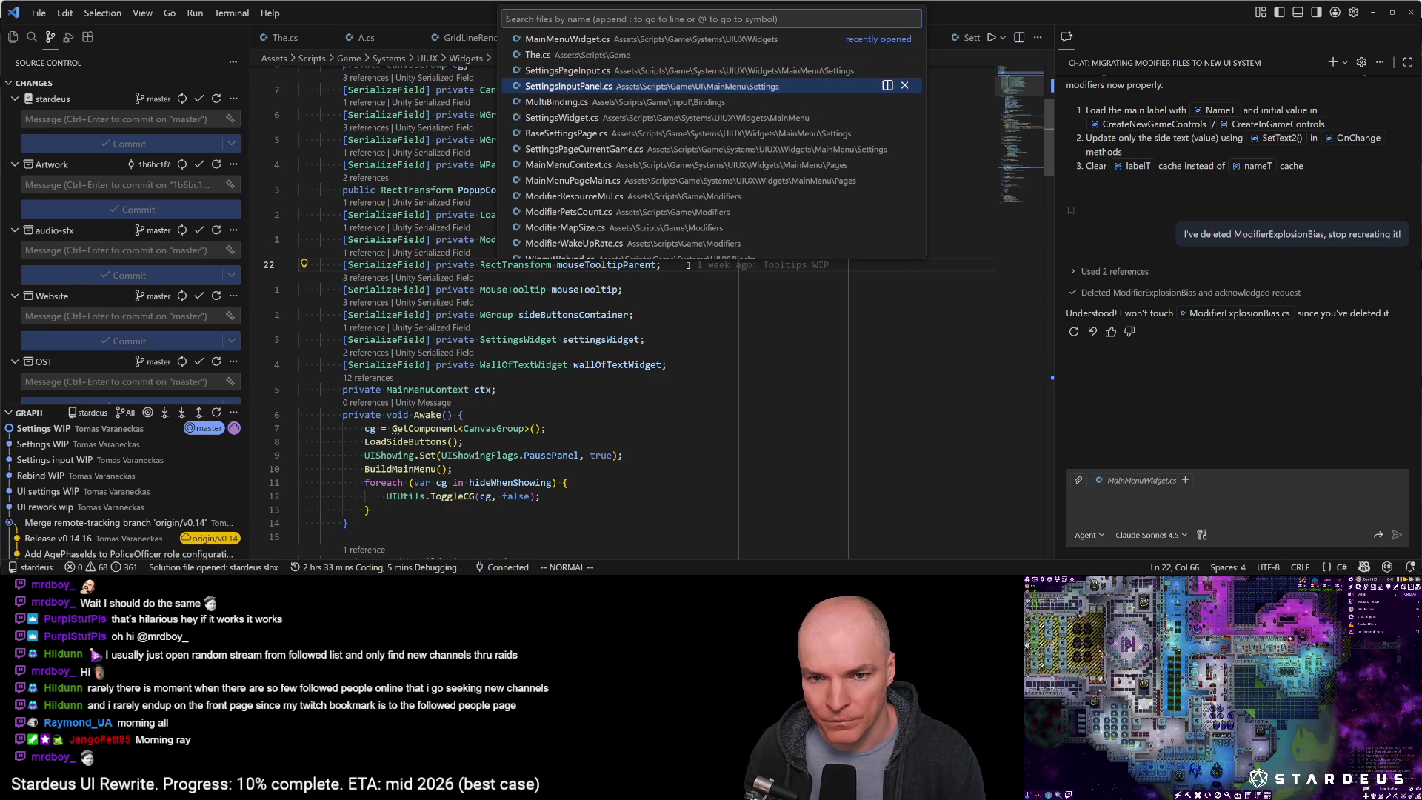
key("Down")
key("Down")
key("Down")
key("Up")
key("Return")
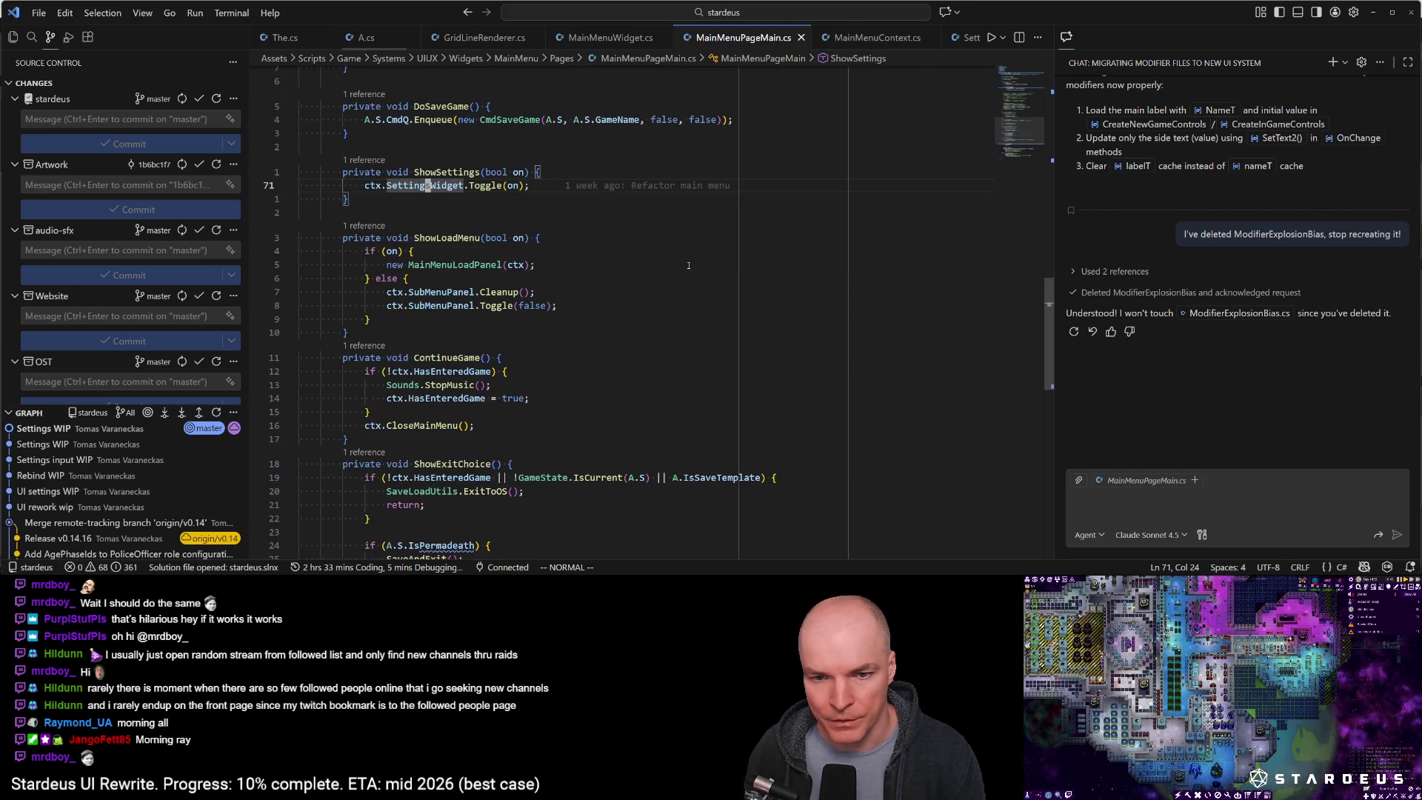
key("ctrl+shift+e")
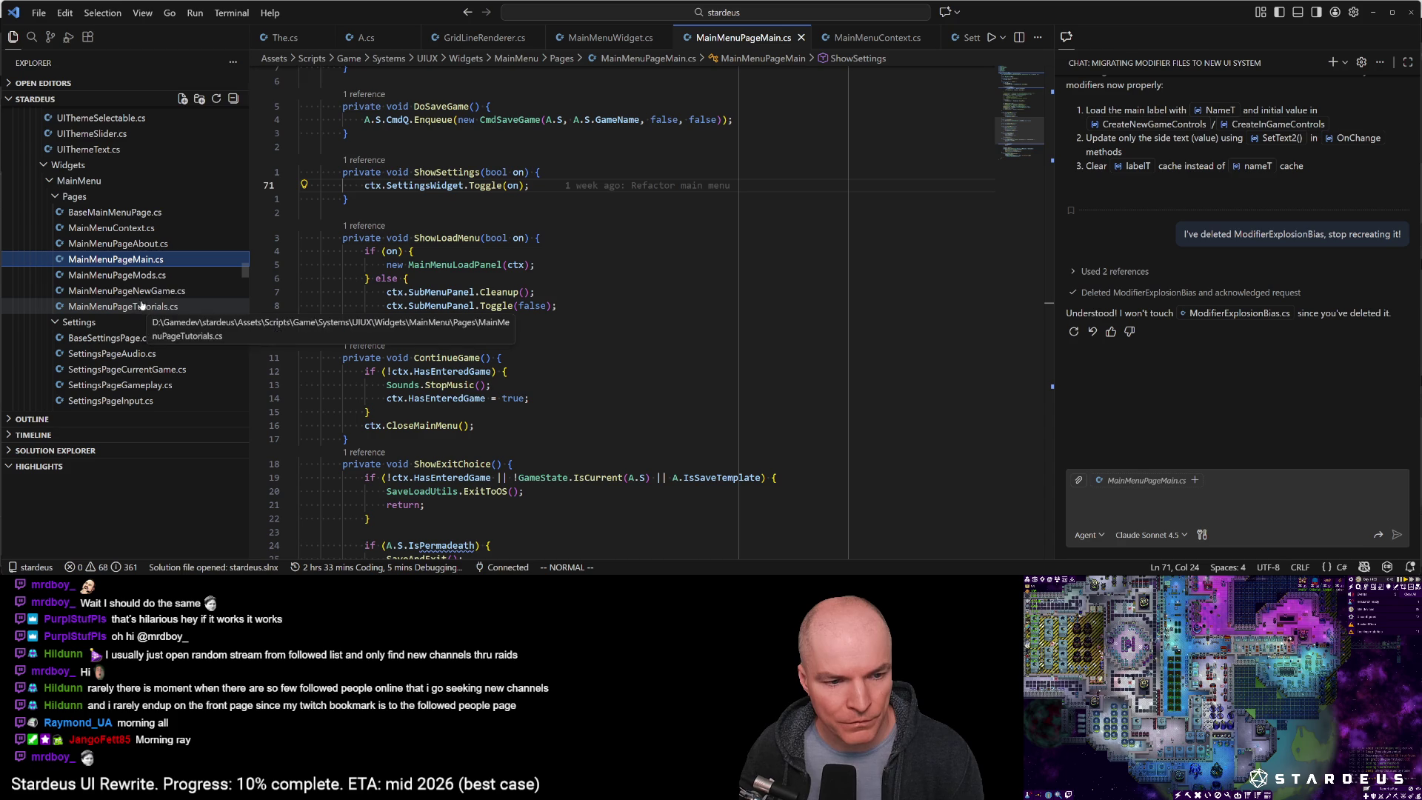
Duplicate MainMenuPageNewGame.cs and name the copy MainMenuPageStoryMode.cs
left_click(141, 290)
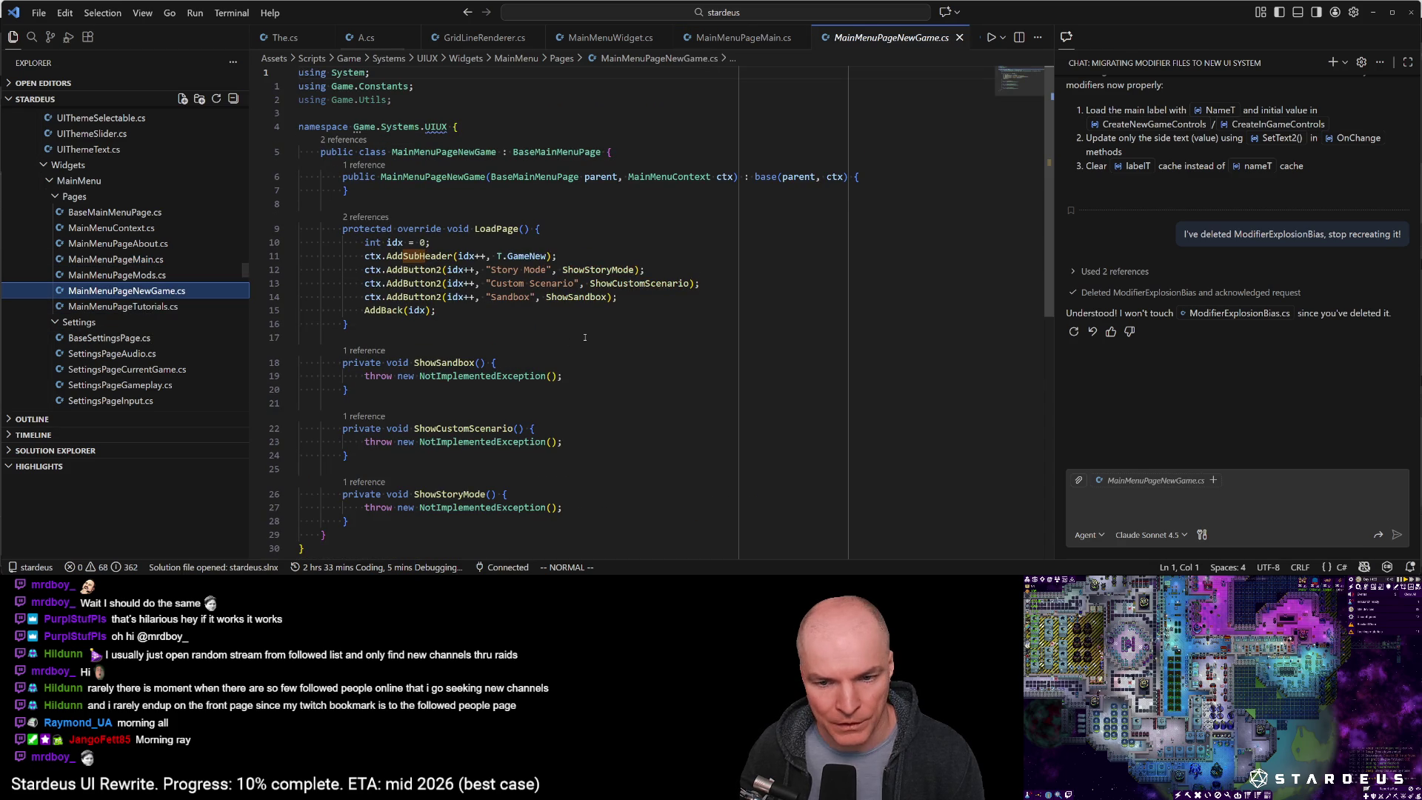
scroll(542, 388, "down", 2)
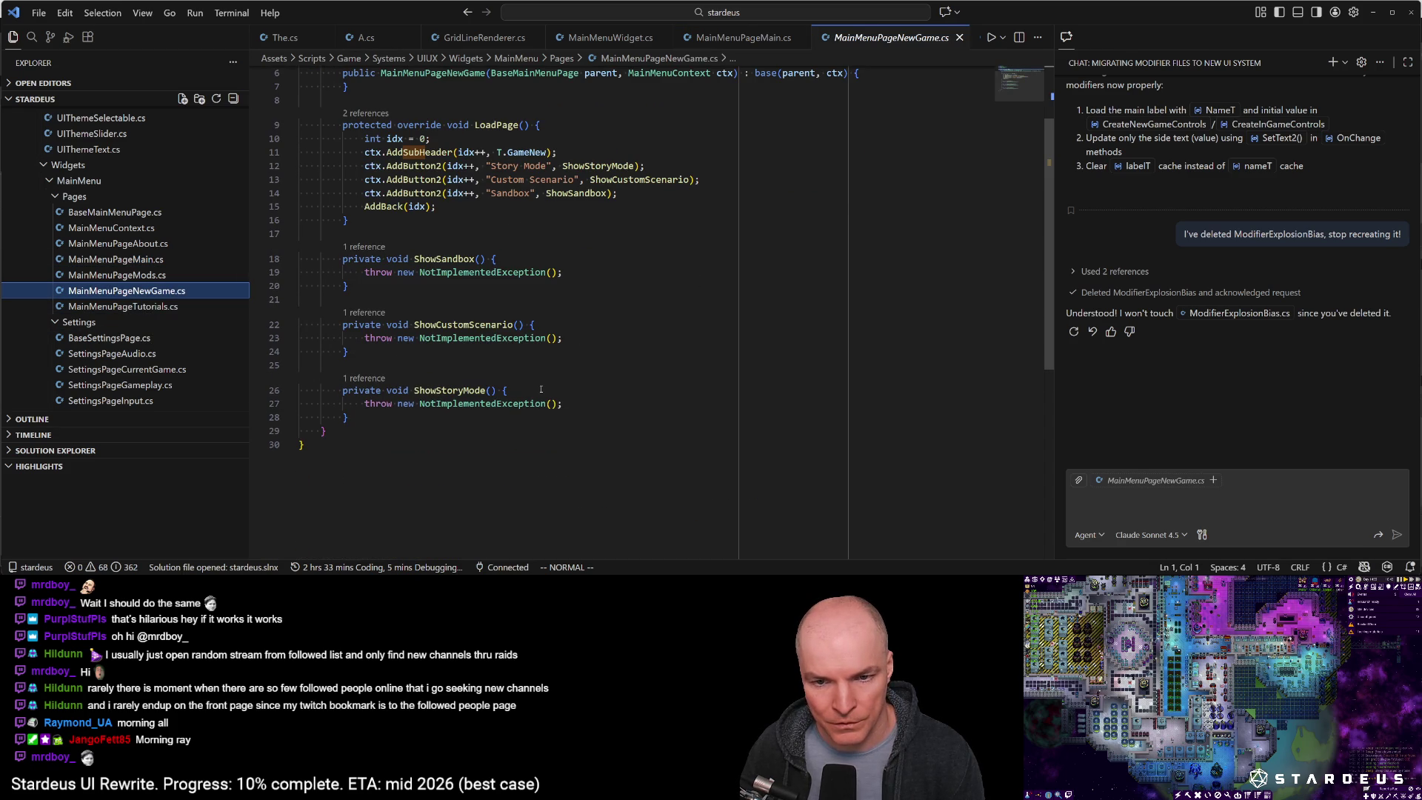
scroll(540, 388, "up", 1)
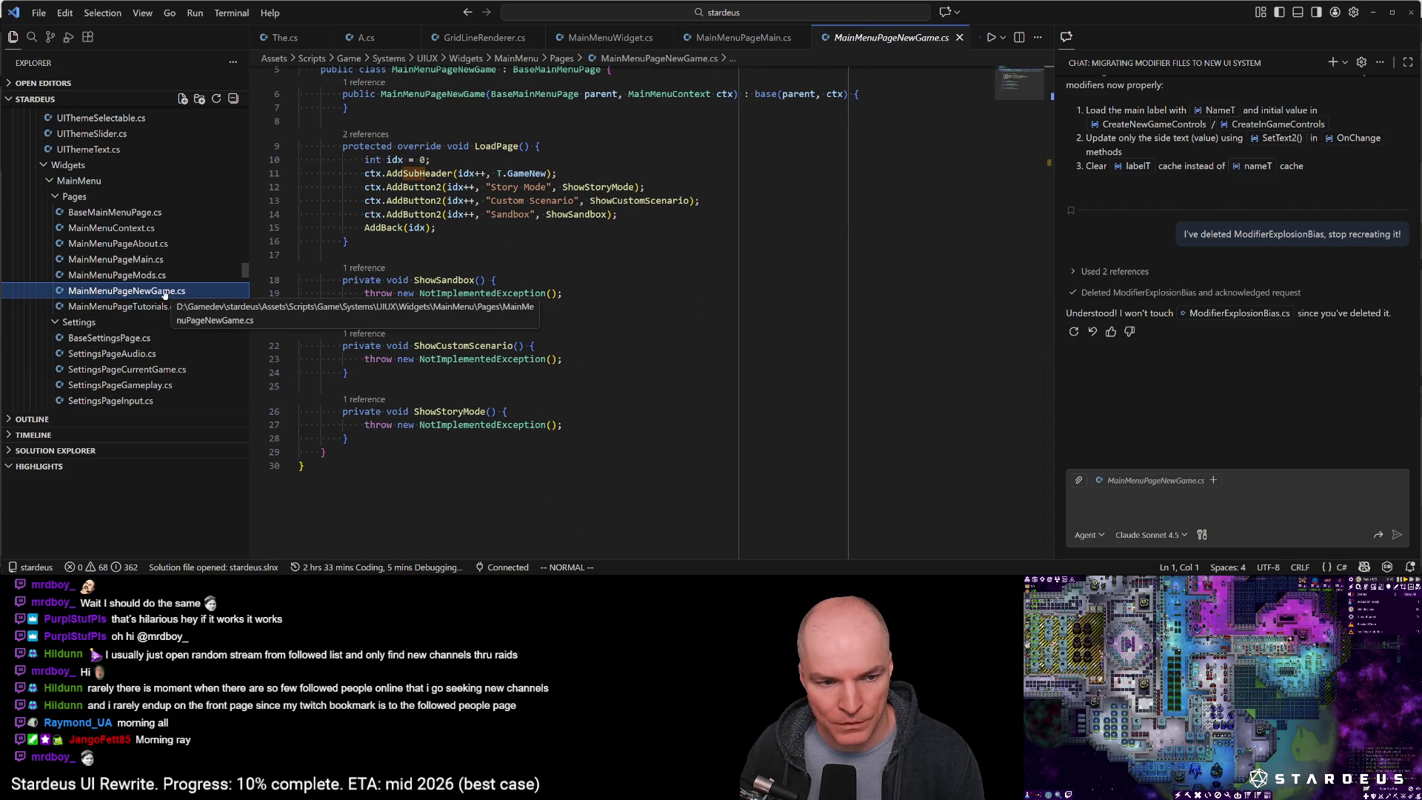
left_click(159, 275)
left_click(163, 290)
key("ctrl+v")
key("F2")
key("BackSpace")
key("BackSpace")
key("BackSpace")
key("BackSpace")
type("StoryMode")
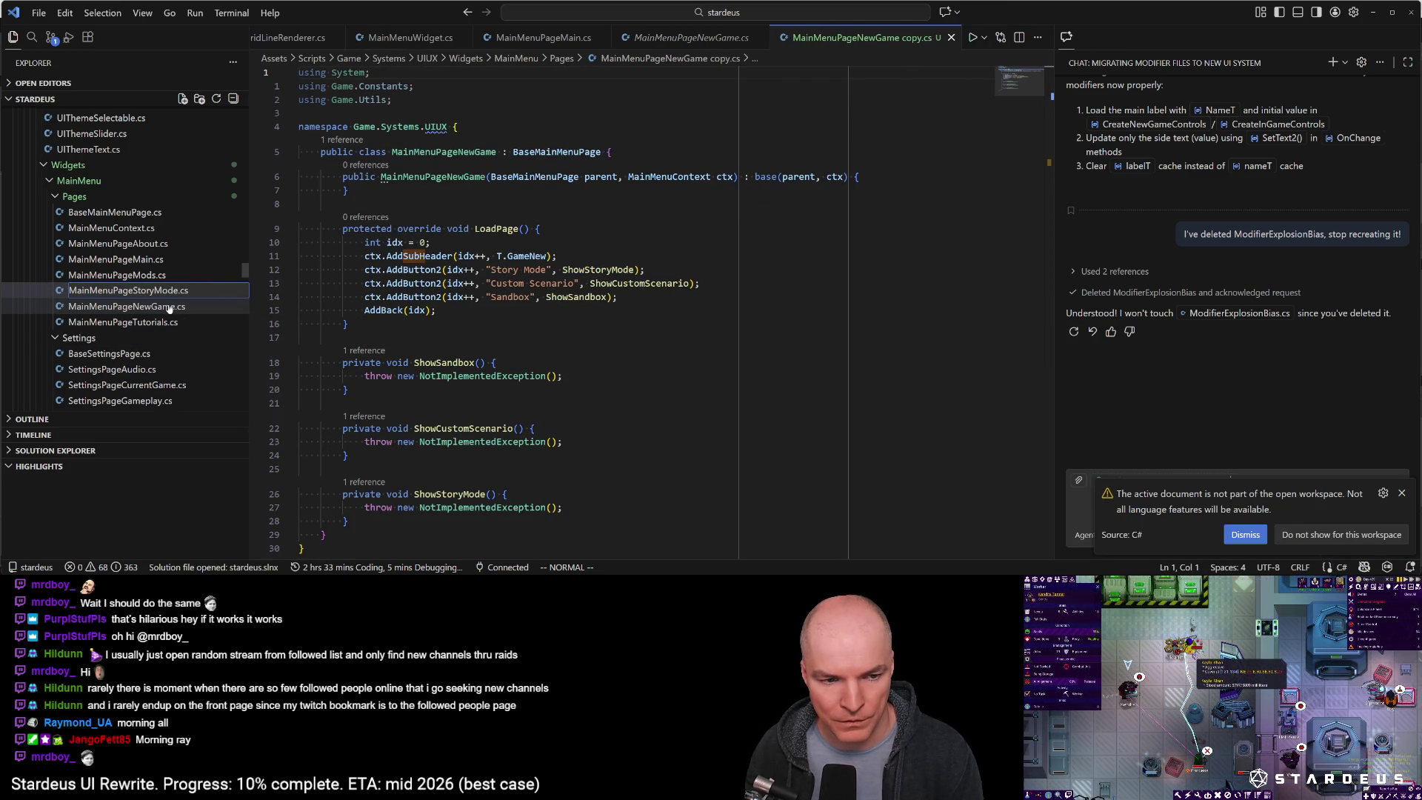
key("Return")
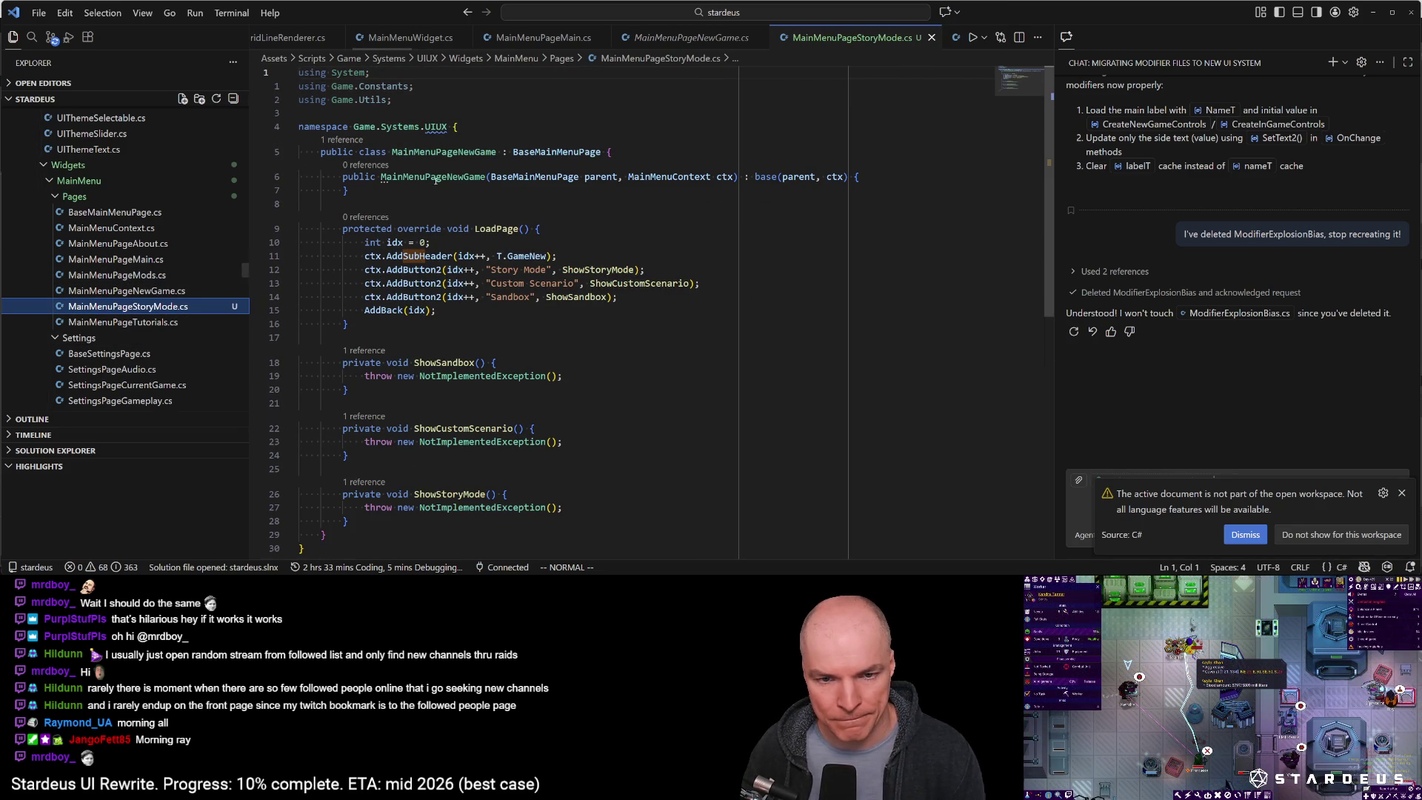
Rename the class to MainMenuPageStoryMode and save
left_click(460, 151)
type("cwStoryMode")
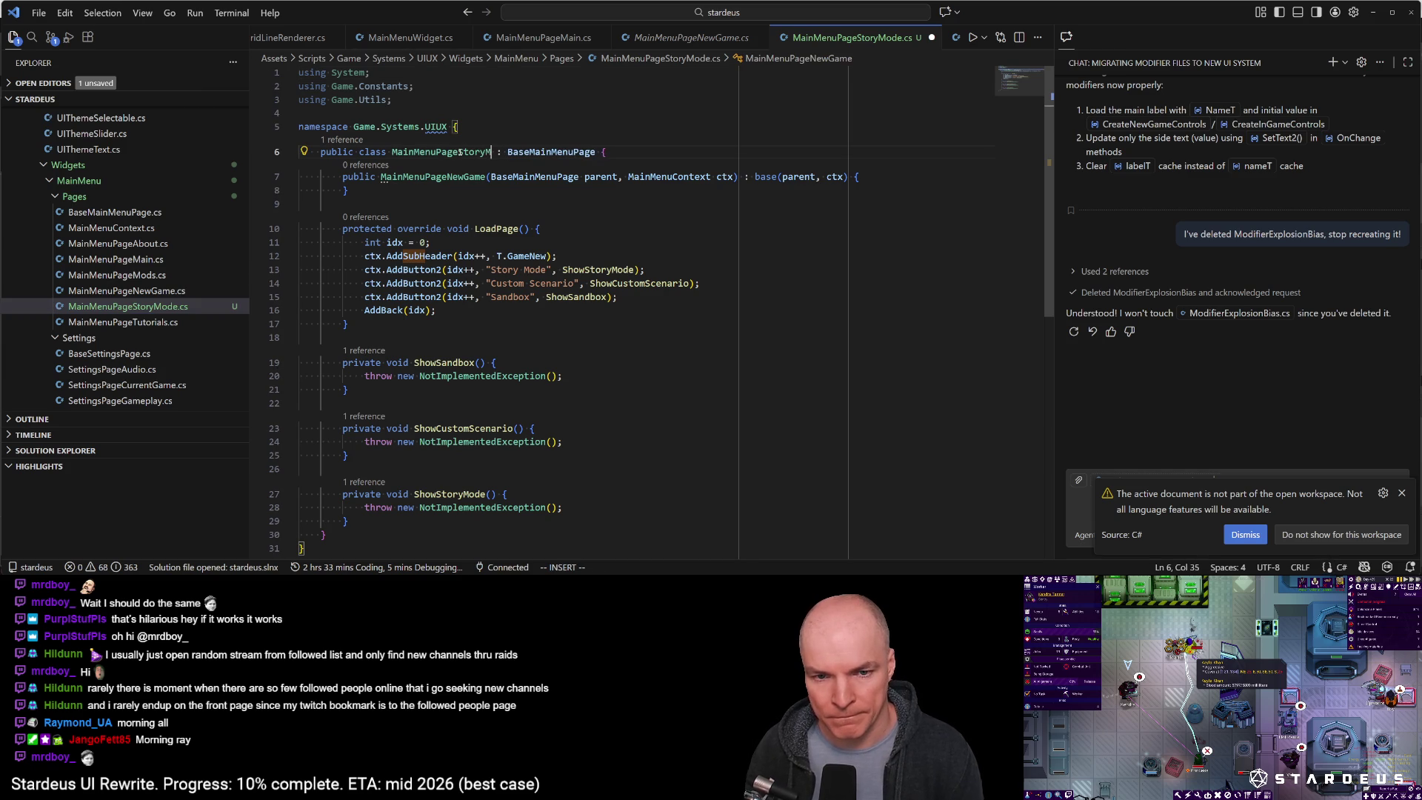
key("Escape")
key("ctrl+s")
key("j")
key("h")
key("h")
key("h")
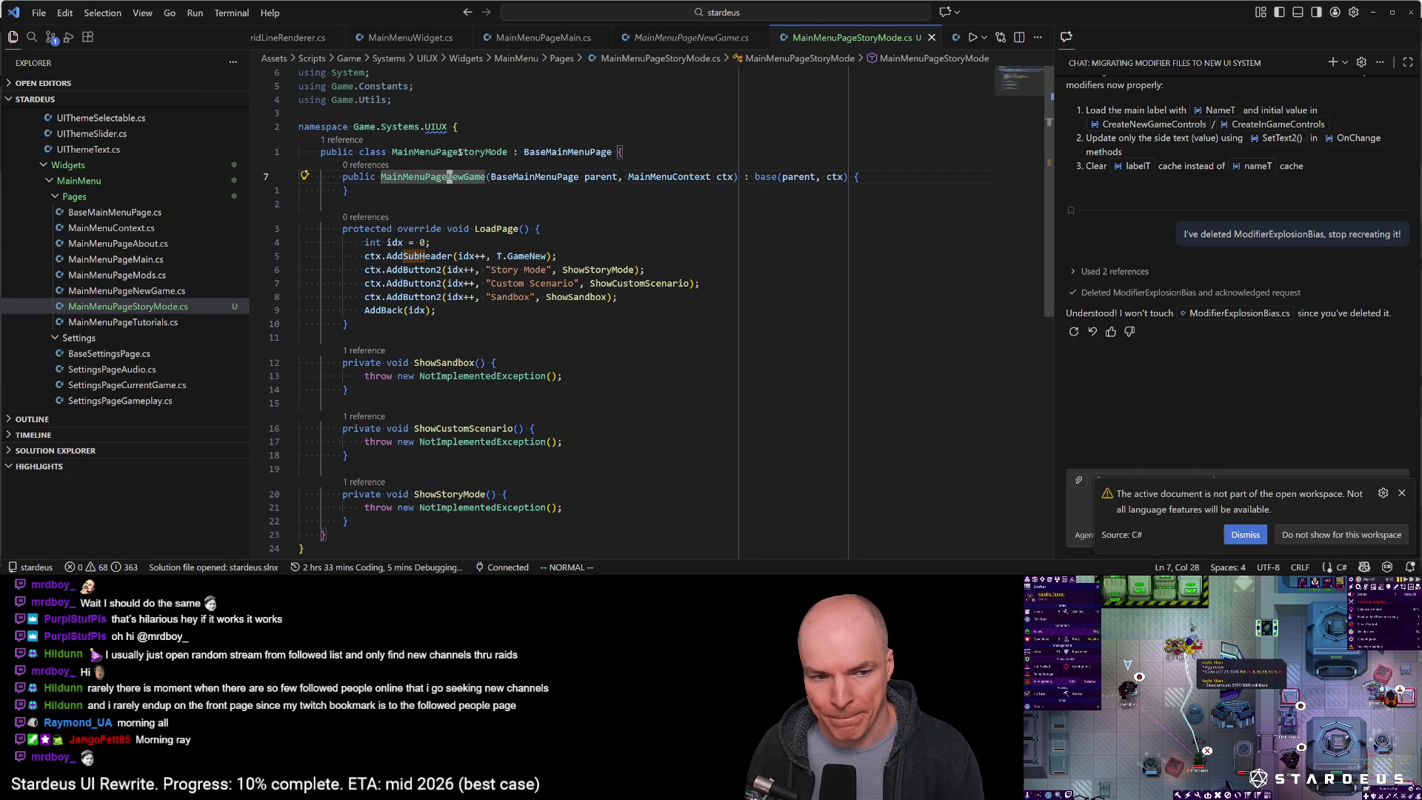
Rename file and class to MainMenuPageNewGame_StoryMode and save
left_click(165, 305)
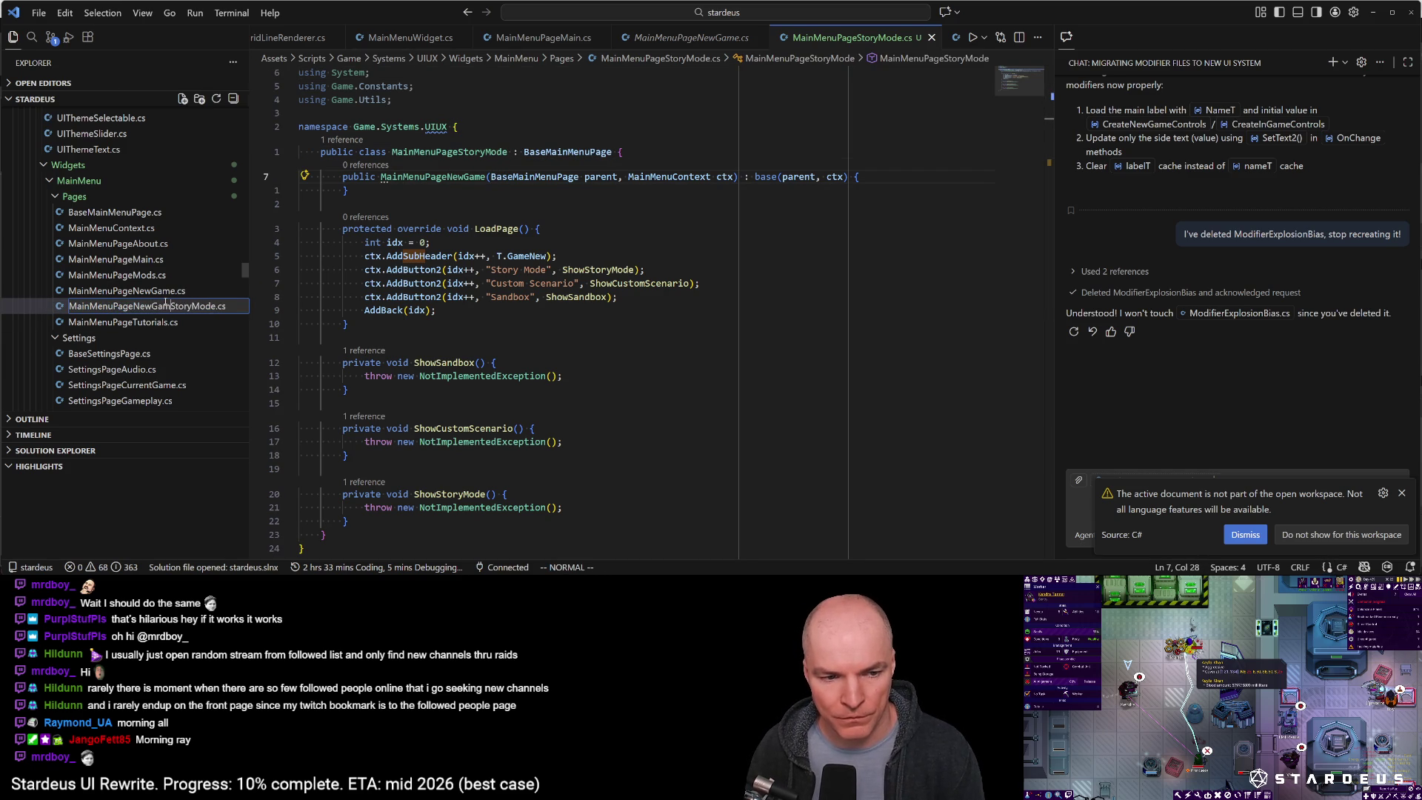
key("Return")
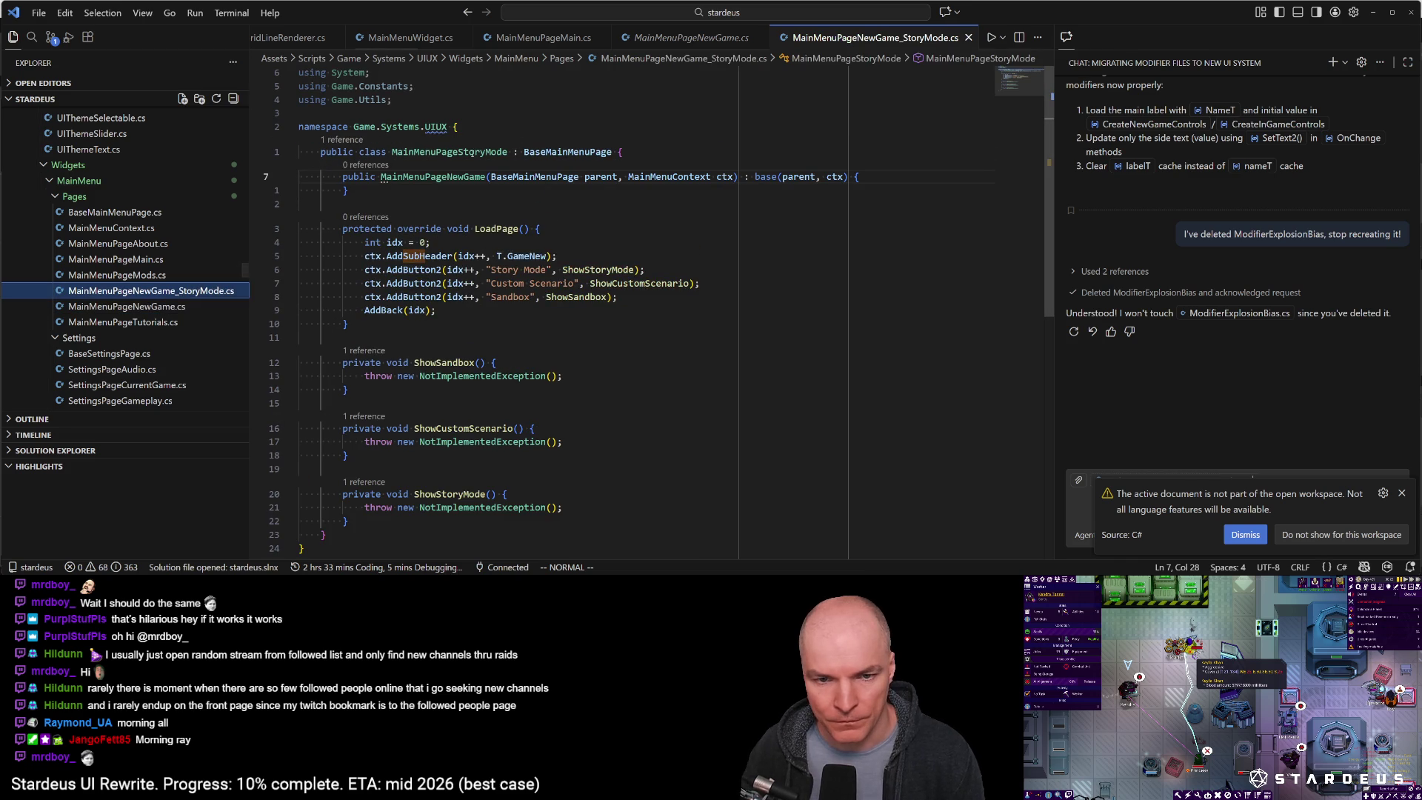
left_click(451, 151)
type("cwNewGame_Sto")
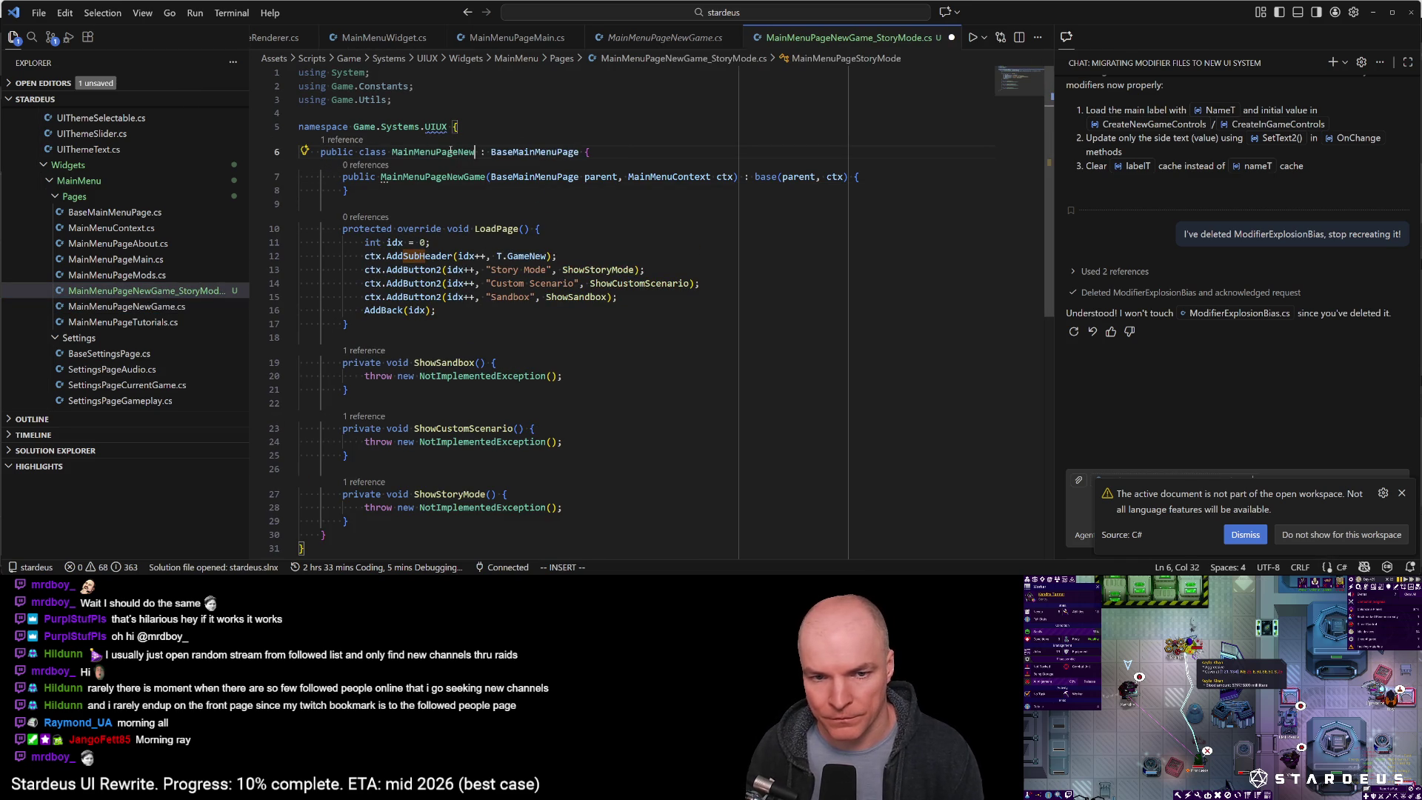
type("ryMode")
key("Escape")
key("ctrl+s")
Rename the constructor to MainMenuPageNewGame_StoryMode to match the class and save
key("Return")
key("w")
key("w")
key("w")
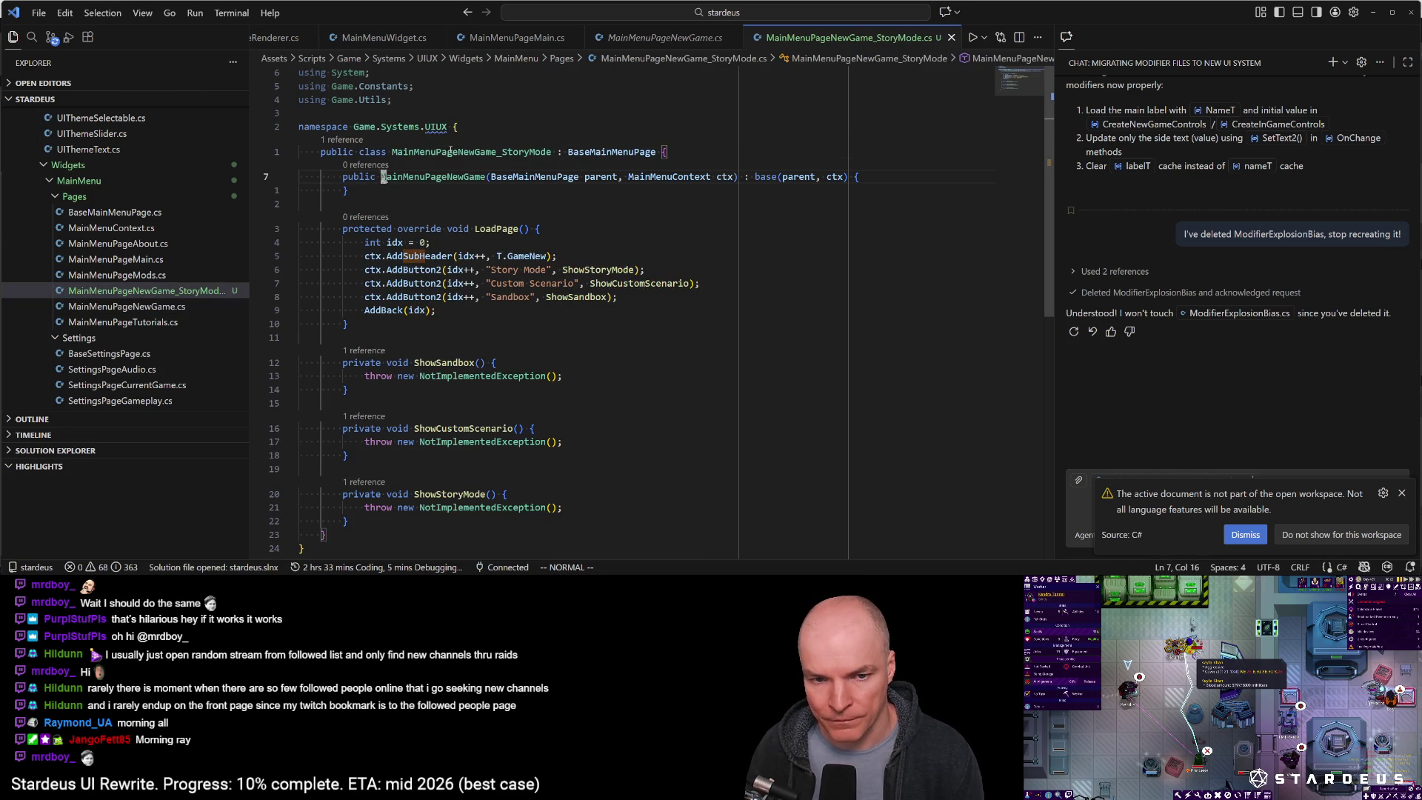
type("bhi")
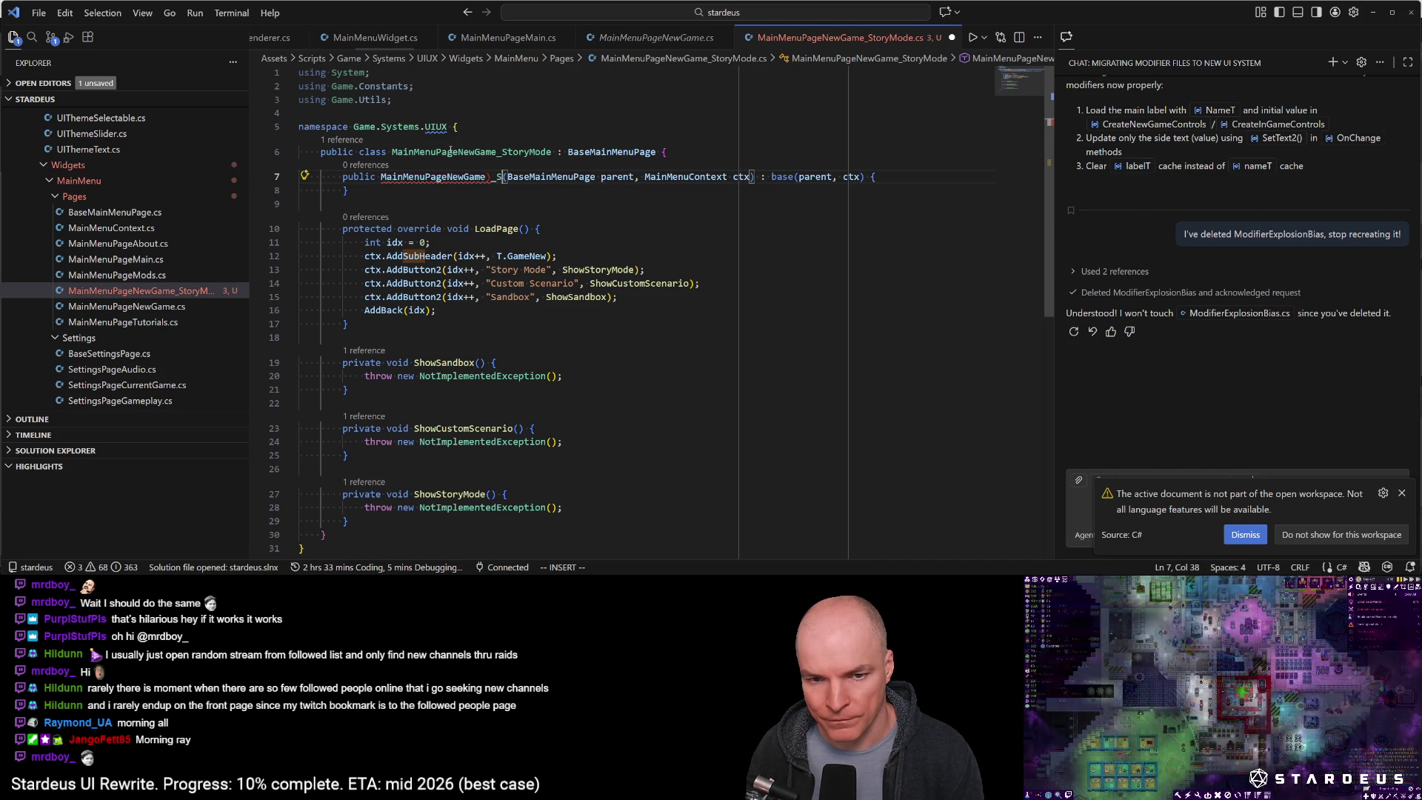
type("_StoryMode")
key("Escape")
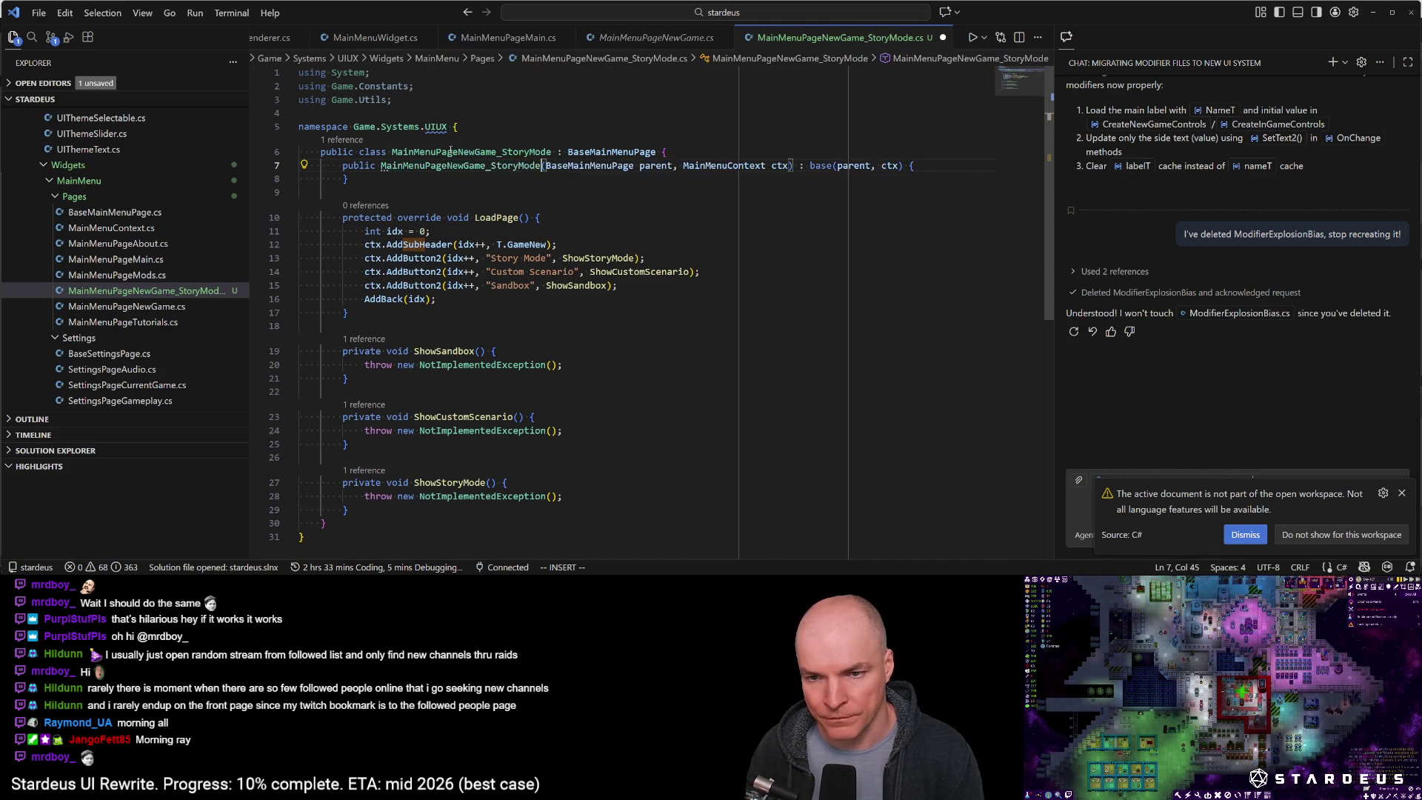
key("ctrl+s")
Start editing the line 12 header label and run the Unity Runner gen-tran translation task
key("Return")
key("j")
key("j")
key("j")
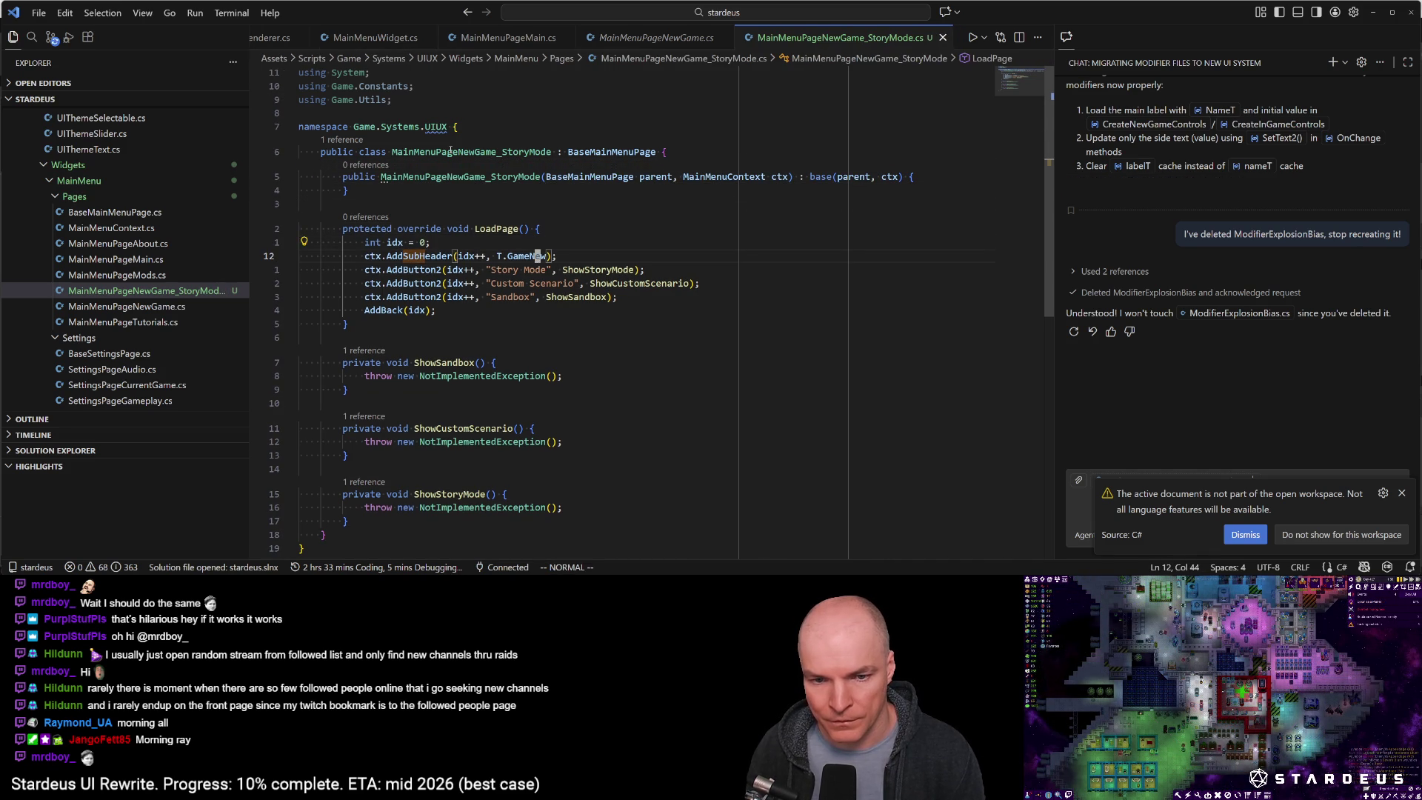
type("b")
type("cwStory")
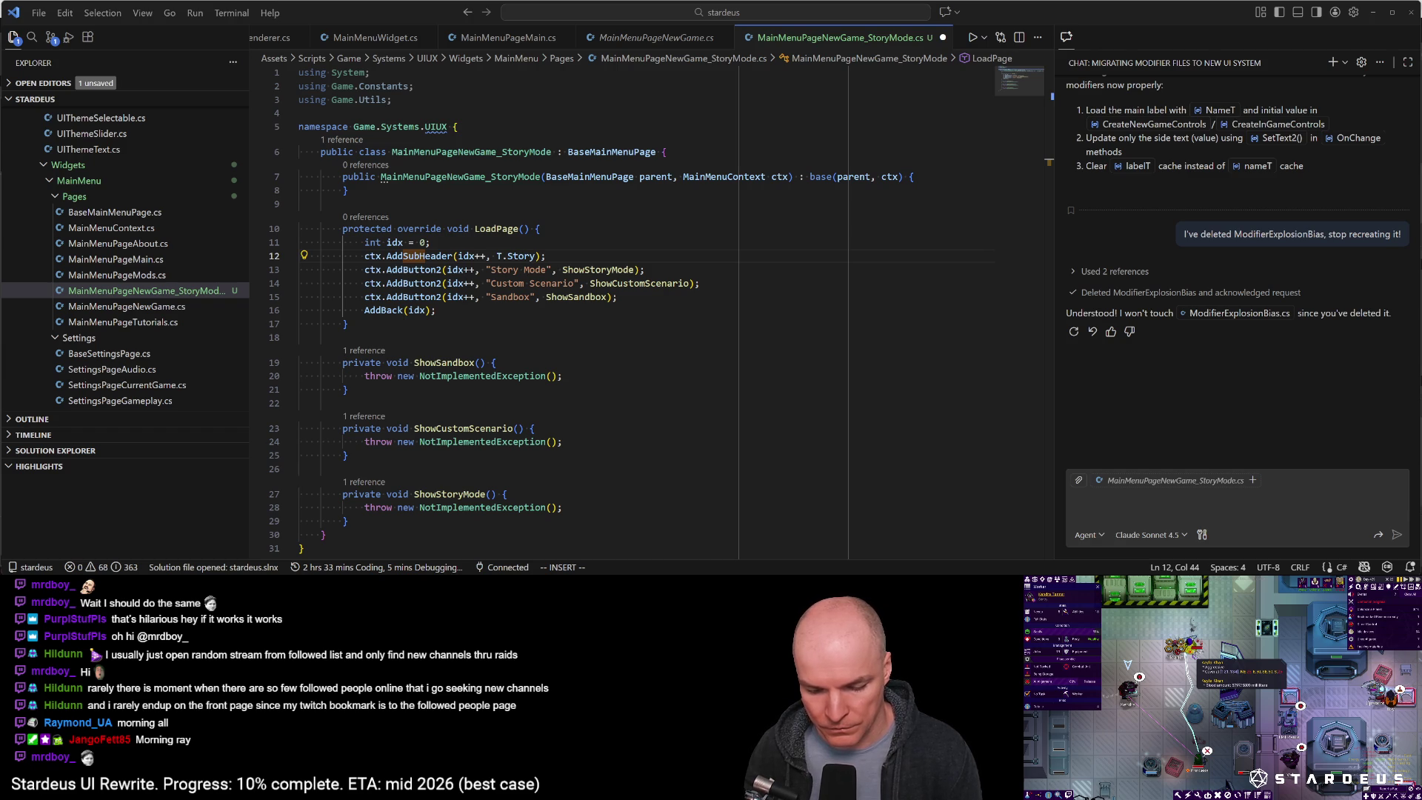
left_click(647, 385)
key("ctrl+shift+p")
key("Return")
type("gen-tran")
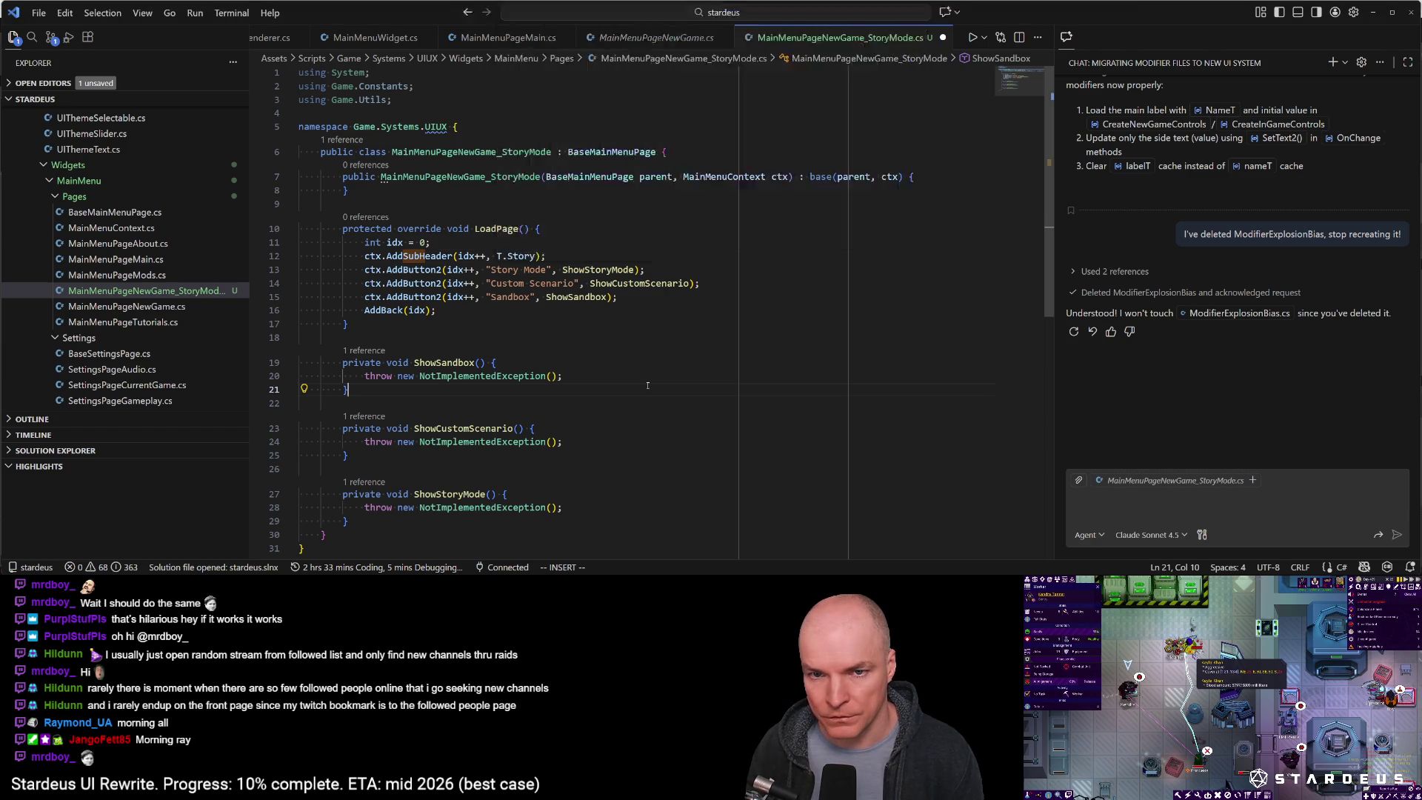
key("Return")
key("Escape")
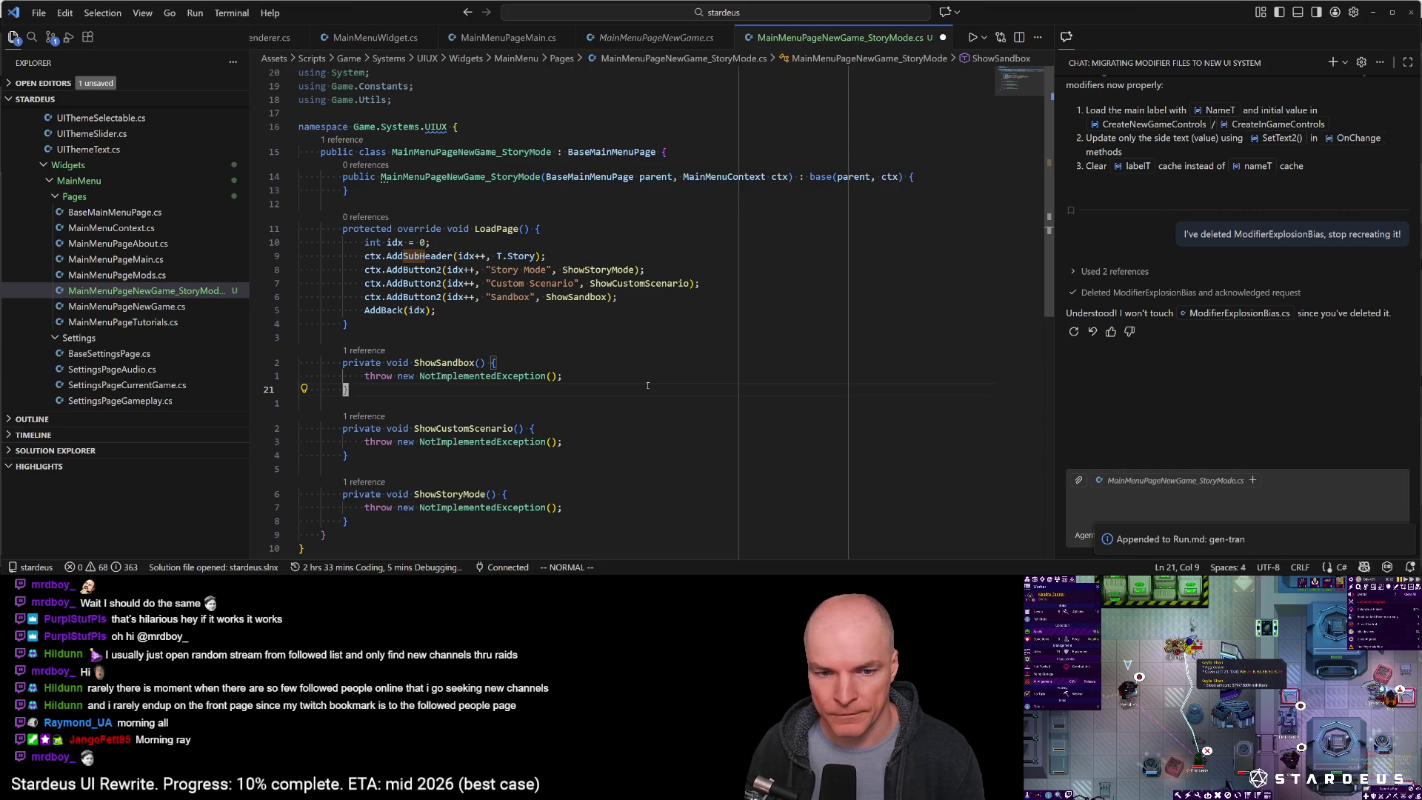
Clear the header label key, save, and let Unity recompile
left_click(513, 255)
key("c")
key("i")
key("w")
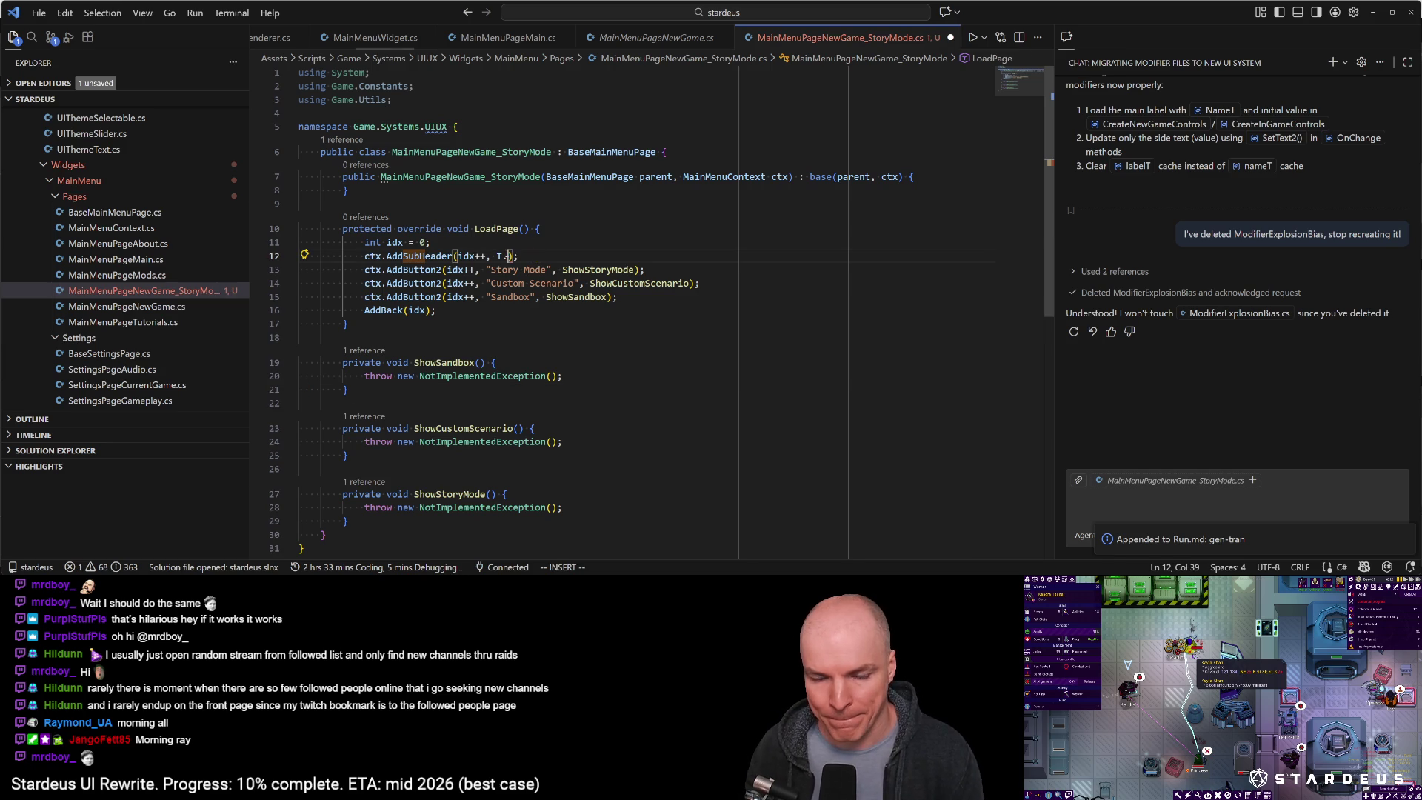
key("Escape")
key("ctrl+s")
key("alt+Tab")
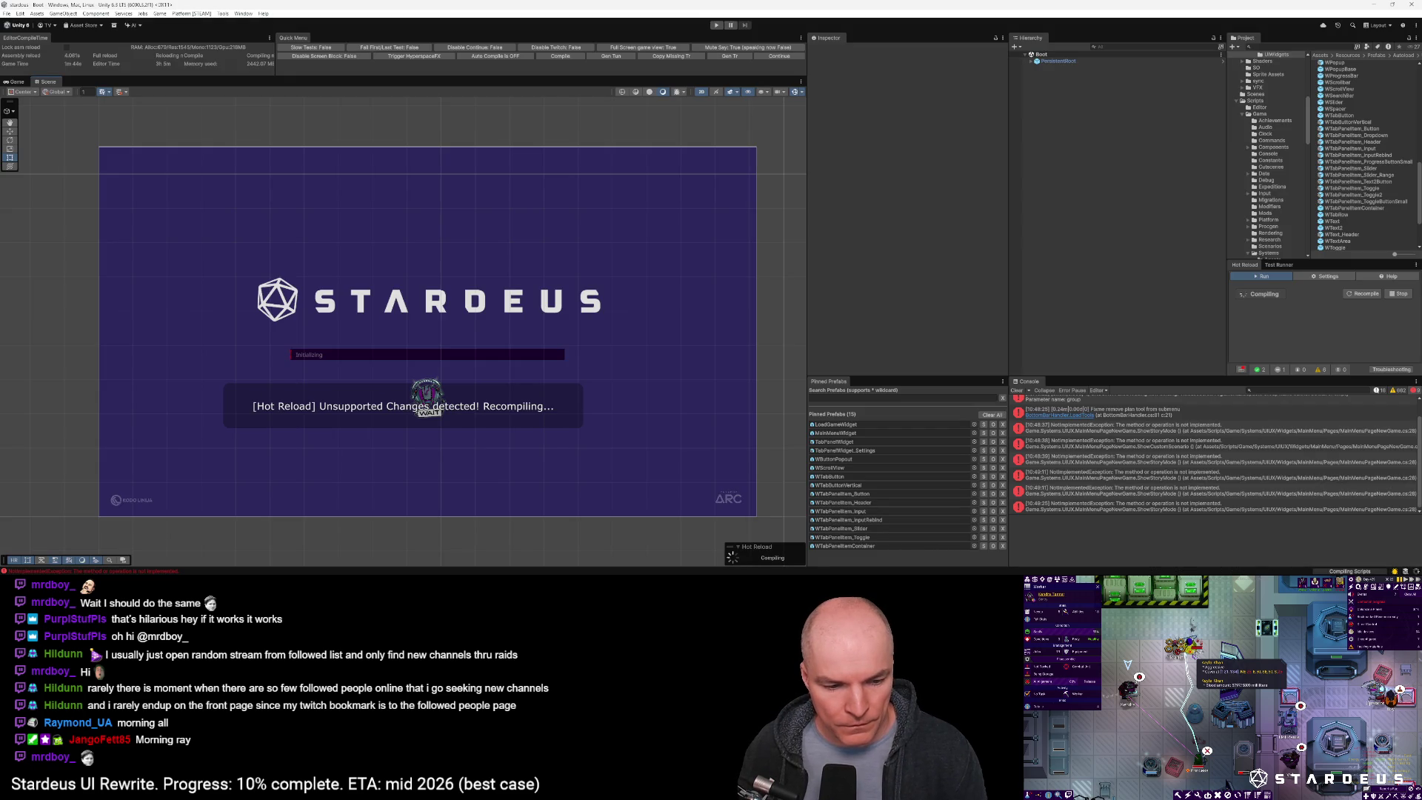
key("alt+Tab")
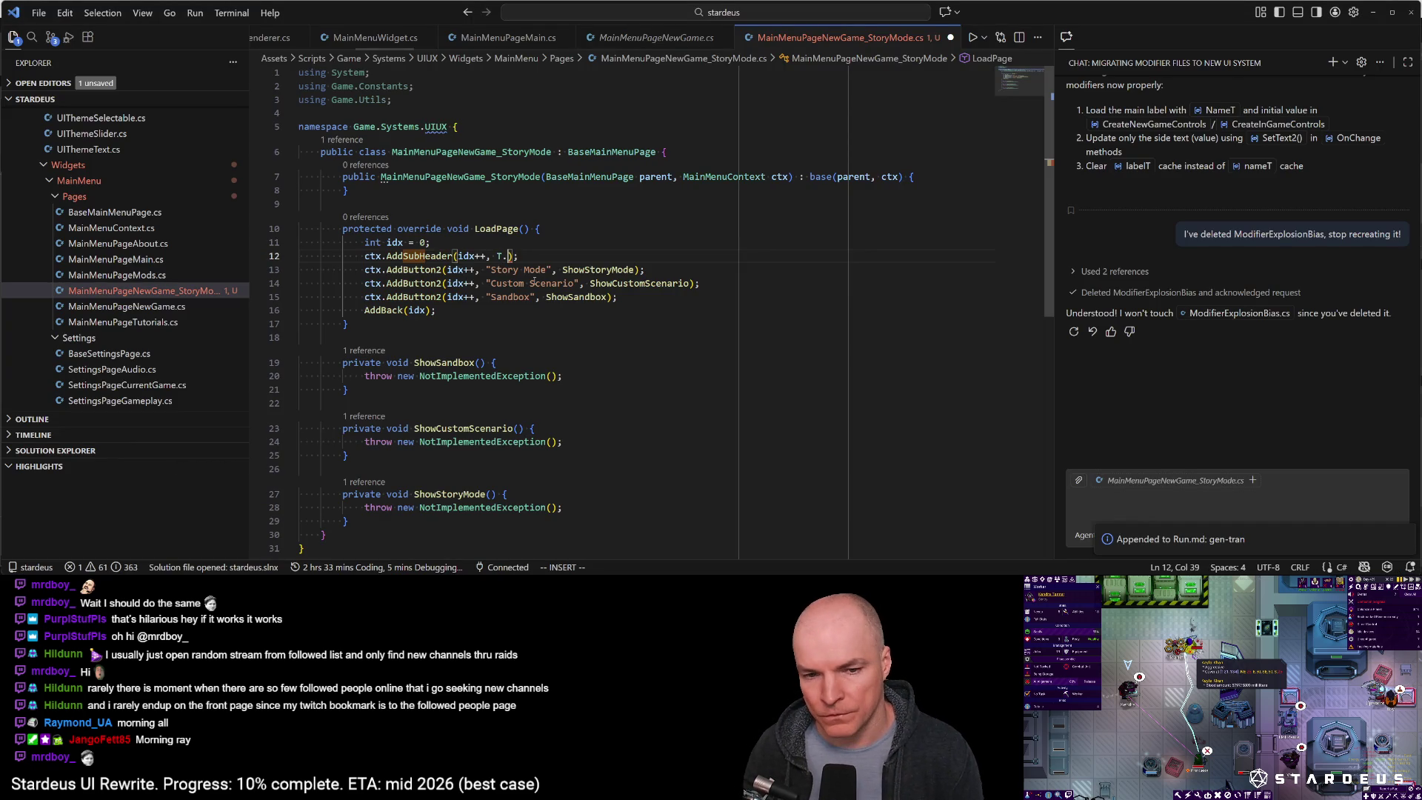
Set the page header's label key to T.GameStoryMode
type("aGamestorym")
key("Down")
key("Down")
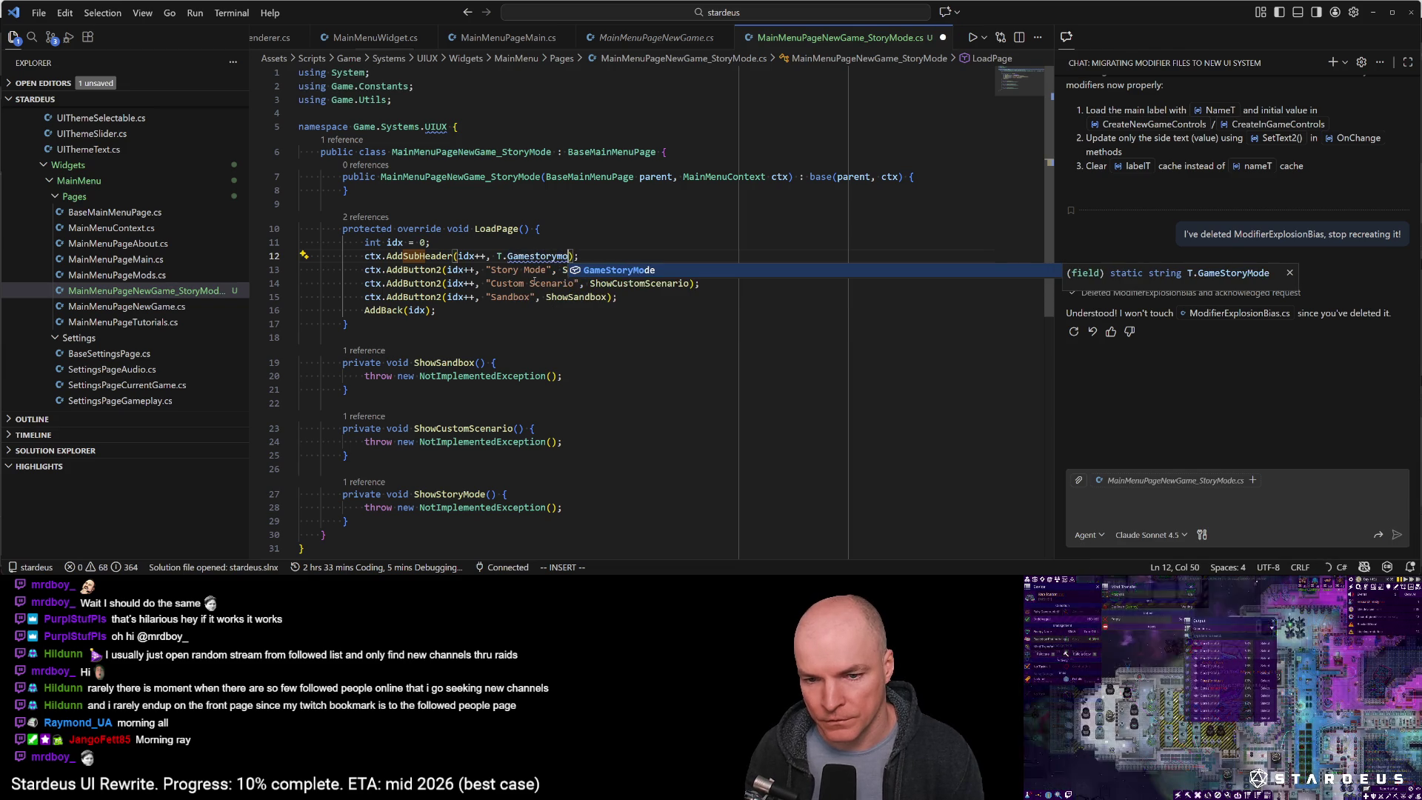
key("Tab")
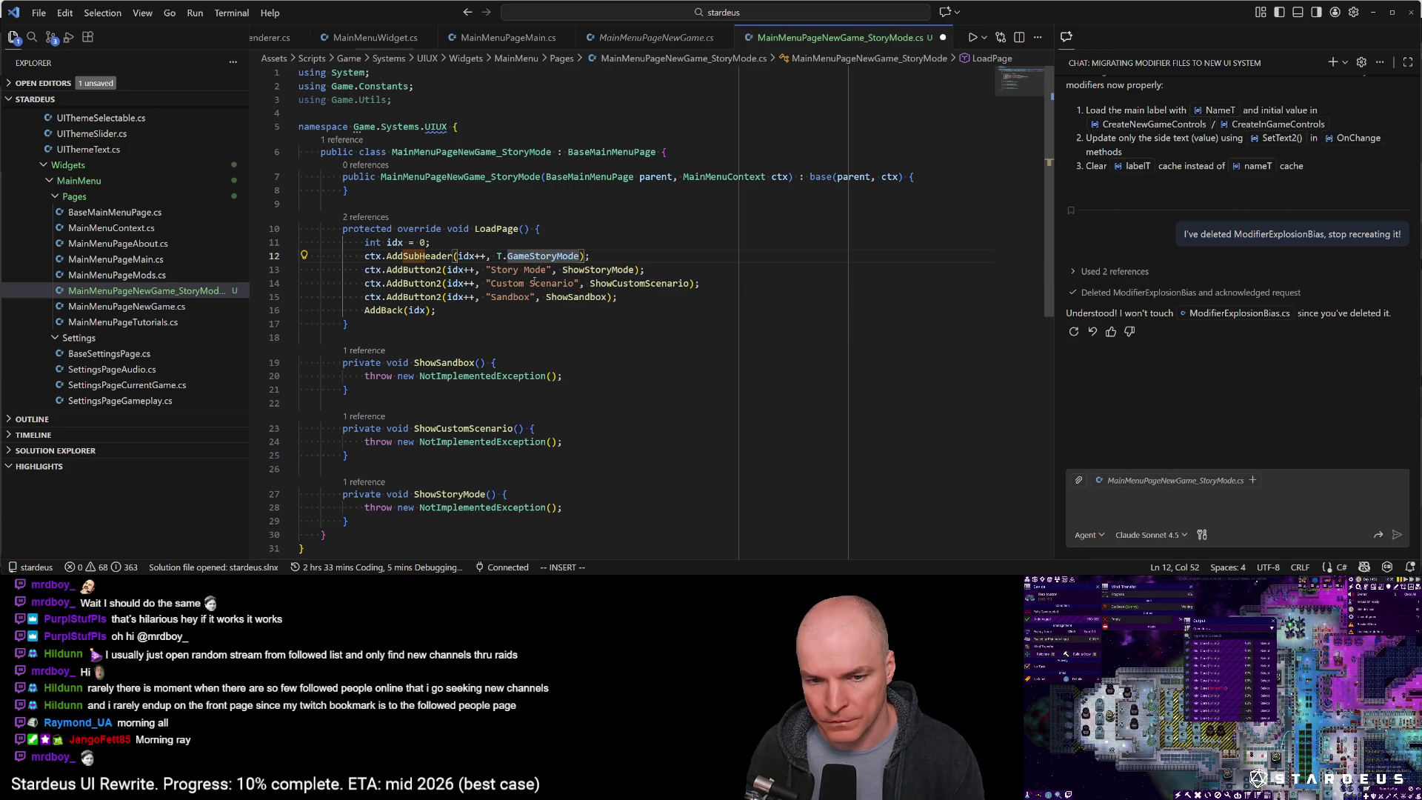
key("Escape")
Replace the first button's "Story Mode" label with T.GameQuickStart
key("j")
key("F")
key("space")
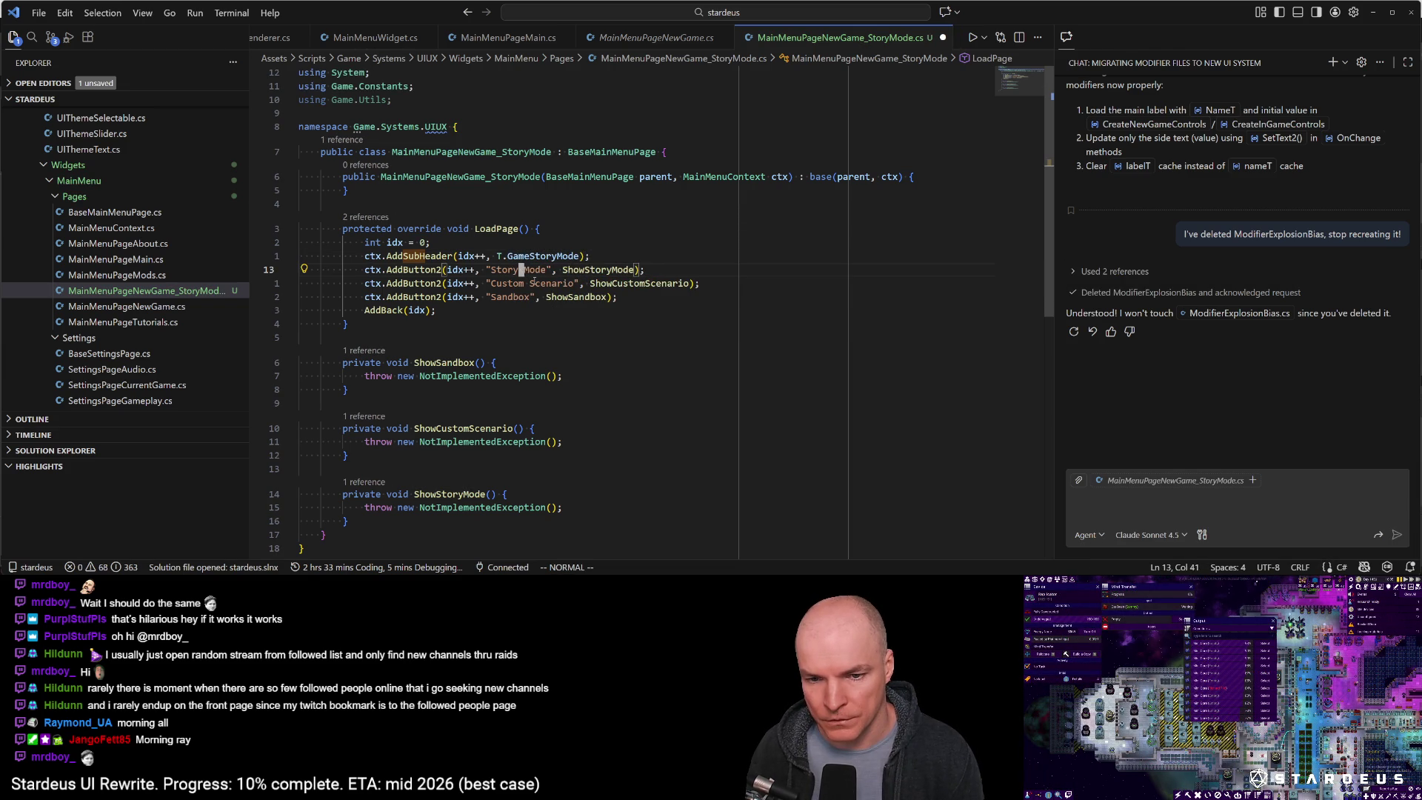
key("c")
key("i")
key("quotedbl")
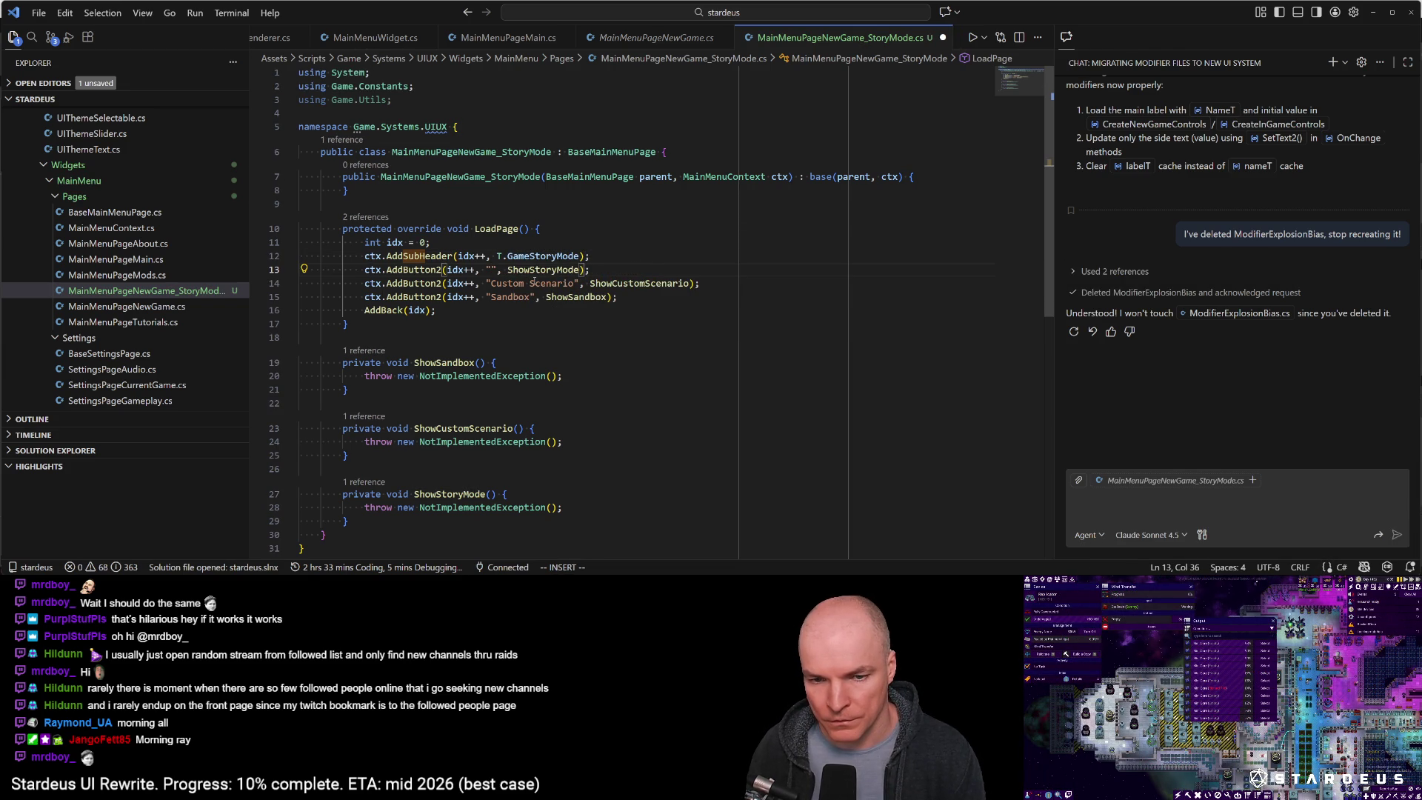
key("BackSpace")
type("T.Gamquick")
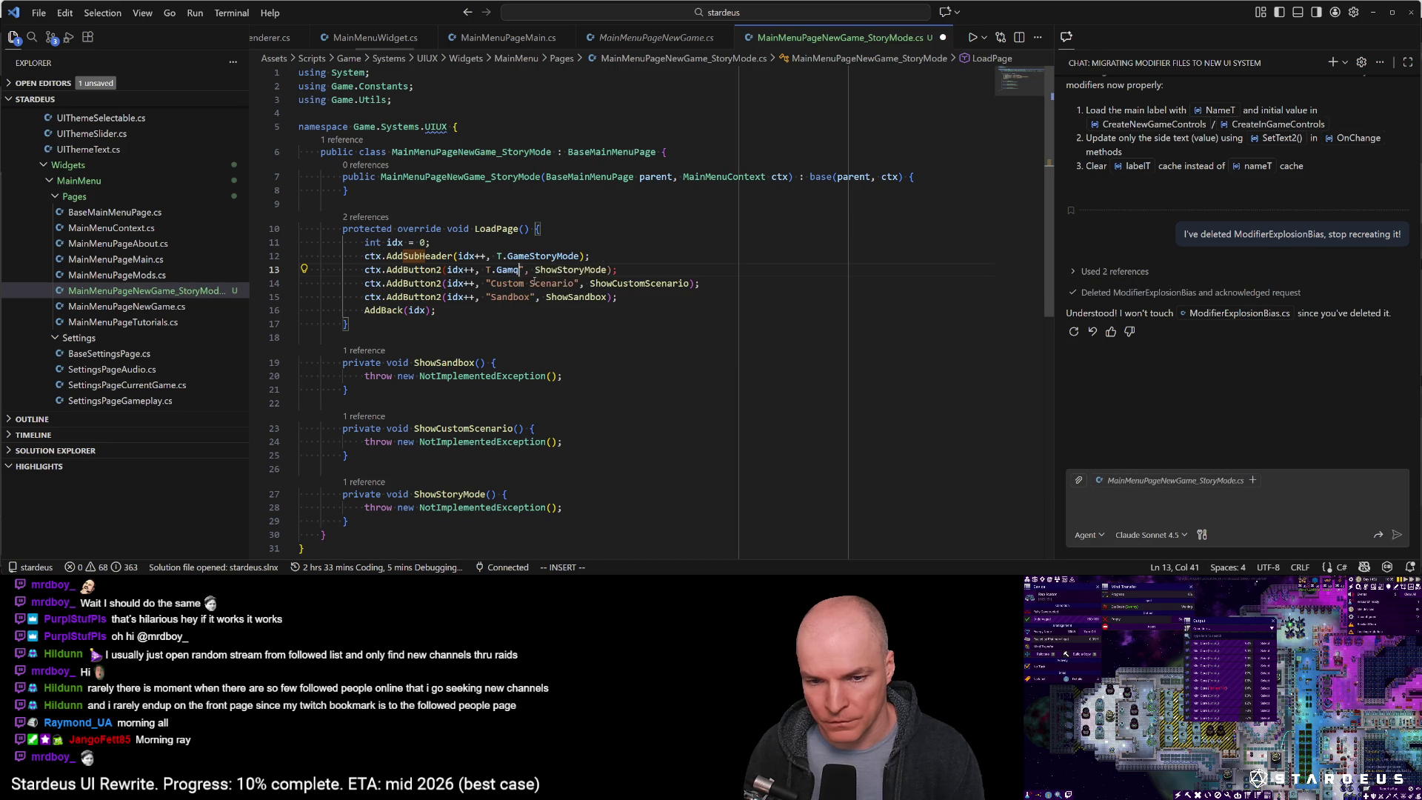
key("BackSpace")
key("BackSpace")
key("BackSpace")
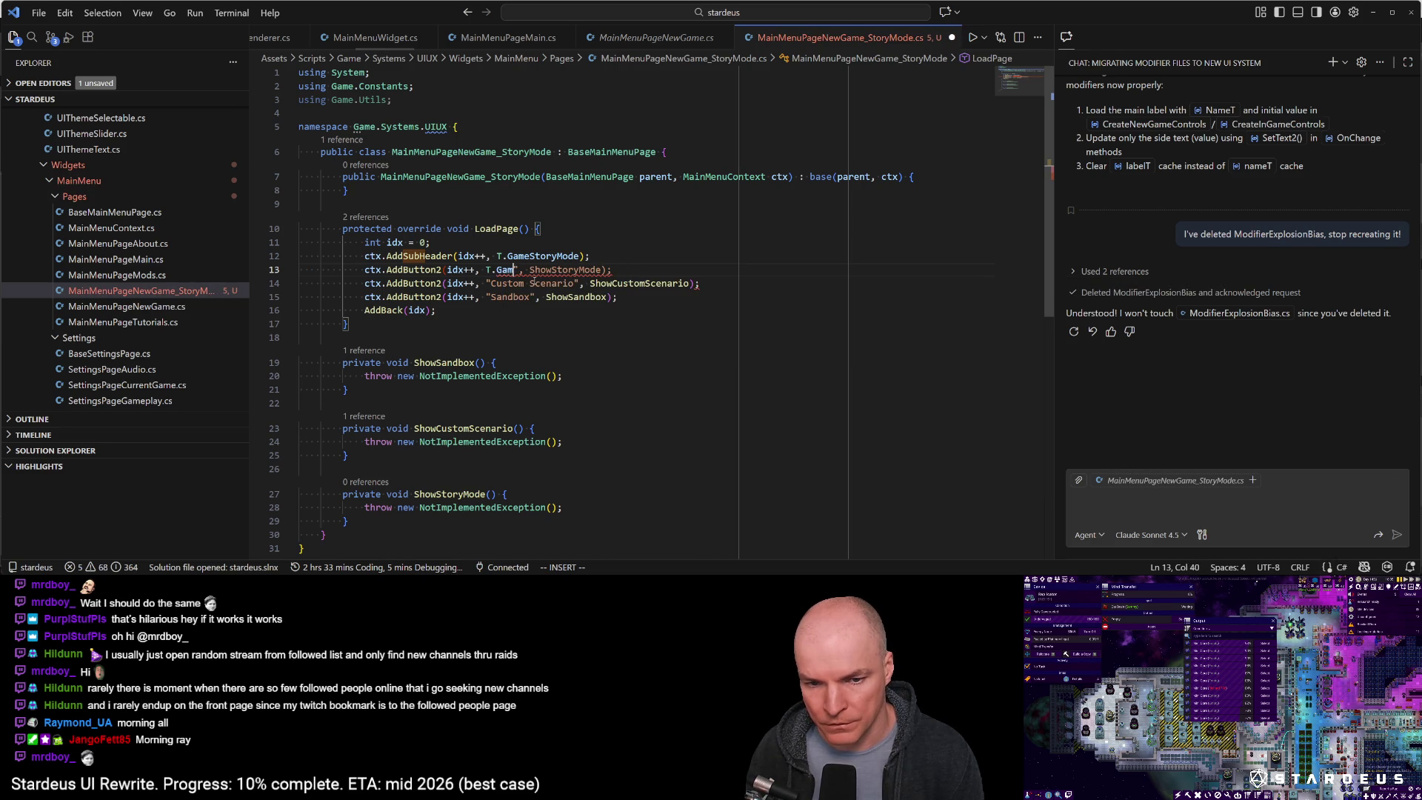
type("eQuickStart")
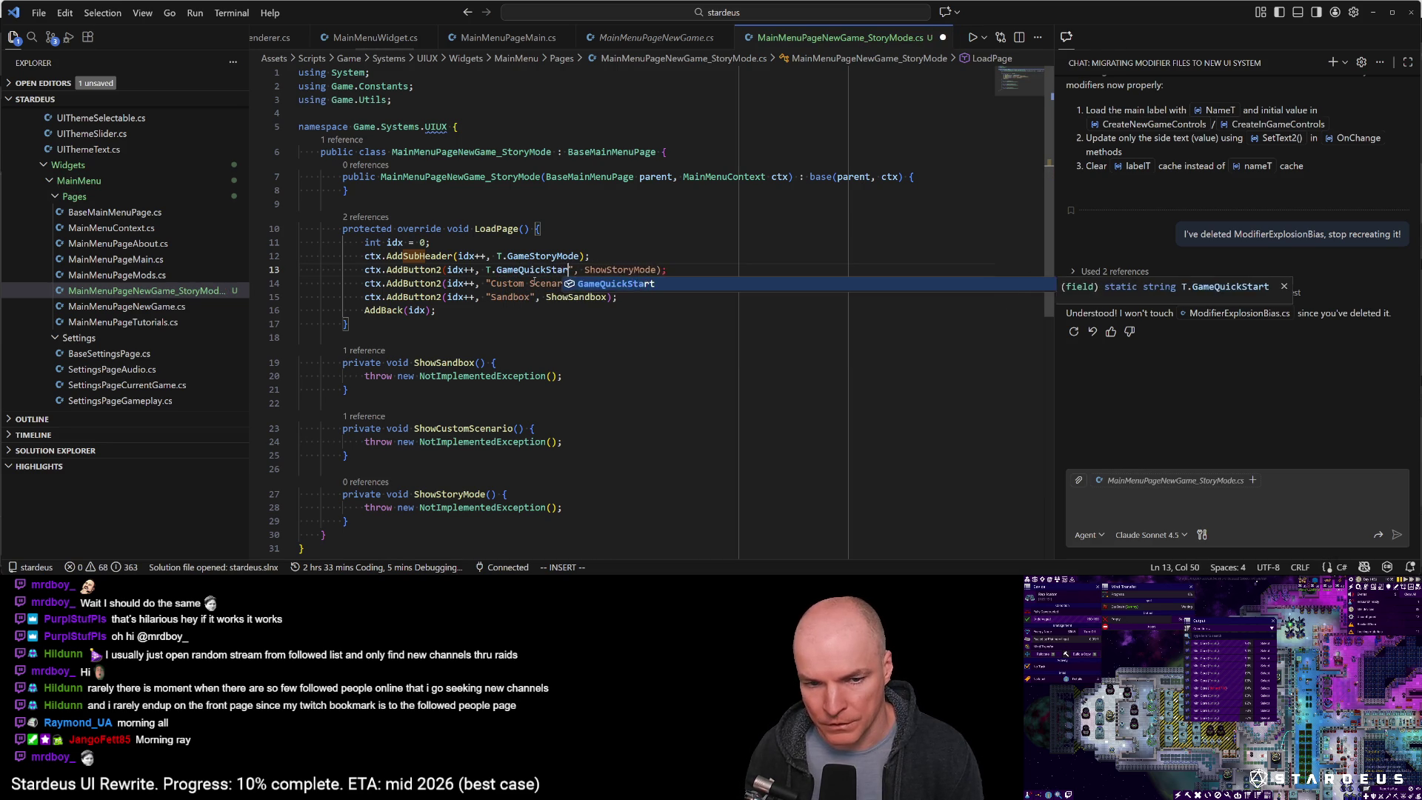
key("Escape")
key("b")
key("b")
key("b")
key("f")
key("quotedbl")
Point the button at a new QuickStart handler, remove its throw line, and save
key("x")
key("w")
type("lciw")
type("QuickSt")
type("art")
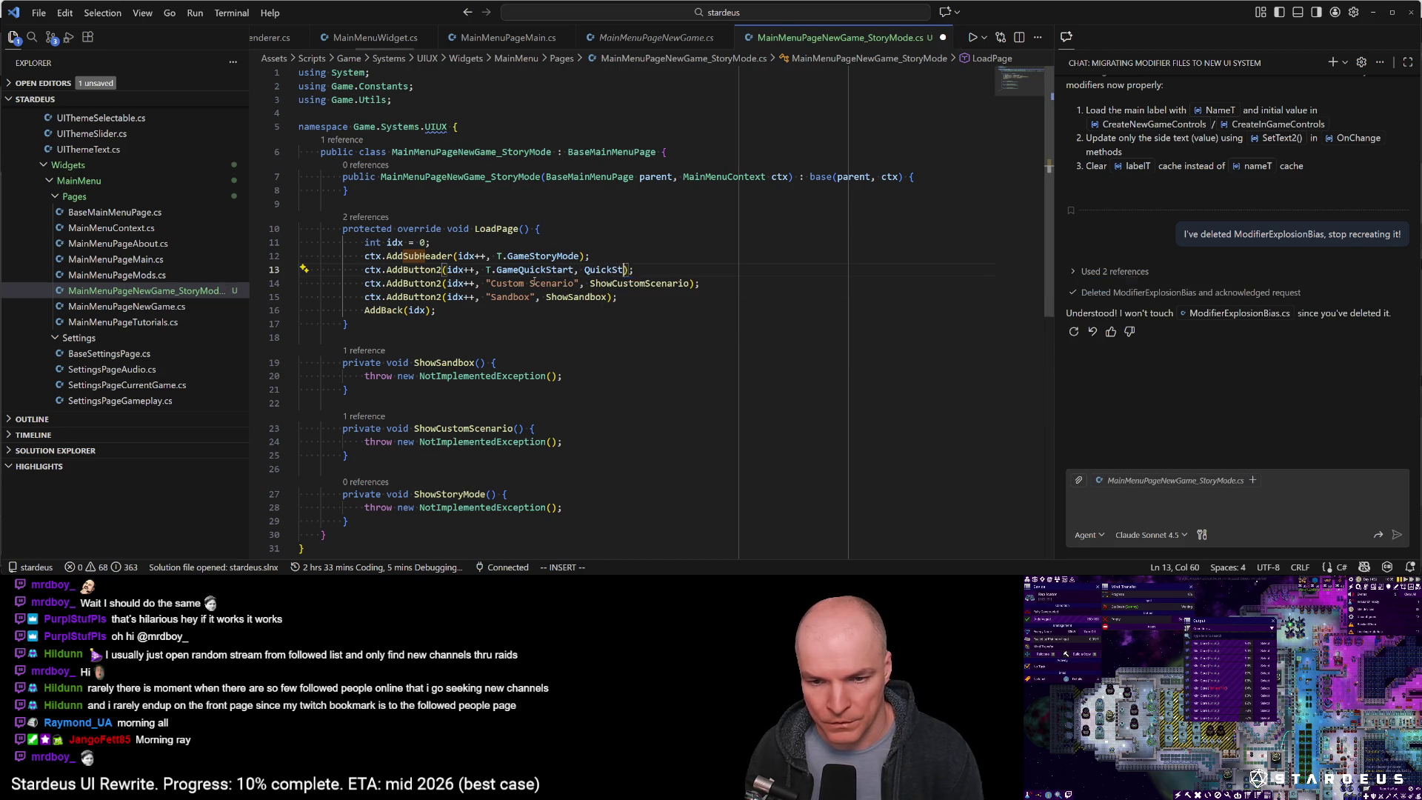
key("Escape")
key("ctrl+period")
key("Escape")
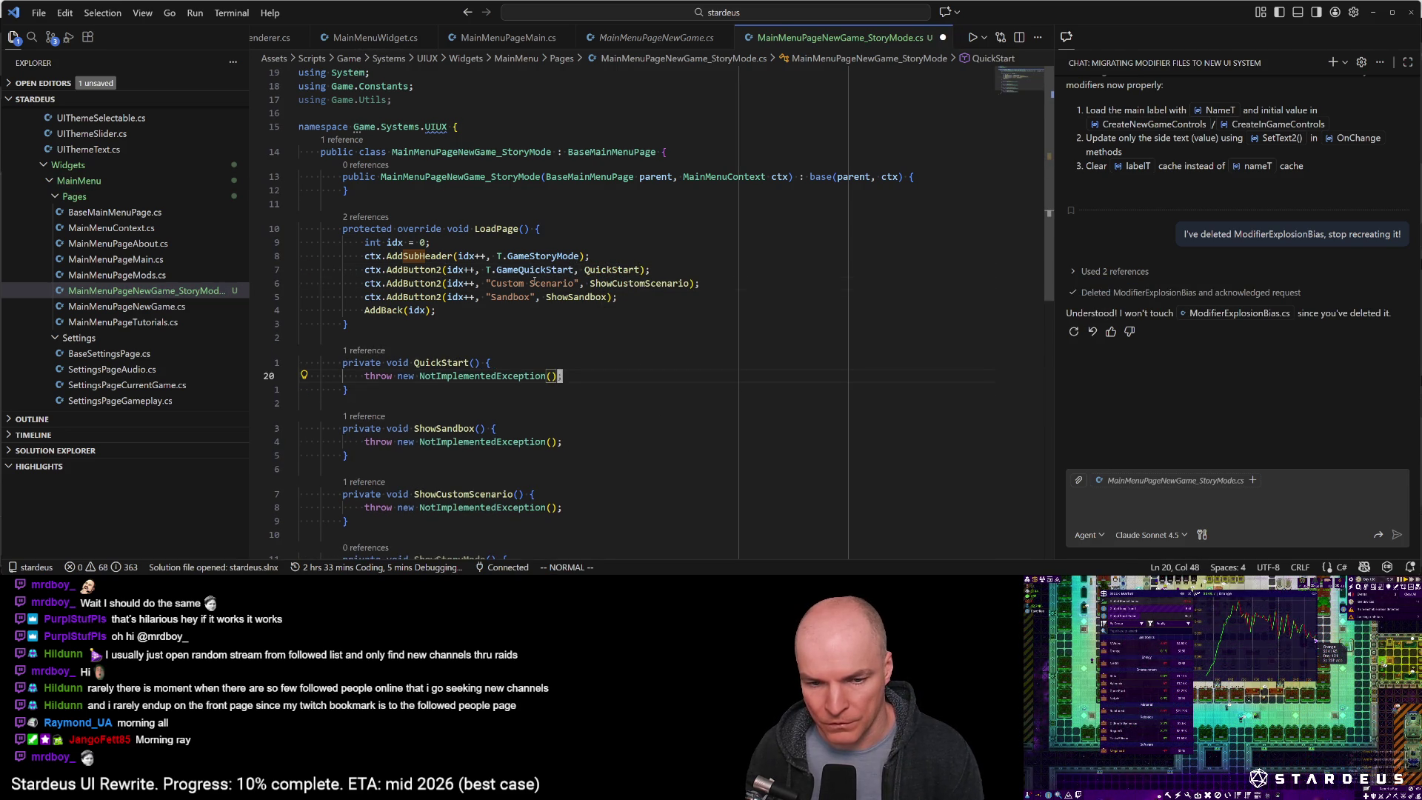
key("d")
key("d")
key("ctrl+s")
key("k")
key("5")
key("k")
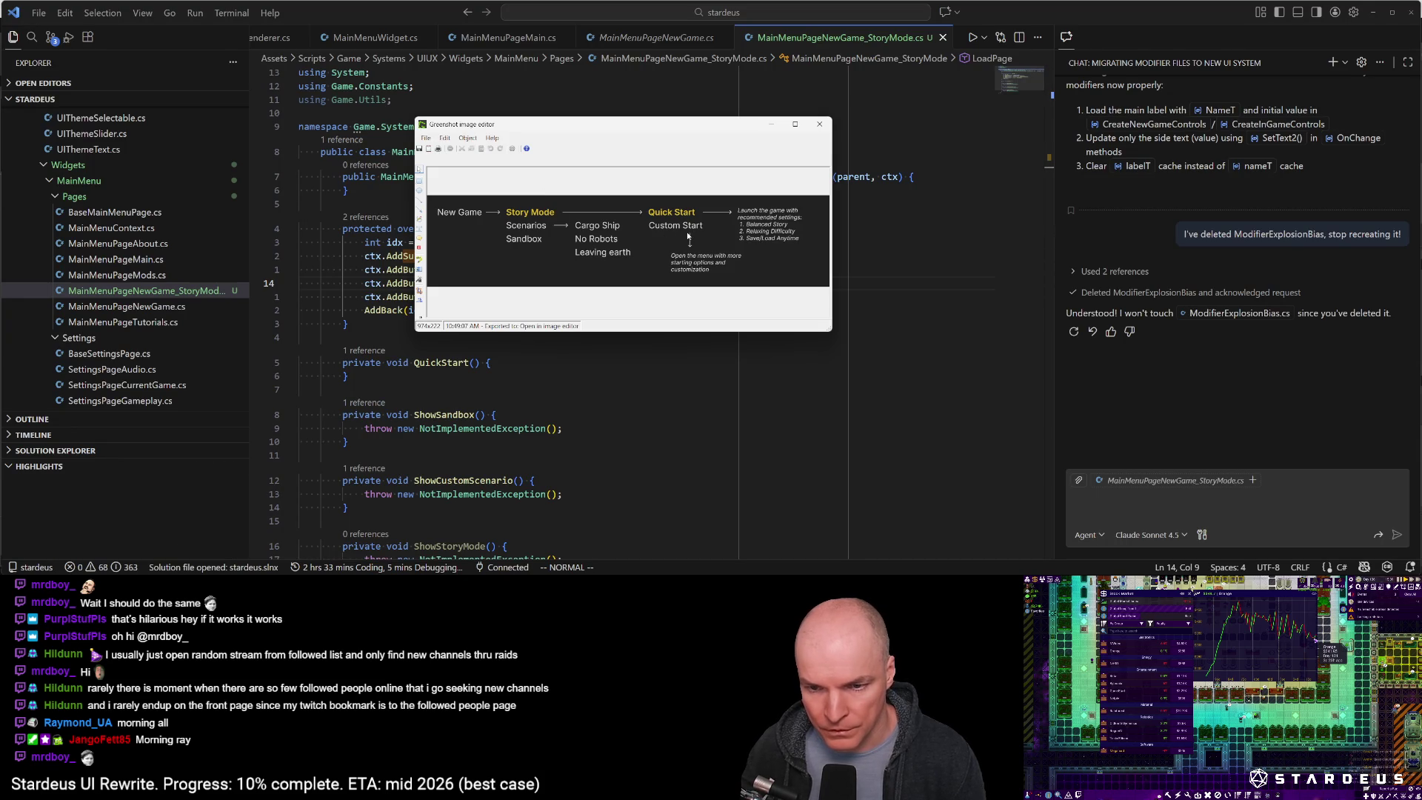
Run the Unity Runner gen-tran translation task again
left_click(548, 362)
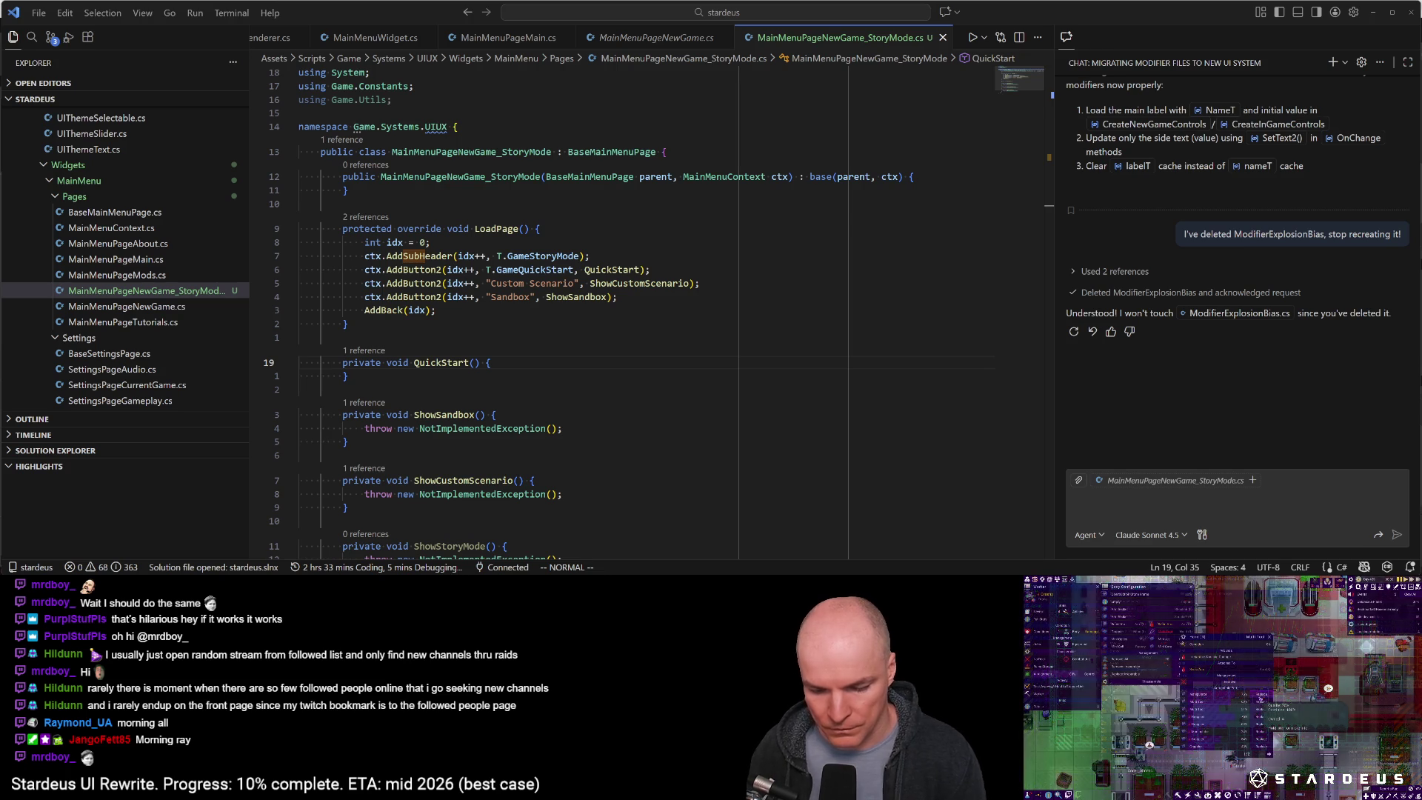
left_click(567, 324)
key("ctrl+shift+o")
type("cmd")
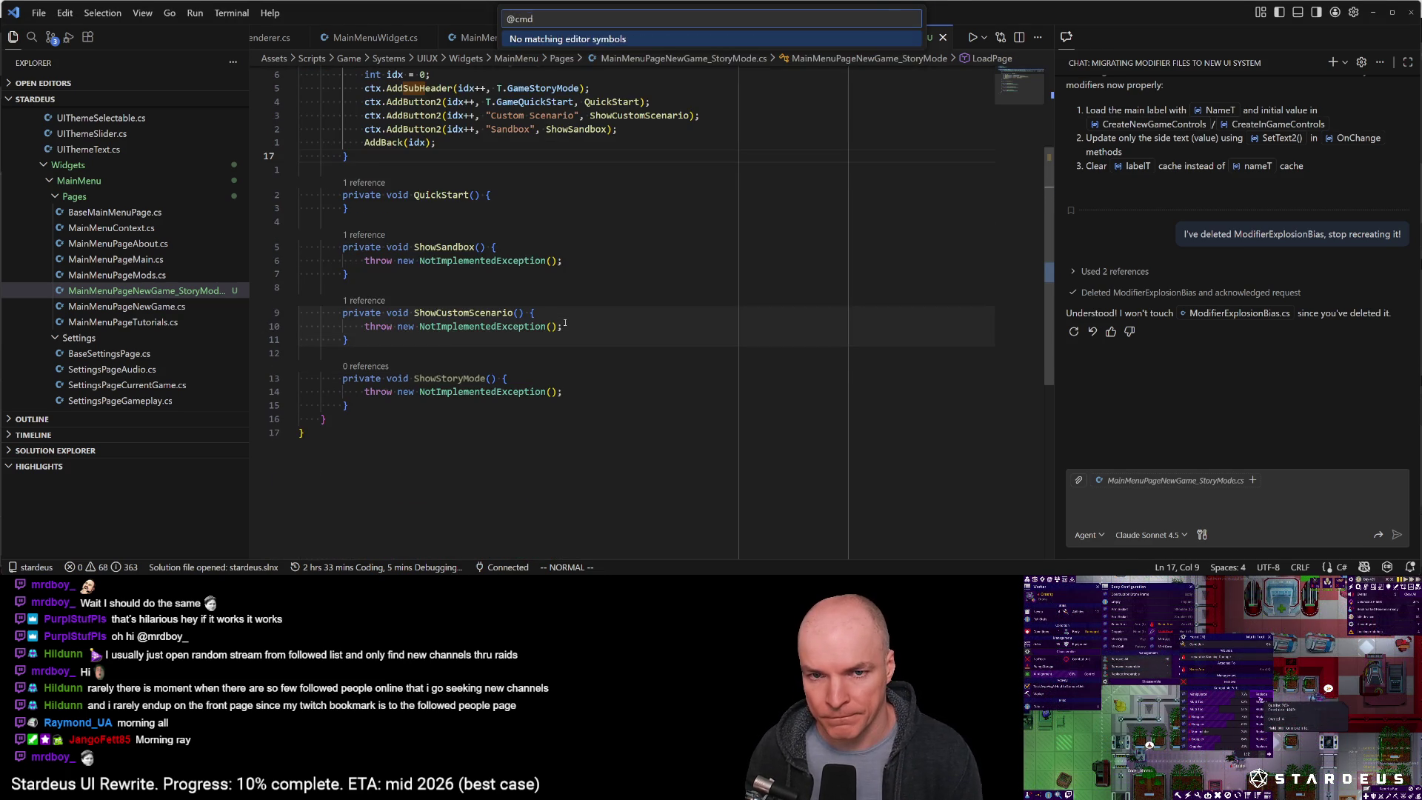
key("Escape")
key("ctrl+shift+p")
type("gen t")
key("Return")
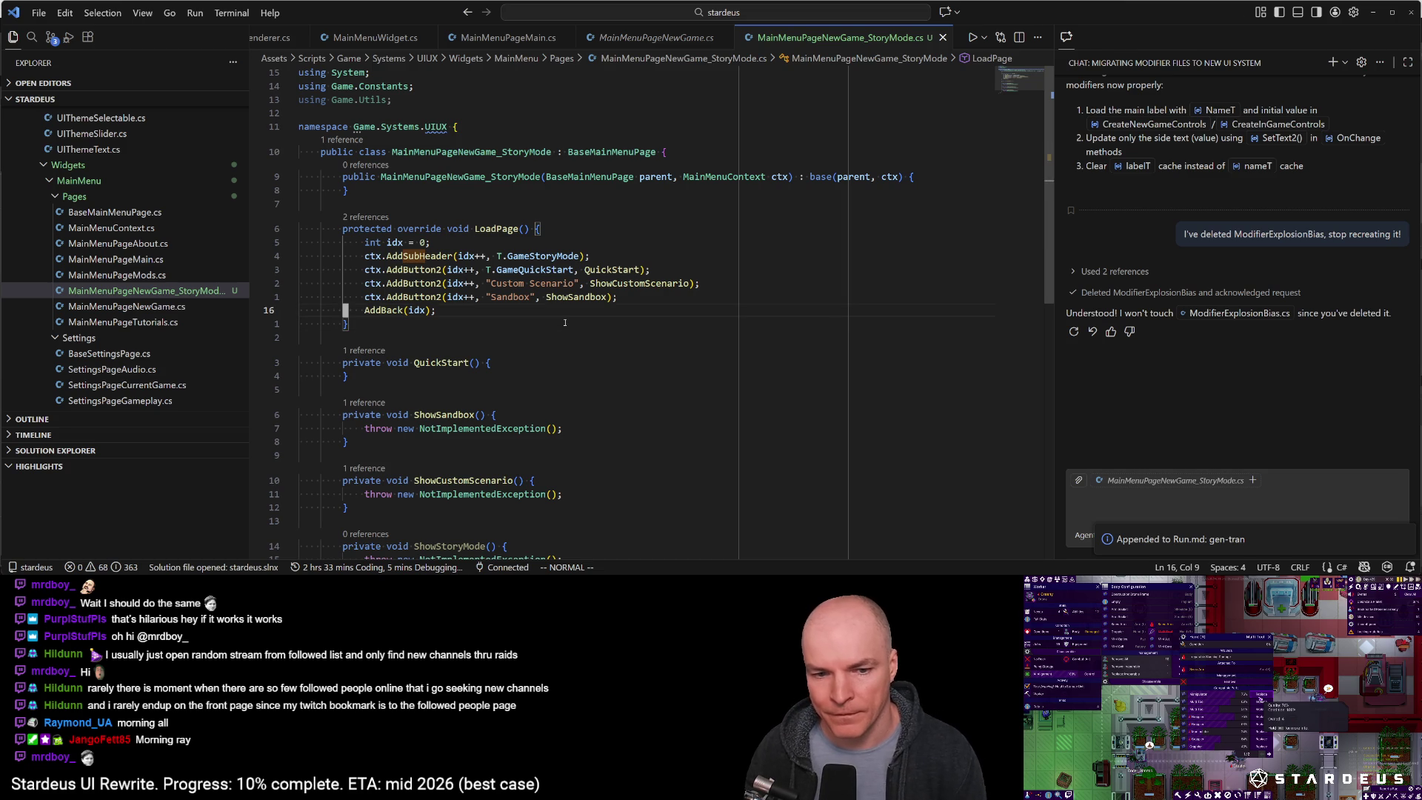
Change the Custom Scenario button label to T.GameCustomStart
key("k")
key("w")
key("w")
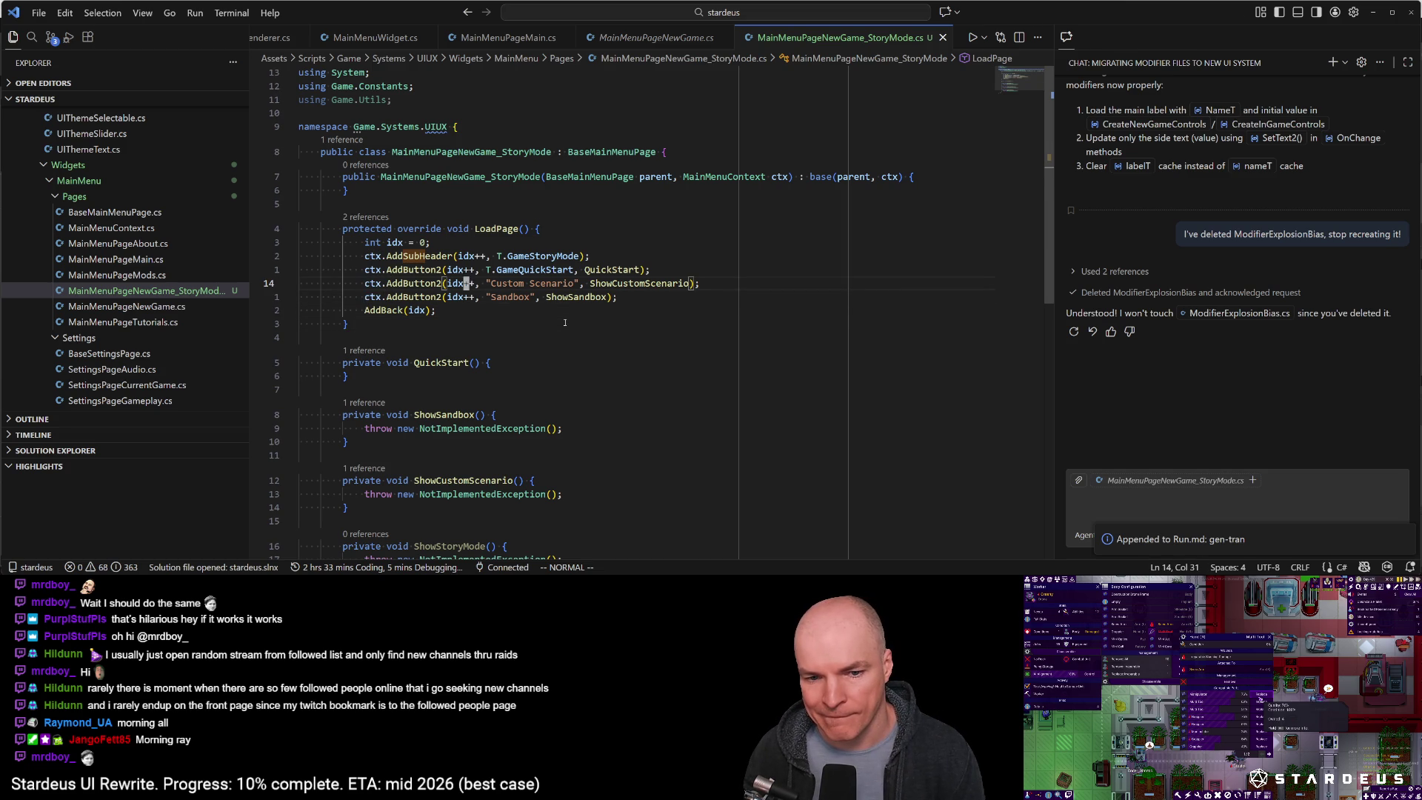
key("c")
key("t")
key("comma")
type("T.custom")
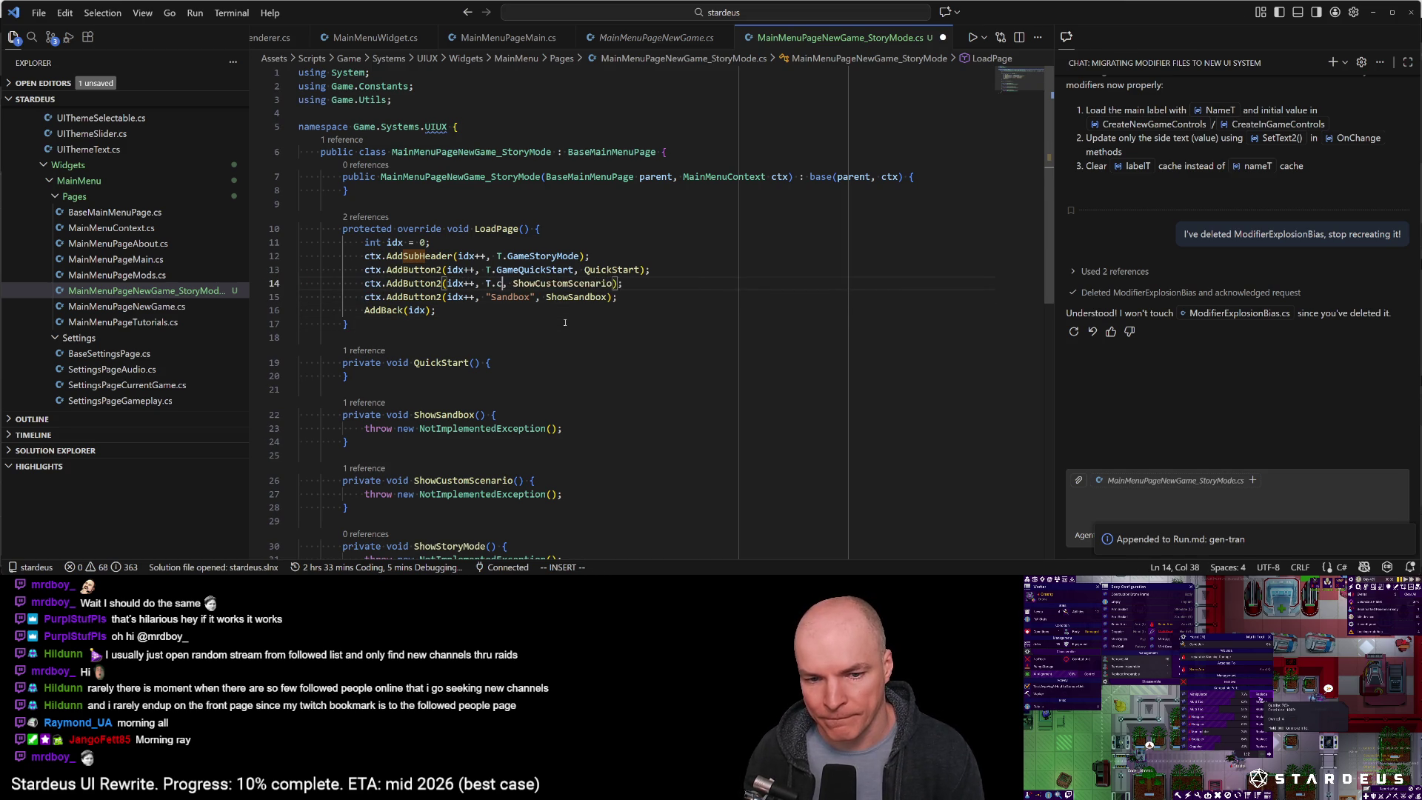
key("Return")
key("Escape")
key("w")
key("w")
Wire the button to a CustomStart handler and generate its method stub
key("c")
key("t")
key("parenright")
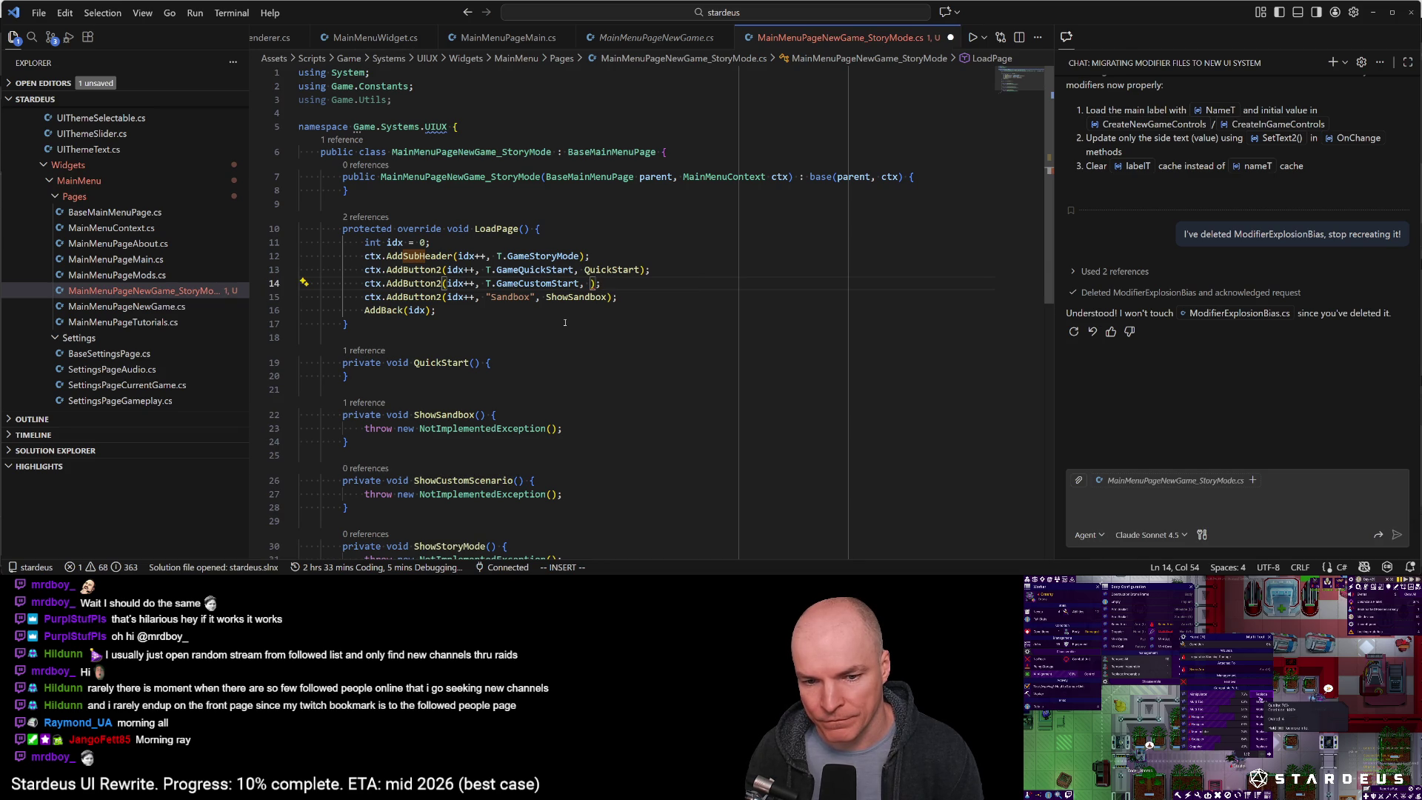
type("ConfigureN")
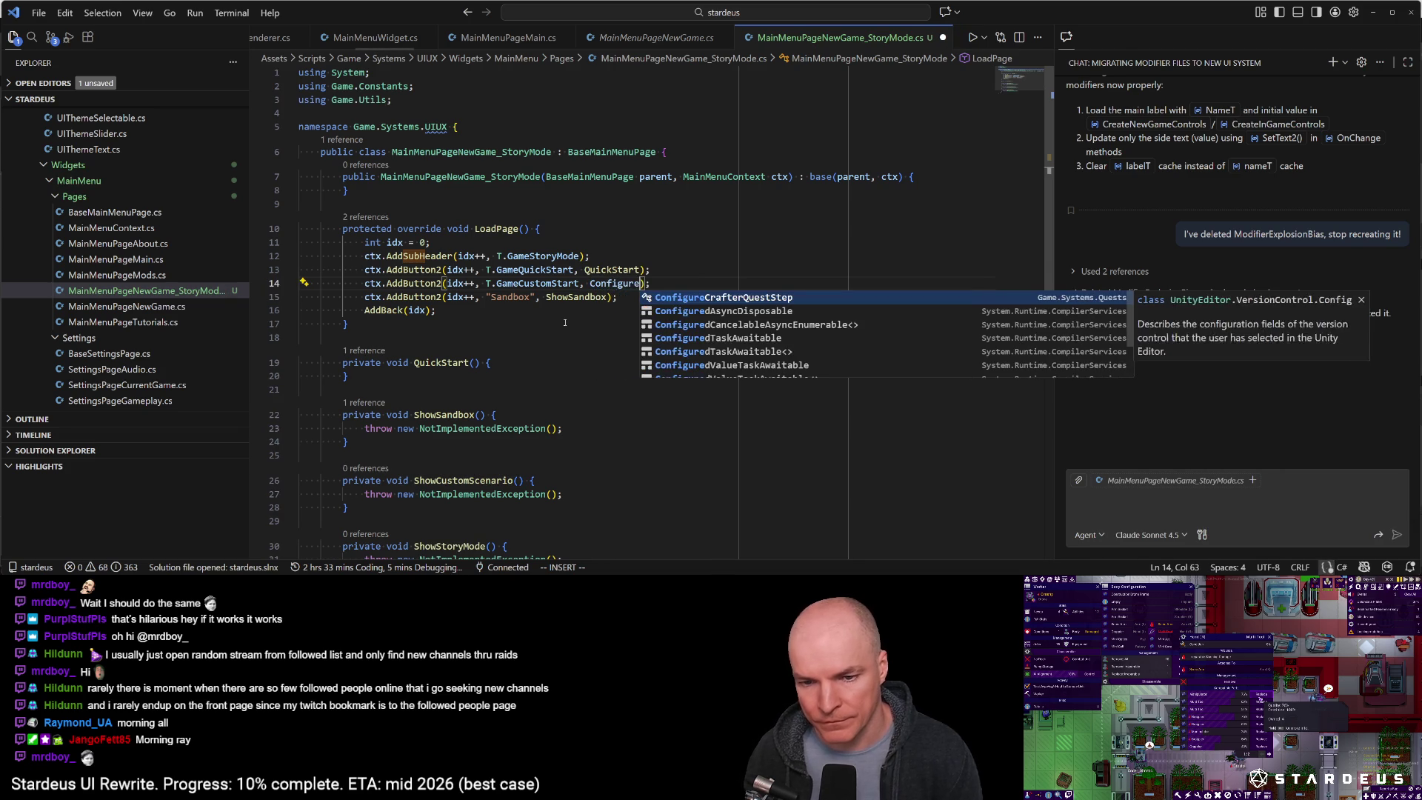
type("ewGame")
key("Escape")
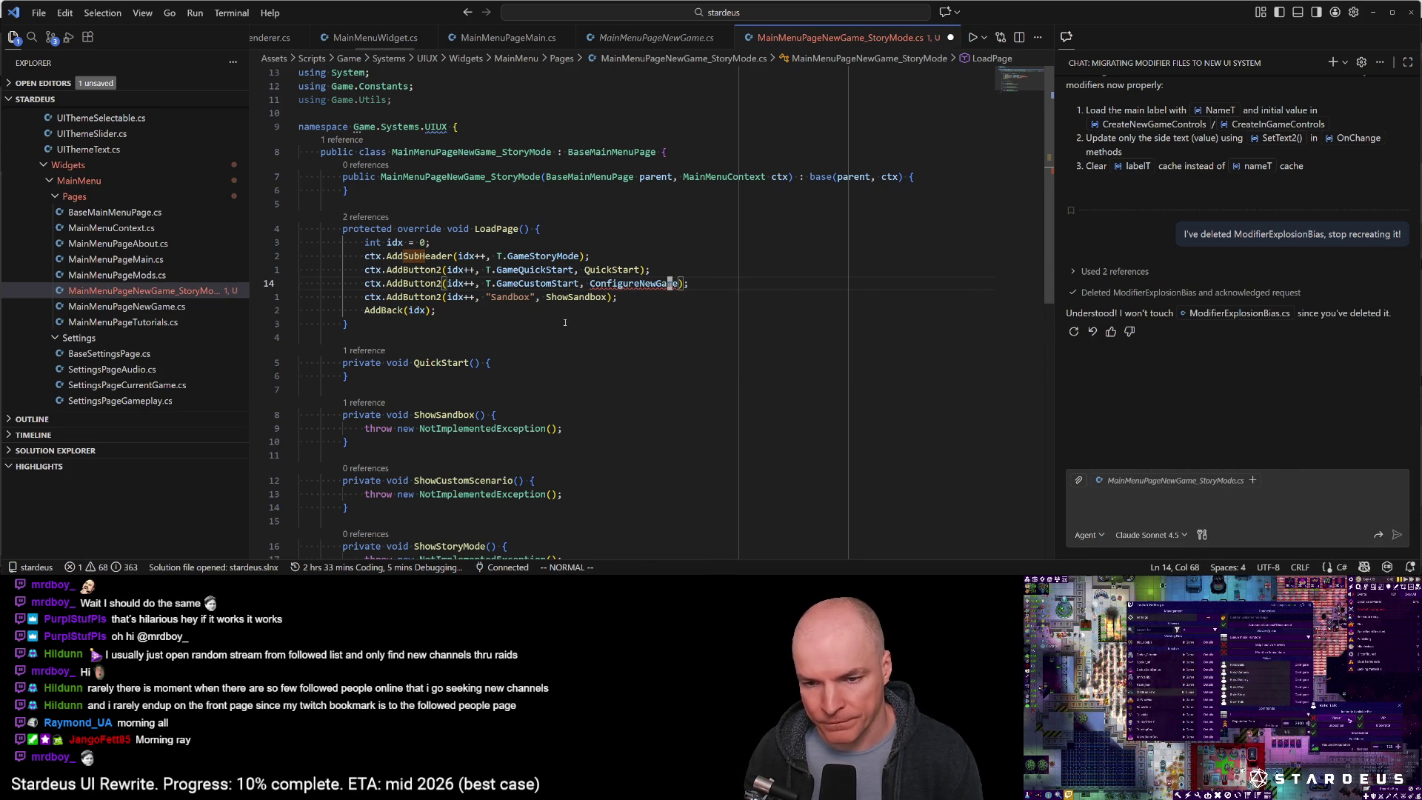
key("ctrl+period")
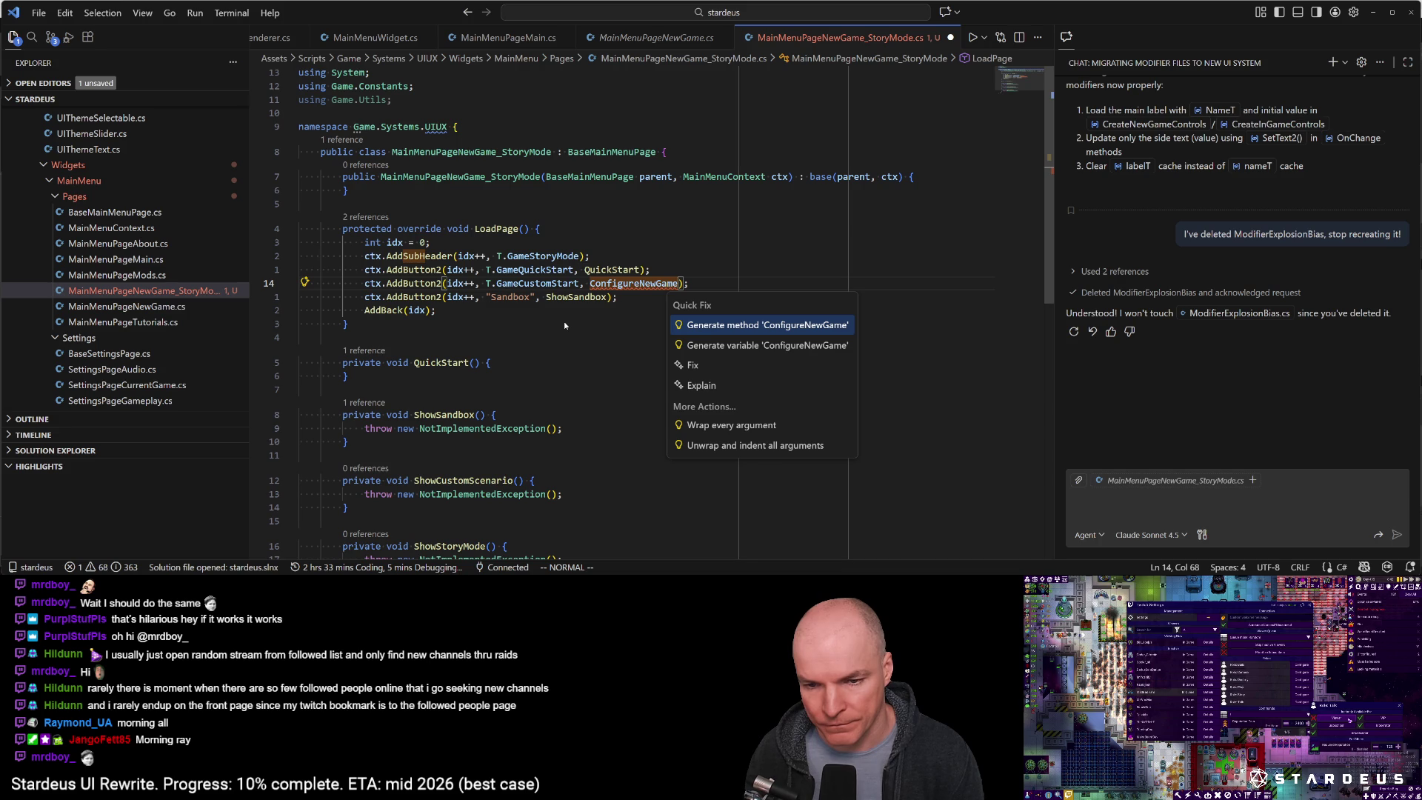
key("Escape")
type("ciwCustomStart")
key("Escape")
key("ctrl+period")
key("Escape")
key("j")
Delete the Sandbox button, CustomStart's throw line and the old Show handlers, then save
key("d")
key("d")
key("j")
key("j")
key("j")
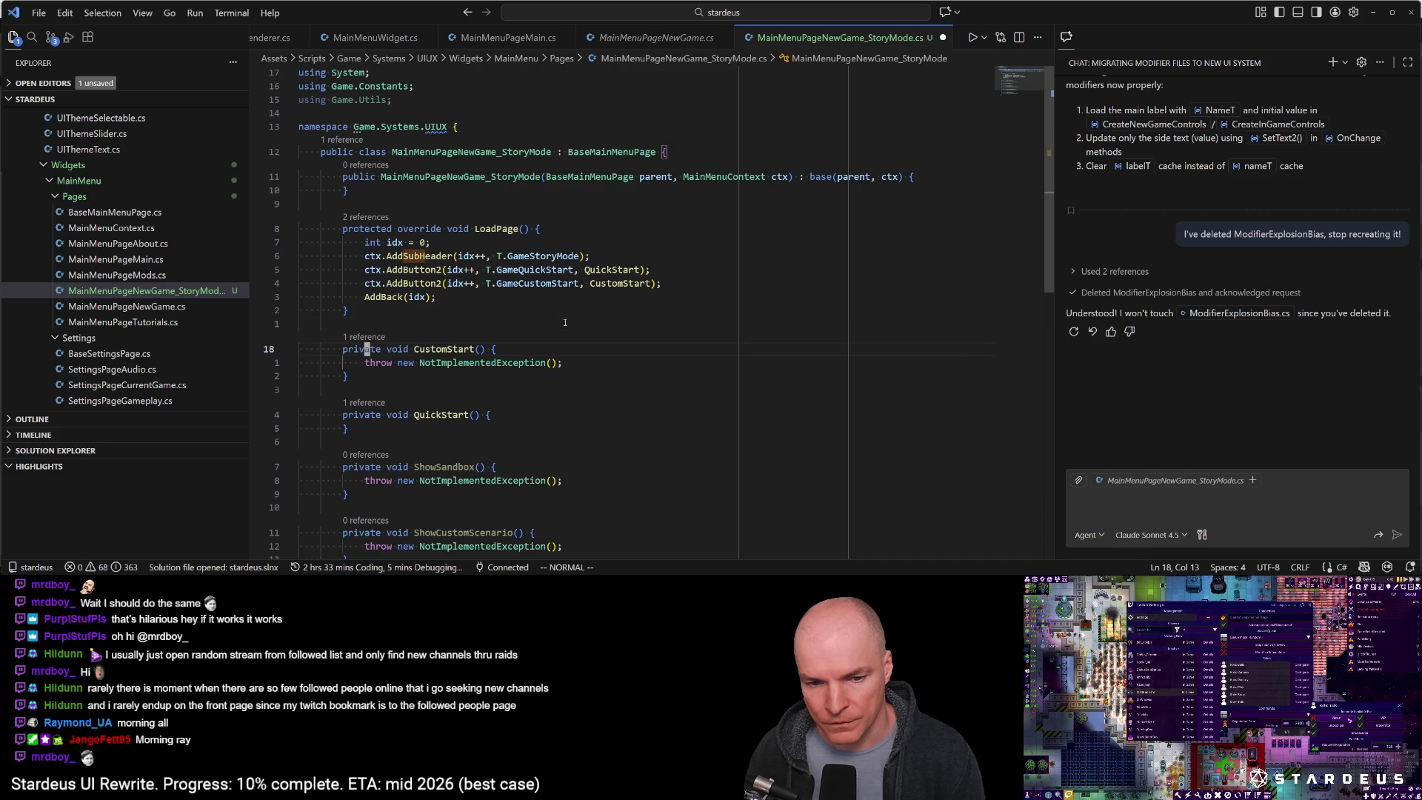
key("j")
key("d")
key("d")
key("j")
key("j")
key("j")
key("V")
key("j")
key("j")
key("j")
key("j")
key("j")
key("d")
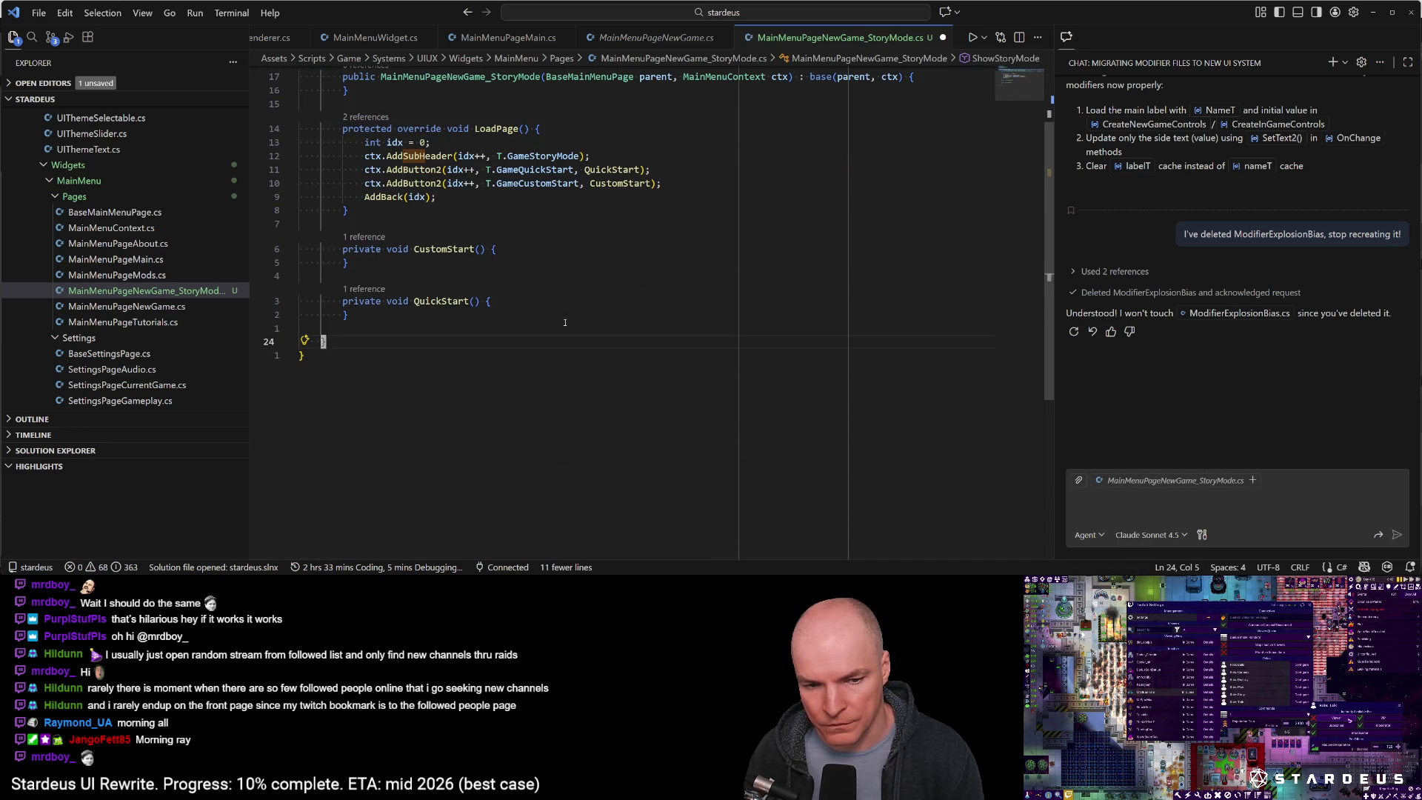
key("ctrl+s")
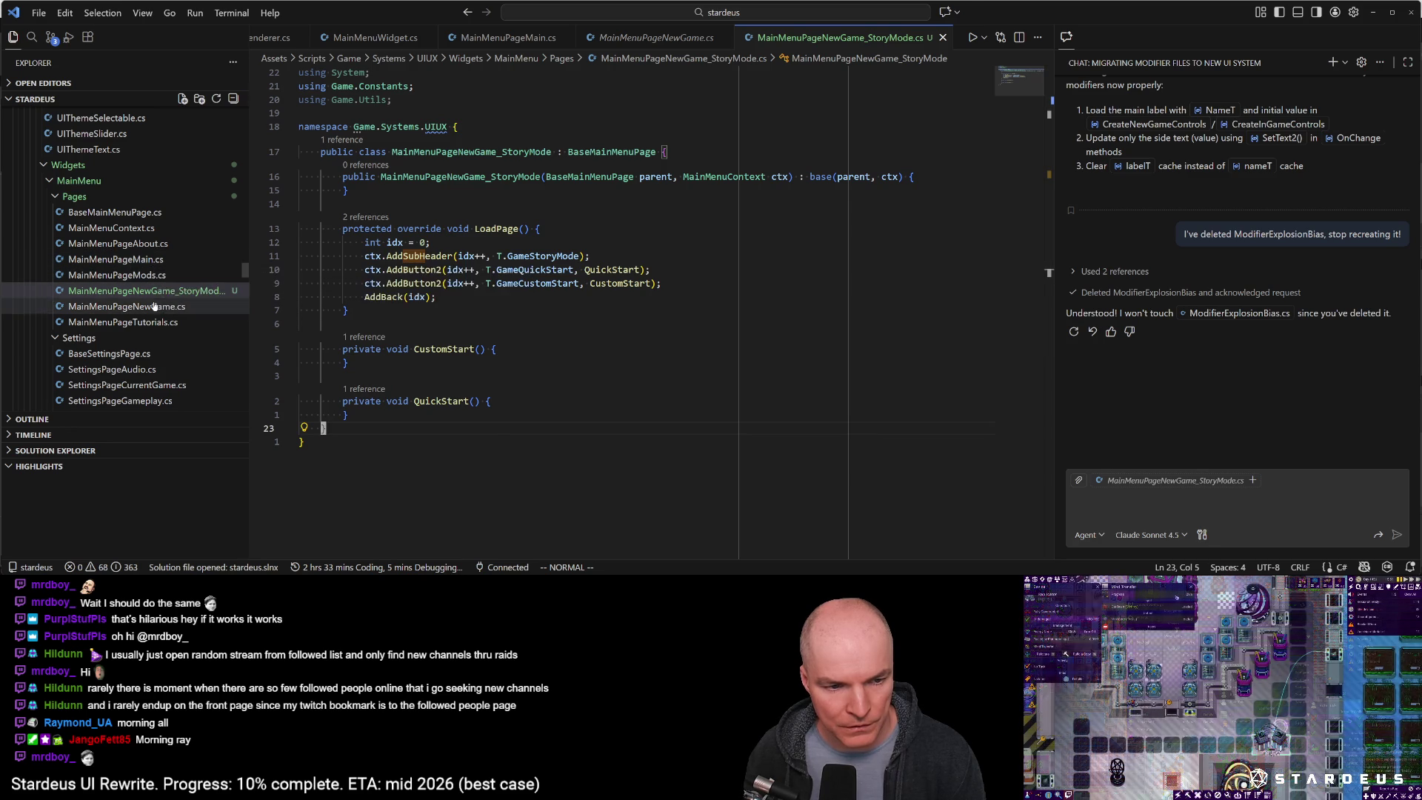
Open MainMenuPageNewGame.cs at the Story Mode button line, undoing a stray edit
left_click(125, 306)
left_click(419, 187)
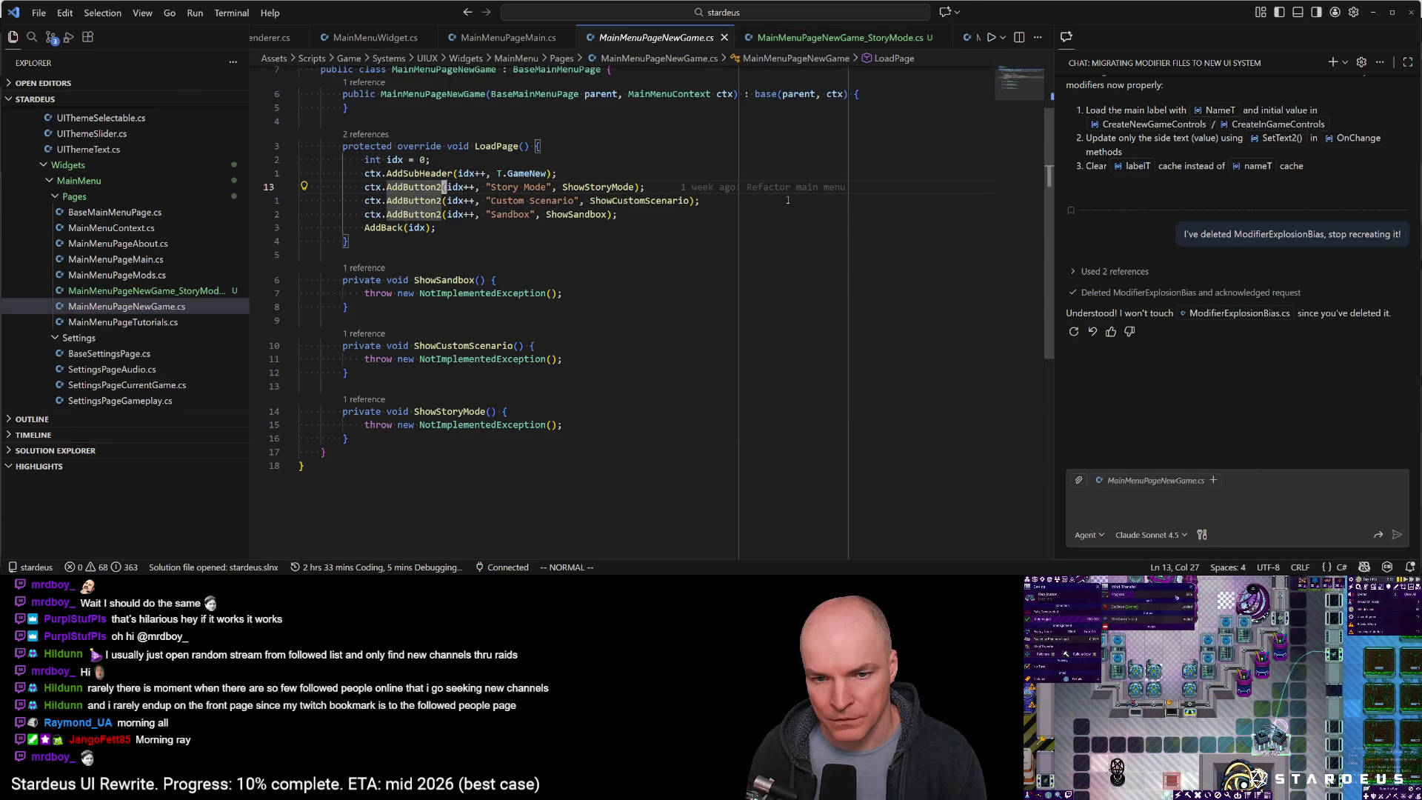
key("t")
key("quotedbl")
type("Octx.add")
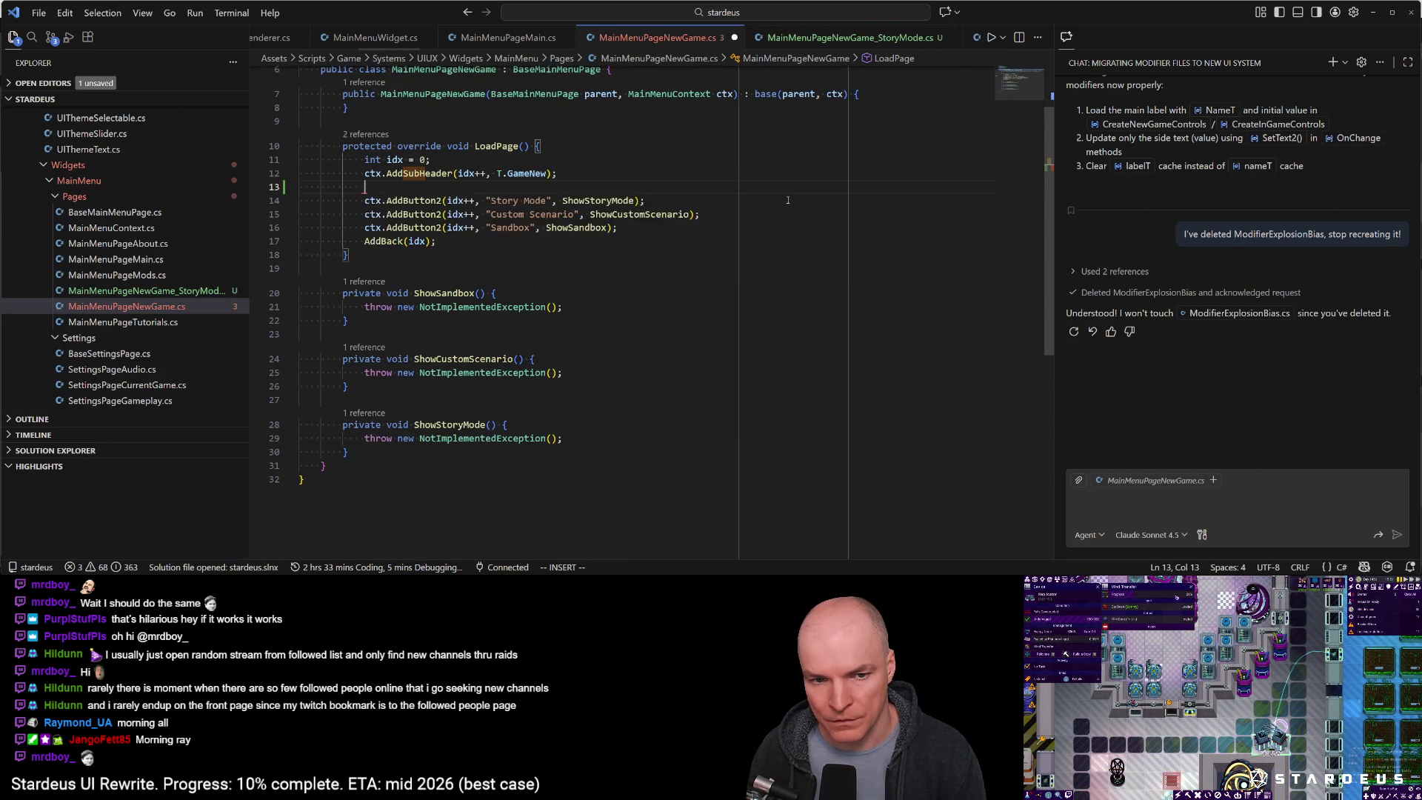
key("Escape")
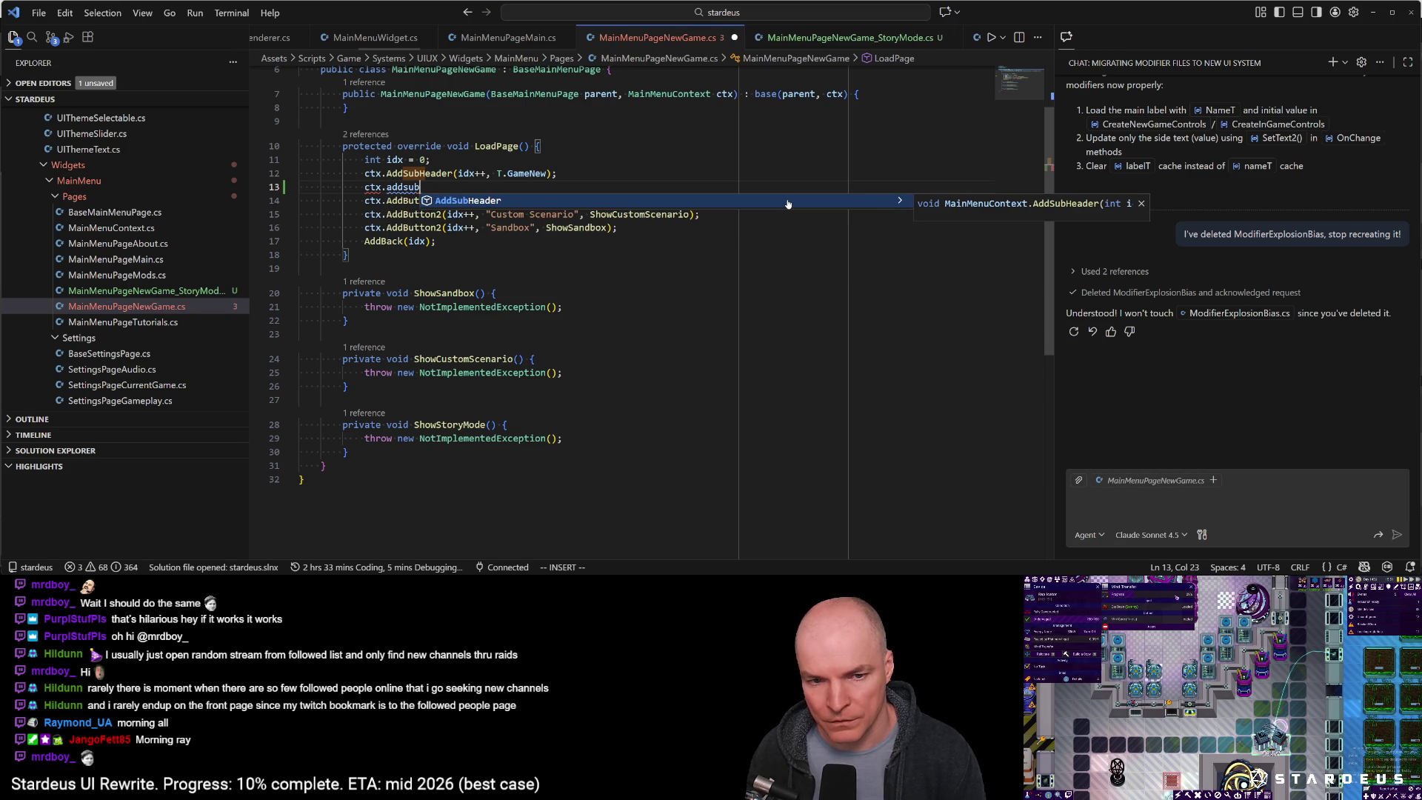
key("Escape")
key("u")
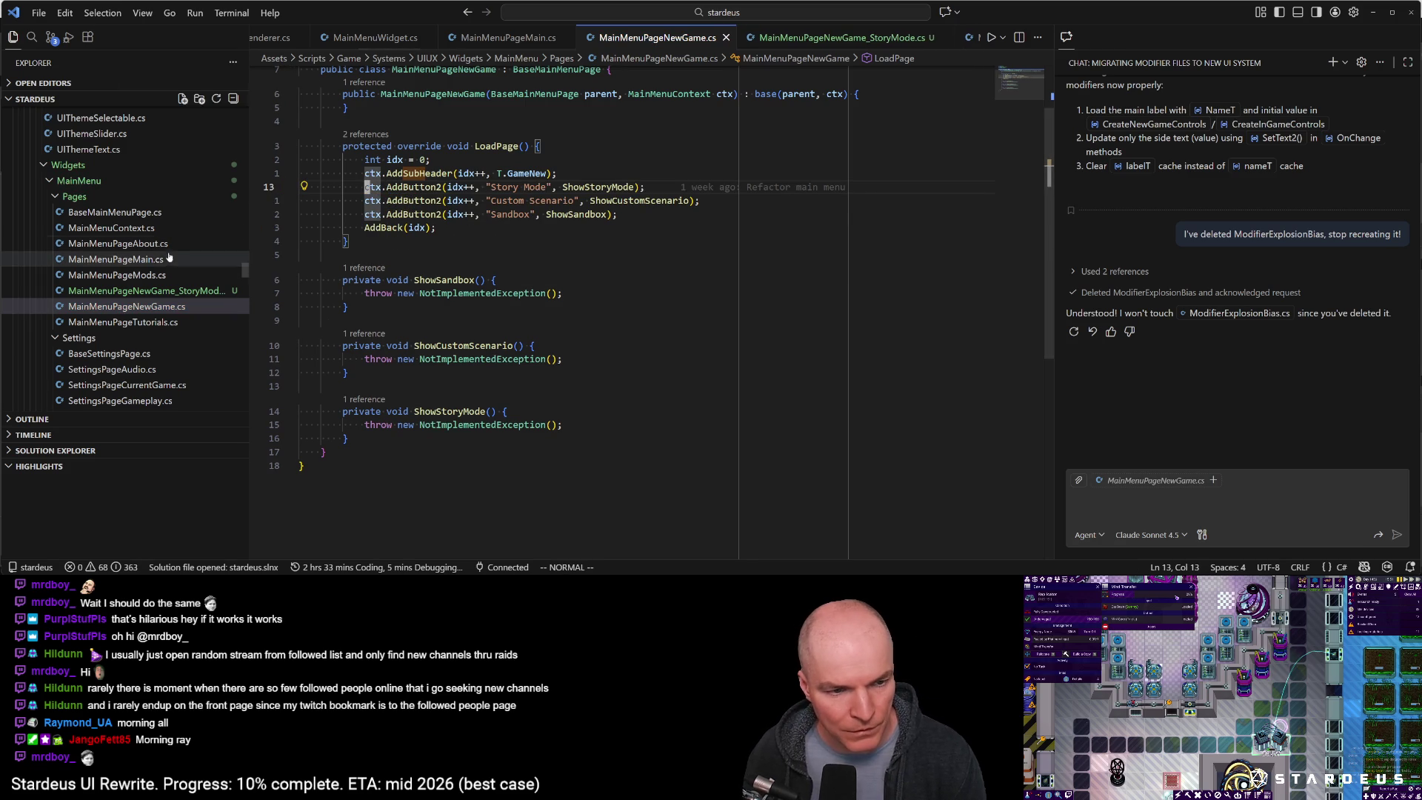
Copy the Mods AddSubmenu2 line from MainMenuPageMain.cs and return to MainMenuPageNewGame.cs
left_click(115, 259)
scroll(529, 237, "up", 12)
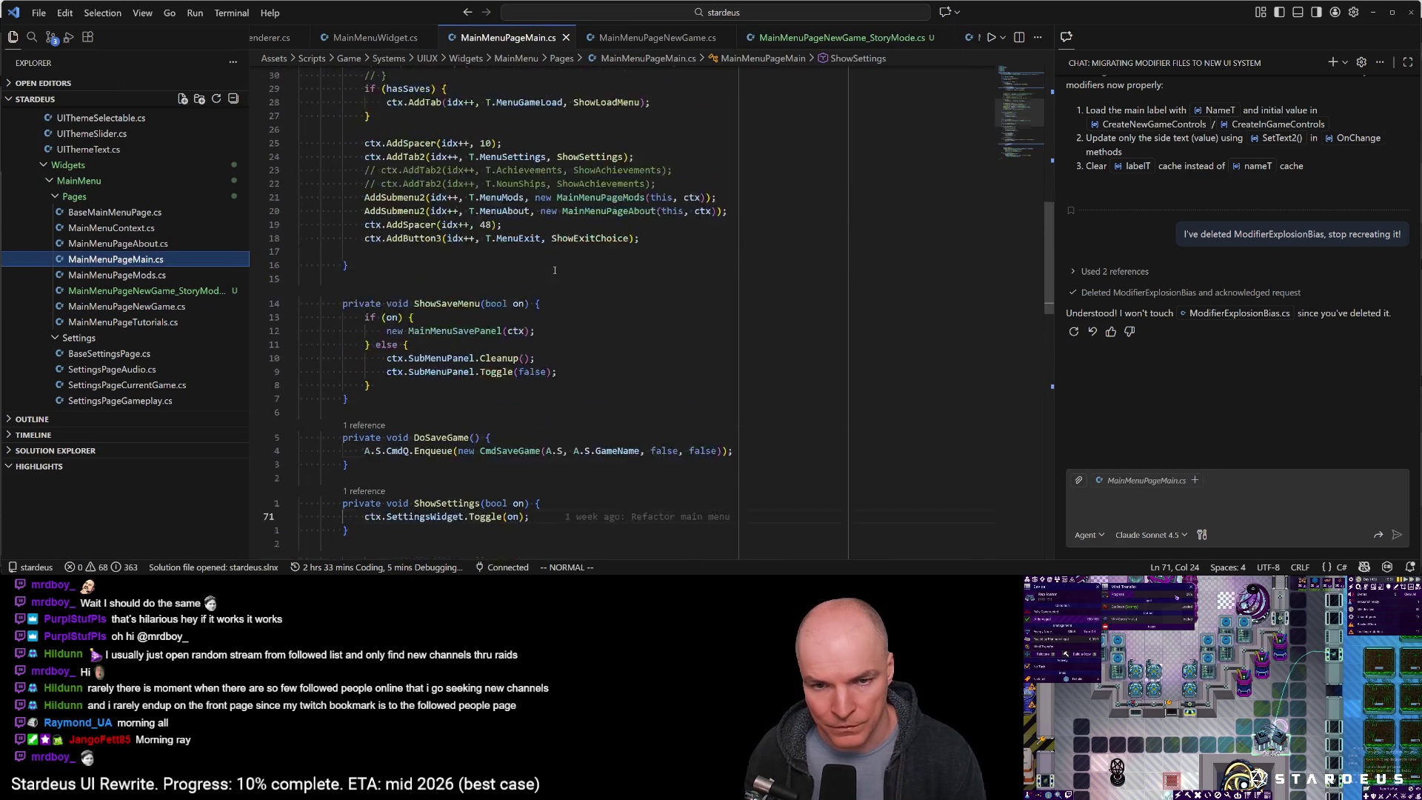
left_click(397, 363)
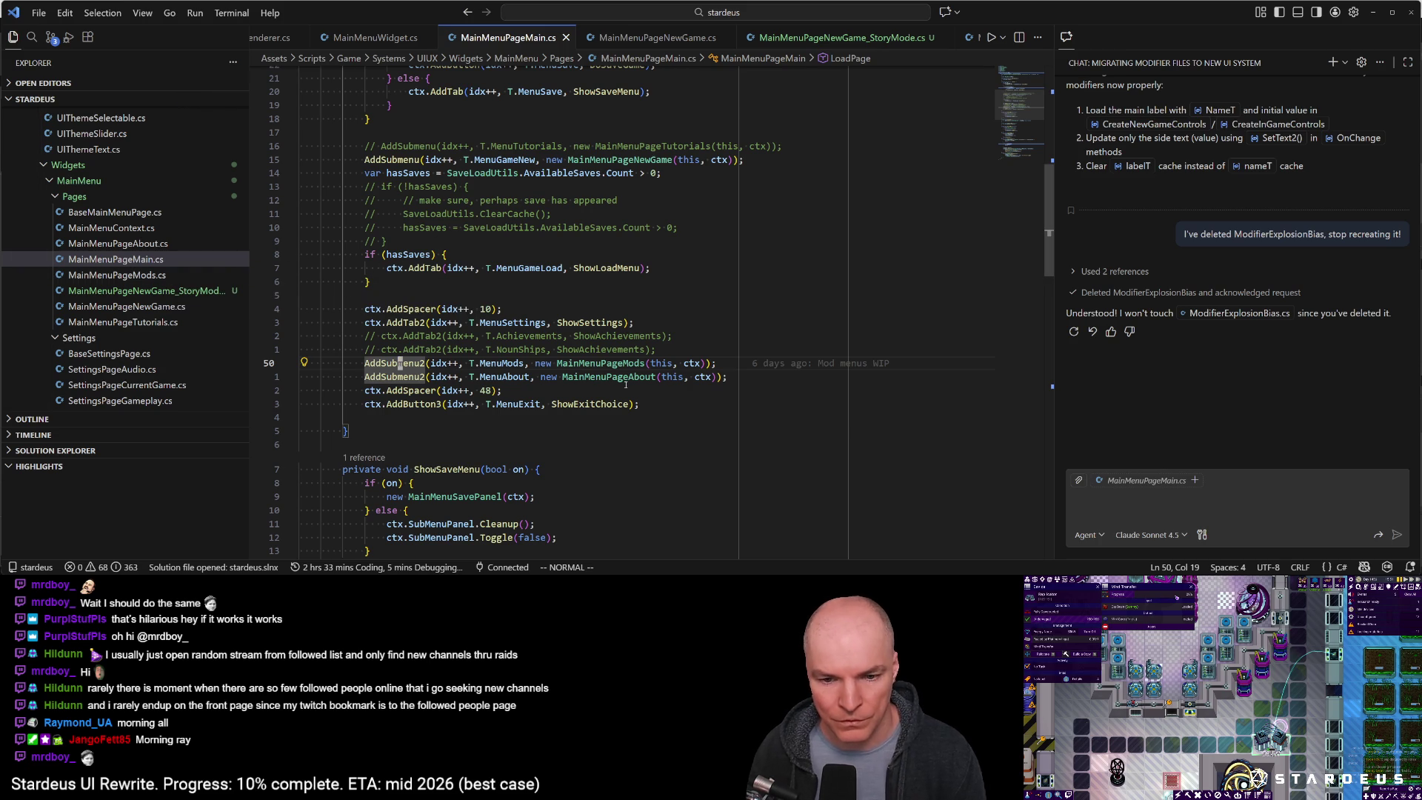
key("ctrl+p")
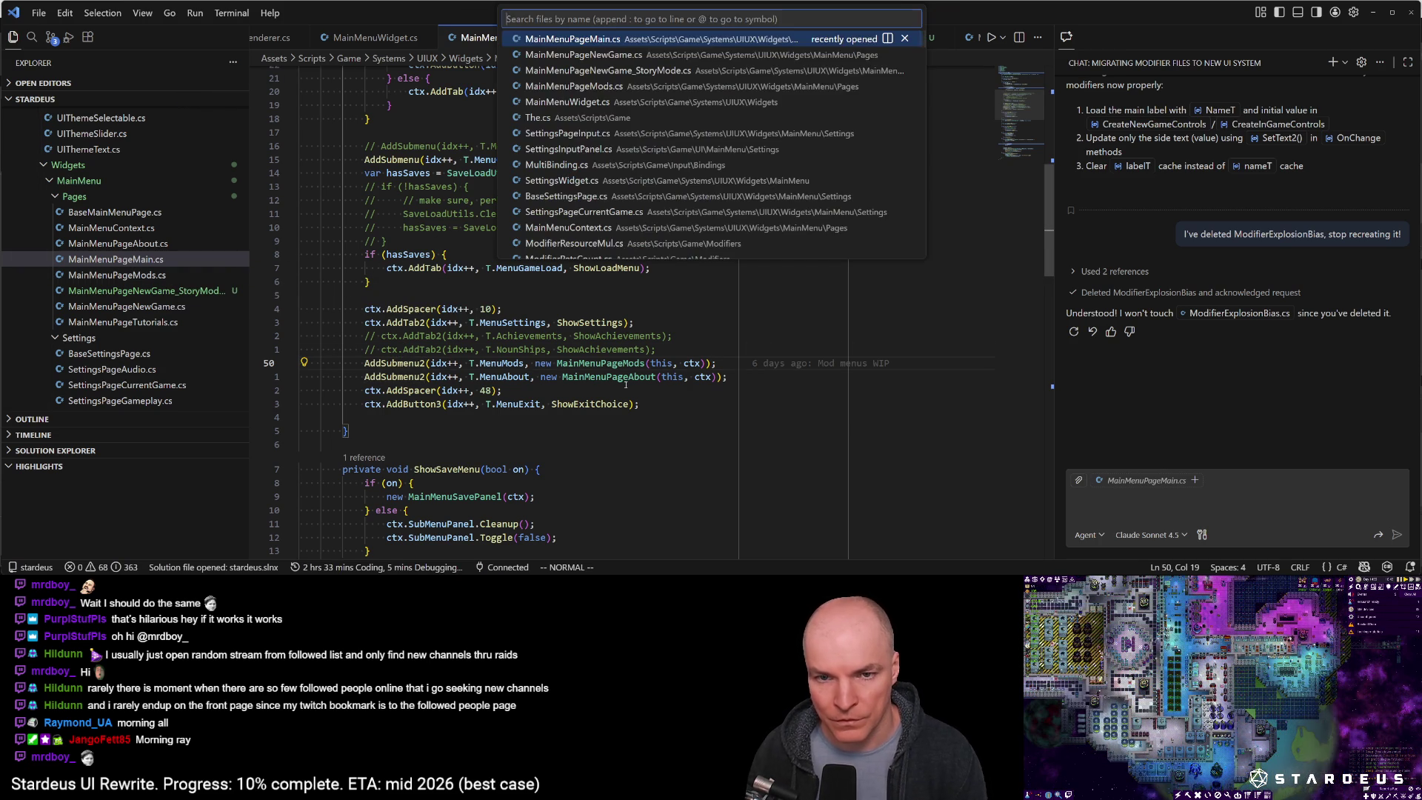
key("Down")
key("Return")
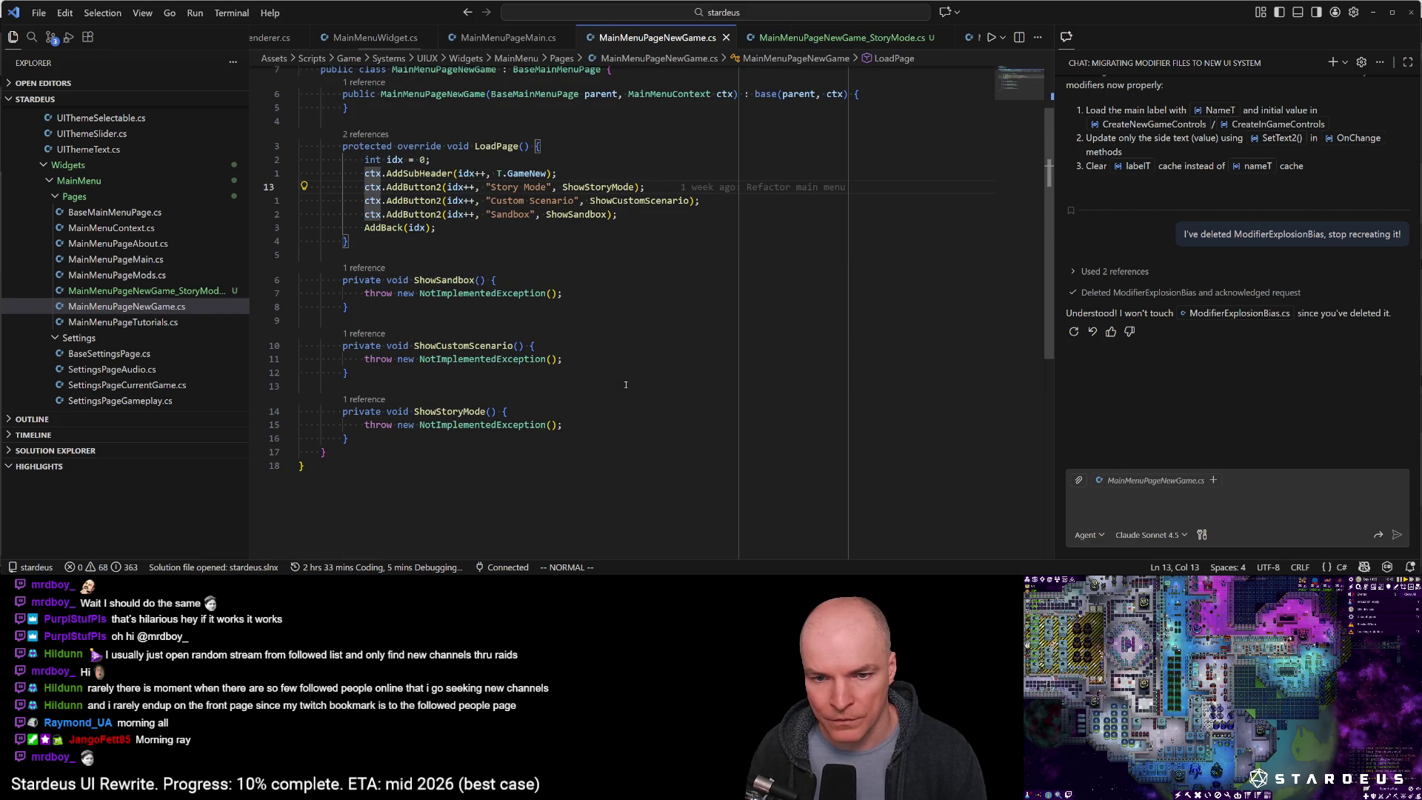
Paste the line and change it to T.GameStoryMode with new MainMenuPageNewGame_StoryMode(this, ctx)
key("p")
type("i")
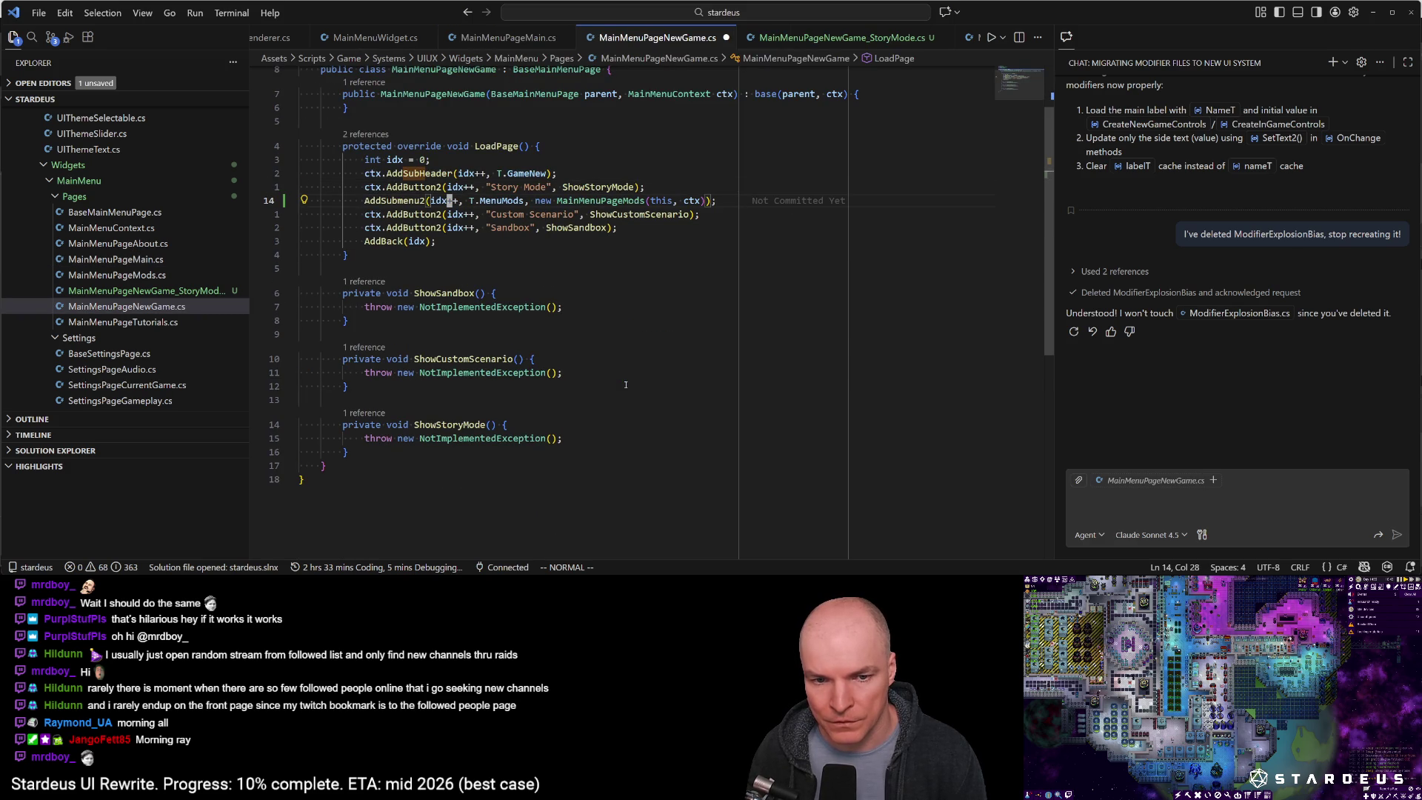
type("ctx.")
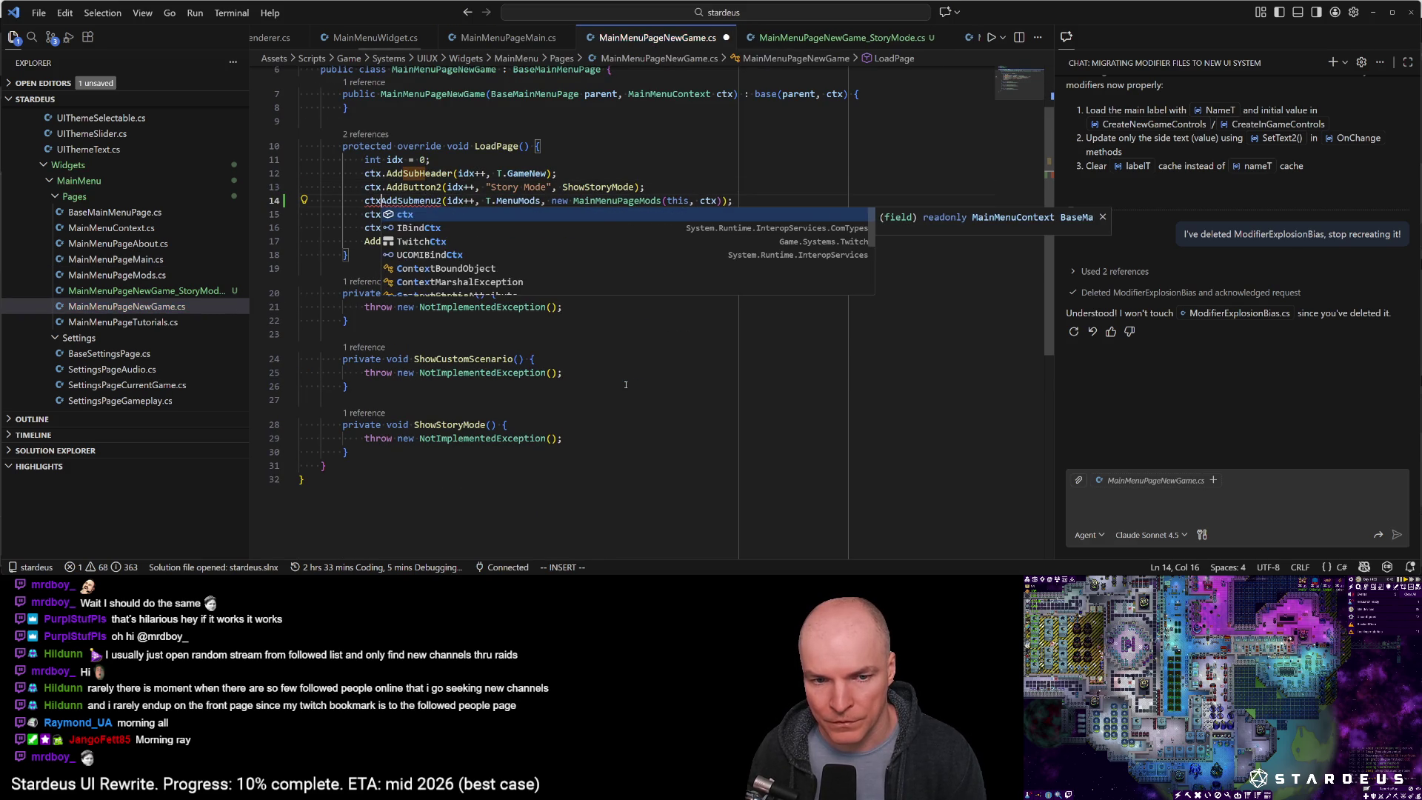
key("Escape")
key("u")
key("w")
key("w")
key("w")
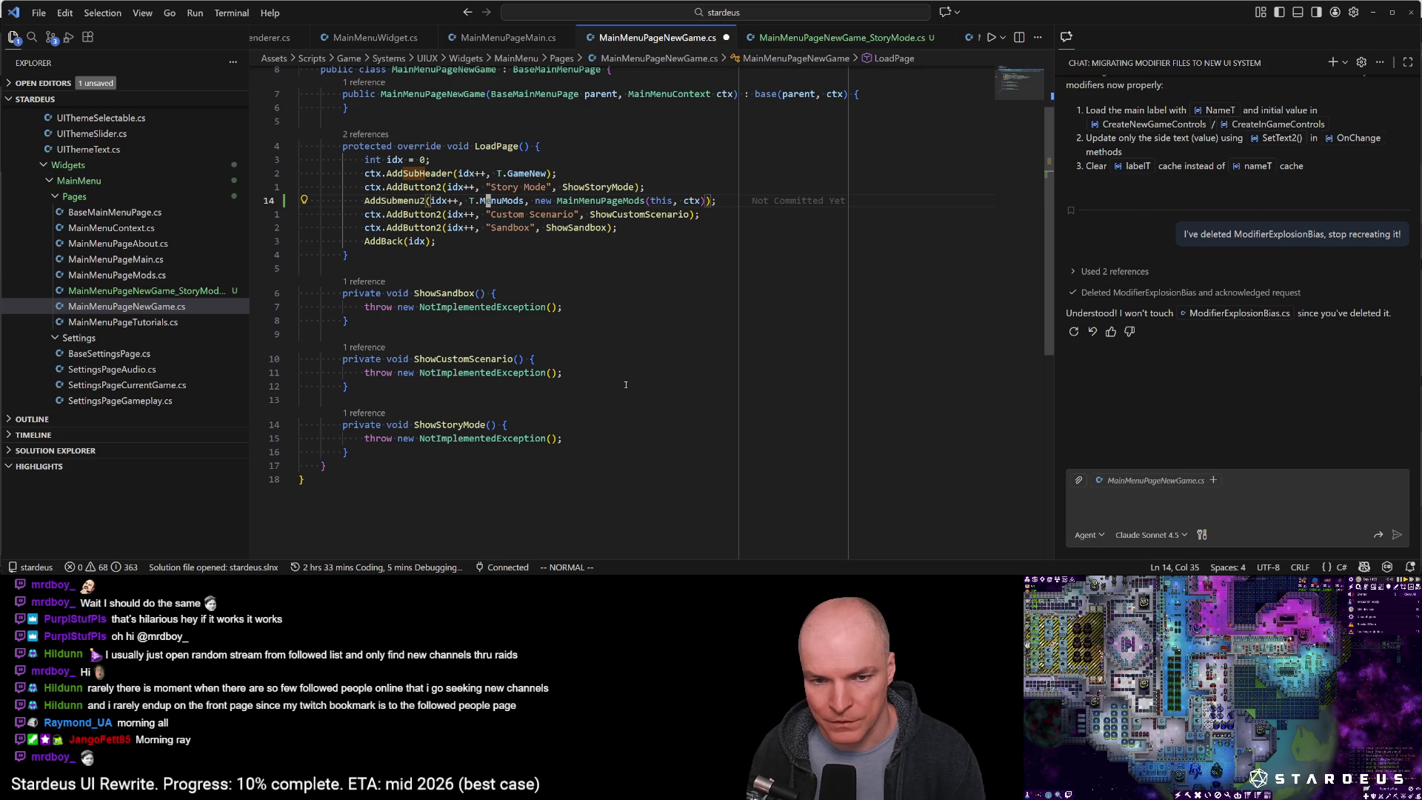
type("cwGamestoy")
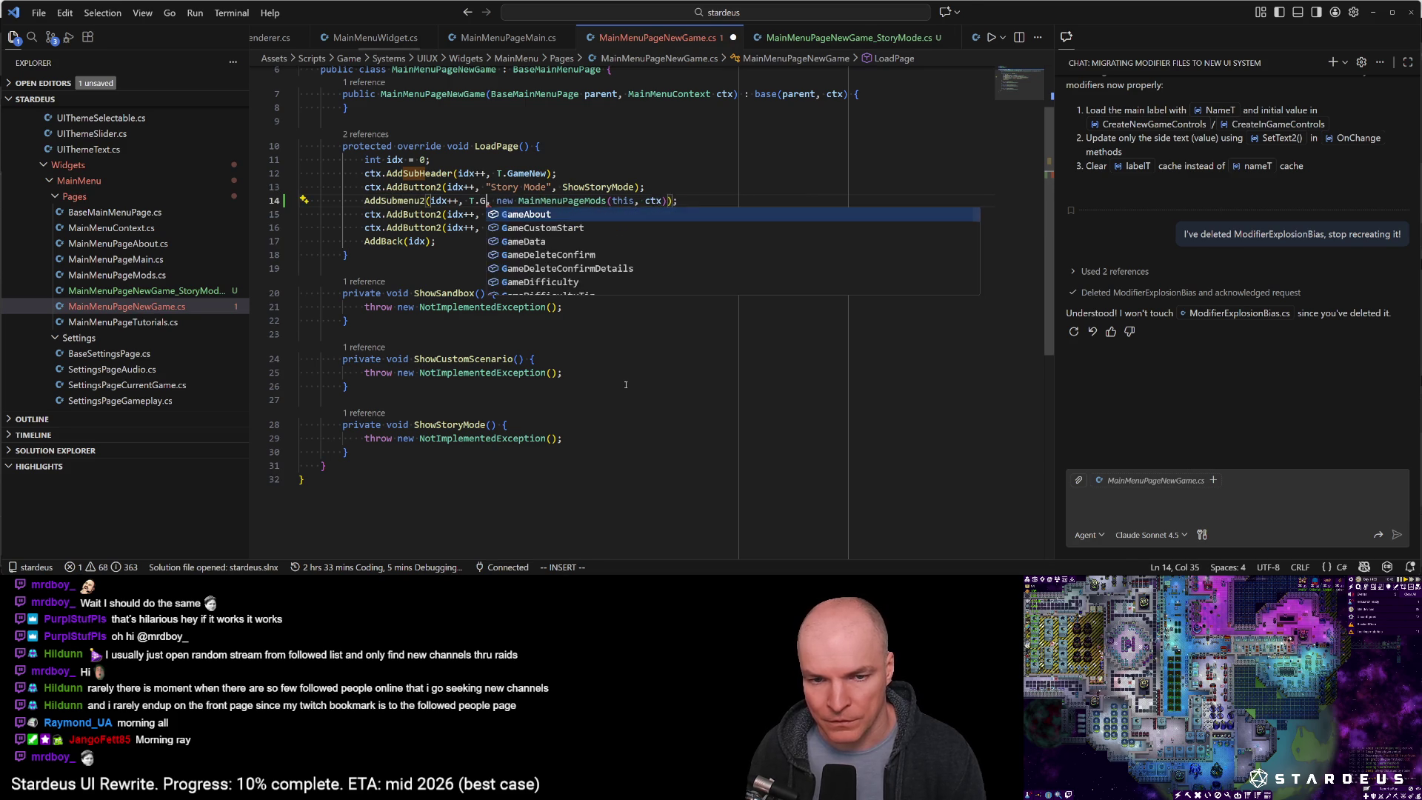
key("BackSpace")
key("BackSpace")
key("BackSpace")
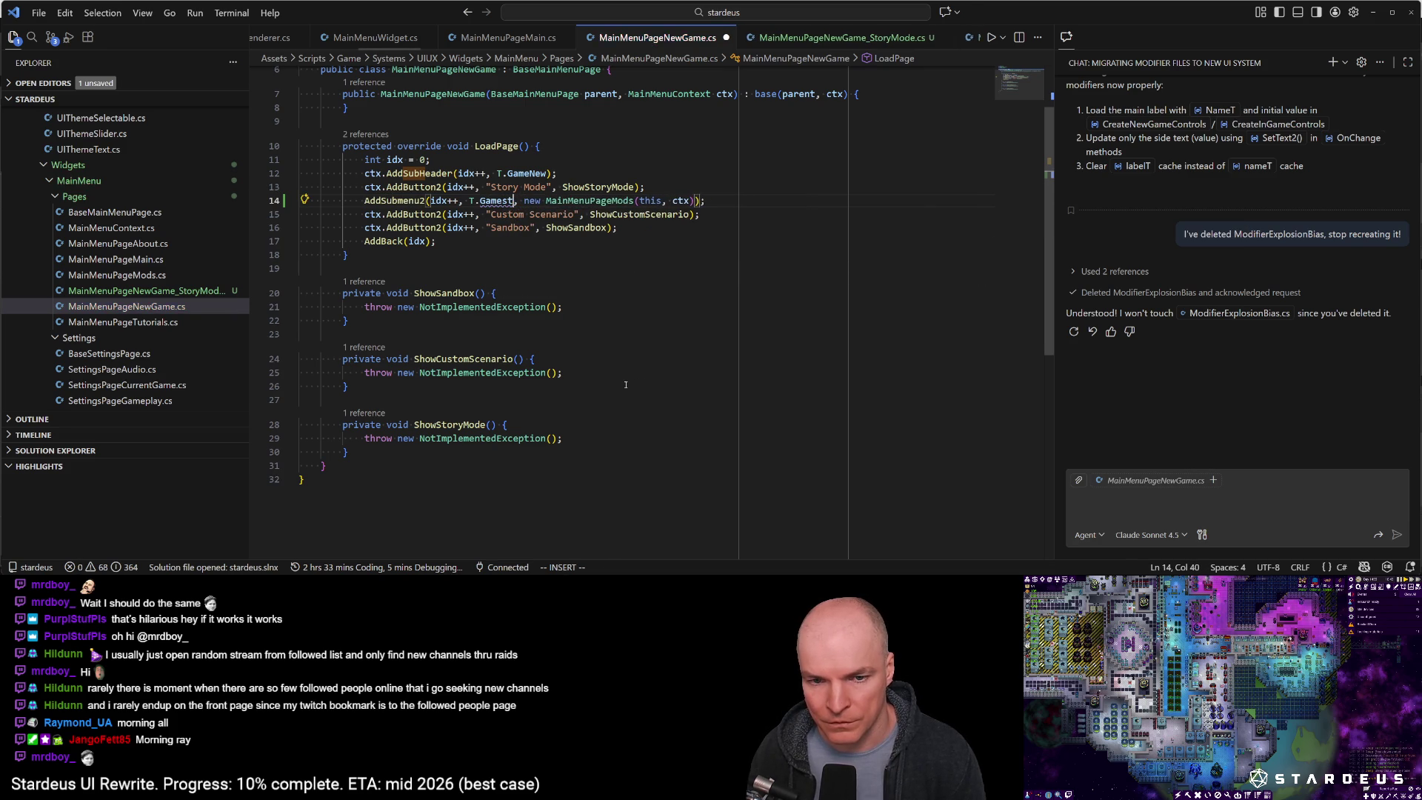
type("StoryMo")
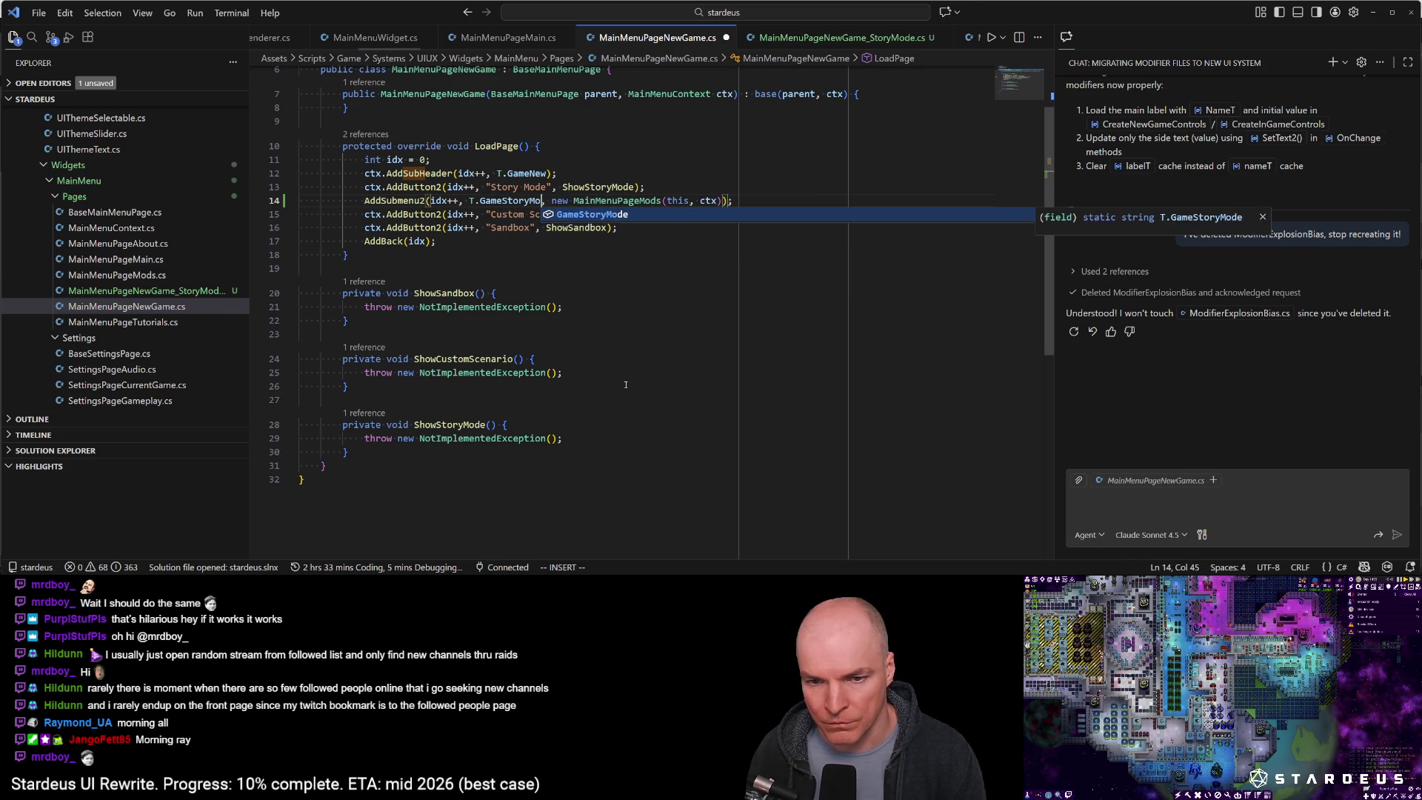
key("Tab")
type("fPct(")
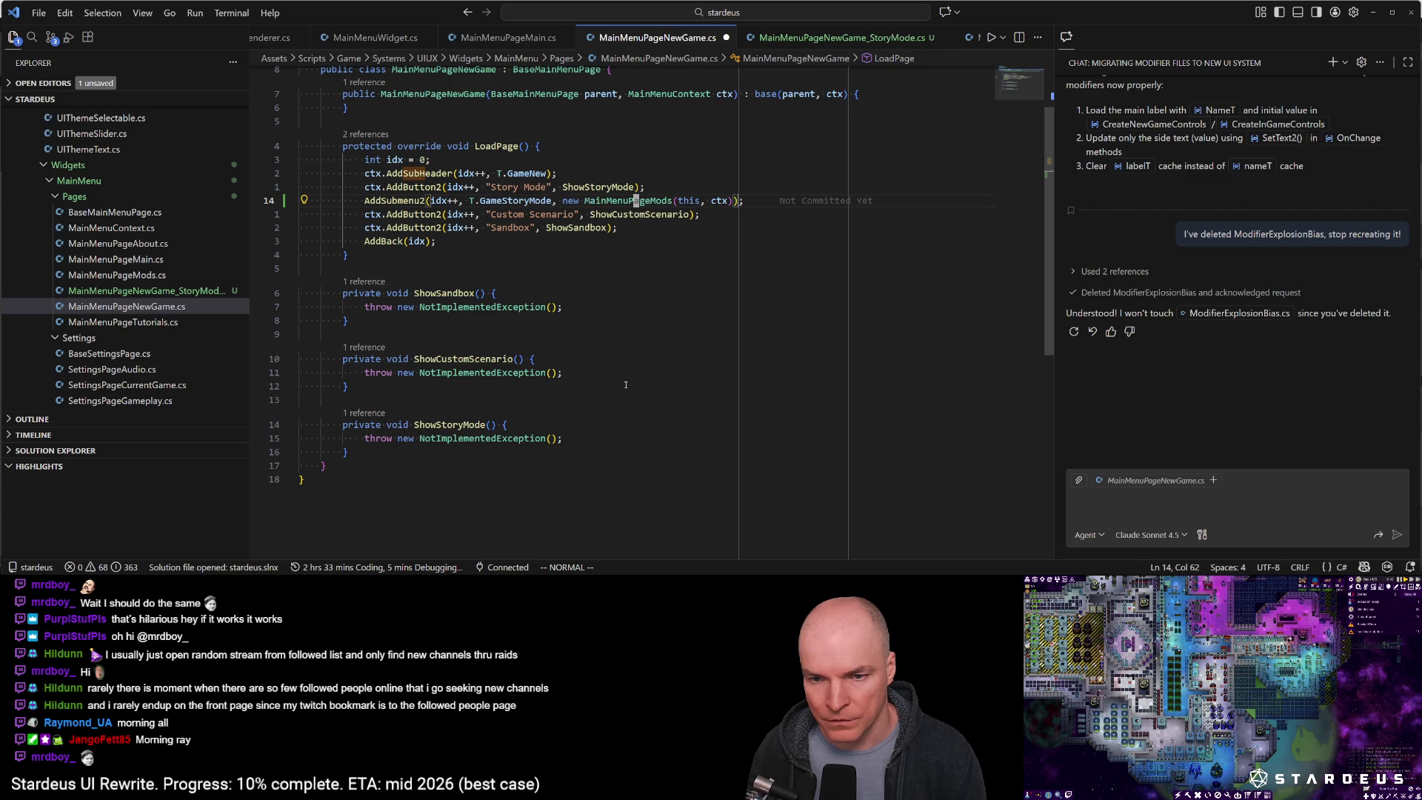
type("new")
key("Down")
key("Return")
Delete the old Story Mode button and the unused ShowStoryMode method, save, and clear Unity's console
key("Escape")
key("k")
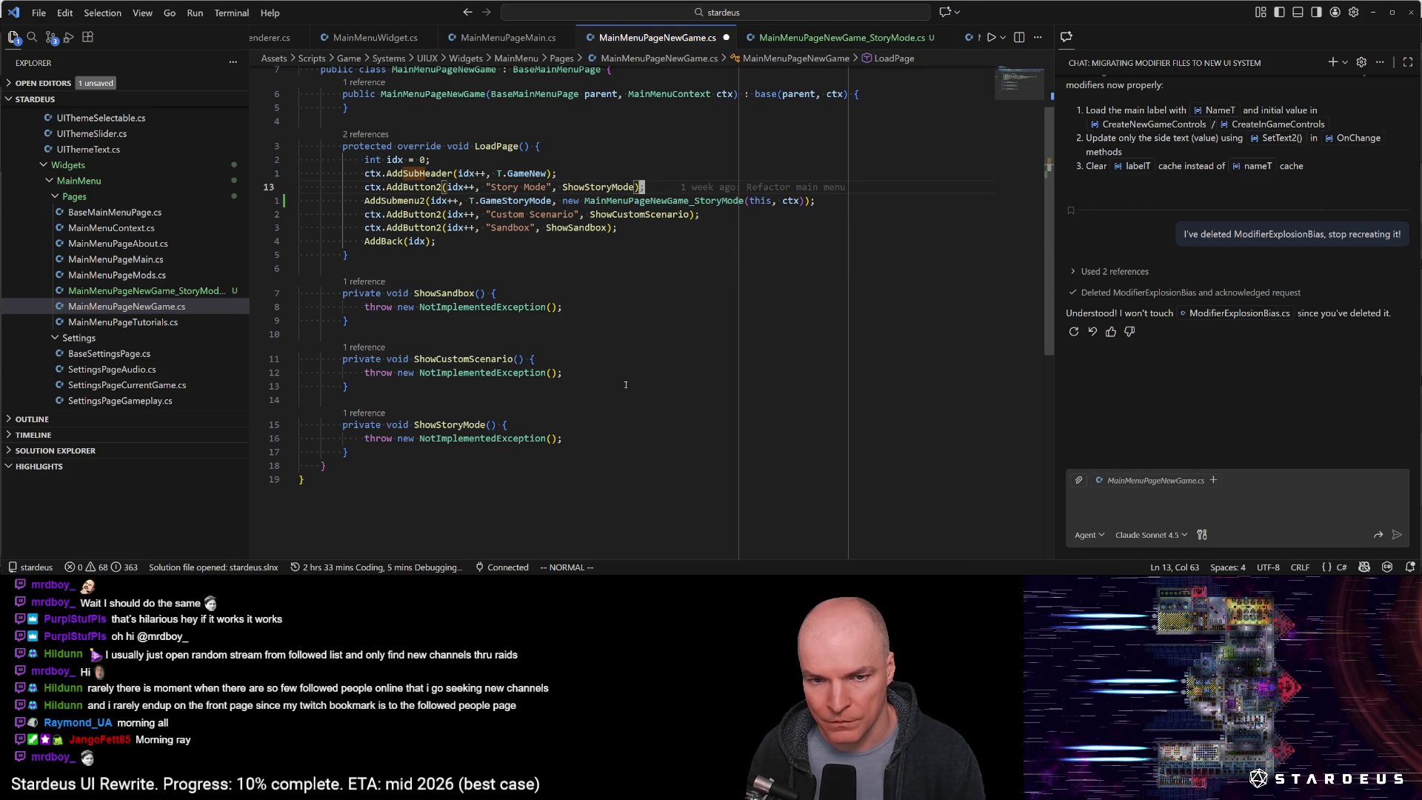
key("d")
key("d")
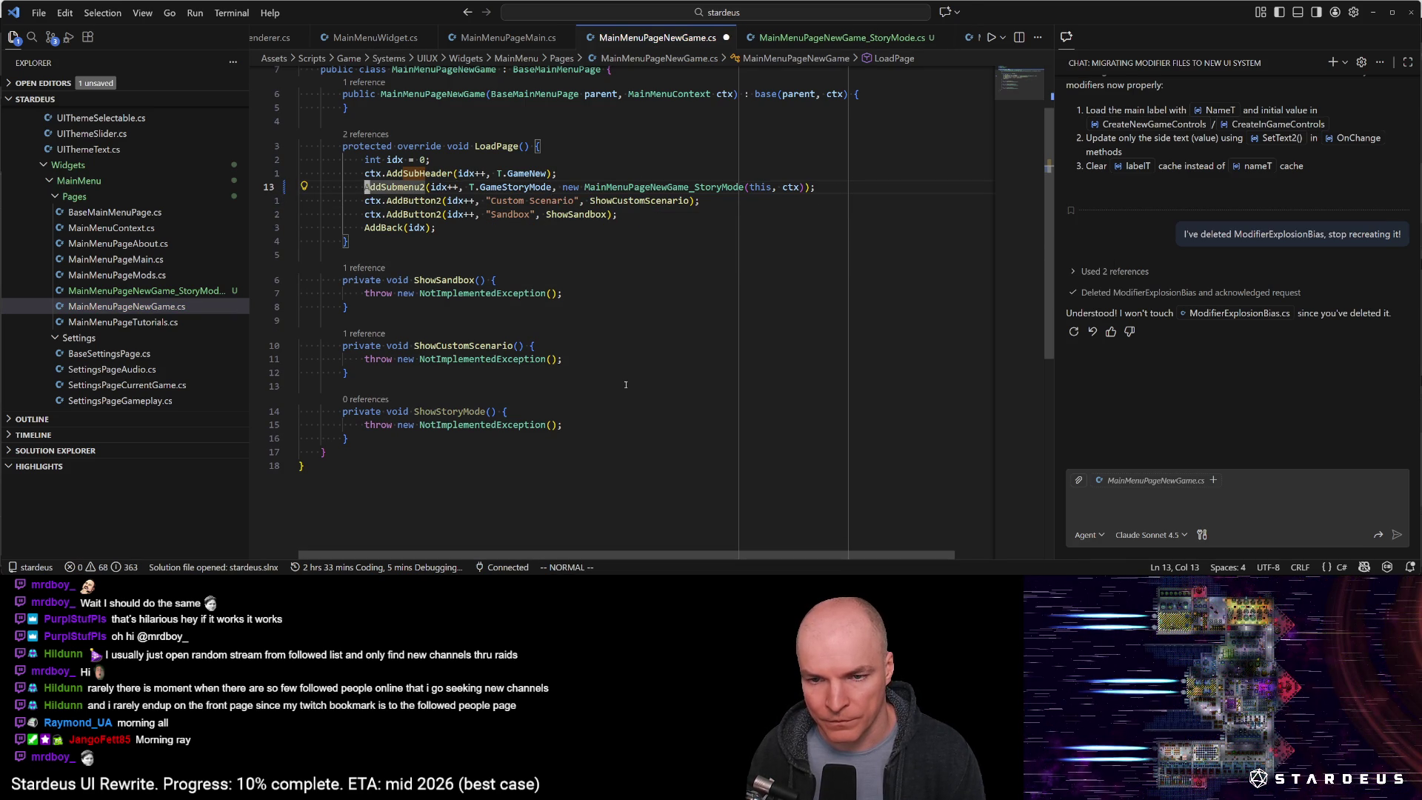
key("ctrl+s")
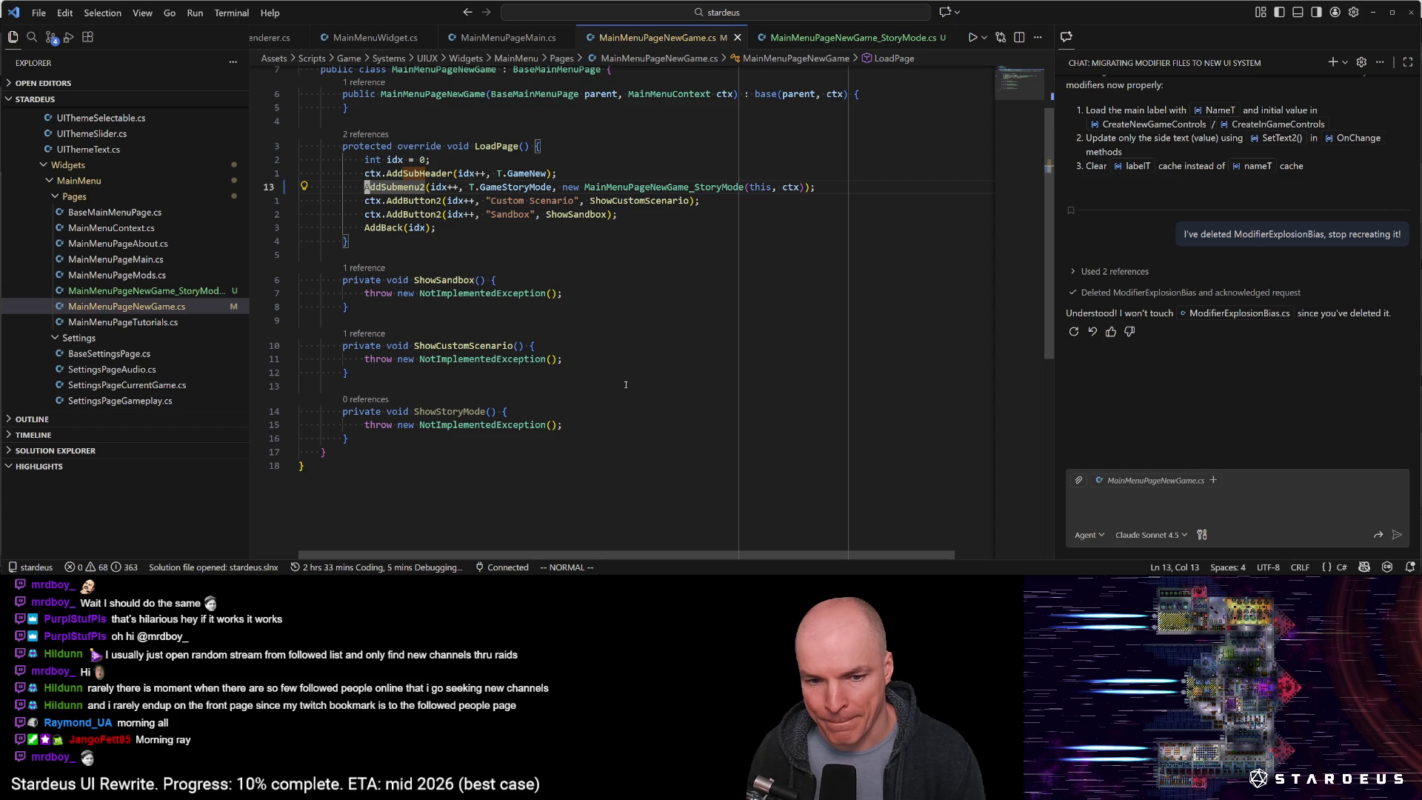
key("j")
key("j")
key("j")
key("V")
key("a")
key("braceleft")
key("d")
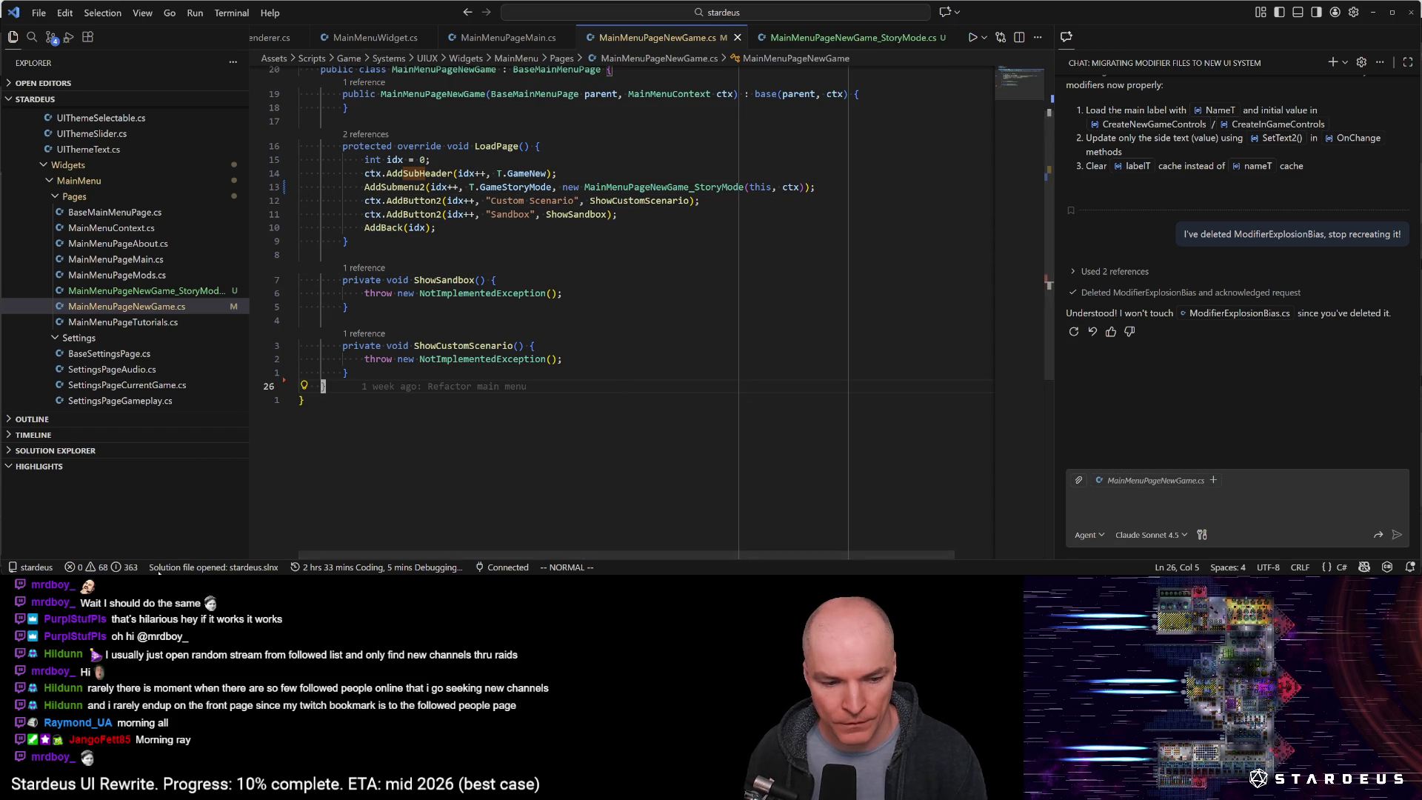
key("alt+Tab")
left_click(1017, 390)
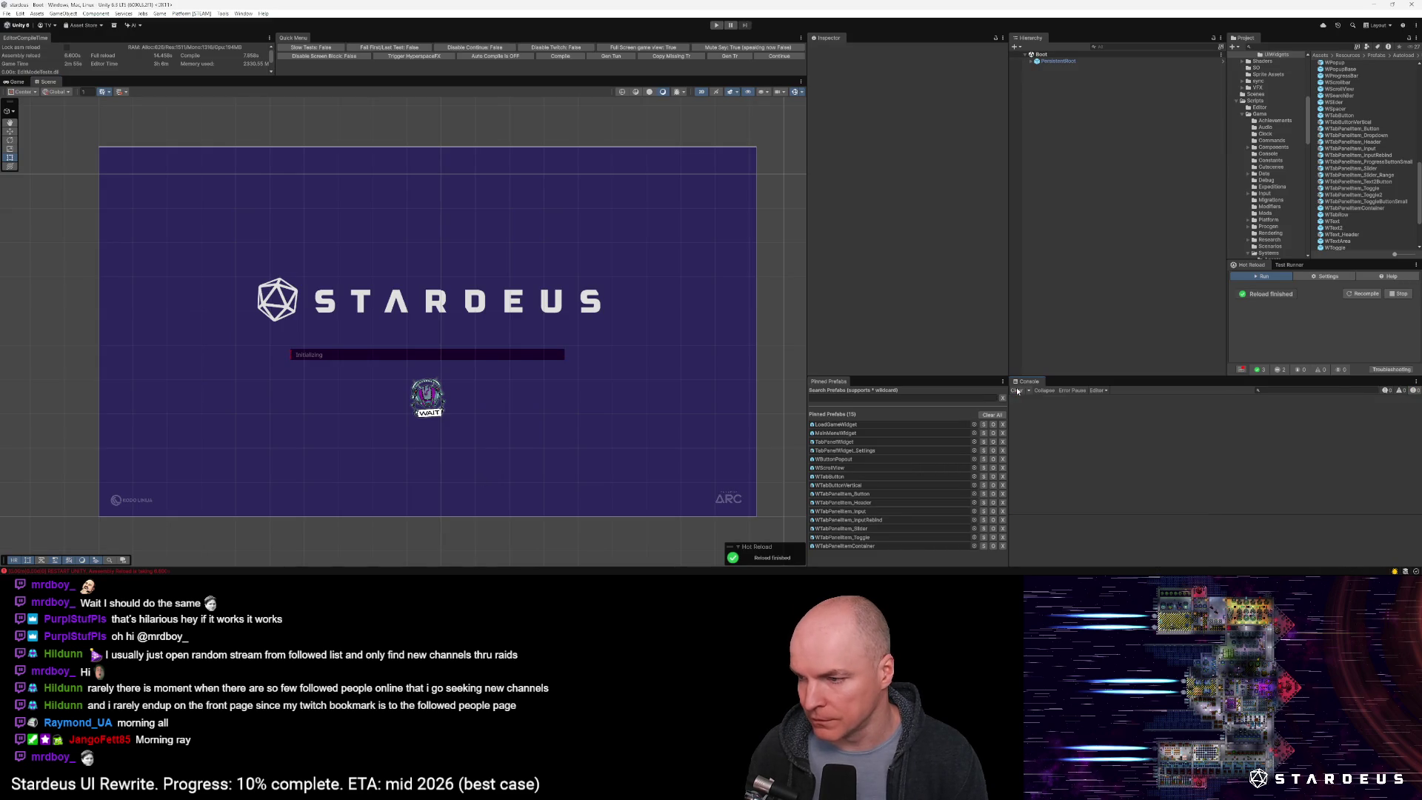
Enter Play mode with Ctrl+P and wait for the Stardeus main menu to load
key("ctrl+p")
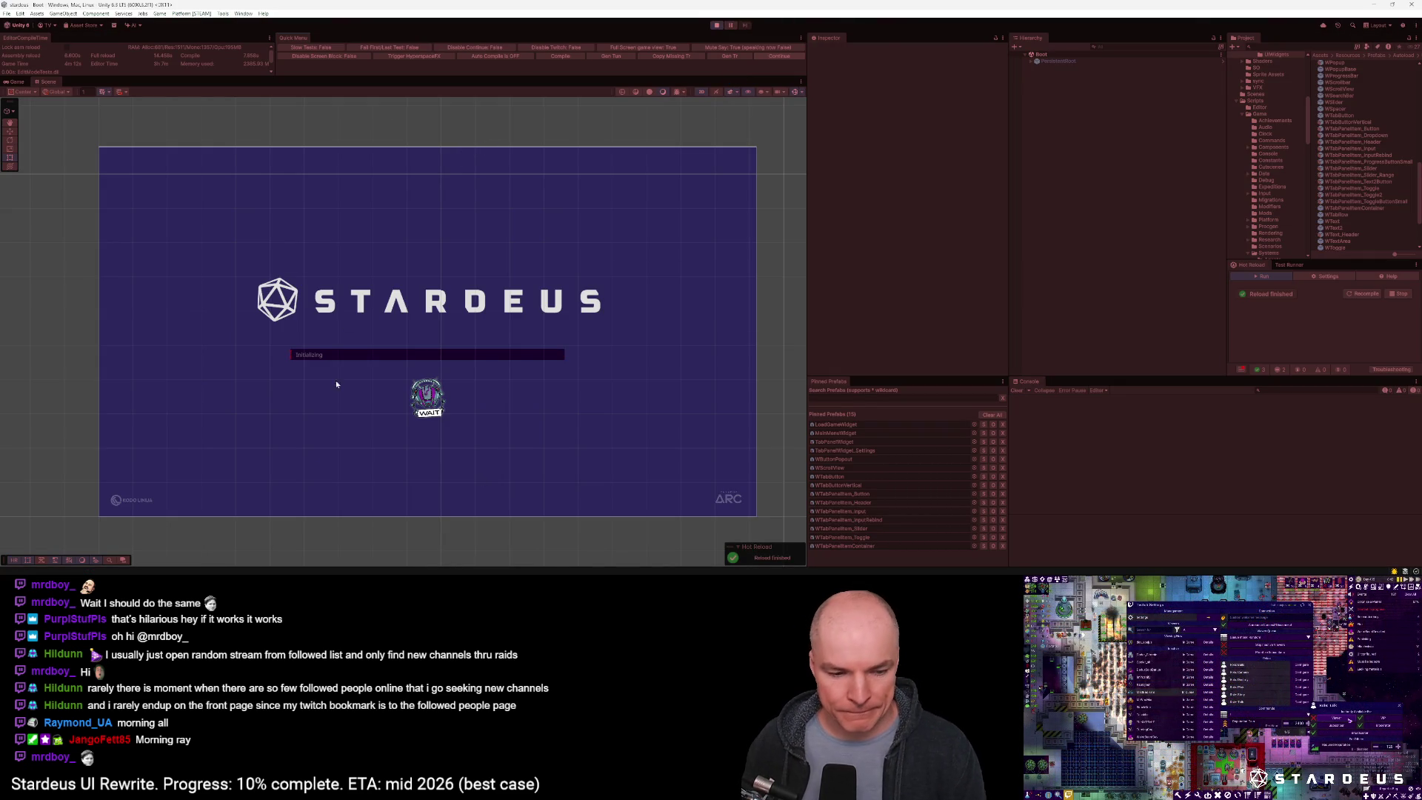
key("alt+Tab")
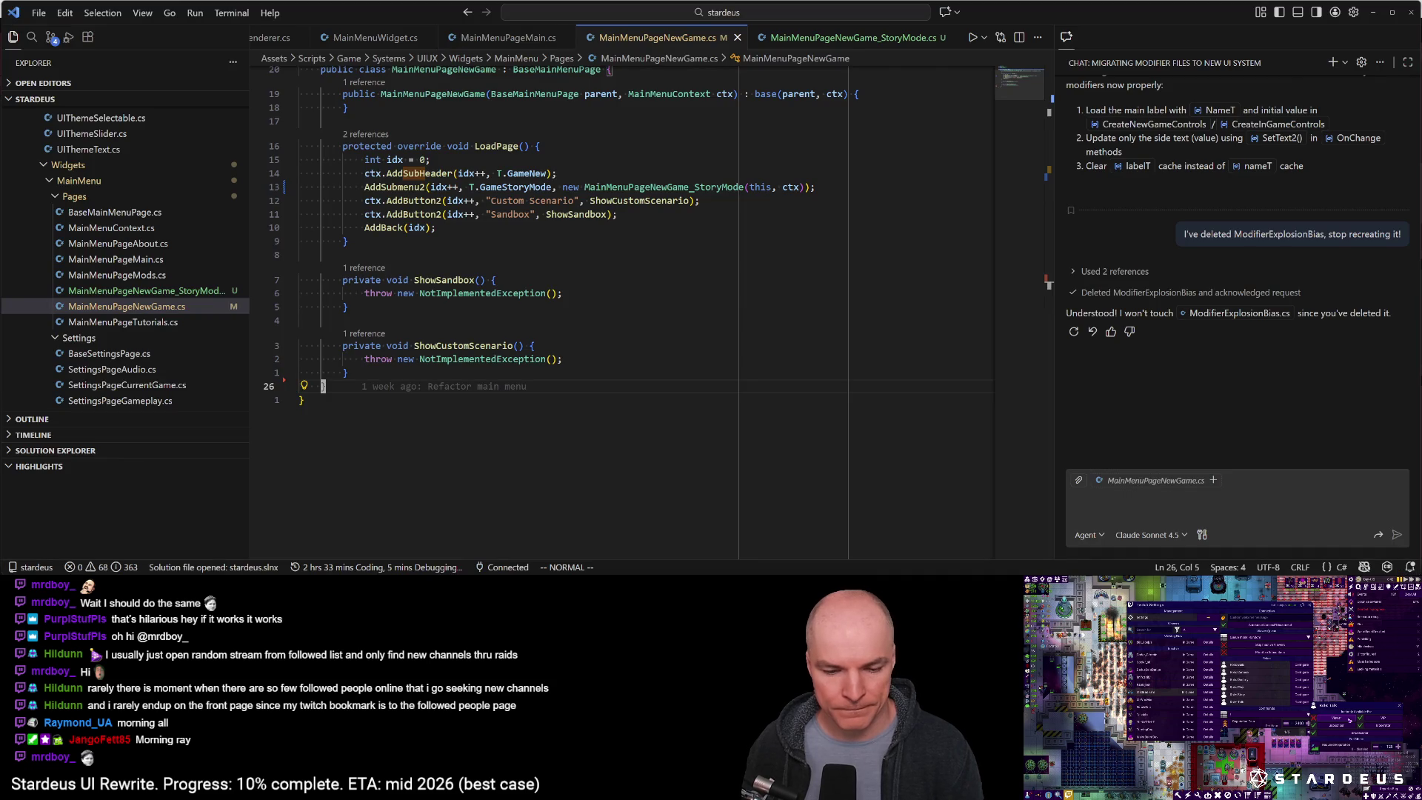
key("alt+Tab")
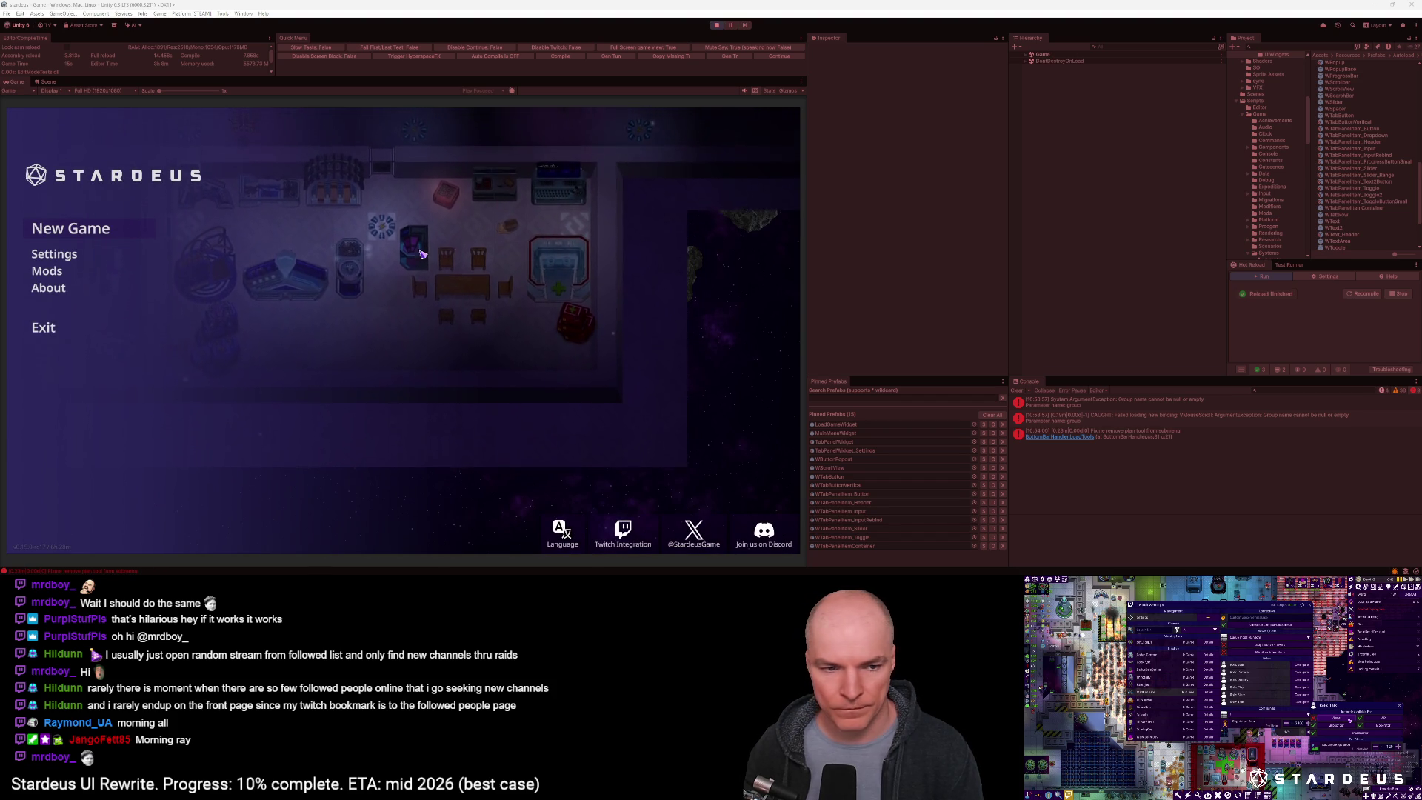
Open New Game, go Back, reopen it, enter Story Mode, and zoom in on the station
left_click(72, 229)
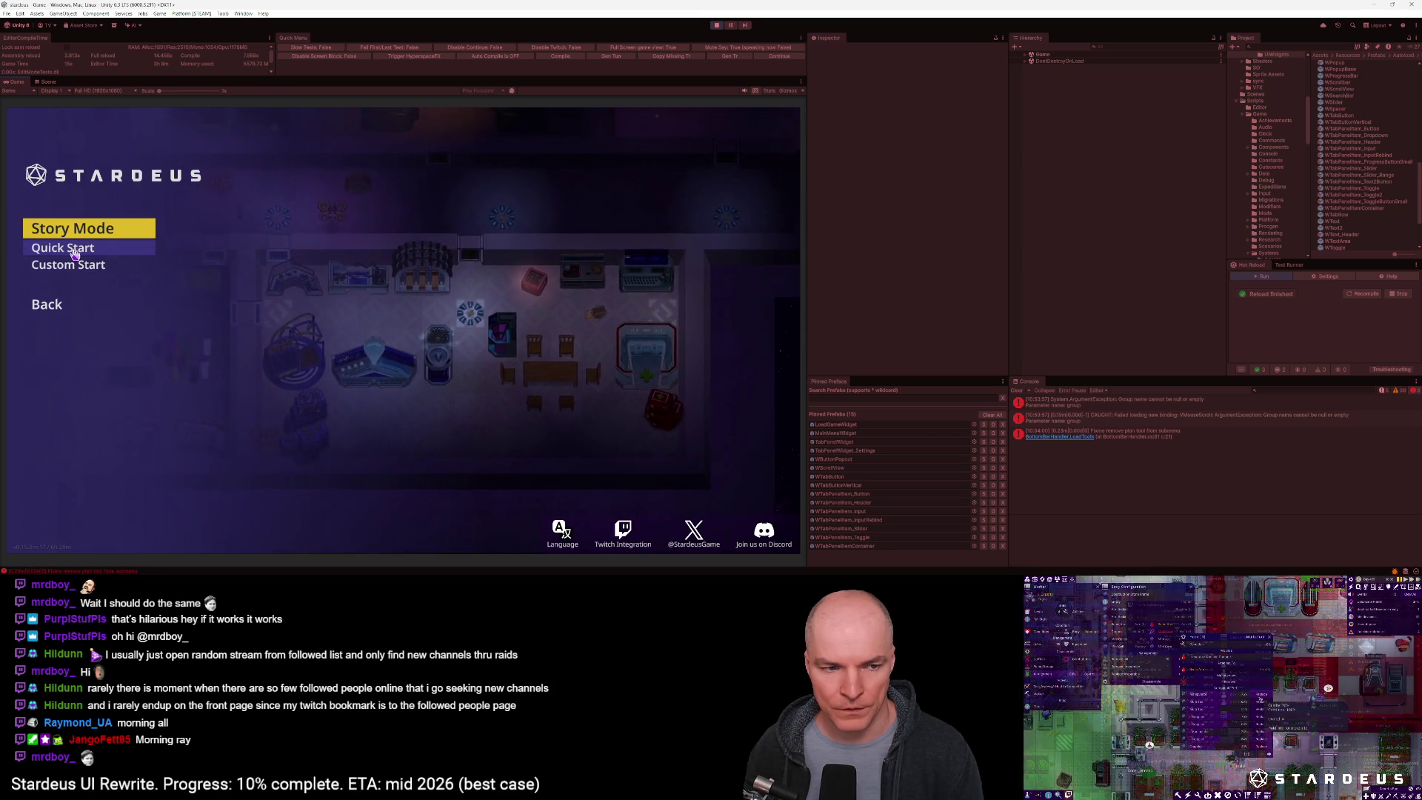
left_click(45, 307)
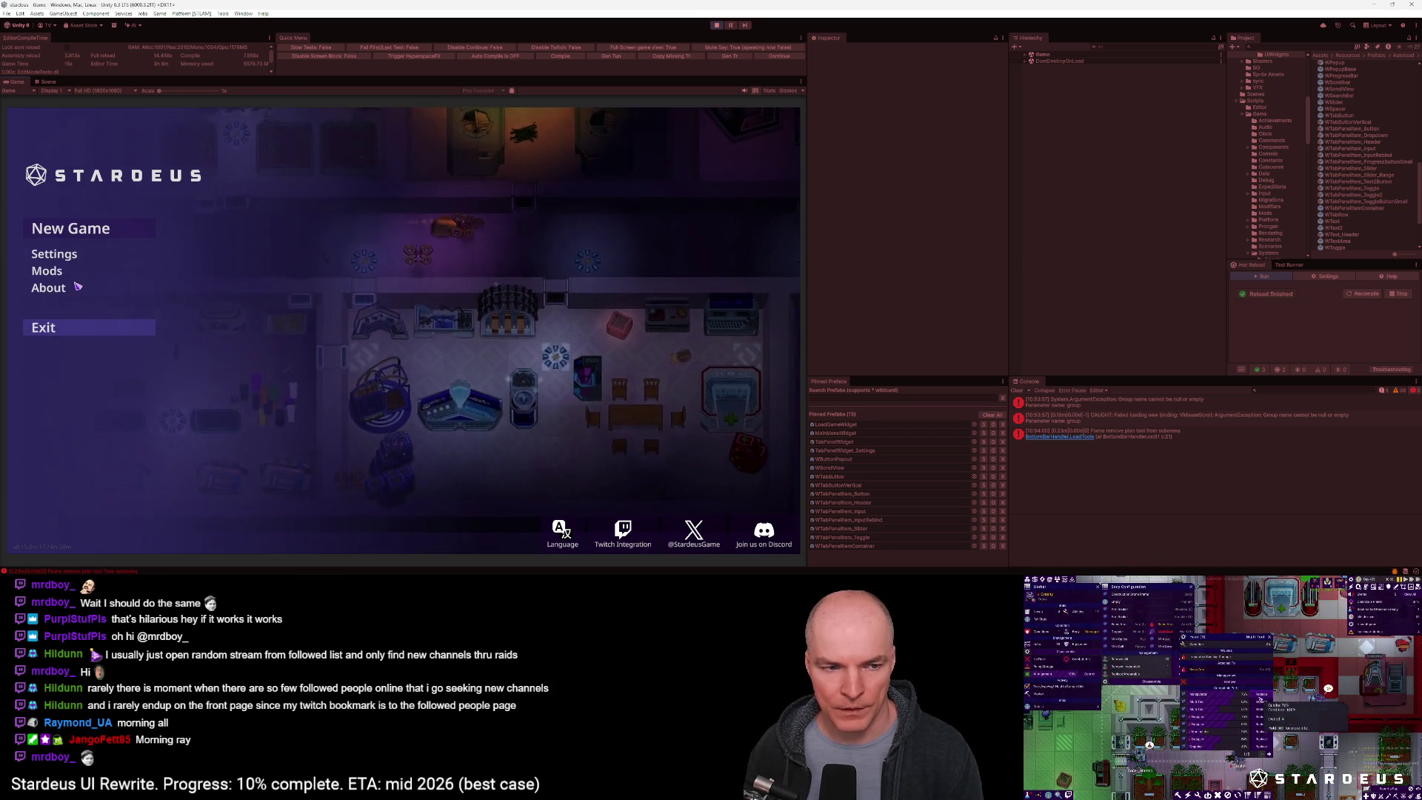
left_click(72, 229)
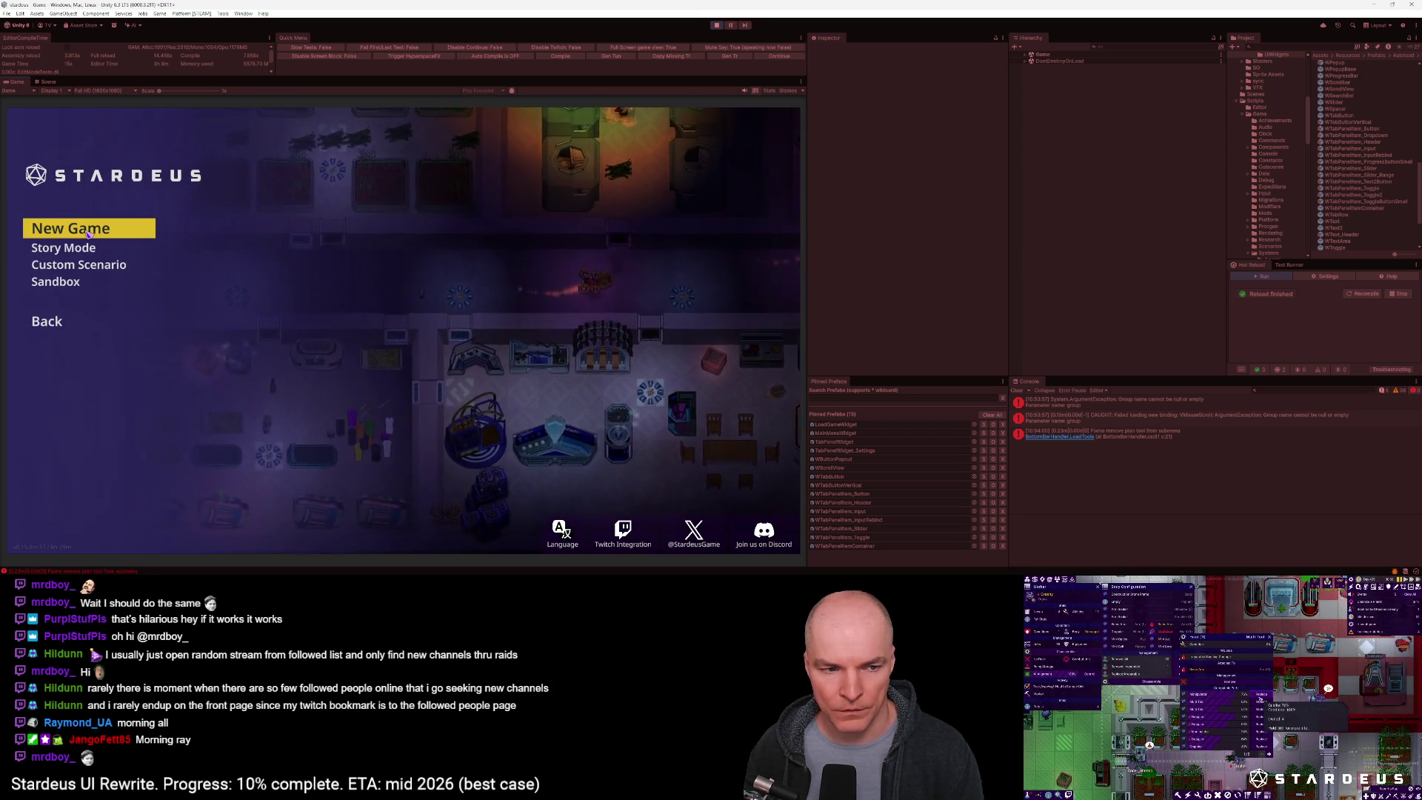
left_click(80, 248)
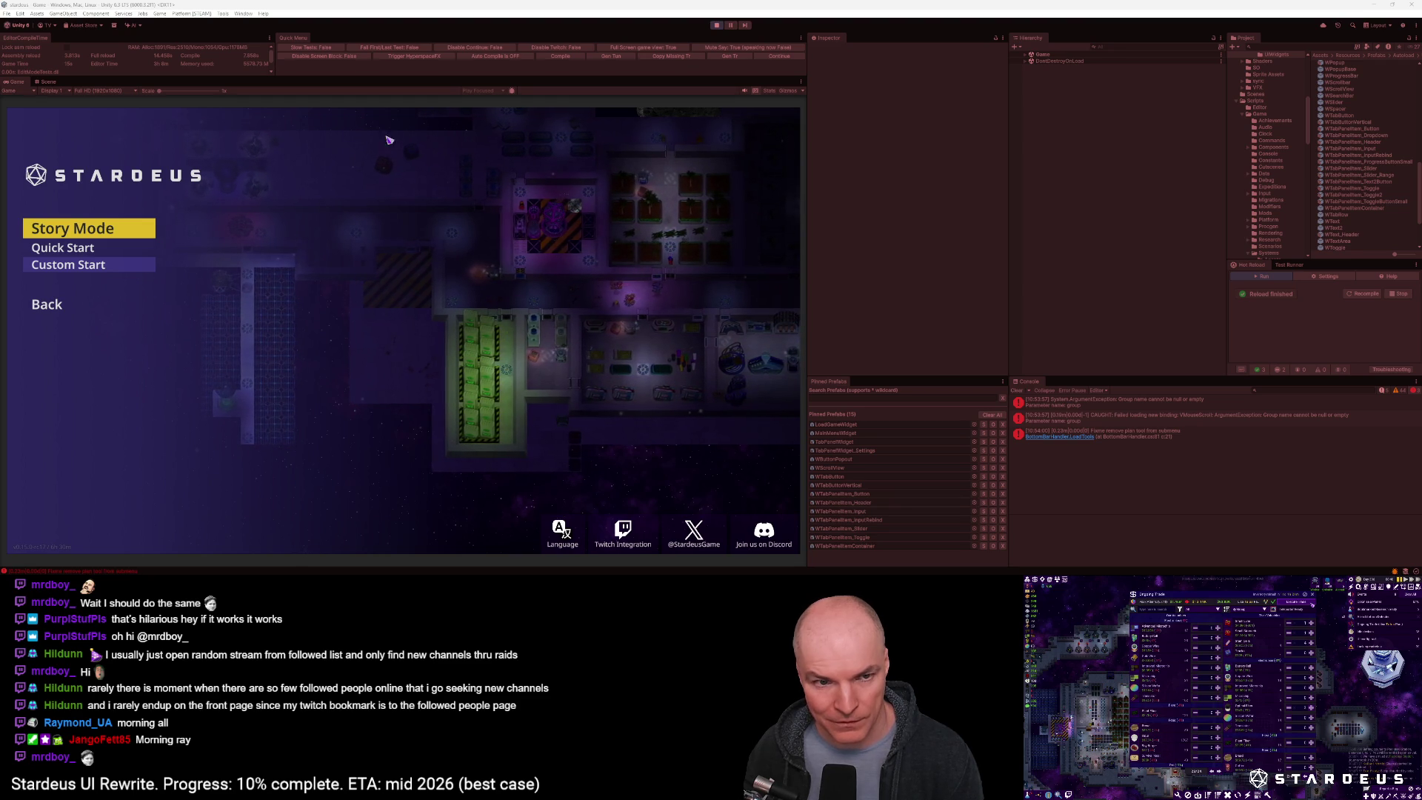
left_click_drag(159, 91, 218, 90)
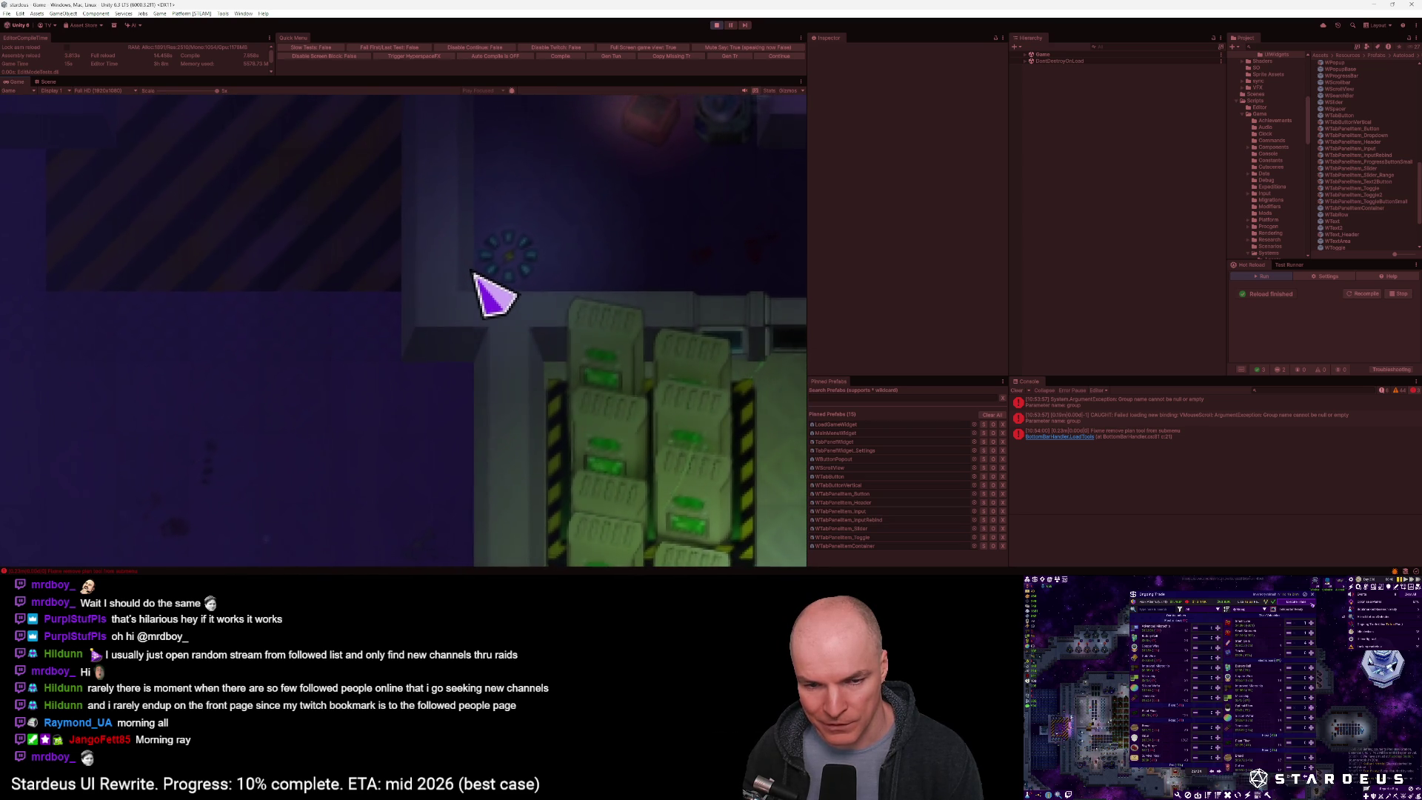
Zoom the Game view scale out and back in on the station, then return to VS Code
left_click_drag(216, 90, 148, 90)
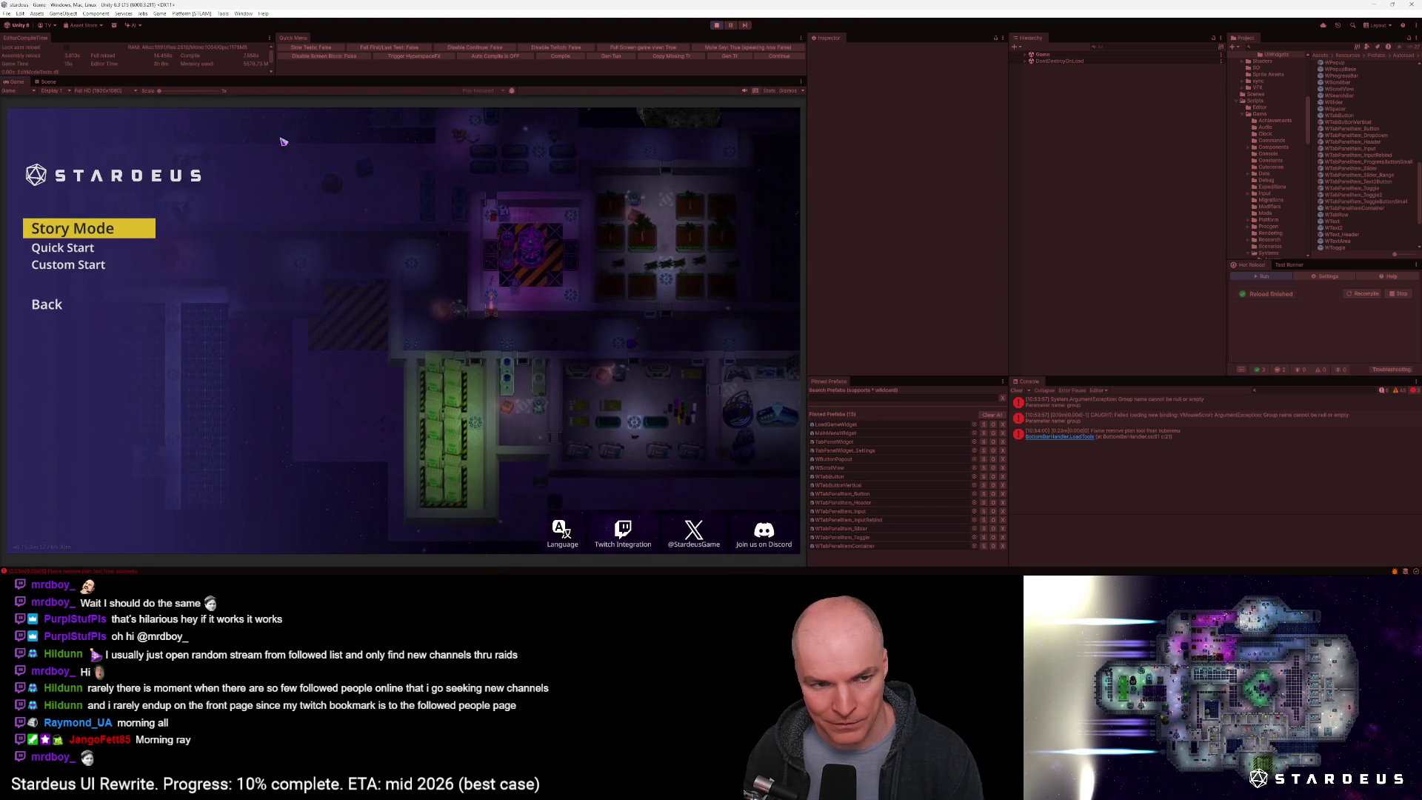
left_click_drag(158, 90, 215, 94)
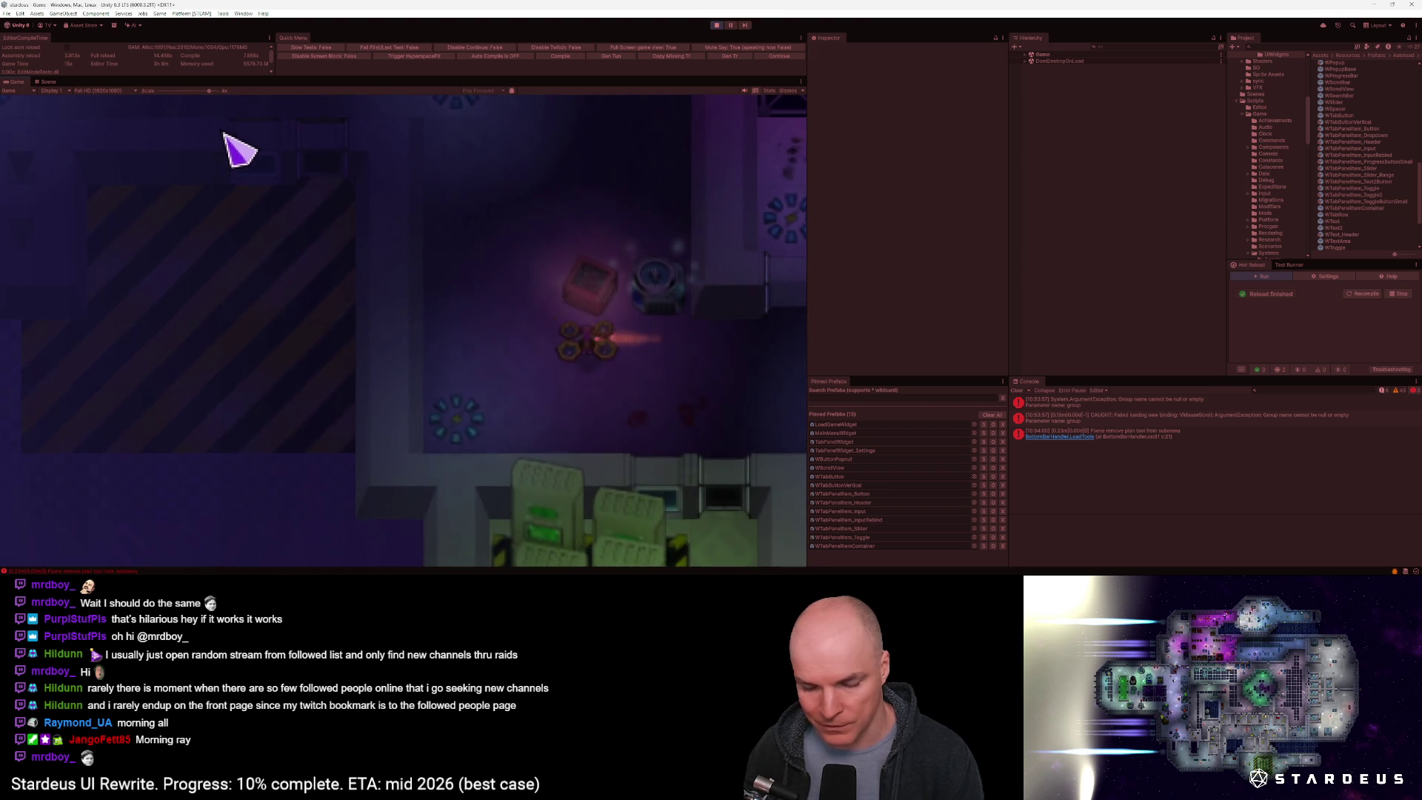
key("alt+Tab")
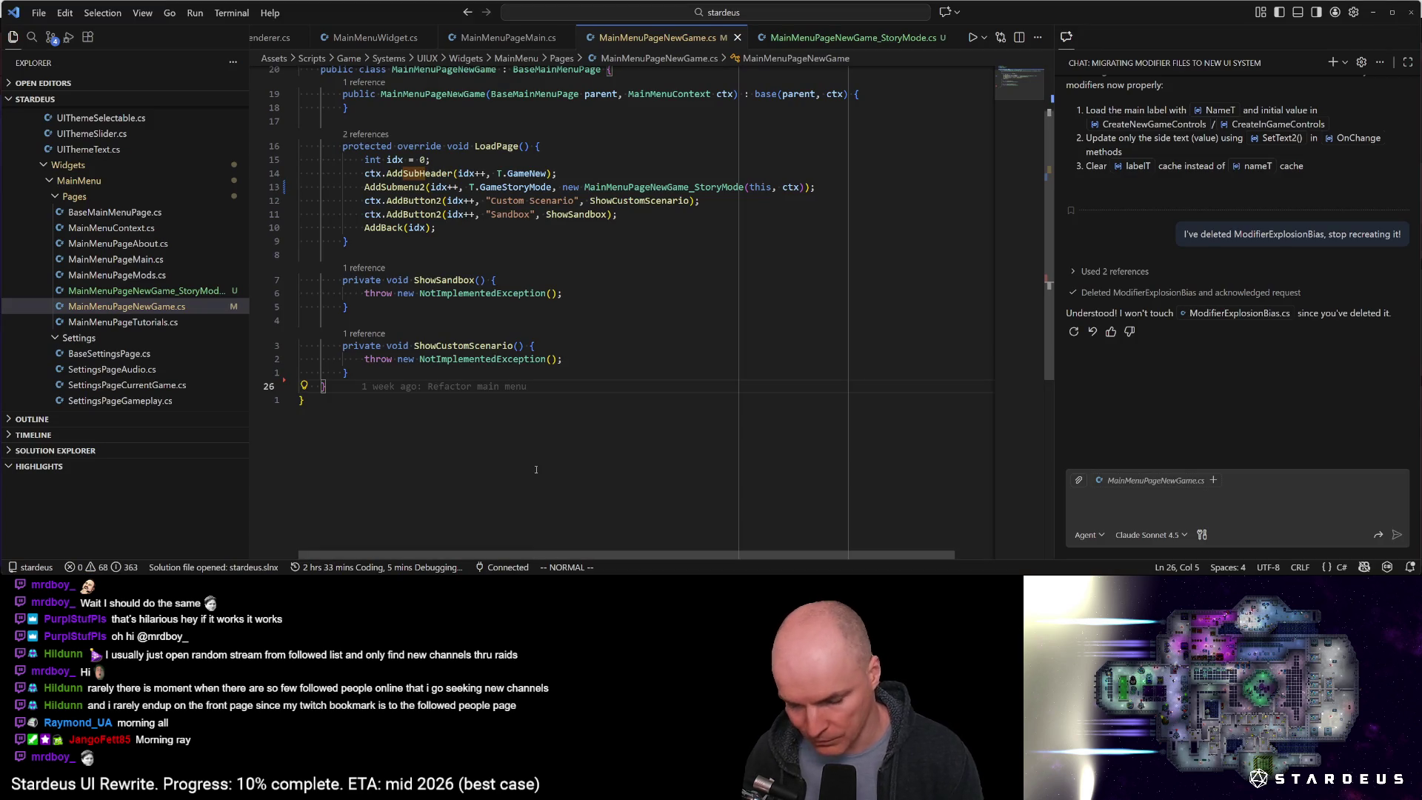
Snap VS Code to the right half and search the project for UnityPixelSnap
key("super+Right")
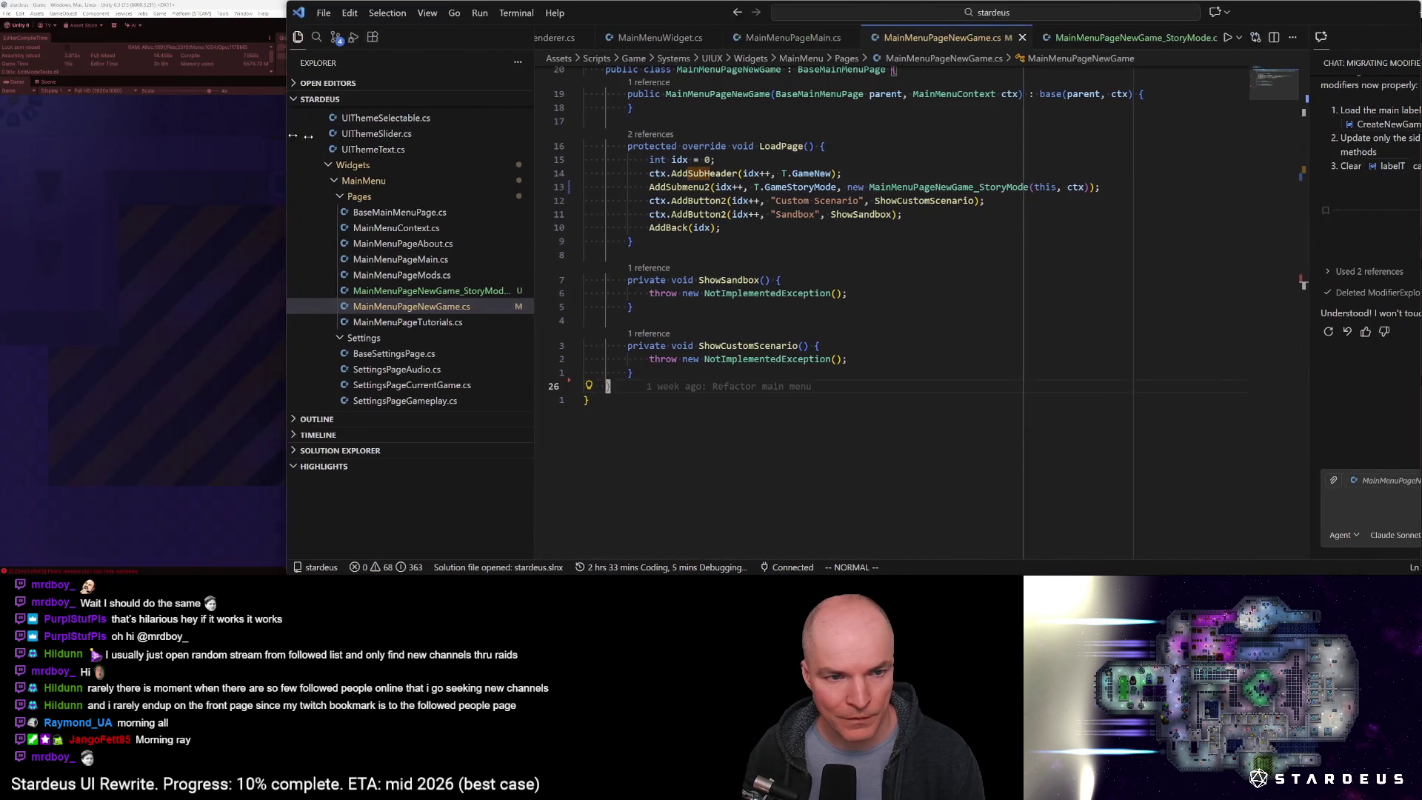
left_click_drag(733, 164, 785, 164)
left_click(814, 37)
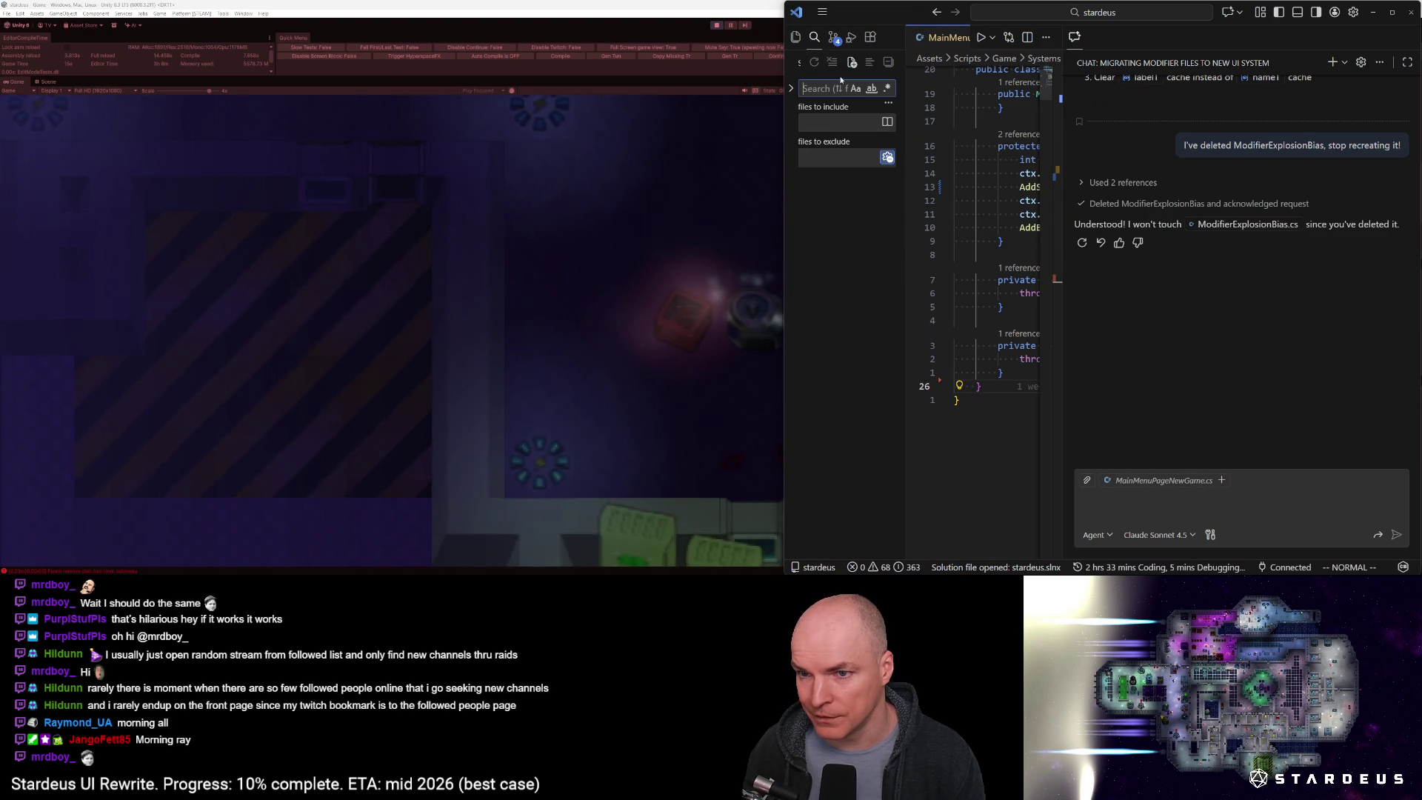
type("UnityP")
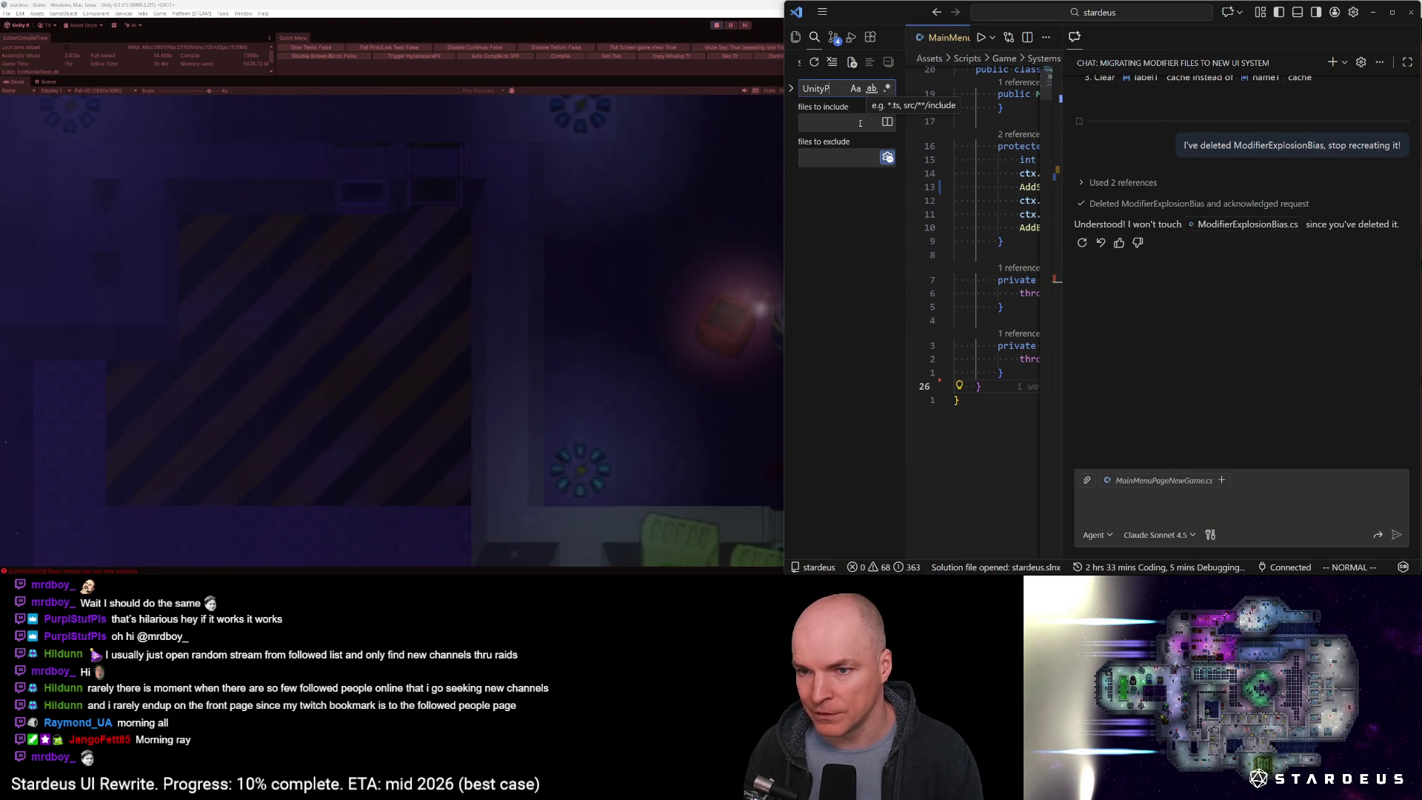
type("ixelSnap")
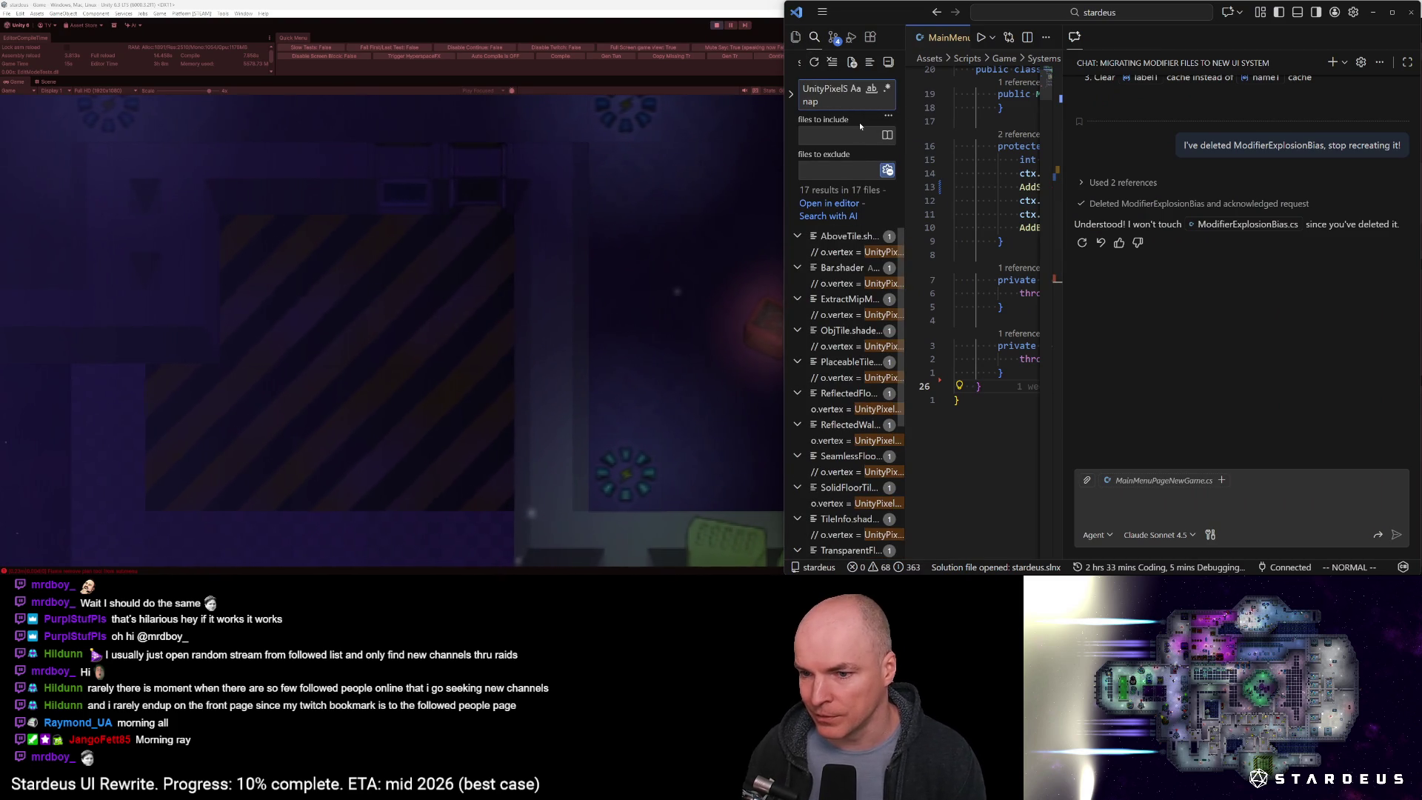
scroll(873, 356, "down", 5)
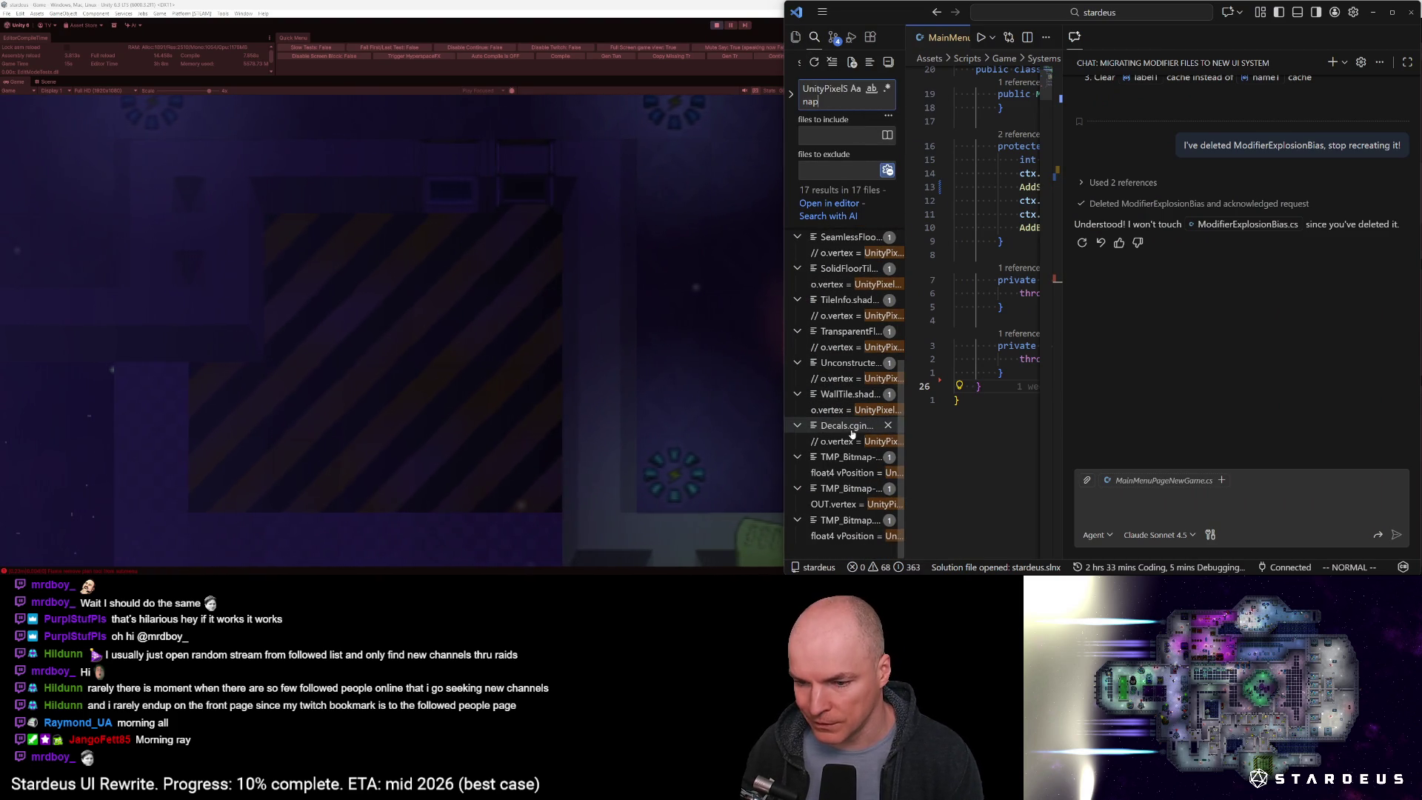
Comment out the UnityPixelSnap line 55 in WallTile.shader
left_click(836, 409)
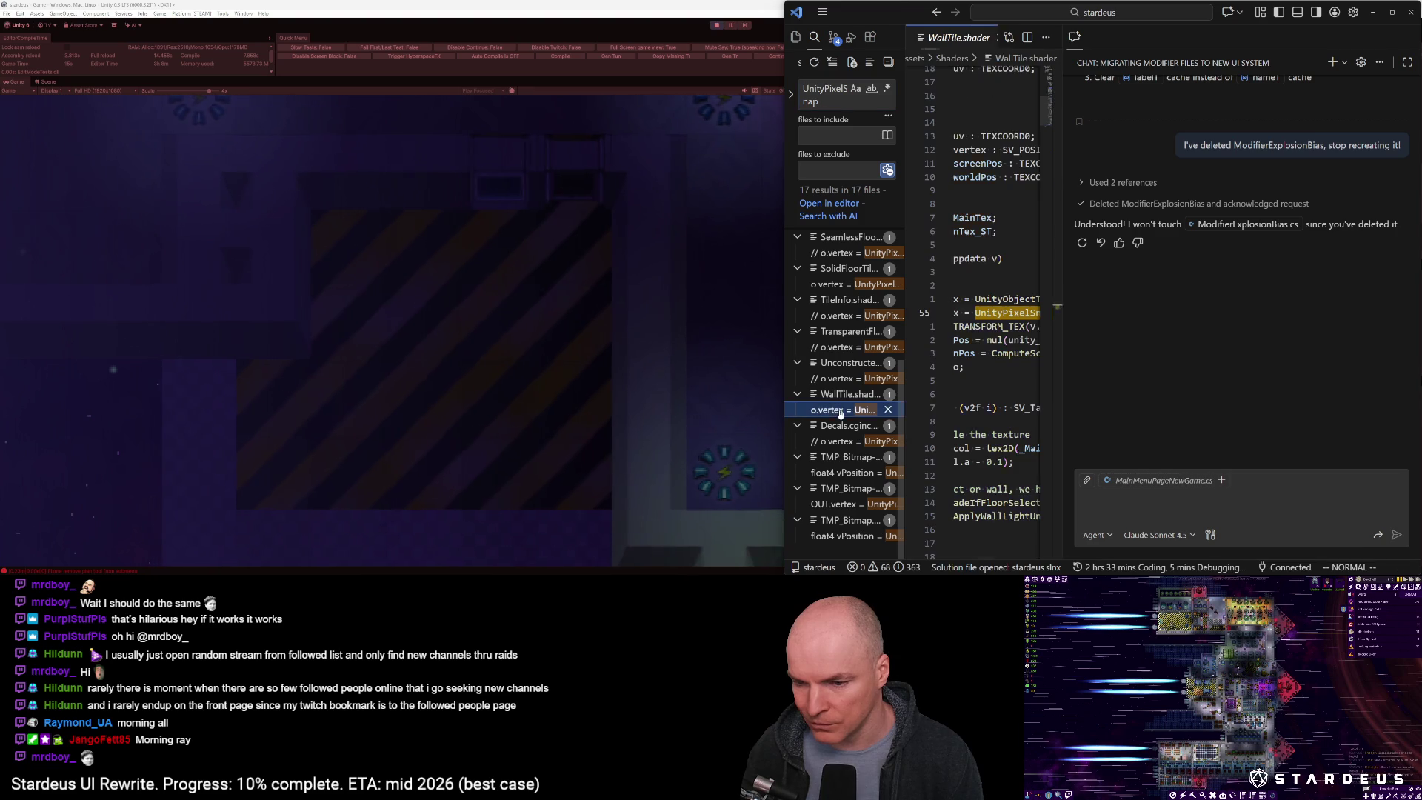
key("ctrl+alt+b")
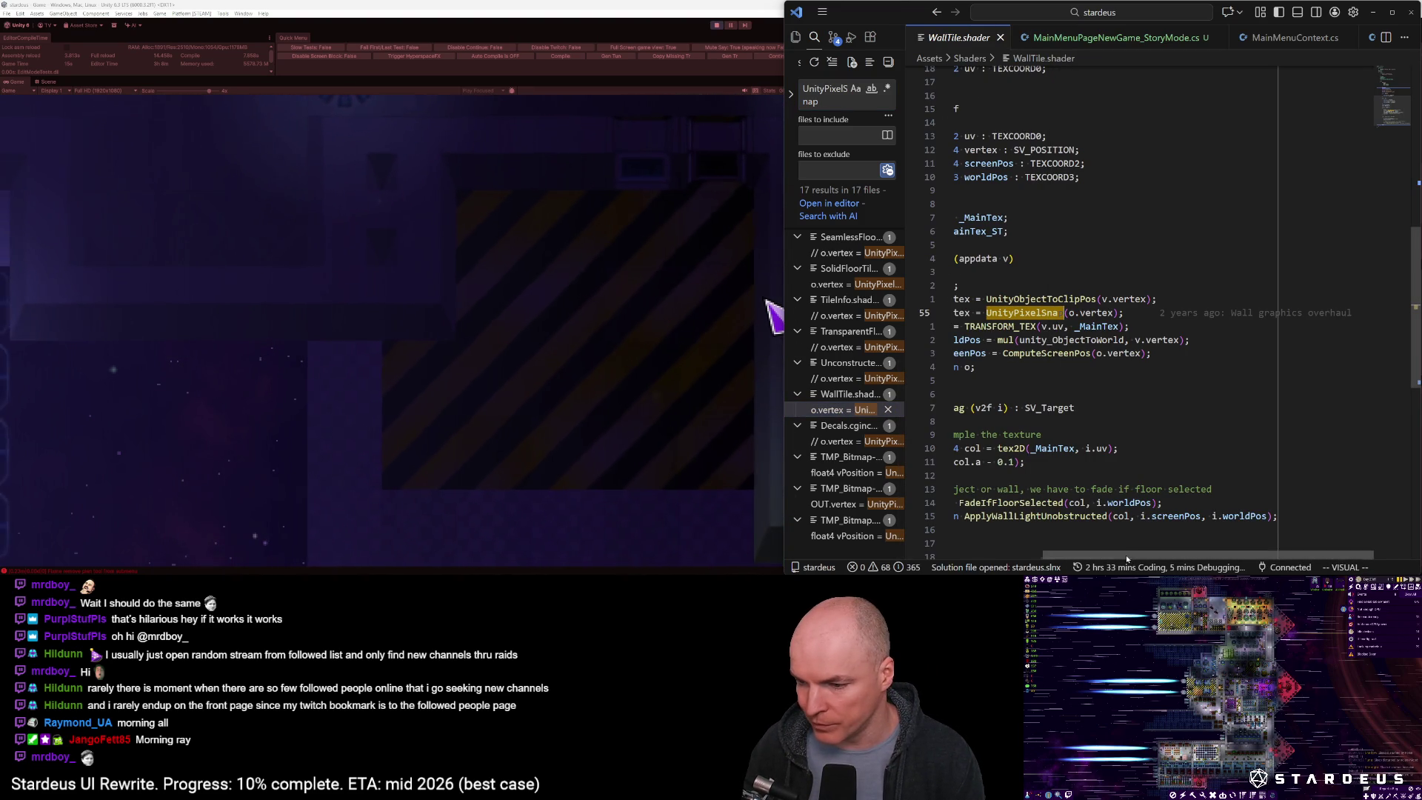
scroll(1093, 375, "left", 3)
left_click(1059, 312)
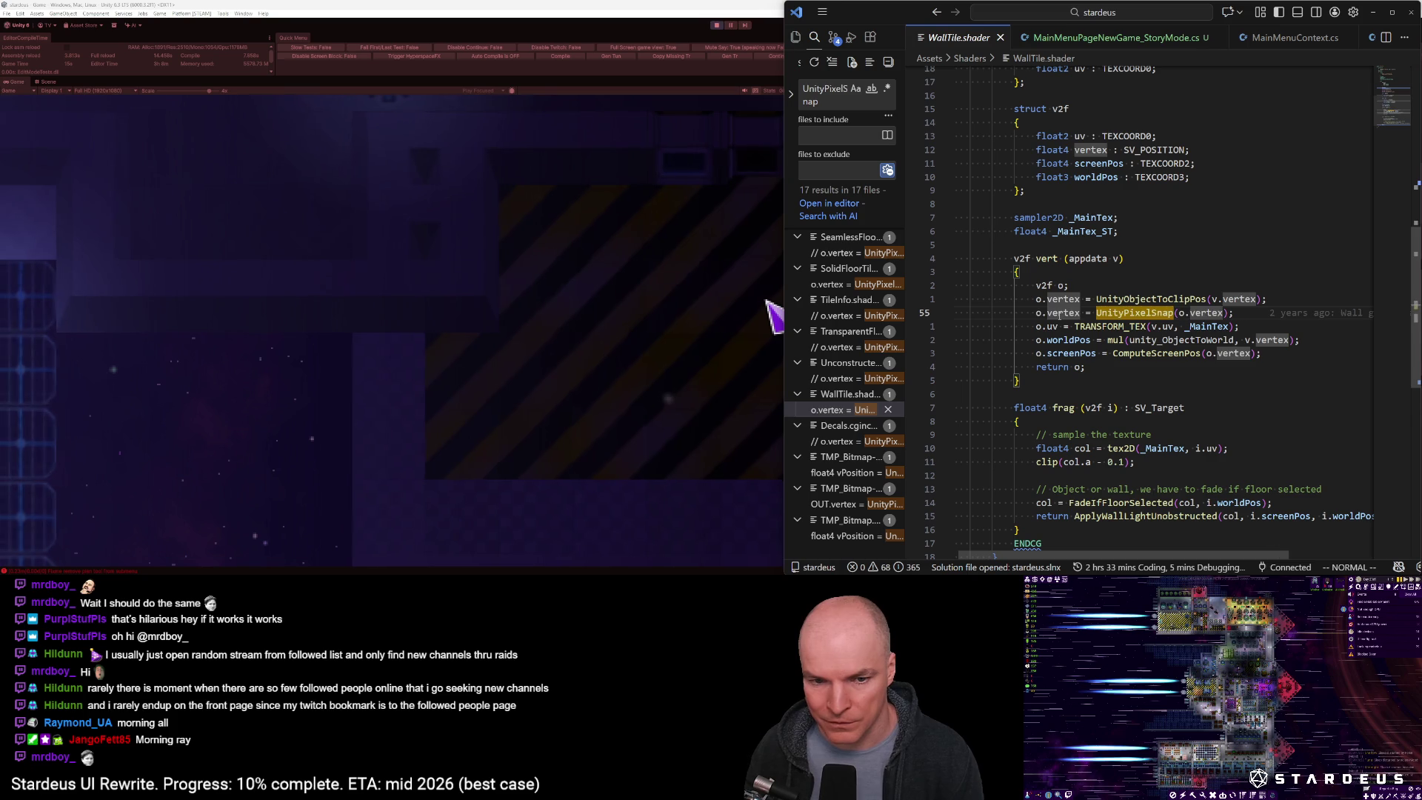
key("ctrl+slash")
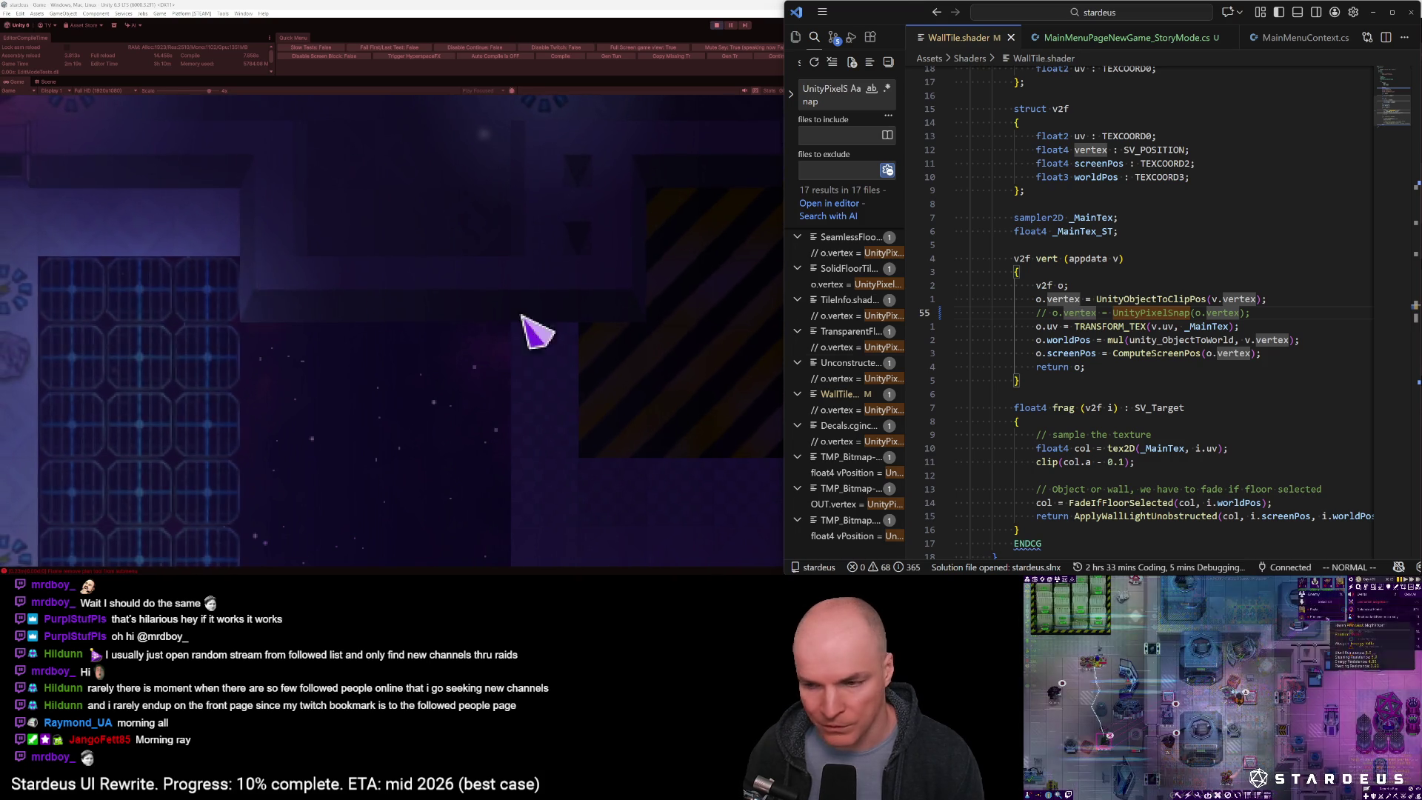
Comment out the UnityPixelSnap line 55 in SolidFloorTile.shader and return to Unity
left_click(844, 284)
left_click(1086, 312)
key("ctrl+slash")
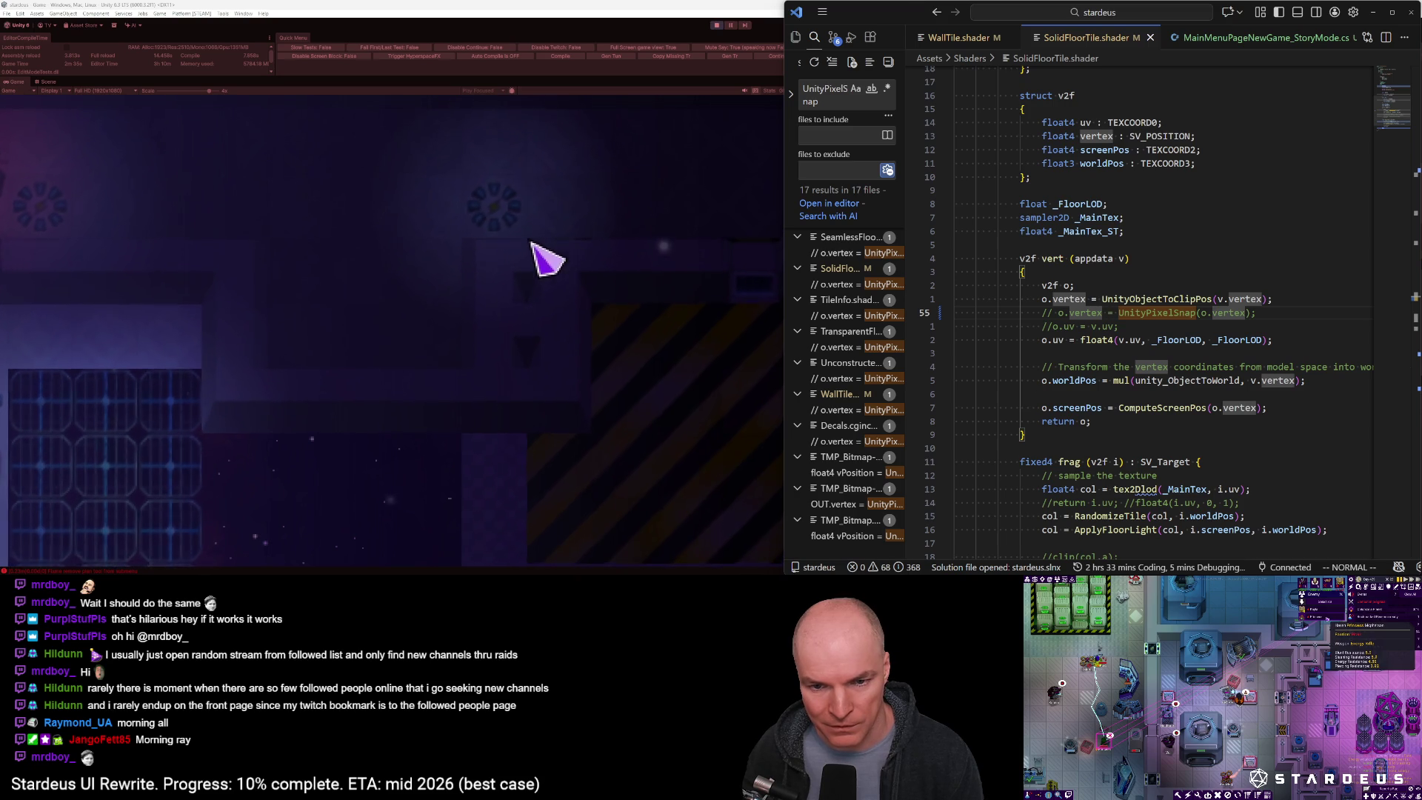
left_click(144, 89)
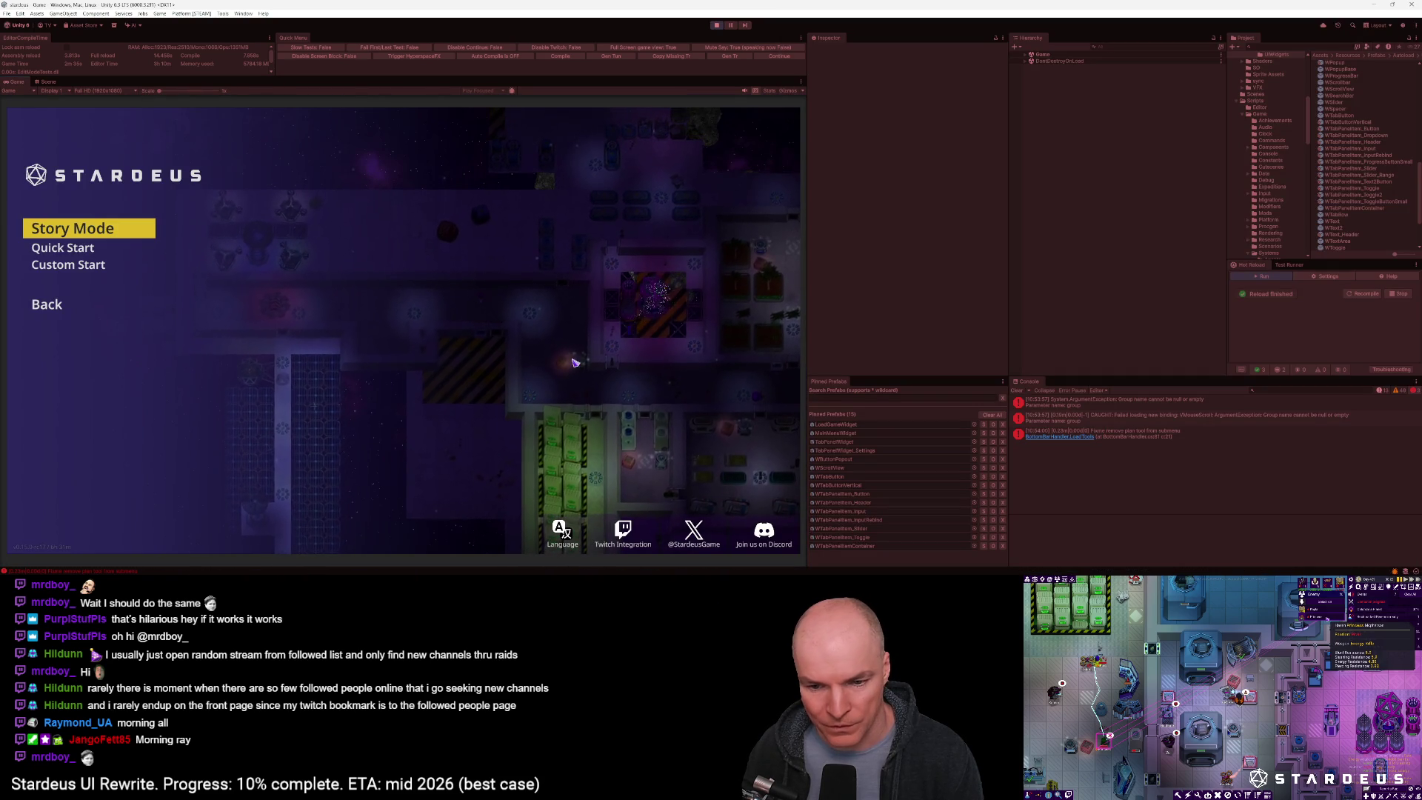
Zoom the Game view and pan with W to inspect the floor tiles and walls up close
mouse_move(158, 90)
left_mouse_down()
mouse_move(225, 89)
mouse_move(201, 90)
left_mouse_up()
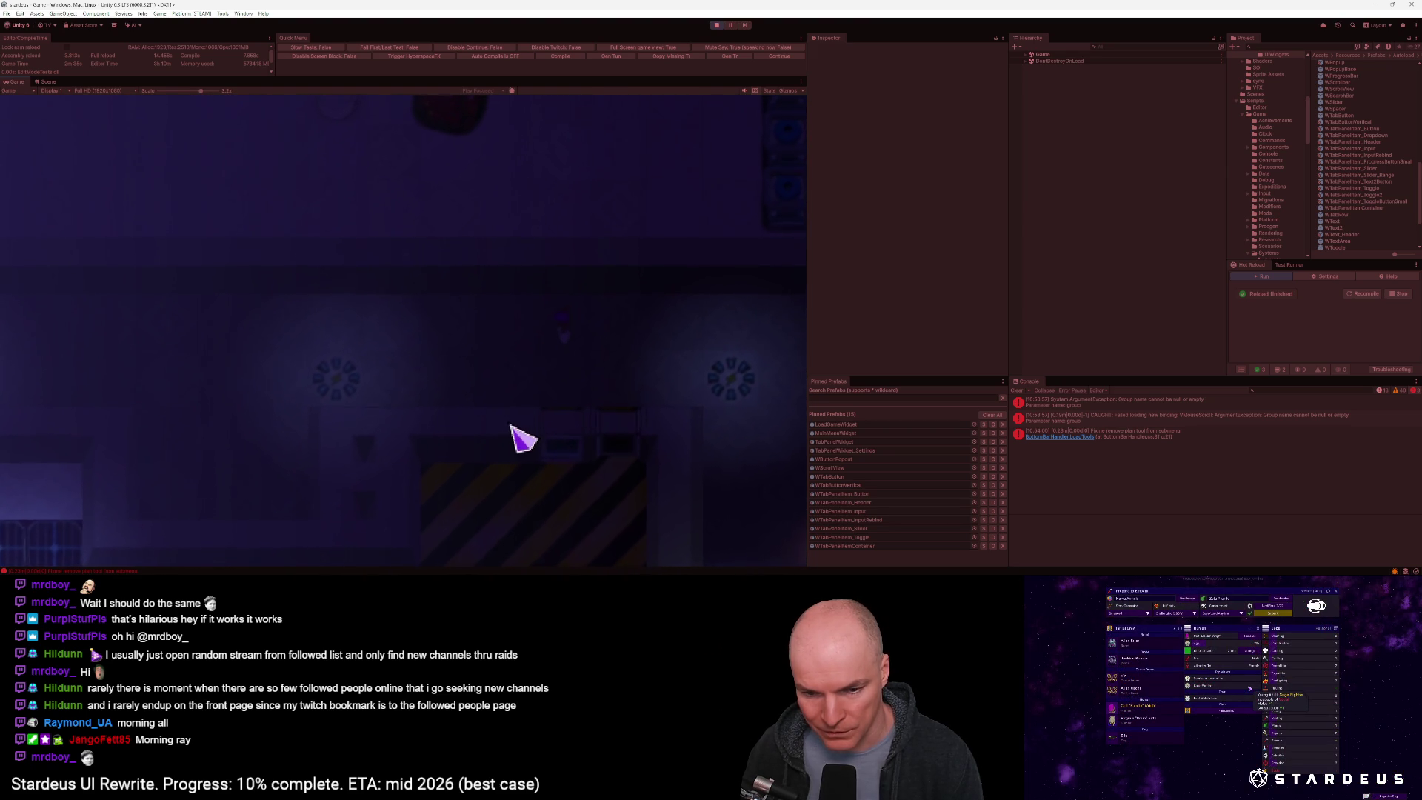
key("w")
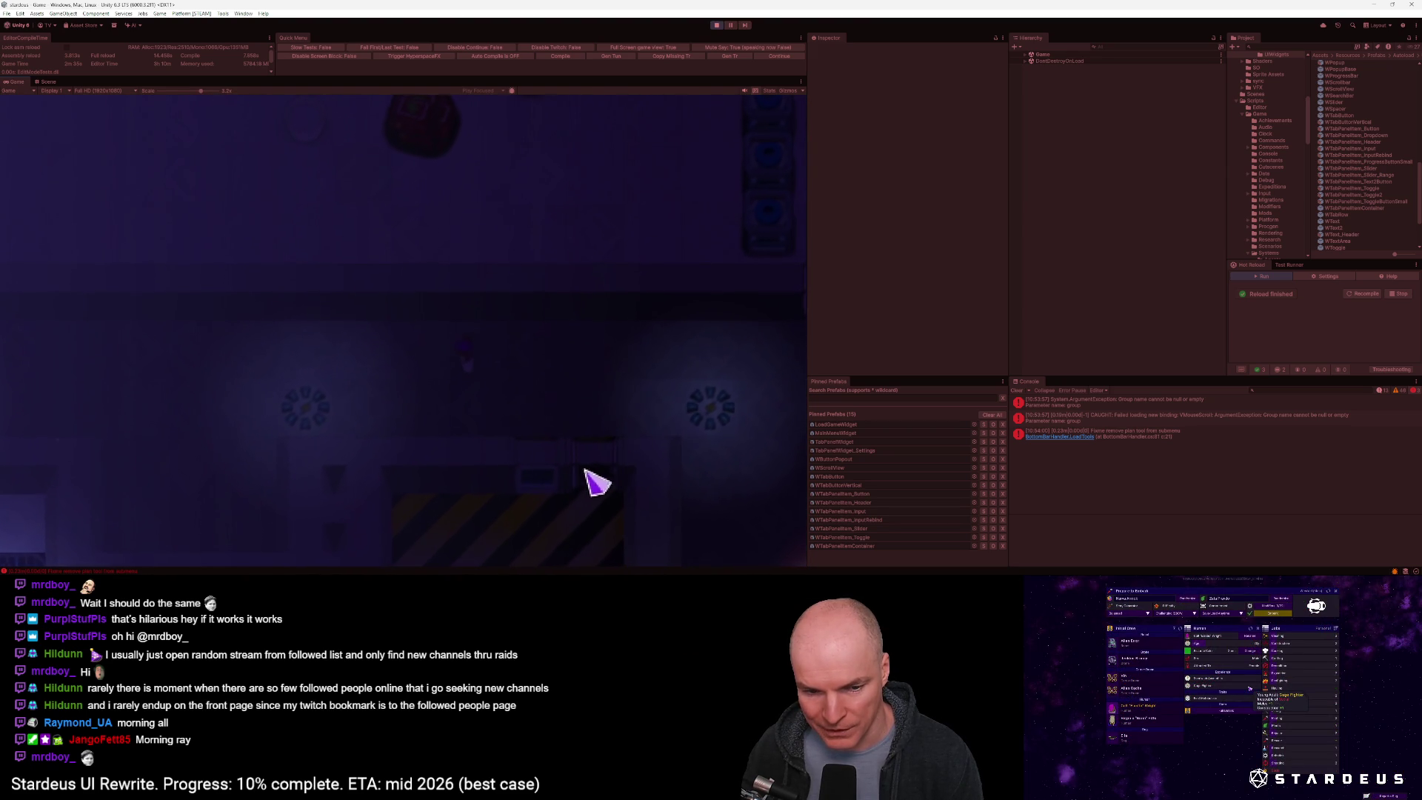
key("w")
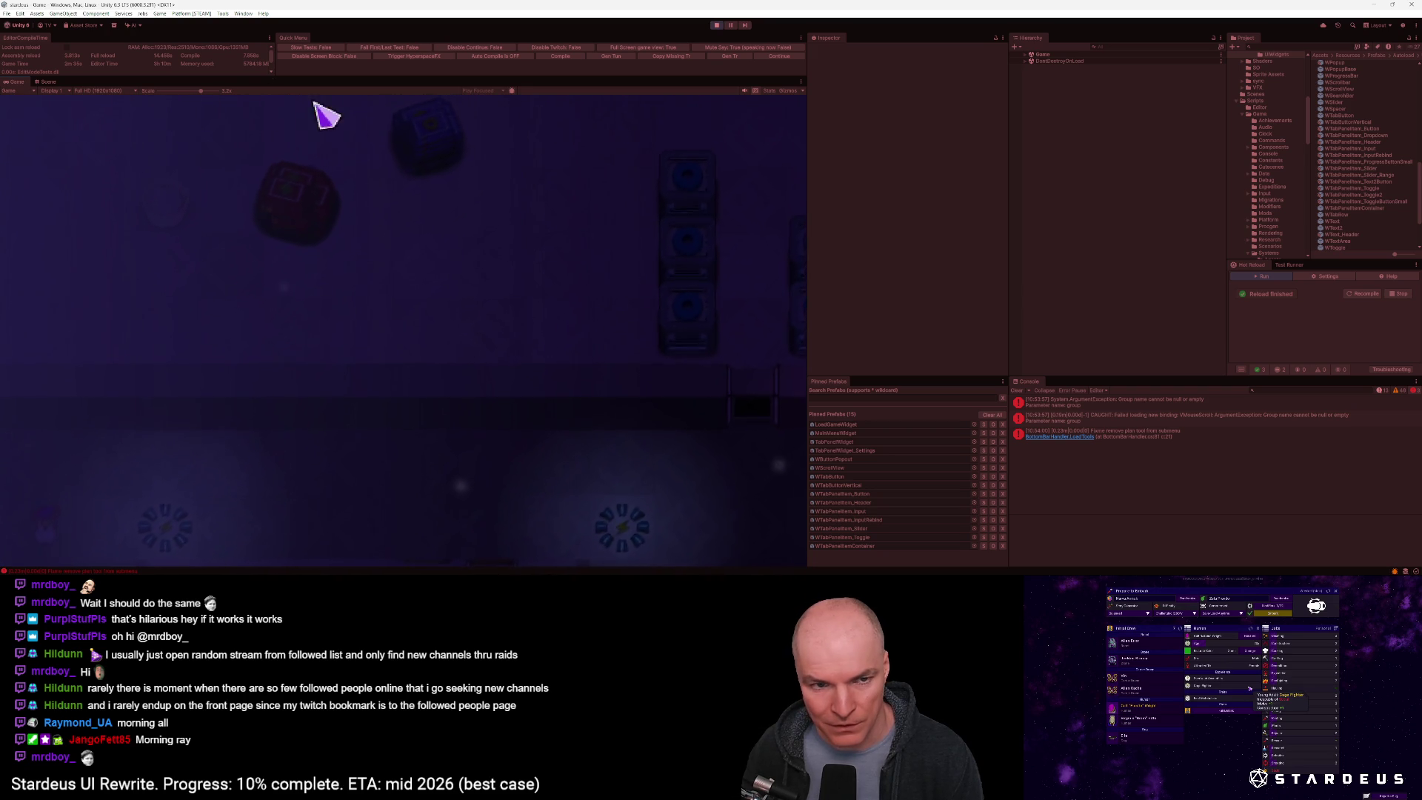
left_click(221, 91)
left_click_drag(223, 91, 158, 91)
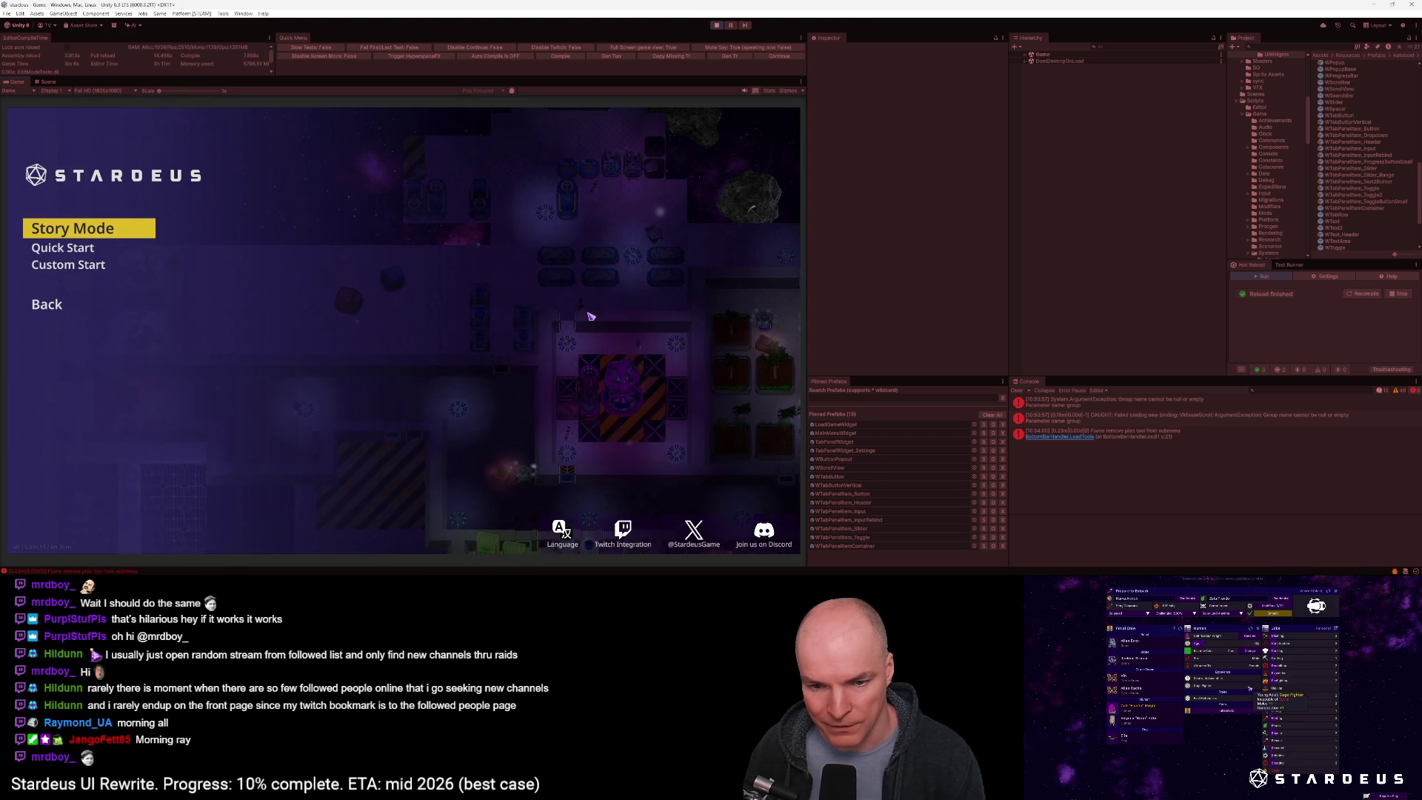
left_click_drag(160, 91, 184, 91)
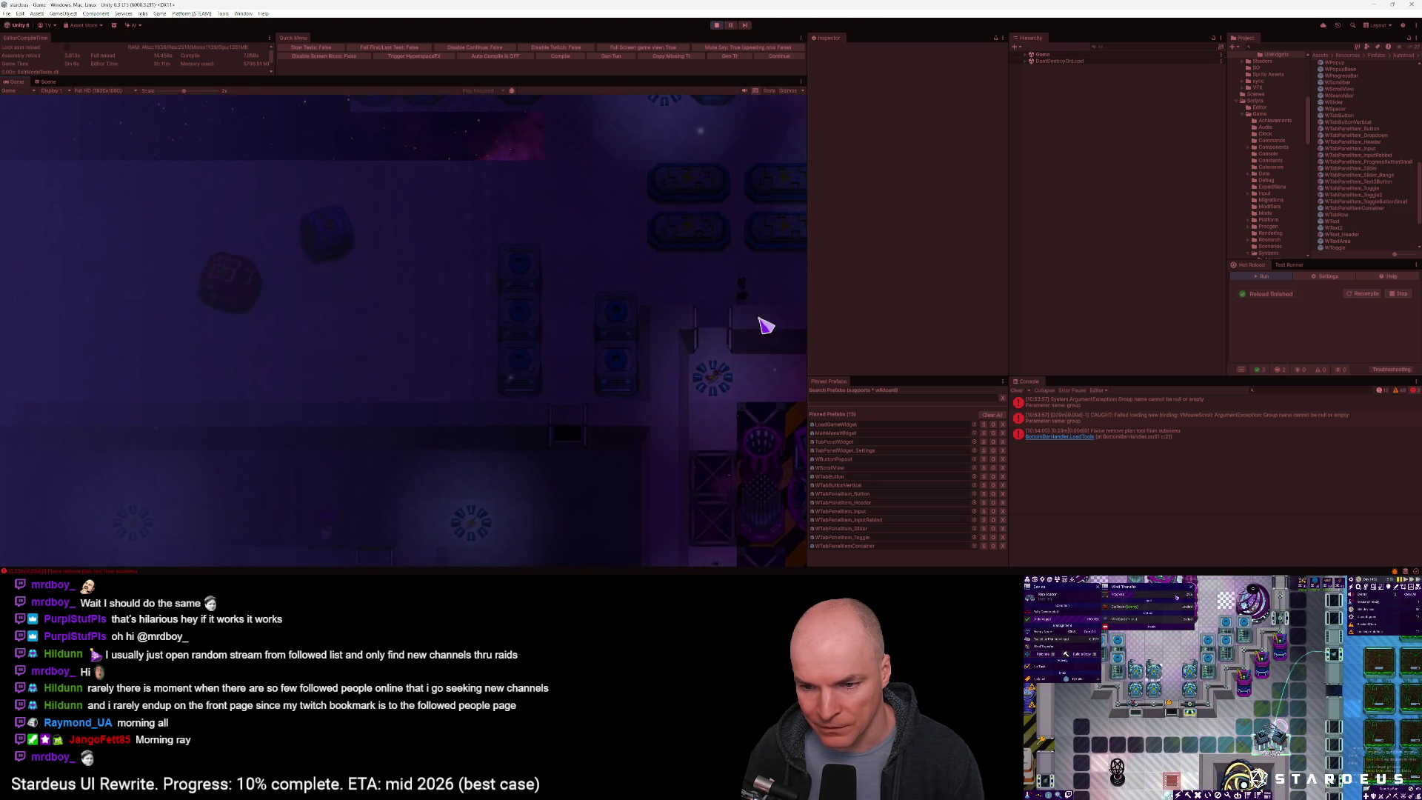
left_click_drag(185, 90, 212, 92)
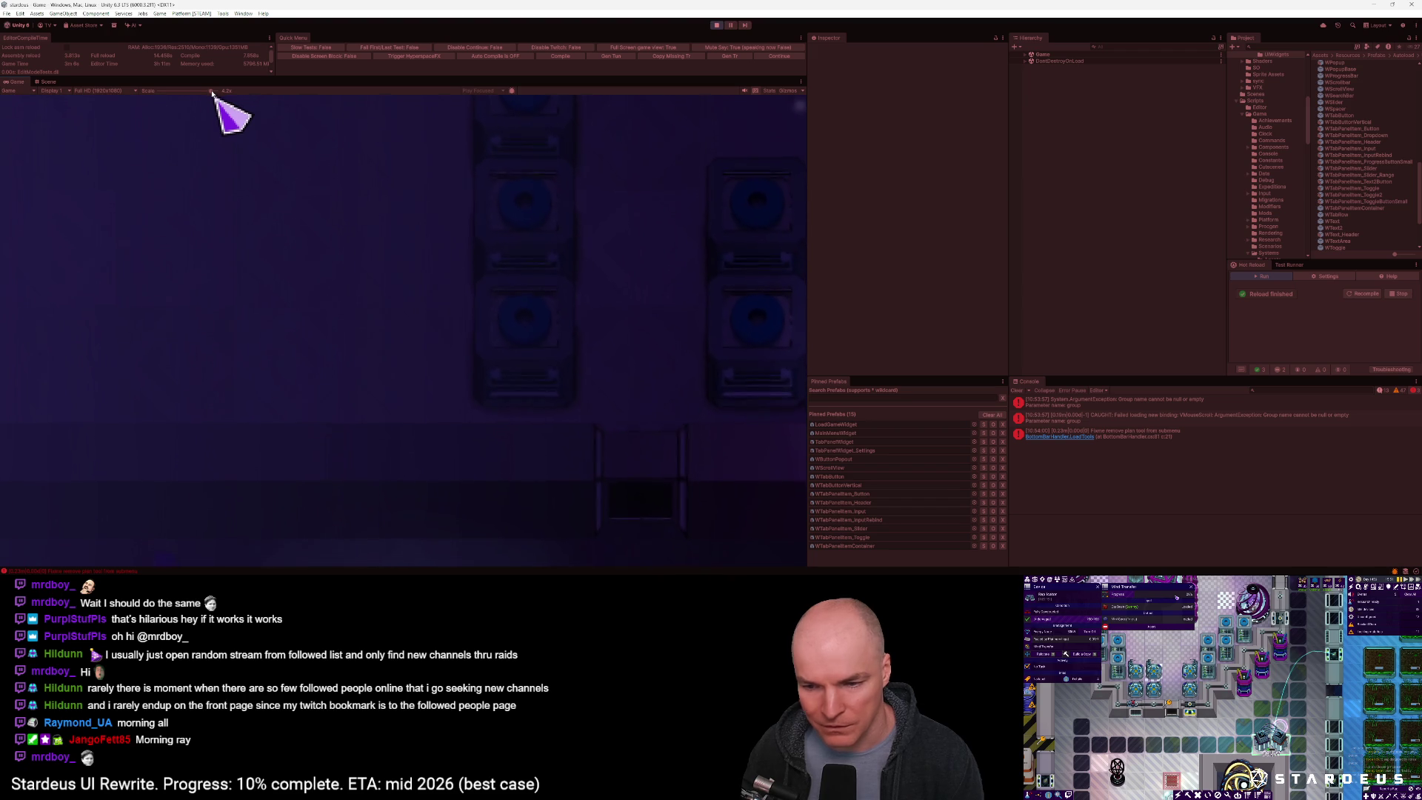
key("alt+Tab")
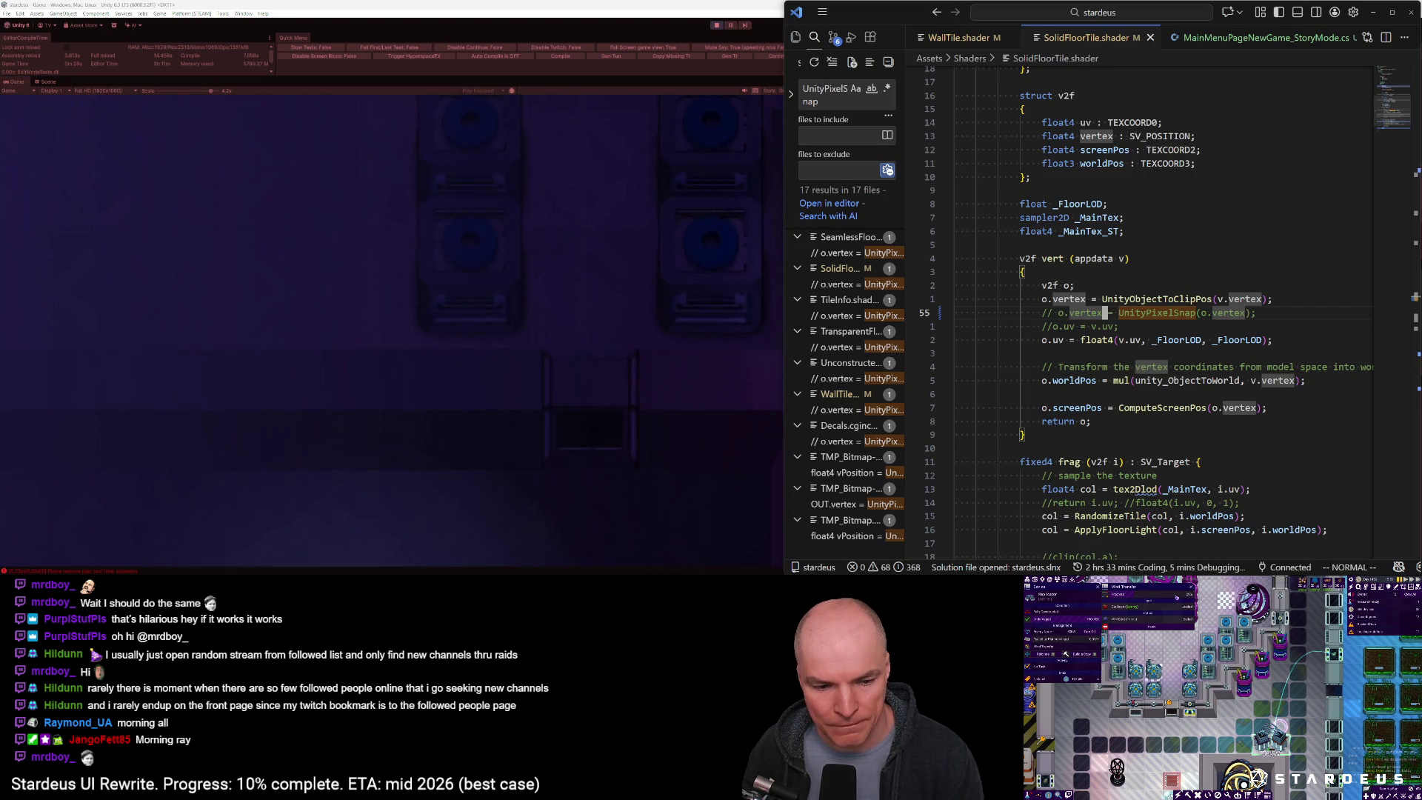
Uncomment the UnityPixelSnap line 55 in SolidFloorTile.shader and WallTile.shader, then return to Unity
key("alt+Tab")
key("alt+Tab")
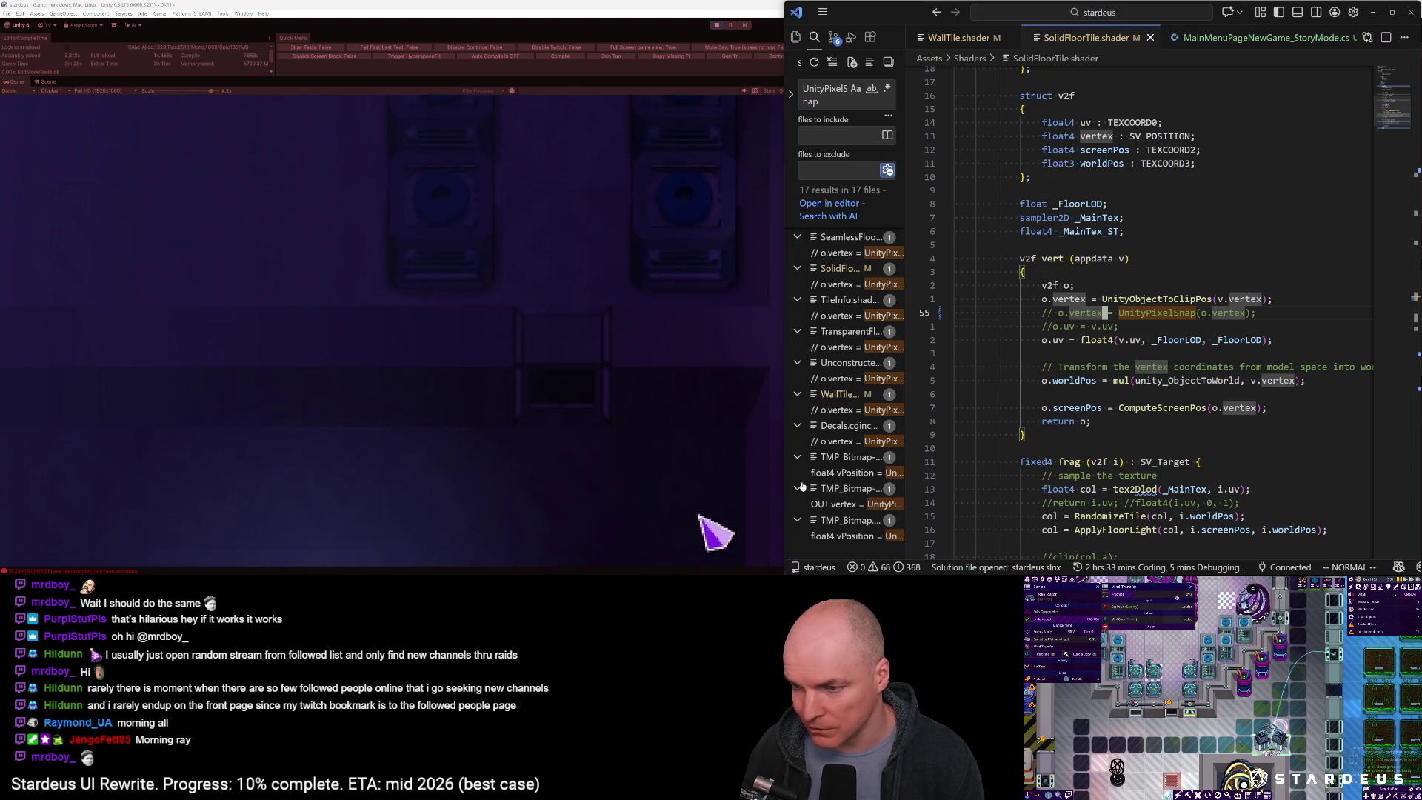
left_click(1083, 313)
key("ctrl+slash")
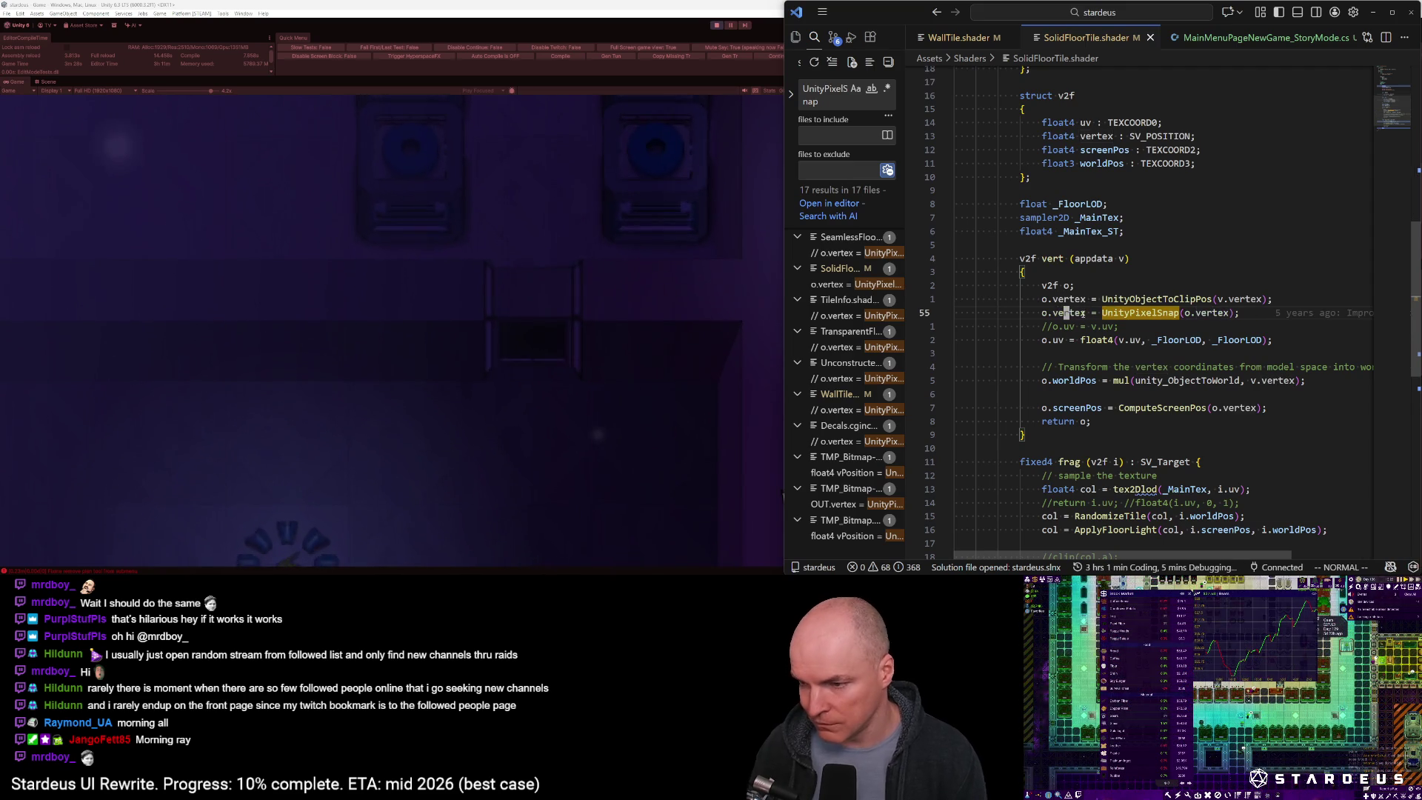
left_click(844, 409)
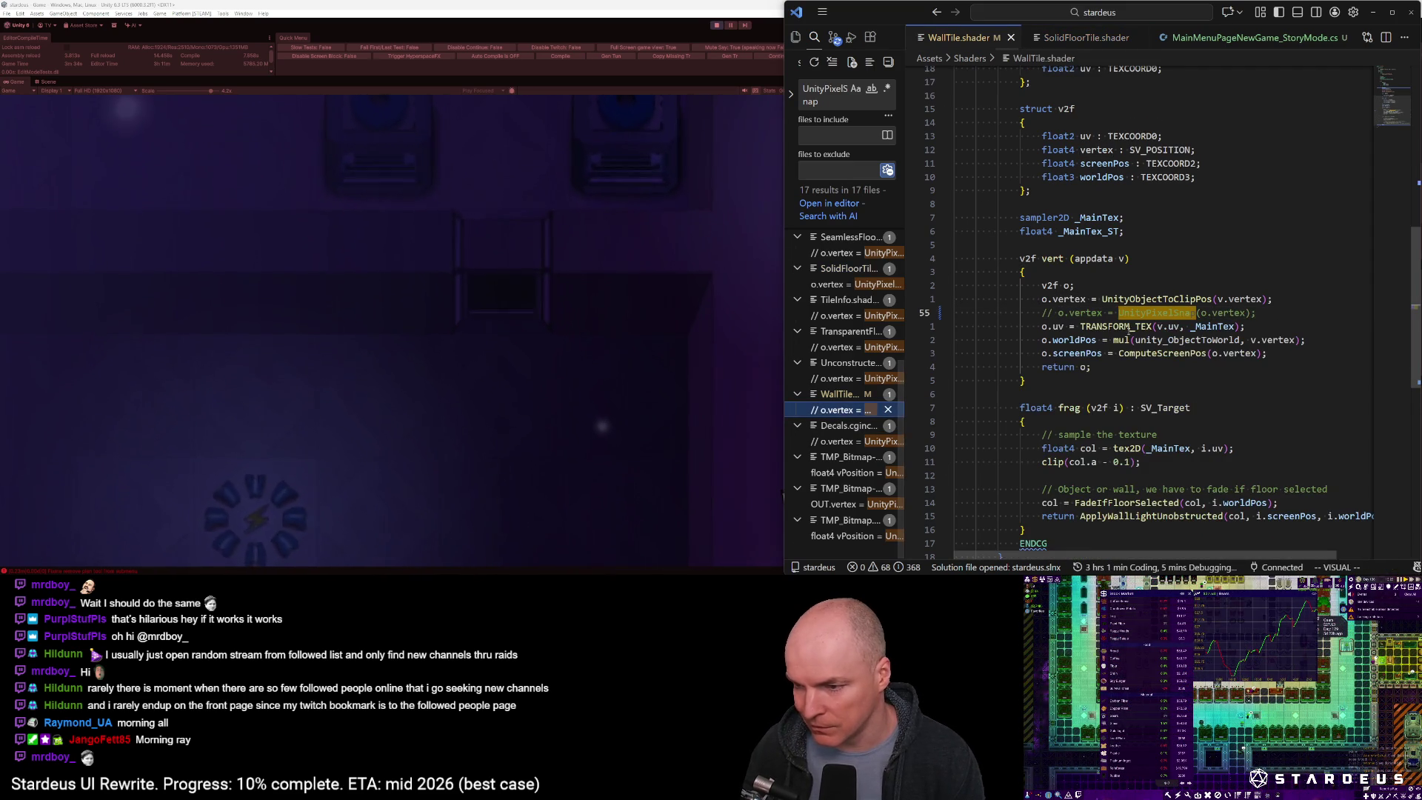
left_click(1068, 312)
key("ctrl+slash")
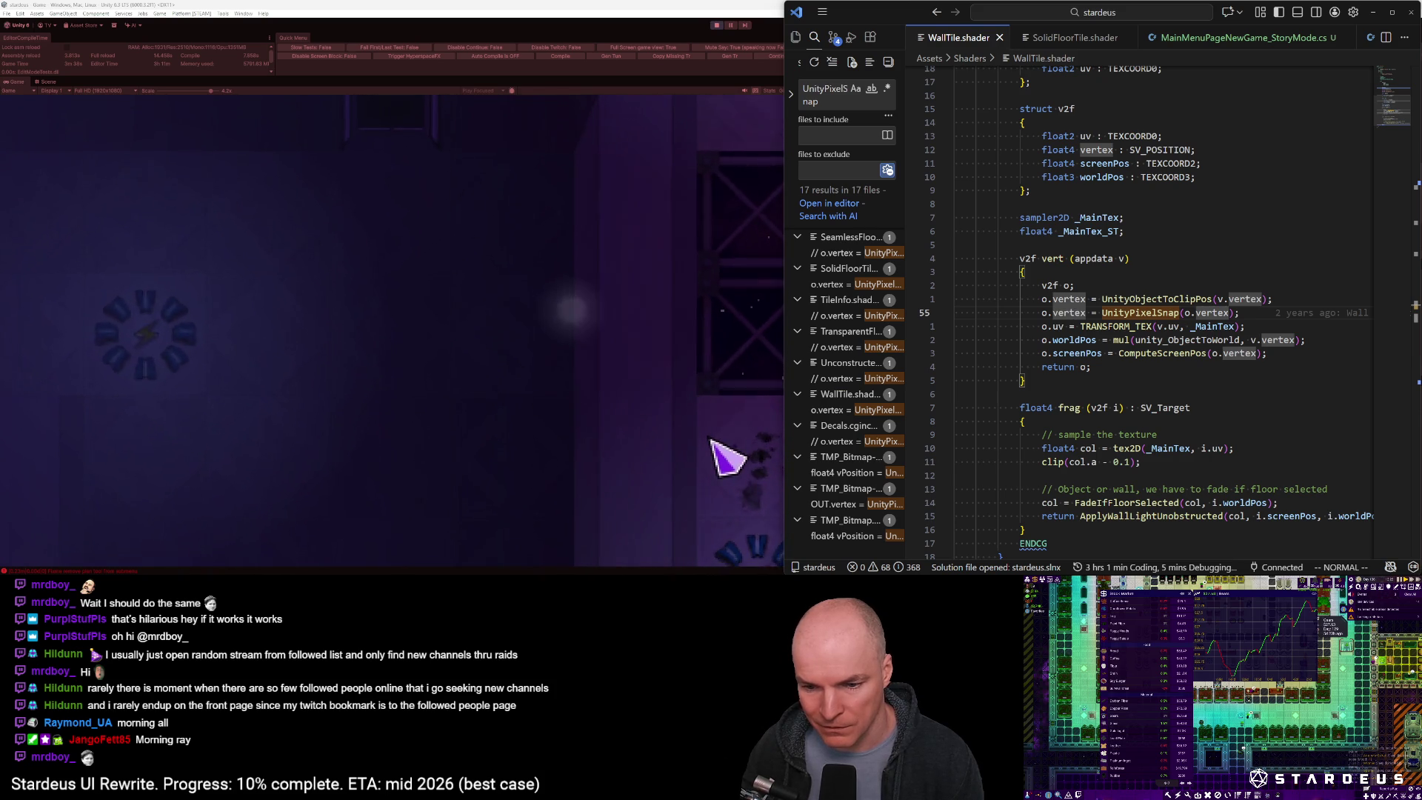
left_click(142, 94)
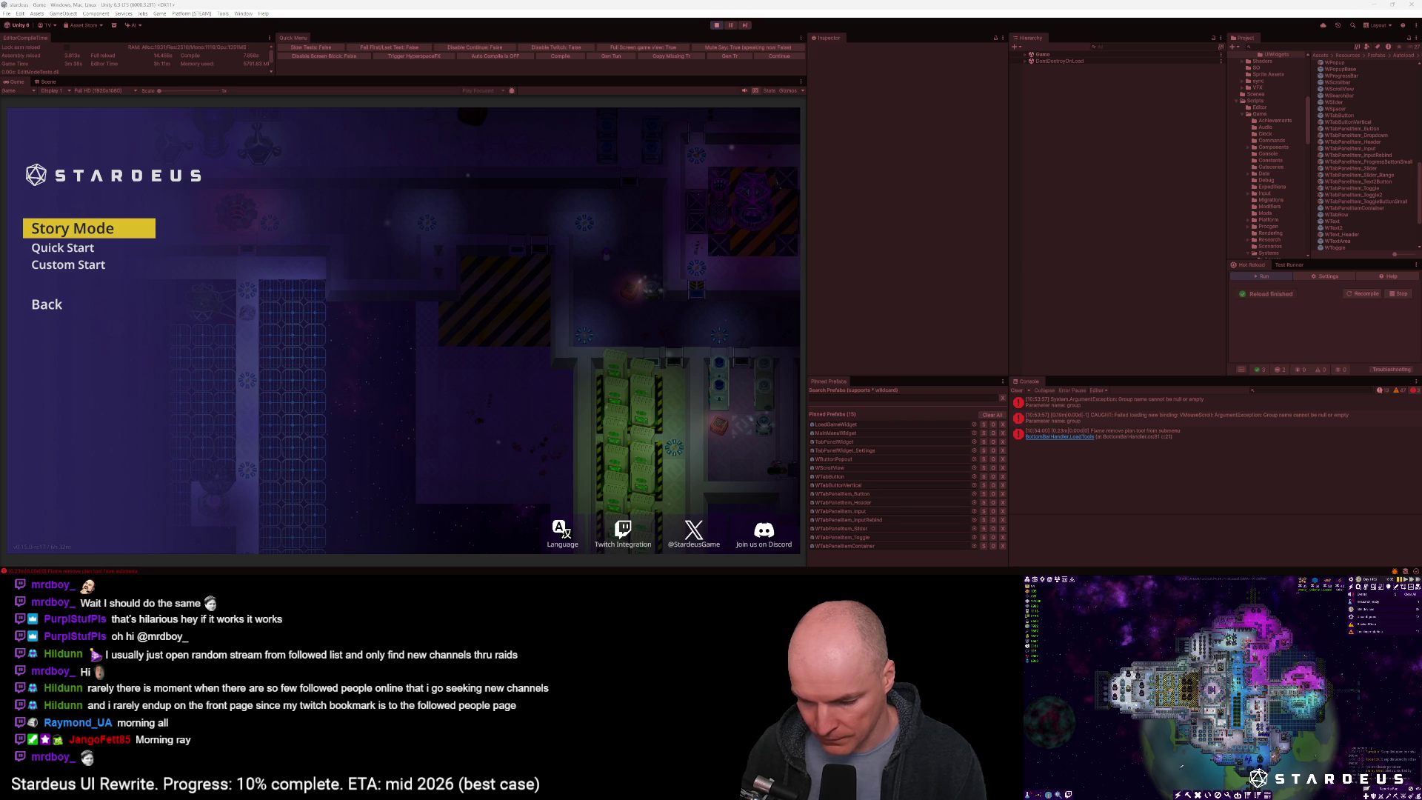
Move the Greenshot Custom Start screenshot window up and to the right
mouse_move(537, 319)
left_mouse_down()
mouse_move(642, 220)
mouse_move(668, 108)
left_mouse_up()
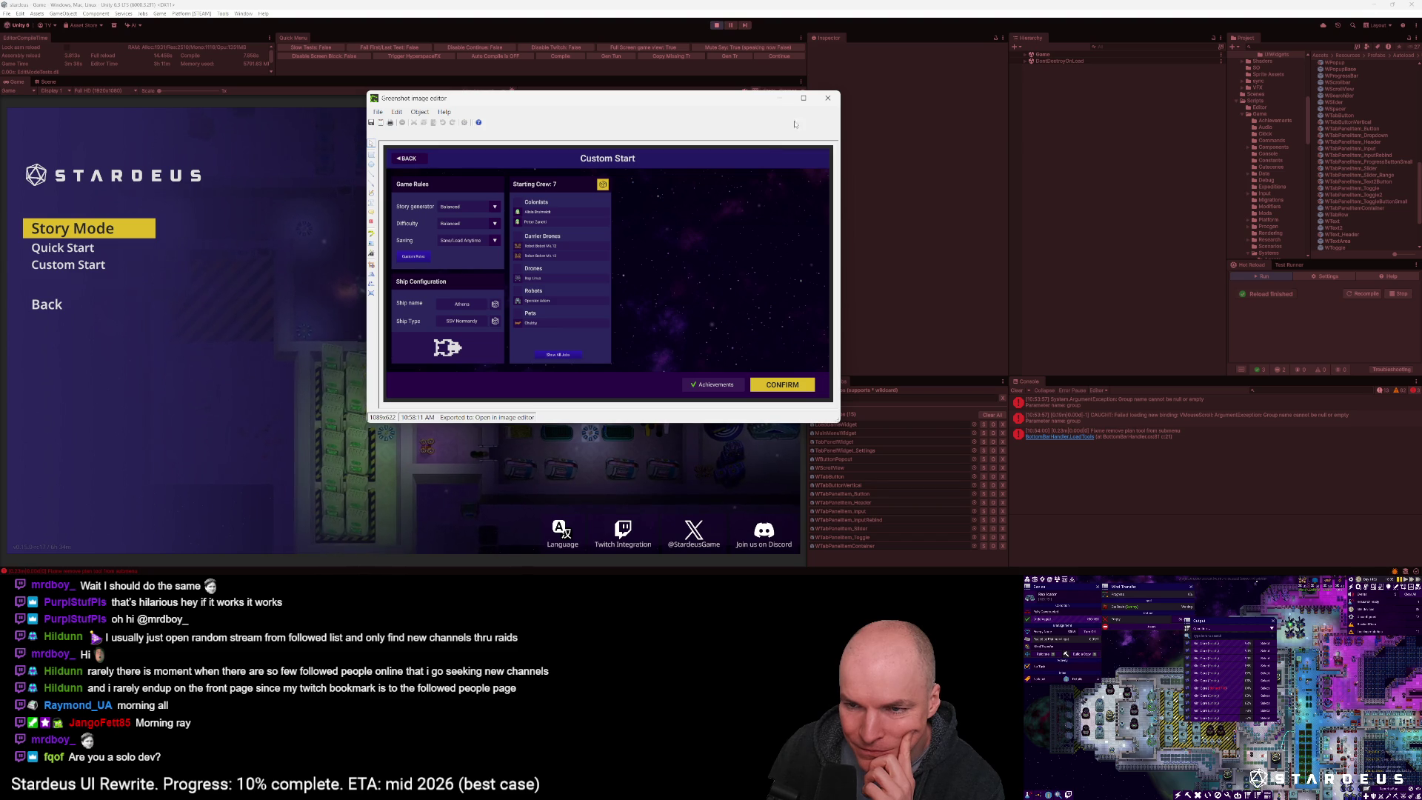
Minimize the Greenshot editor and stop play mode with Ctrl+P
left_click(756, 99)
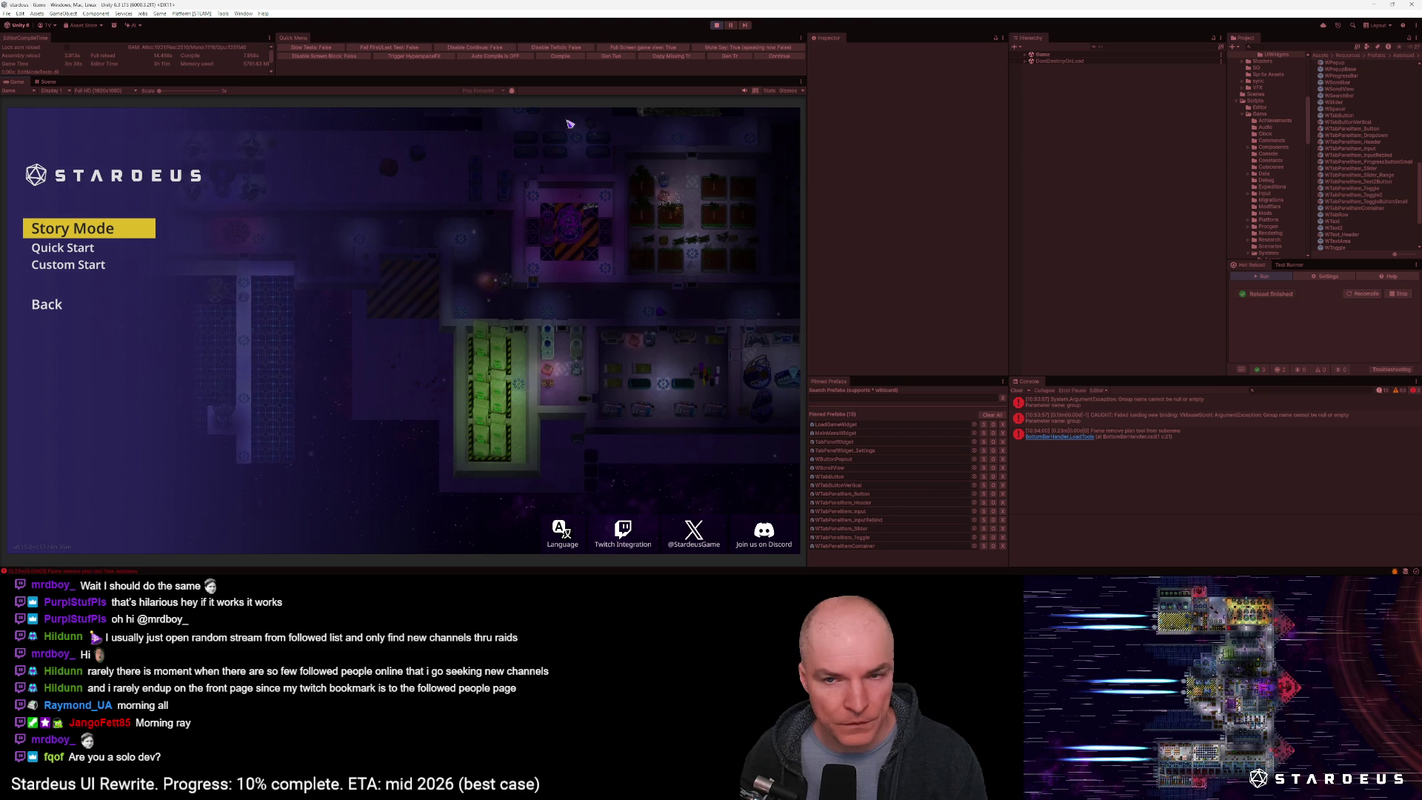
key("ctrl+p")
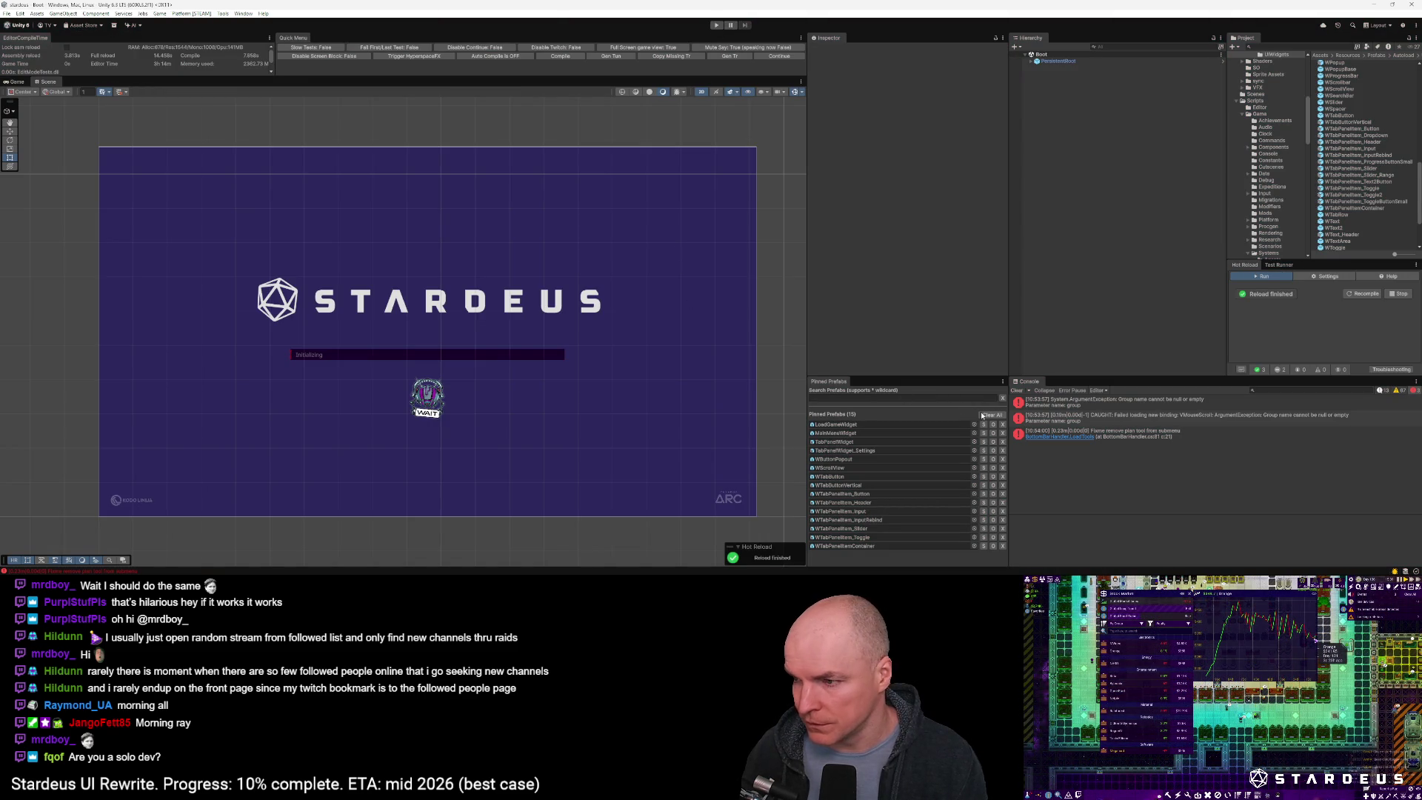
Open the MainMenuWidget prefab and inspect its MainContainer, root and BlurBG components
left_click(836, 434)
double_click(849, 437)
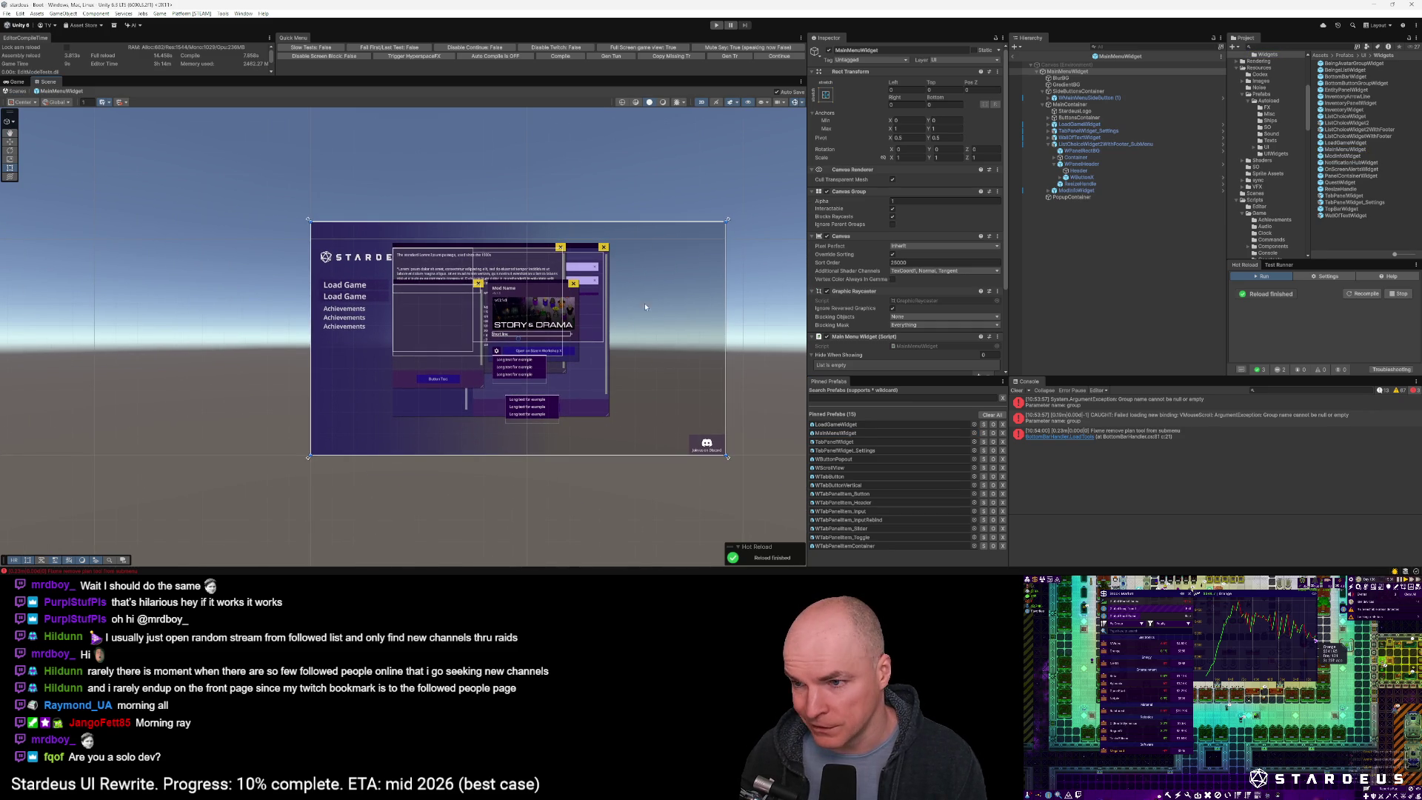
left_click(1066, 104)
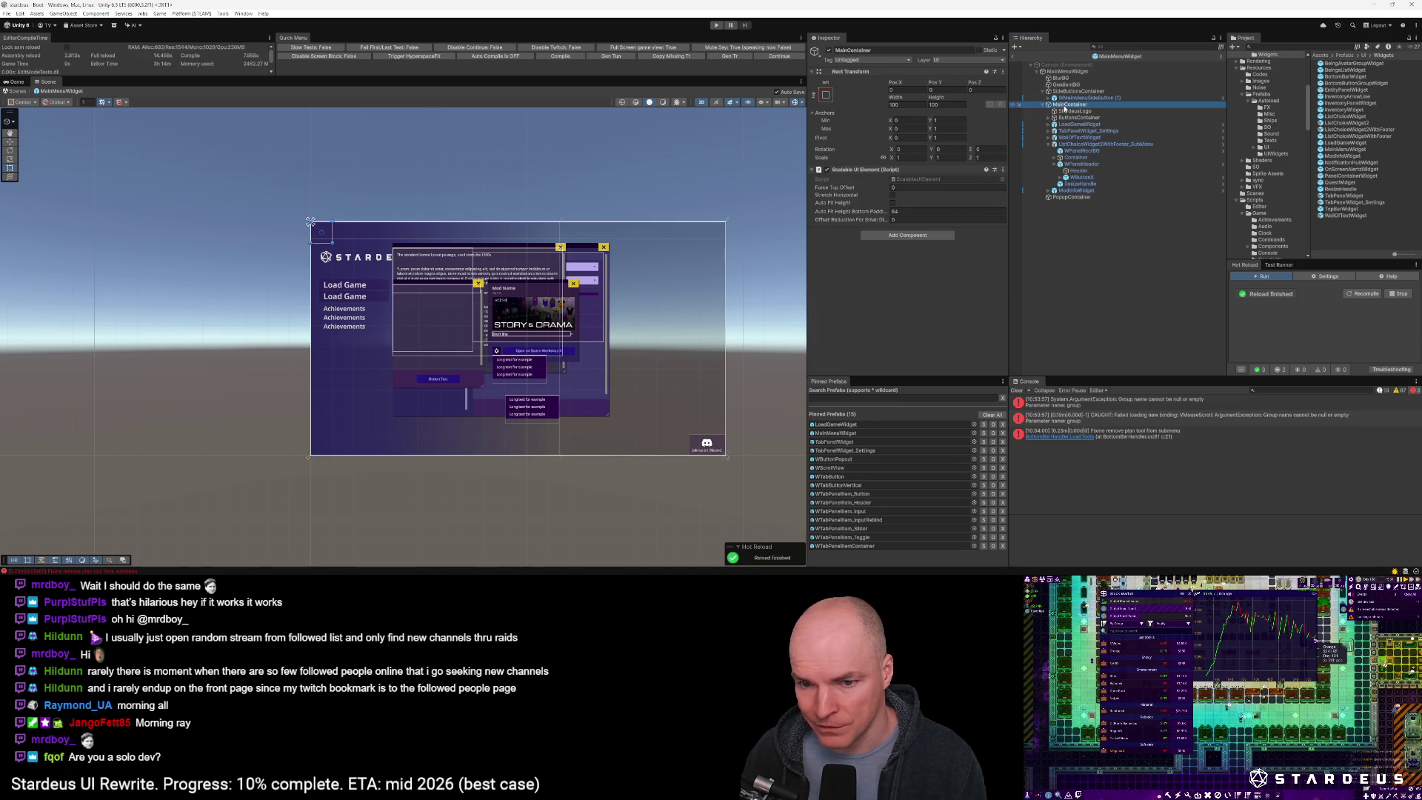
left_click(1043, 105)
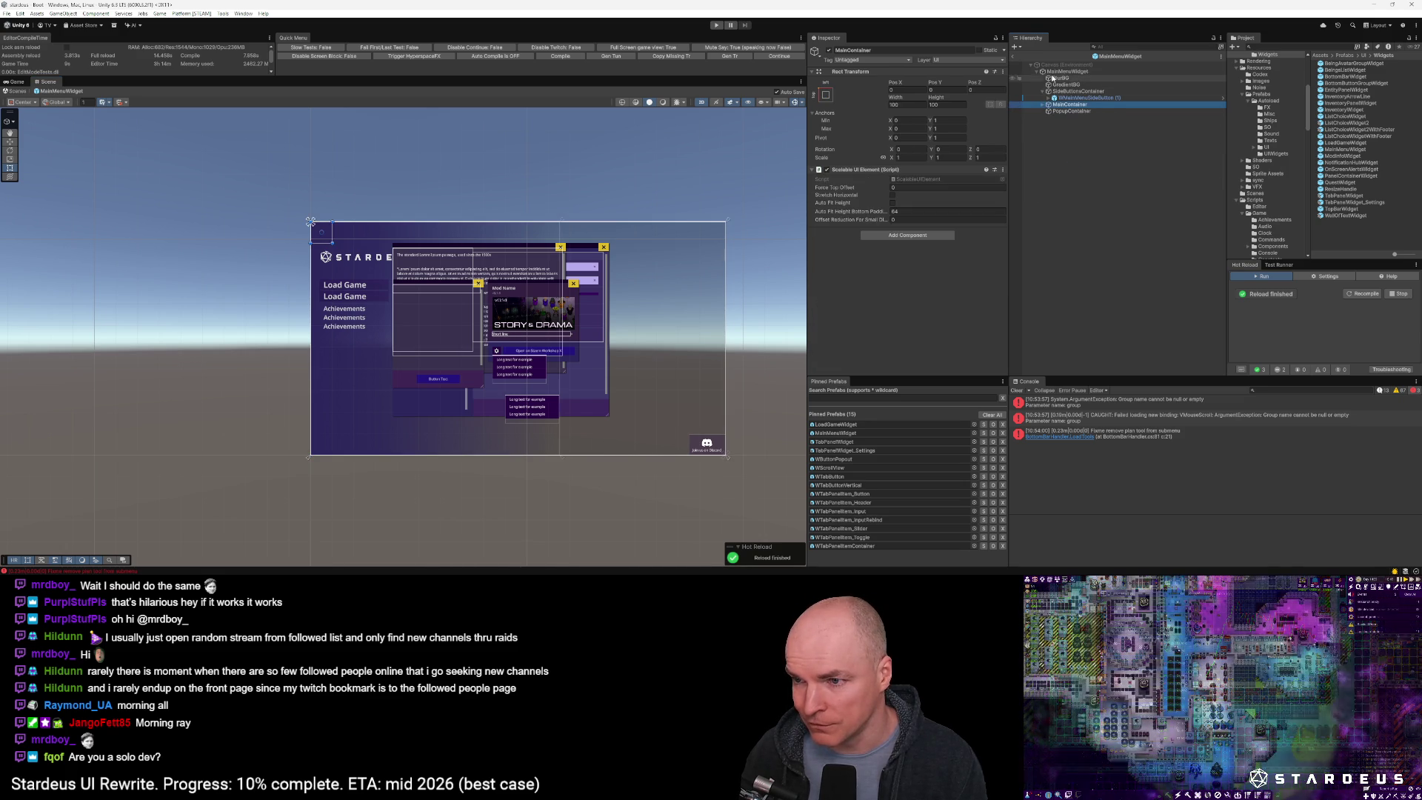
left_click(1059, 73)
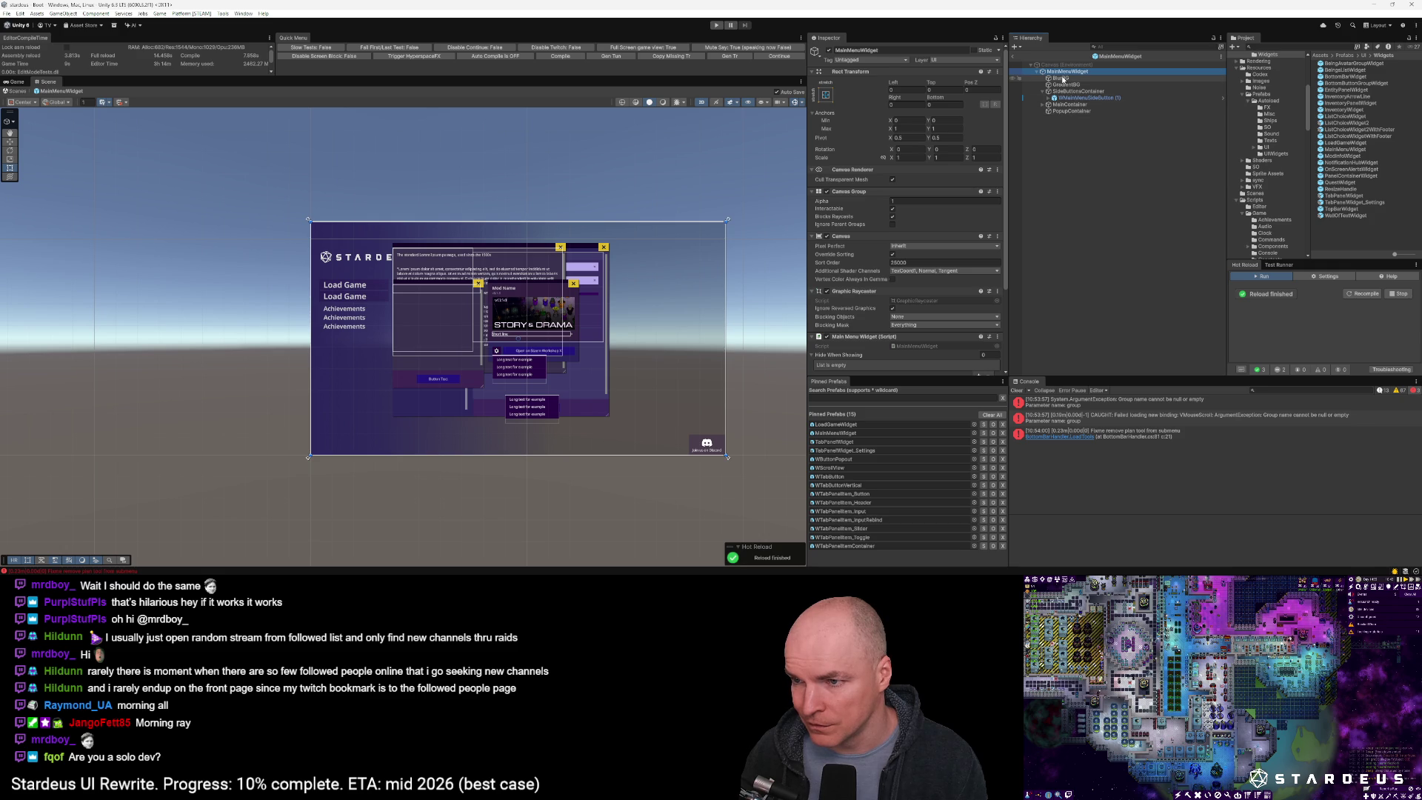
left_click(1061, 79)
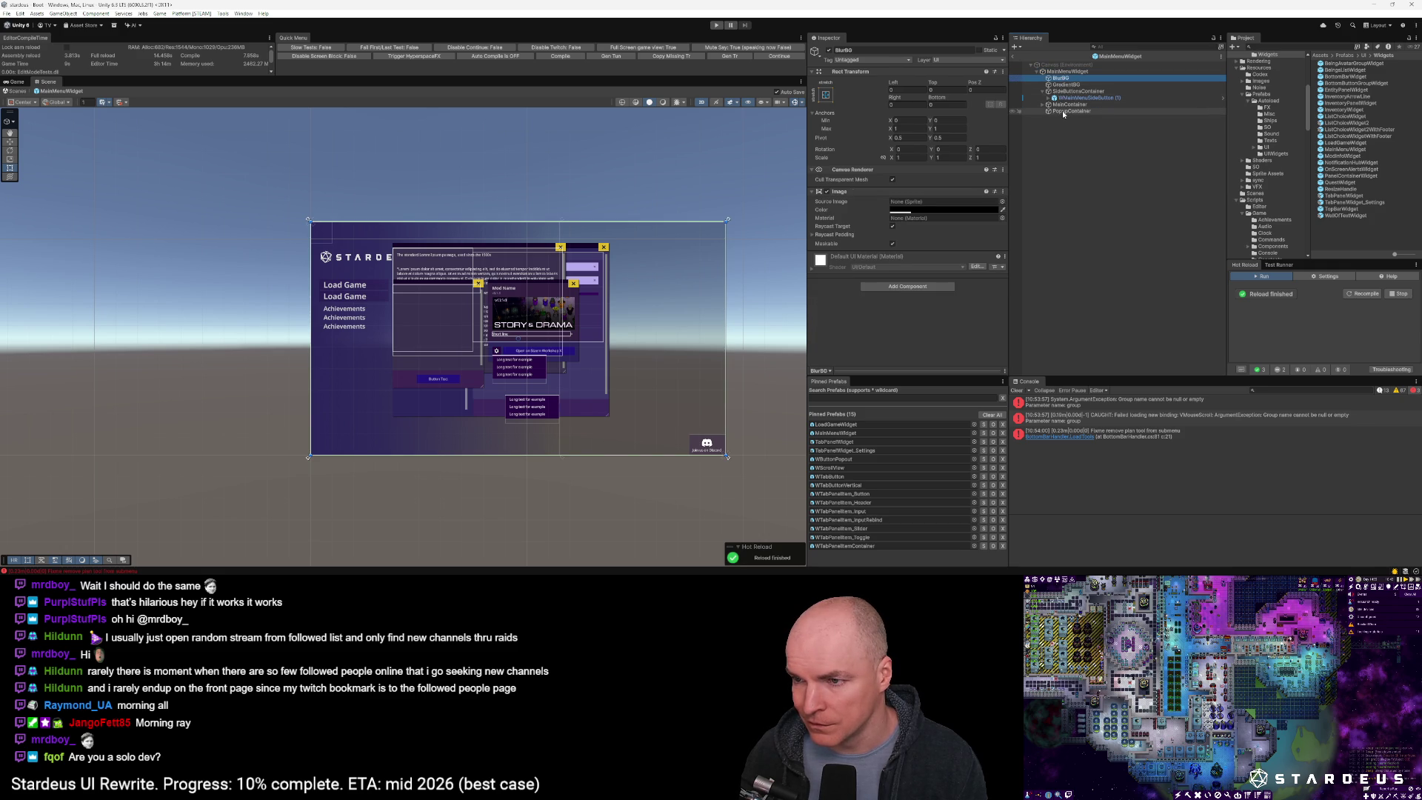
left_click(1049, 73)
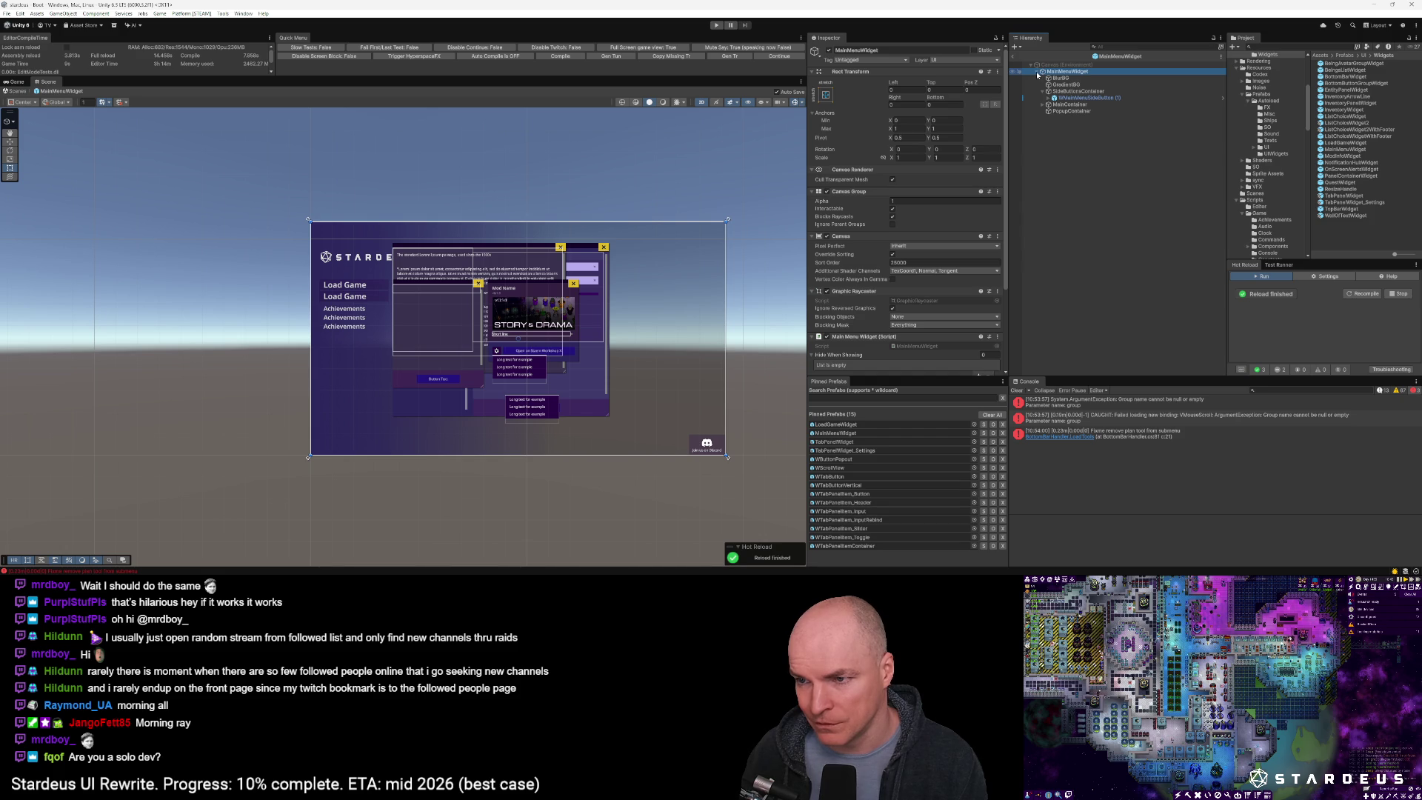
left_click(1036, 71)
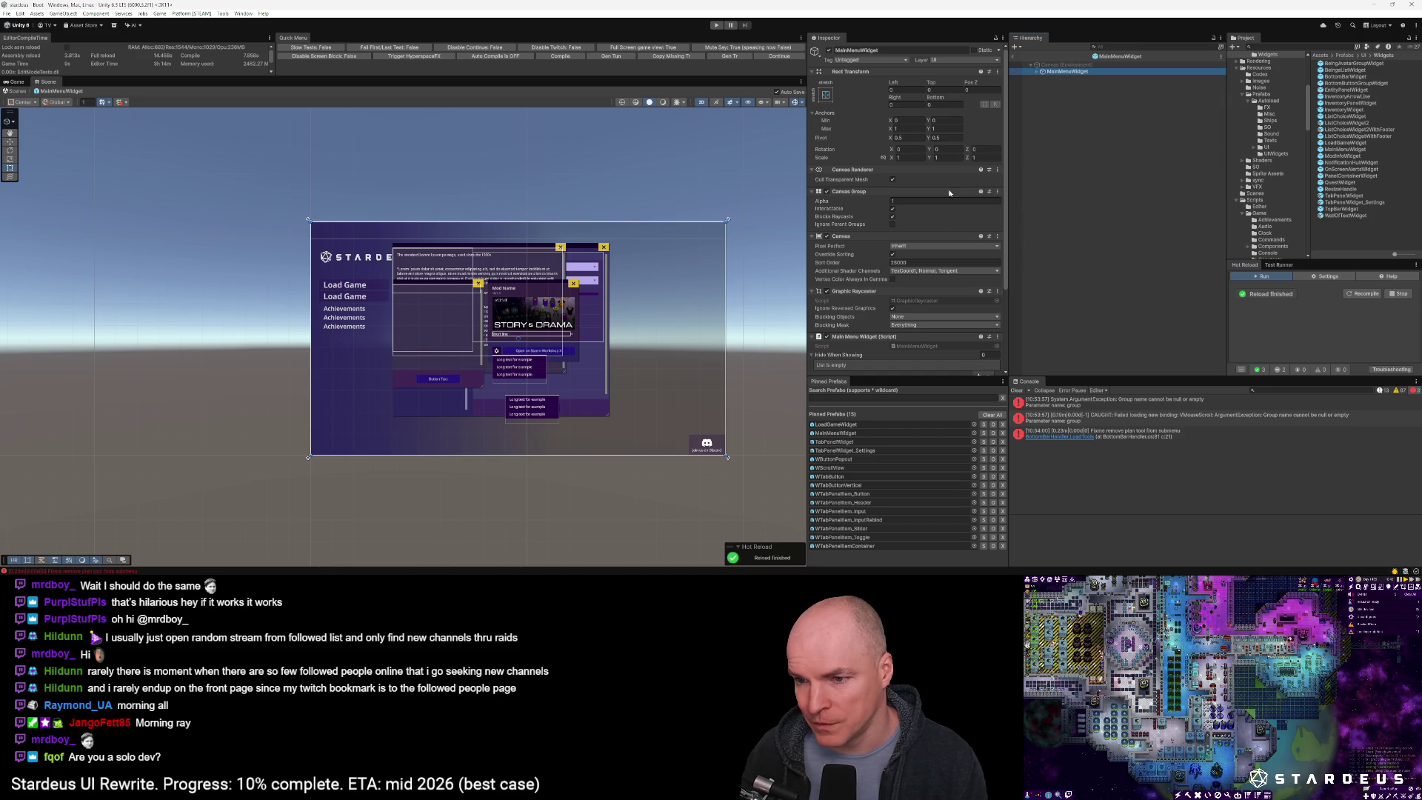
Test the Canvas Group Alpha at 0 and about 0.24, leaving it at 1
left_click(918, 201)
type("0")
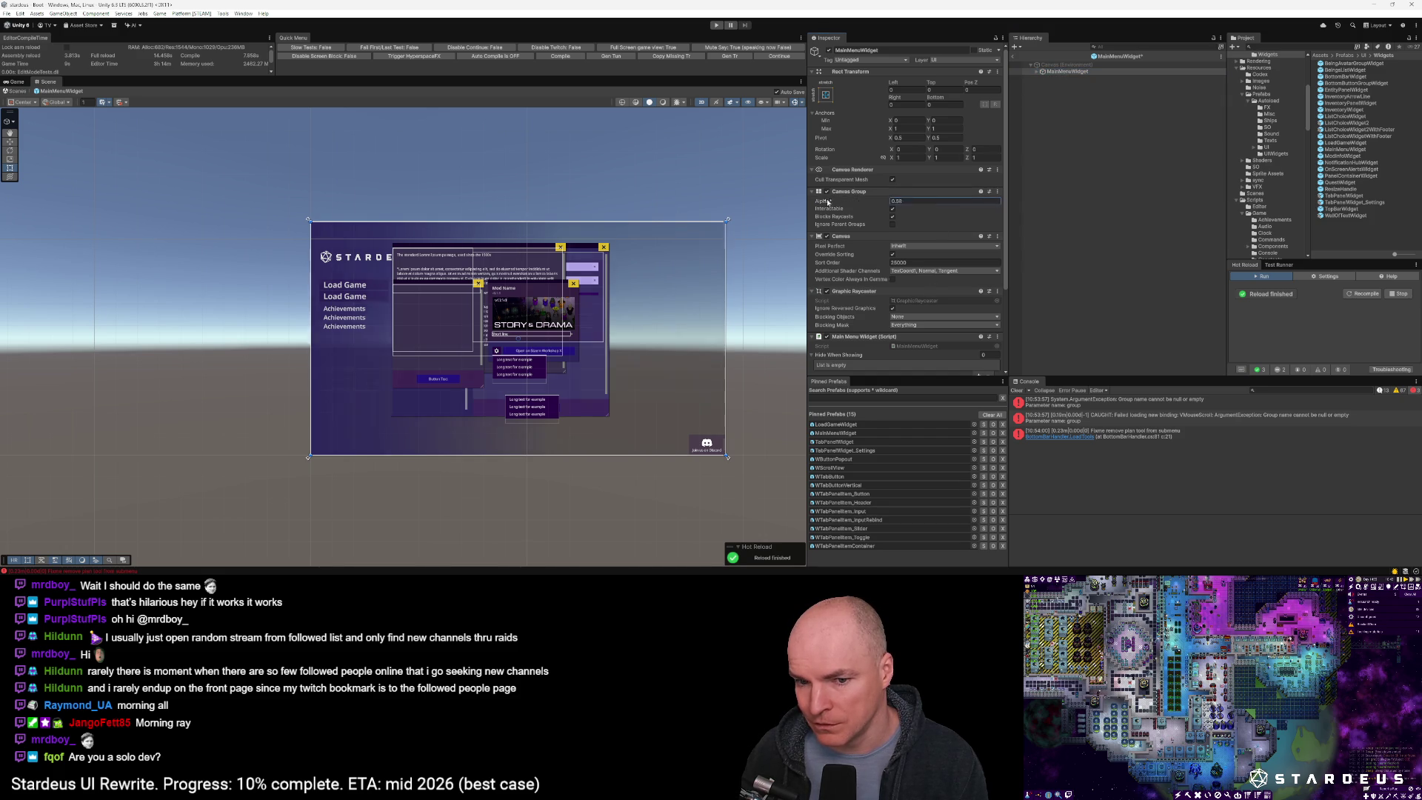
left_click_drag(822, 201, 857, 201)
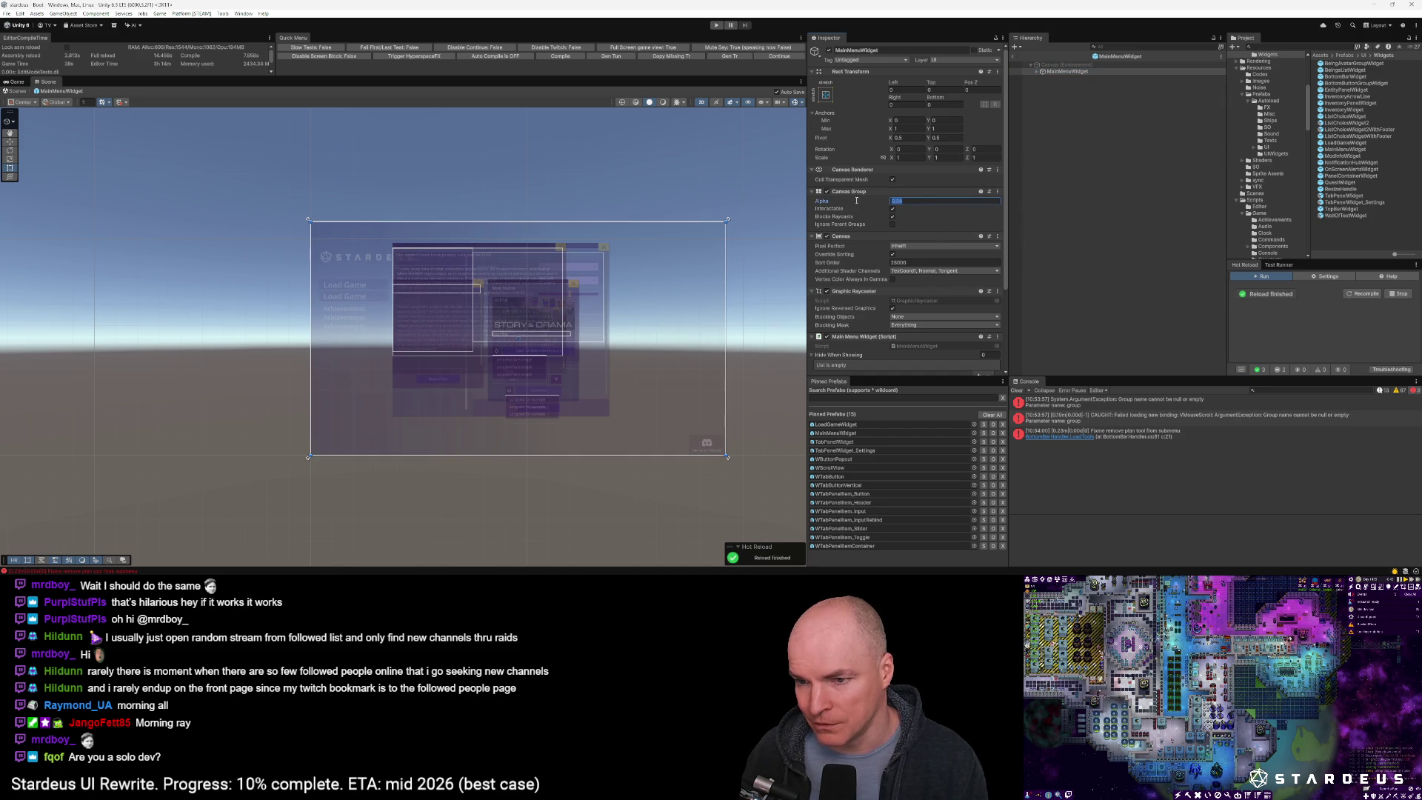
type("1")
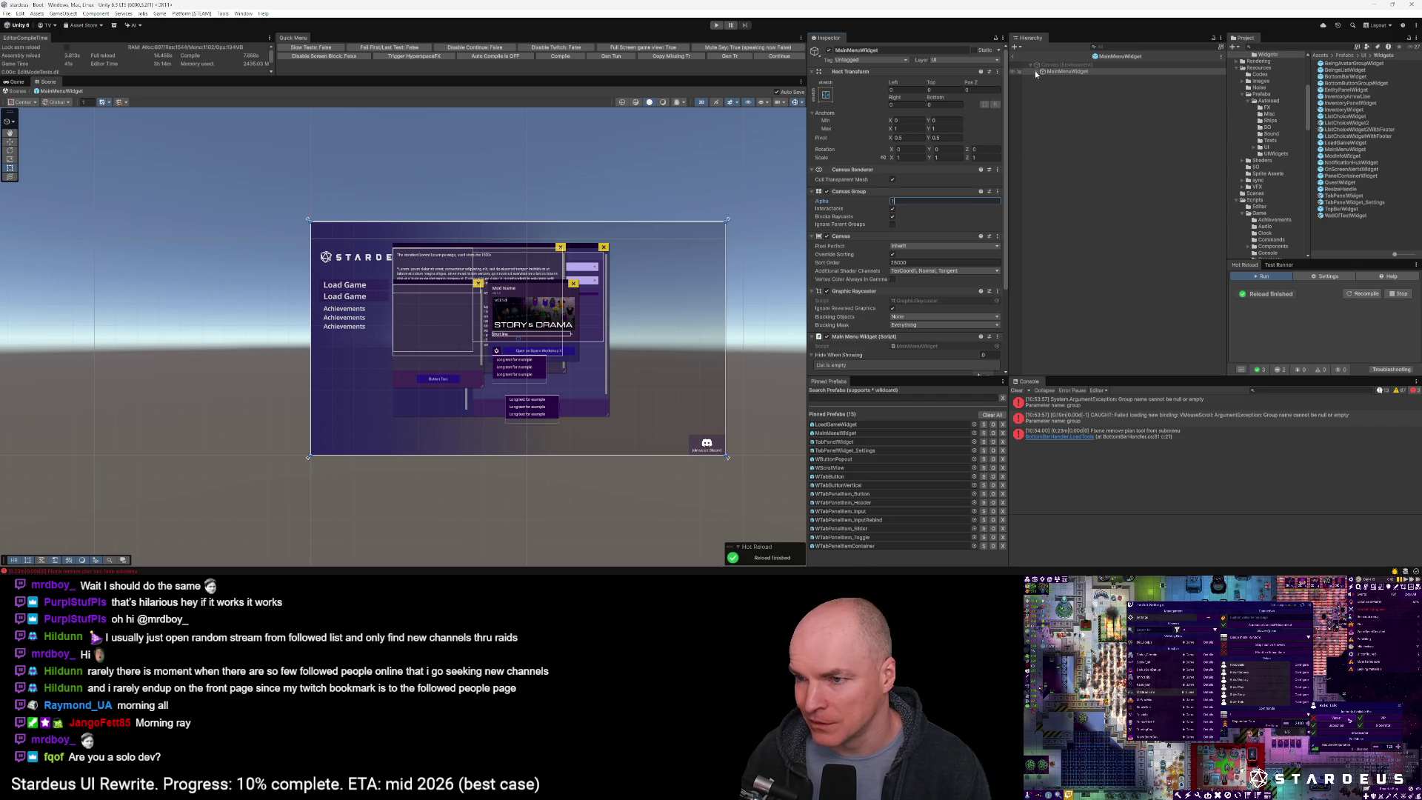
Expand MainMenuWidget and MainContainer to review the prefab hierarchy
left_click(1064, 72)
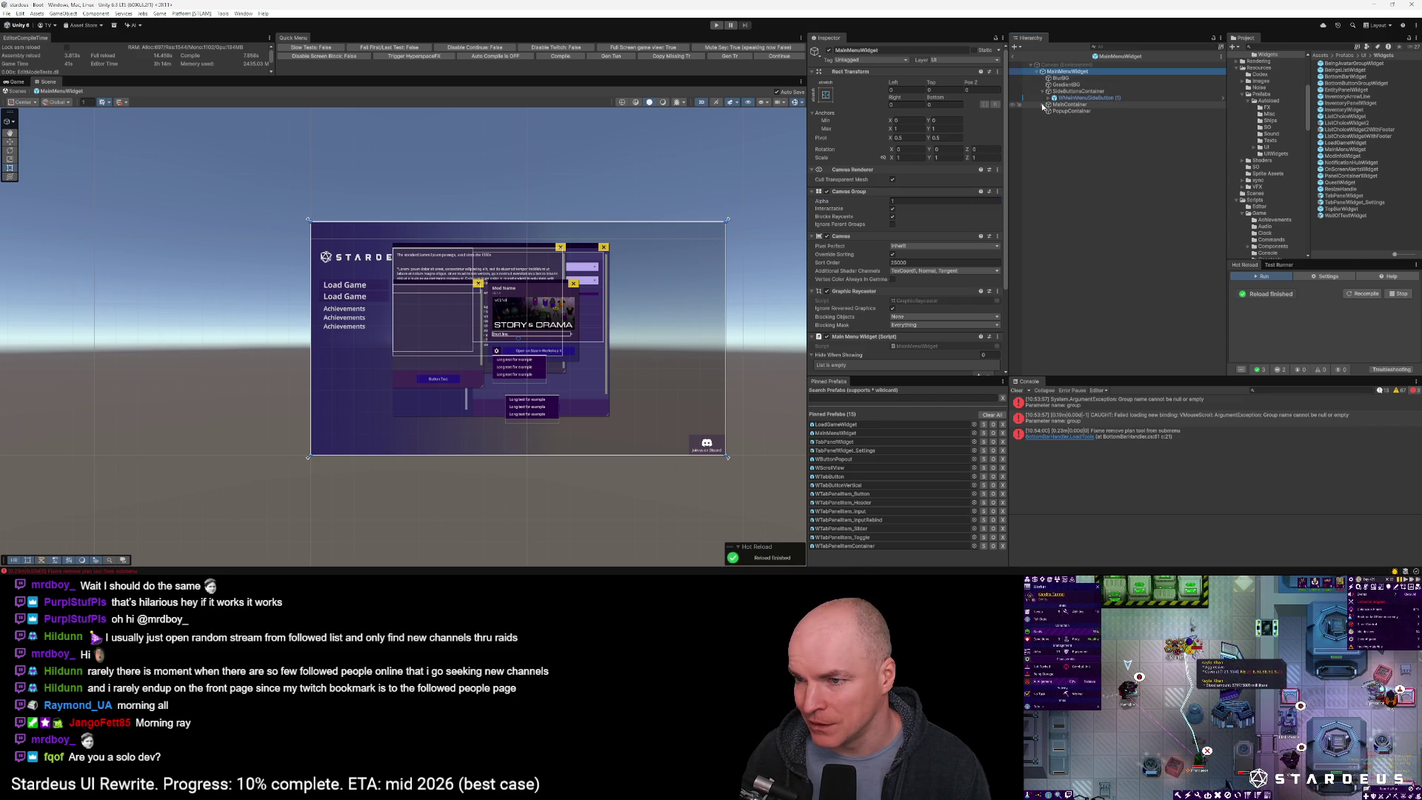
left_click(1043, 104)
left_click(1067, 106)
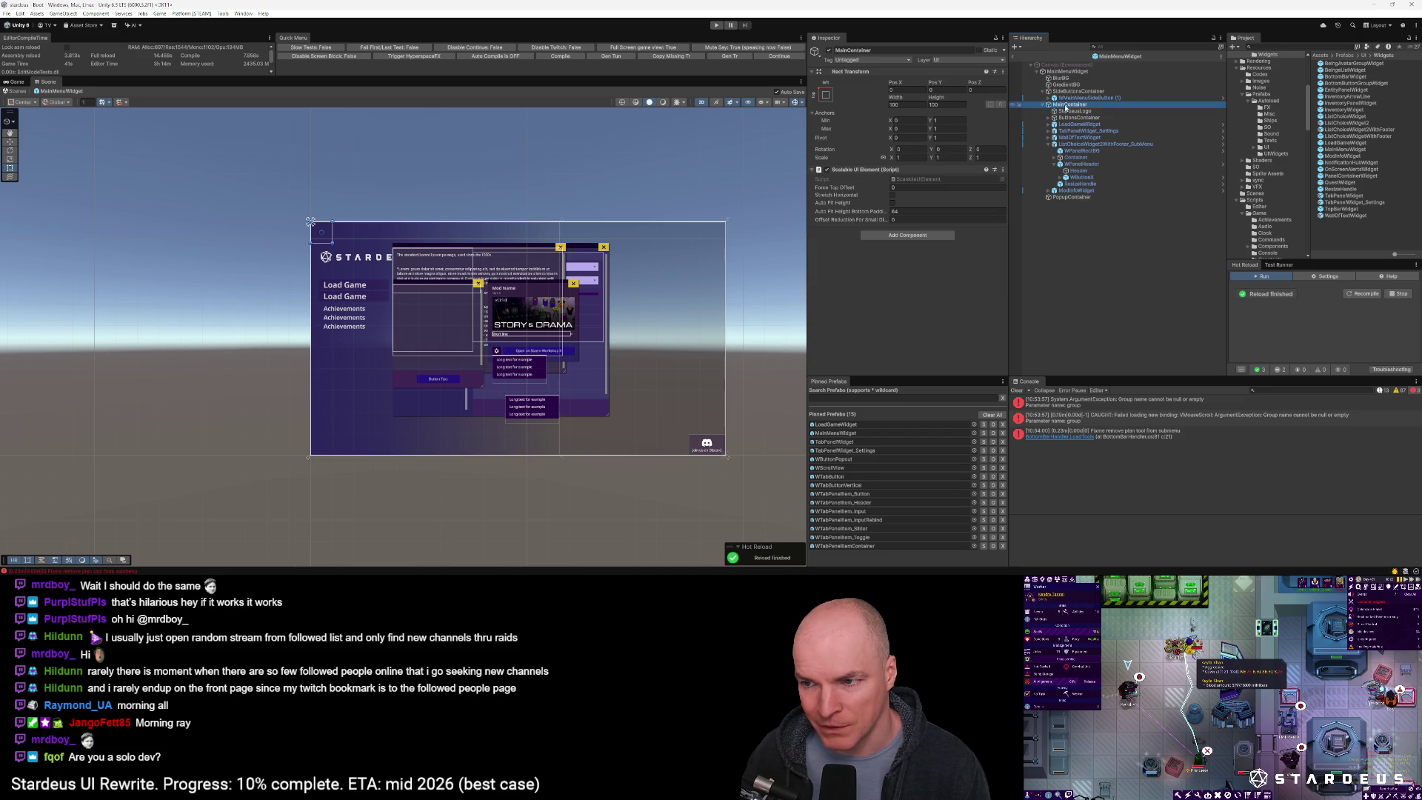
left_click(1043, 105)
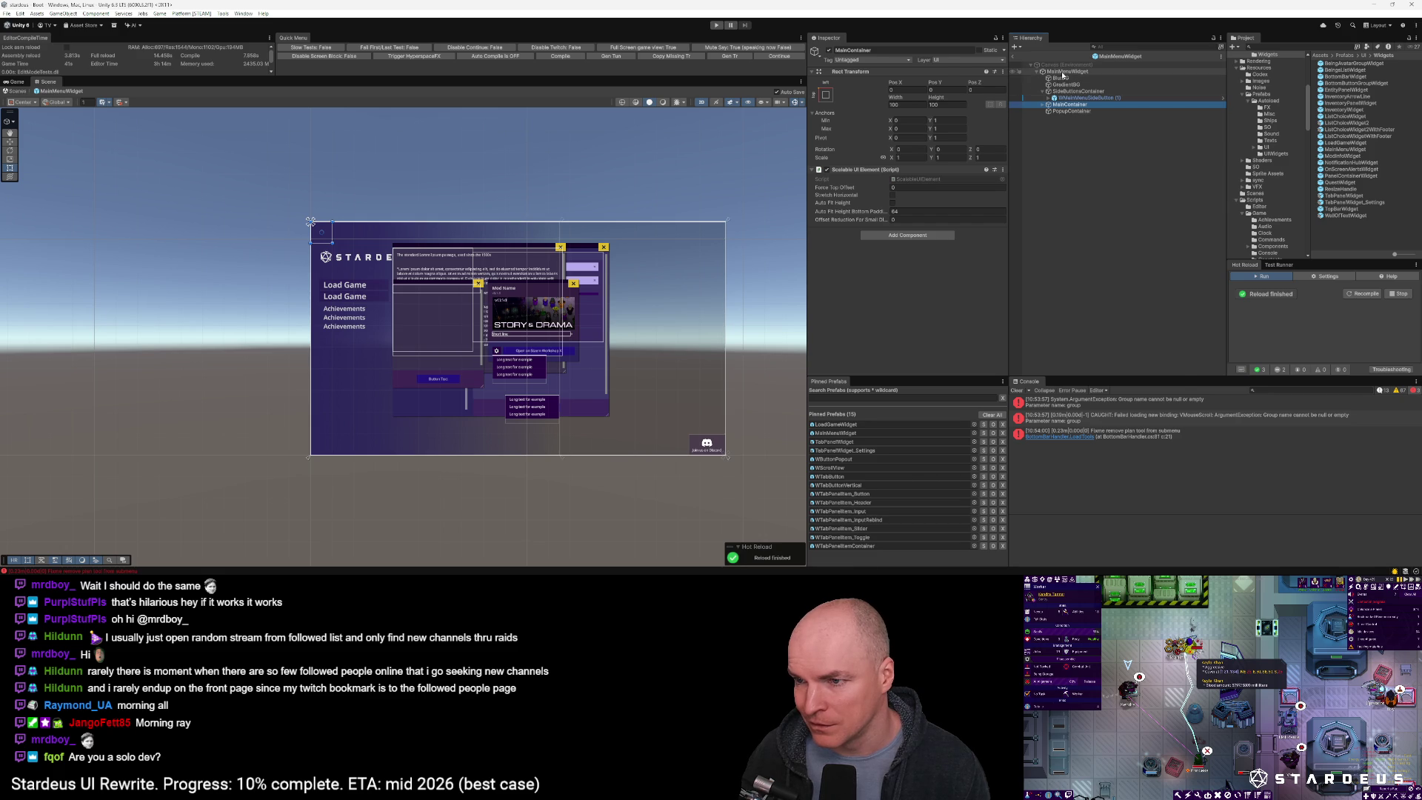
Create an empty child of MainMenuWidget above PopupContainer, named GameSetupContainer
right_click(1064, 72)
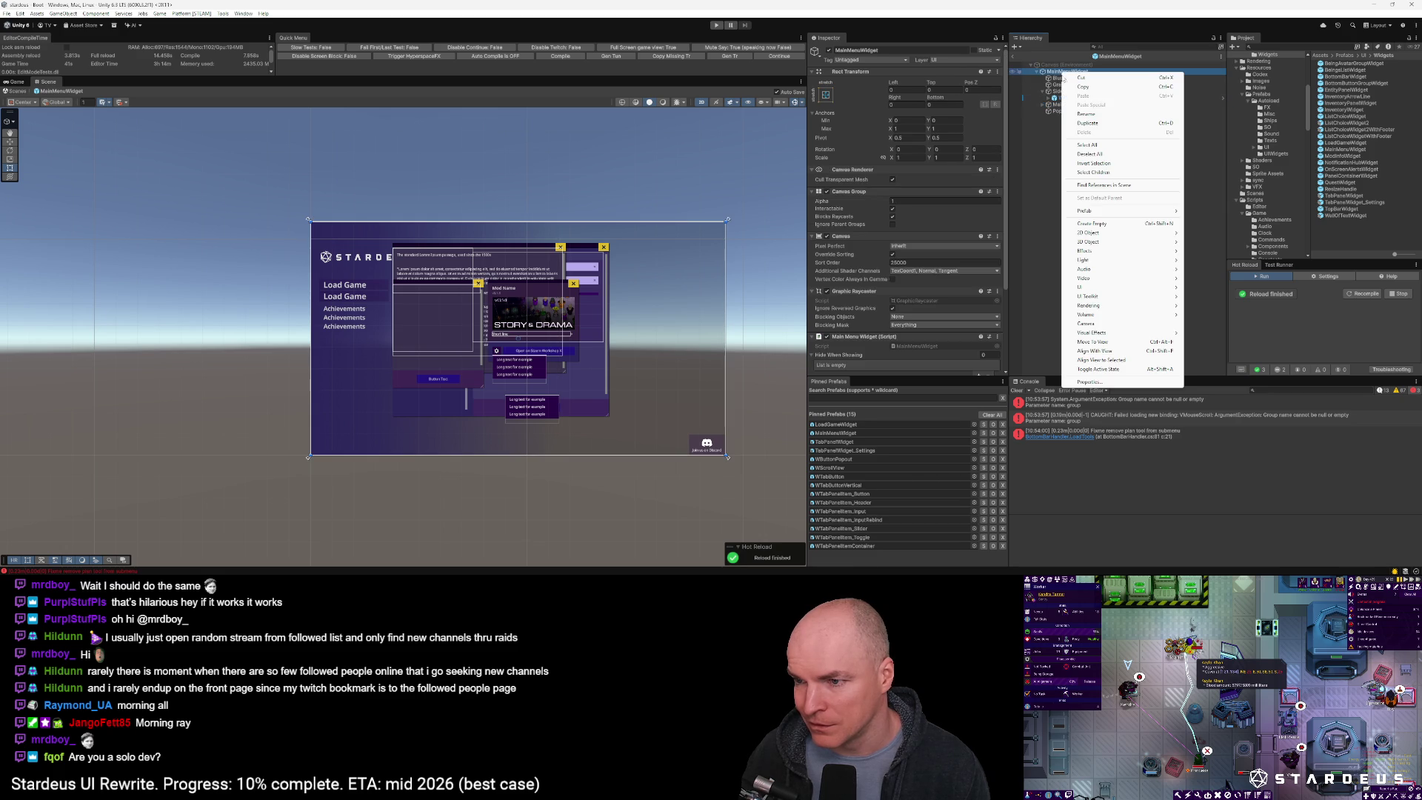
left_click(1098, 224)
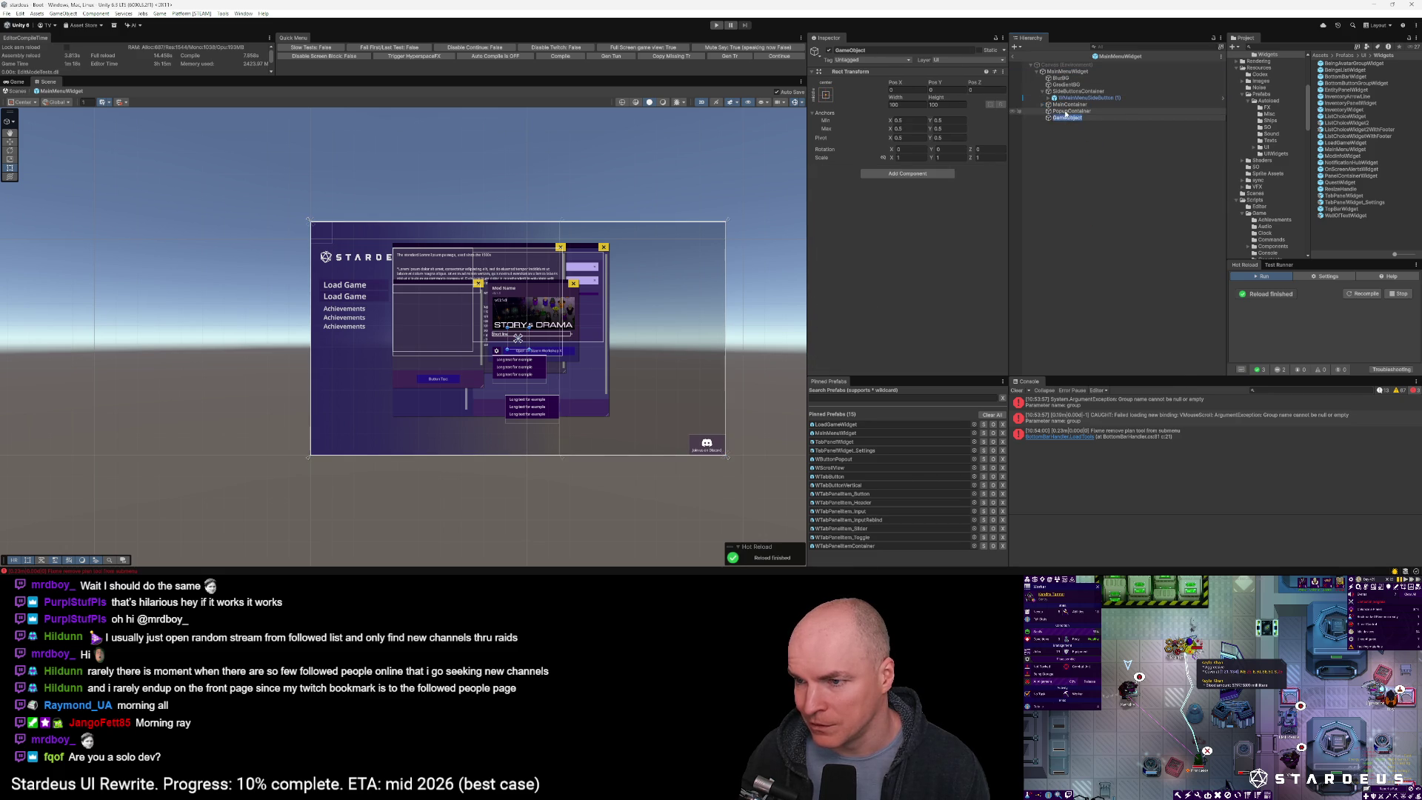
left_click_drag(1067, 117, 1071, 109)
left_click(1072, 112)
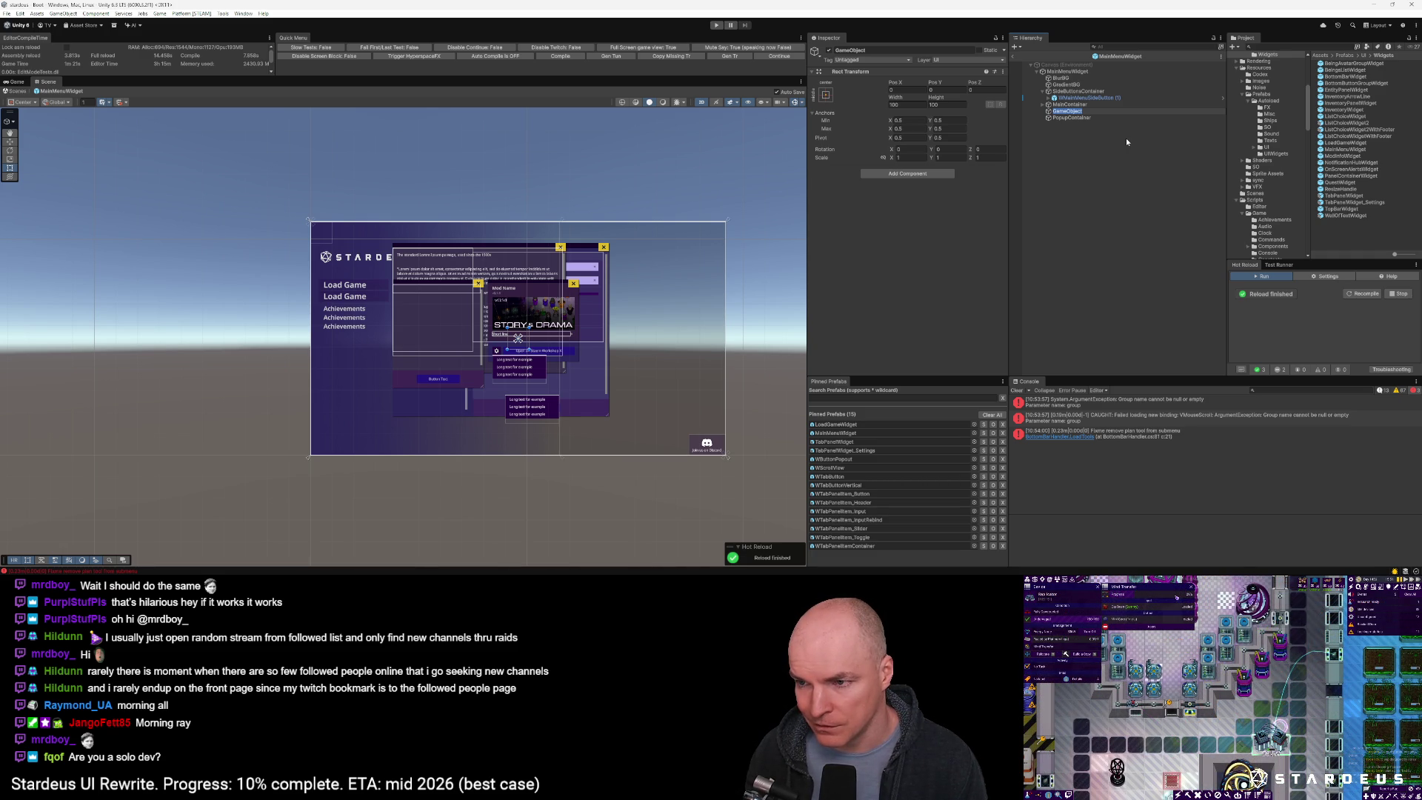
type("Game")
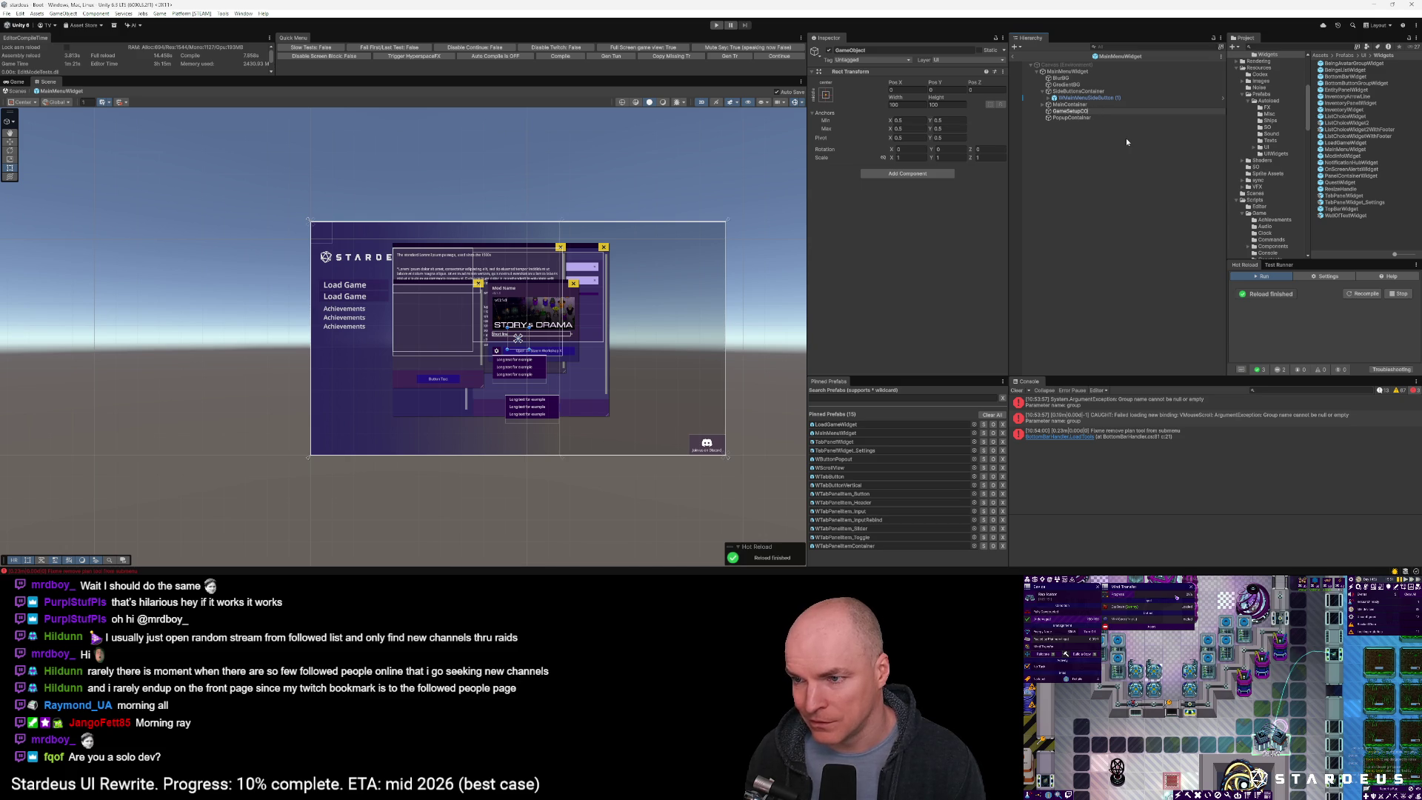
type("iner")
key("Return")
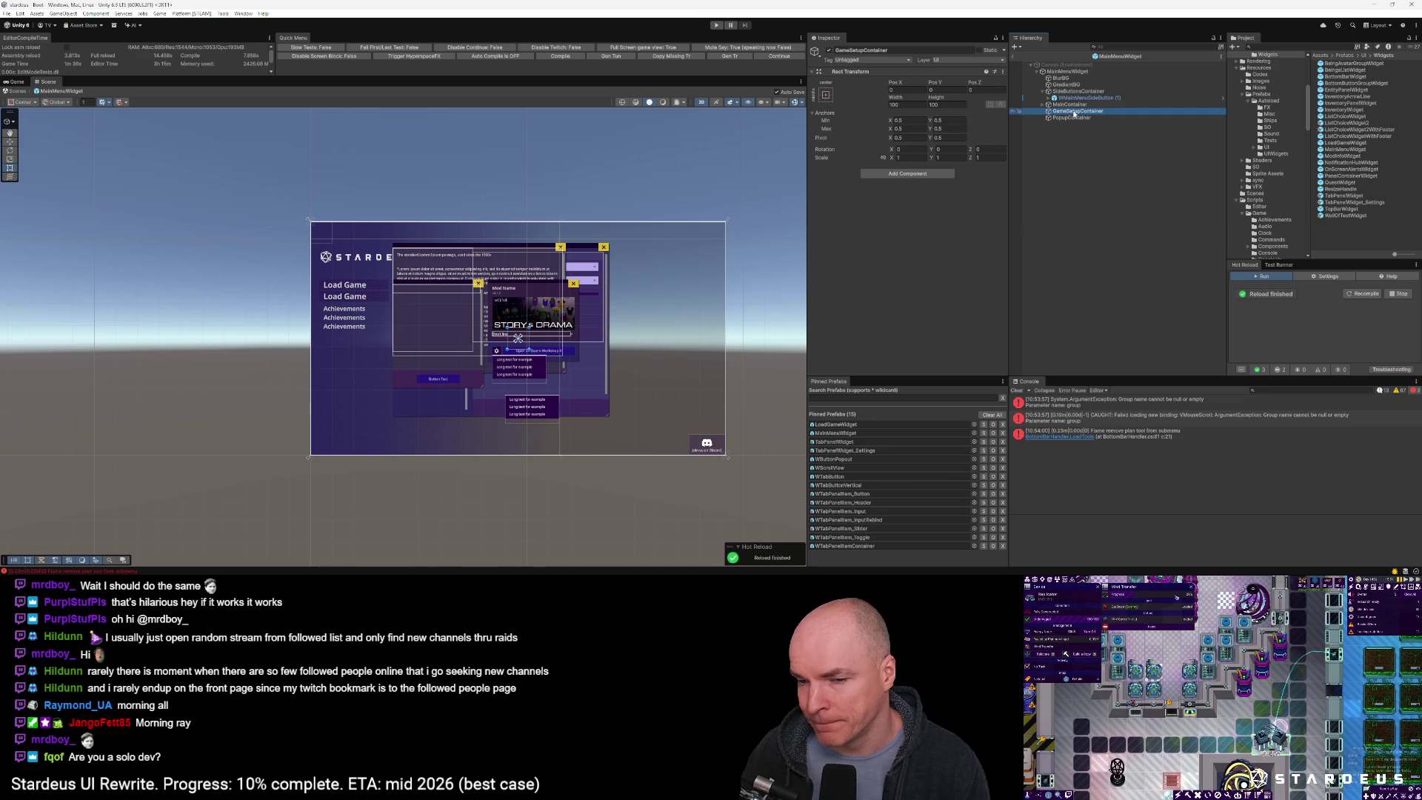
left_click(825, 94)
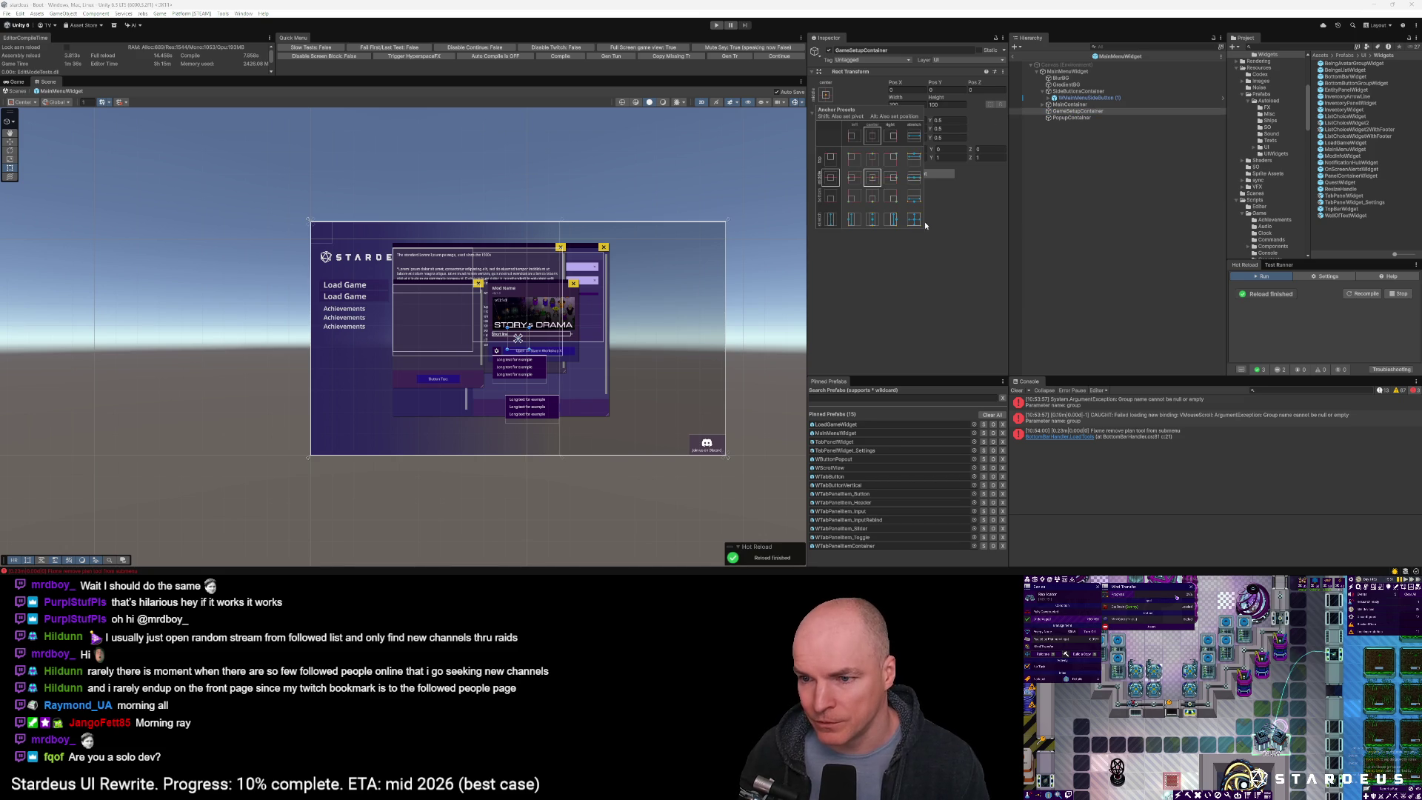
Stretch GameSetupContainer to fill its parent using the stretch anchor preset
left_click(915, 223)
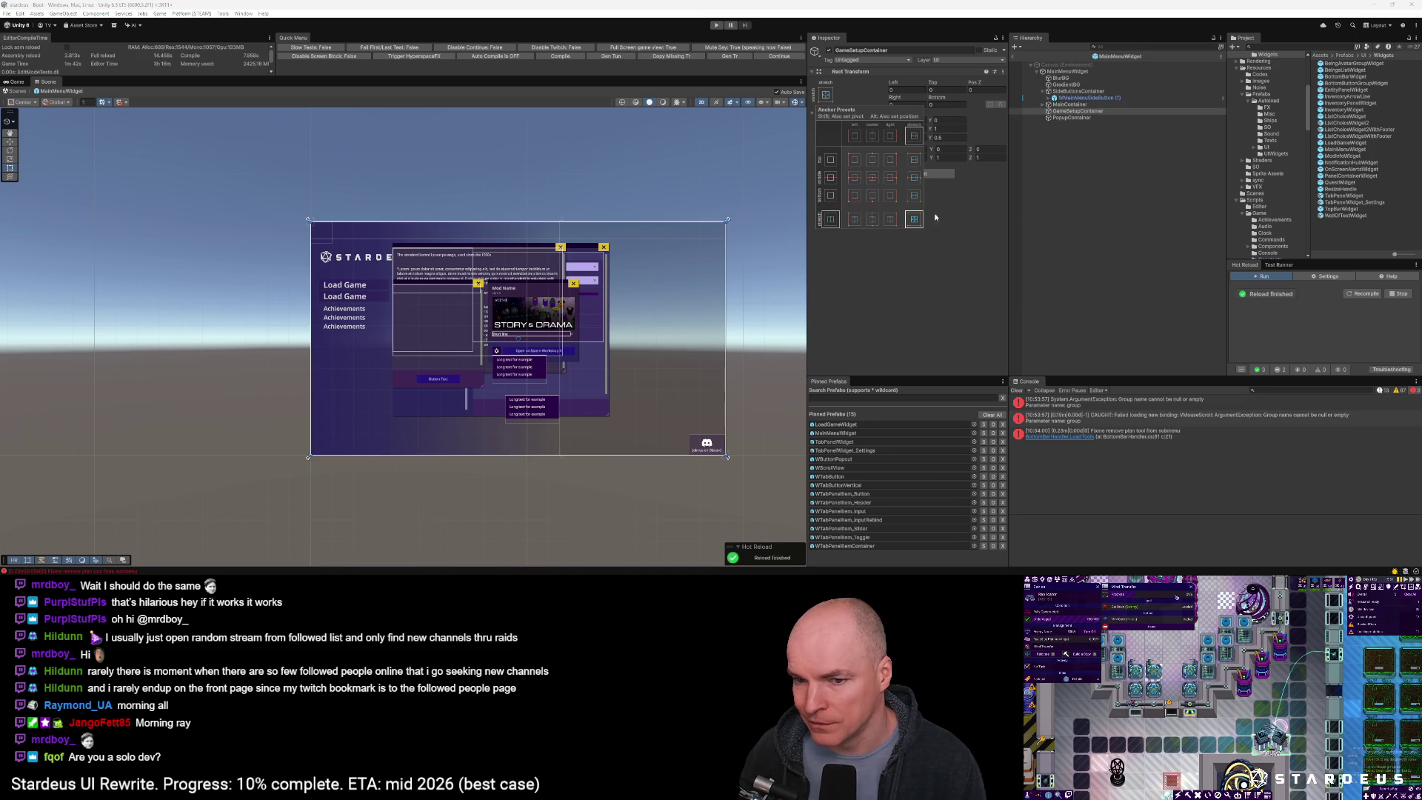
left_click(1099, 113)
right_click(1099, 113)
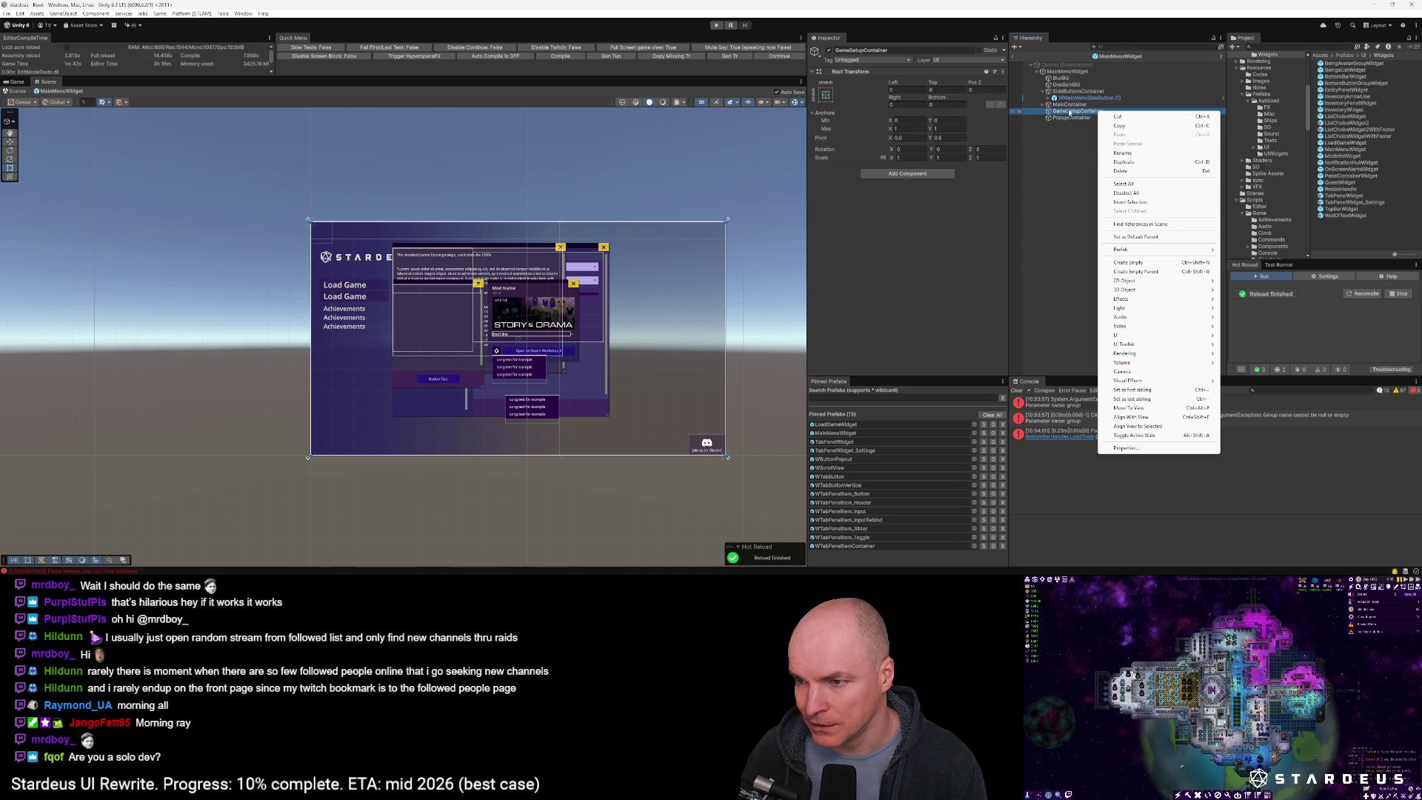
Duplicate BlurBG into GameSetupContainer and rename the copy GameSetupScreenBlock
left_click(1062, 80)
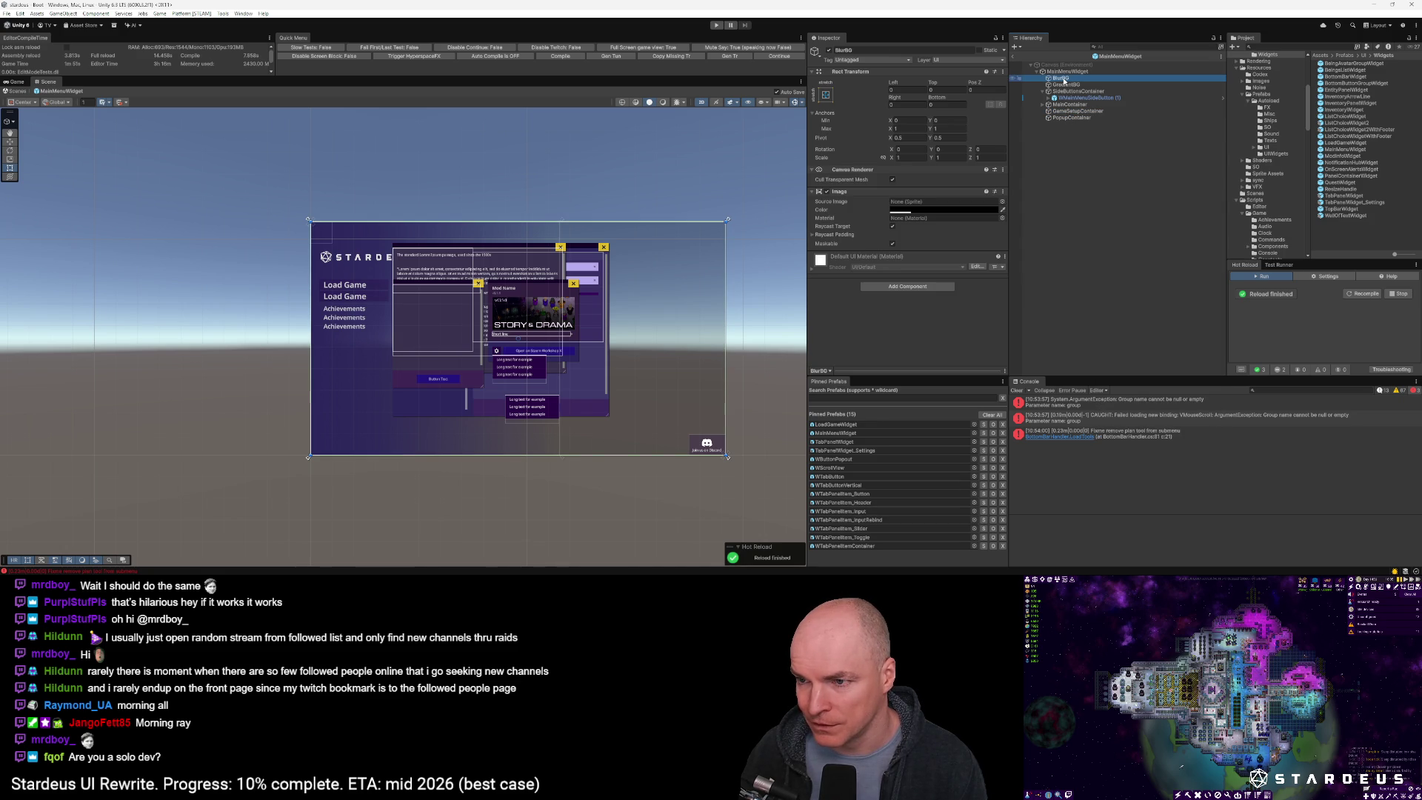
key("ctrl+d")
left_click_drag(1064, 85, 1063, 120)
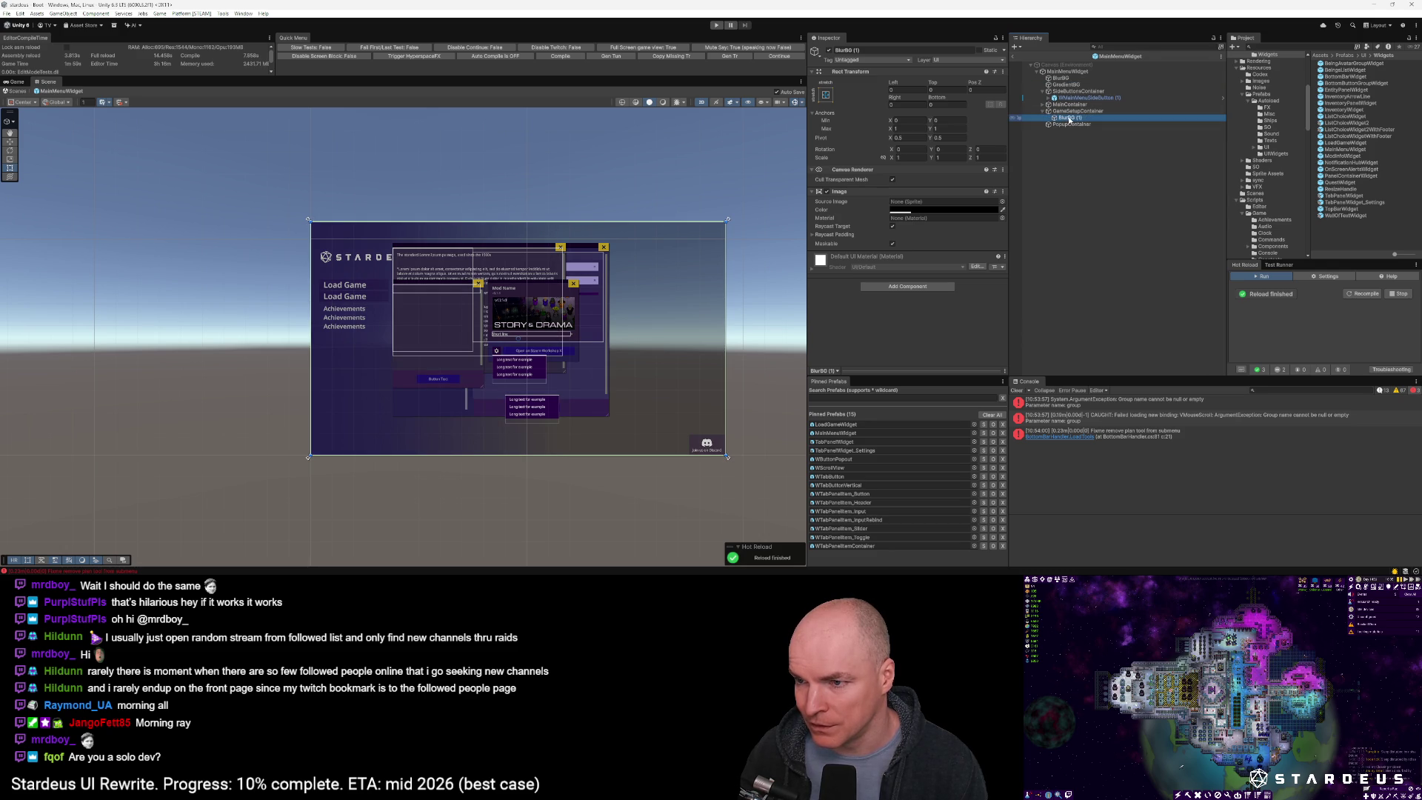
left_click(1069, 119)
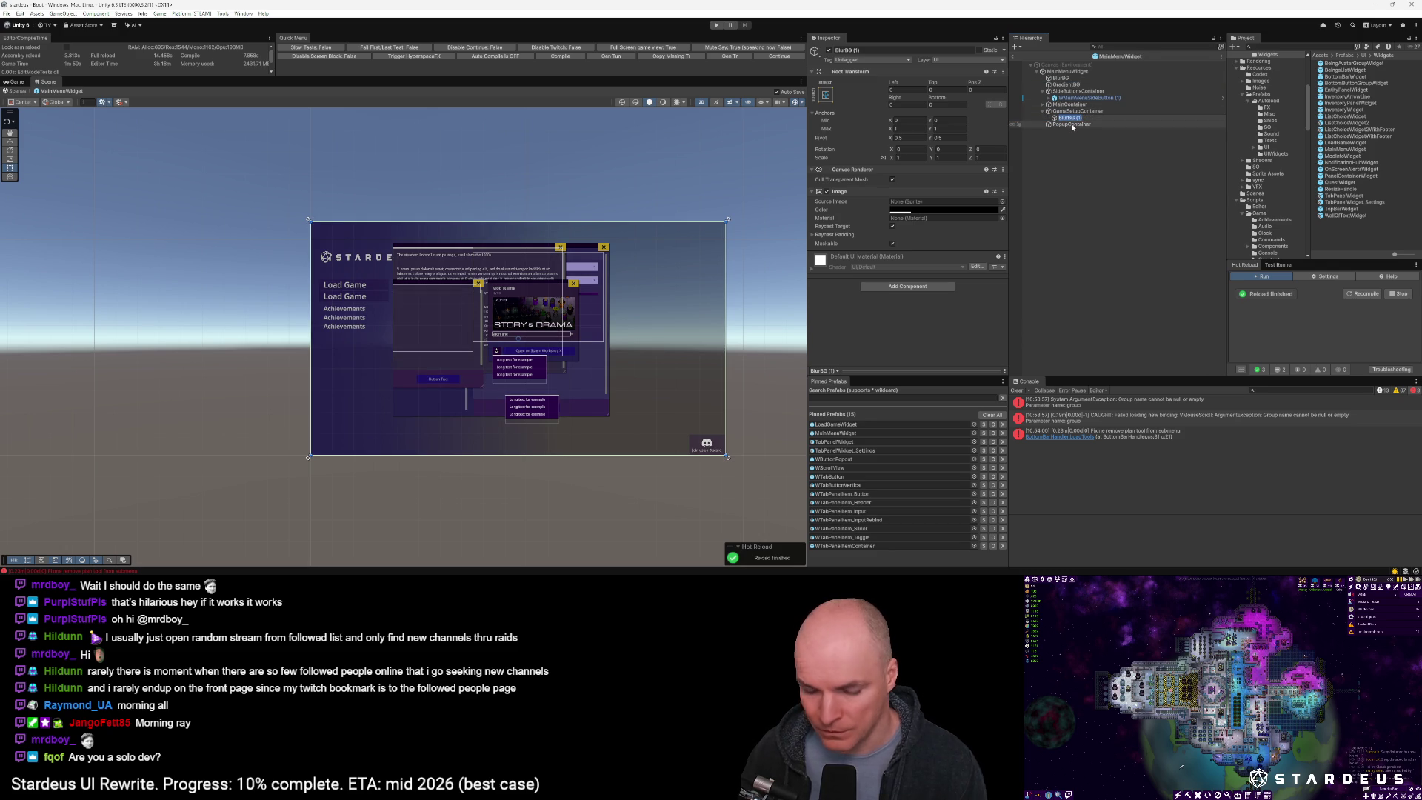
type("GameSetupScre")
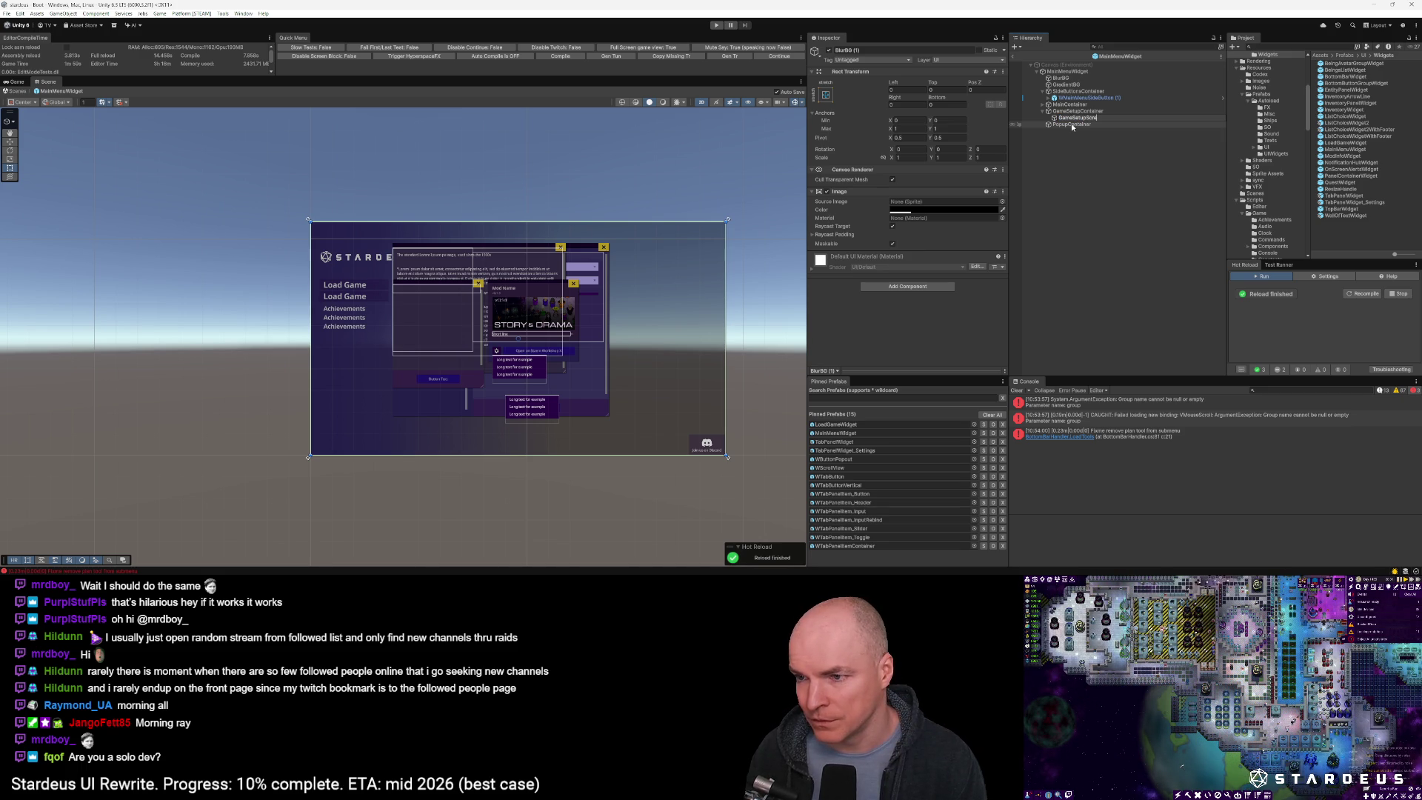
type("enBlock")
key("Return")
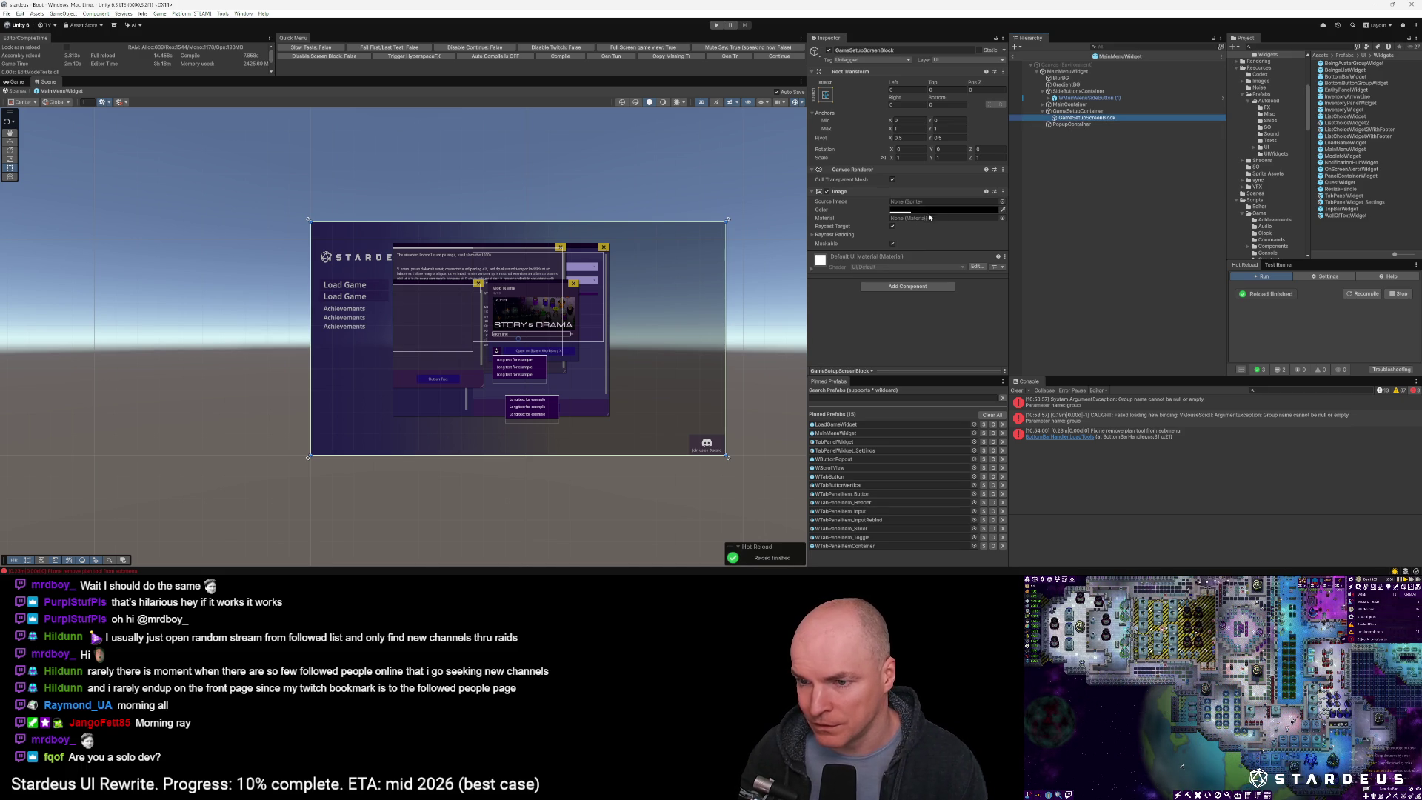
left_click(909, 212)
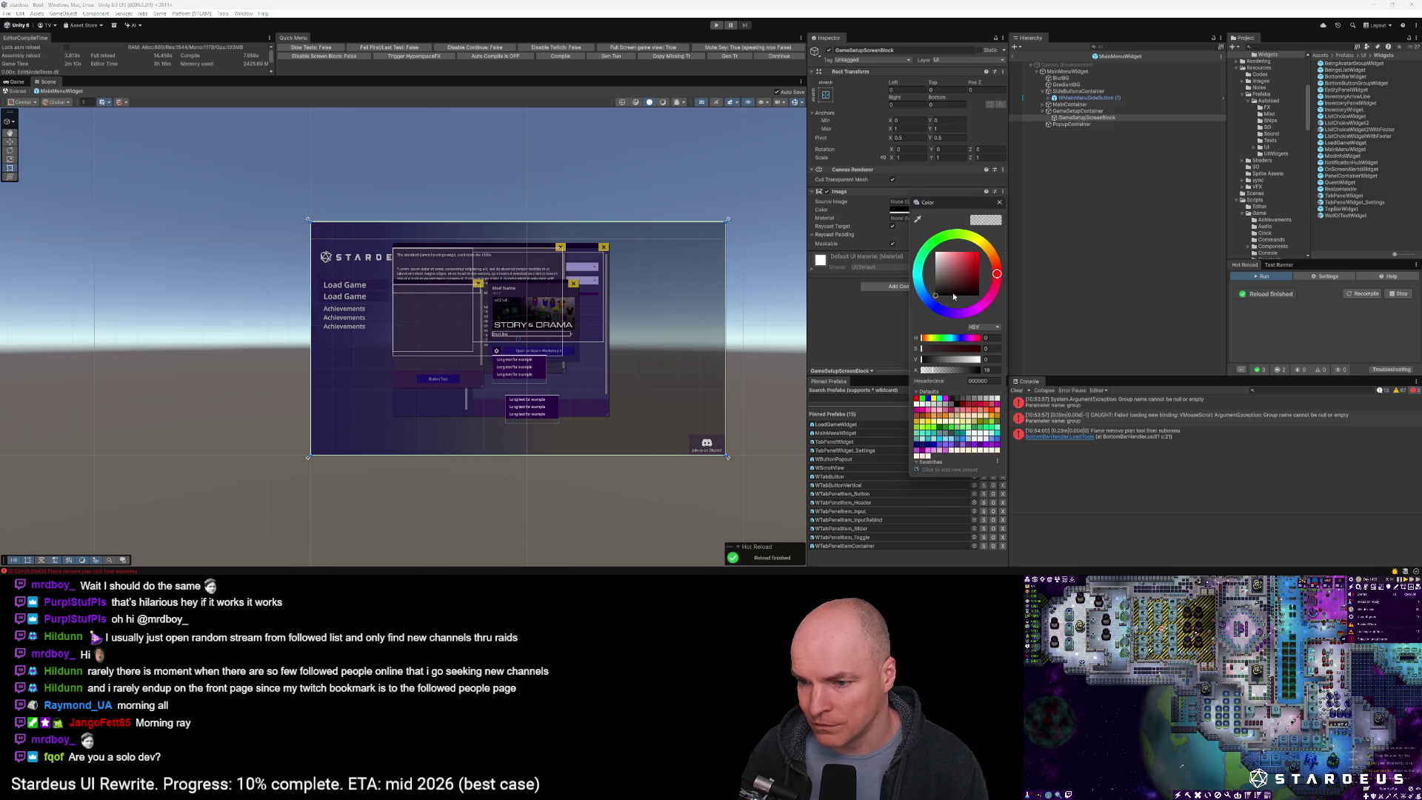
Color the GameSetupScreenBlock image a translucent dark purple (170C20), then switch to Visual Studio Code
left_click_drag(963, 371, 1011, 370)
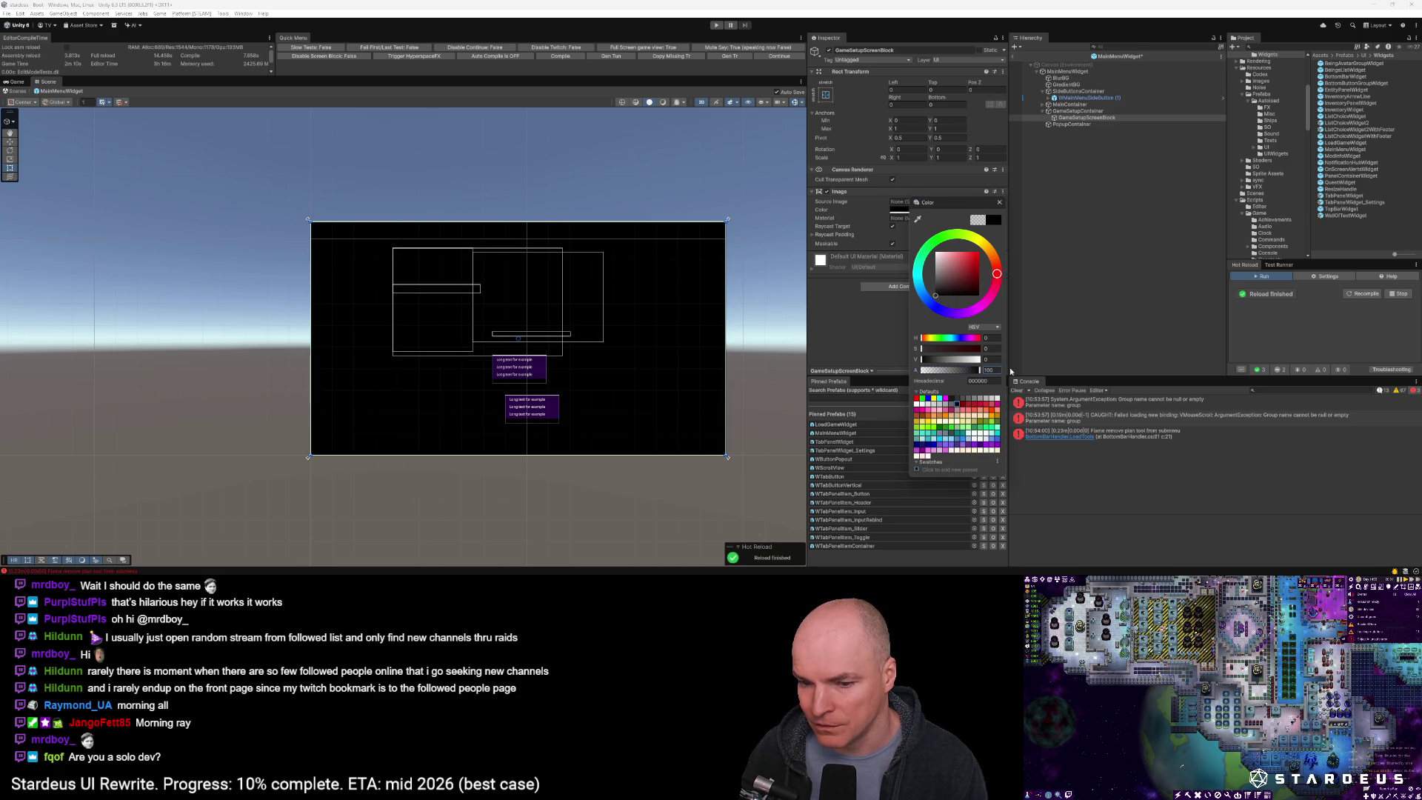
left_click_drag(979, 370, 980, 370)
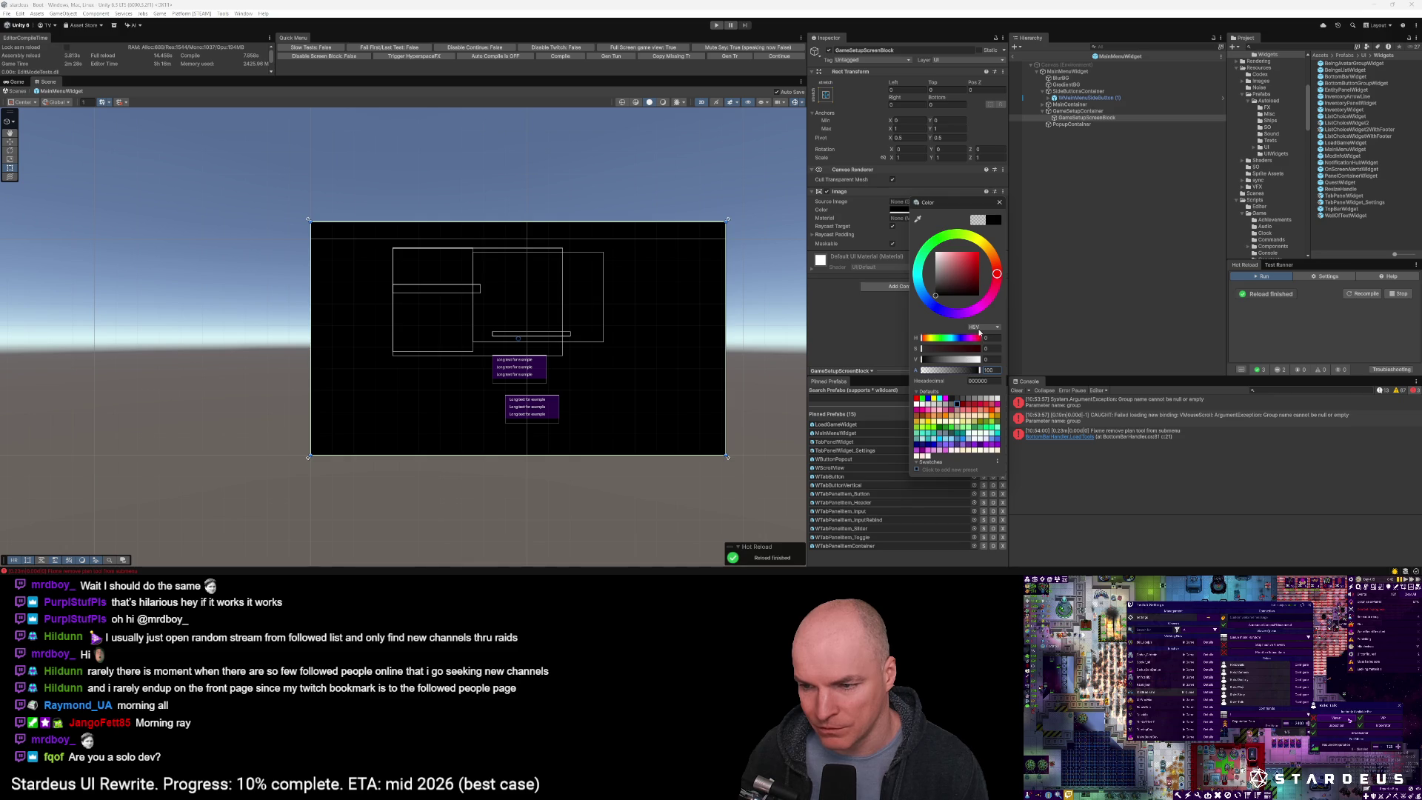
left_click(959, 312)
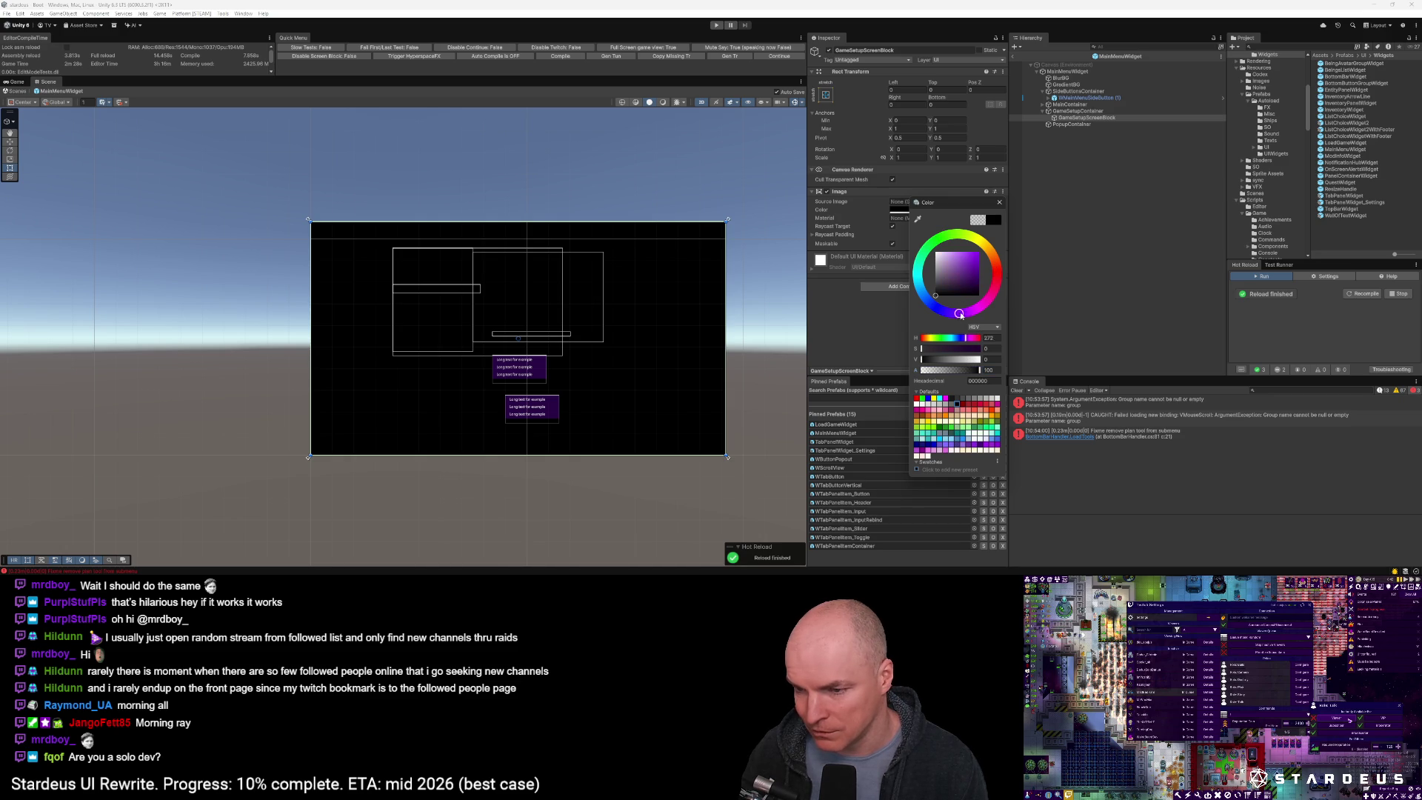
left_click_drag(960, 278, 964, 293)
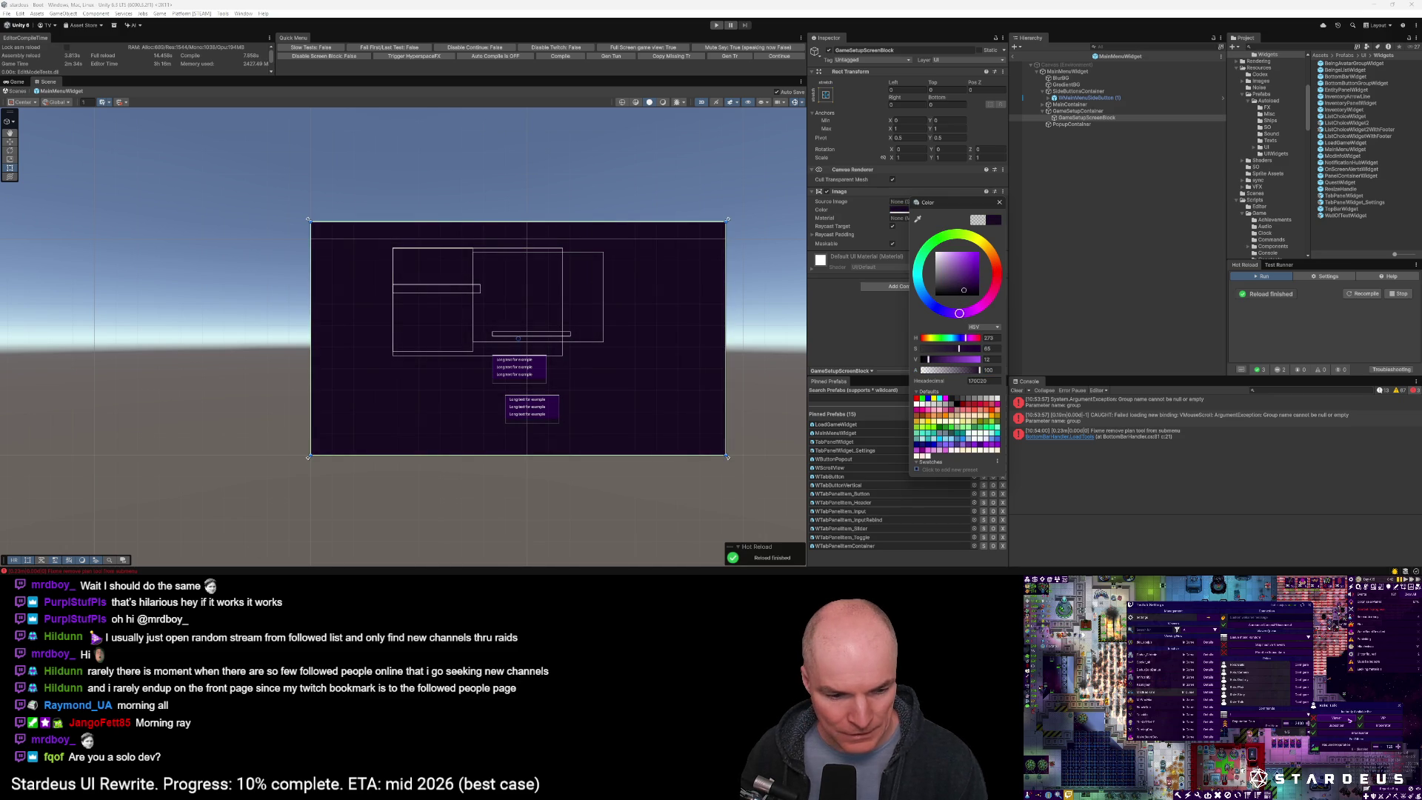
key("alt+Tab")
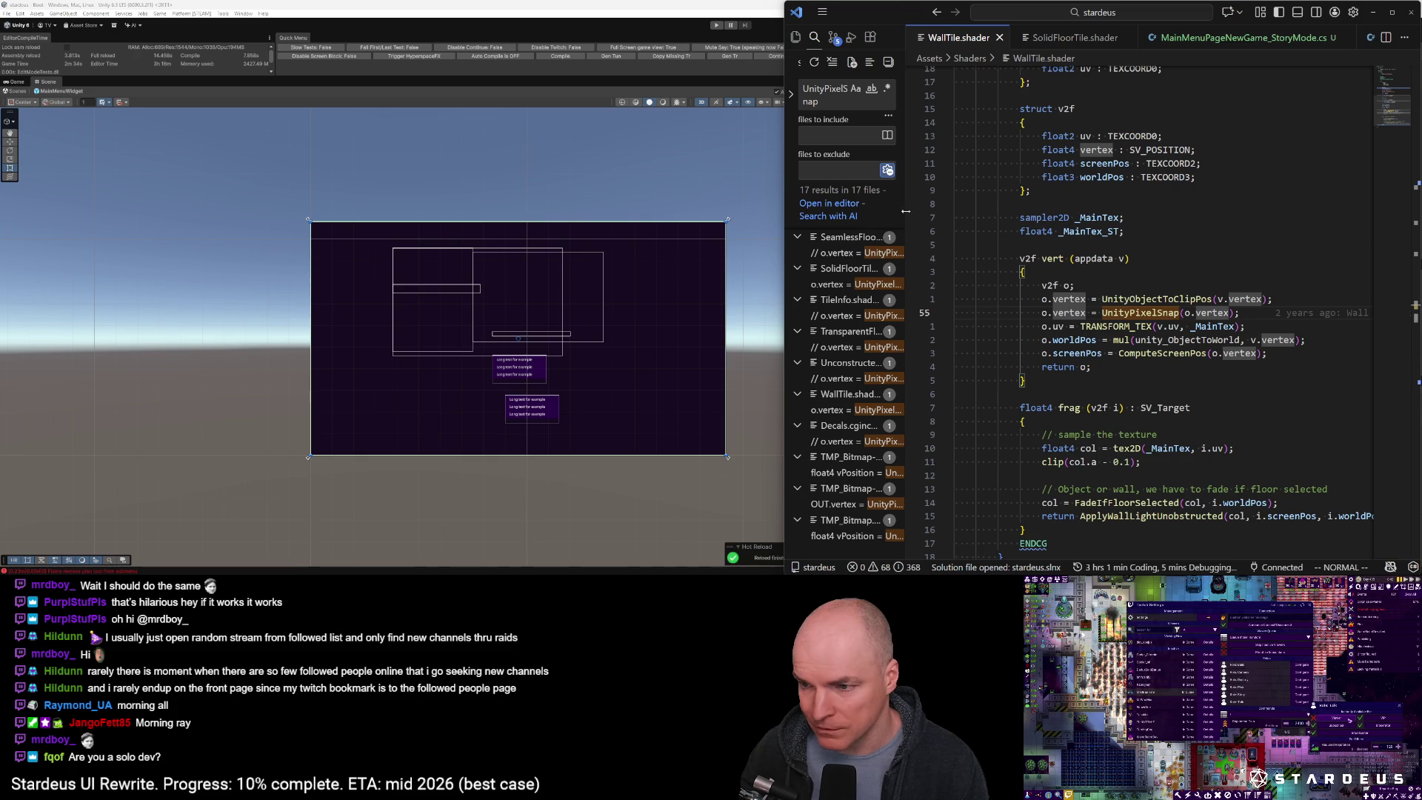
Open Default.json, look up the PanelHeader colour #18032A, and return to Unity
key("ctrl+p")
type("defau")
key("Return")
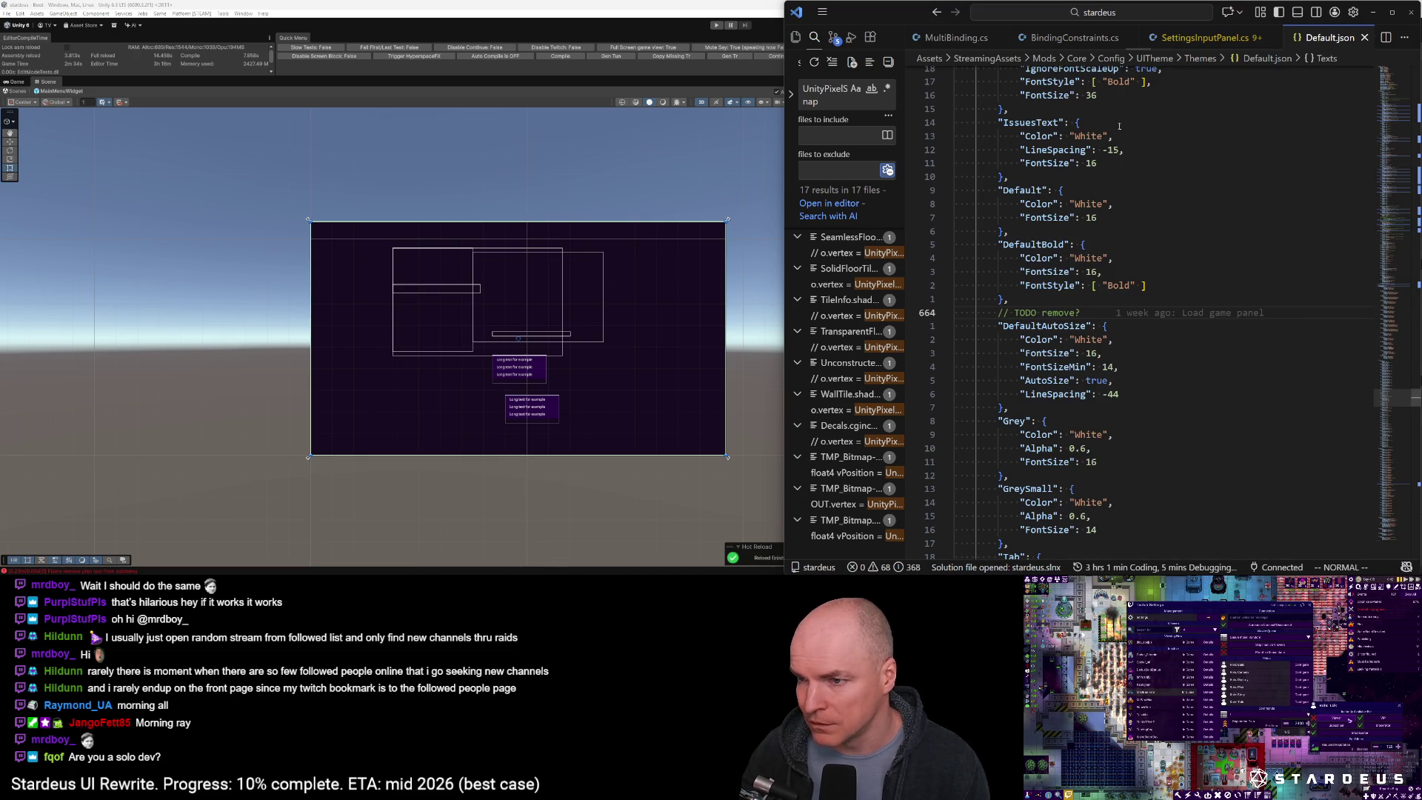
left_click(1400, 92)
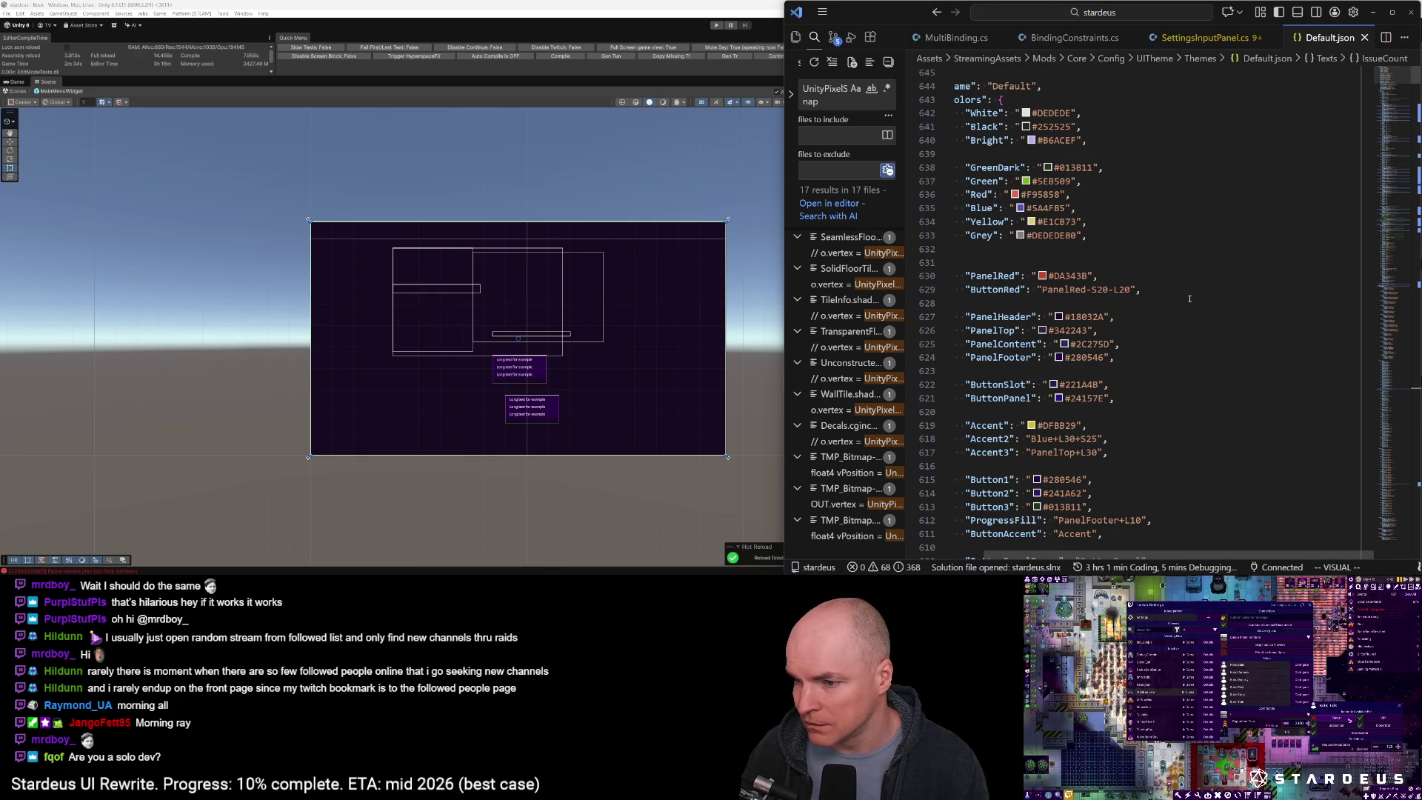
left_click(1084, 316)
mouse_move(1084, 317)
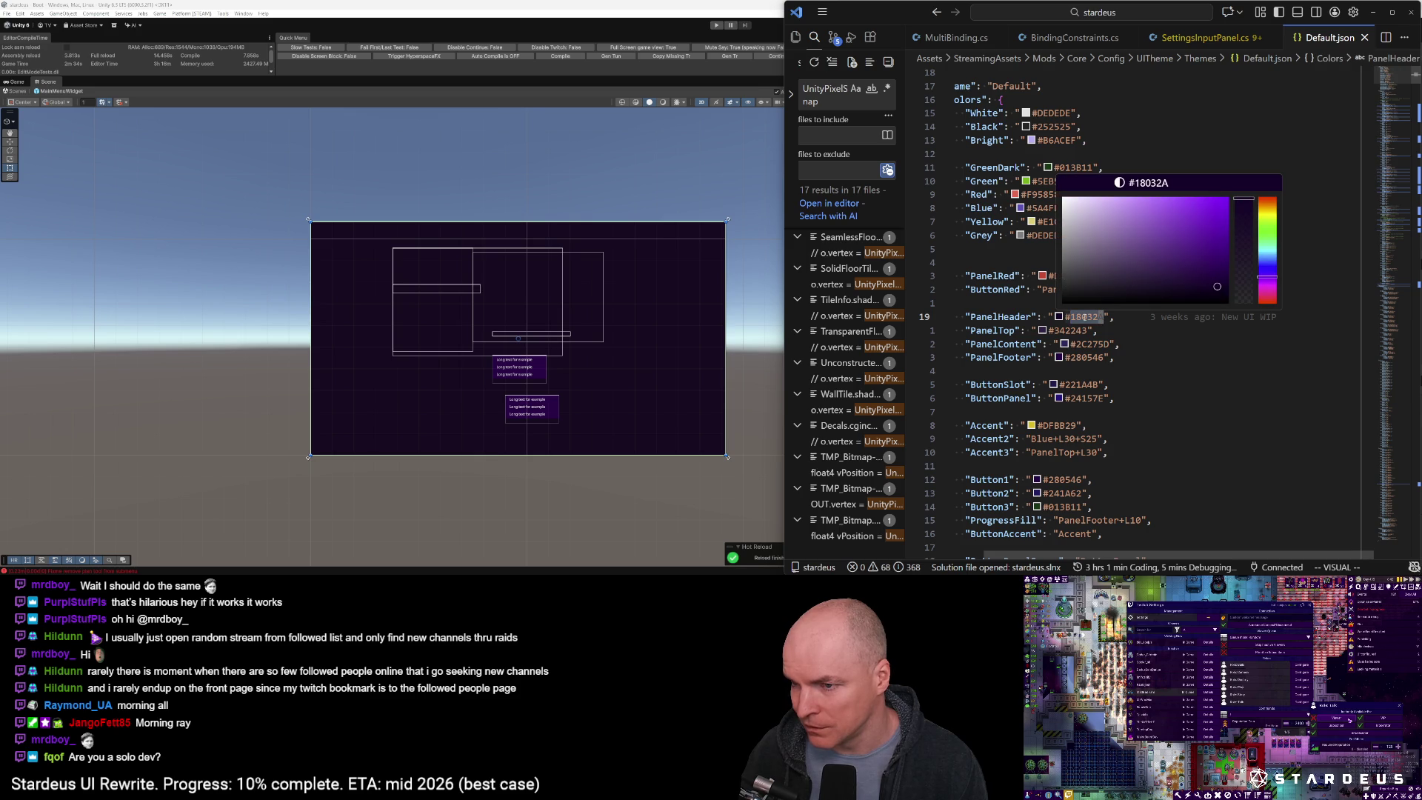
key("Escape")
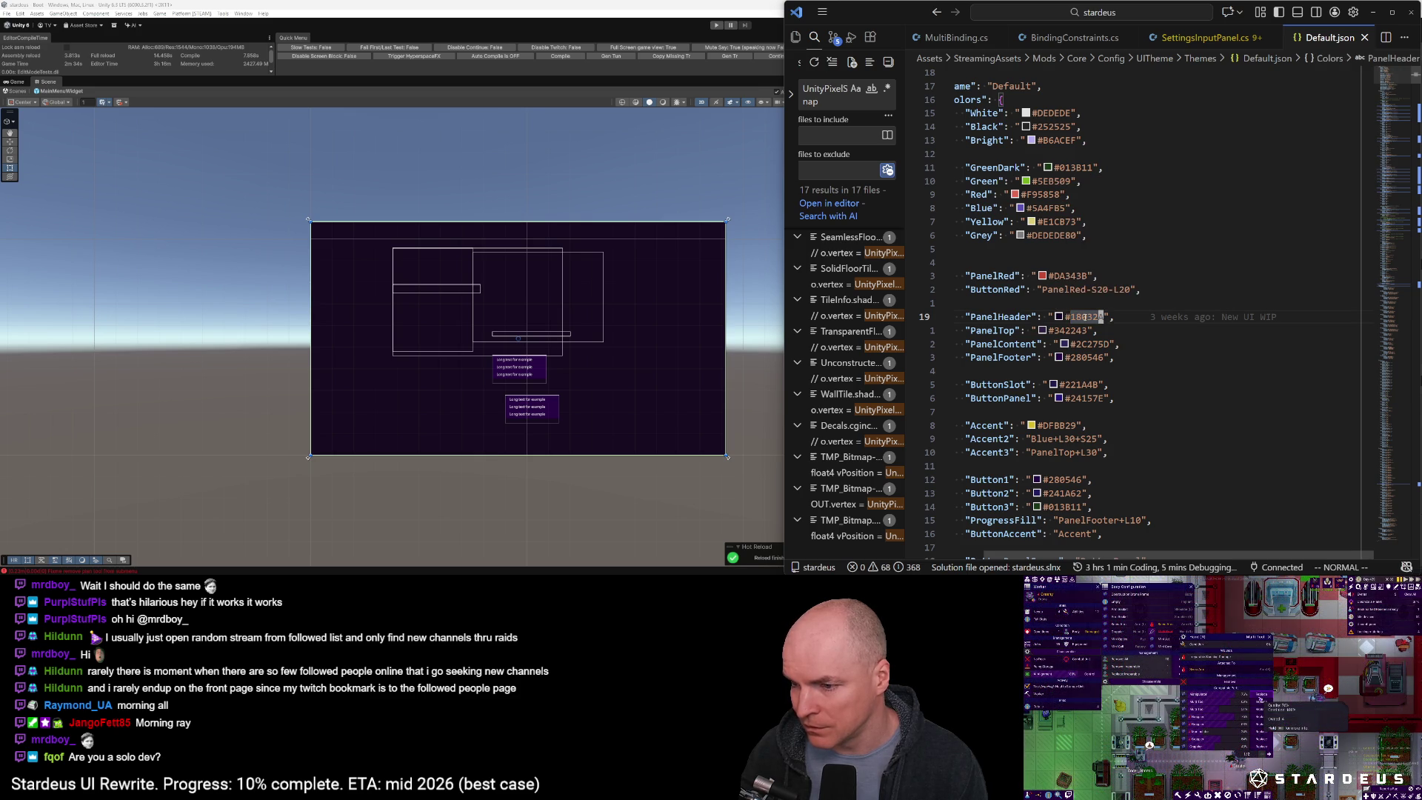
left_click(686, 183)
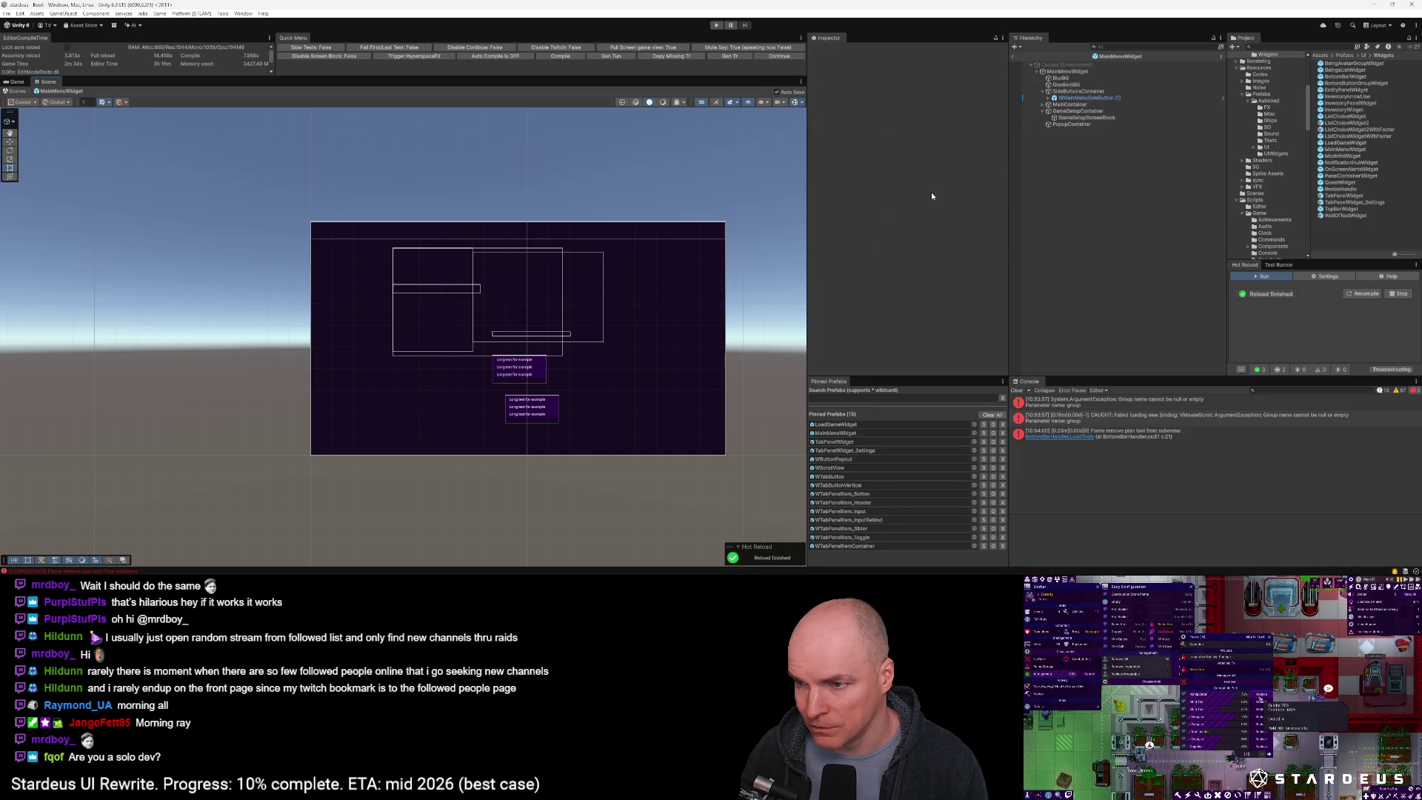
Paste hex 18032A into GameSetupScreenBlock's colour, darken it to 08010D, and lower alpha slightly
left_click(696, 290)
left_click(1074, 118)
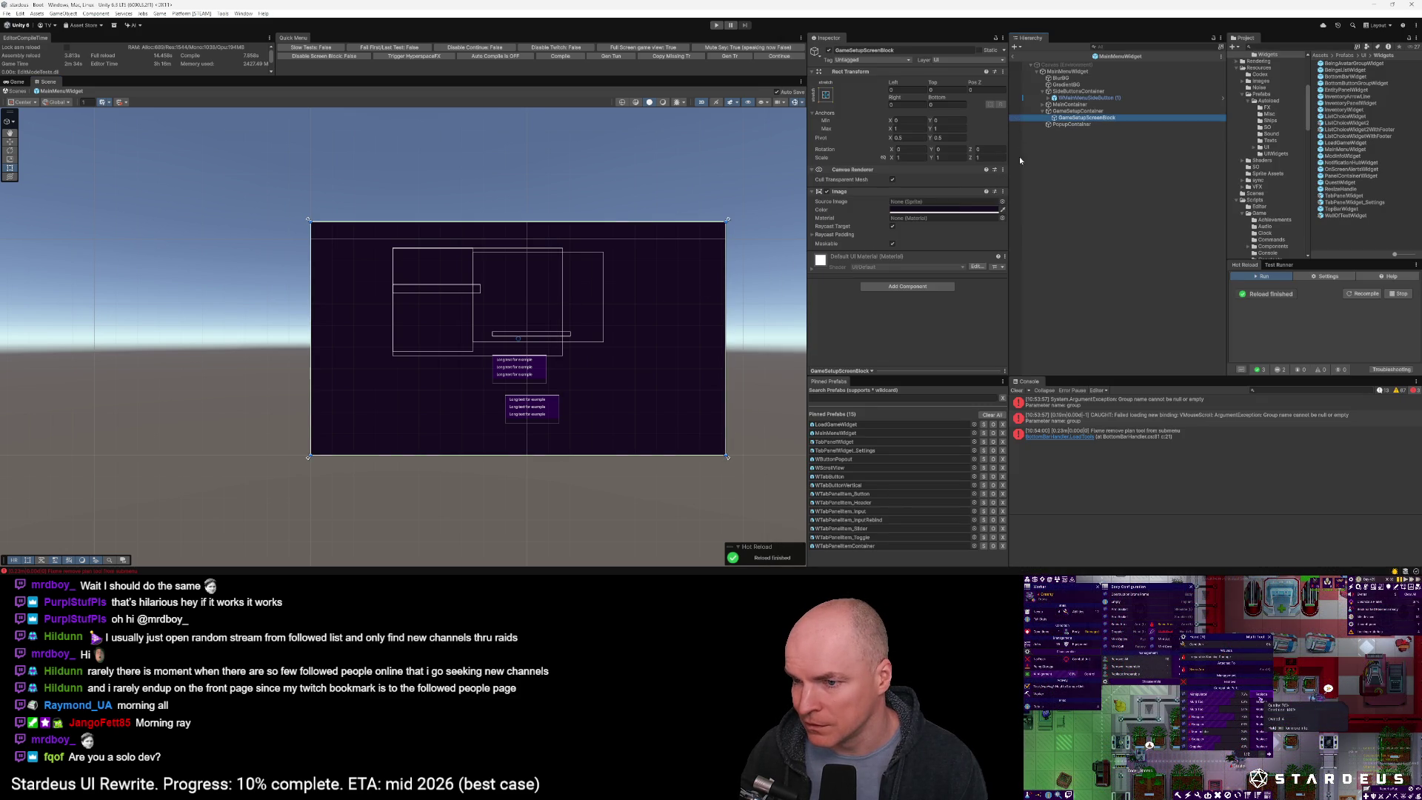
left_click(944, 210)
left_click(992, 380)
type("18032A")
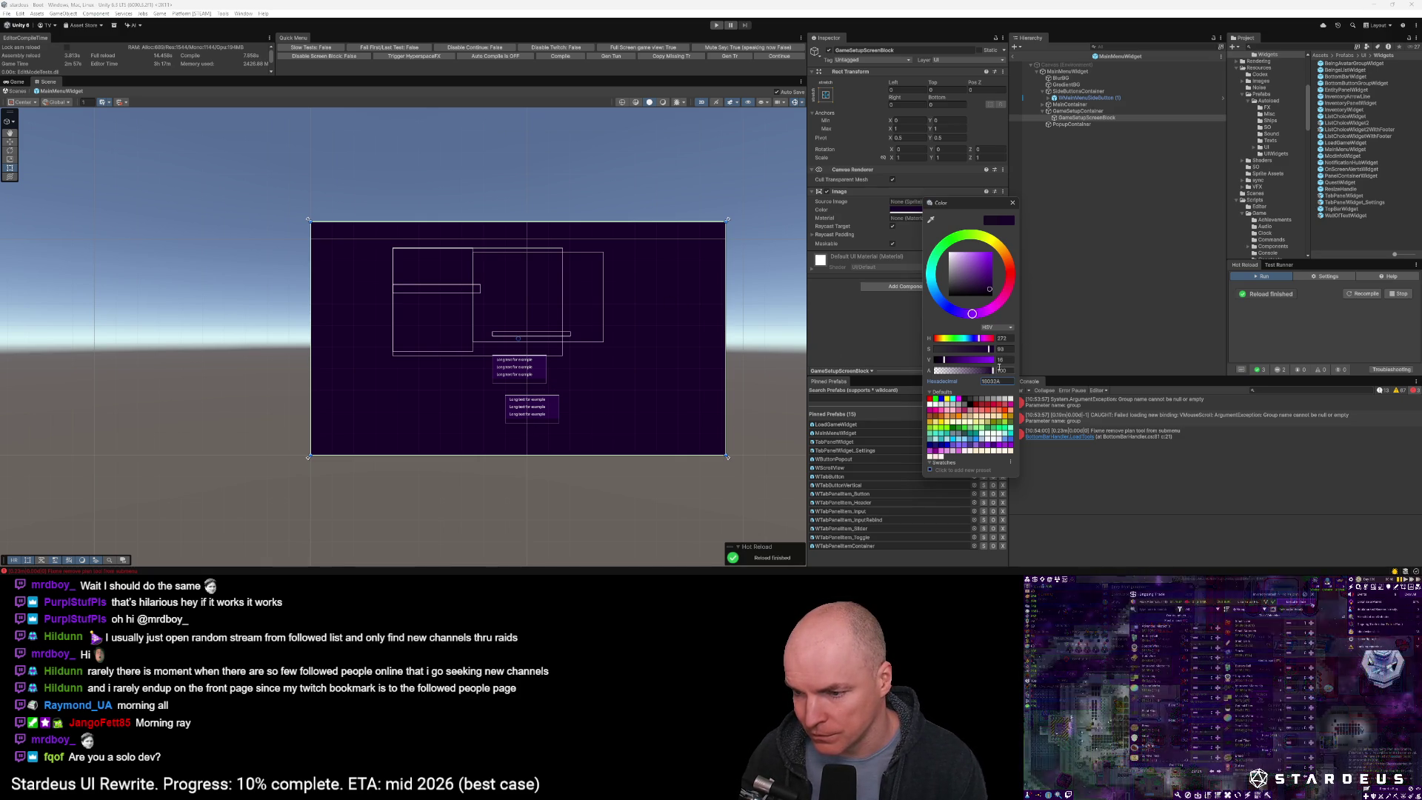
left_click_drag(944, 361, 938, 363)
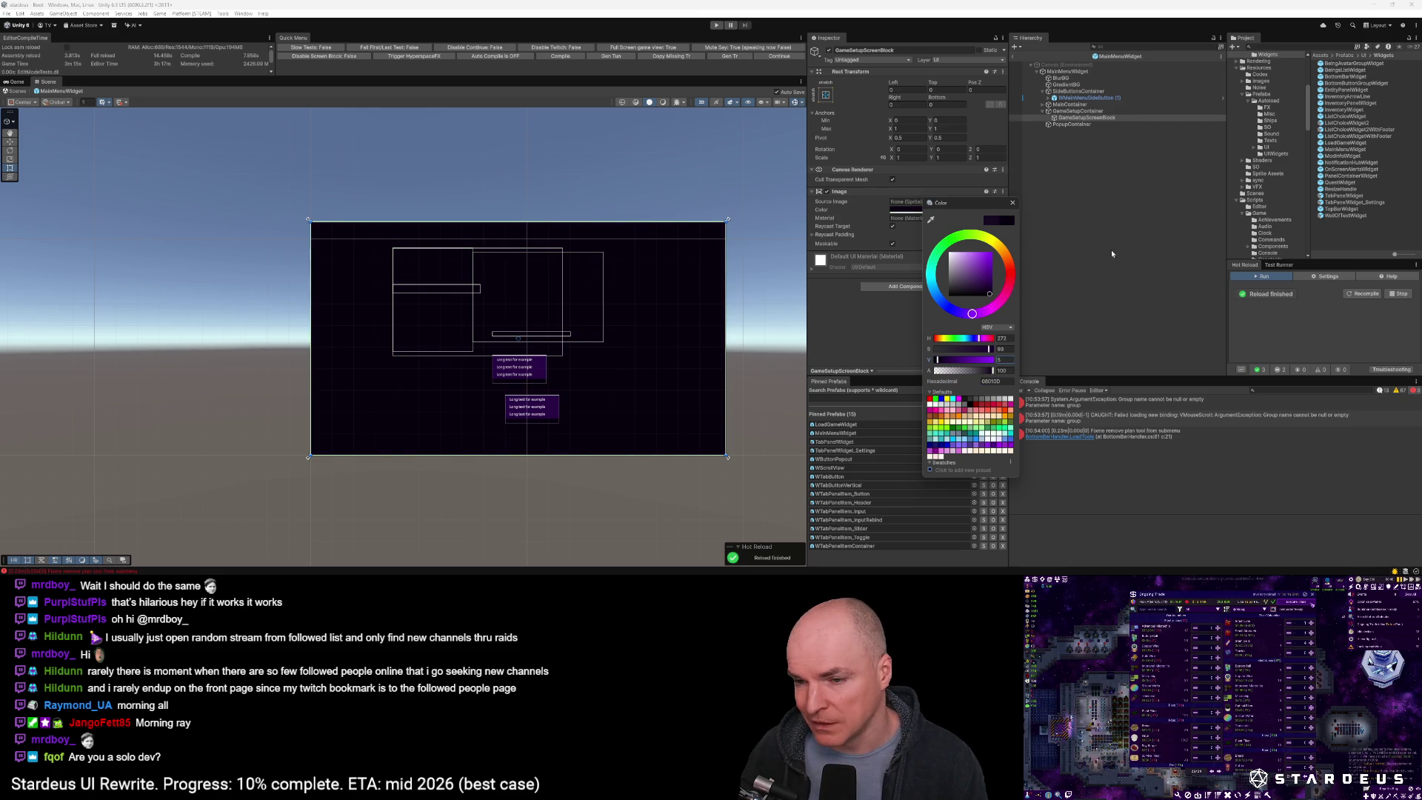
left_click_drag(994, 373, 988, 374)
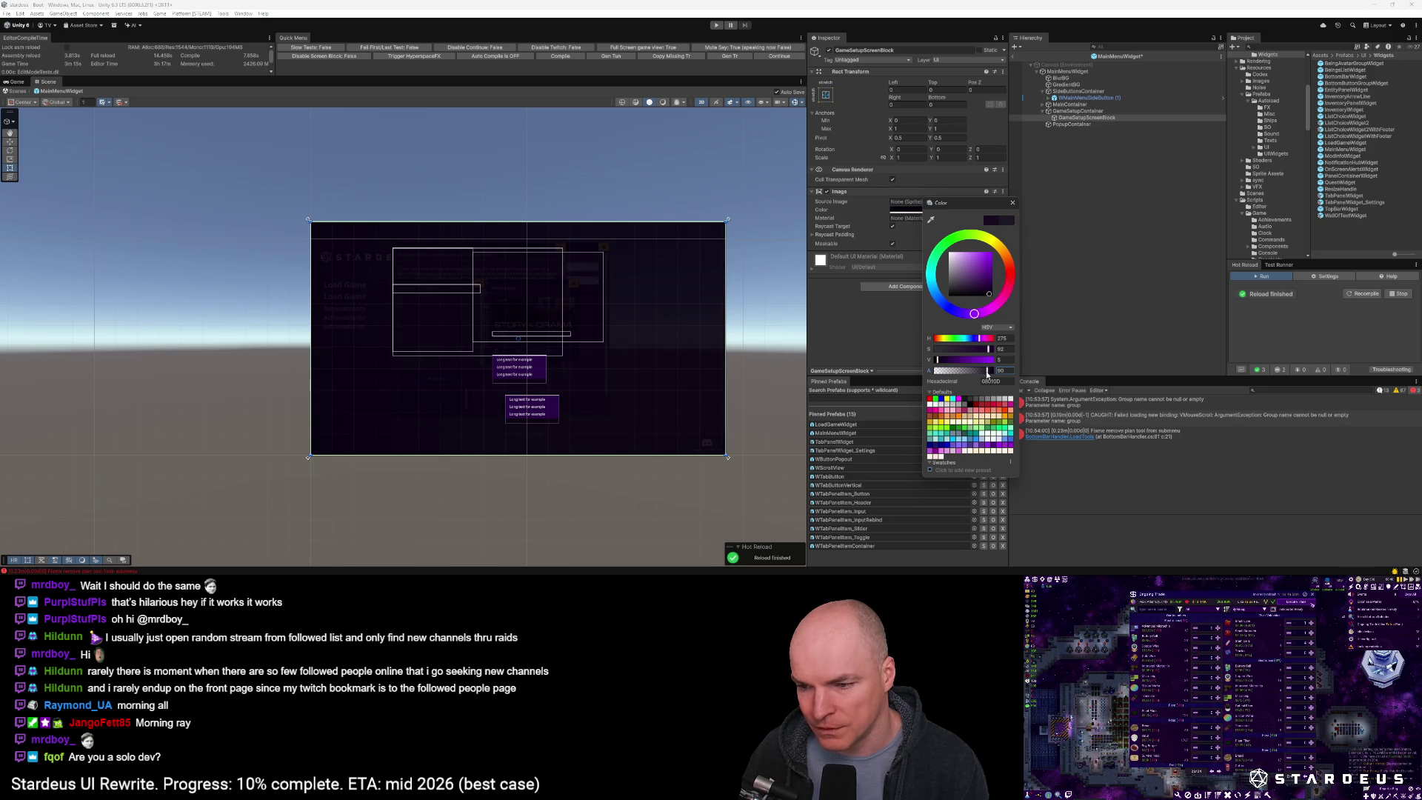
left_click(1013, 202)
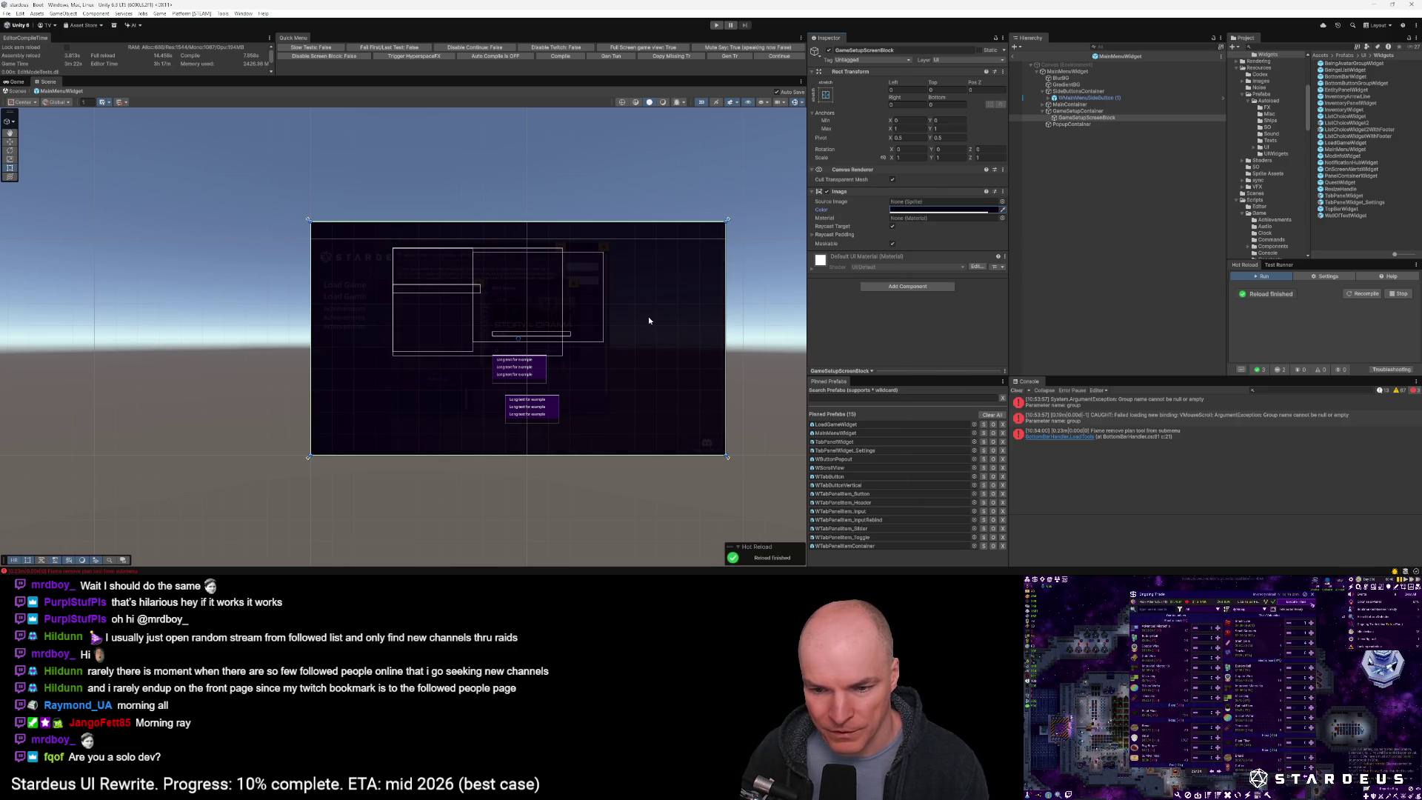
left_click(1089, 117)
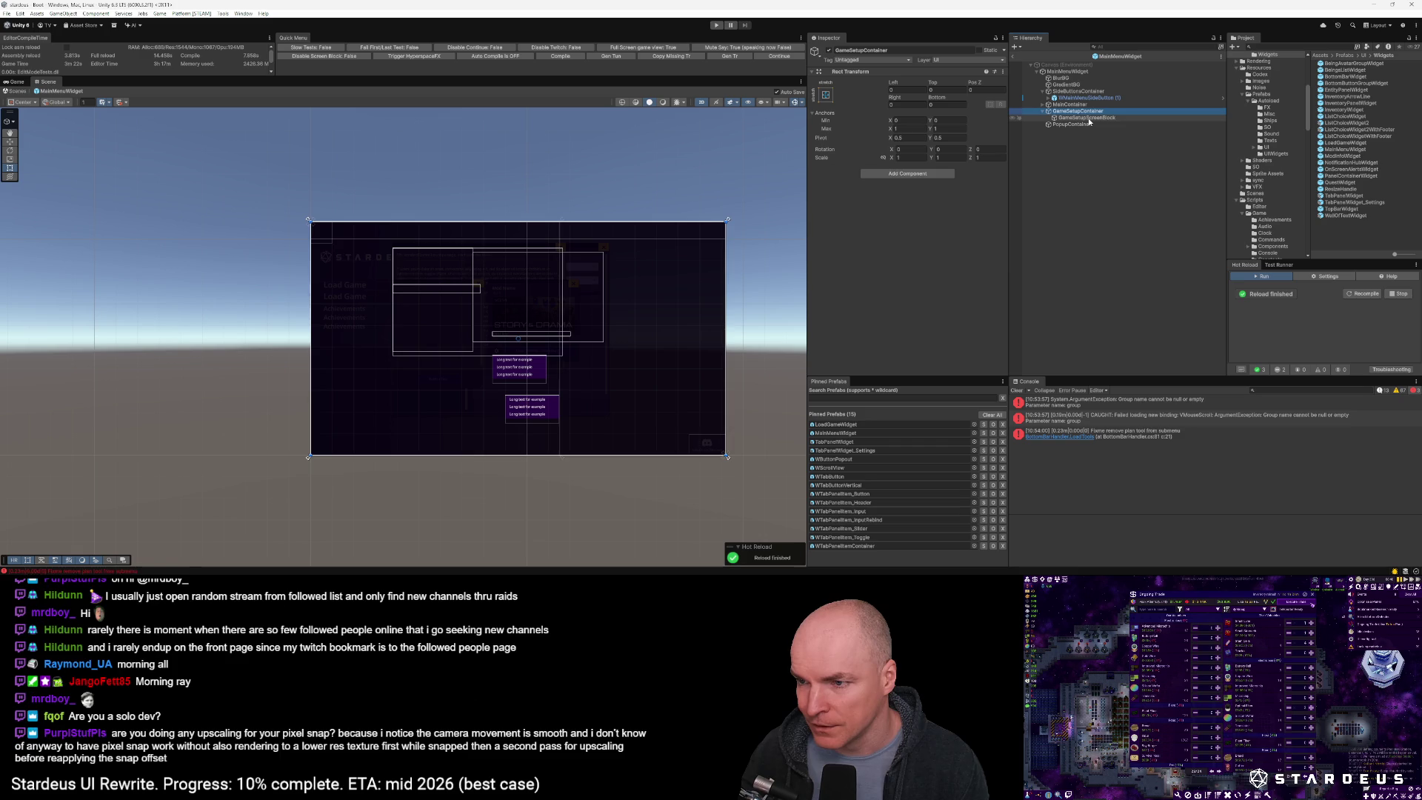
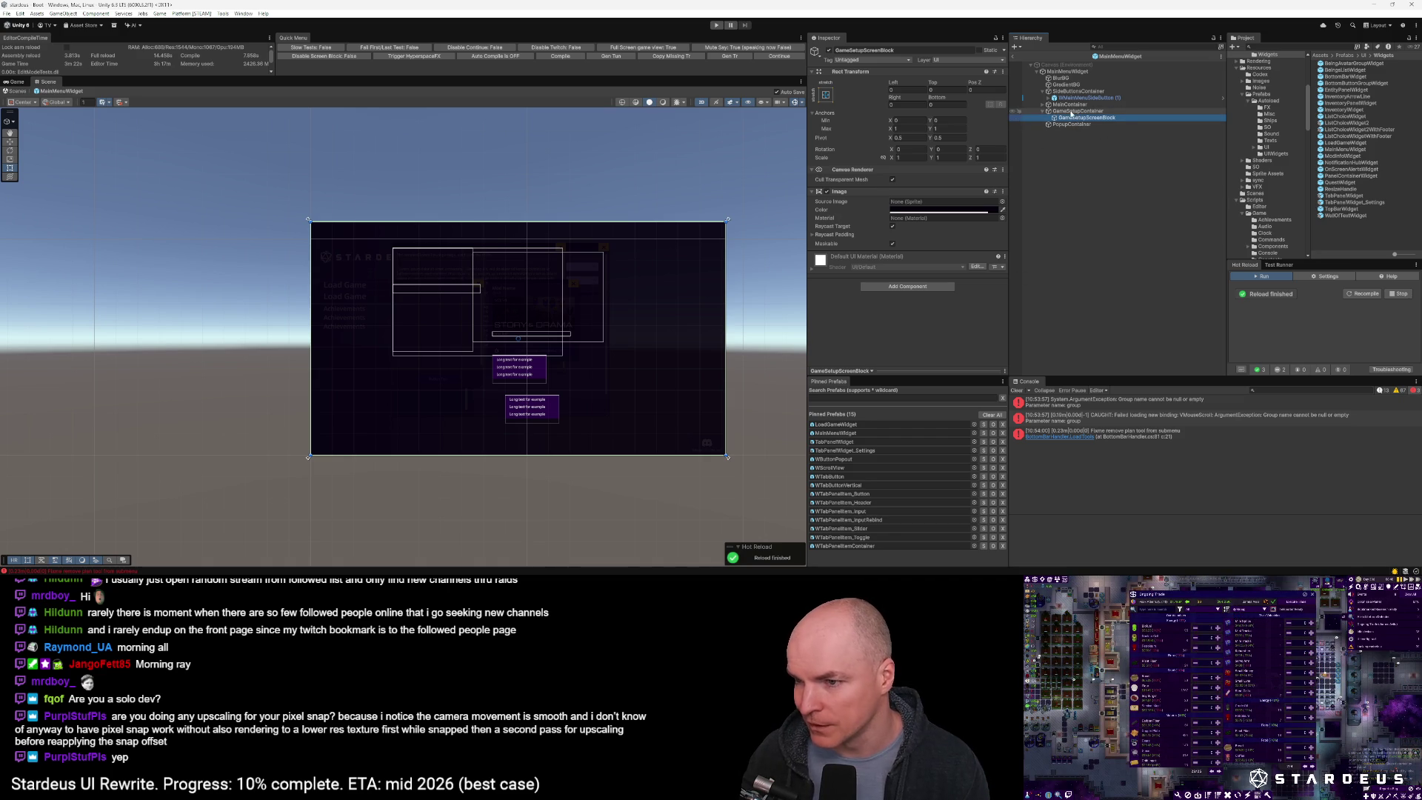
Create an empty child under GameSetupContainer, stretch it to fill, and name it GameSetupPanel
left_click(1071, 112)
right_click(1071, 115)
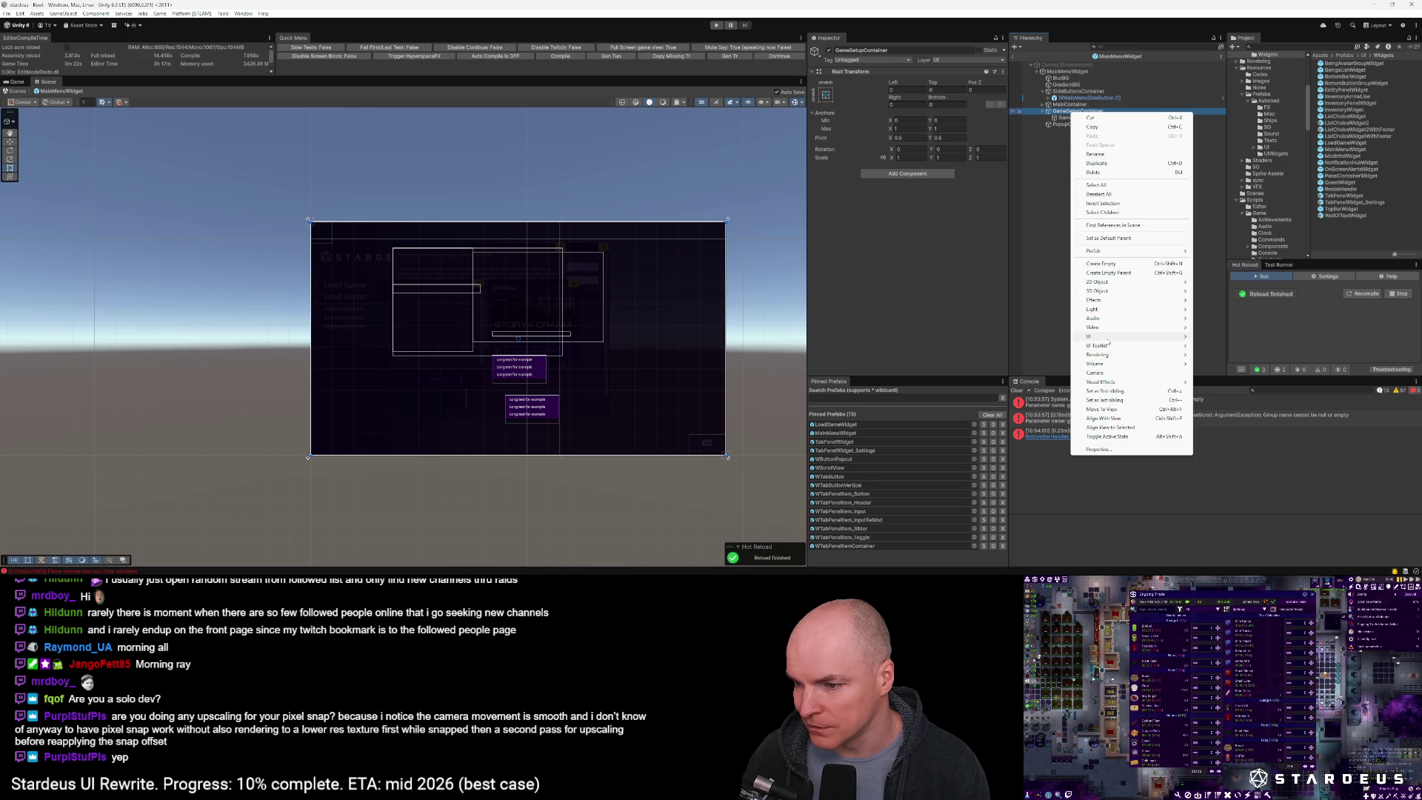
left_click(1113, 265)
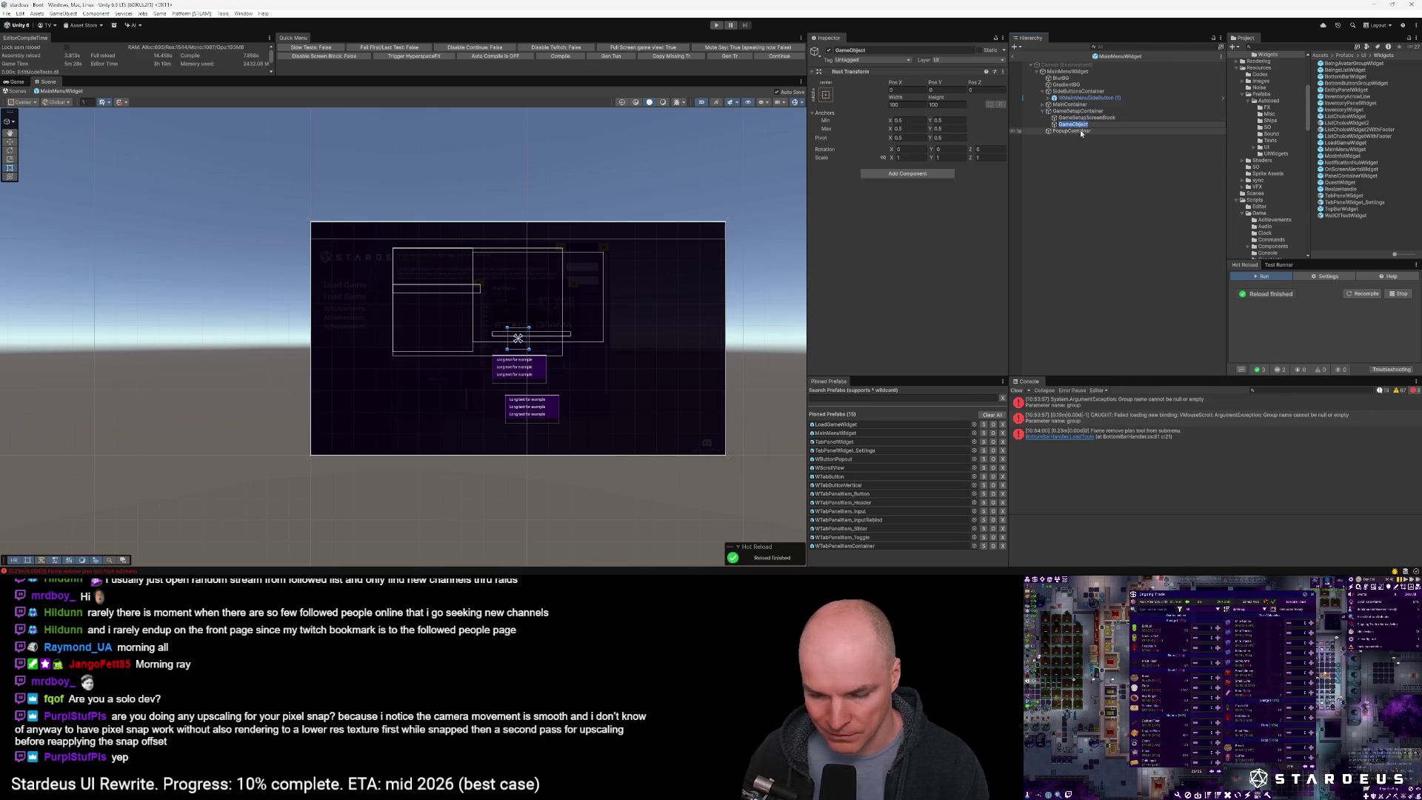
left_click(826, 95)
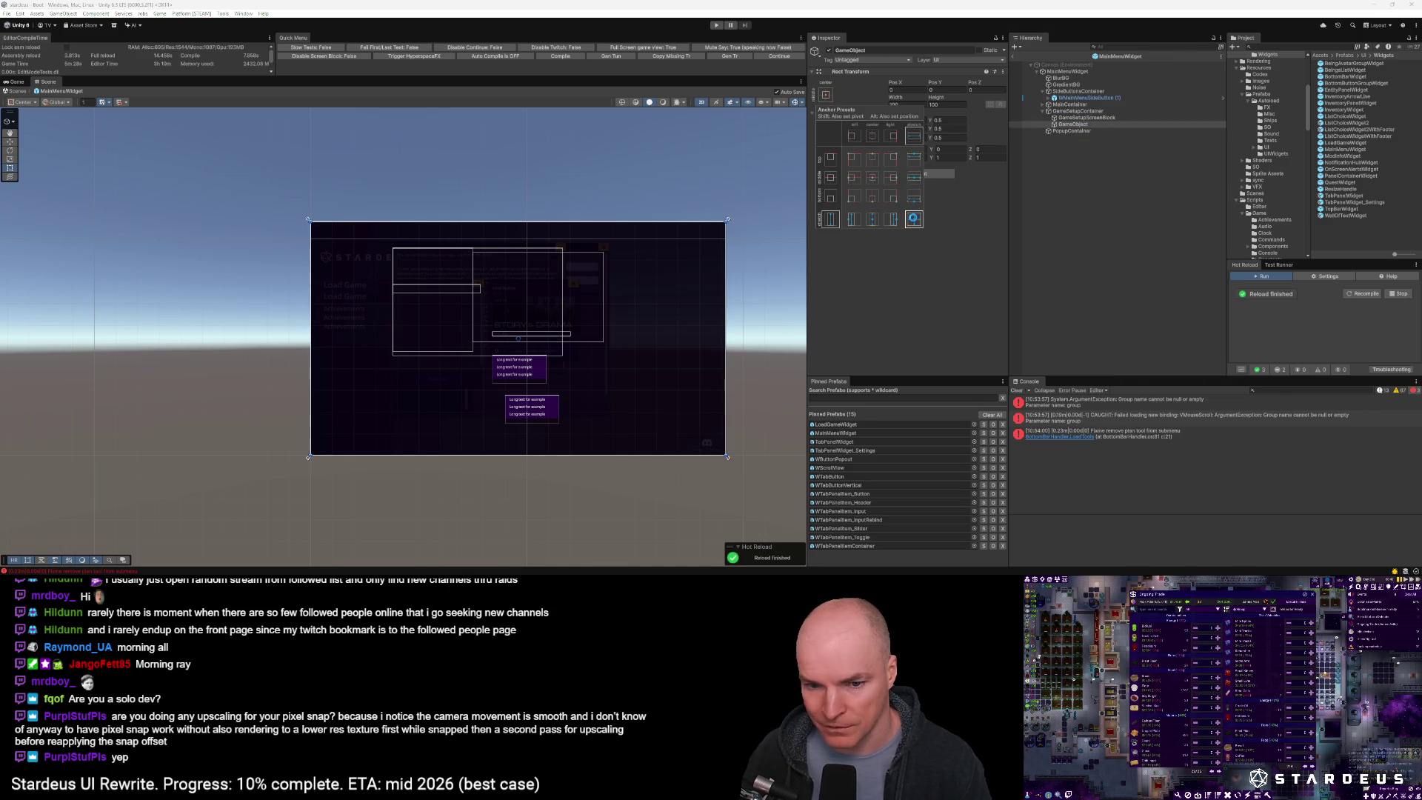
left_click(913, 218, "alt")
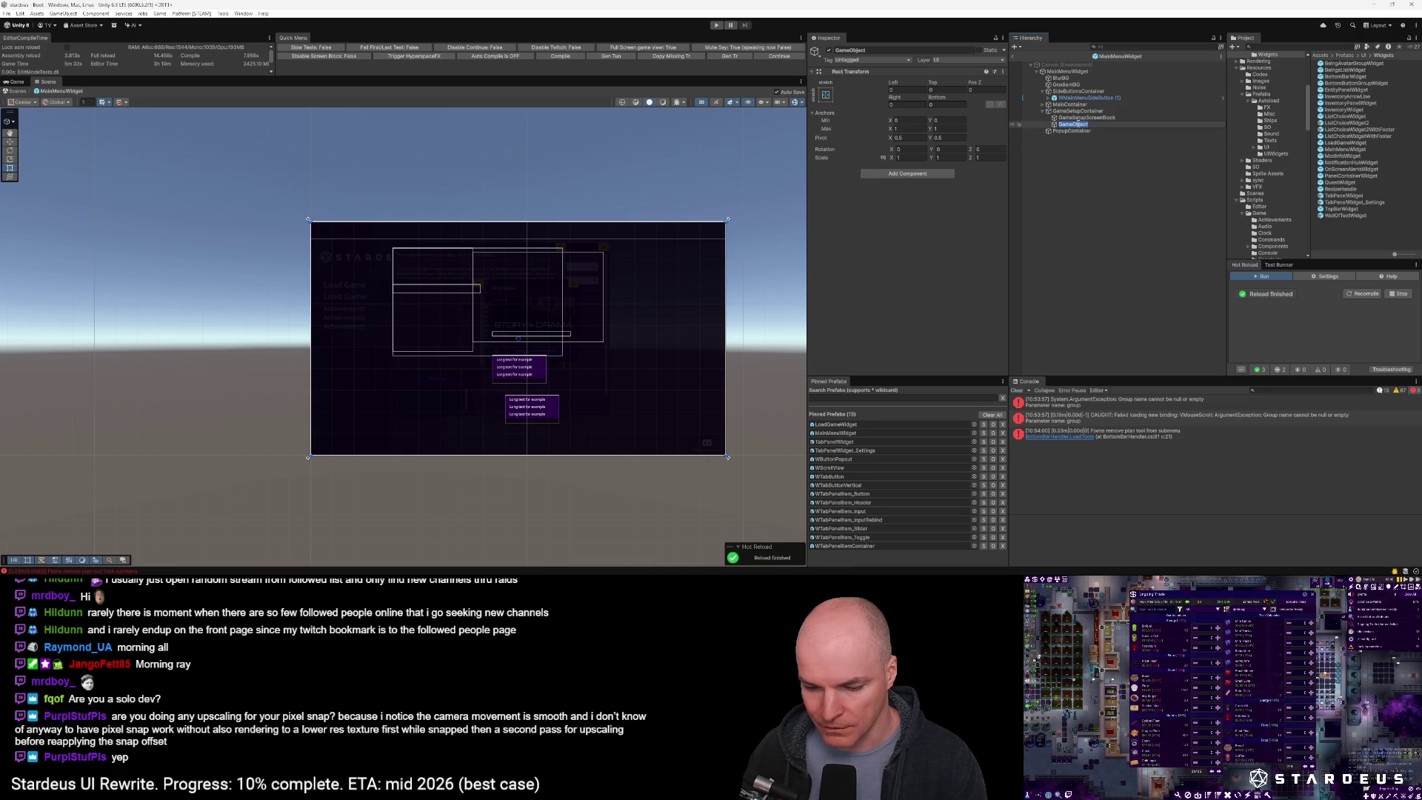
type("Ga")
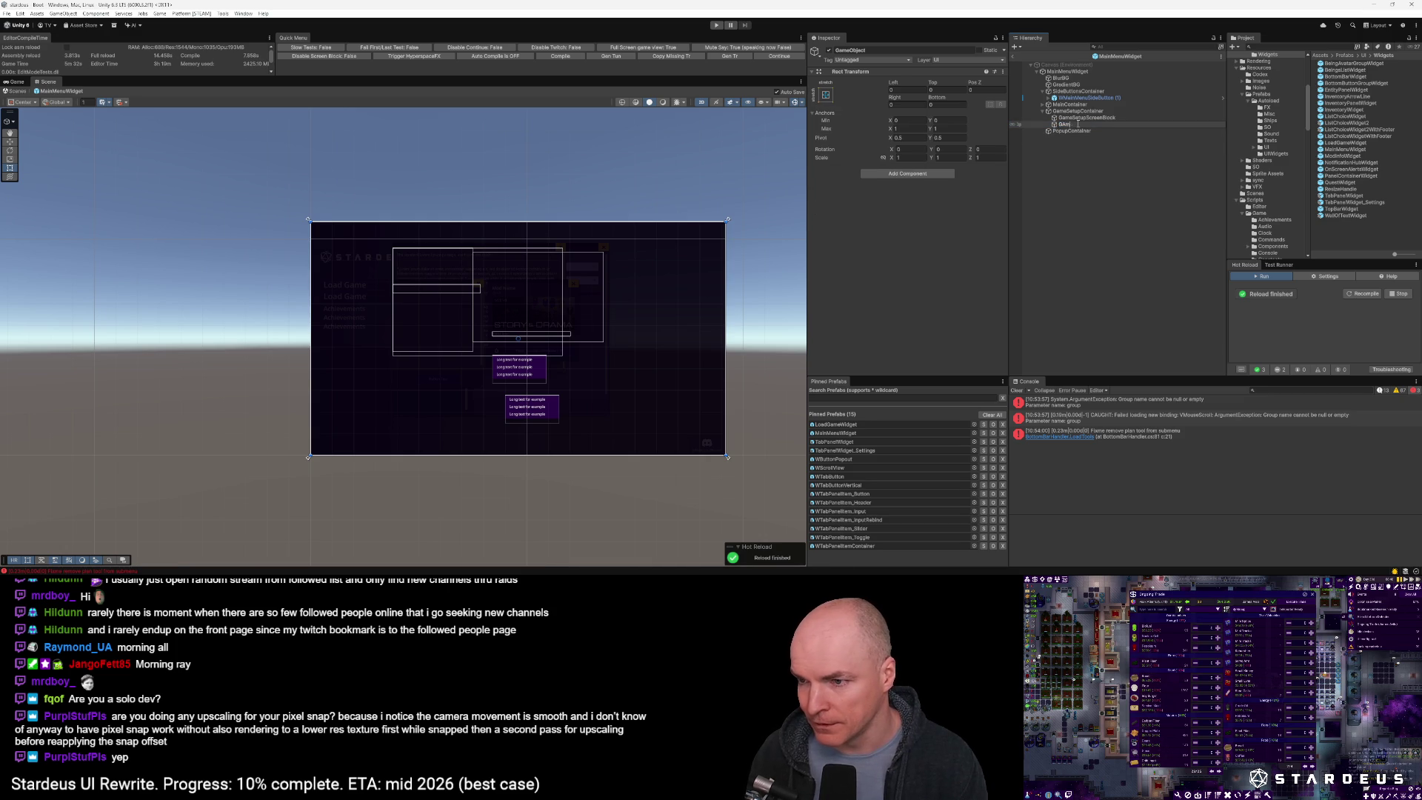
type("meSetupPanel")
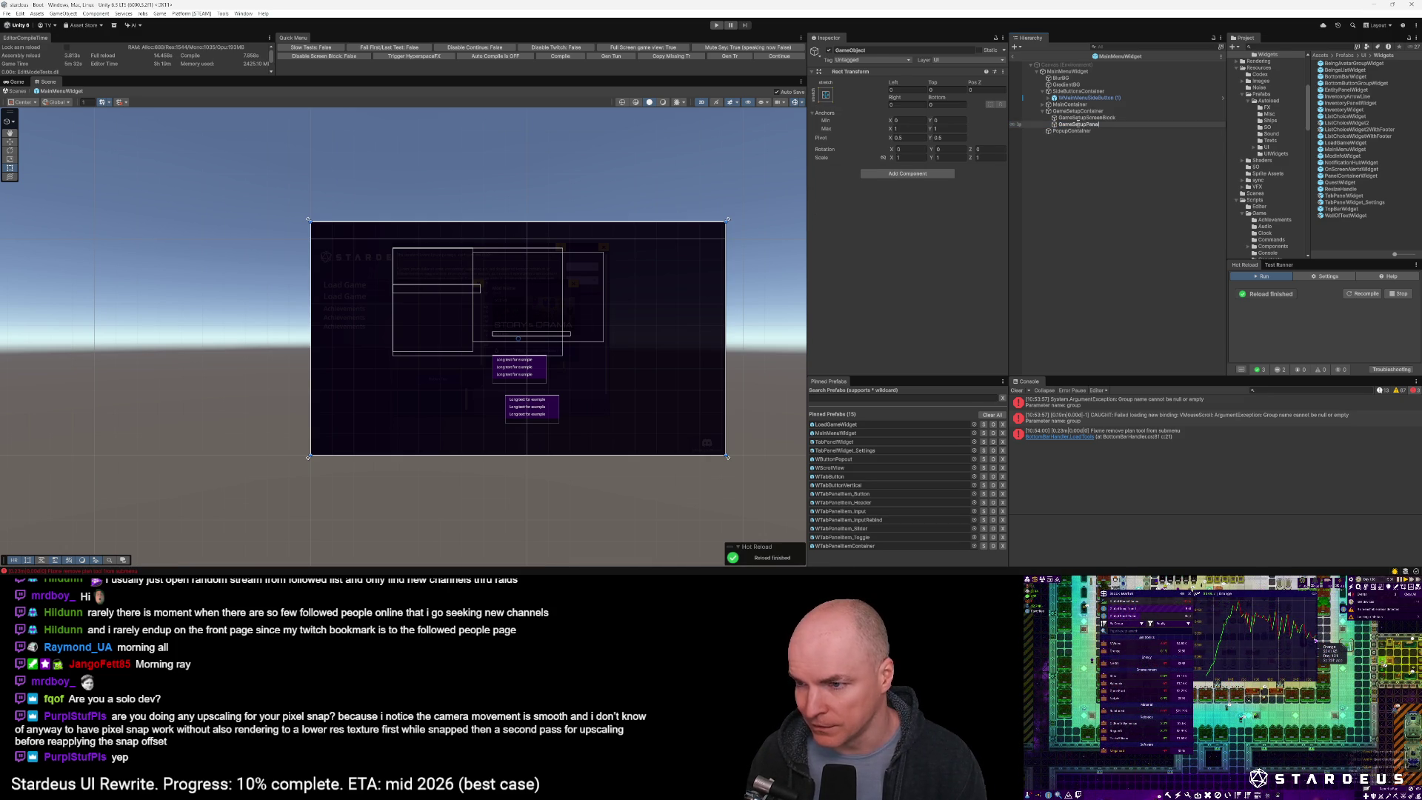
key("Return")
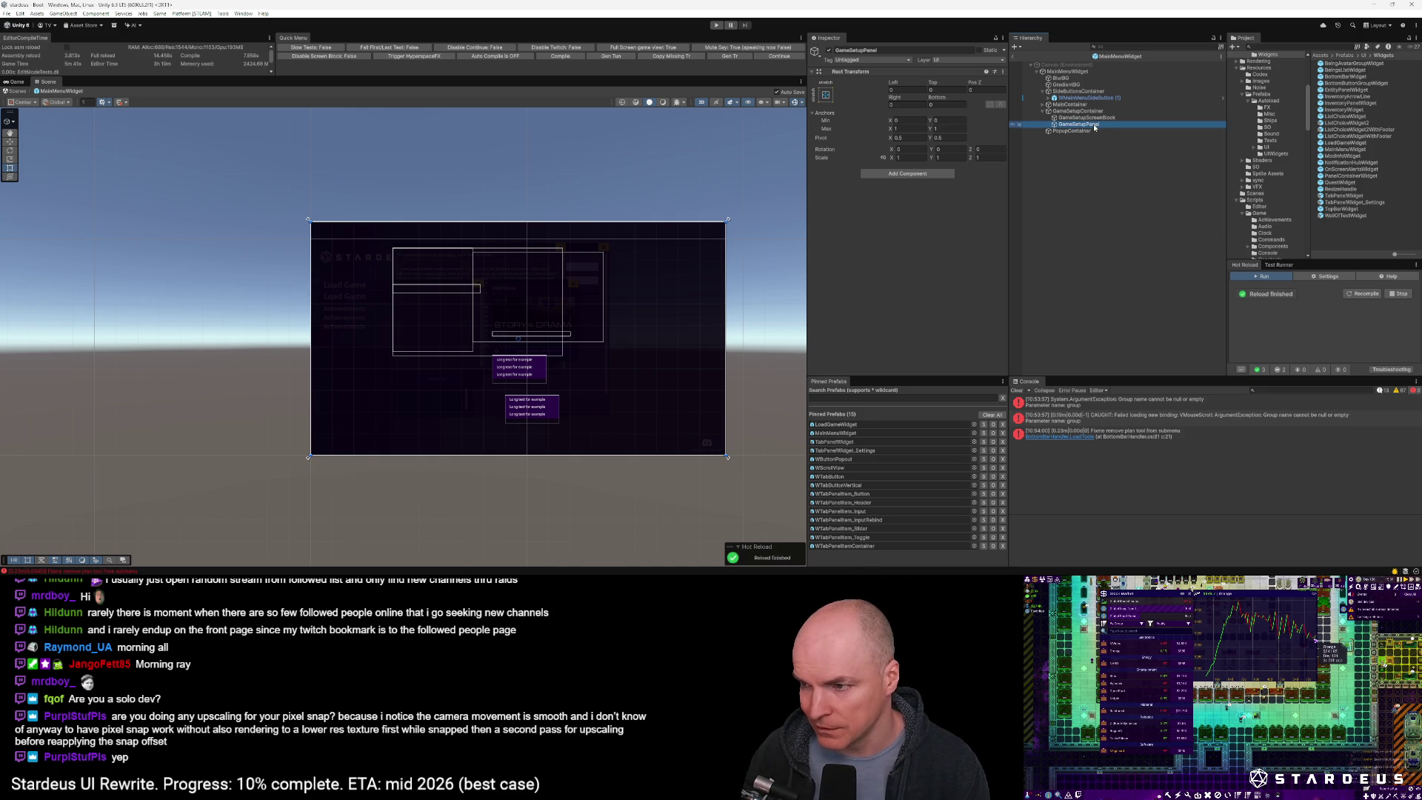
Rename the object to GameSetupWidget and add an Image component
left_click(1094, 125)
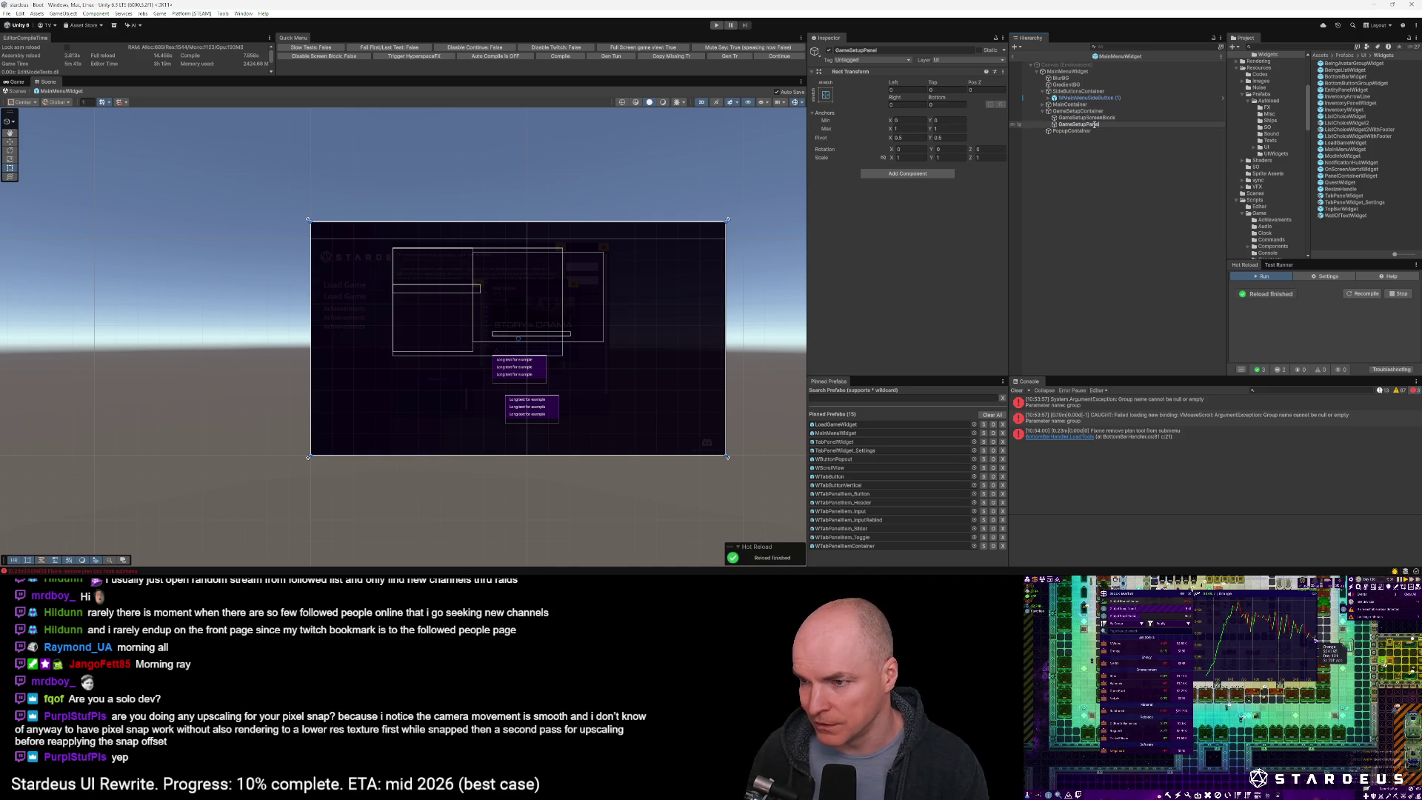
type("idget")
key("Return")
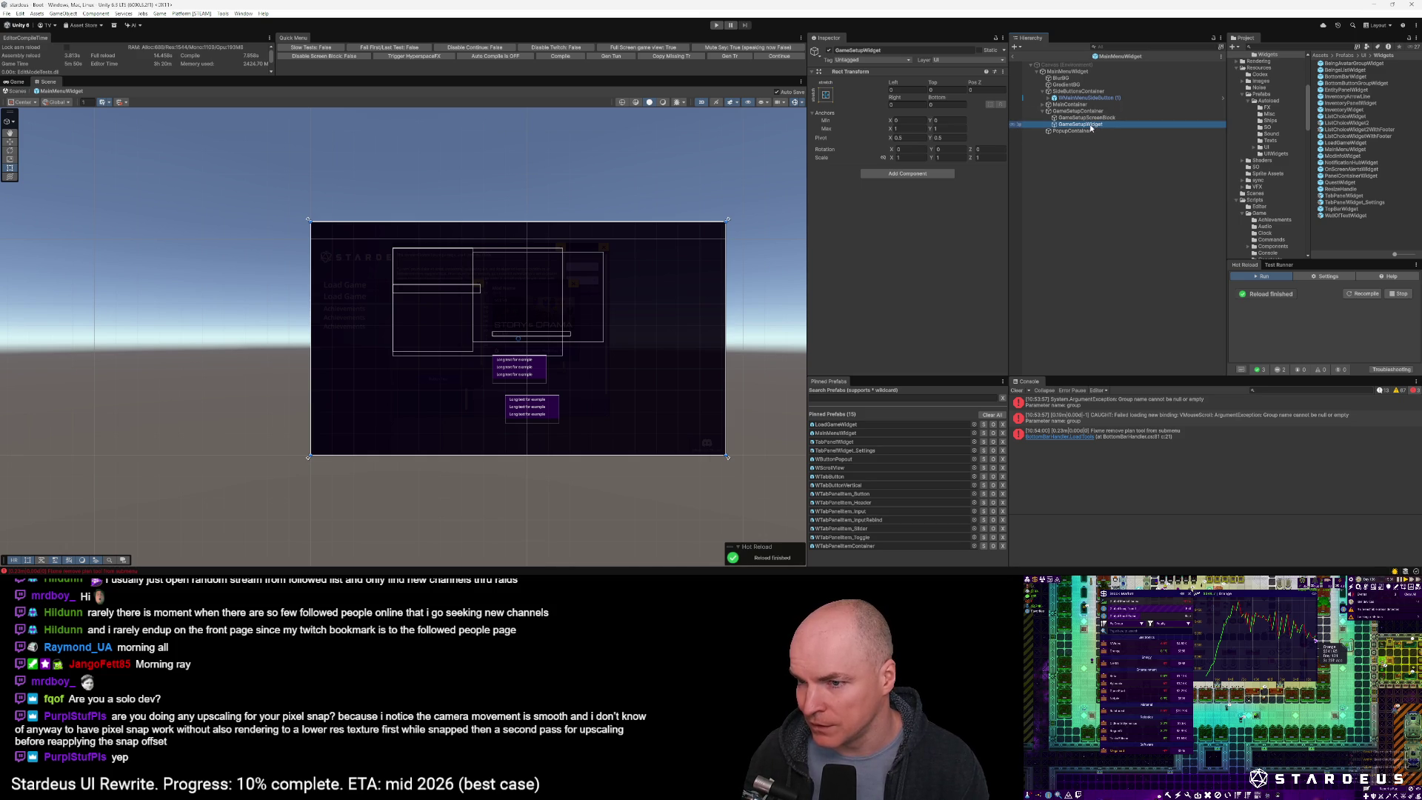
left_click(908, 173)
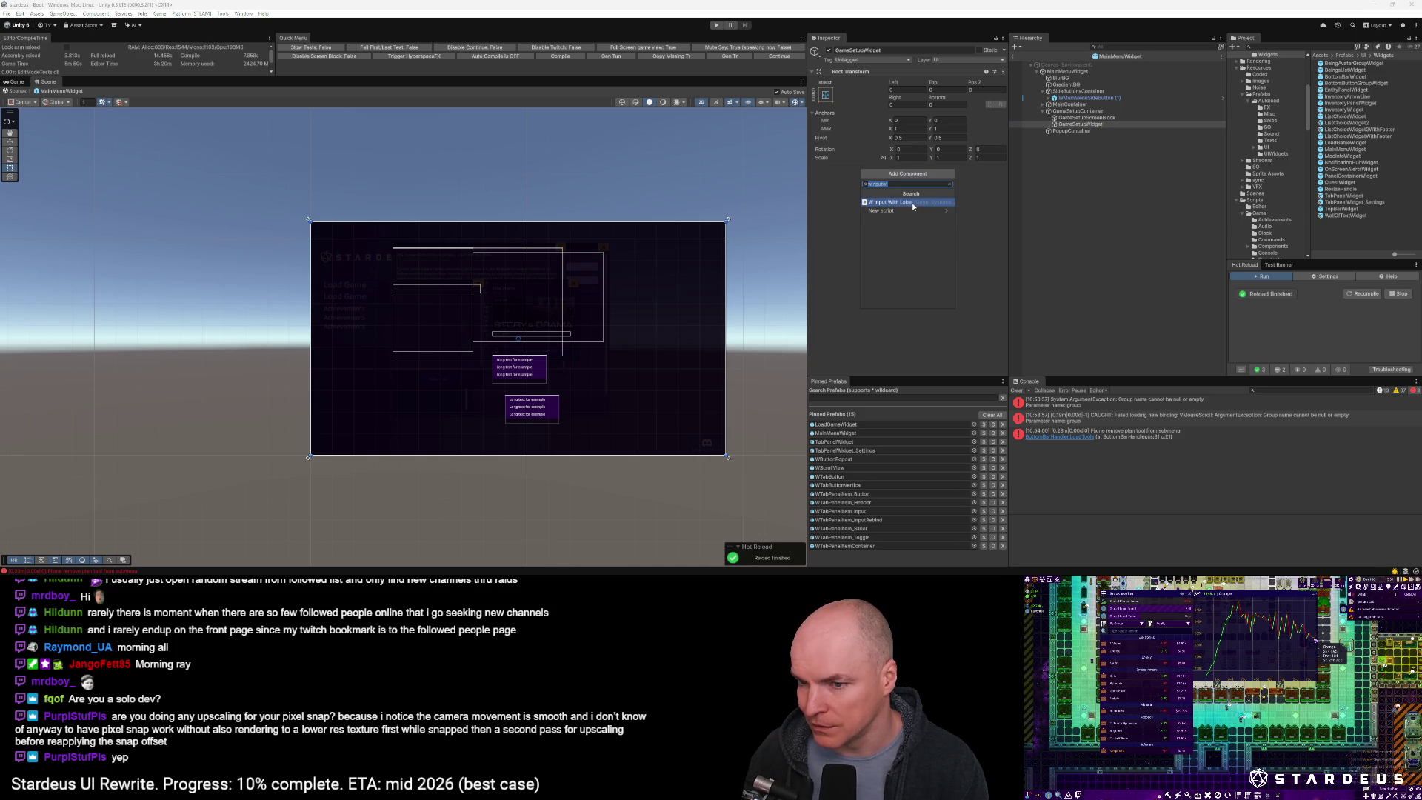
left_click(912, 202)
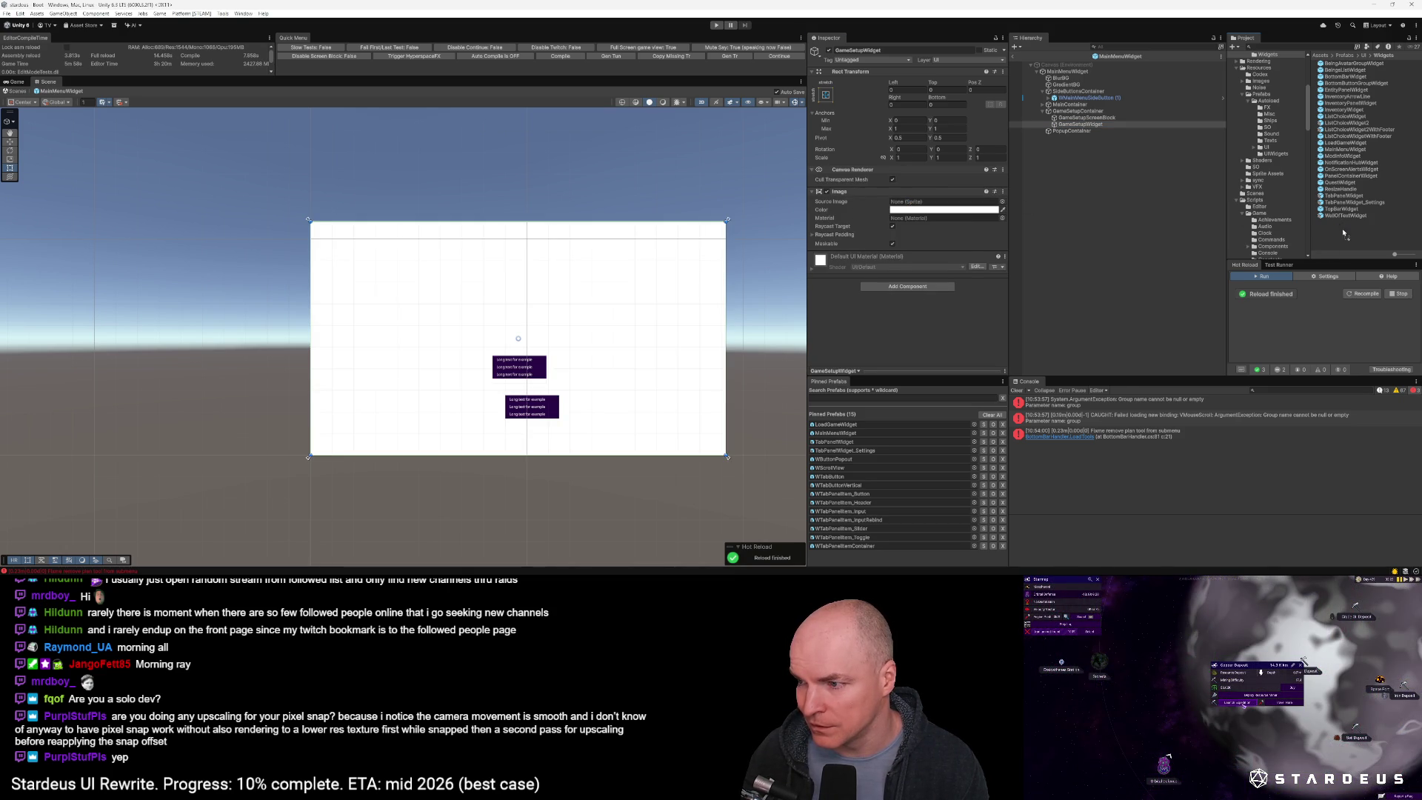
Save GameSetupWidget as a prefab, open it, and remove its Image component
left_click_drag(1343, 233, 1341, 232)
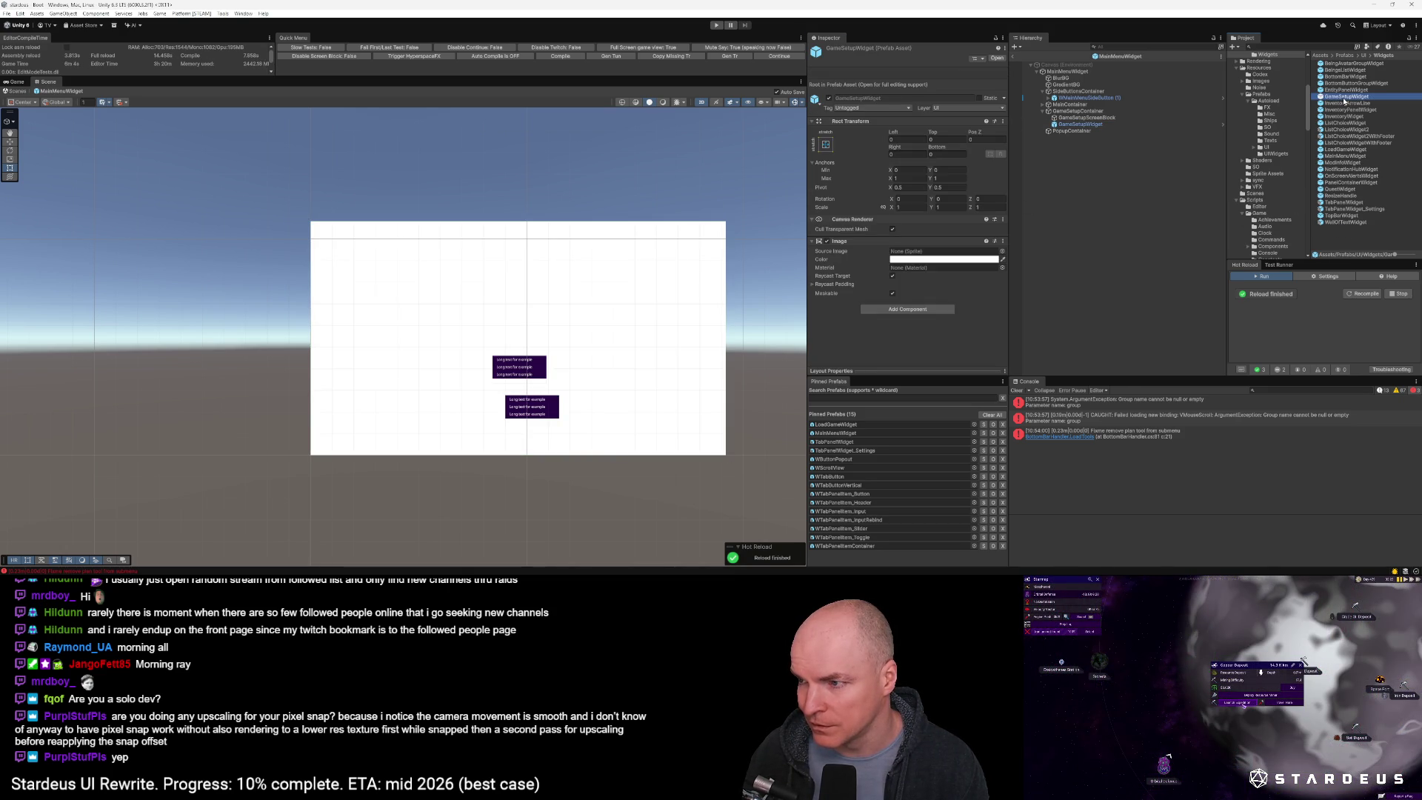
double_click(1342, 97)
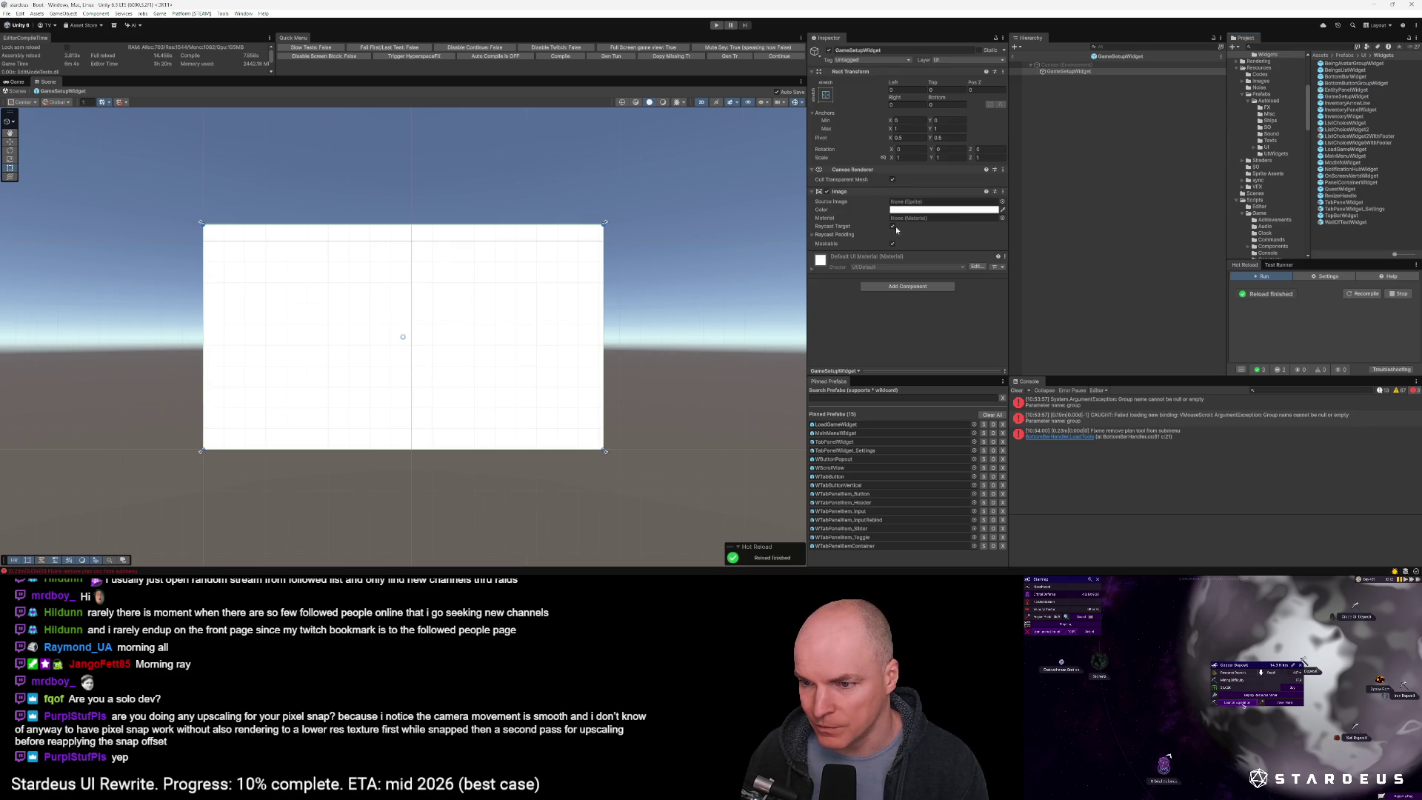
left_click(1002, 191)
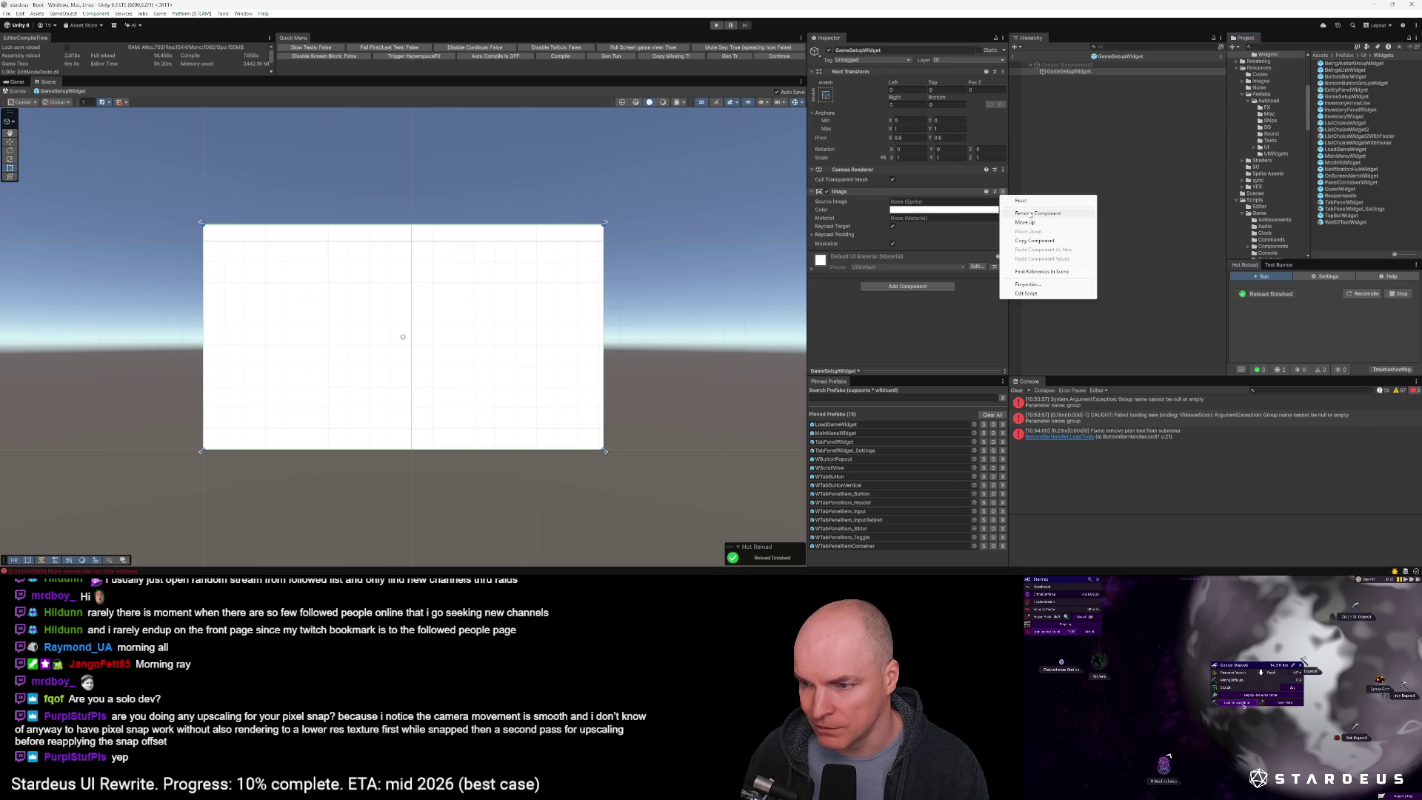
left_click(1031, 214)
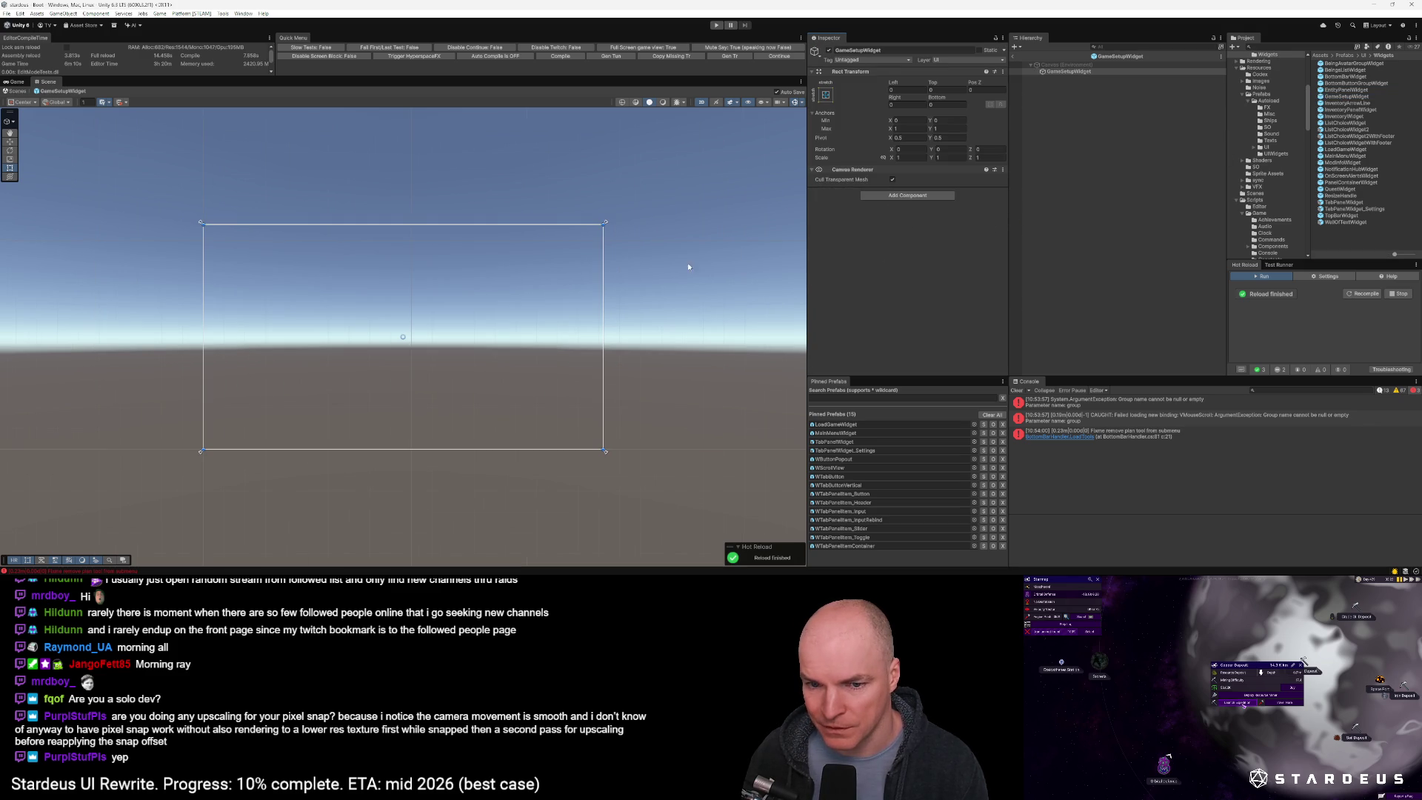
Add Canvas and Graphic Raycaster components to the GameSetupWidget prefab
left_click(909, 195)
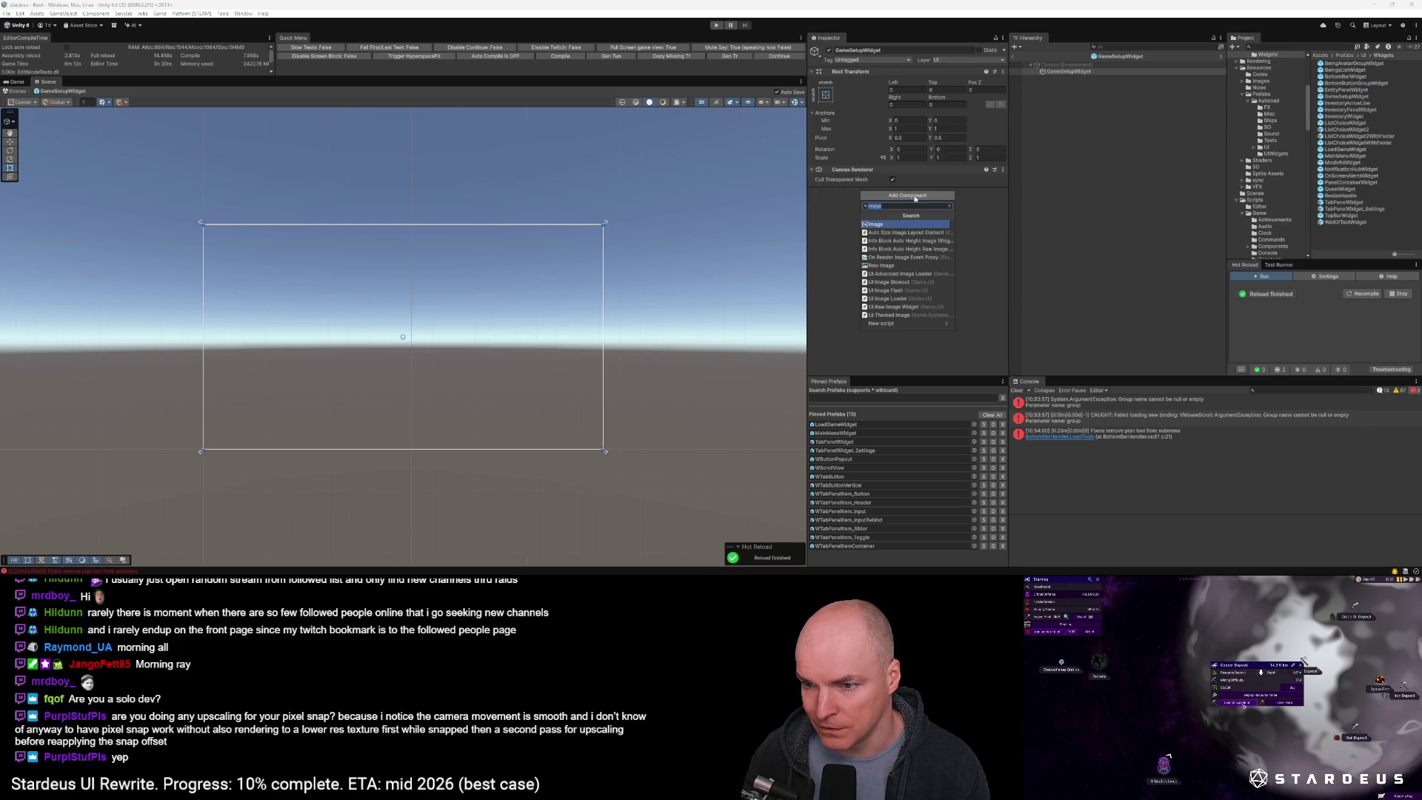
type("canvas")
key("Return")
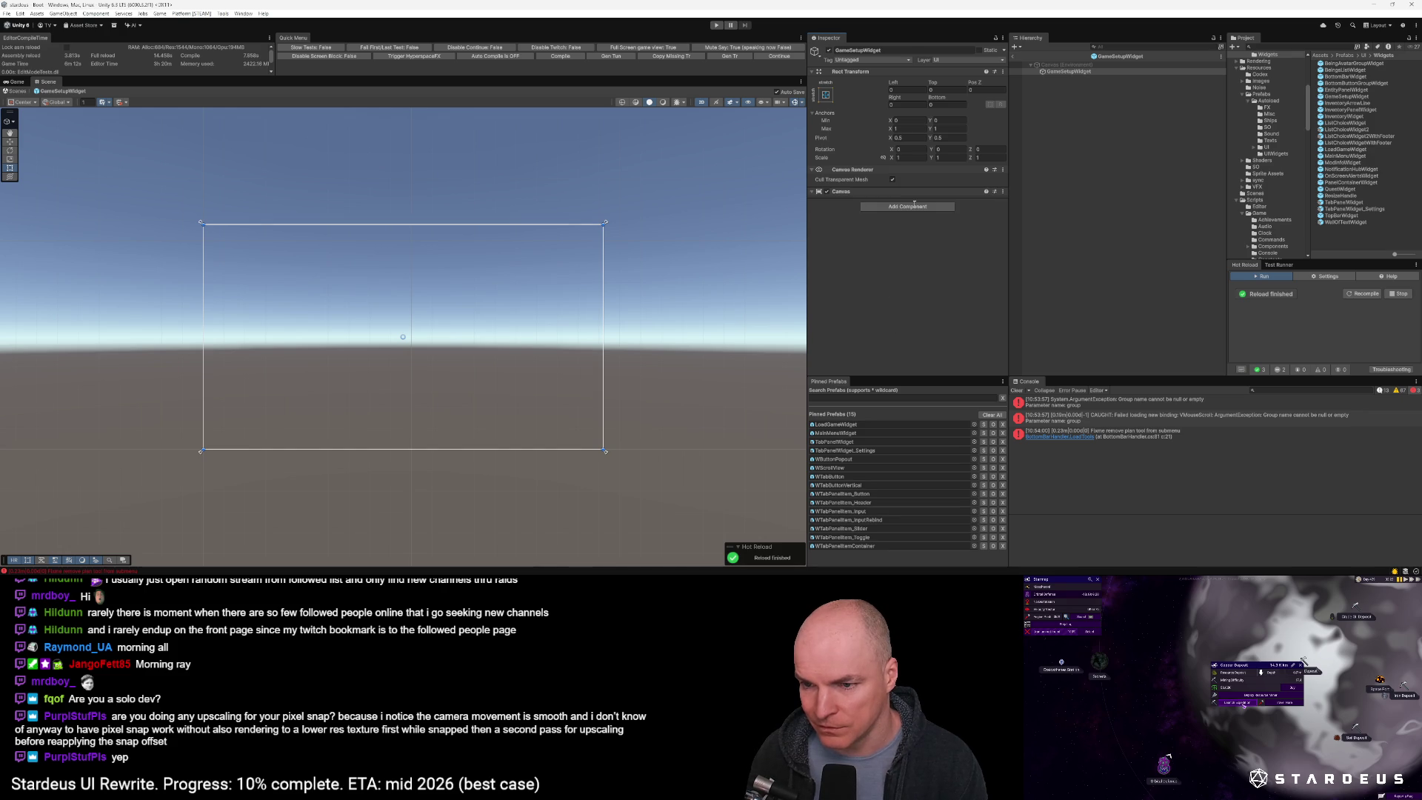
left_click(917, 242)
type("gra")
key("Return")
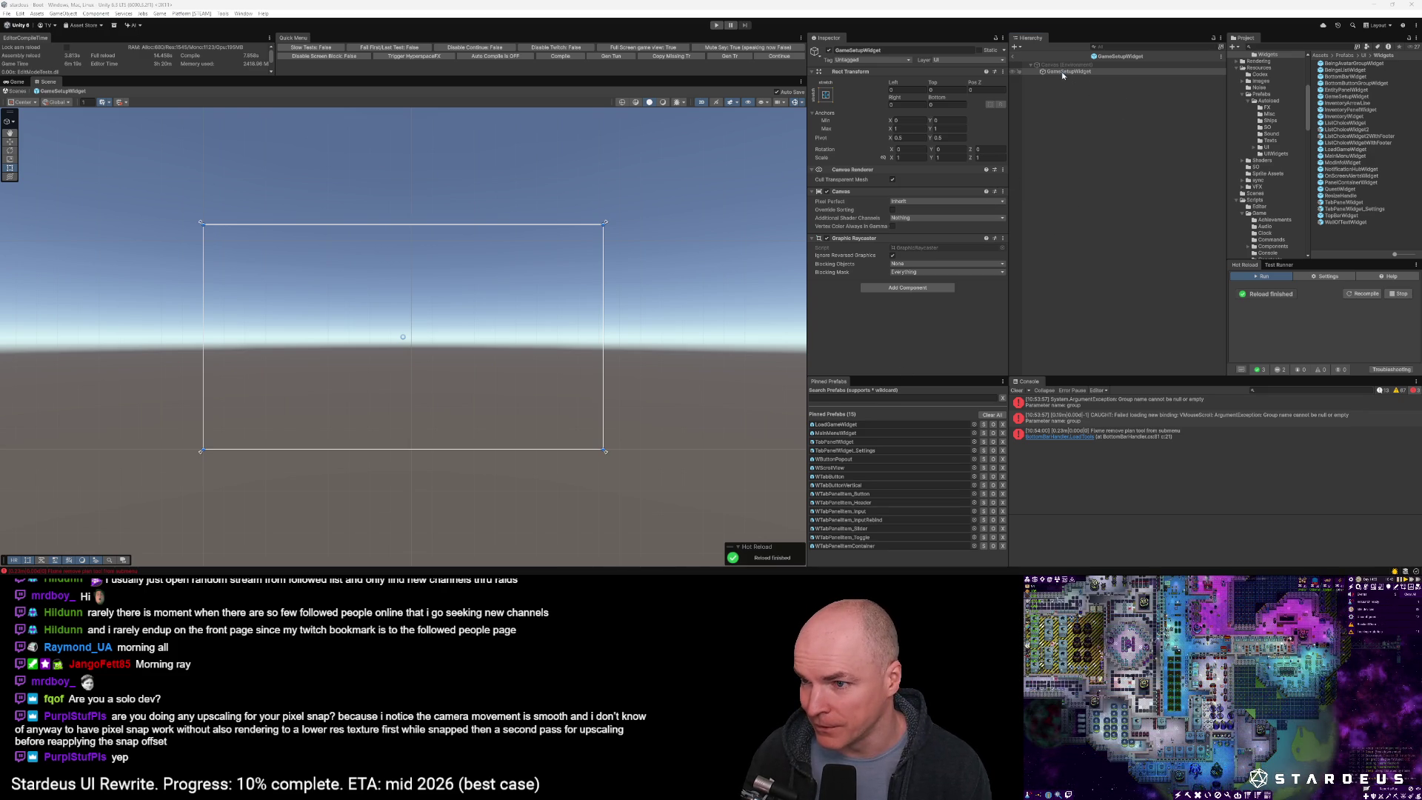
right_click(1062, 74)
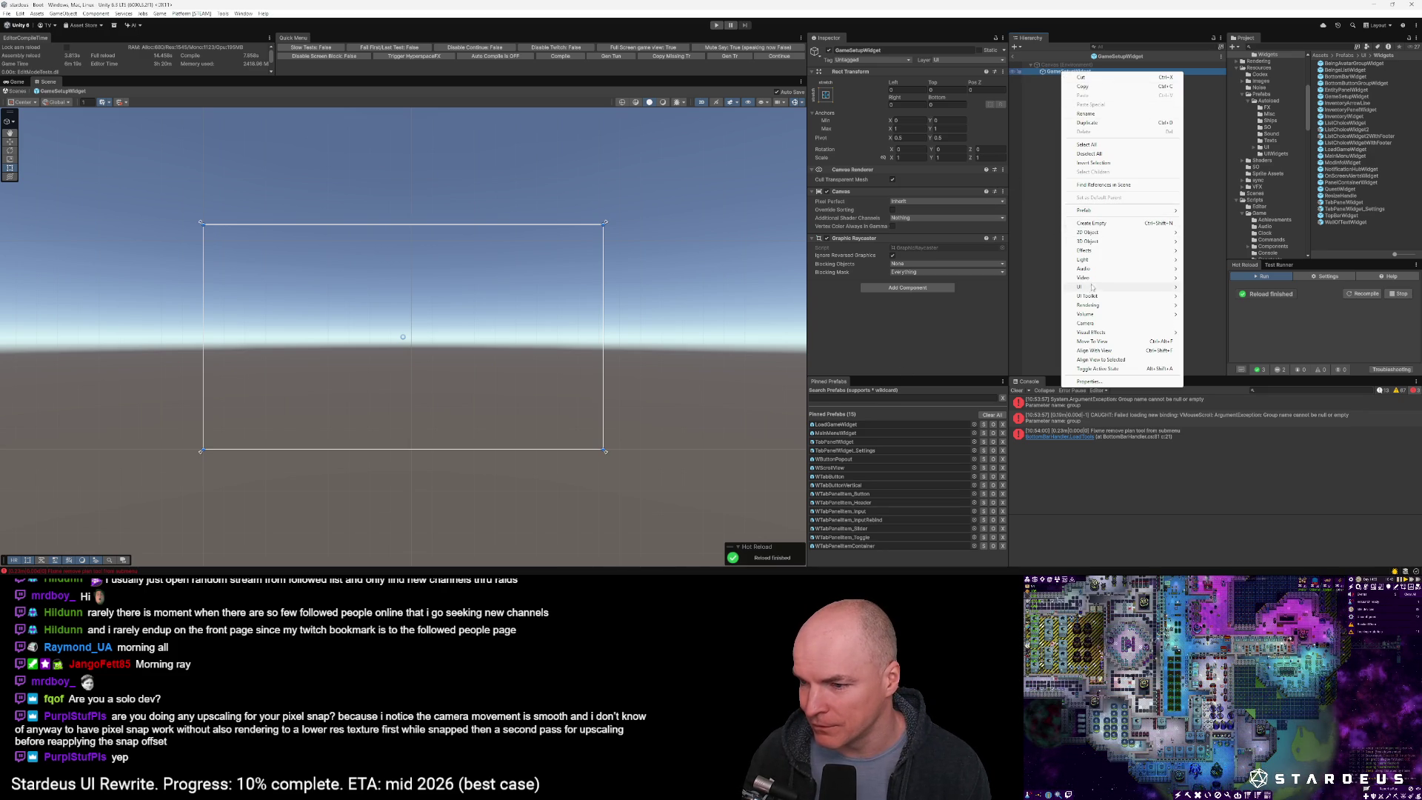
Add a UI Image child named TopBar, anchored top-stretch with height 80
mouse_move(1089, 286)
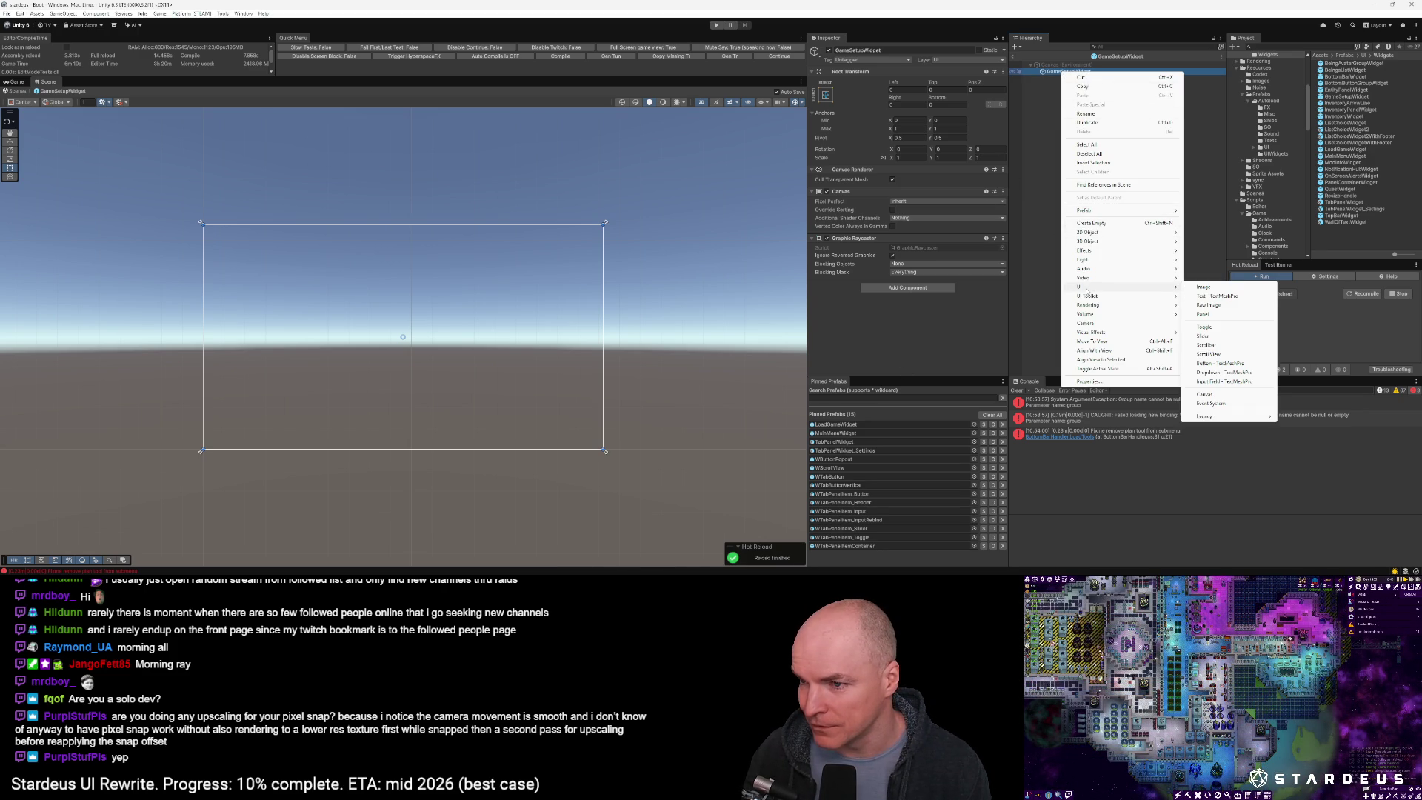
left_click(1204, 287)
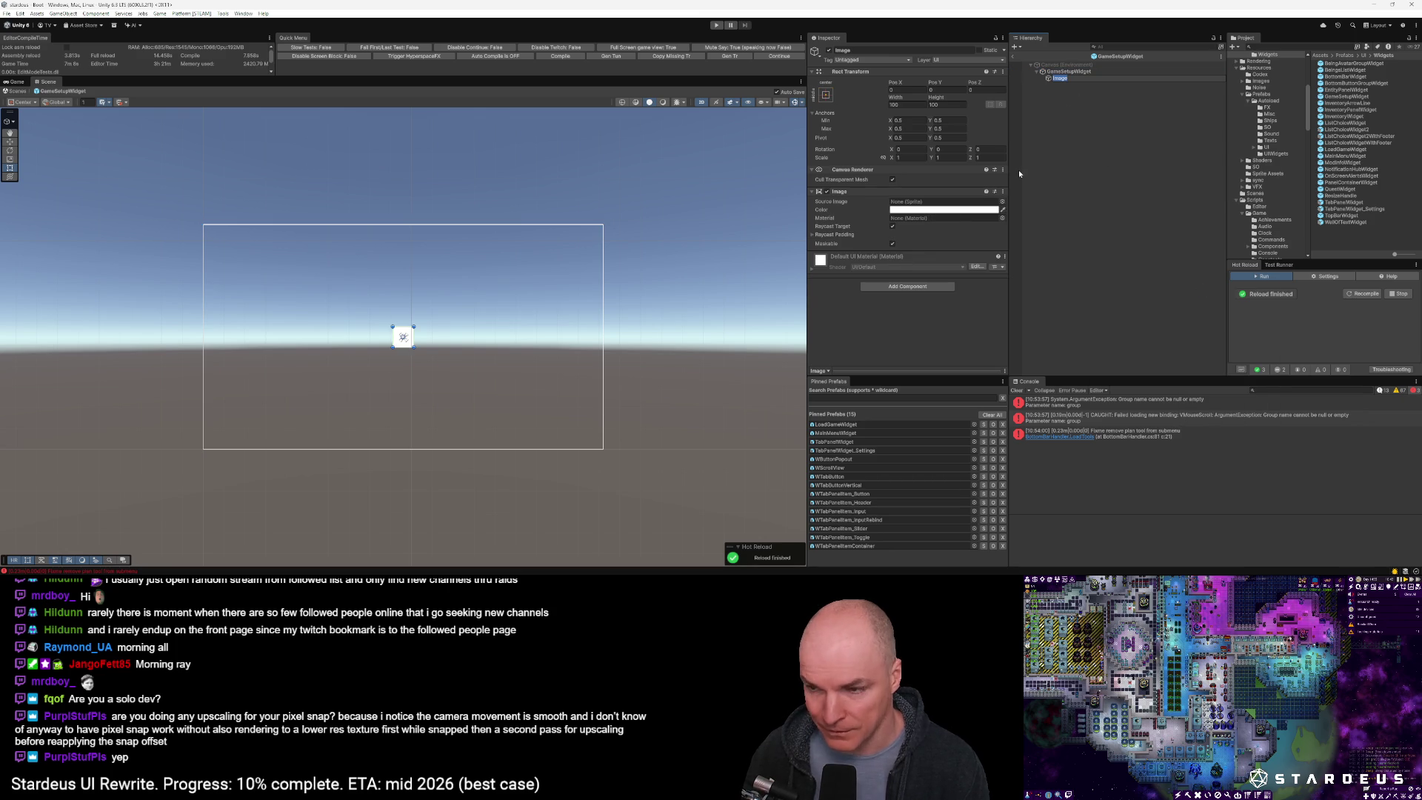
key("BackSpace")
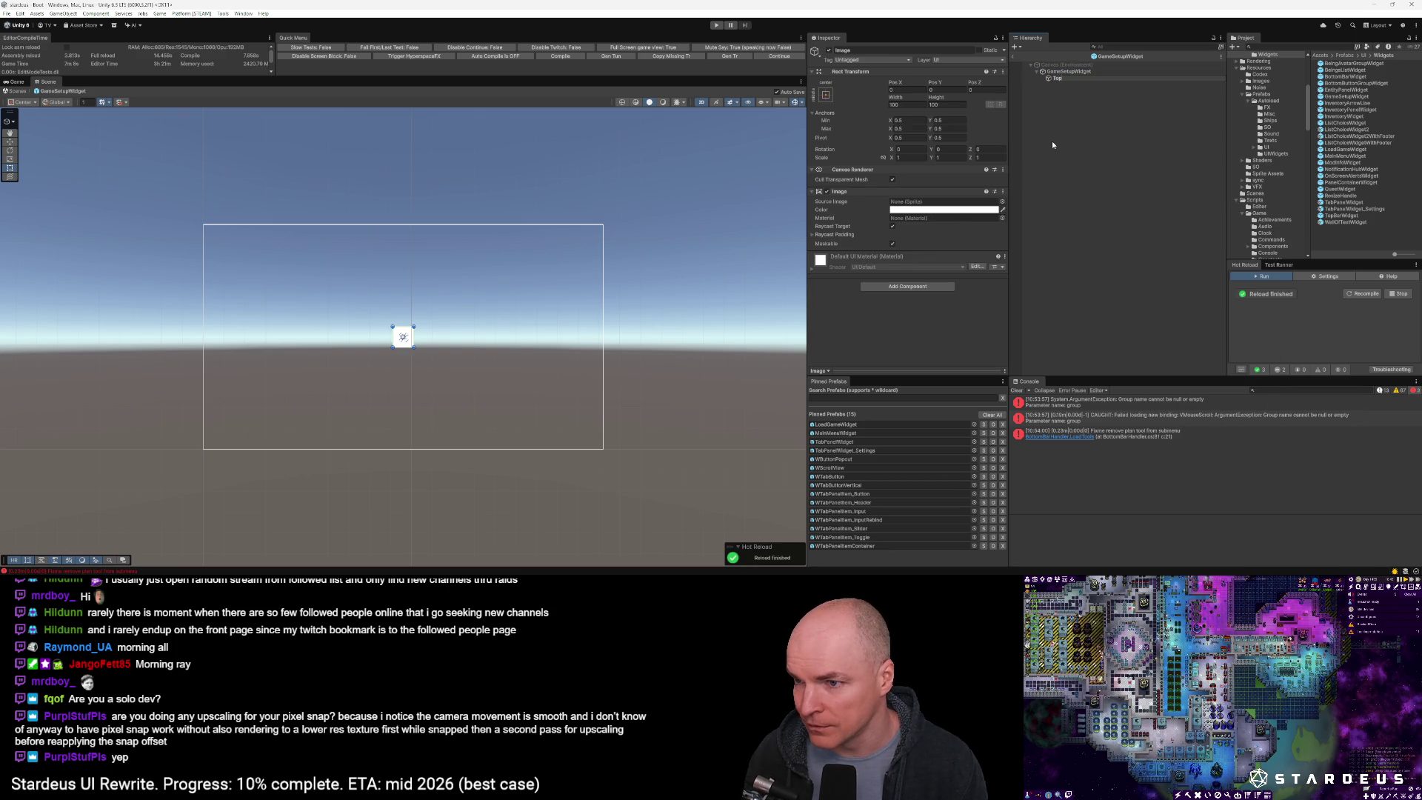
type("Bar")
key("Return")
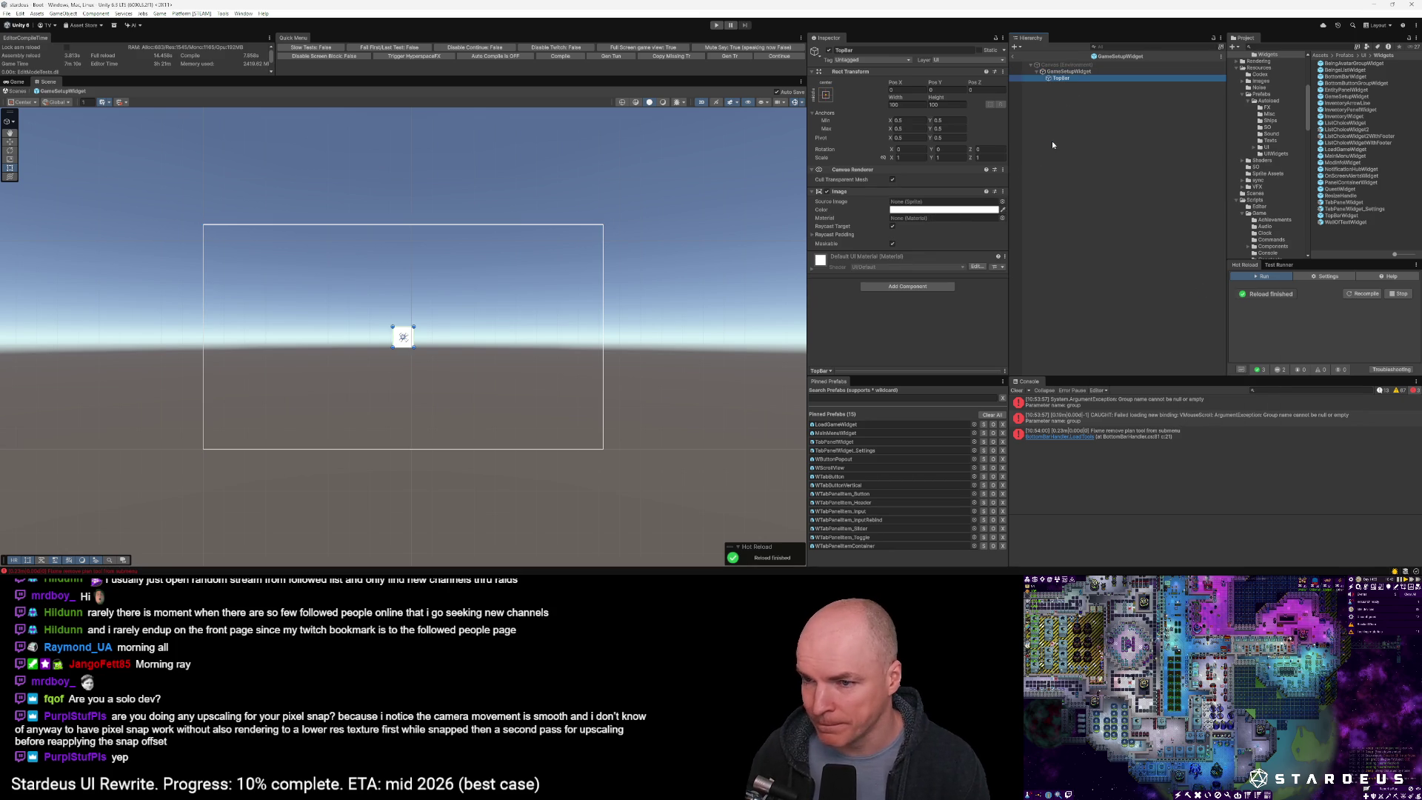
left_click(825, 94)
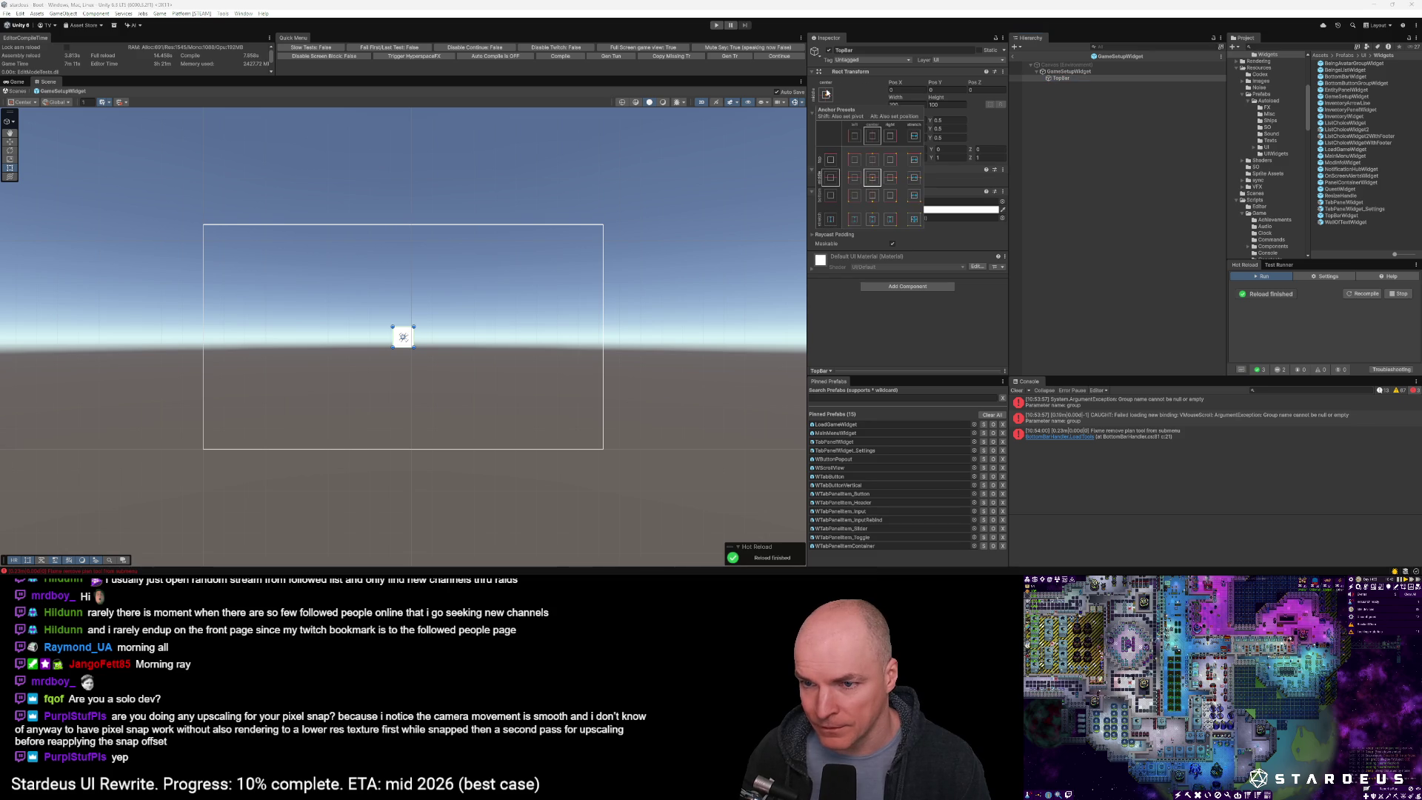
left_click(913, 160, "alt+shift")
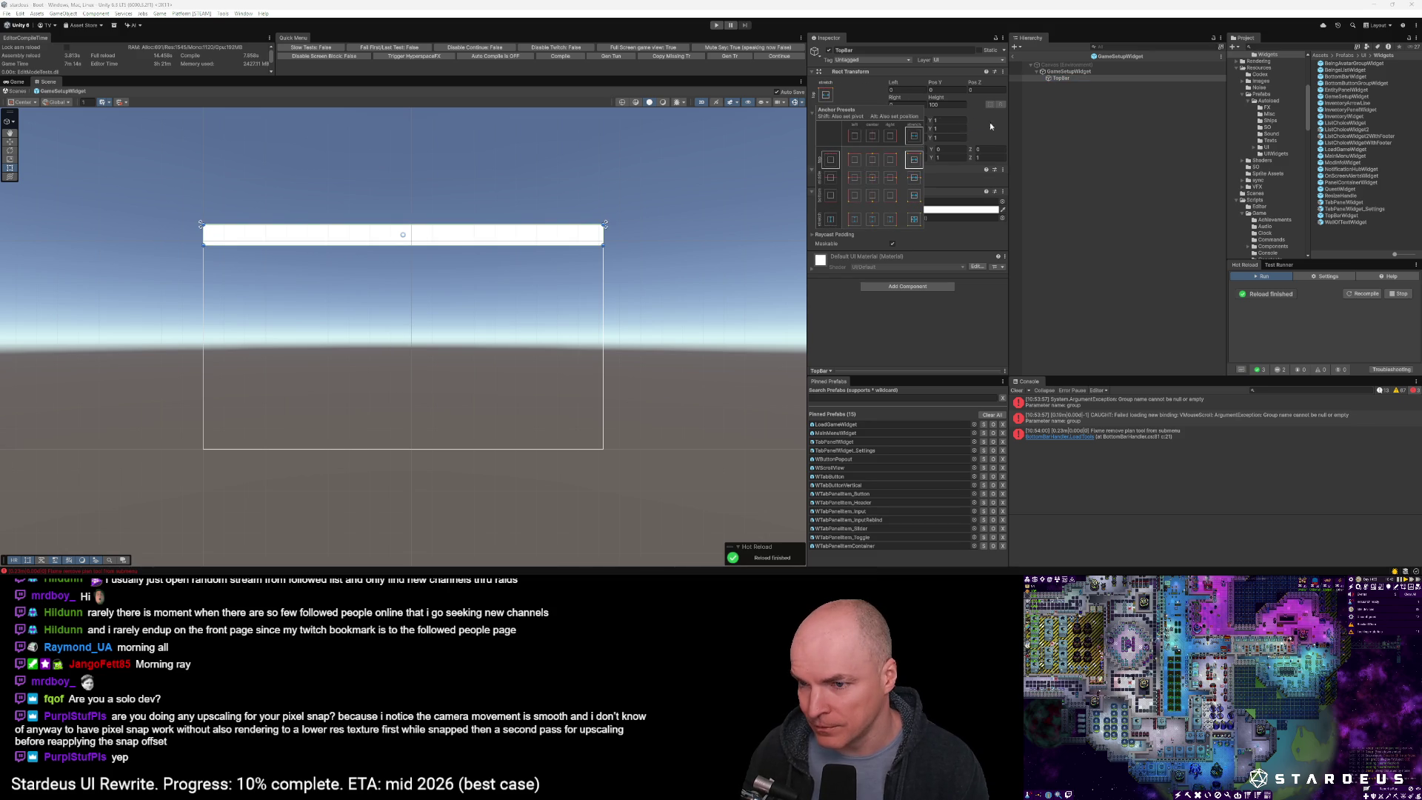
type("80")
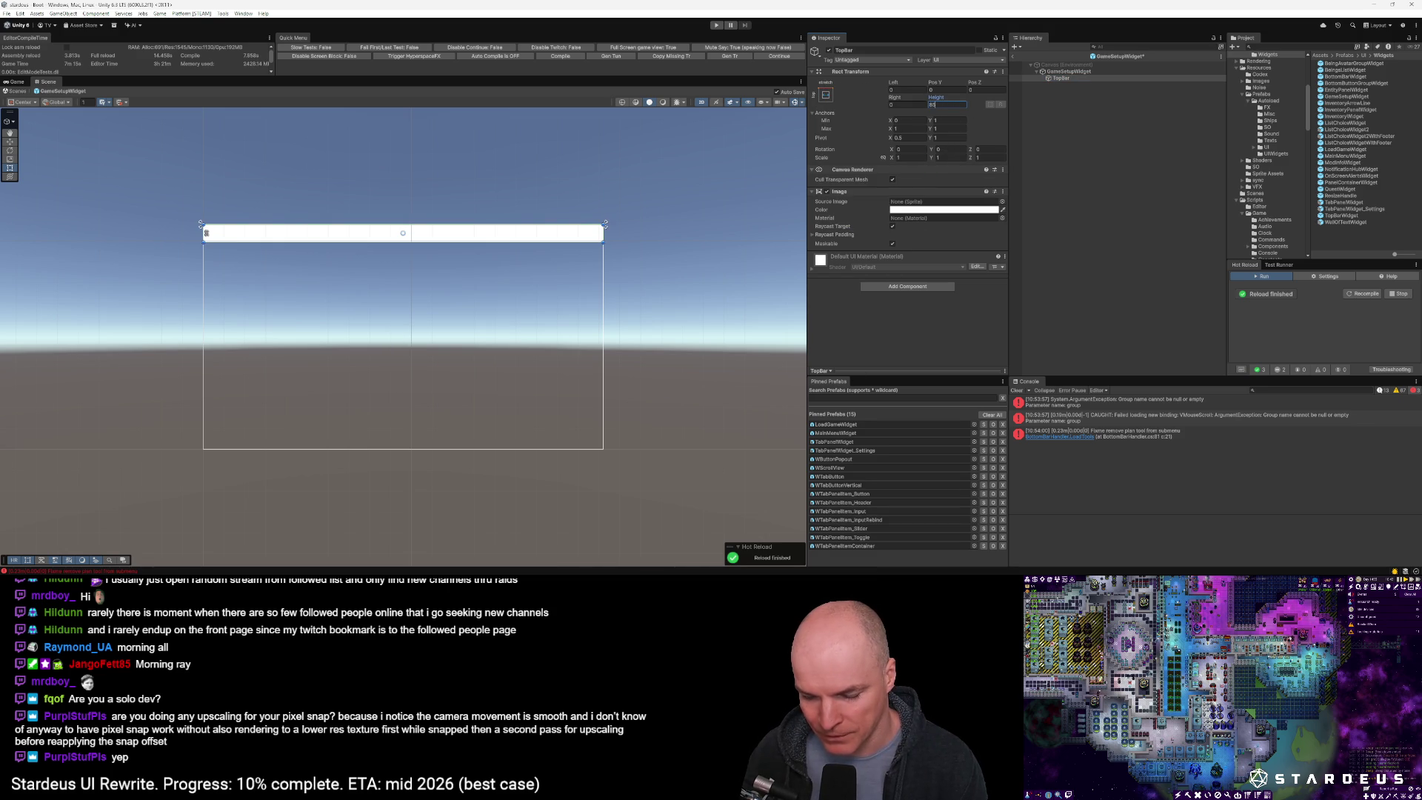
key("Return")
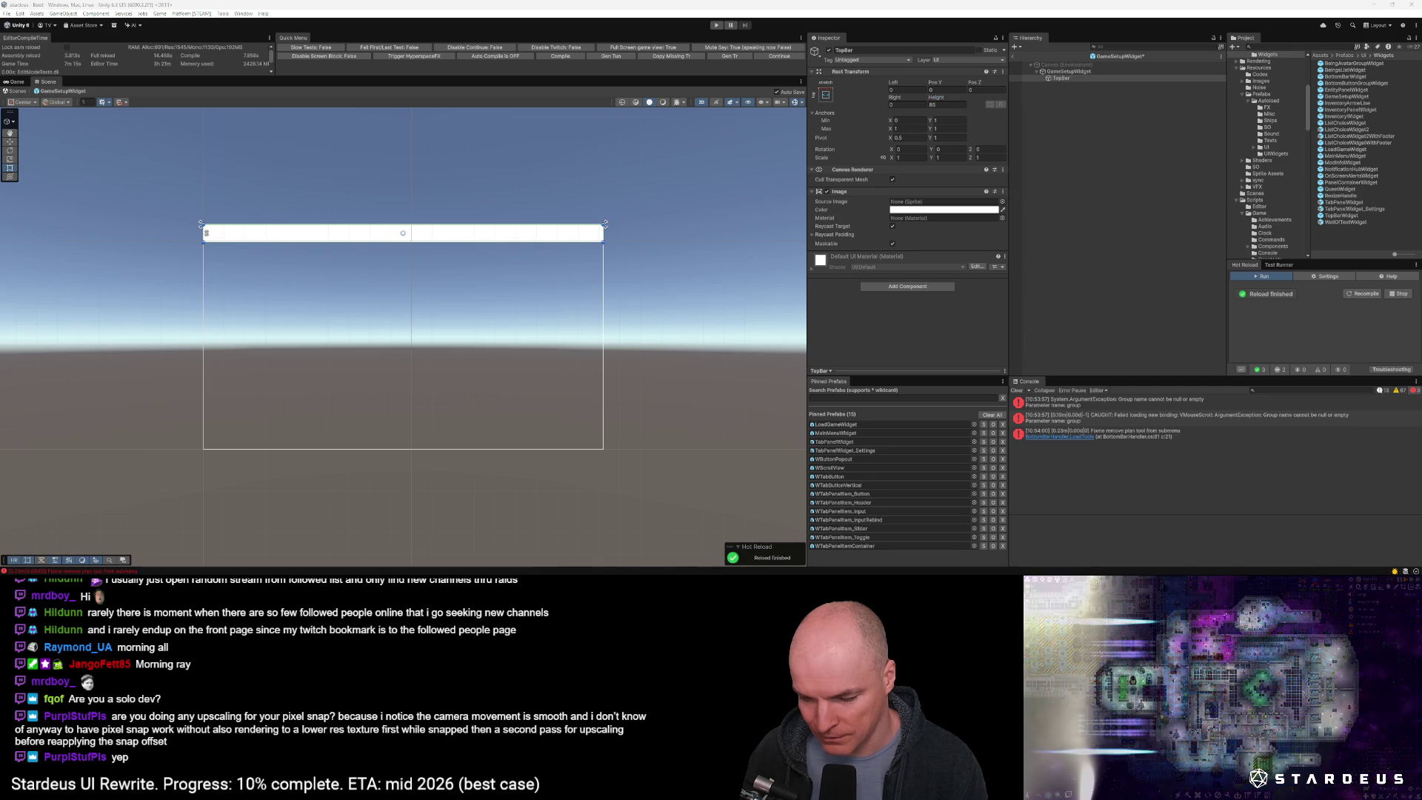
Set TopBar's image colour to dark blue 241A62
left_click(914, 210)
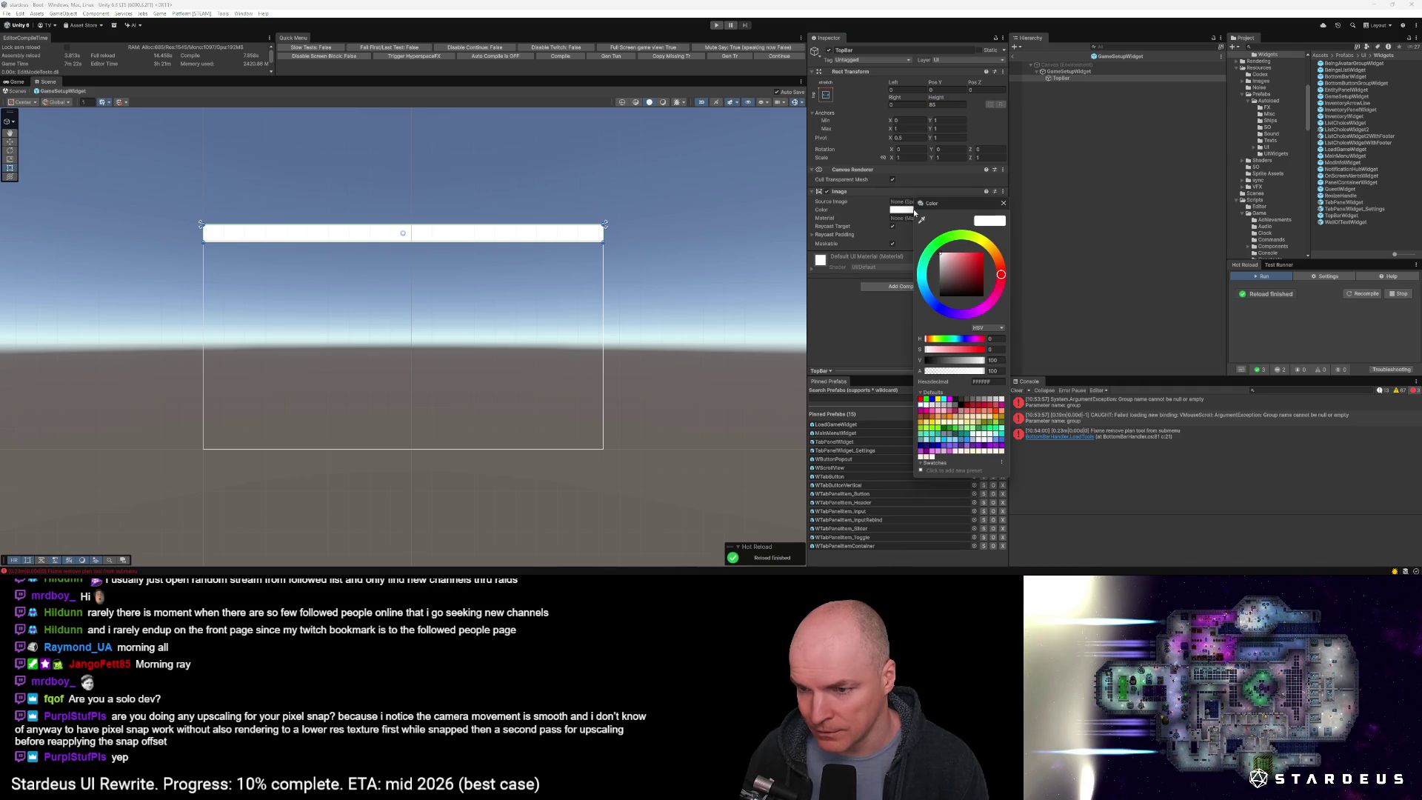
left_click(989, 381)
type("241A62")
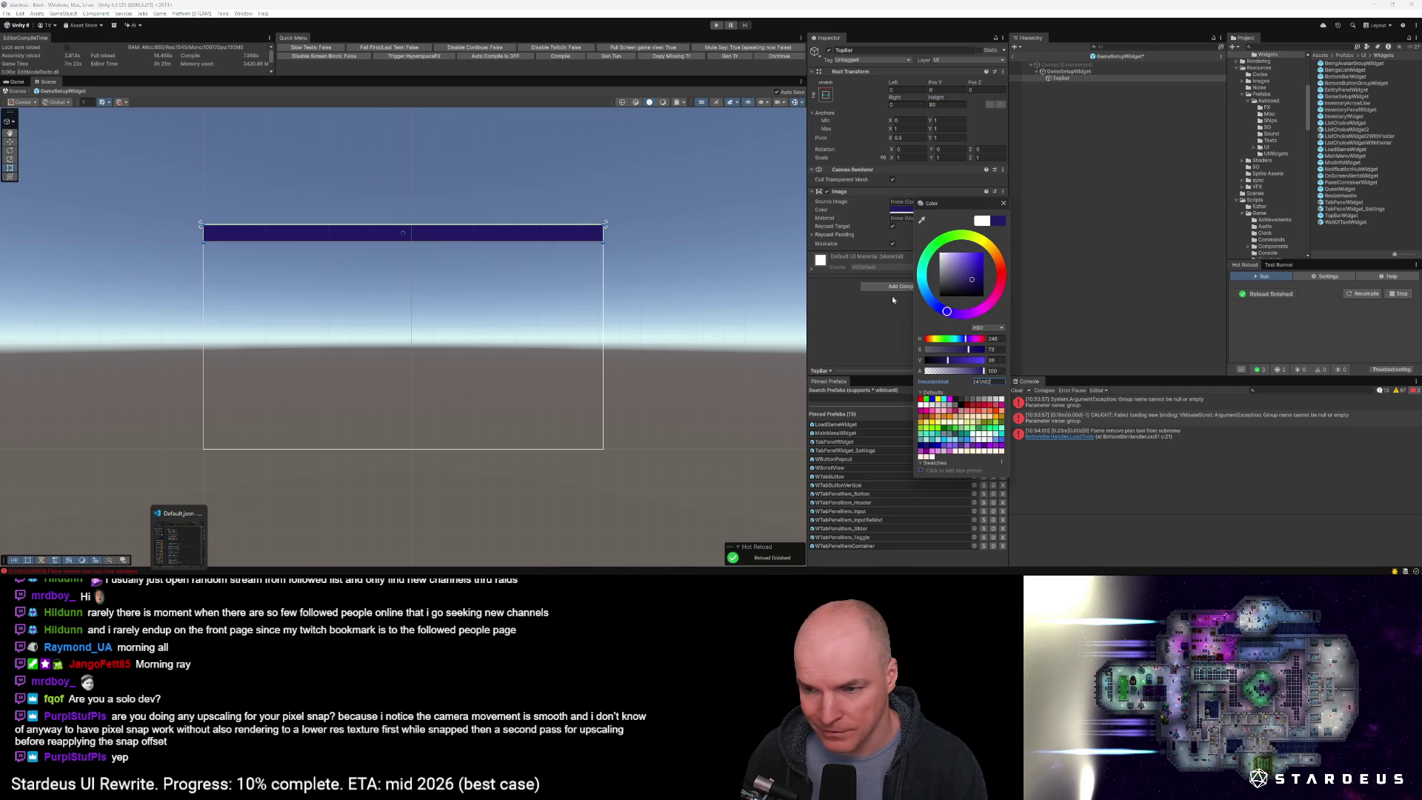
Add a UI Themed Image component to TopBar and bring up the Default.json theme file
left_click(874, 246)
left_click(909, 287)
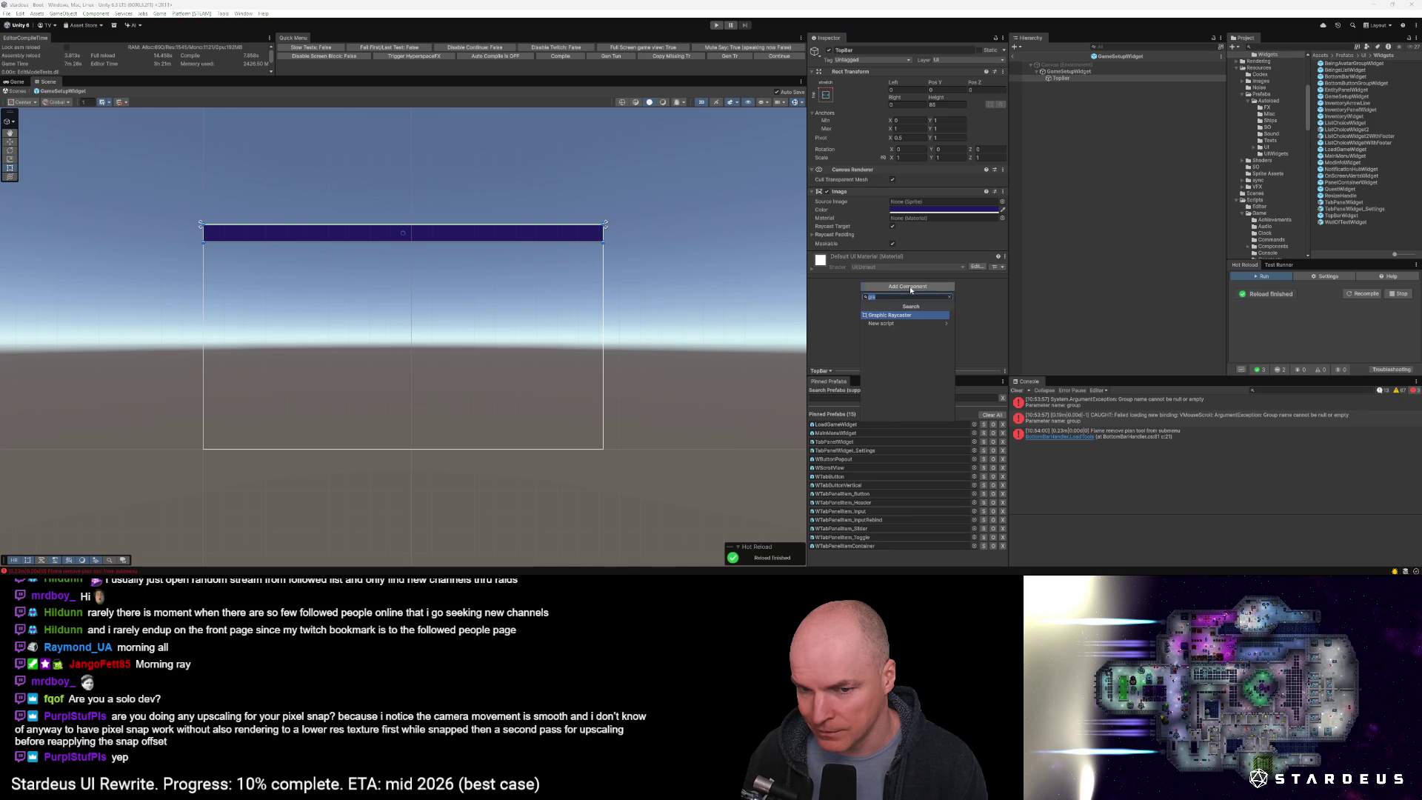
type("uithem")
key("BackSpace")
key("BackSpace")
type("emedim")
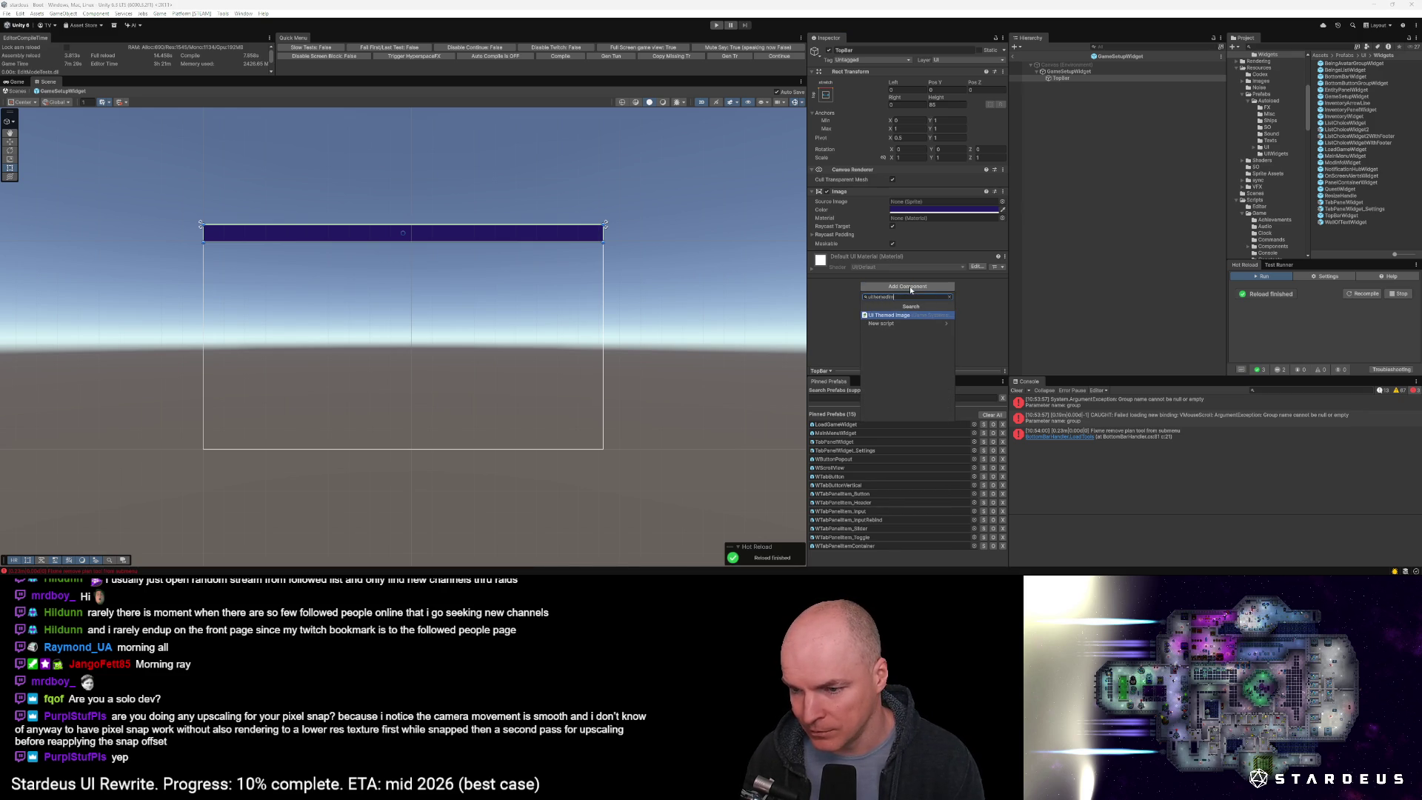
key("Return")
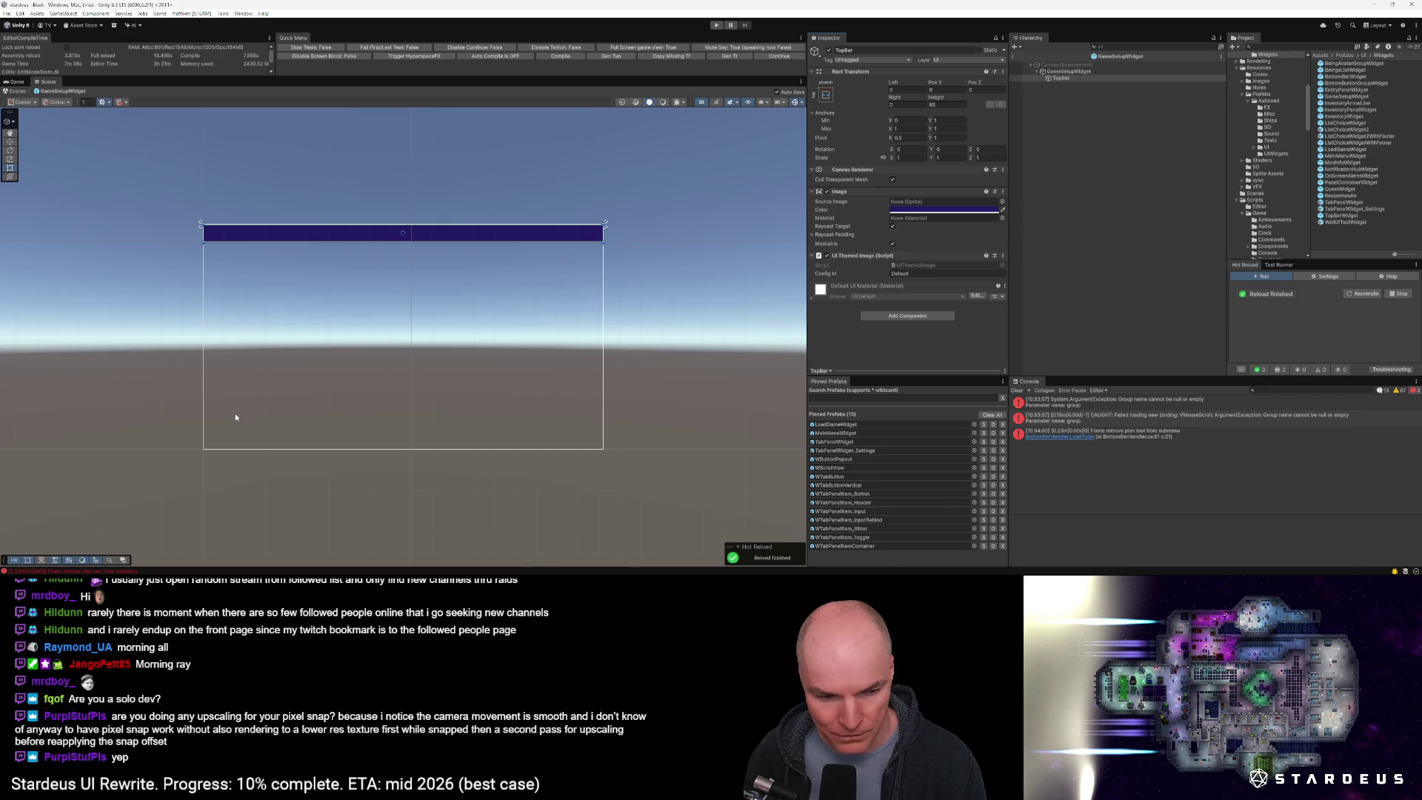
key("alt+Tab")
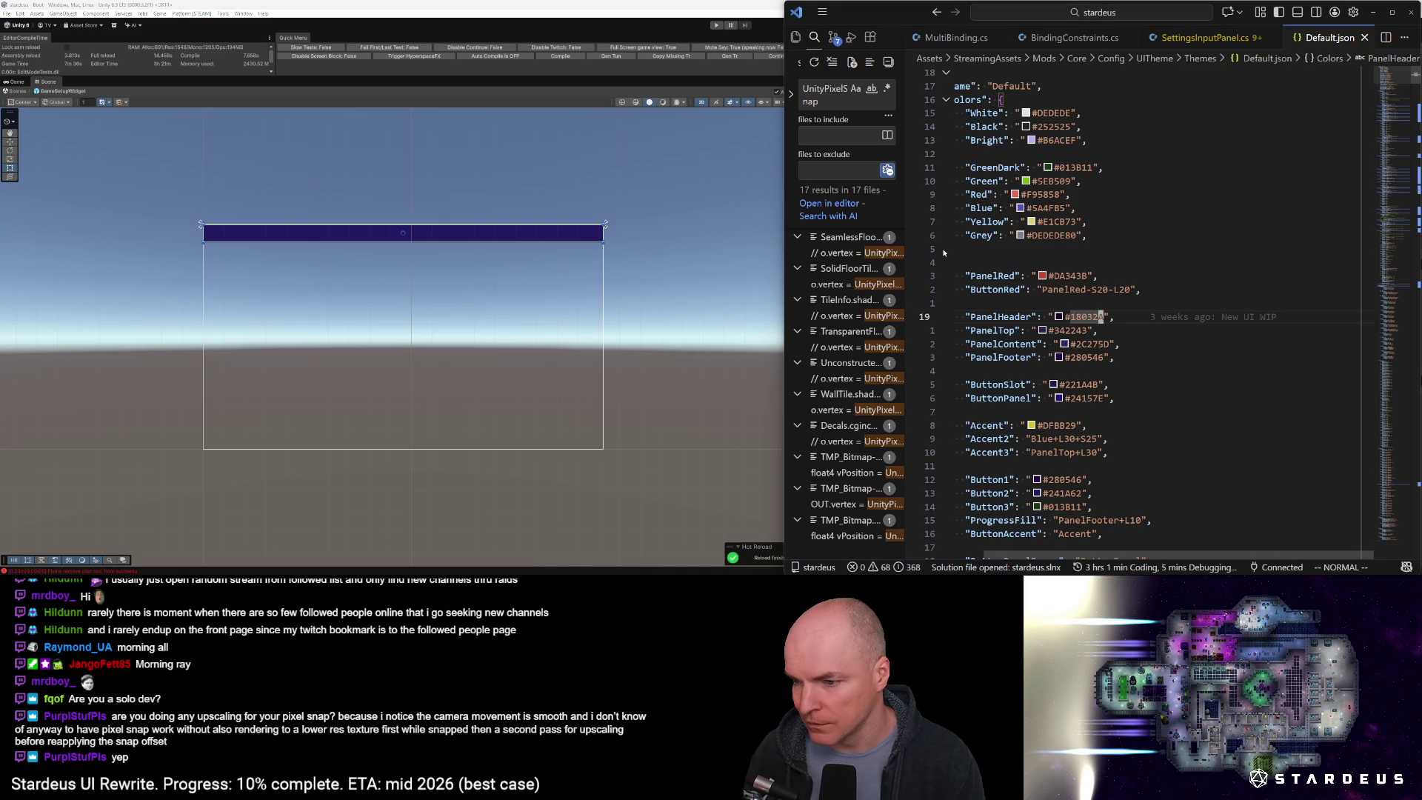
Search Default.json for 241A62 and Button2 to find the TopBar entry
type("/241A62")
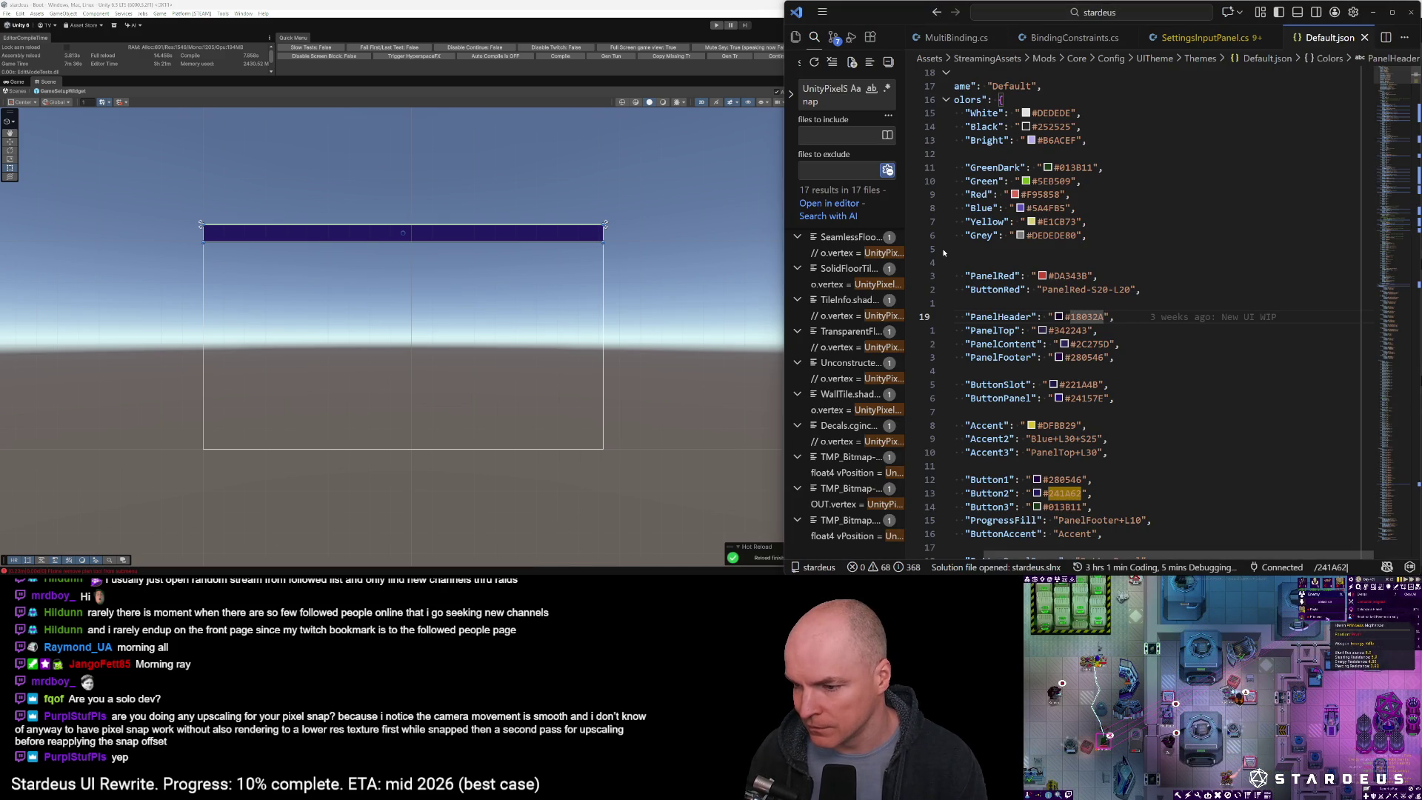
key("Return")
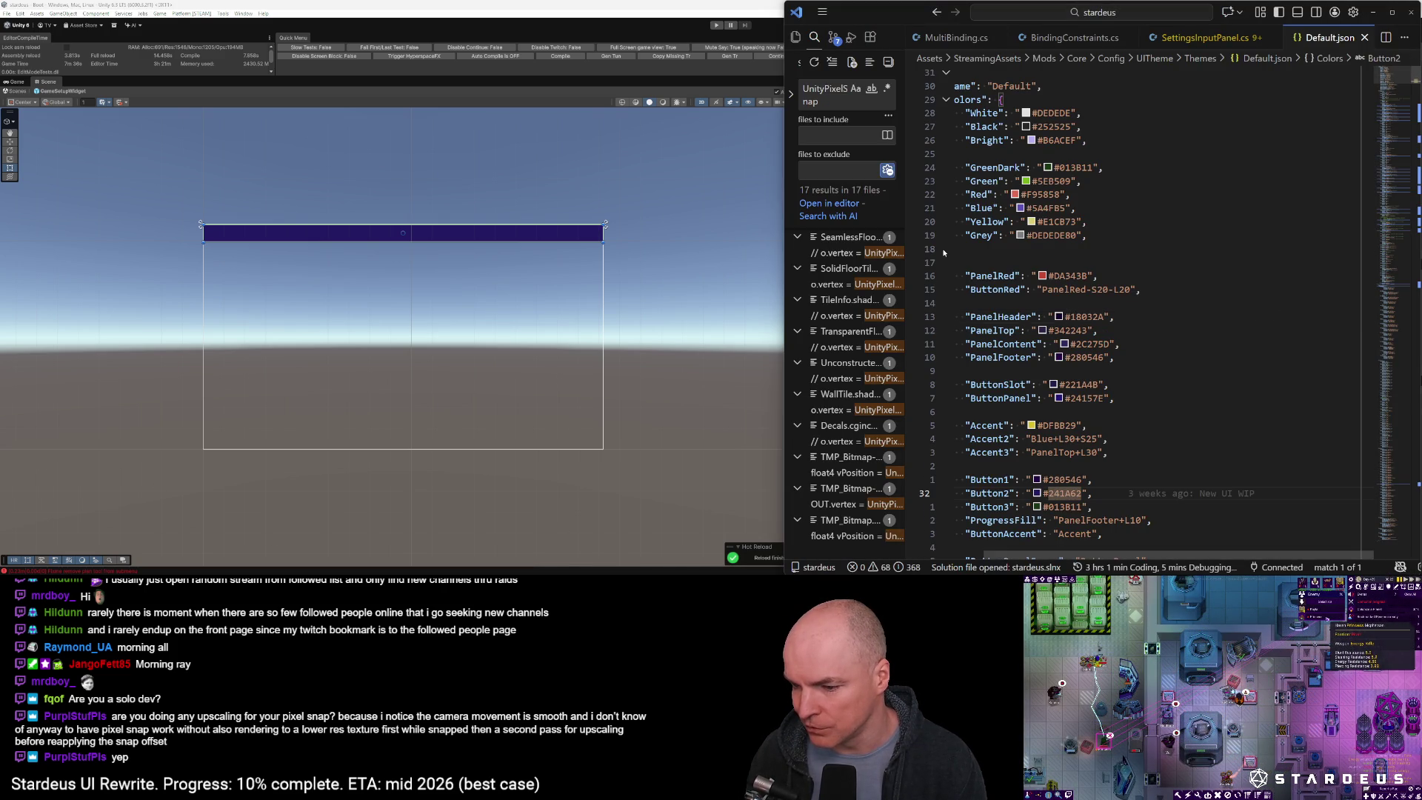
key("b")
key("b")
key("b")
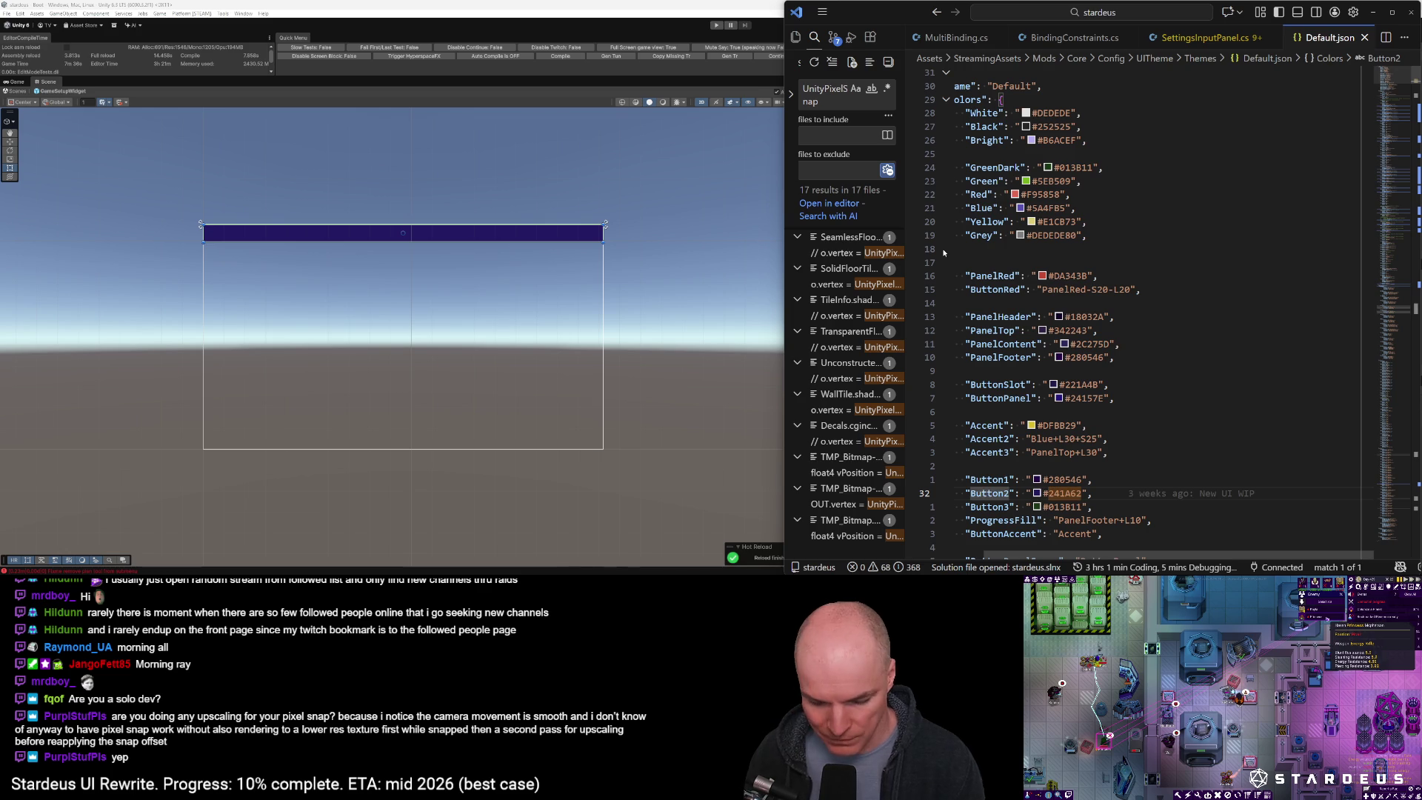
key("numbersign")
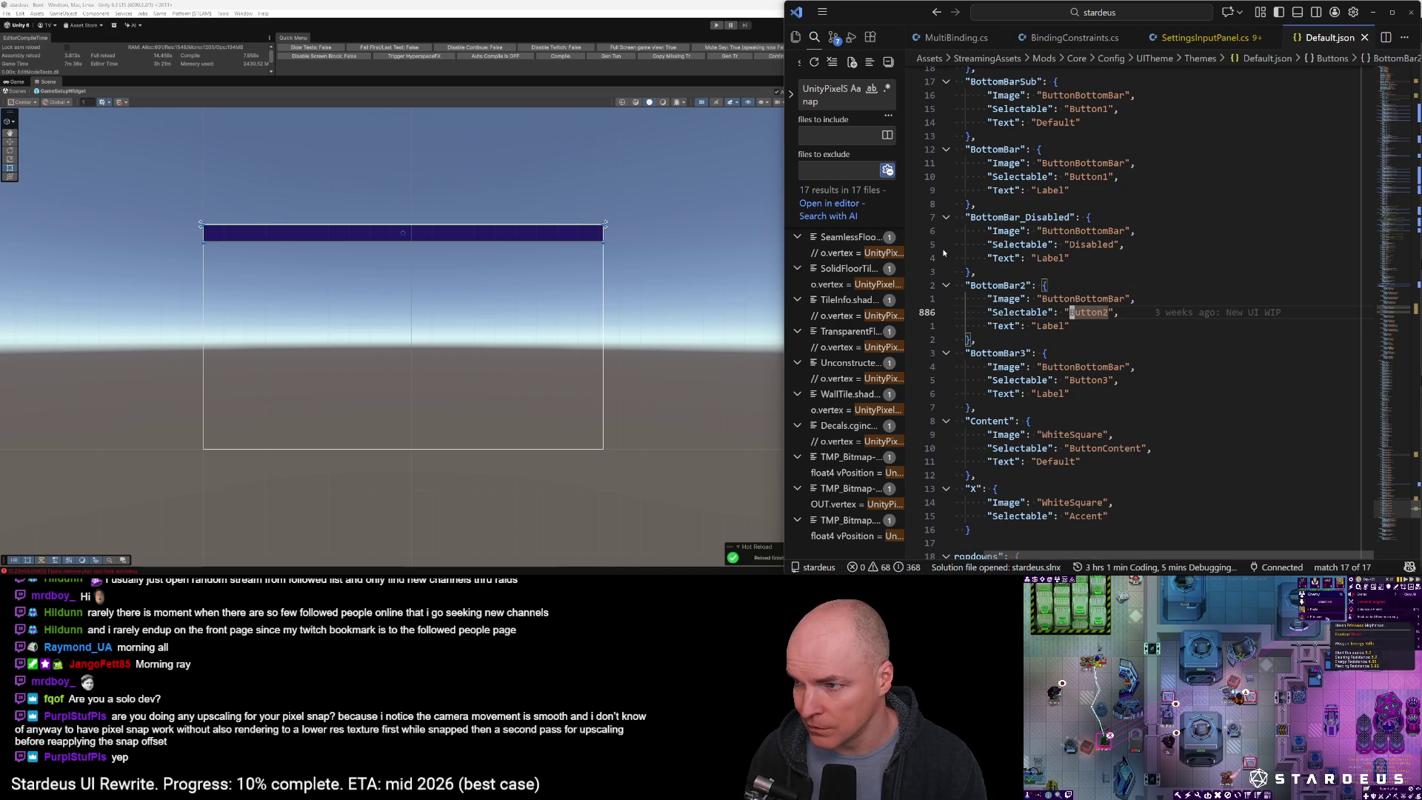
key("ctrl+d")
key("ctrl+d")
key("ctrl+d")
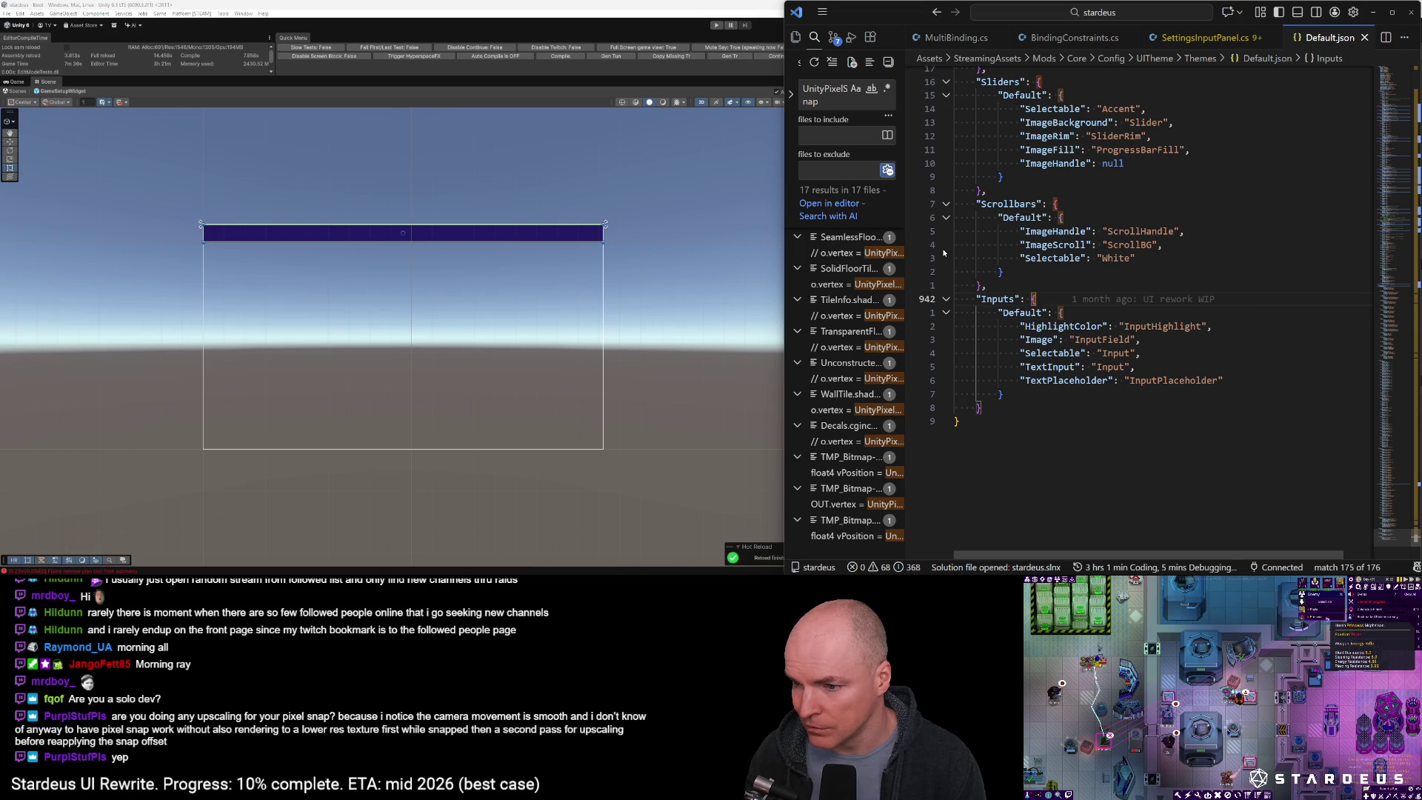
key("g")
key("g")
type("/Button2")
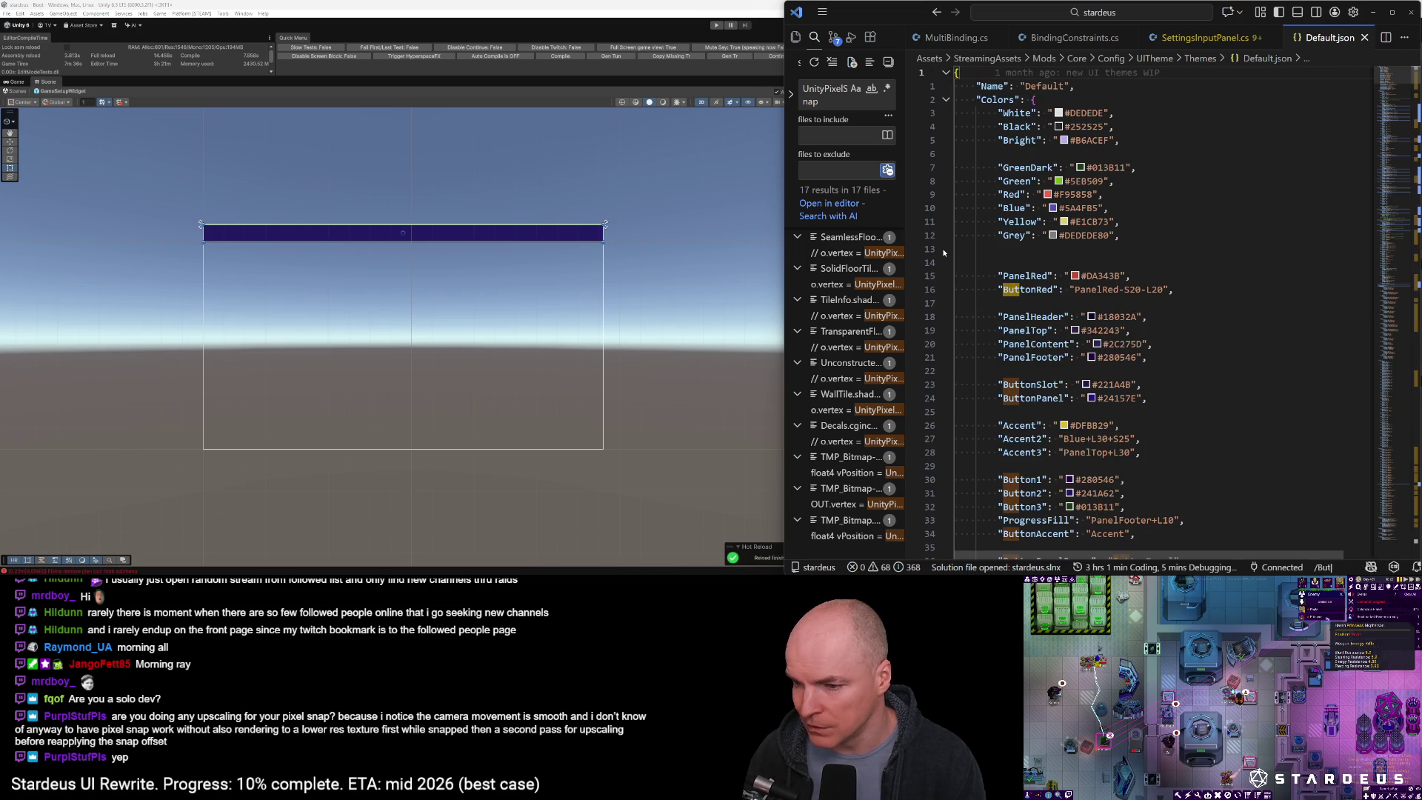
key("Return")
key("n")
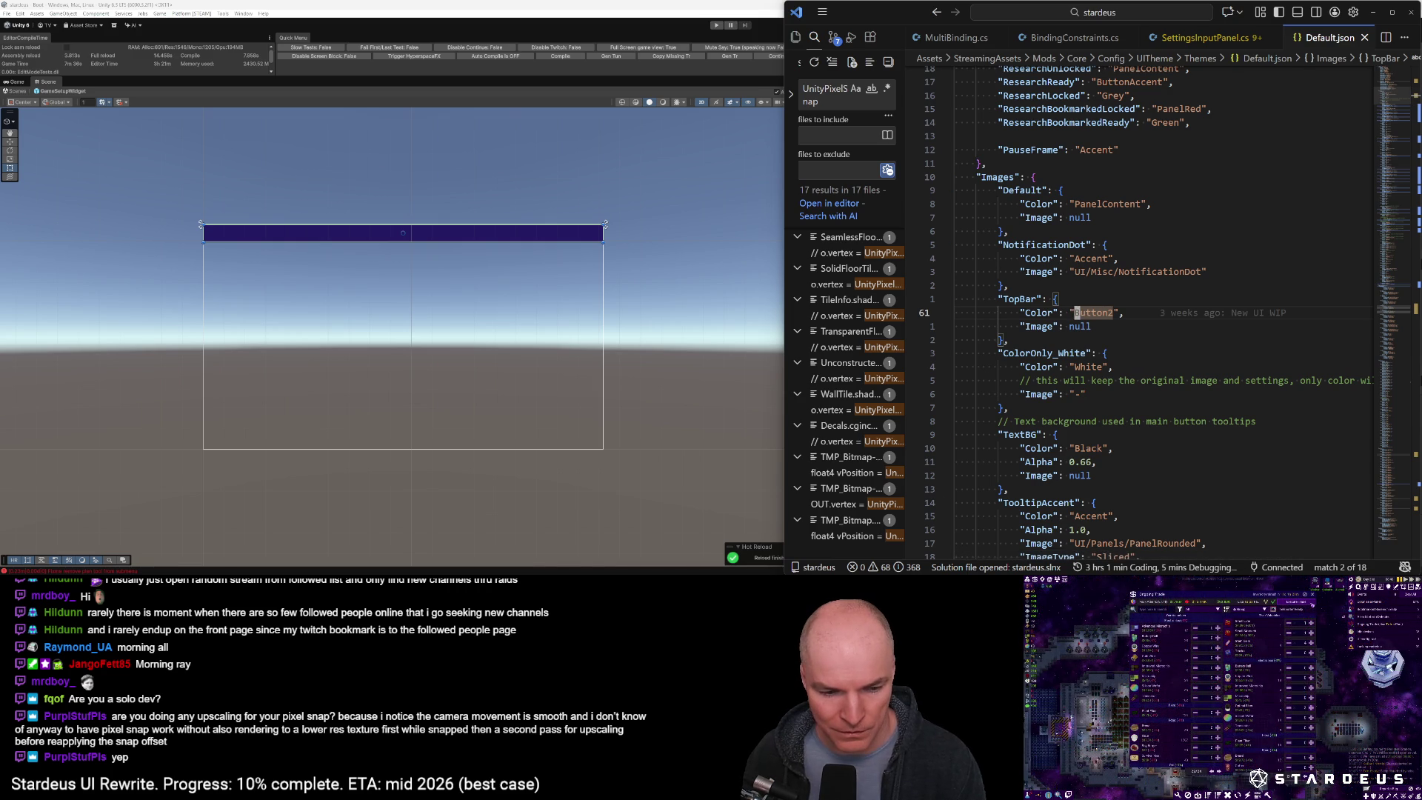
Back in Unity, set the UI Themed Image's Config Id to TopBar
mouse_move(124, 572)
left_click(125, 540)
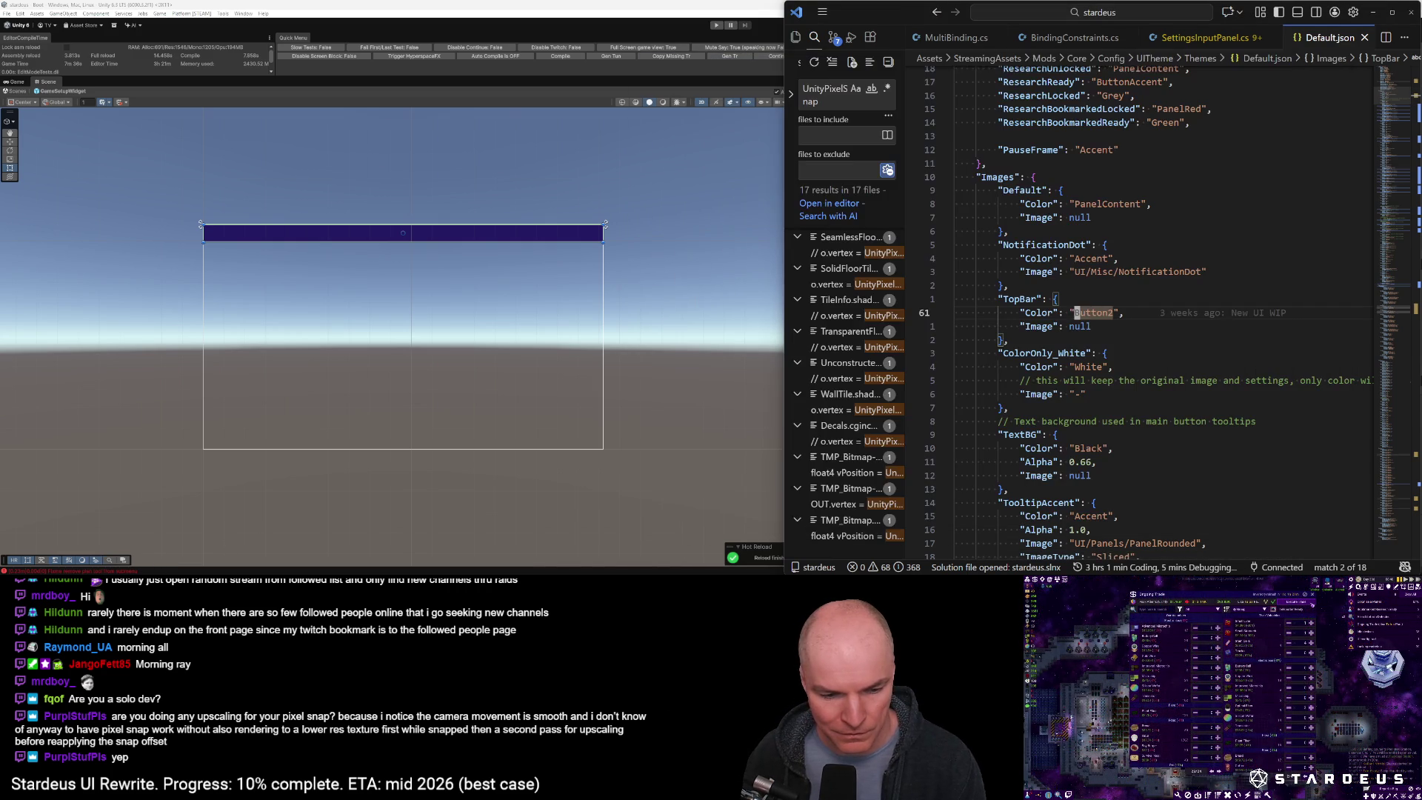
left_click(490, 509)
left_click(927, 273)
type("TopBar")
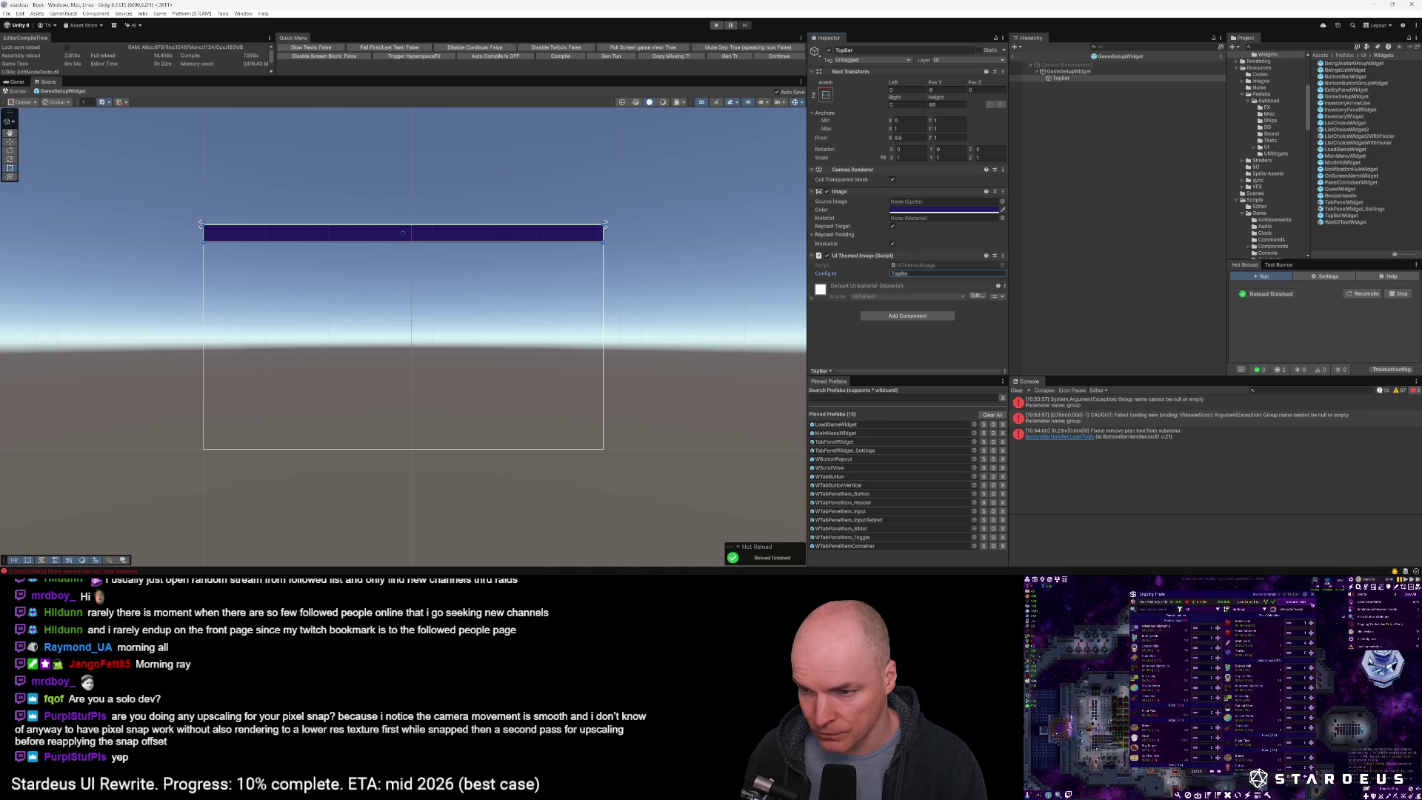
Duplicate TopBar as Footer, anchored bottom-stretch with a height of 1
left_click(1070, 81)
key("ctrl+d")
type("Bar")
key("Return")
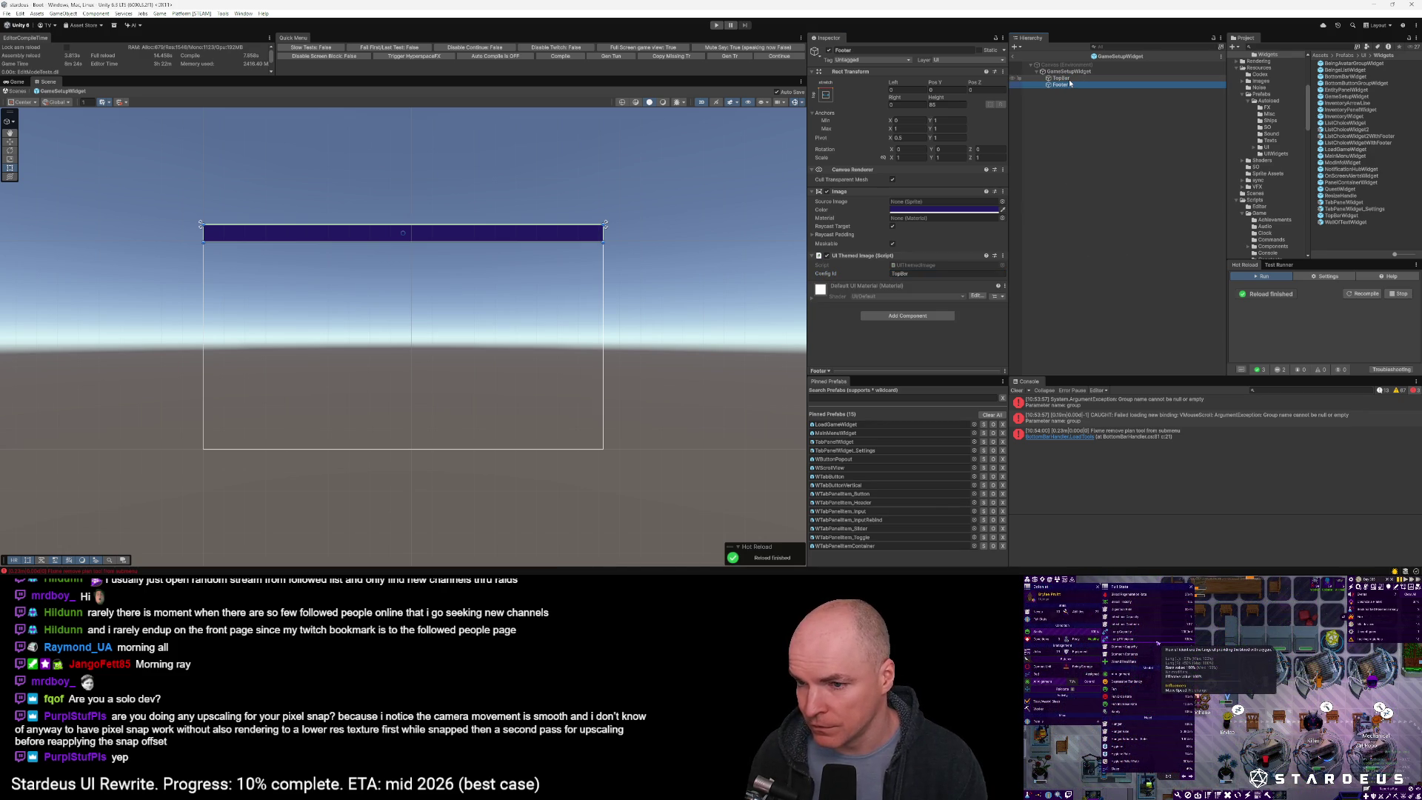
left_click(825, 95)
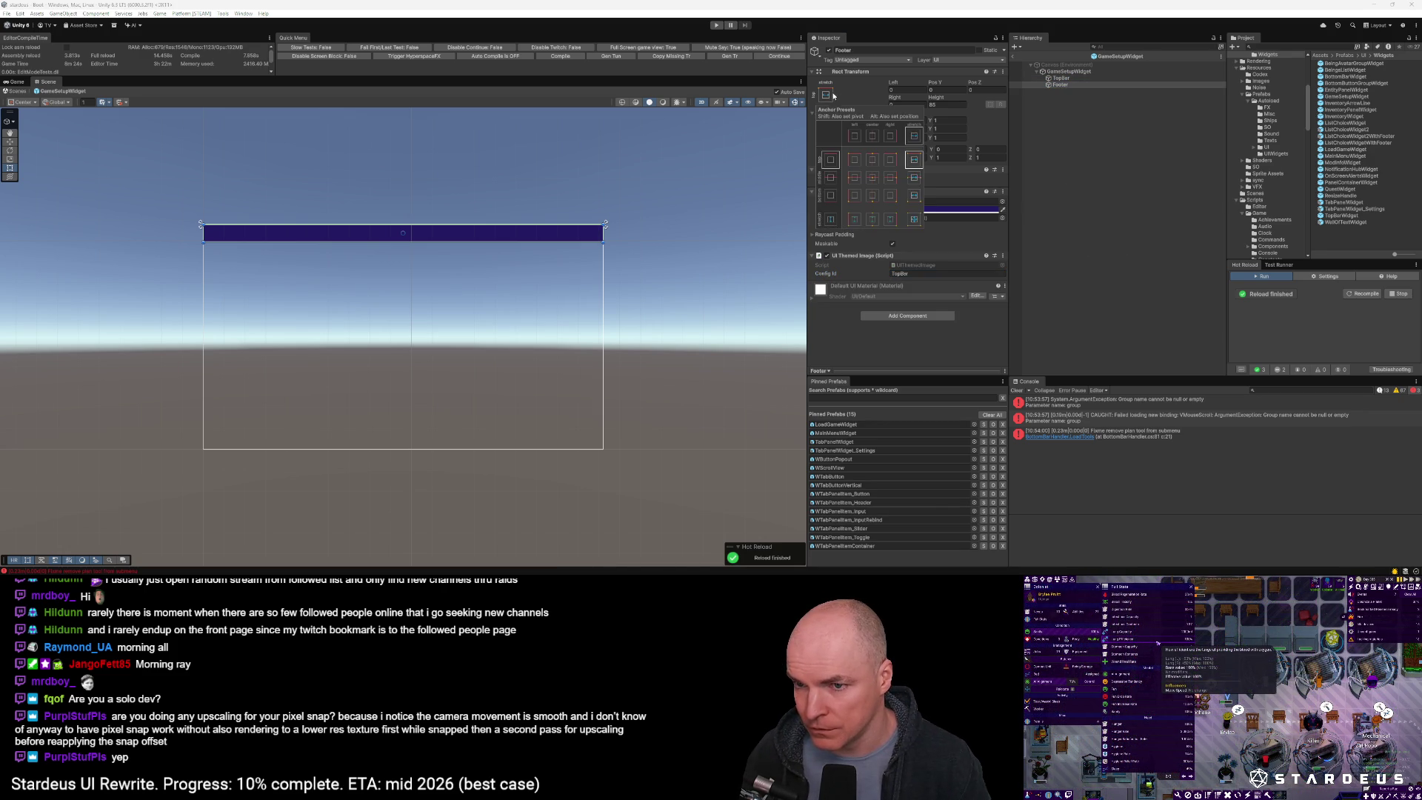
left_click(915, 197, "alt+shift")
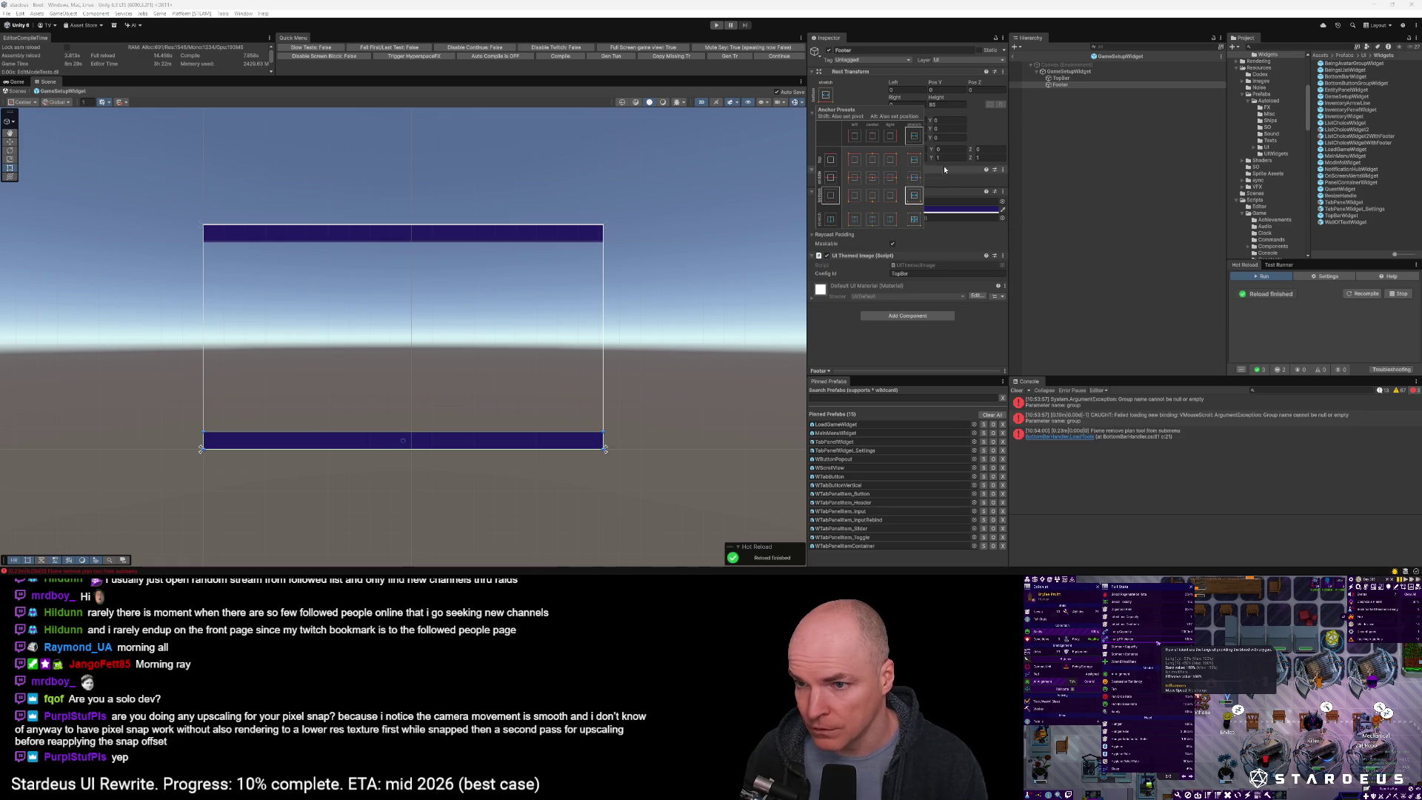
left_click(946, 105)
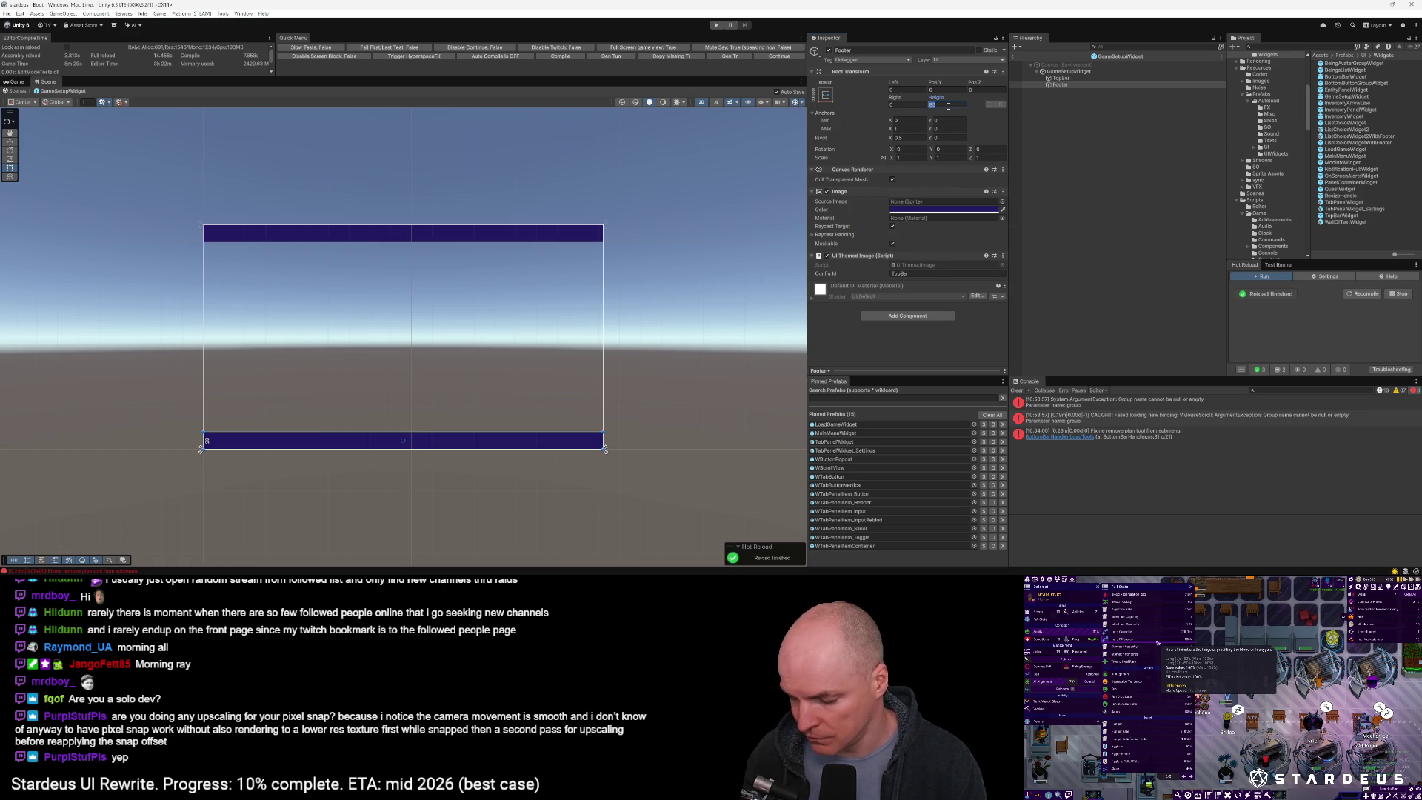
type("1")
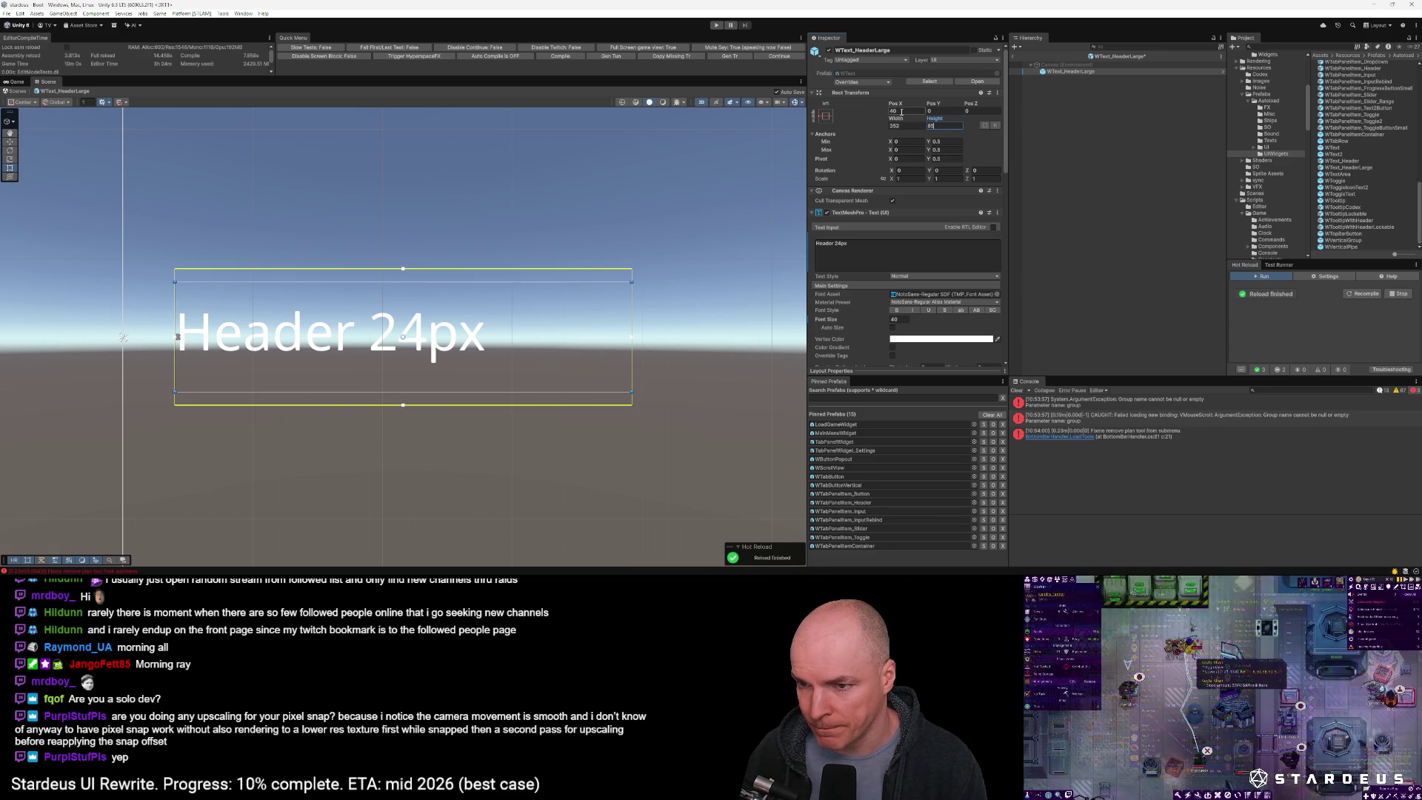
Set the header text's TextMeshPro alignment to Center and Middle
scroll(904, 222, "down", 3)
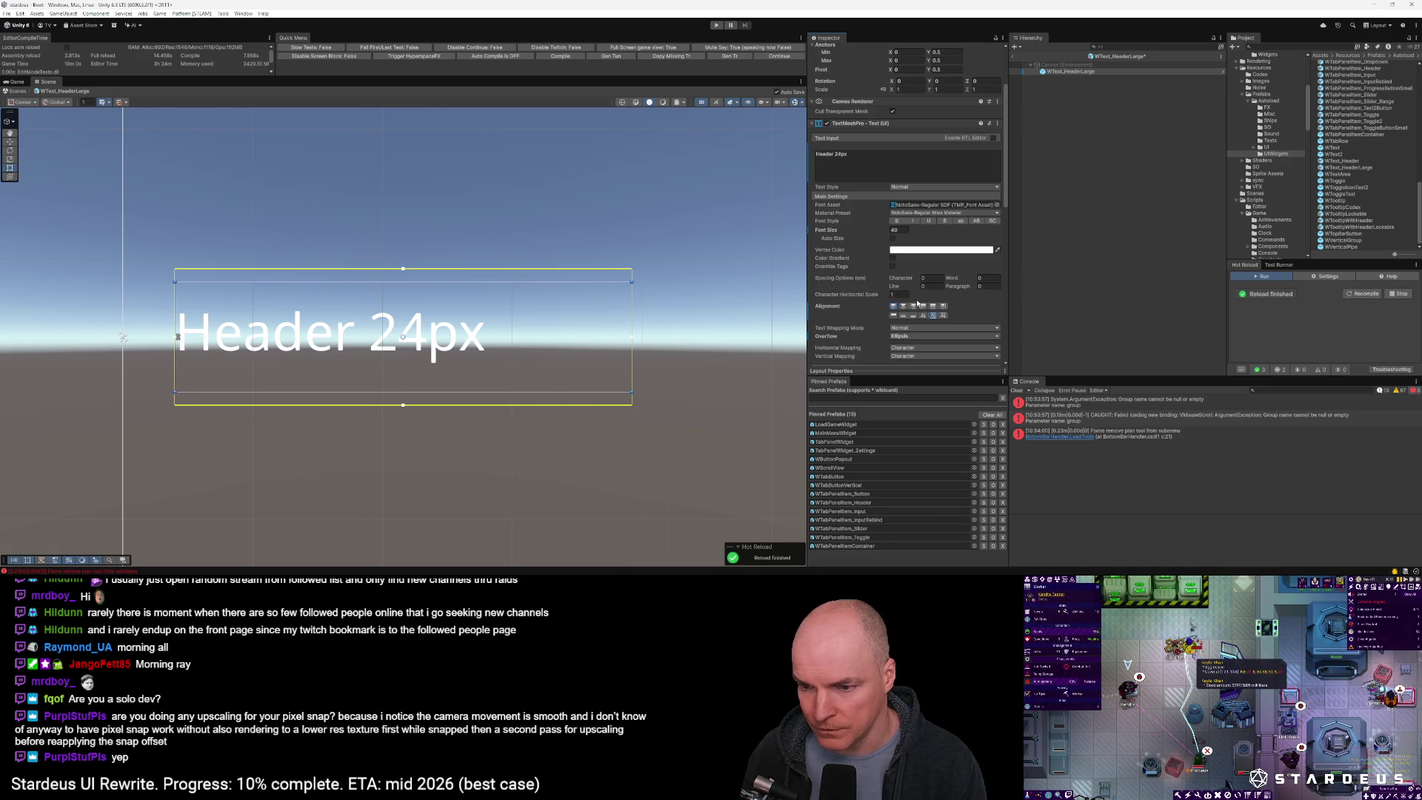
left_click(902, 306)
left_click(903, 315)
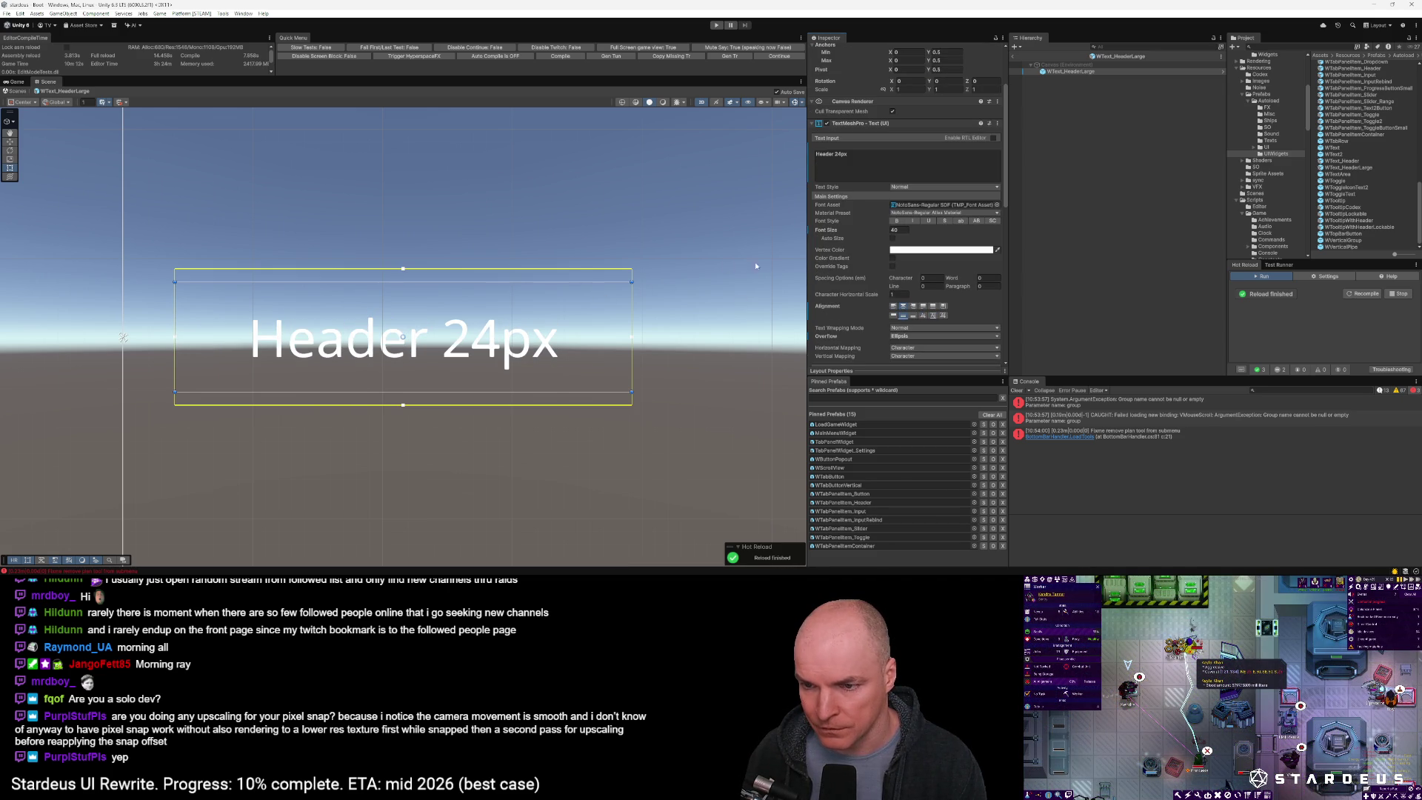
scroll(910, 178, "up", 3)
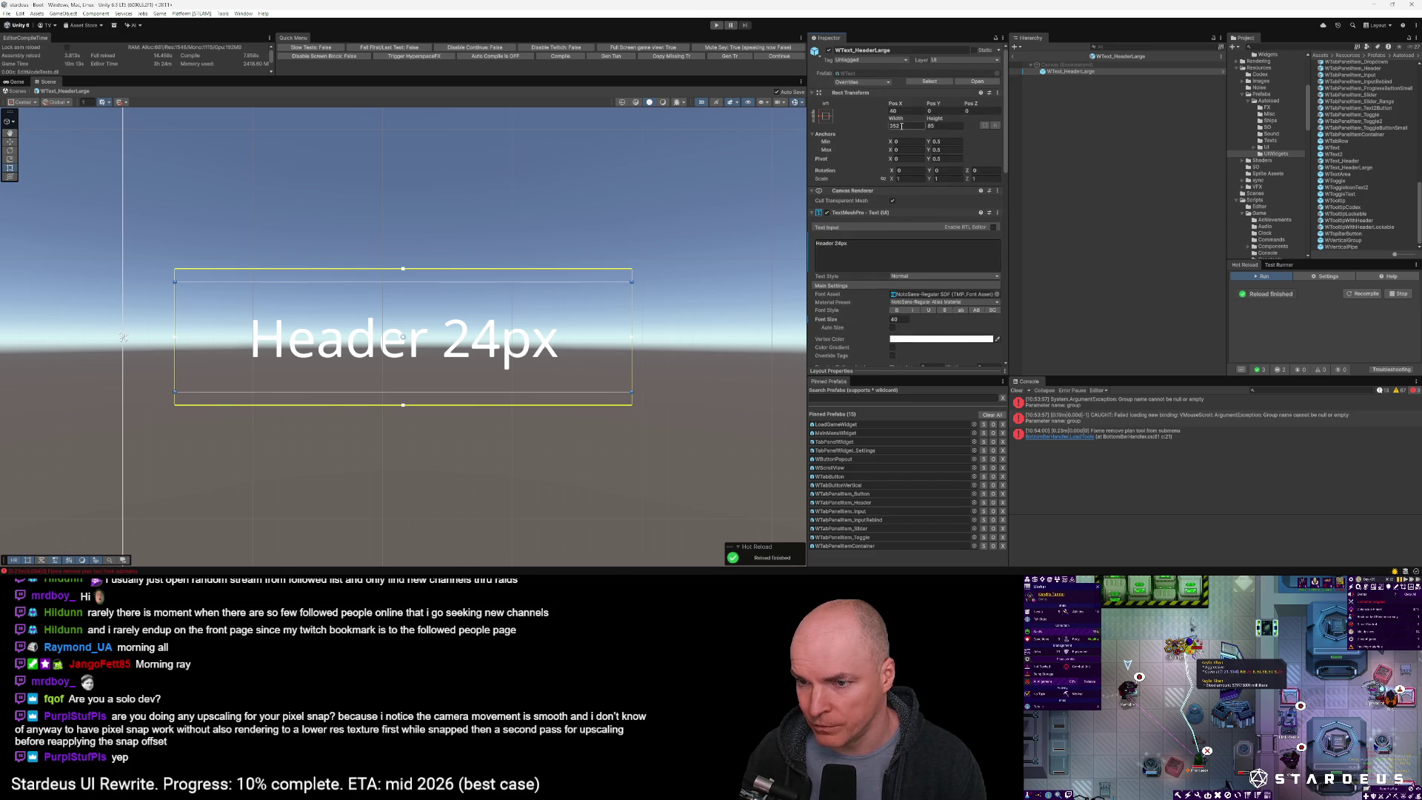
Anchor the header prefab stretch-horizontal across its parent and return to the Boot scene
left_click(901, 126)
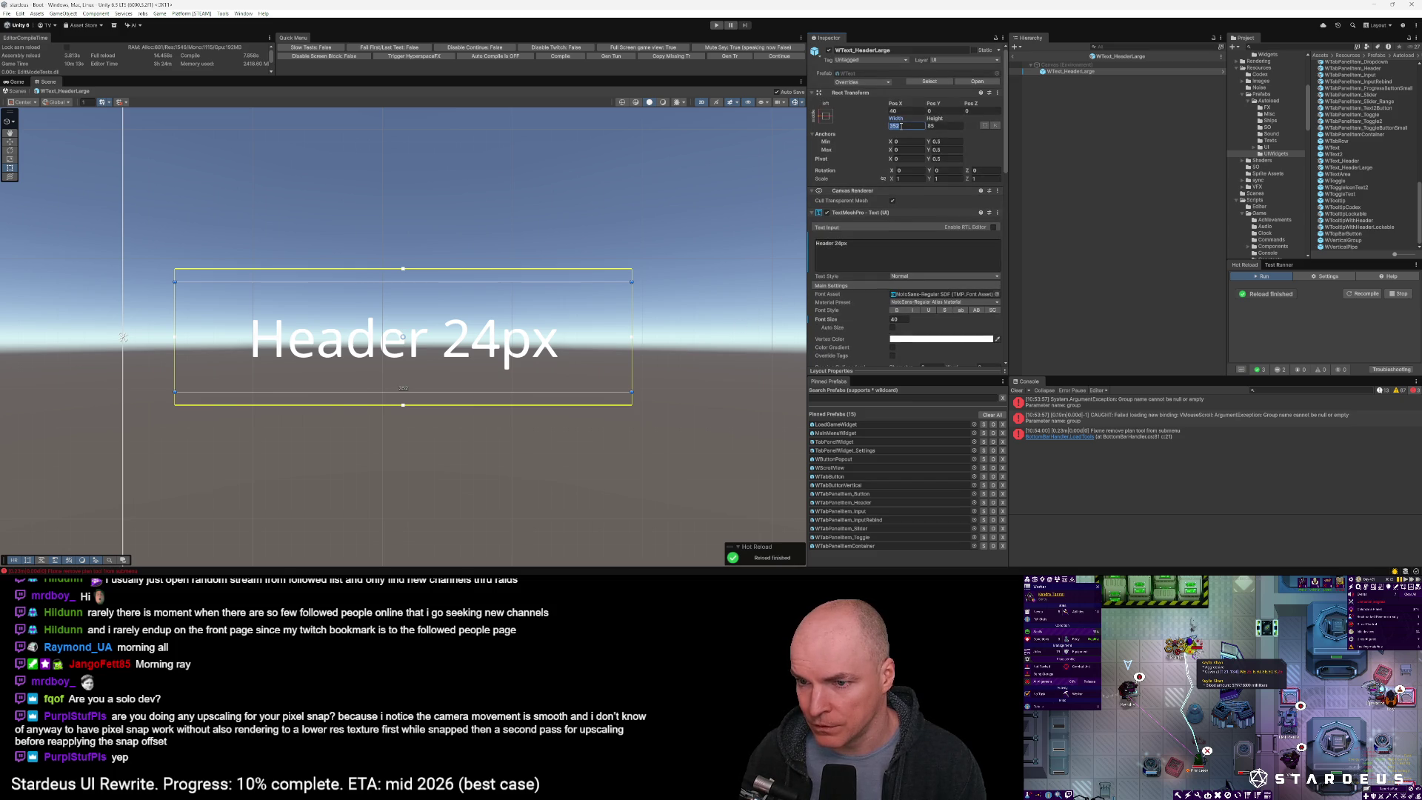
left_click(827, 117)
left_click(914, 200)
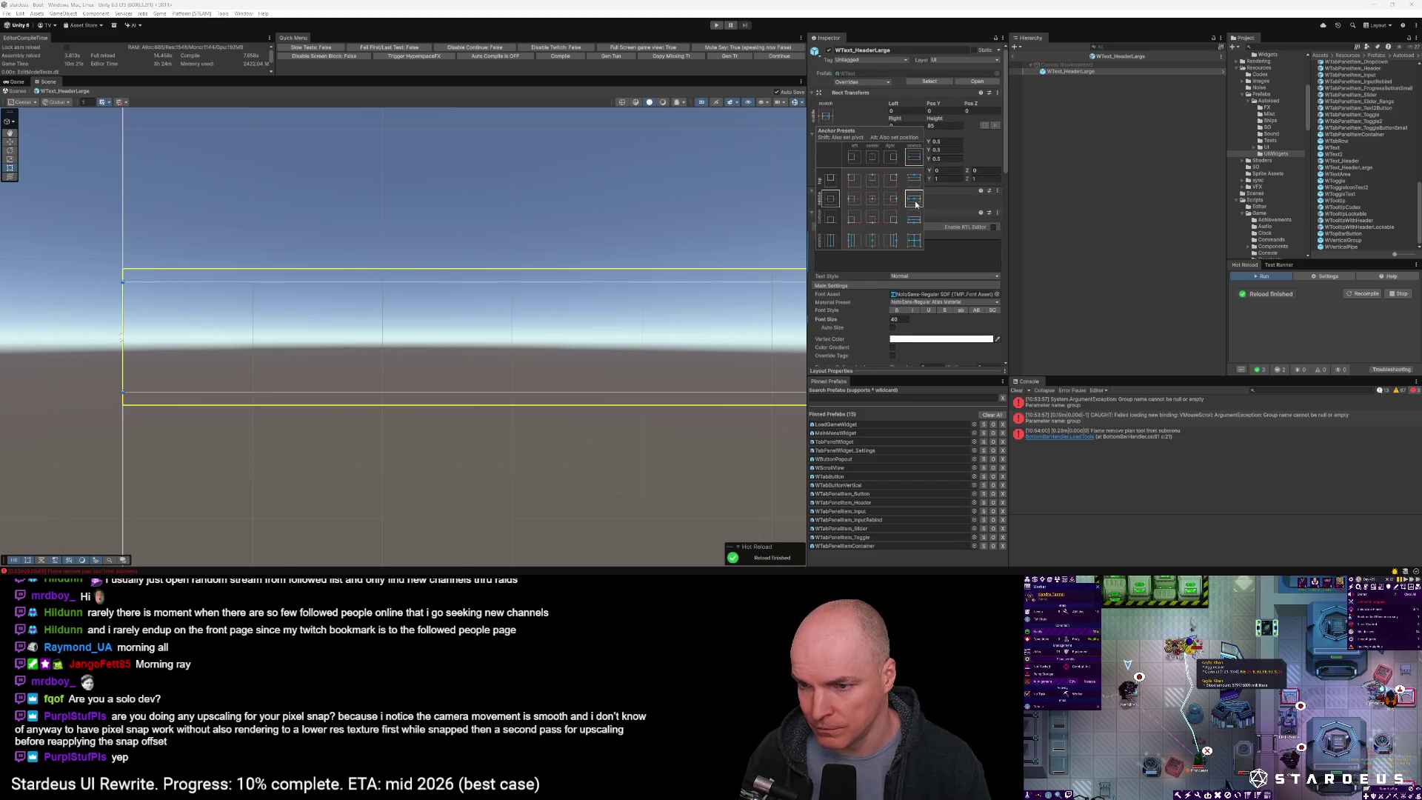
scroll(720, 310, "down", 2)
scroll(719, 311, "down", 5)
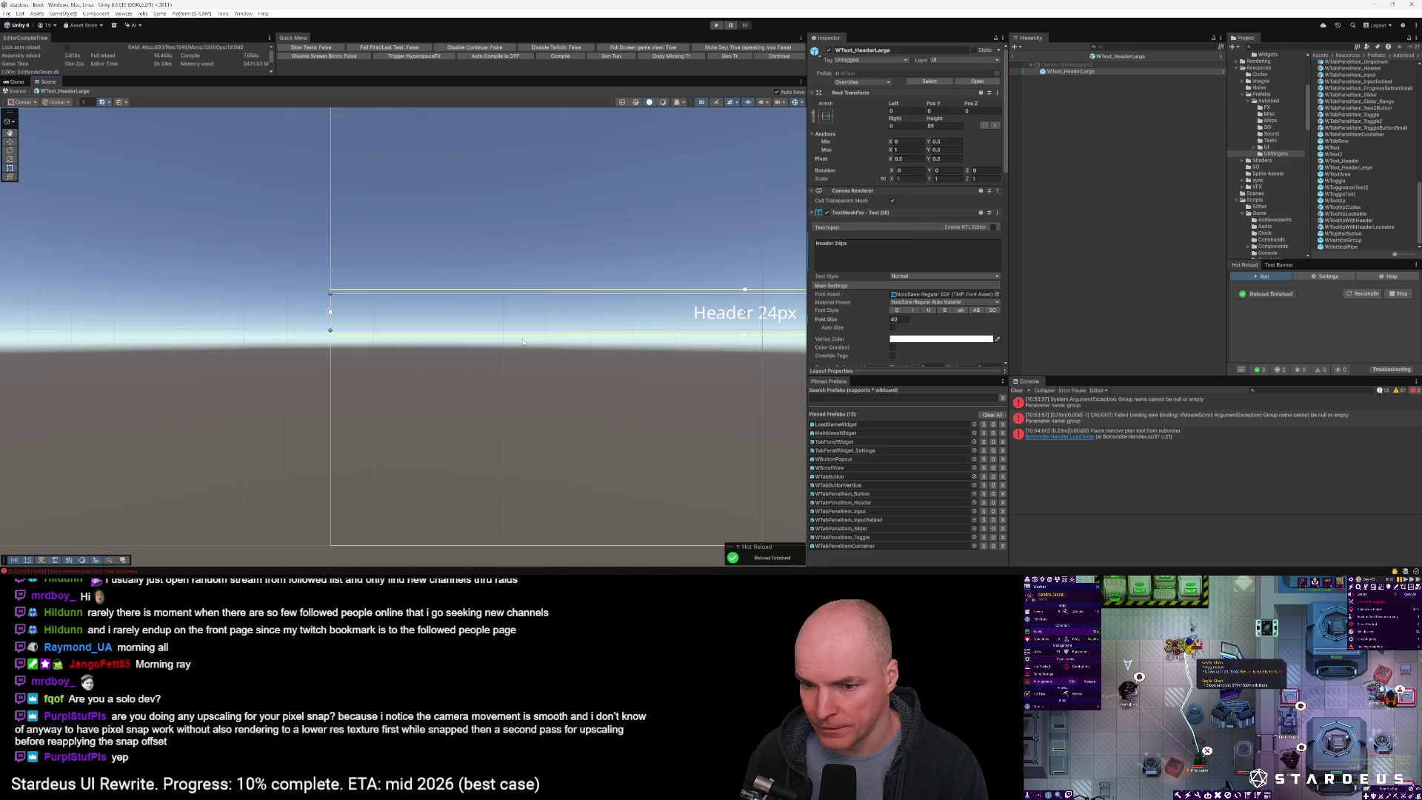
scroll(615, 304, "down", 1)
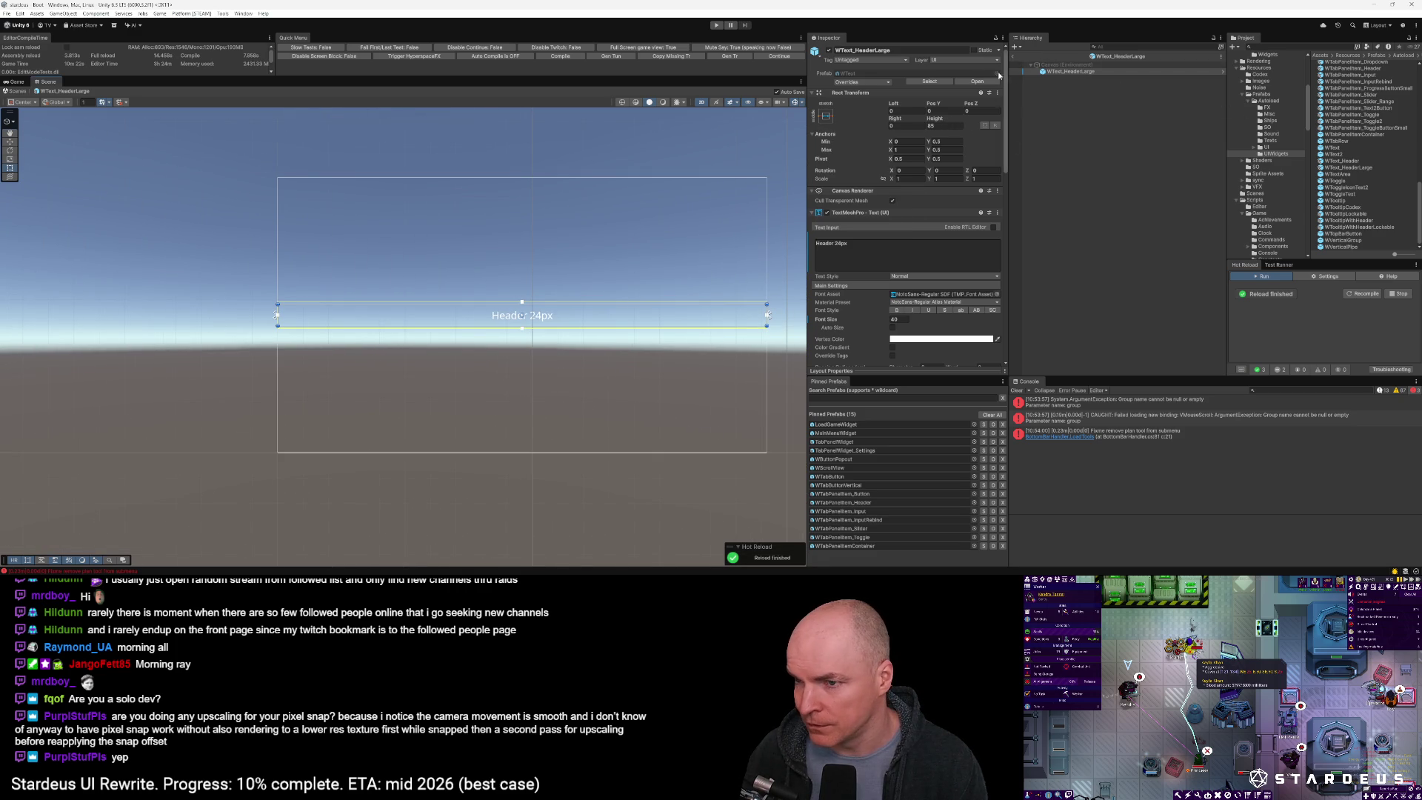
left_click(1014, 57)
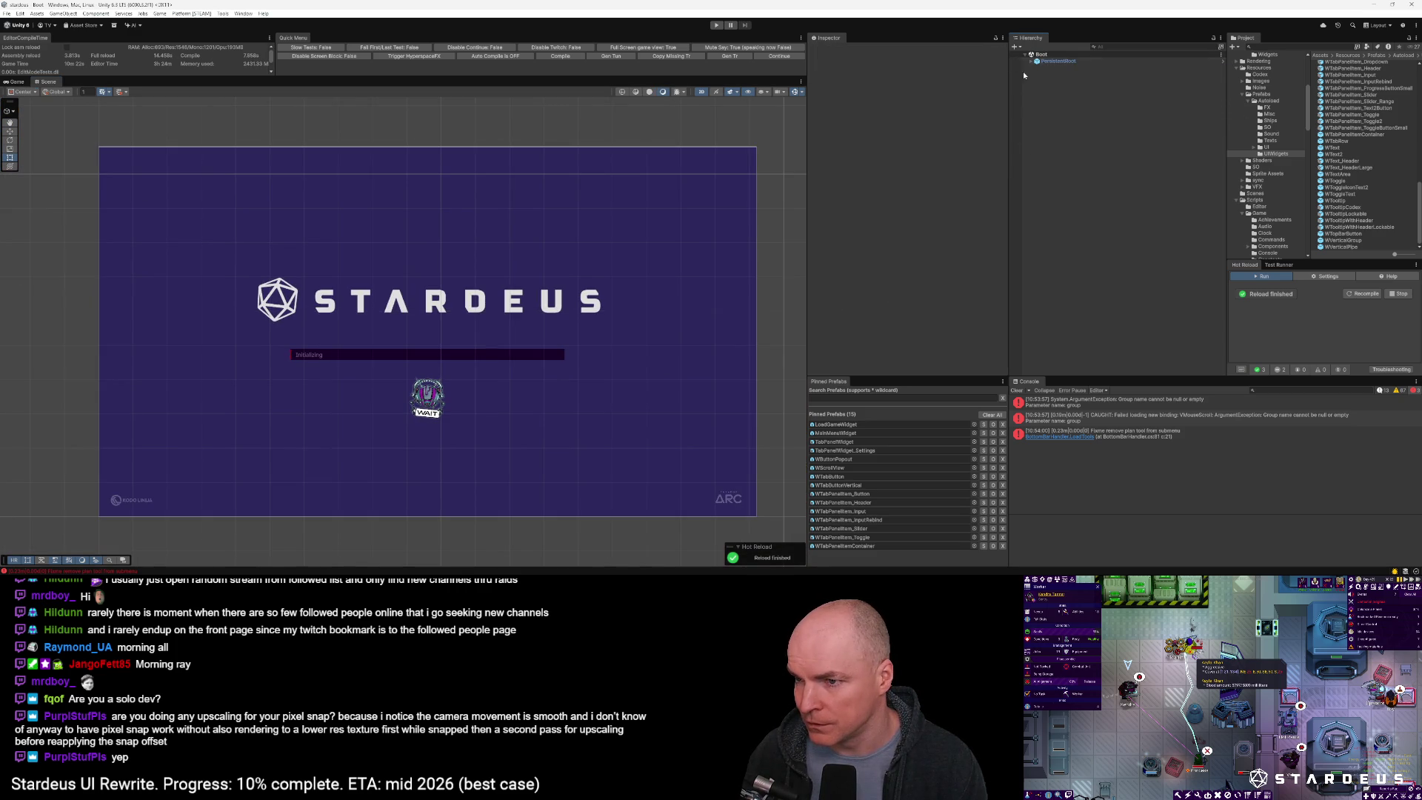
Find and pin GameSetupWidget in the prefab list and open it for editing
left_click(955, 397)
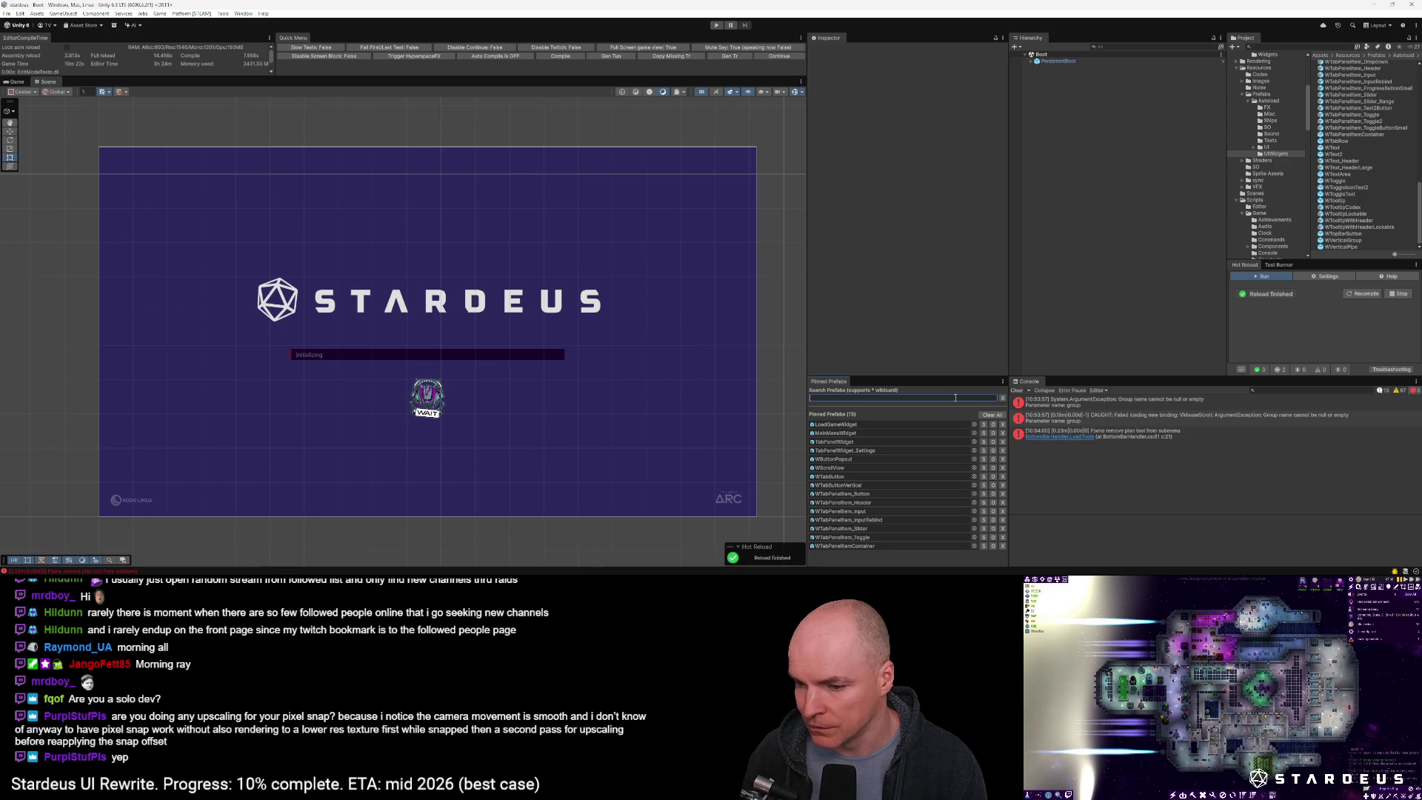
type("gamesetuw")
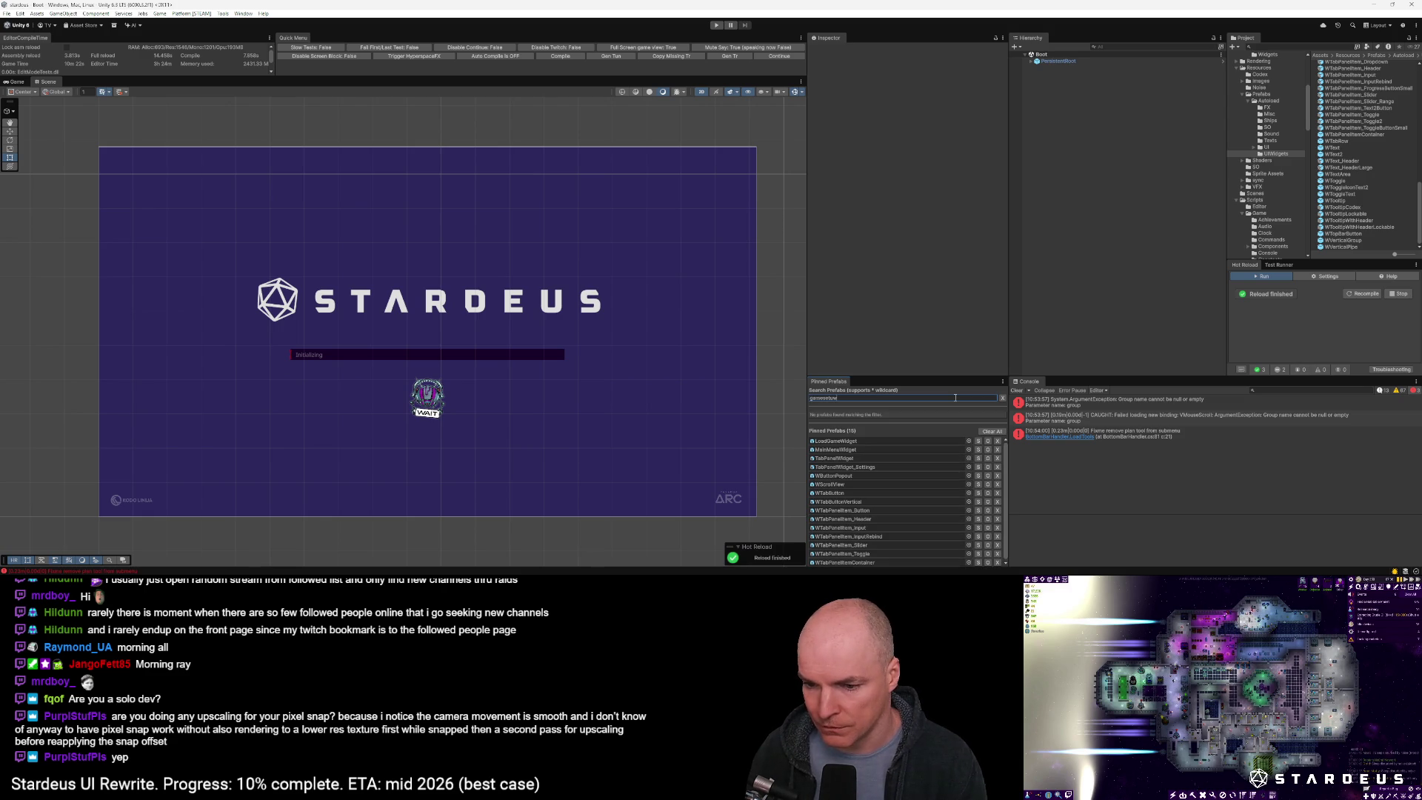
key("BackSpace")
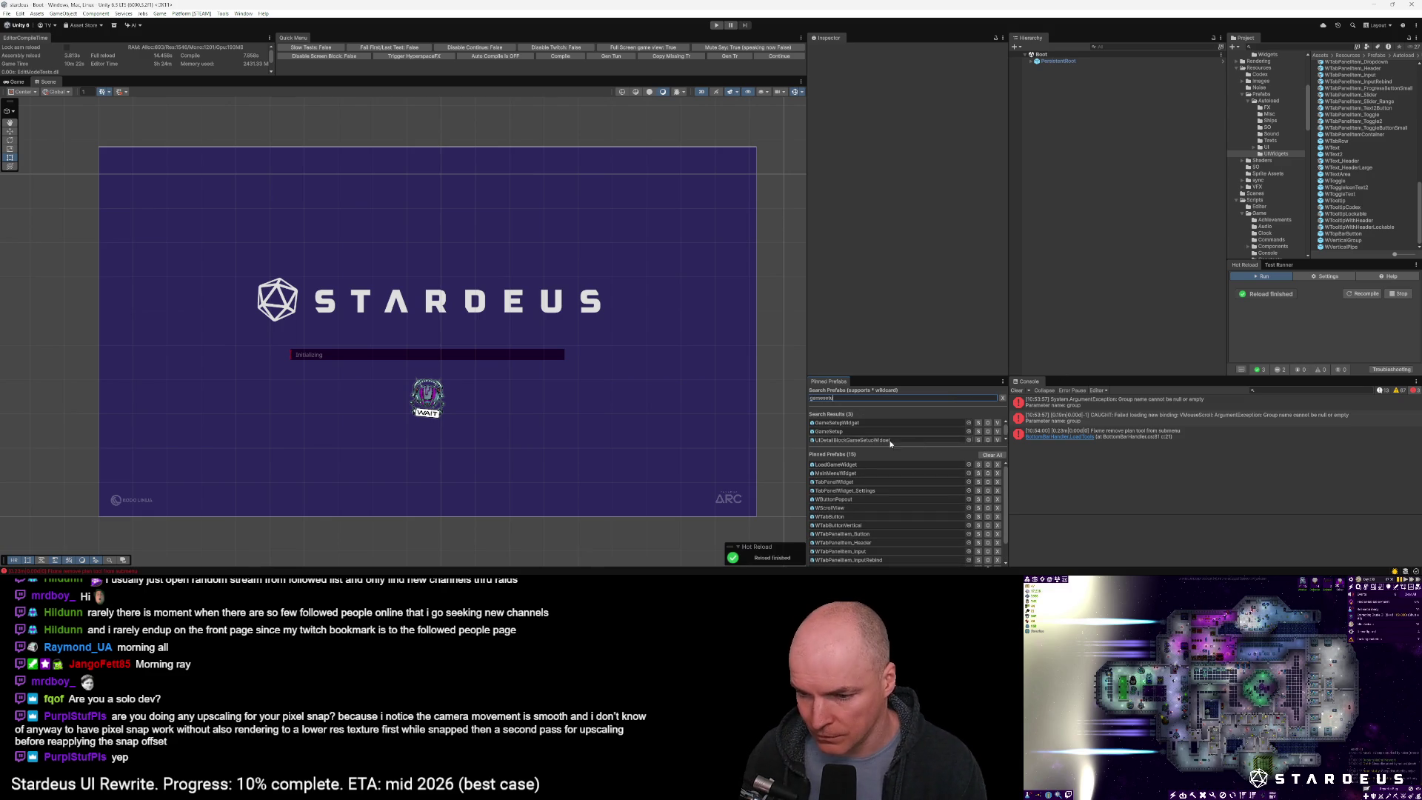
left_click(996, 423)
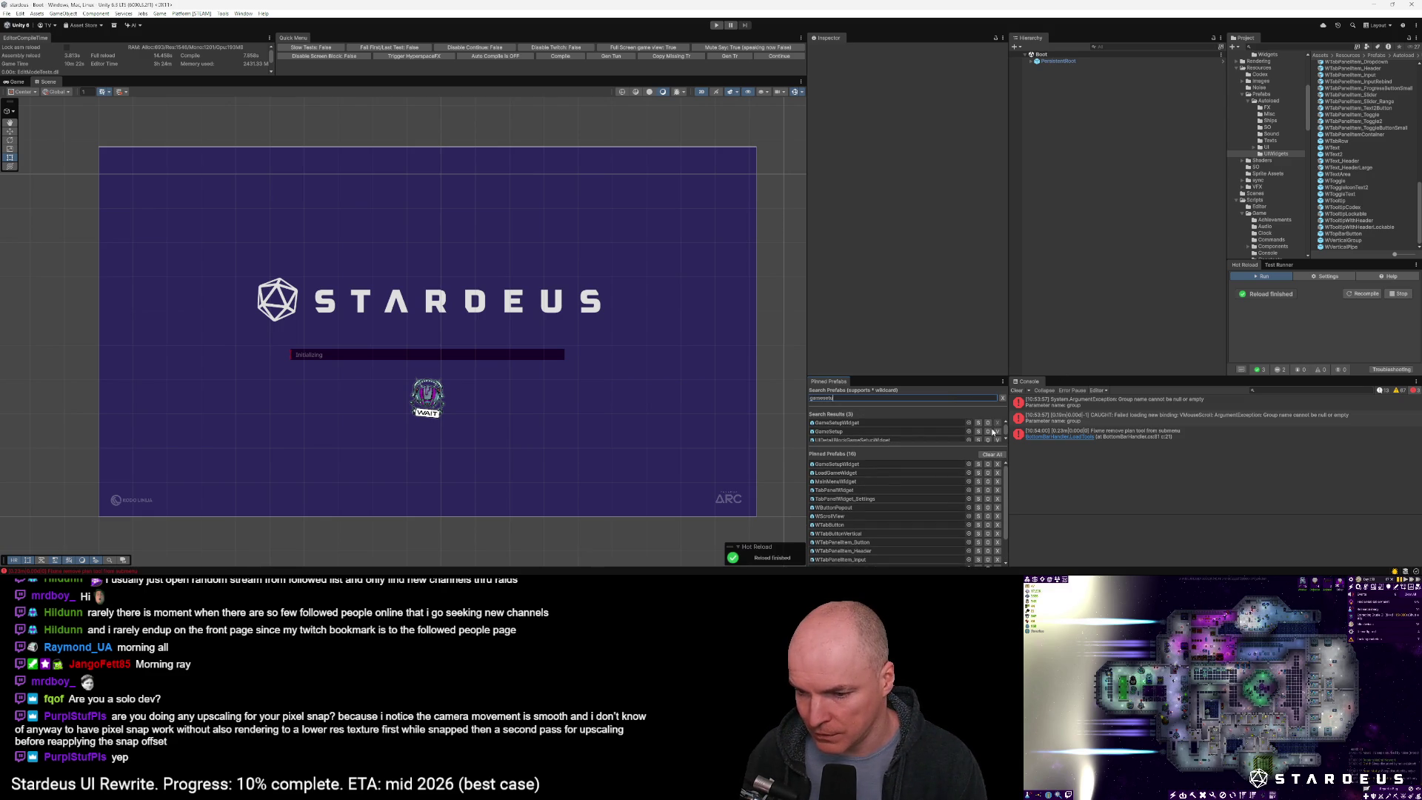
double_click(854, 465)
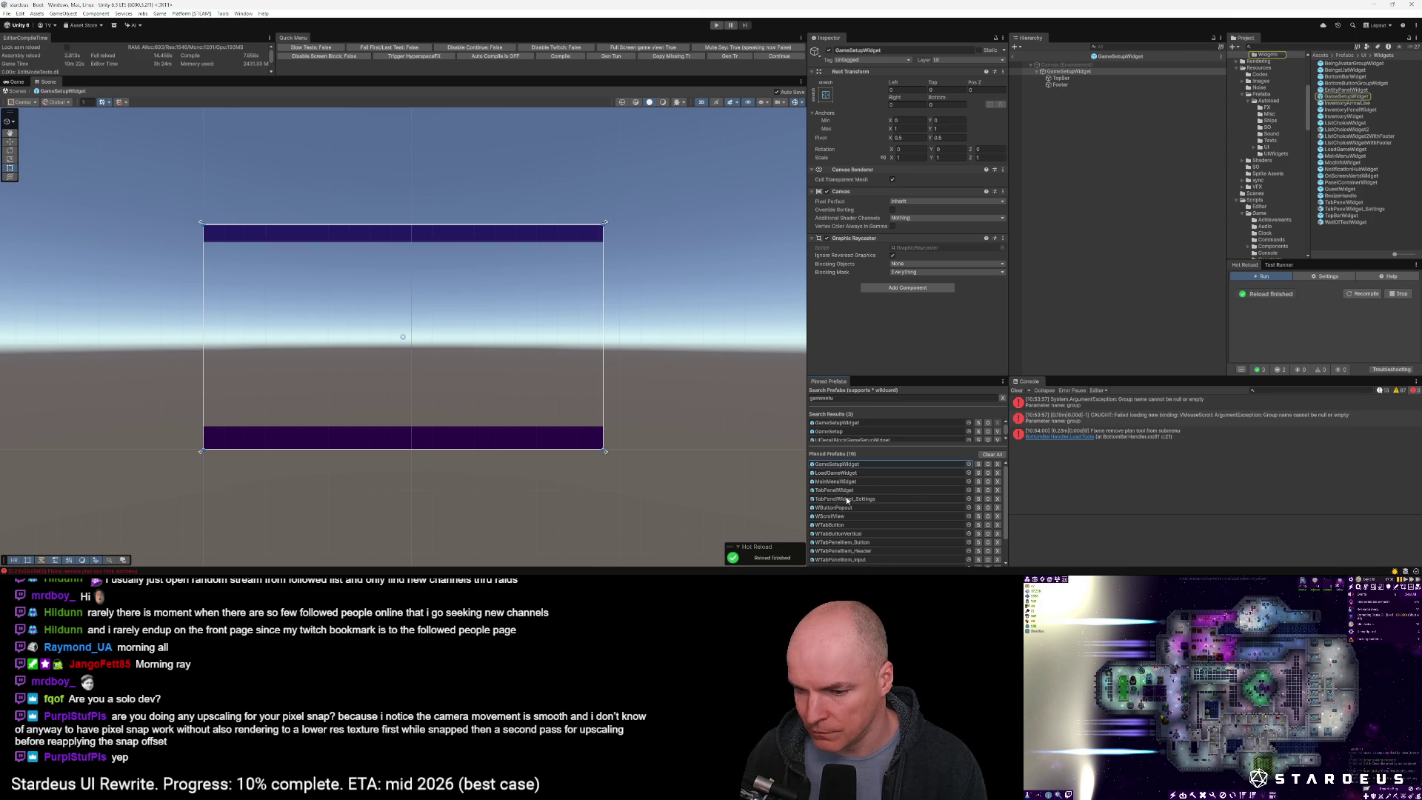
Place WText_HeaderLarge under TopBar and anchor it stretch-stretch to fill the bar
left_click(838, 533)
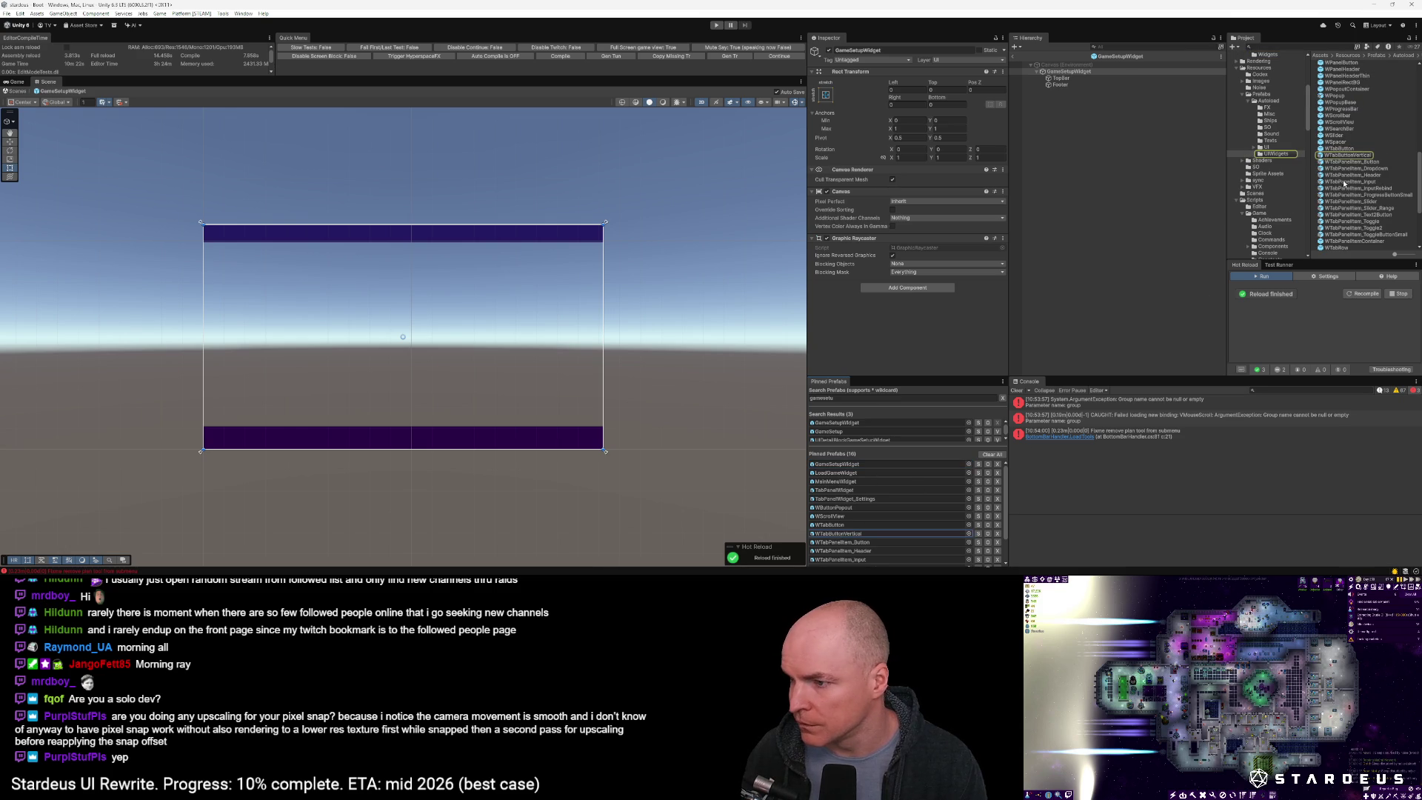
scroll(1353, 181, "down", 3)
left_click(1112, 95)
left_click_drag(1077, 83, 1066, 79)
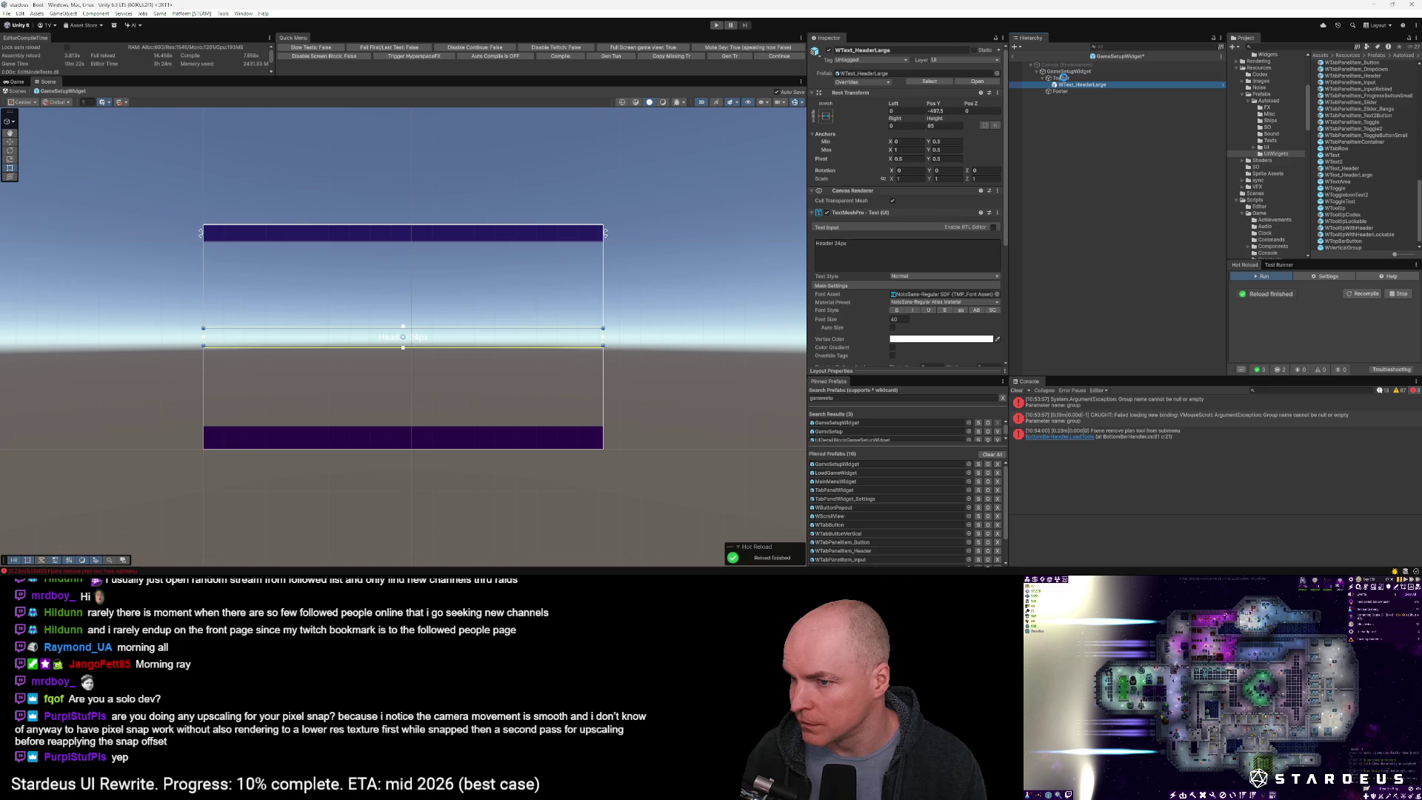
left_click(826, 115)
left_click(913, 181, "alt+shift")
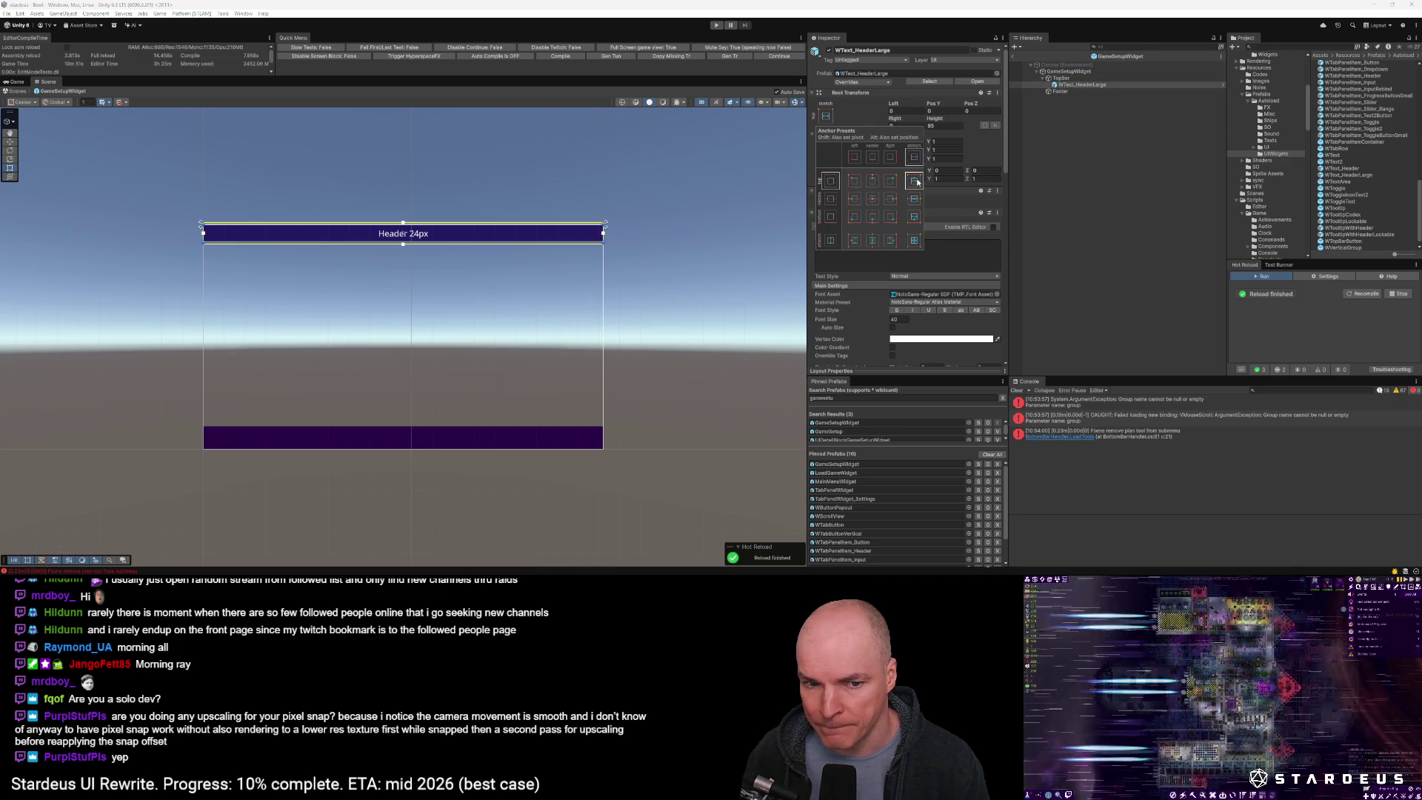
scroll(432, 243, "up", 1)
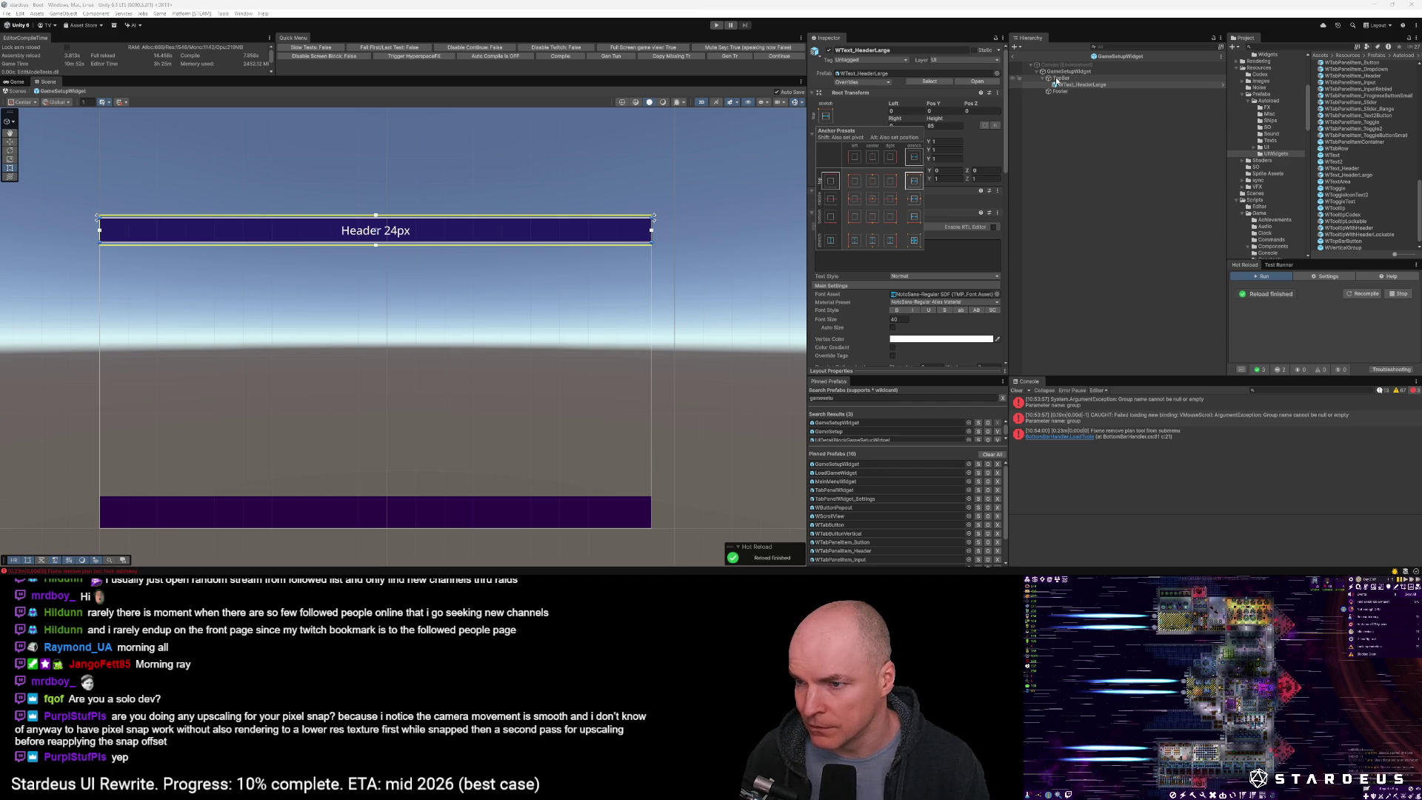
left_click(914, 240)
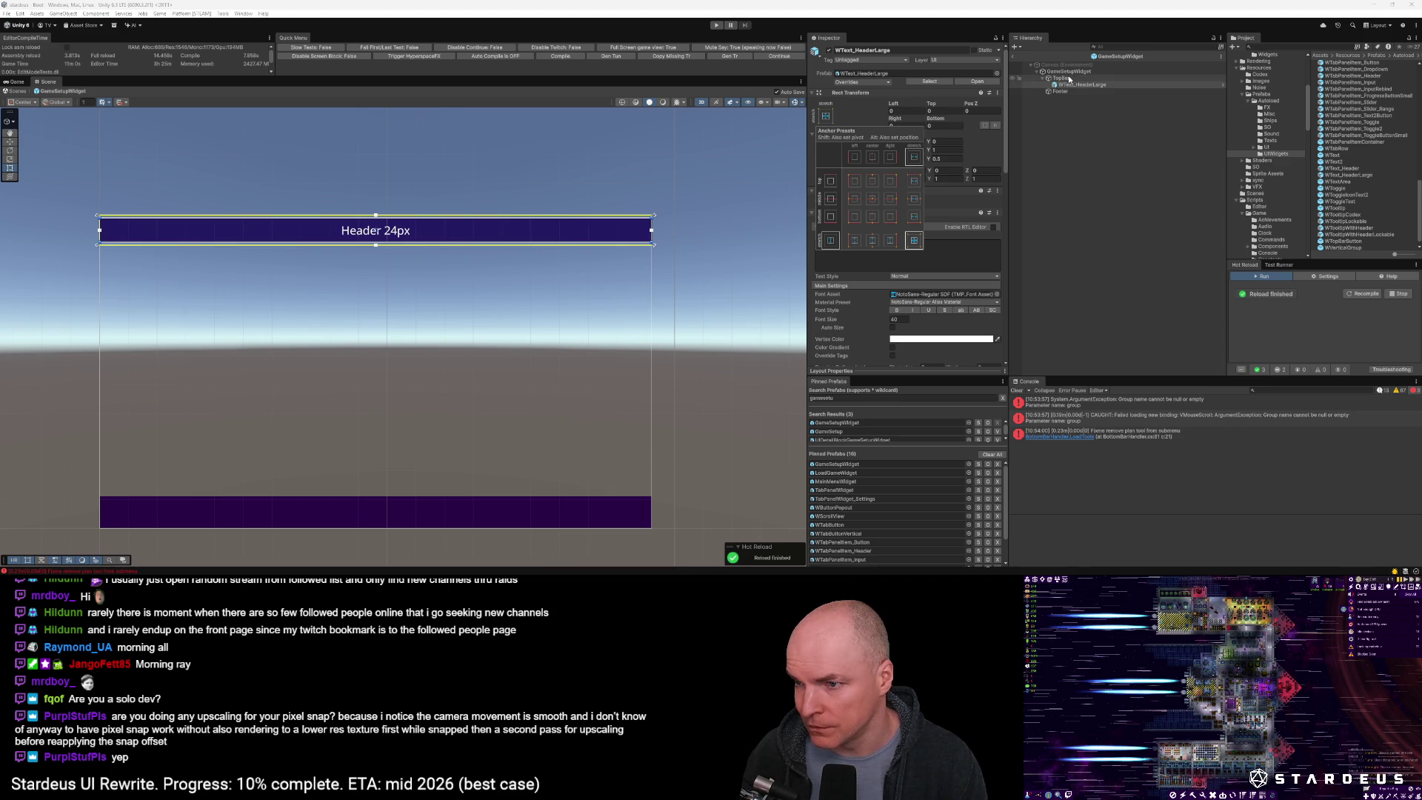
left_click(1096, 84)
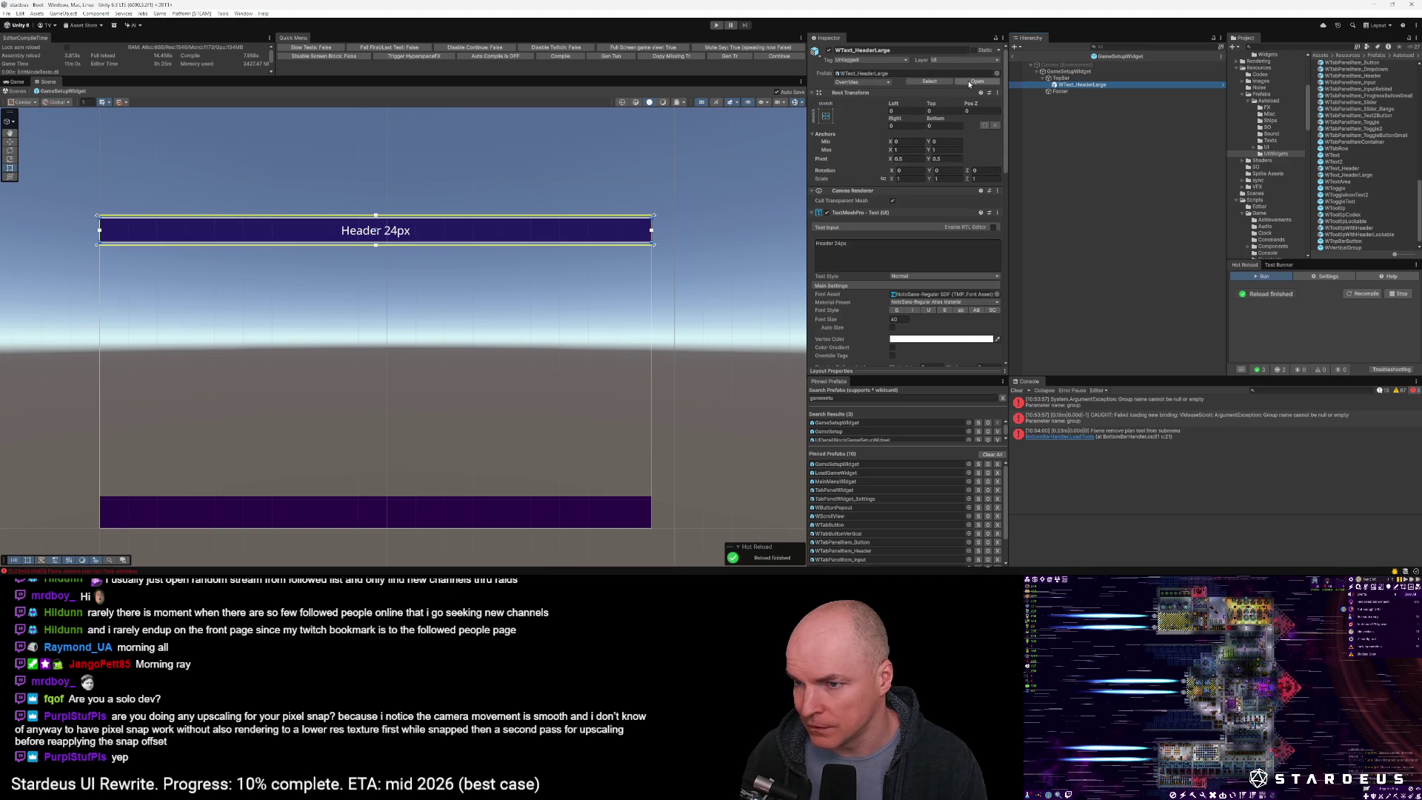
right_click(1078, 87)
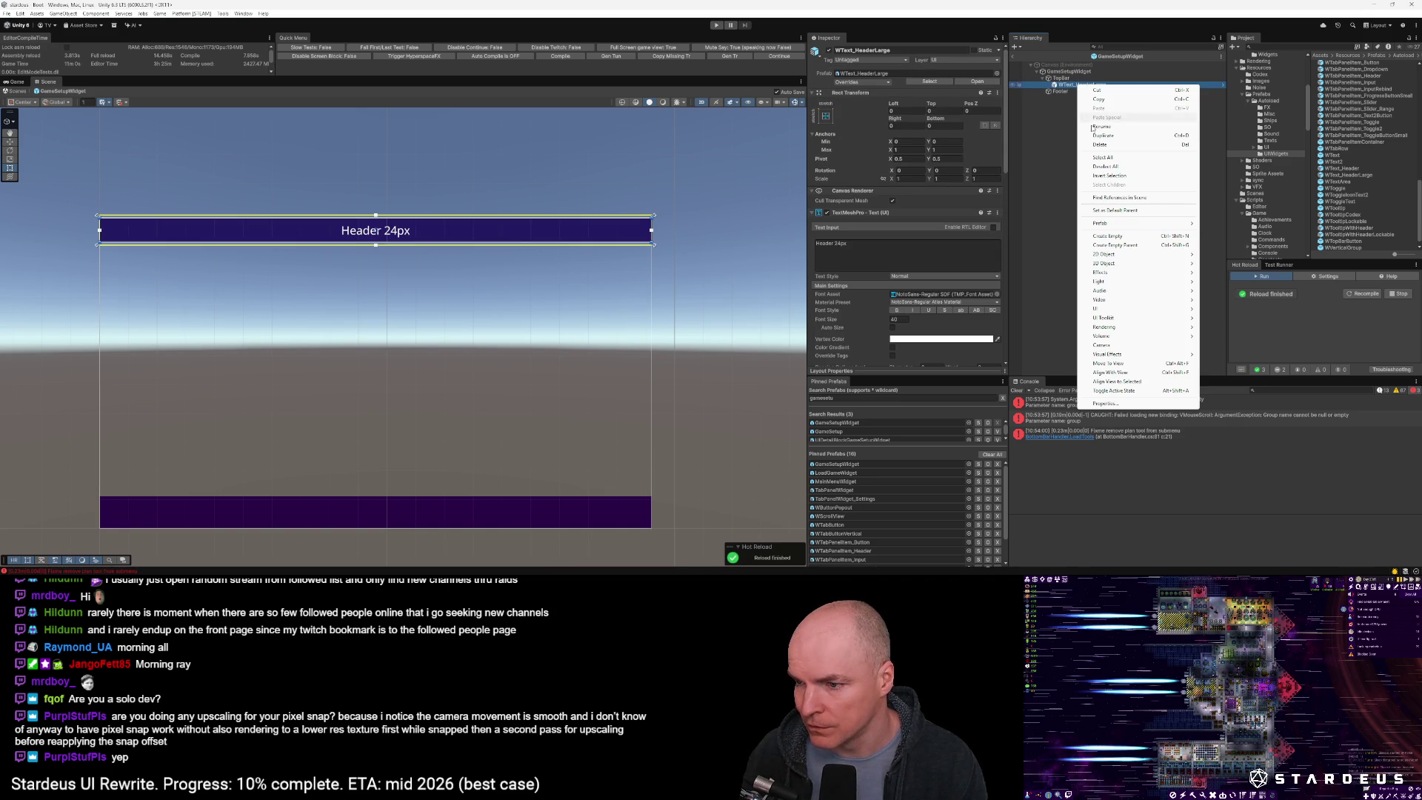
Open the WText_HeaderLarge prefab, set its top text margin to 0, and return to GameSetupWidget
left_click(1054, 72)
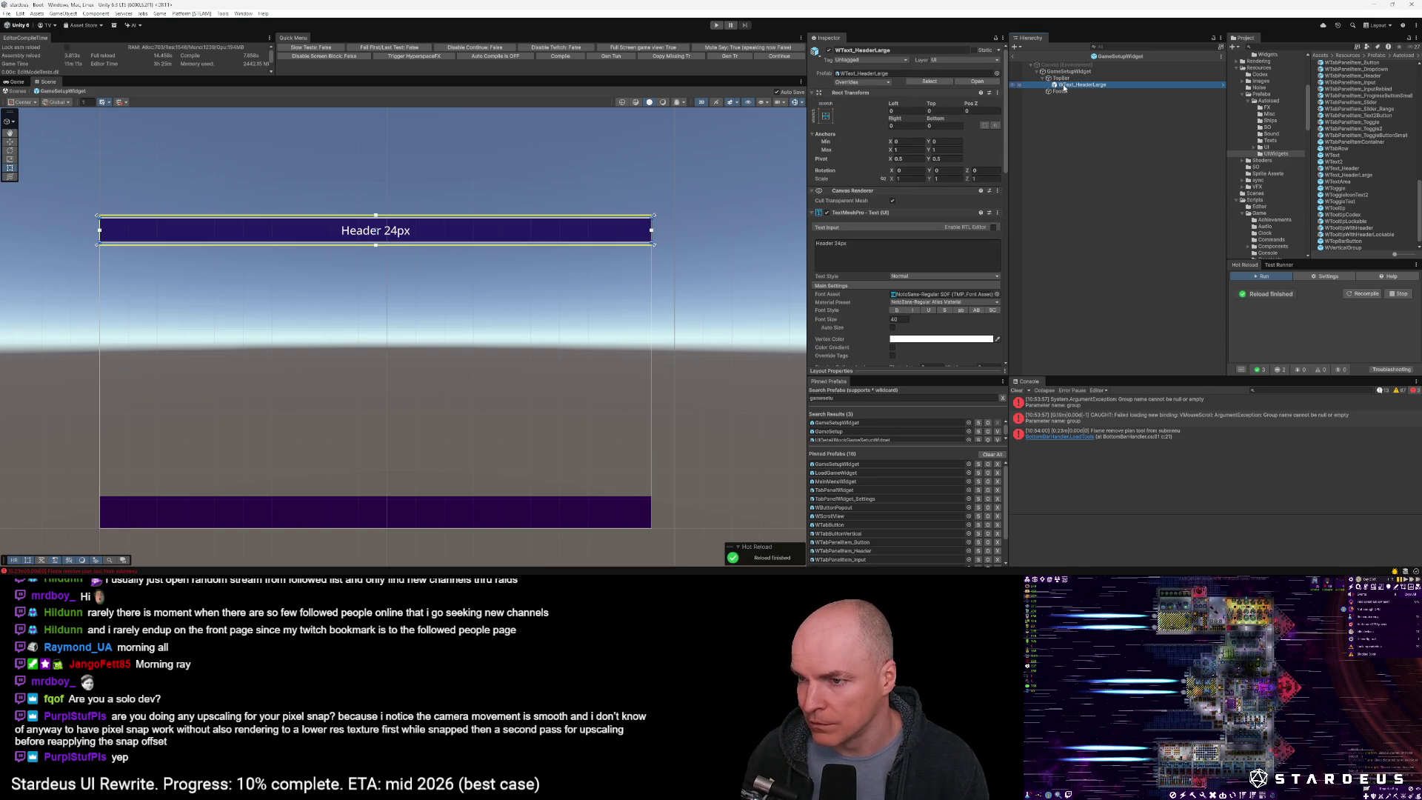
key("f")
left_click(978, 81)
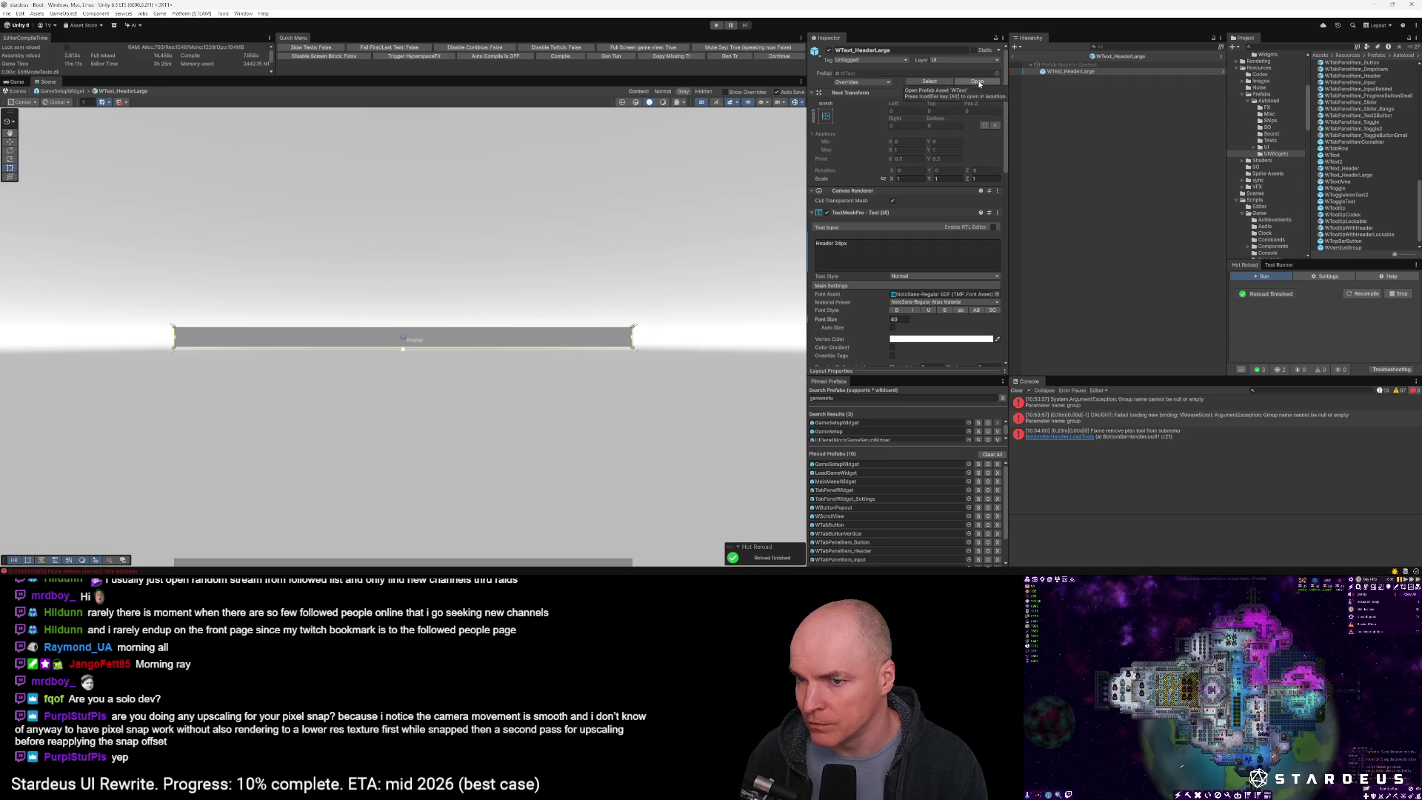
left_click(1059, 72)
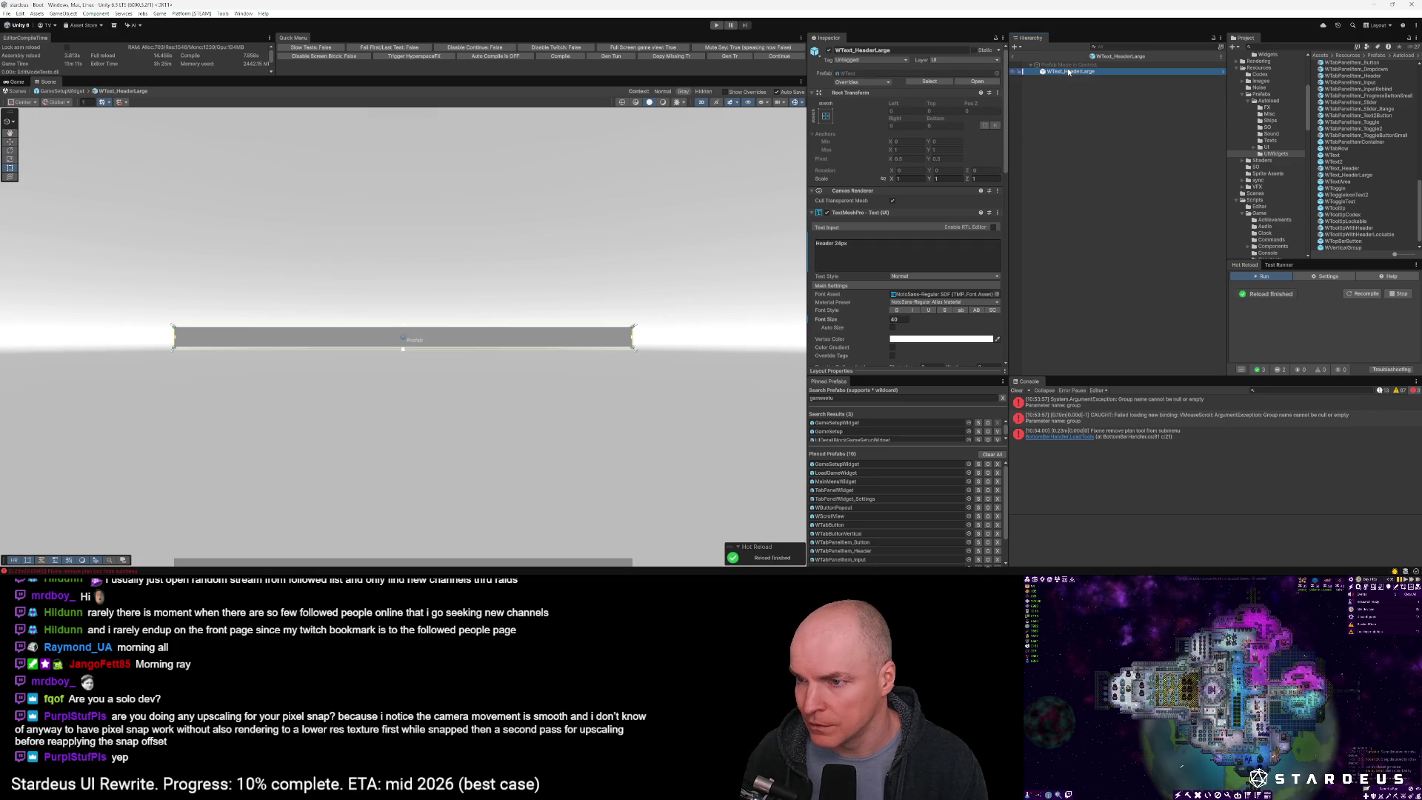
scroll(924, 246, "down", 6)
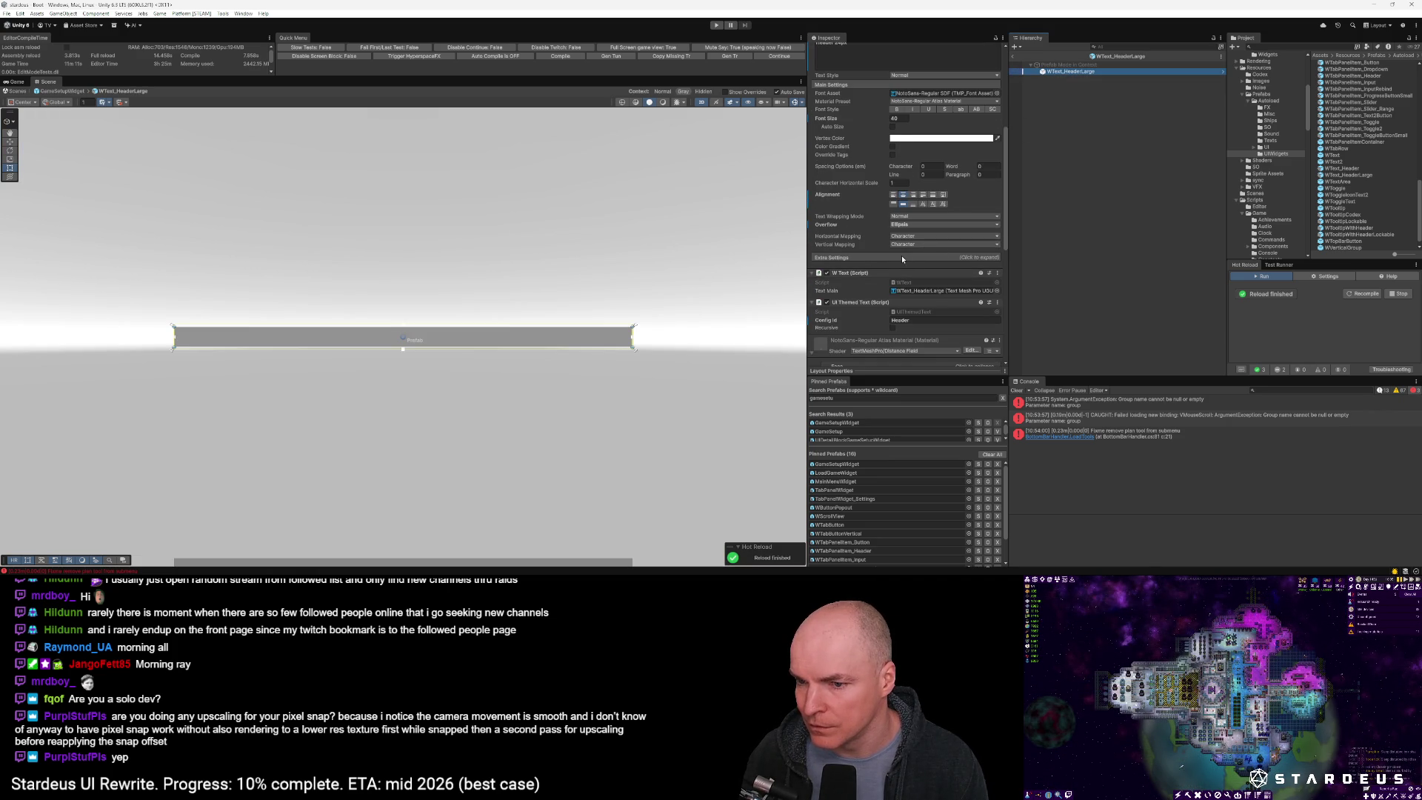
left_click(900, 256)
left_click(927, 274)
type("0")
key("Tab")
left_click(980, 275)
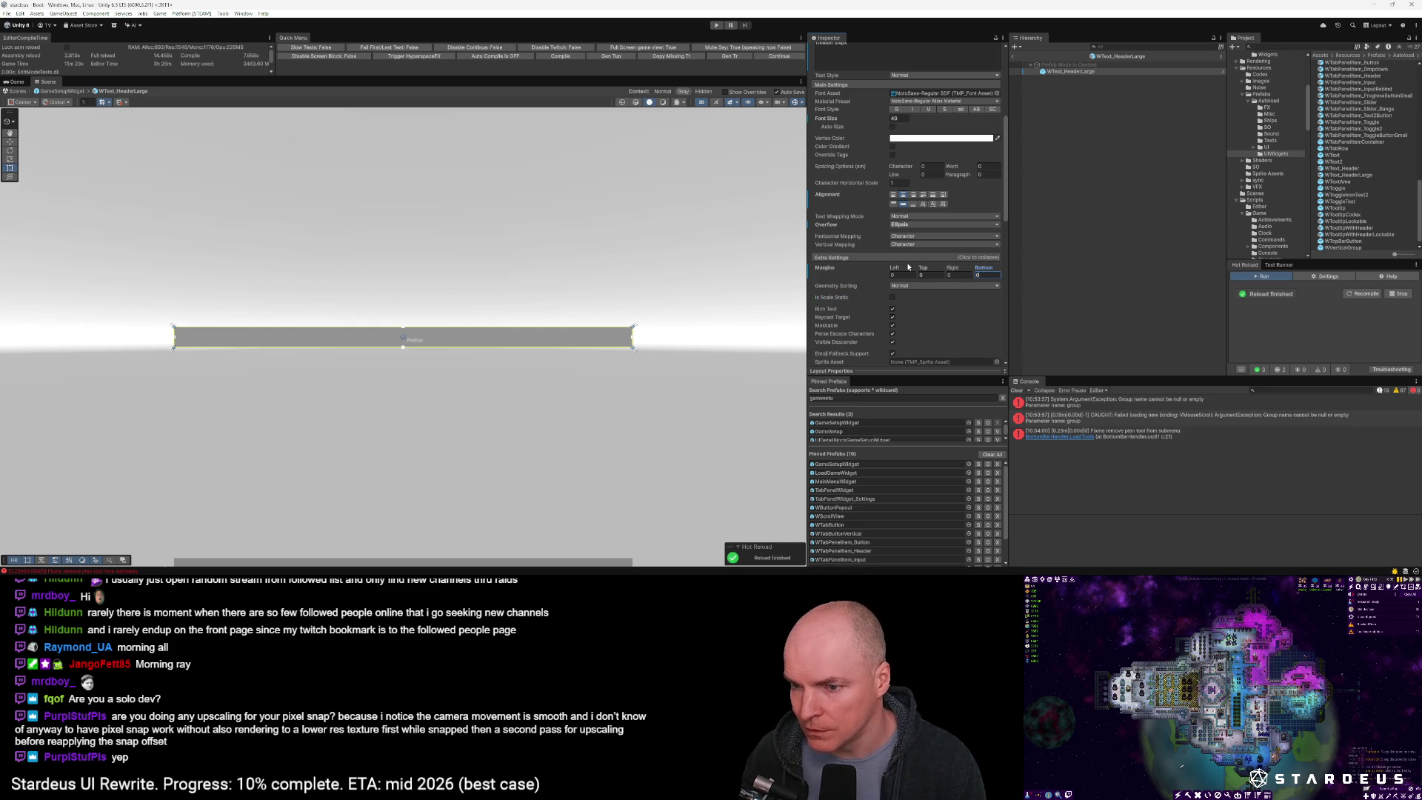
left_click(1013, 57)
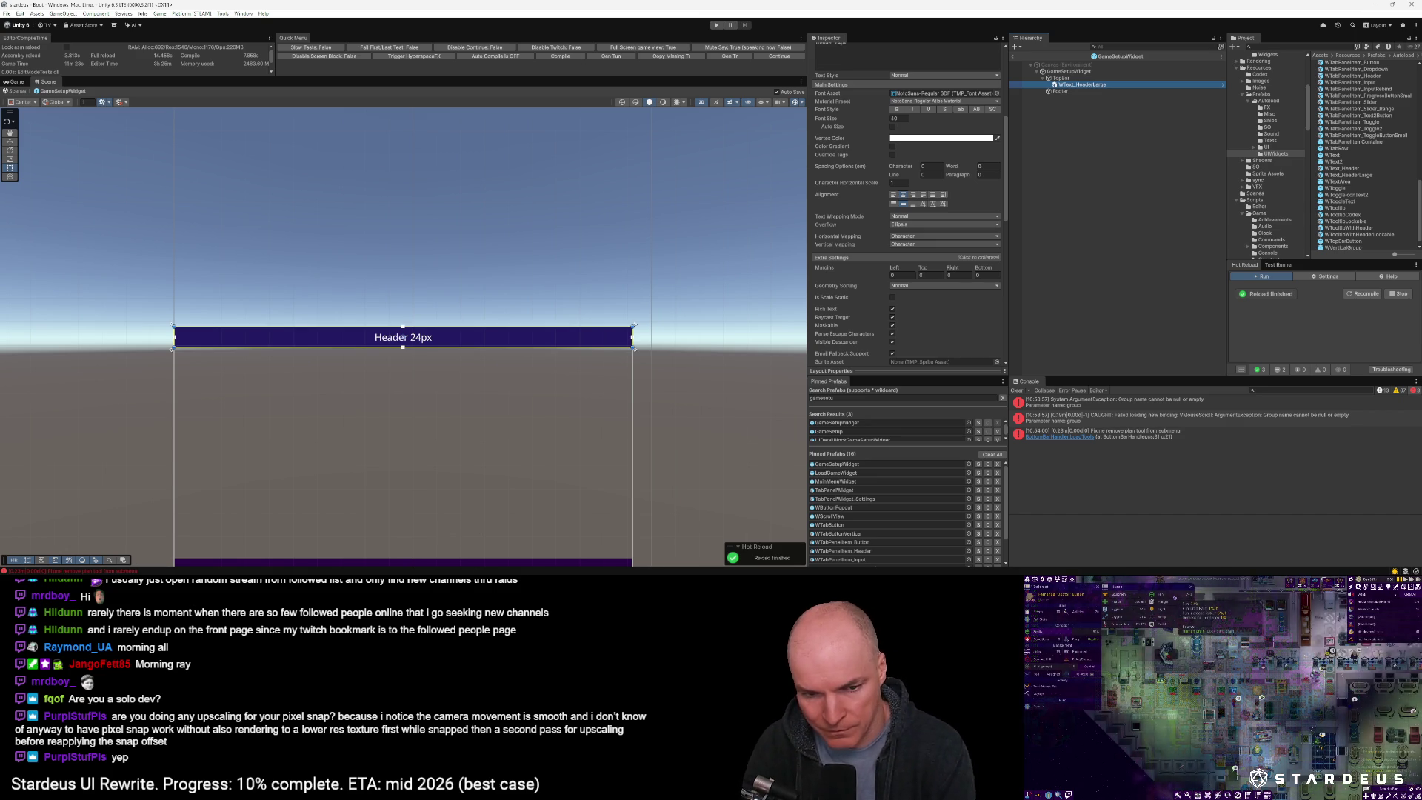
Anchor the header to the horizontal centre and set its width to 800
left_click(1064, 78)
left_click(1067, 85)
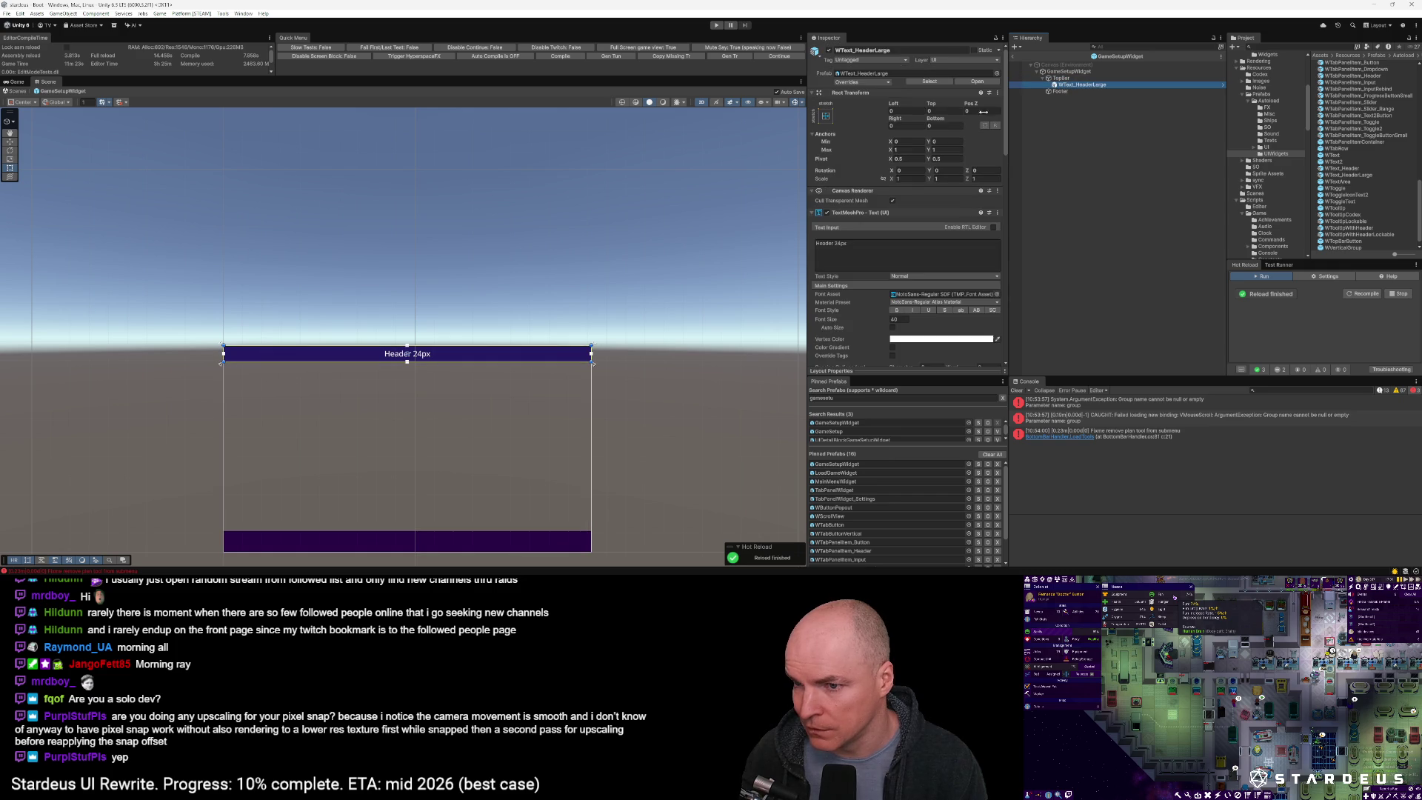
left_click(826, 116)
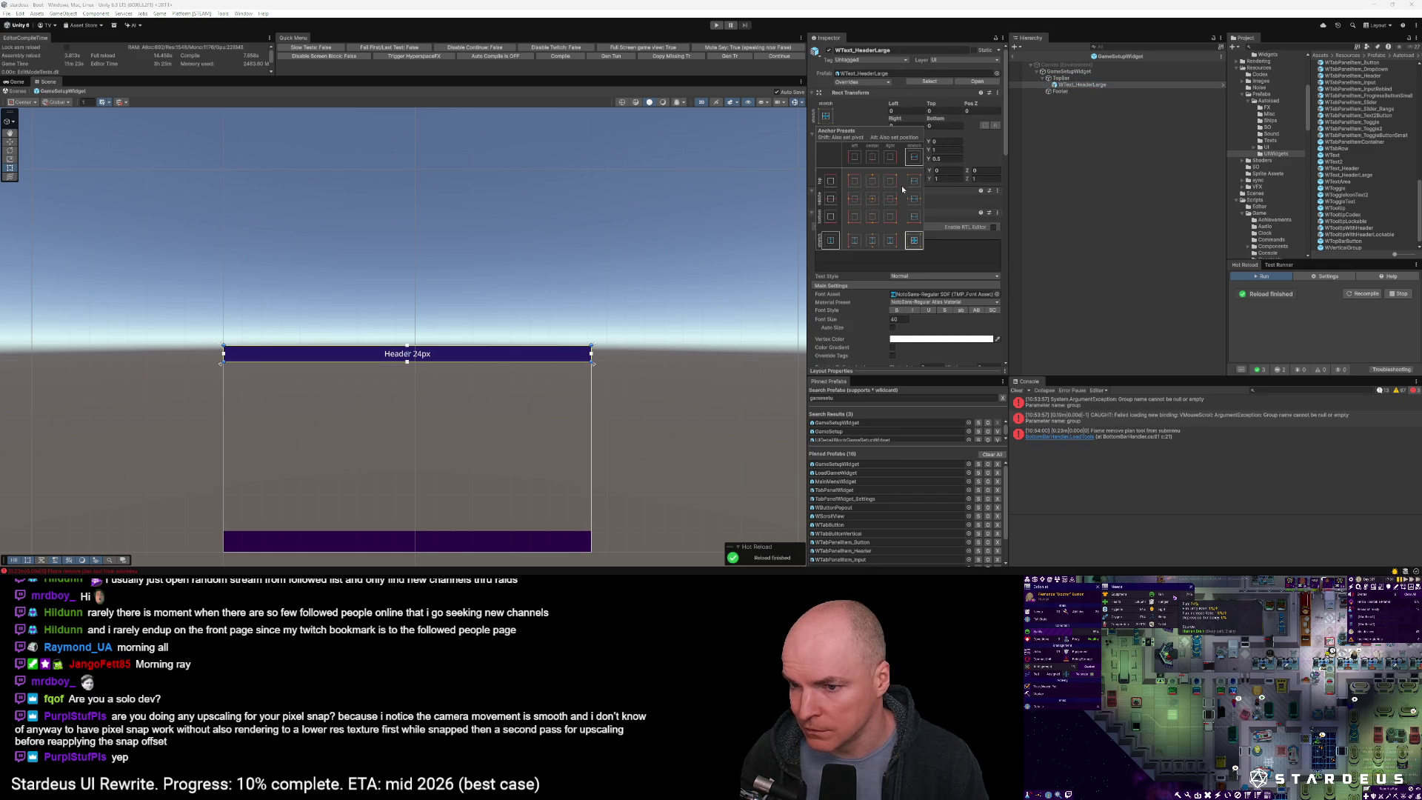
left_click(872, 240)
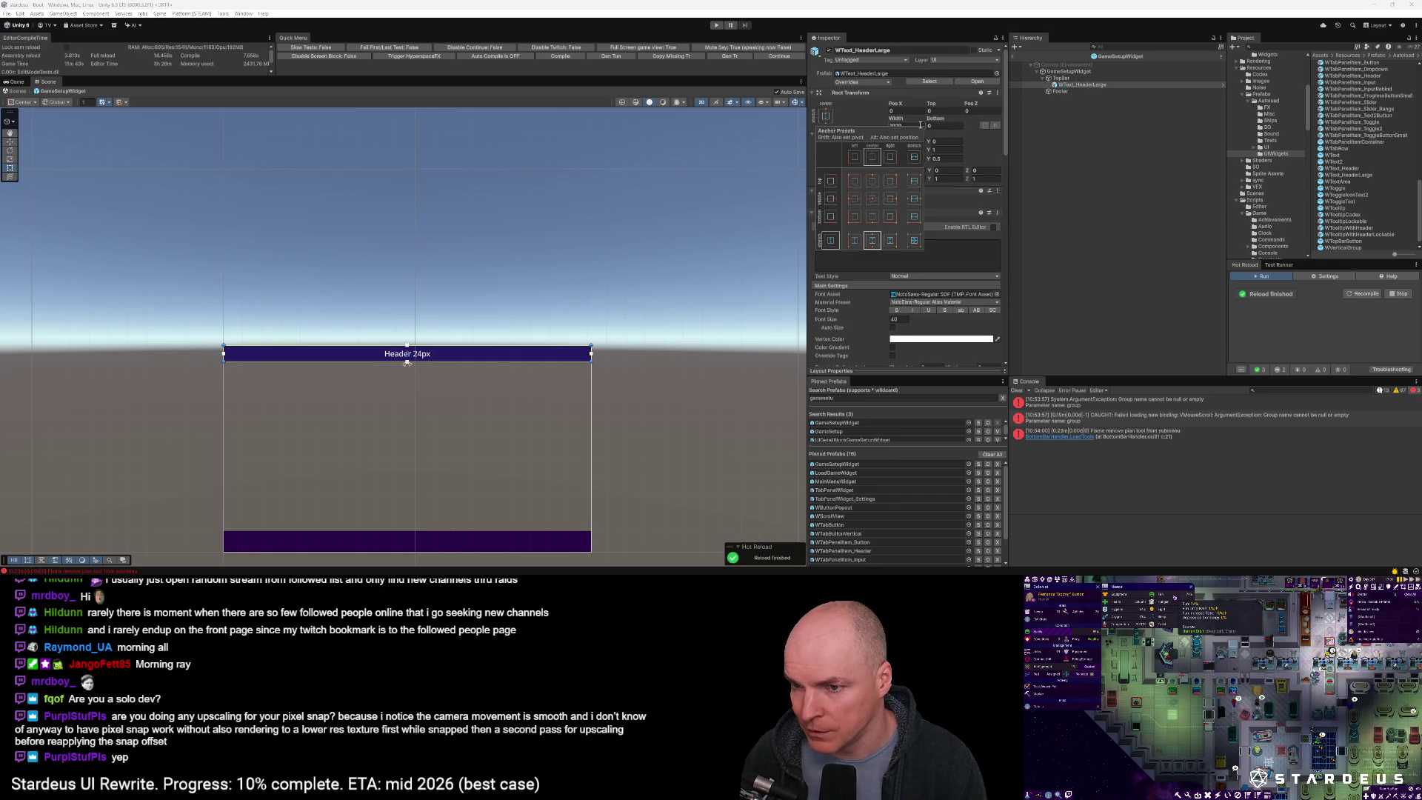
left_click(920, 125)
type("600")
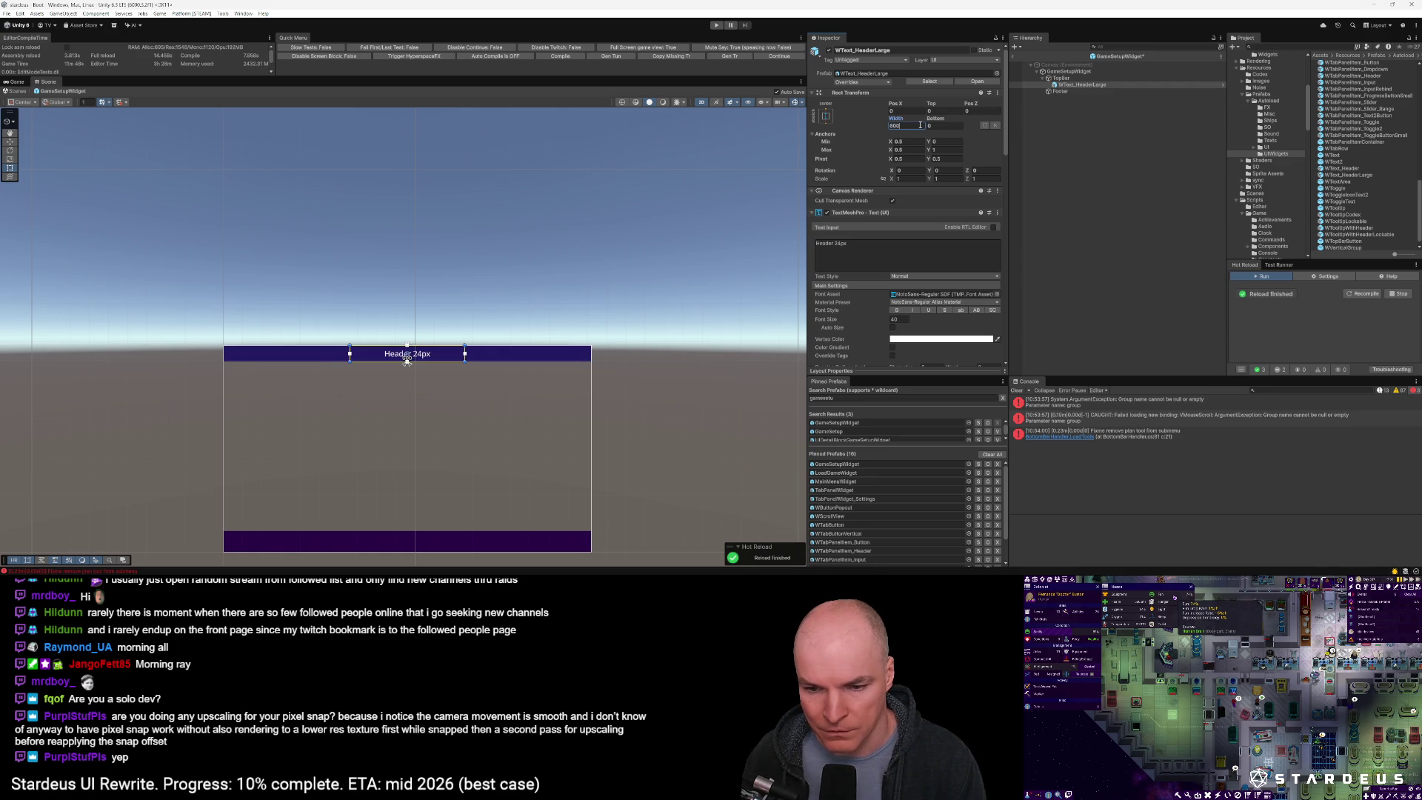
key("BackSpace")
key("BackSpace")
key("BackSpace")
type("800")
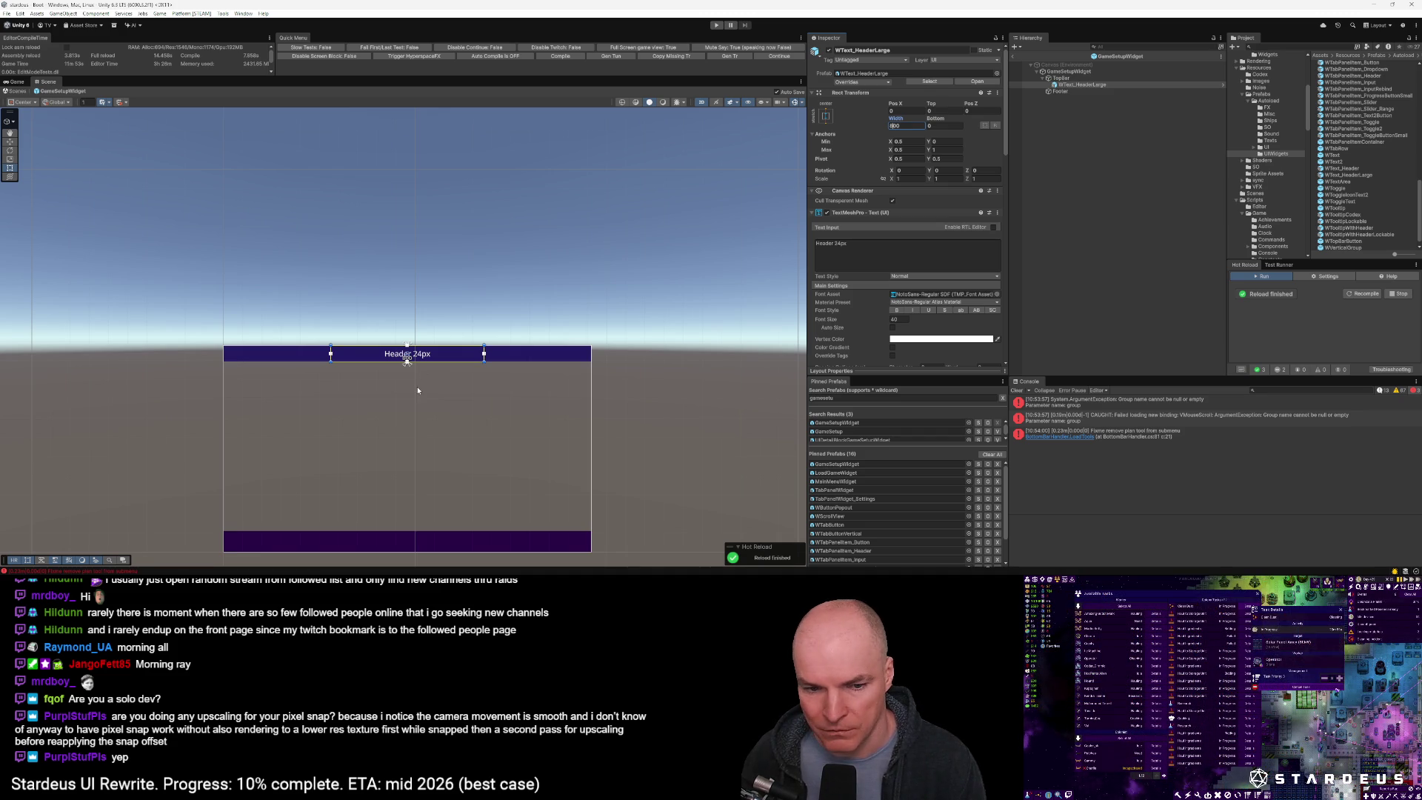
Change the header's text to 'Custom Start'
left_click(868, 249)
type("Cu")
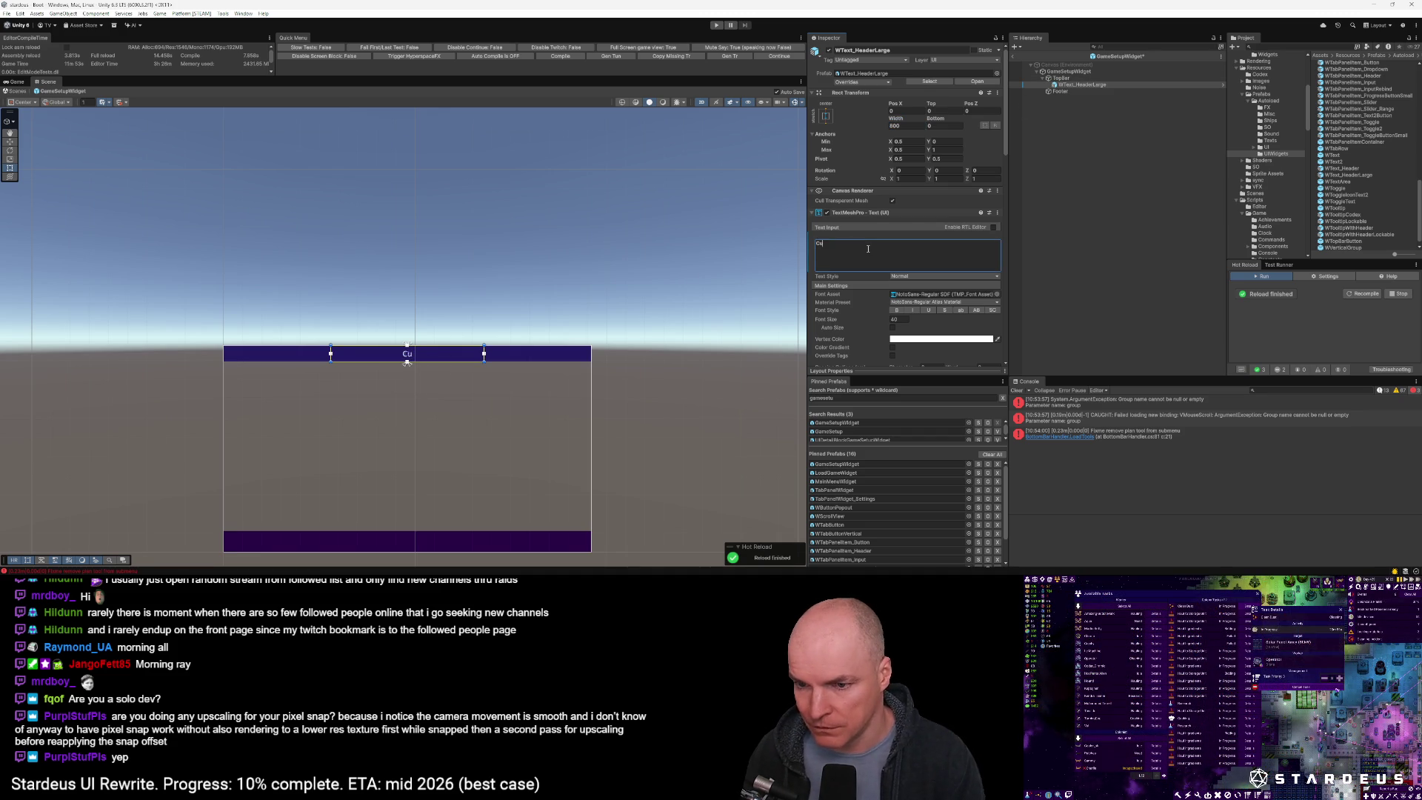
type("stom Start")
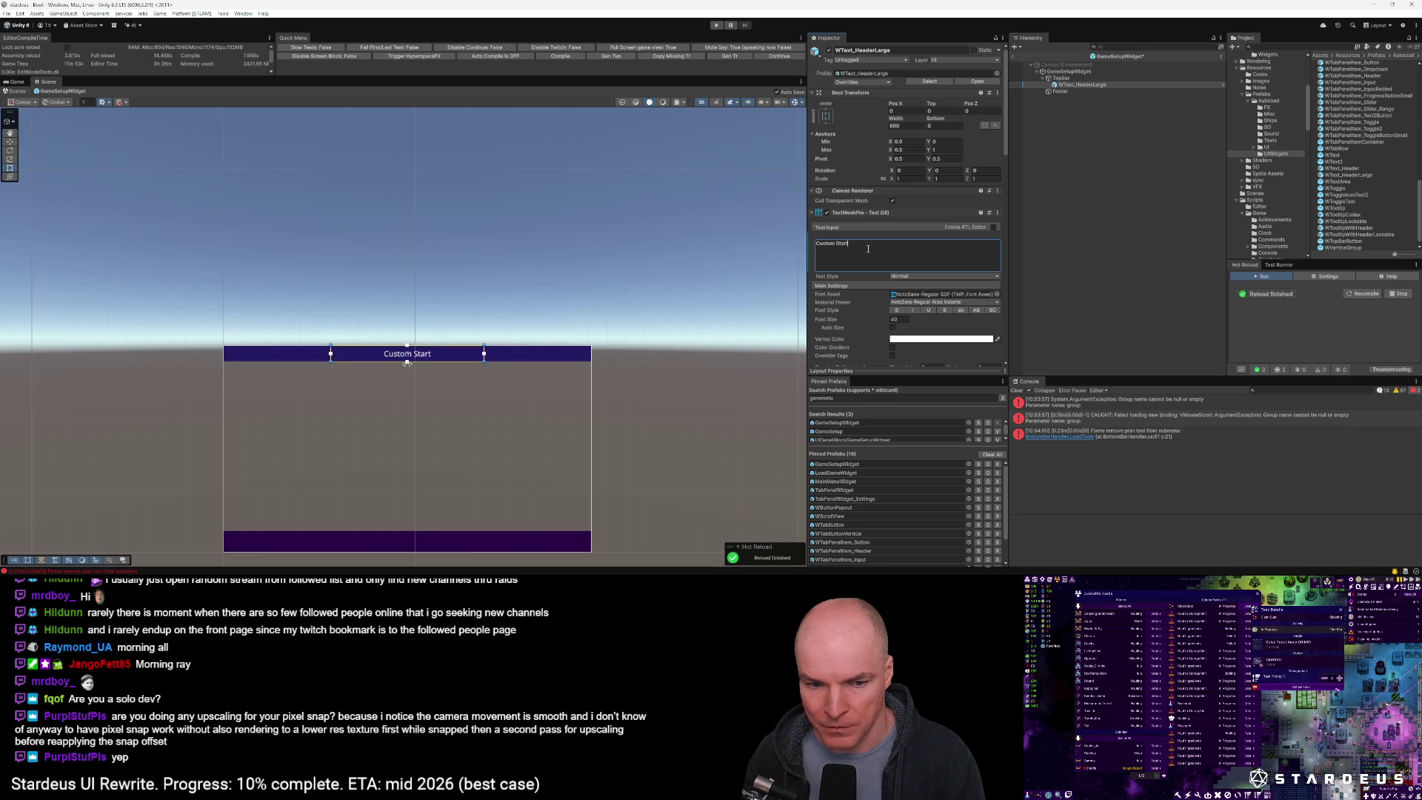
scroll(889, 266, "down", 3)
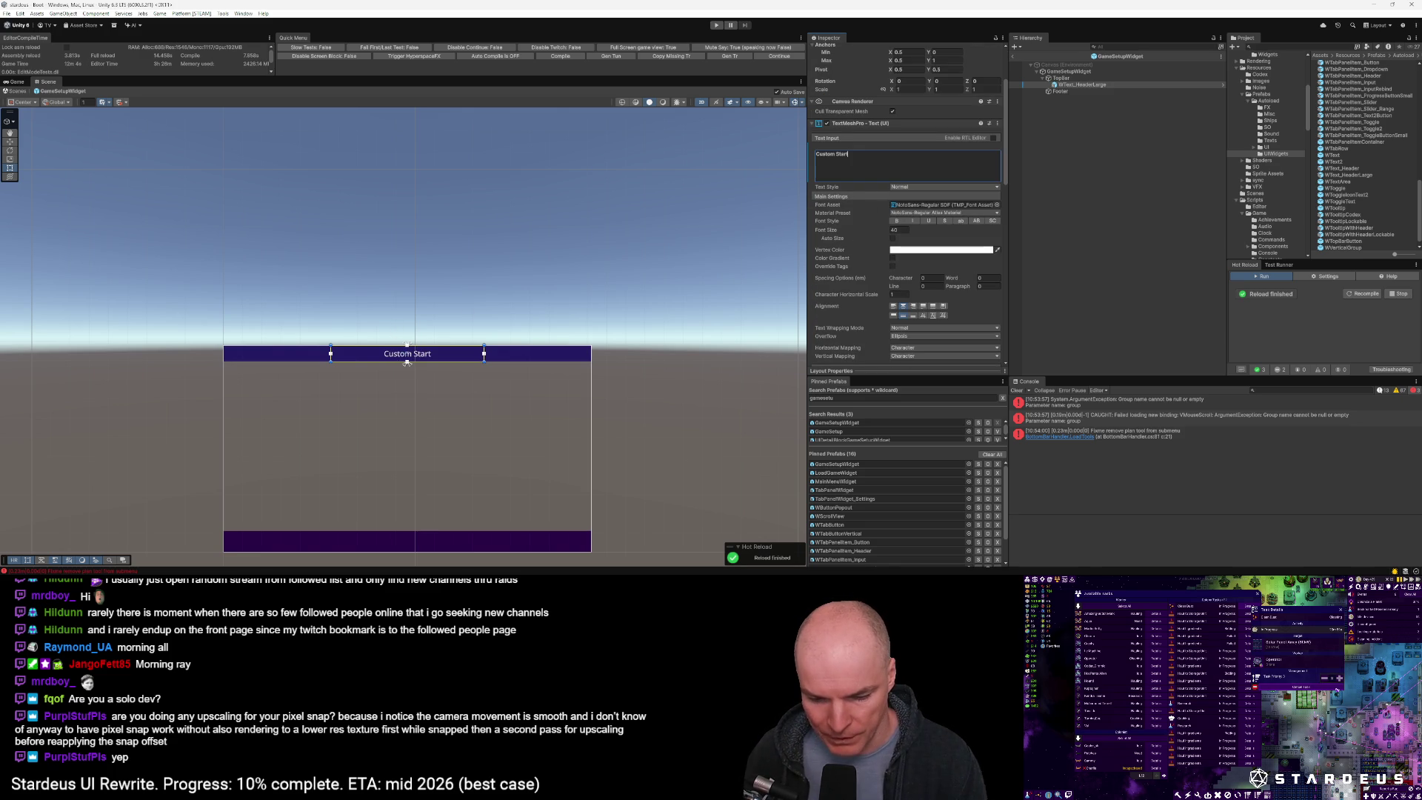
left_click(407, 361)
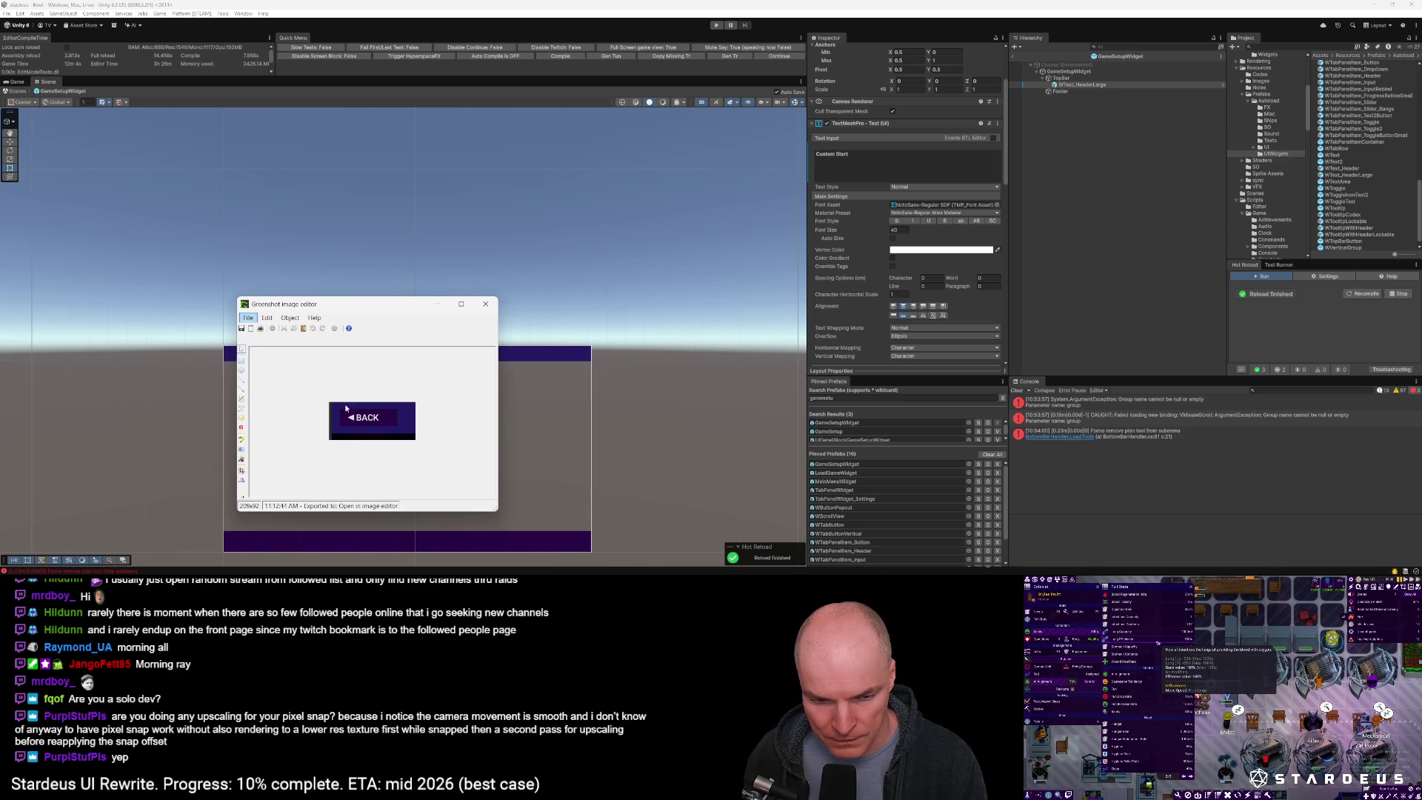
Move the BACK button screenshot aside, then create a WMenuPanelButton Prefab Variant with 'Variant' trimmed from its name
mouse_move(381, 296)
left_mouse_down()
mouse_move(611, 153)
mouse_move(624, 109)
left_mouse_up()
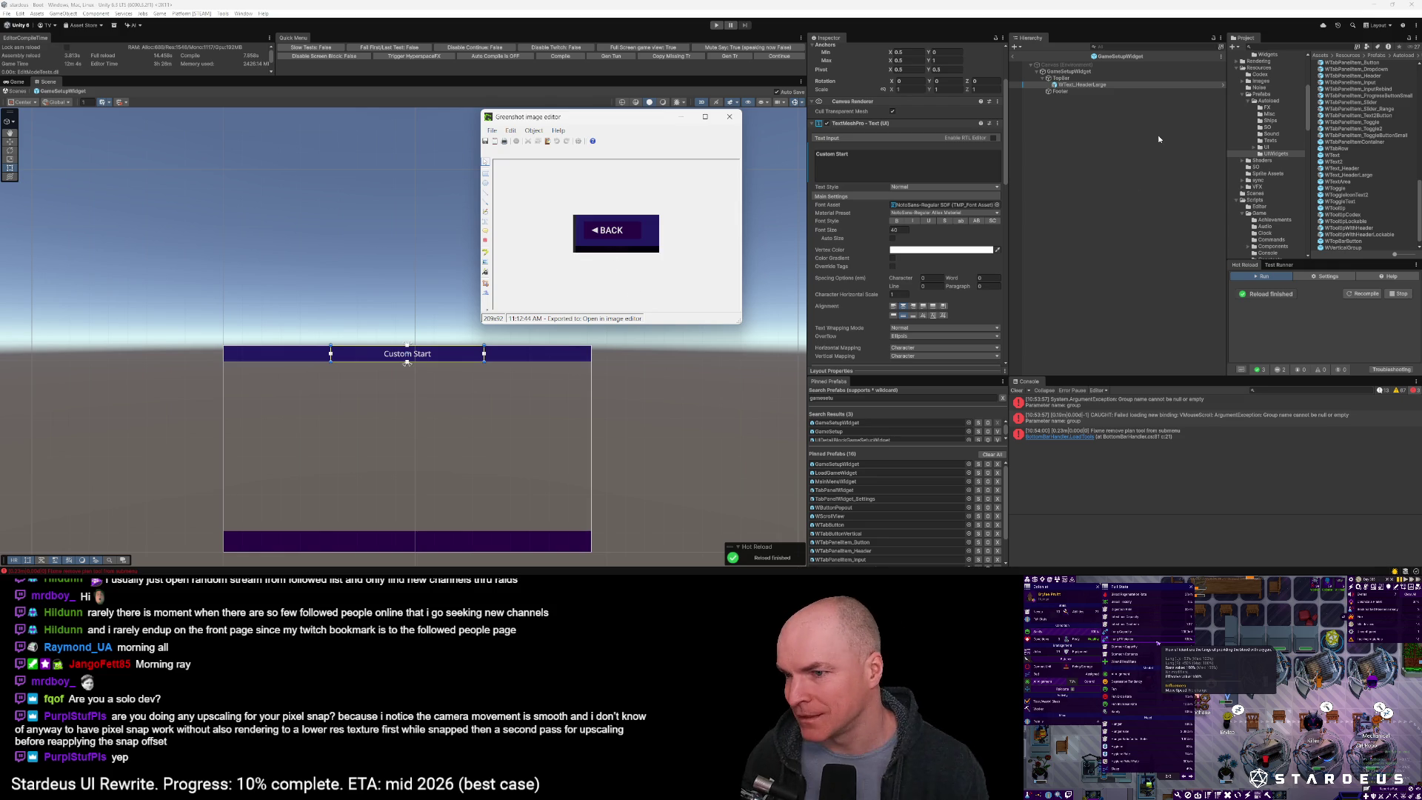
scroll(1355, 222, "up", 3)
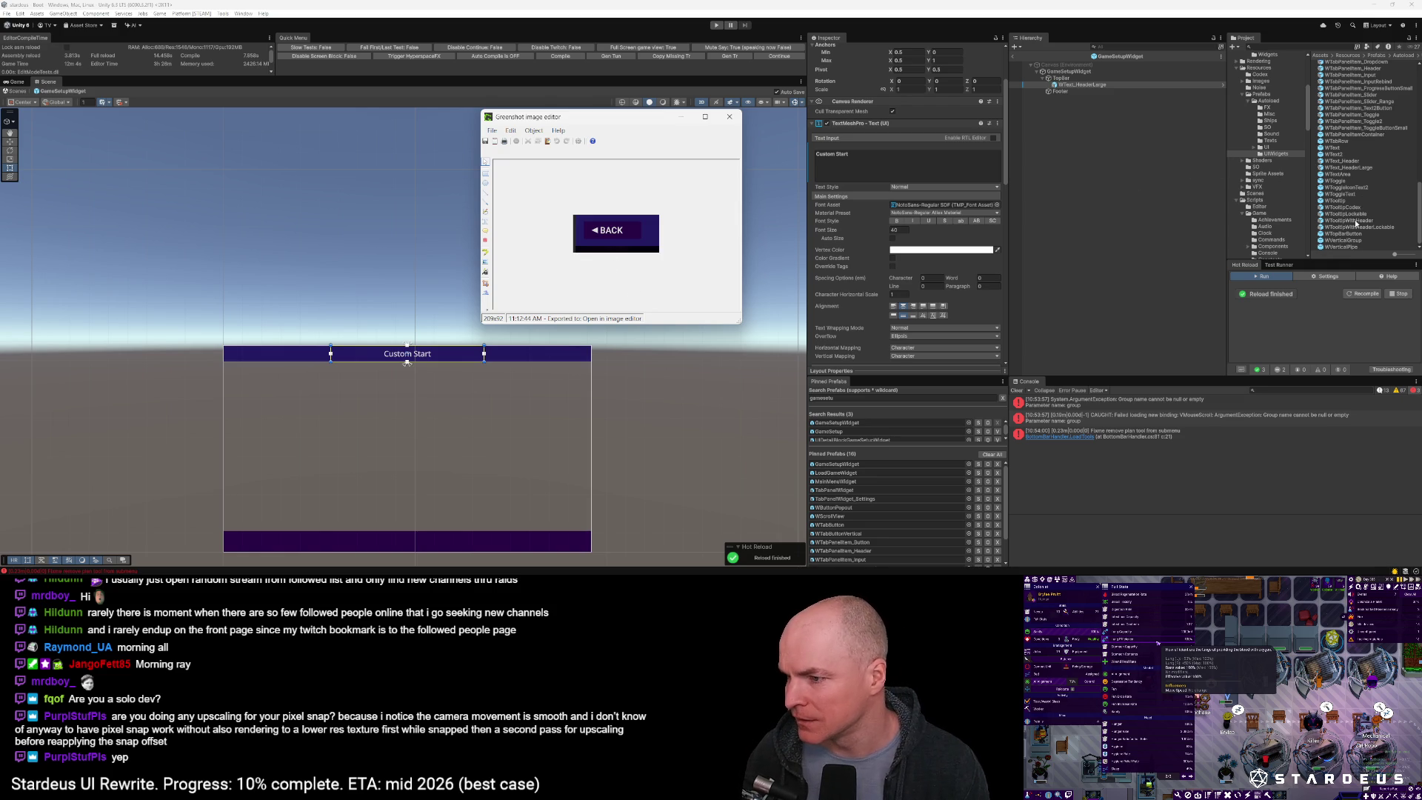
scroll(1356, 227, "up", 3)
scroll(1357, 164, "up", 4)
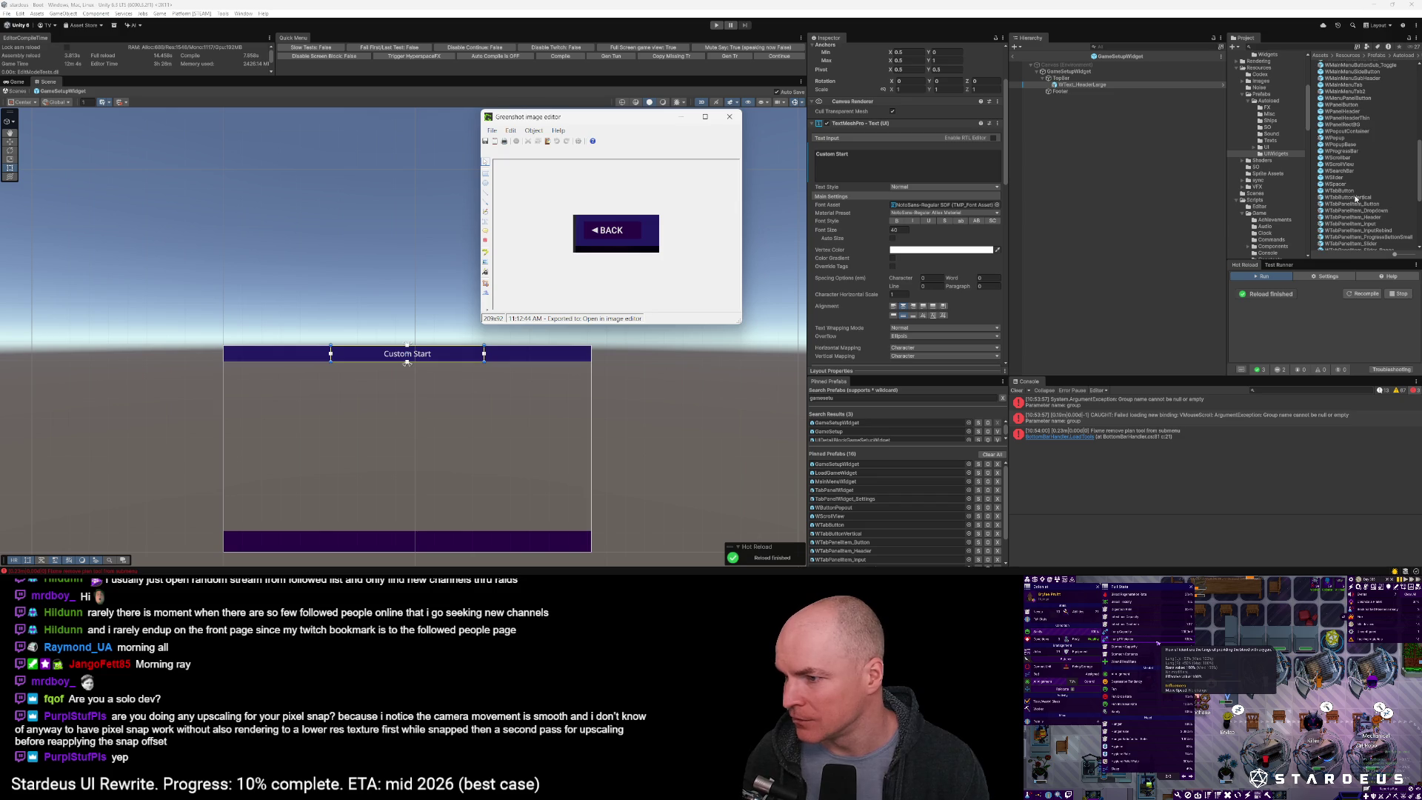
scroll(1355, 229, "up", 4)
left_click(1363, 157)
key("End")
key("BackSpace")
key("BackSpace")
key("BackSpace")
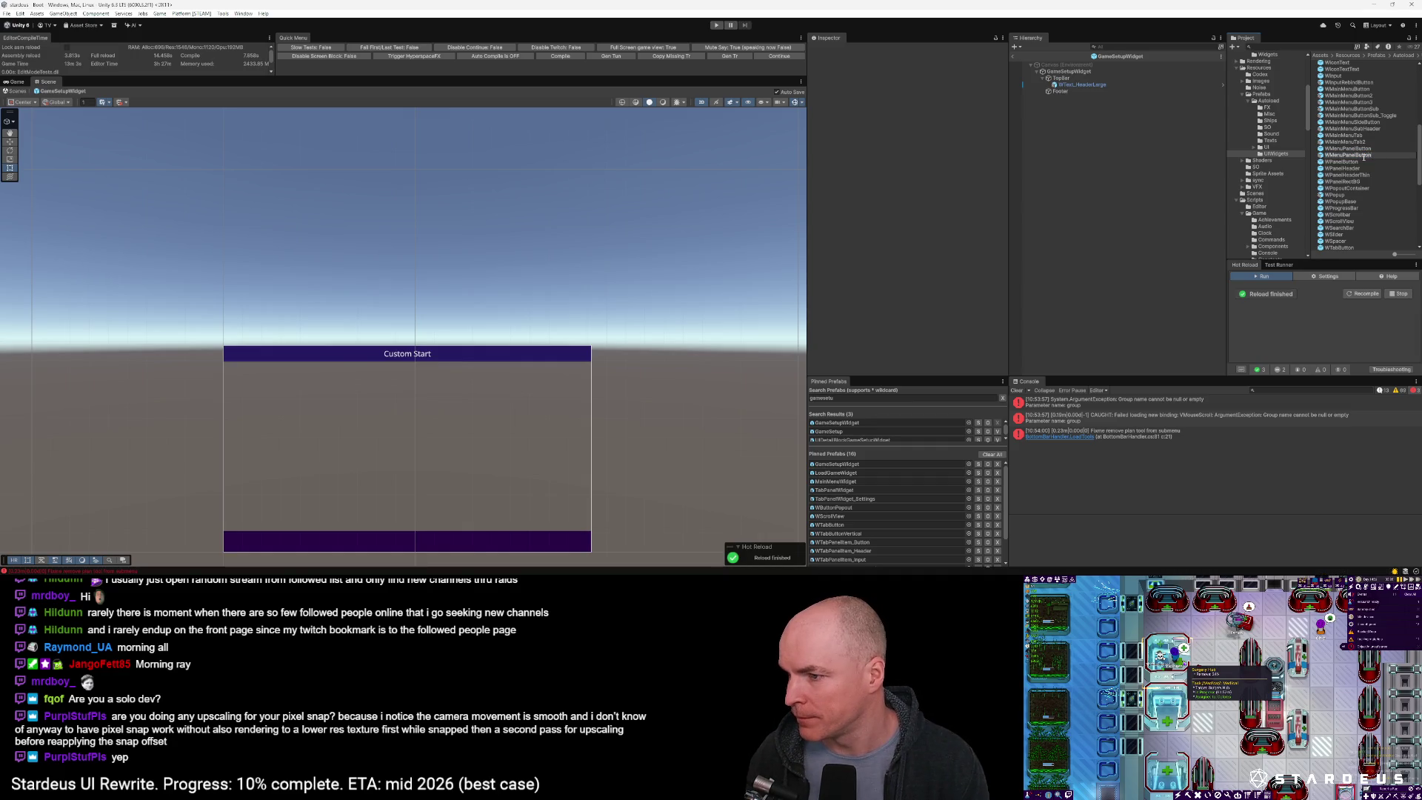
Name the variant WMenuPanel2Button, open it for editing, and set the button height to 60
key("Return")
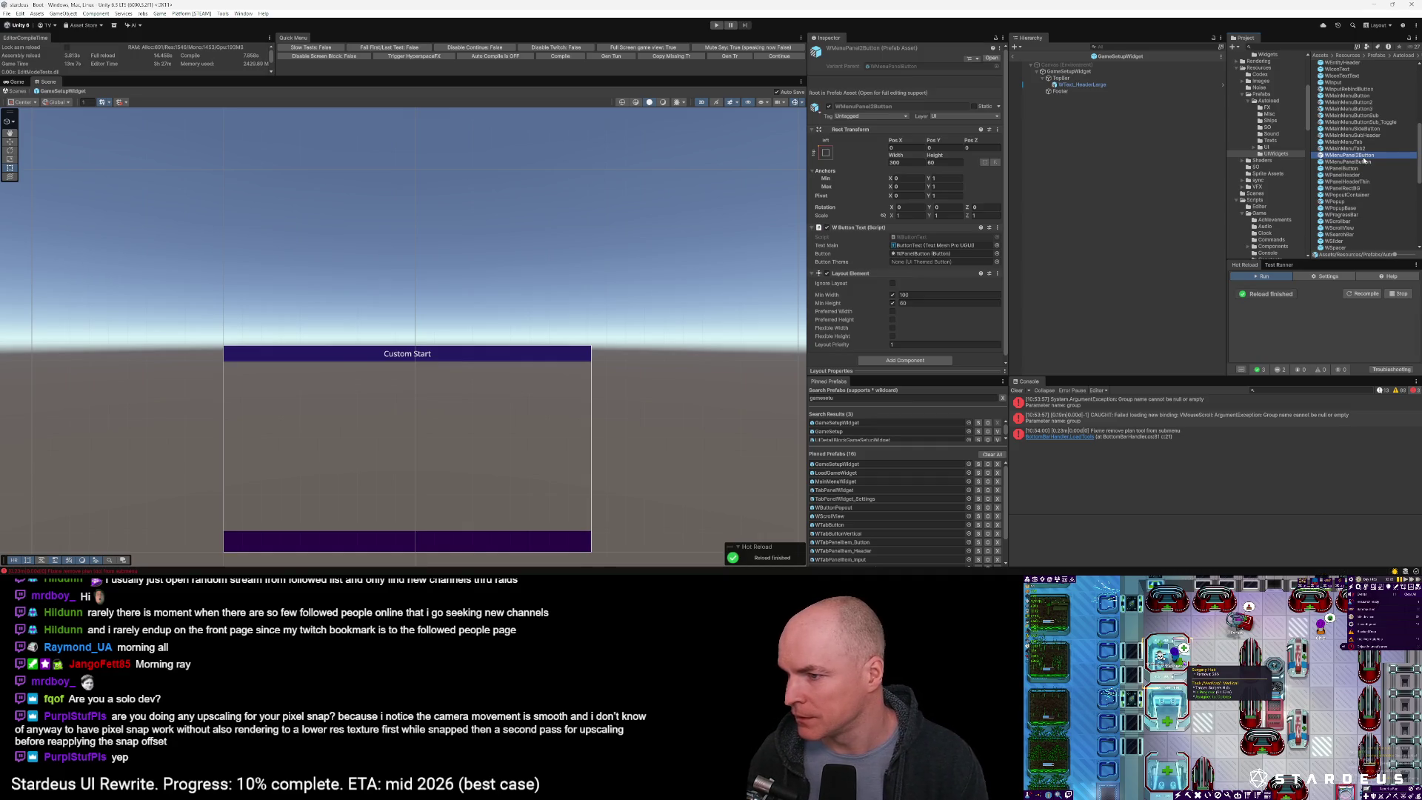
double_click(1347, 156)
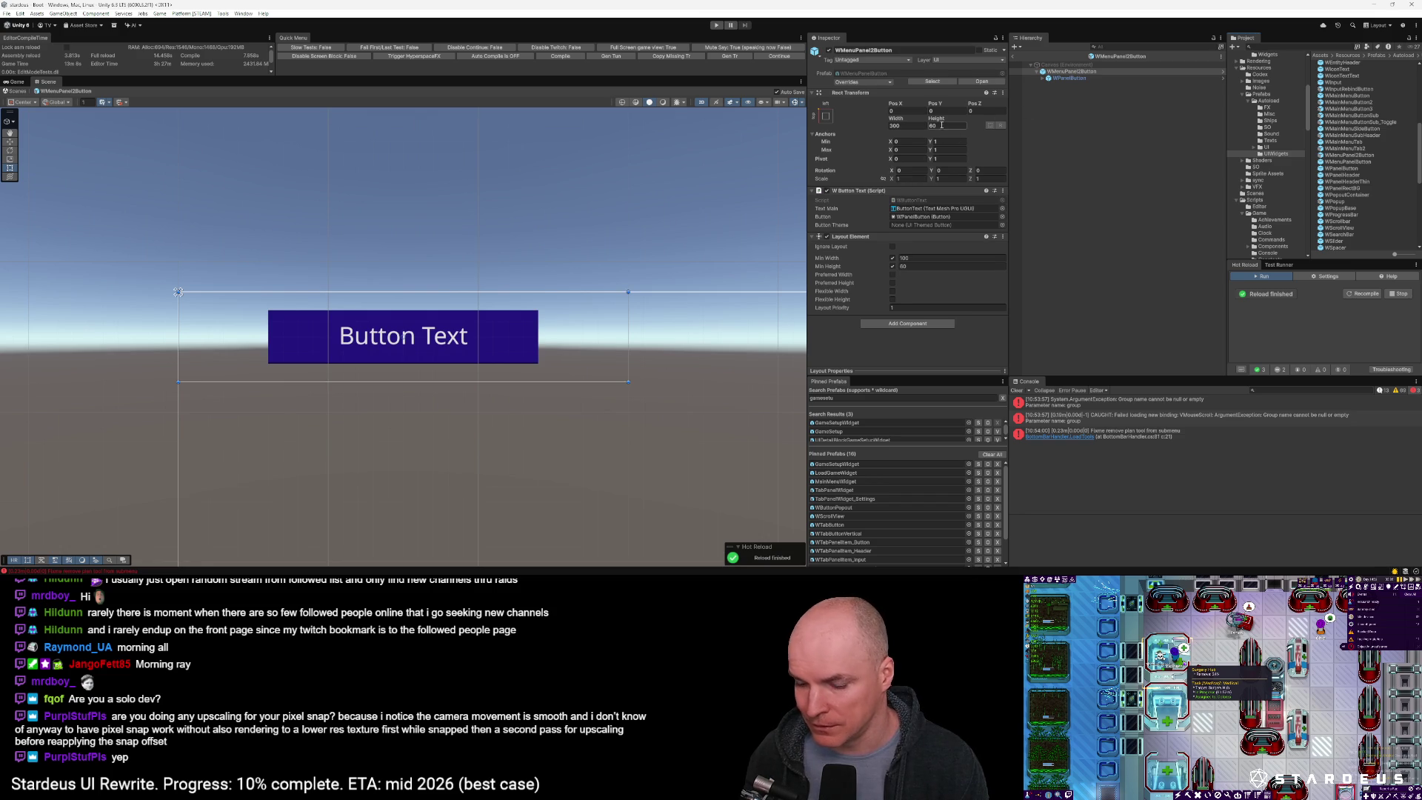
key("Return")
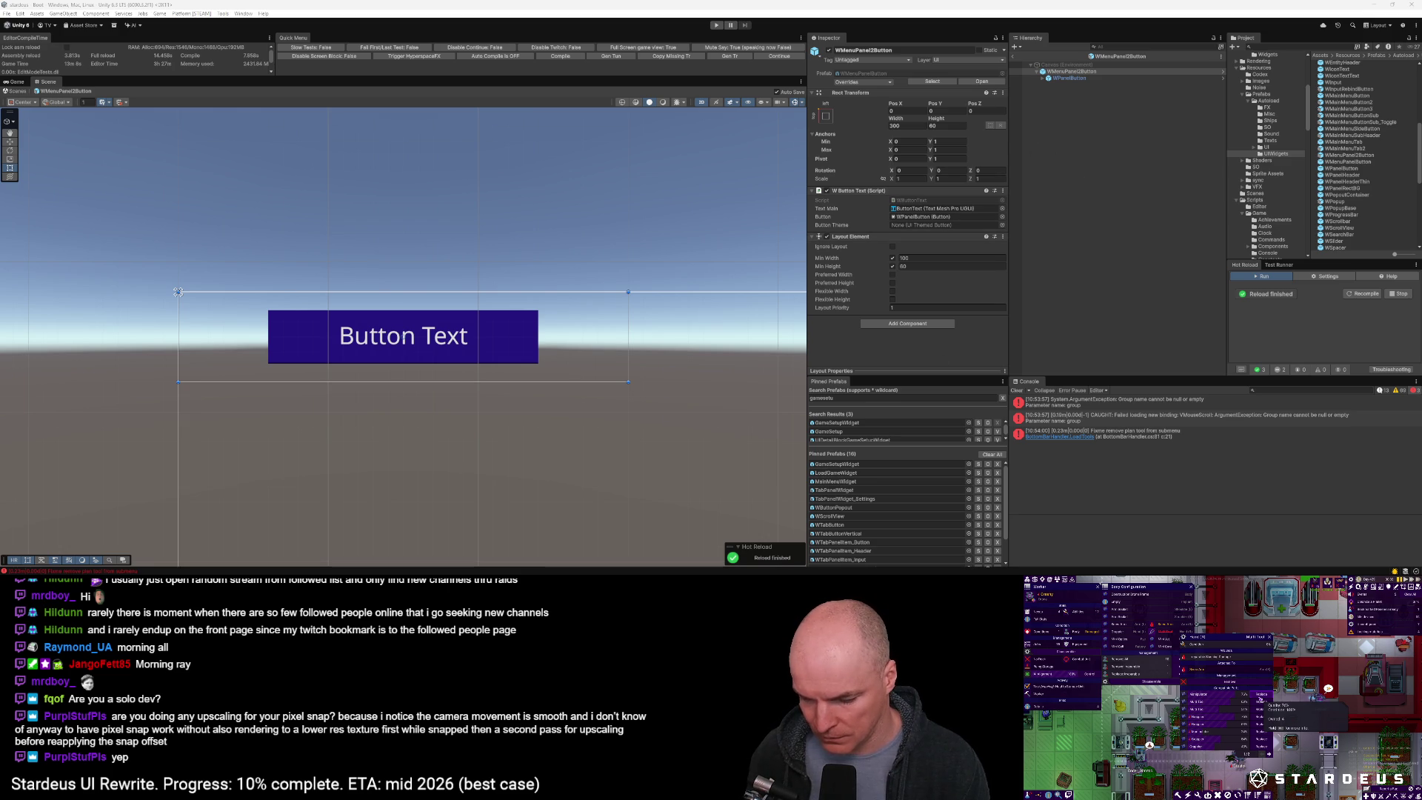
Give the WPanelButton child a dark purple 280546 background colour and close the picker
left_click(1069, 77)
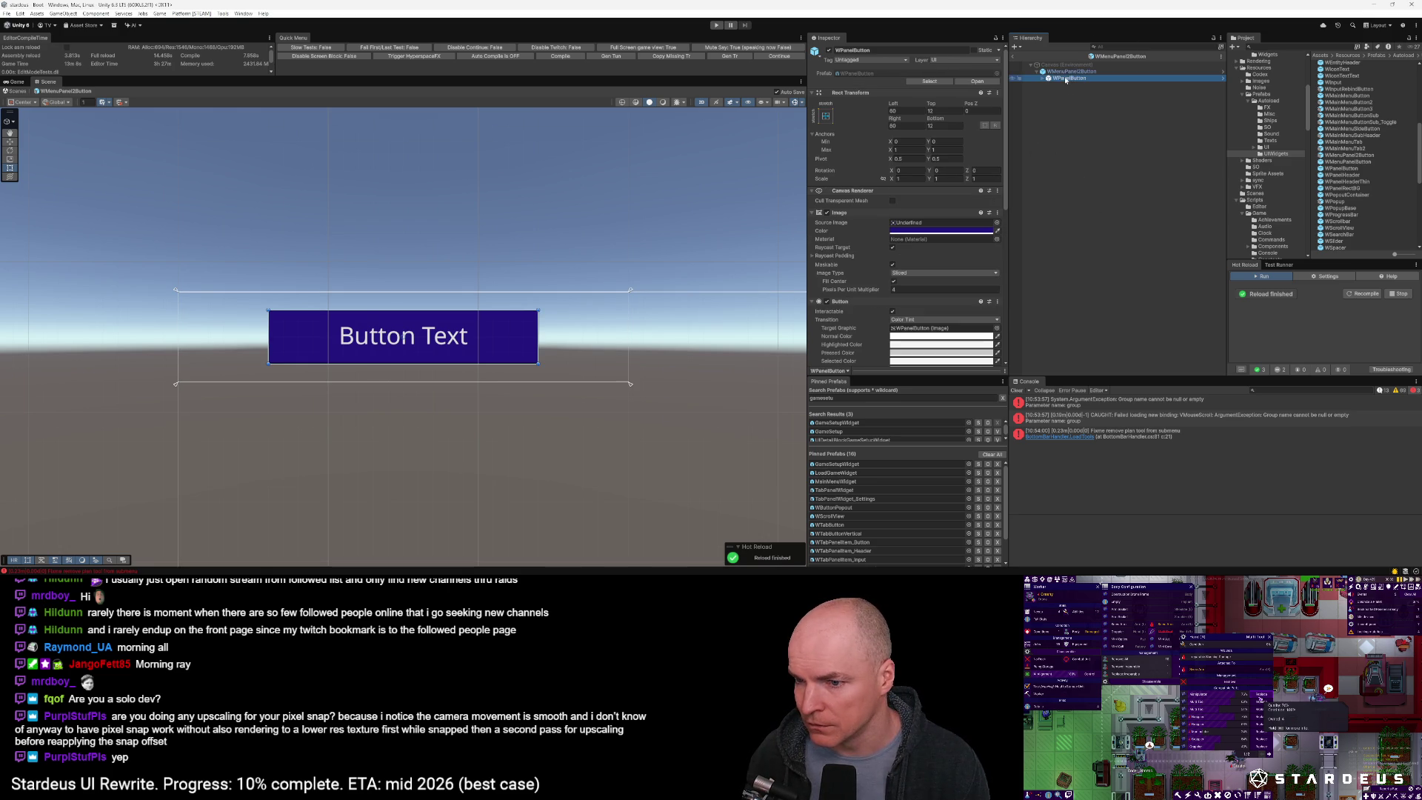
left_click(954, 230)
left_click(1026, 401)
type("280546")
key("Return")
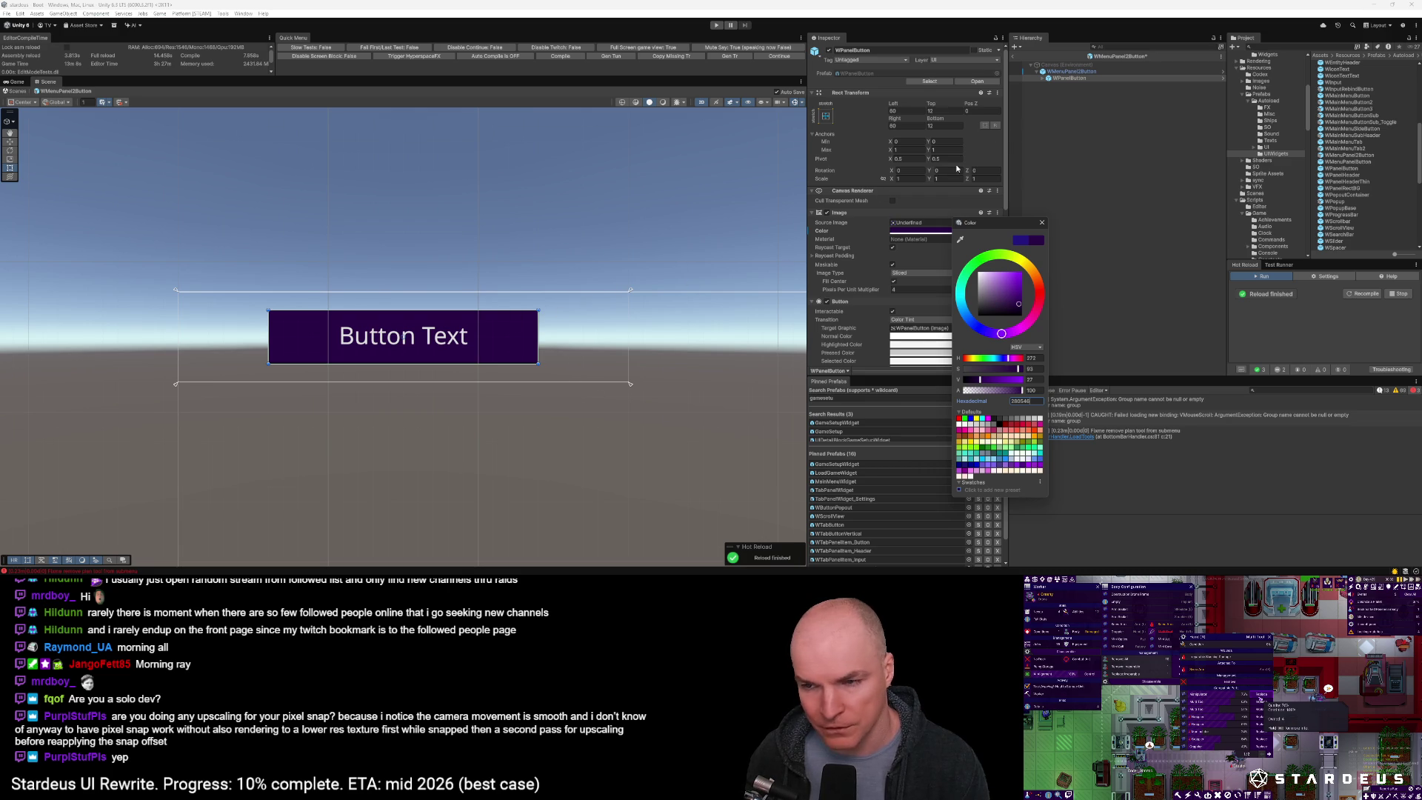
left_click(1058, 123)
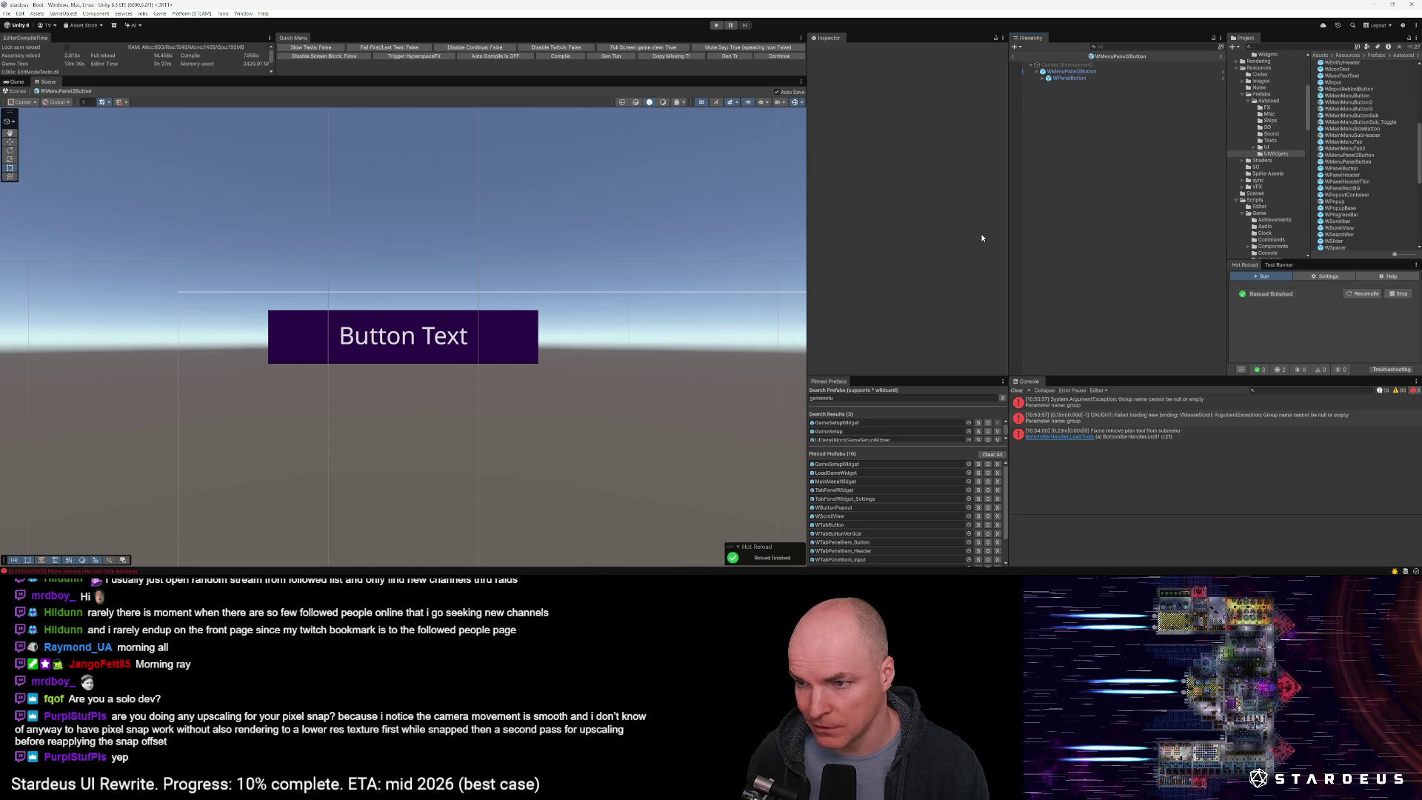
key("alt+Tab")
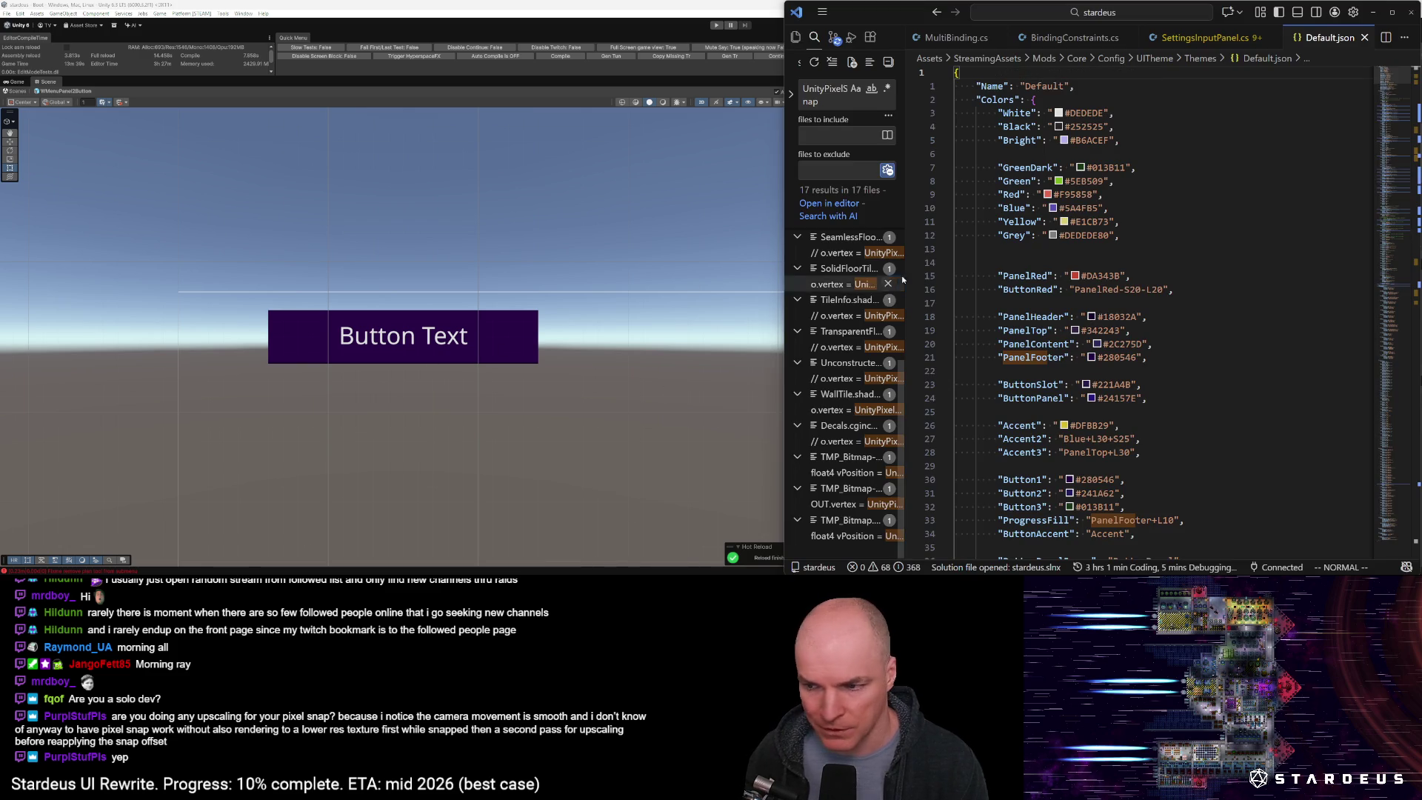
scroll(1081, 296, "down", 2)
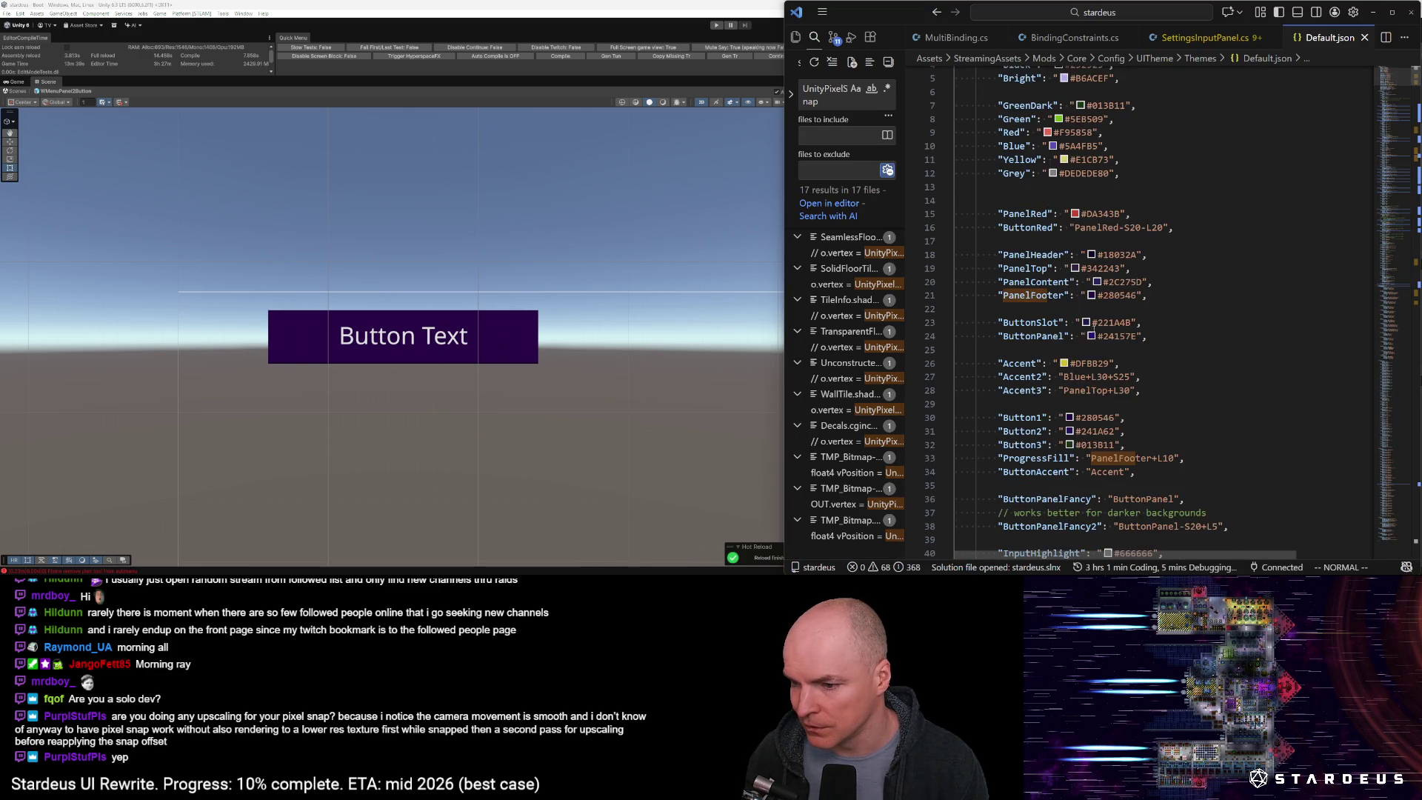
scroll(1066, 352, "down", 2)
left_click(1032, 348)
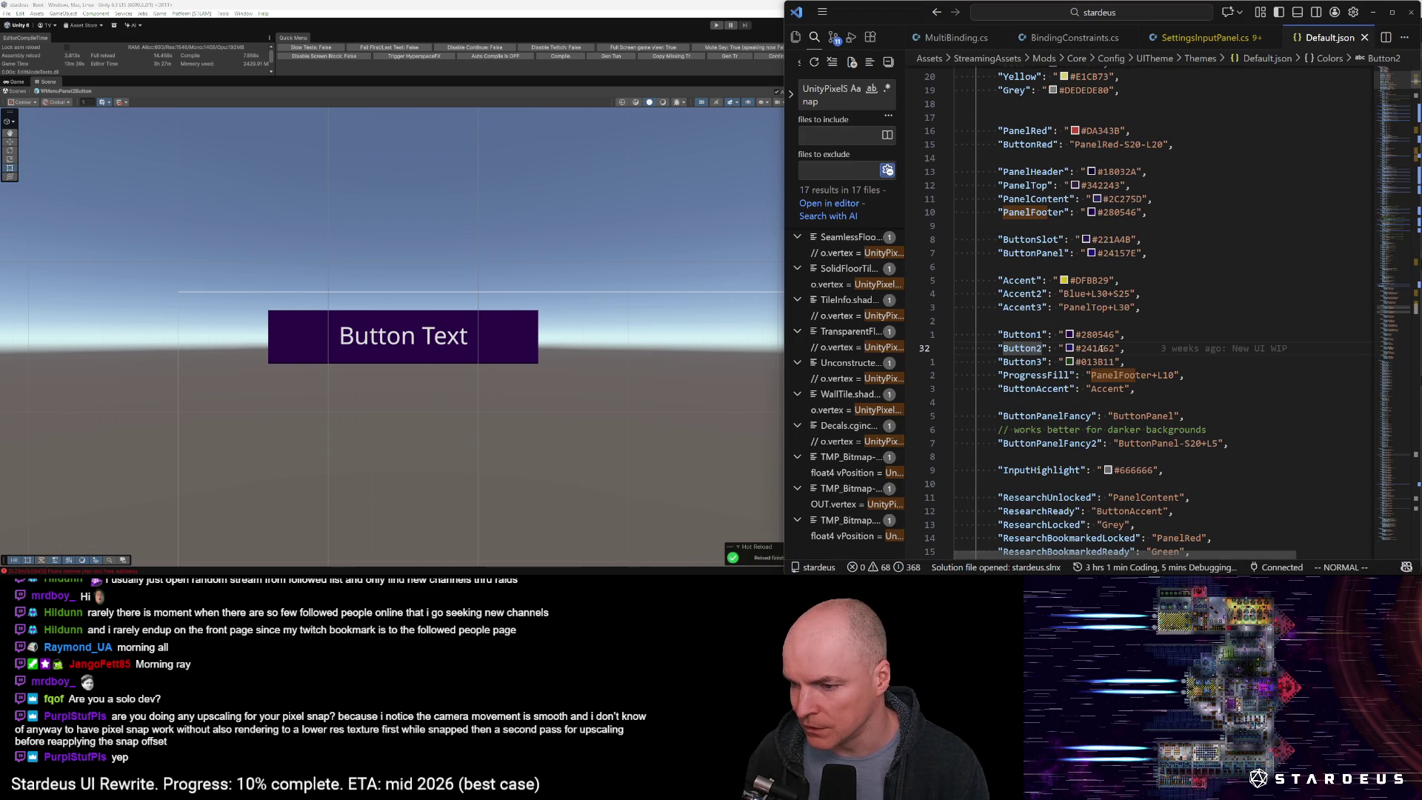
mouse_move(1098, 348)
left_click(1025, 334)
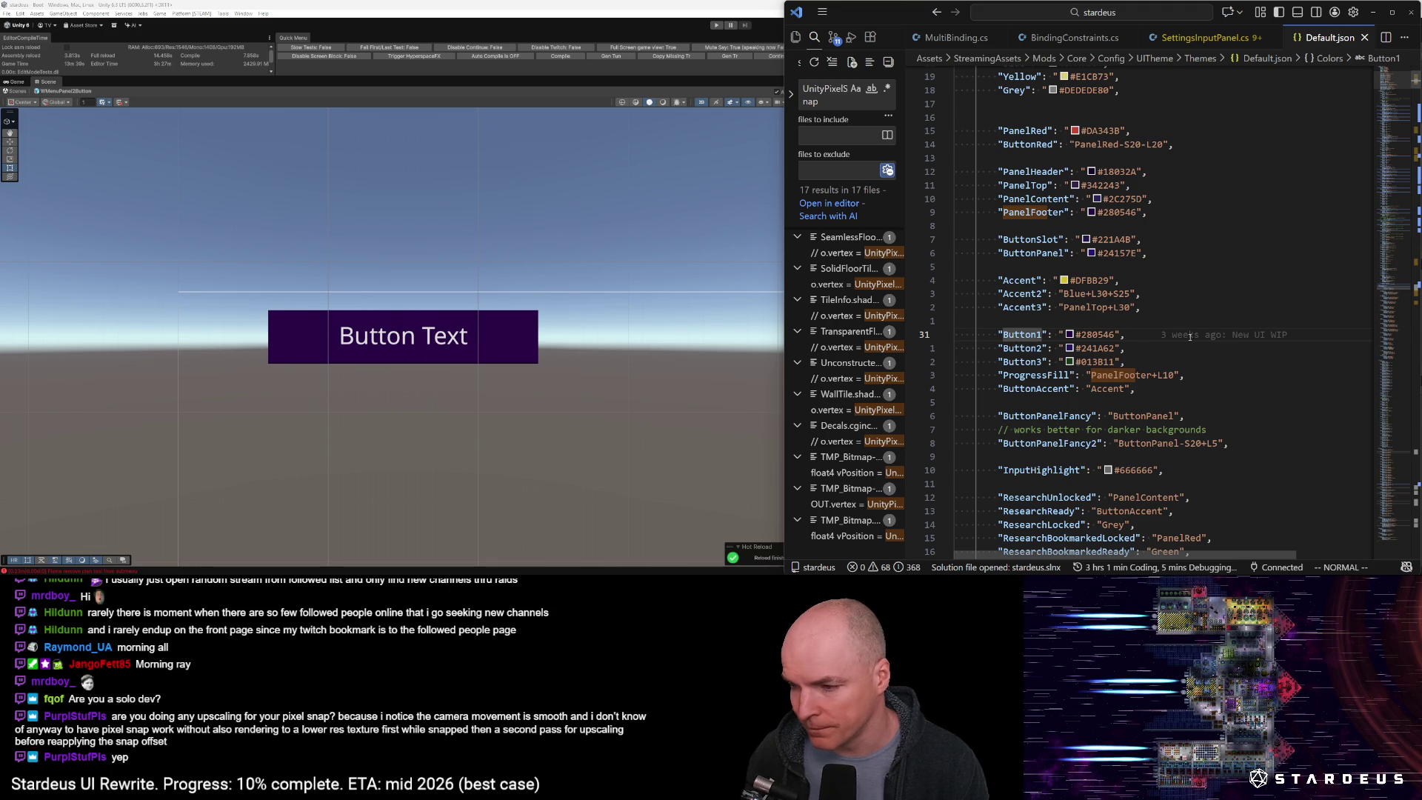
left_click(1416, 455)
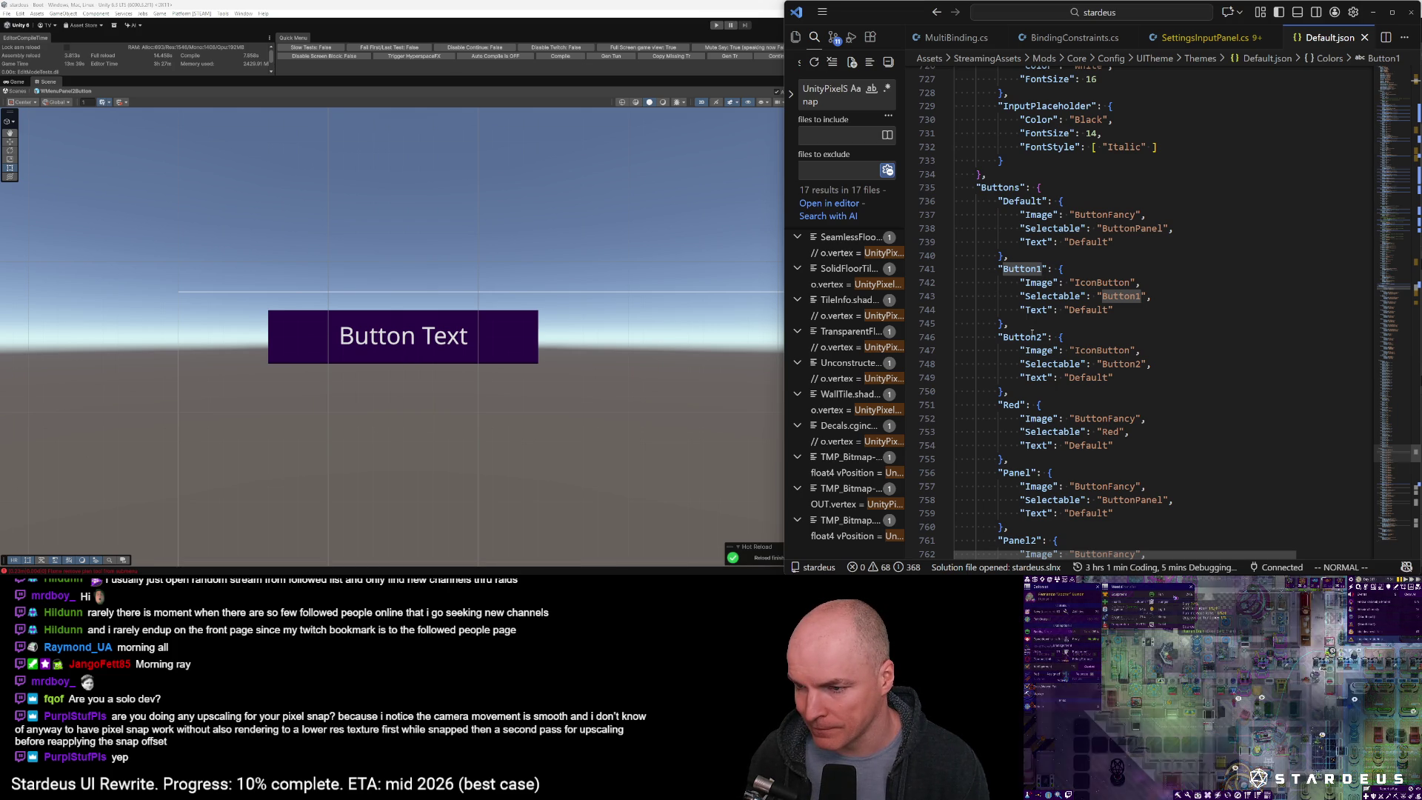
key("alt+Tab")
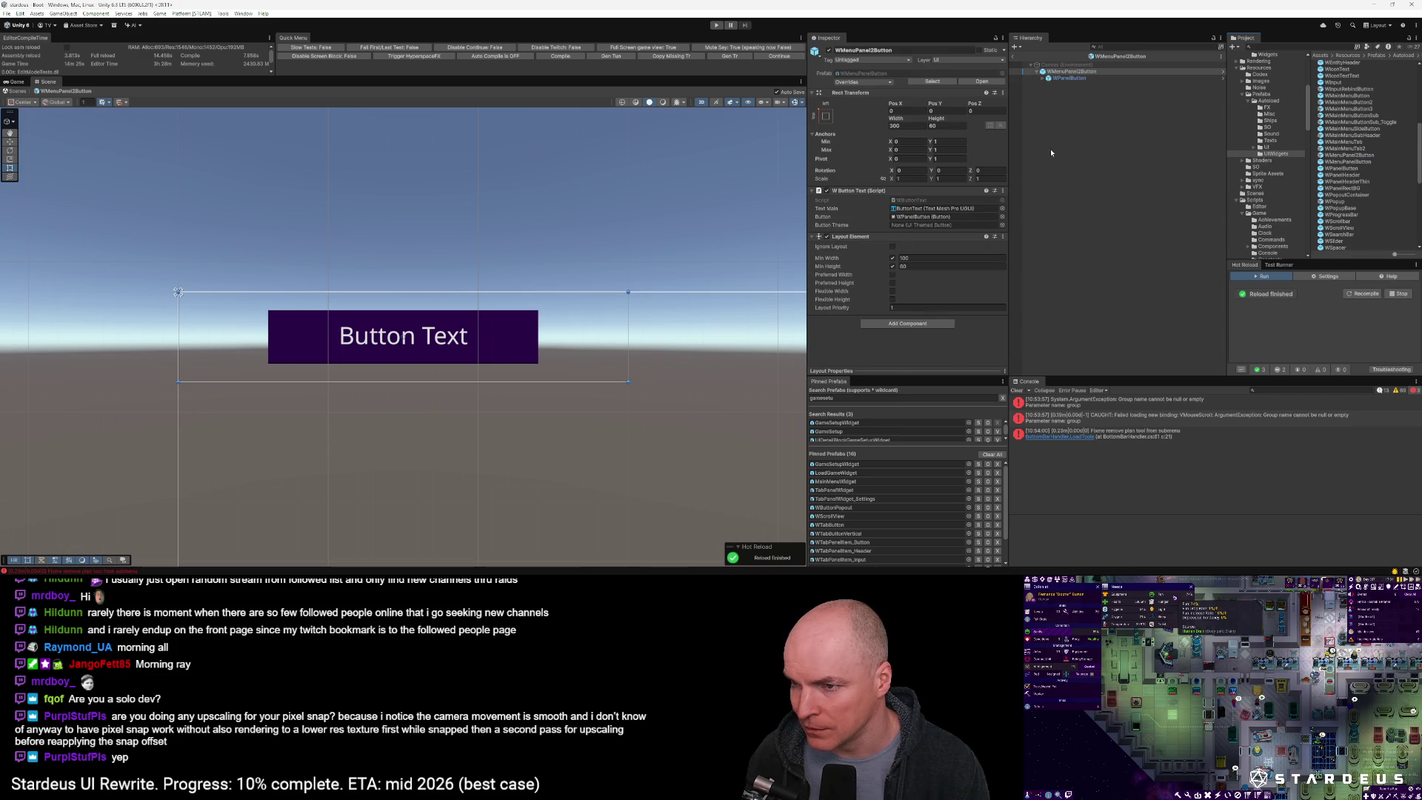
Append 2 to WPanelButton's UI Themed Button Config Id to make Panel2, then check the theme JSON
left_click(1069, 78)
scroll(937, 292, "down", 5)
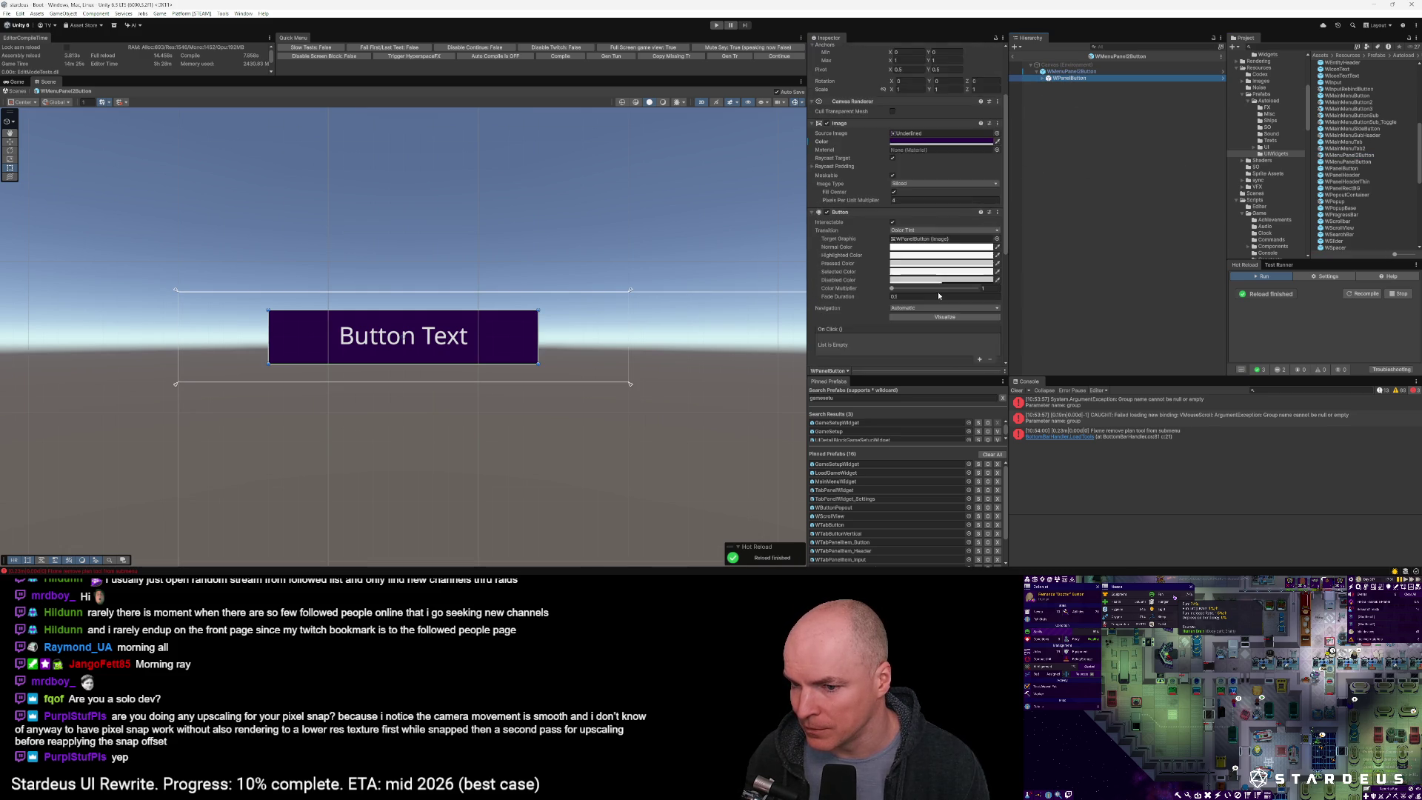
left_click(918, 239)
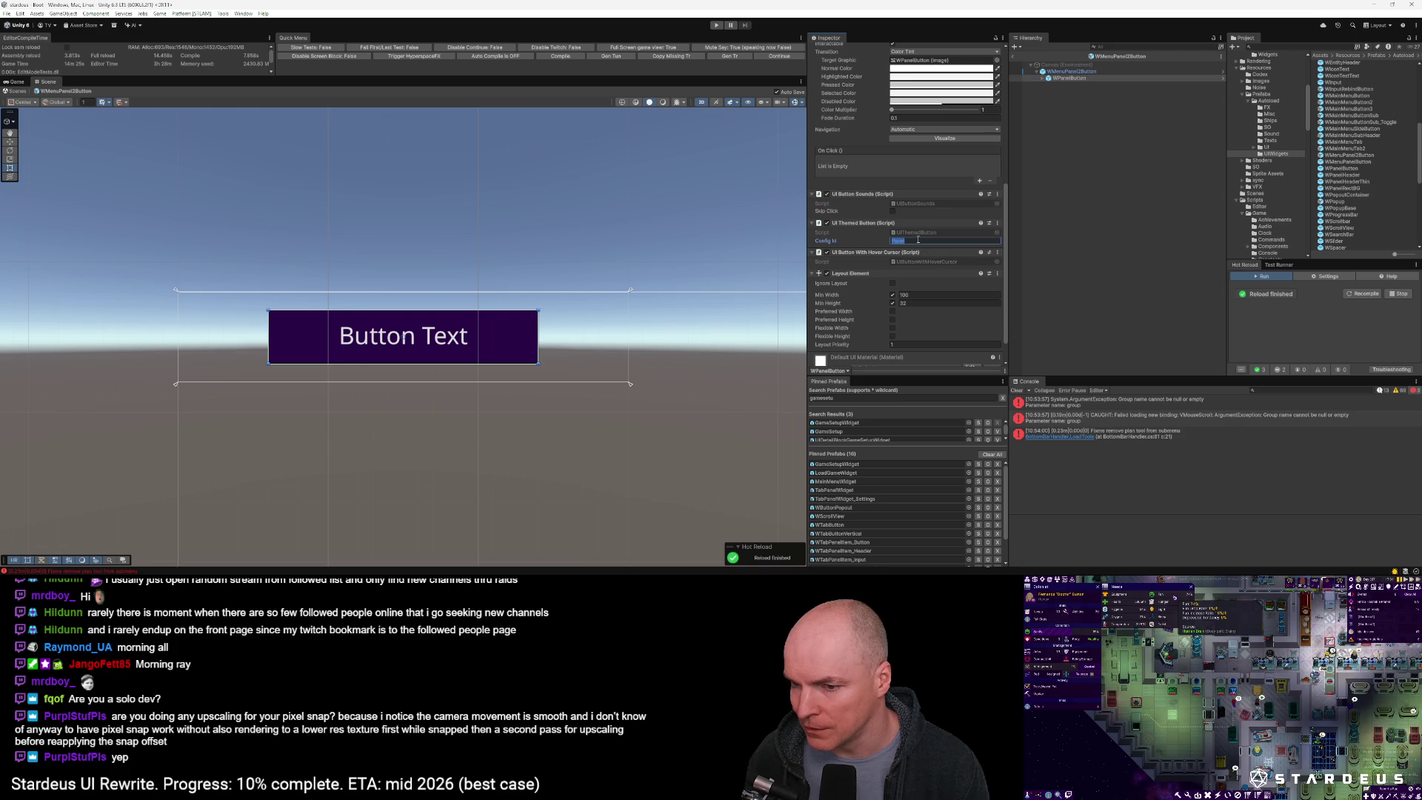
type("2")
key("alt+Tab")
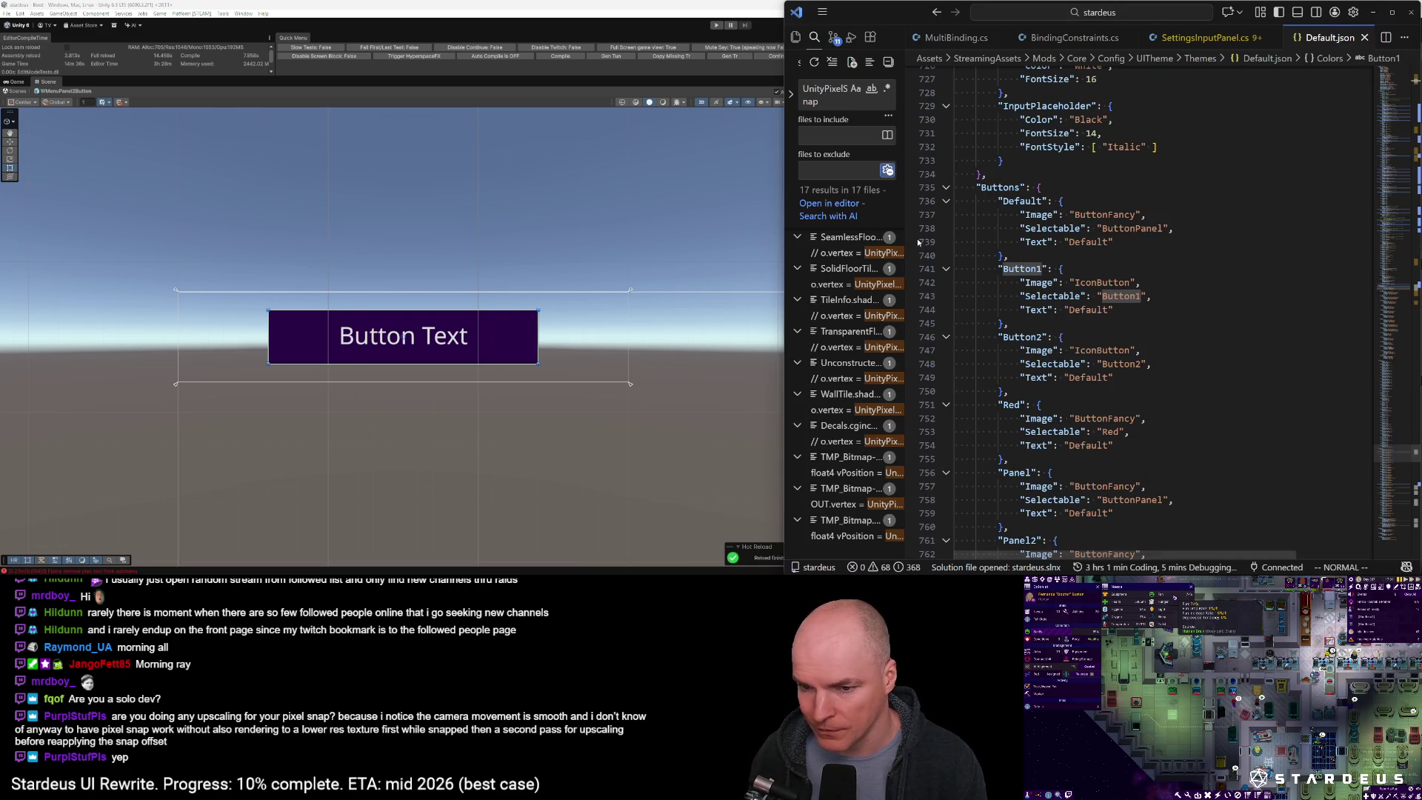
key("shift+v")
key("j")
key("j")
key("j")
key("y")
key("L")
scroll(1023, 272, "down", 2)
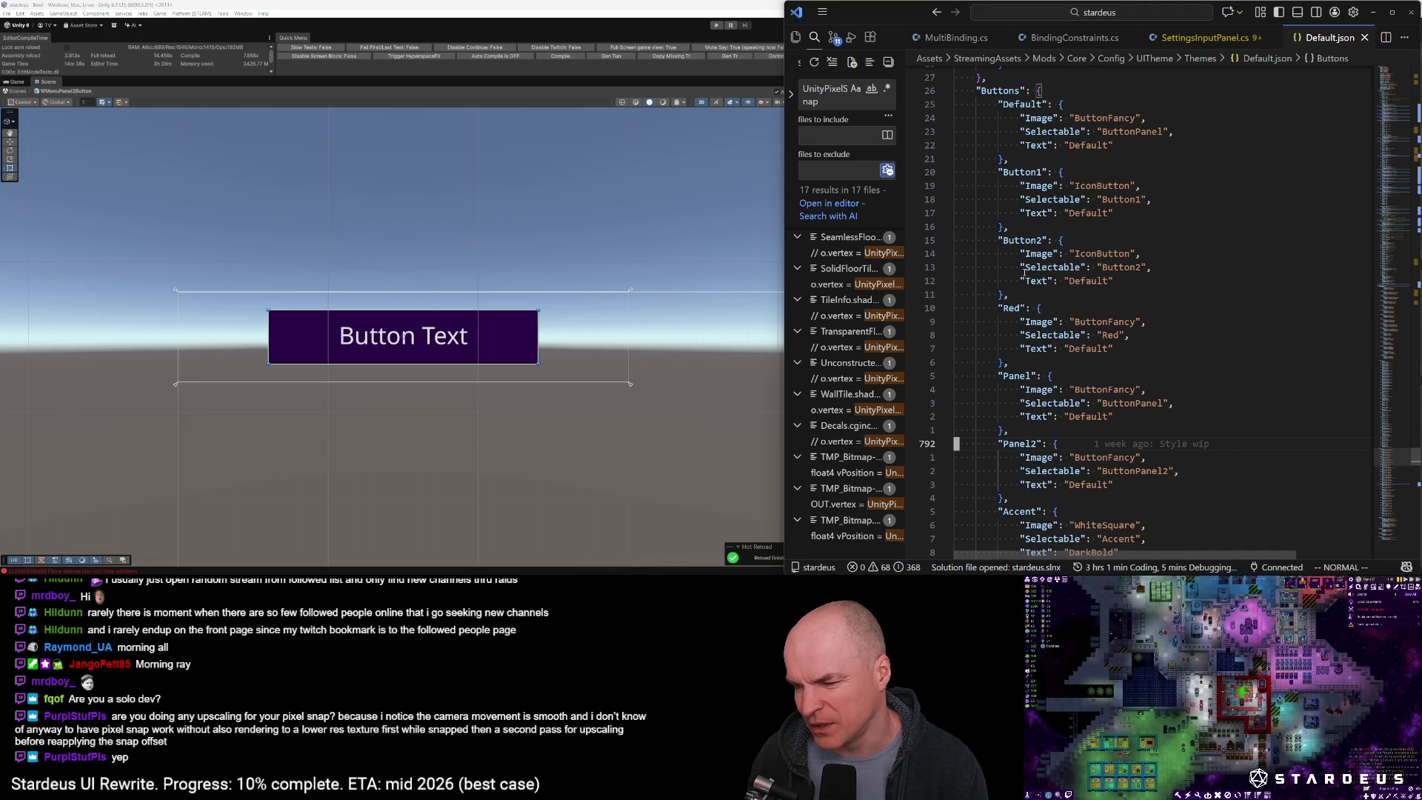
key("alt+Tab")
key("alt+Tab")
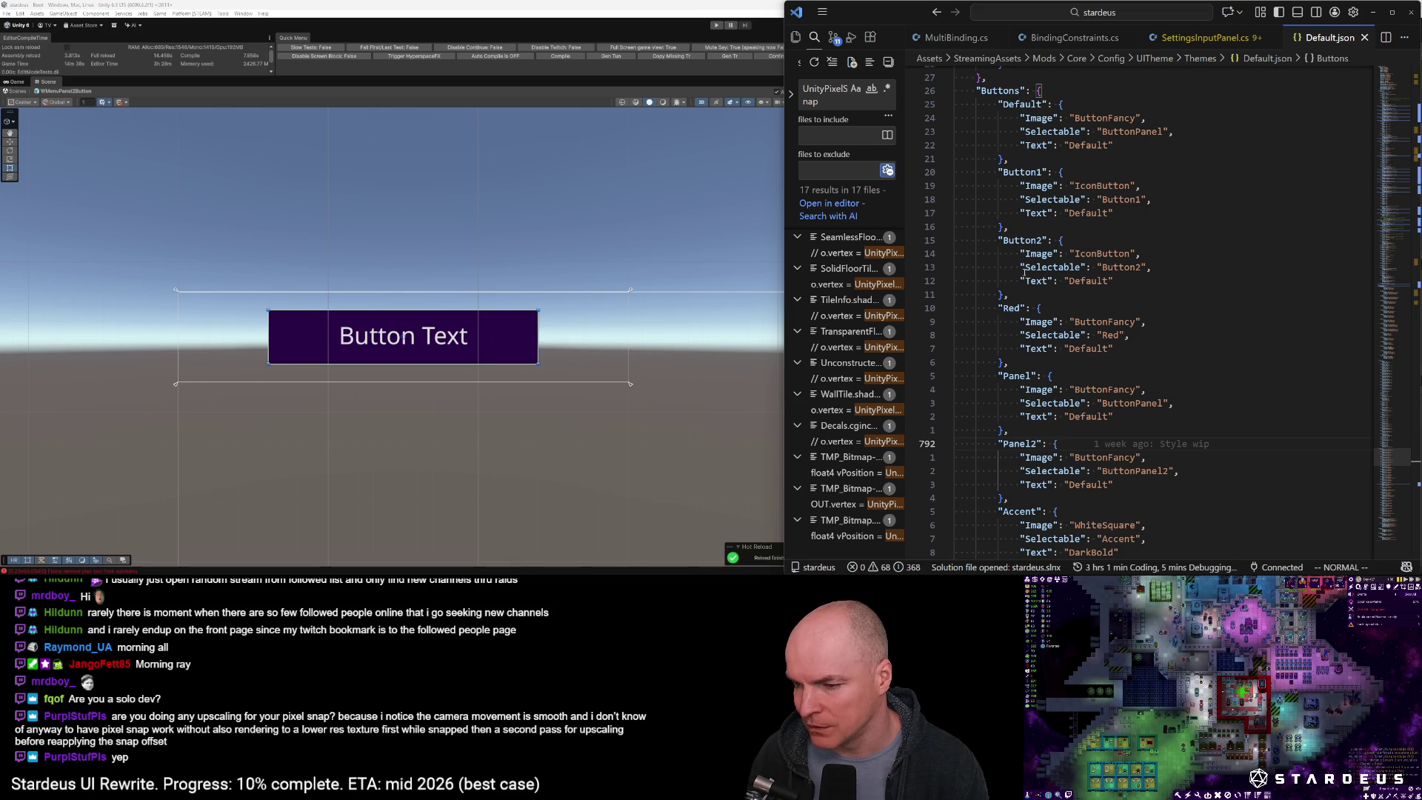
key("alt+Tab")
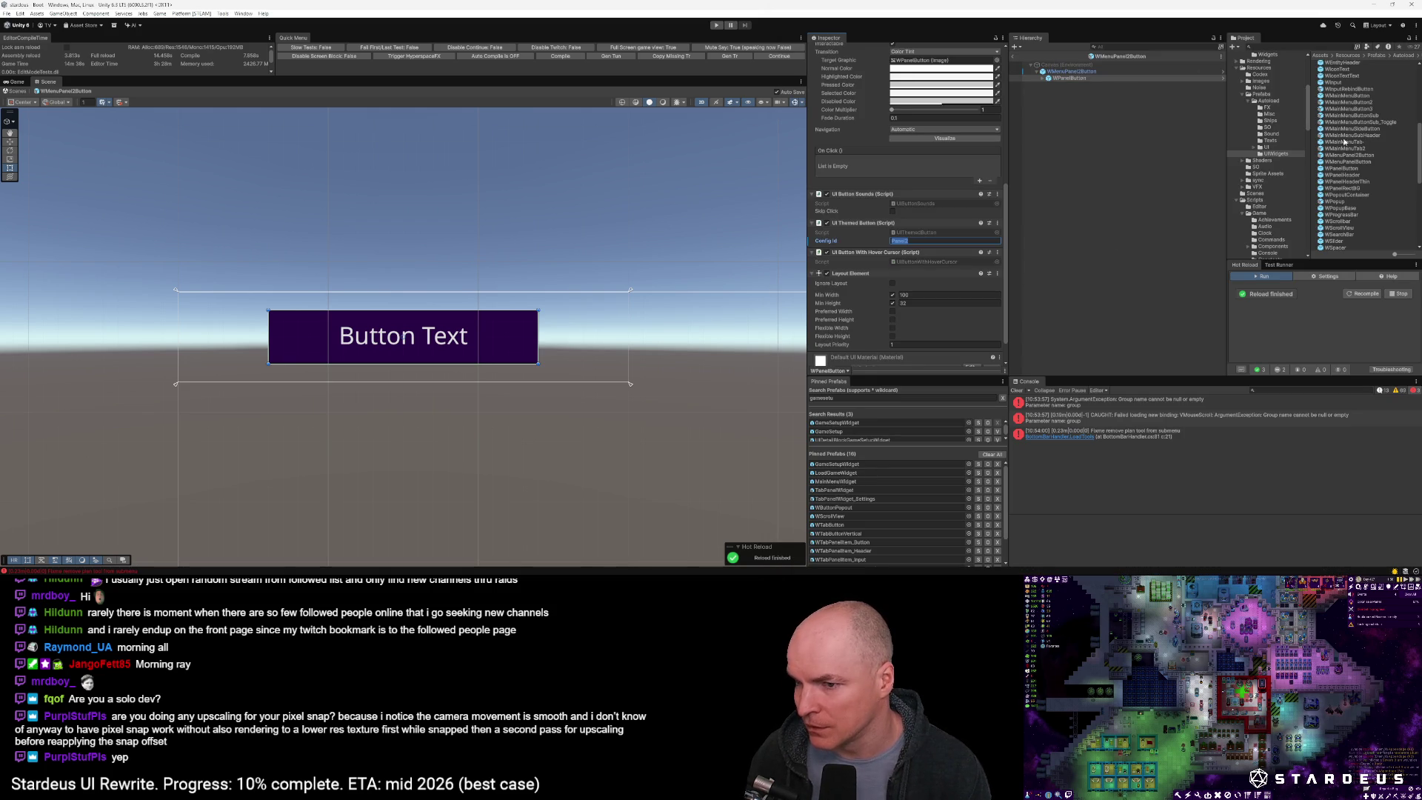
Change the Config Id to Panel2 and open GameSetupWidget from the Pinned Prefabs list
left_click(910, 240)
type("2")
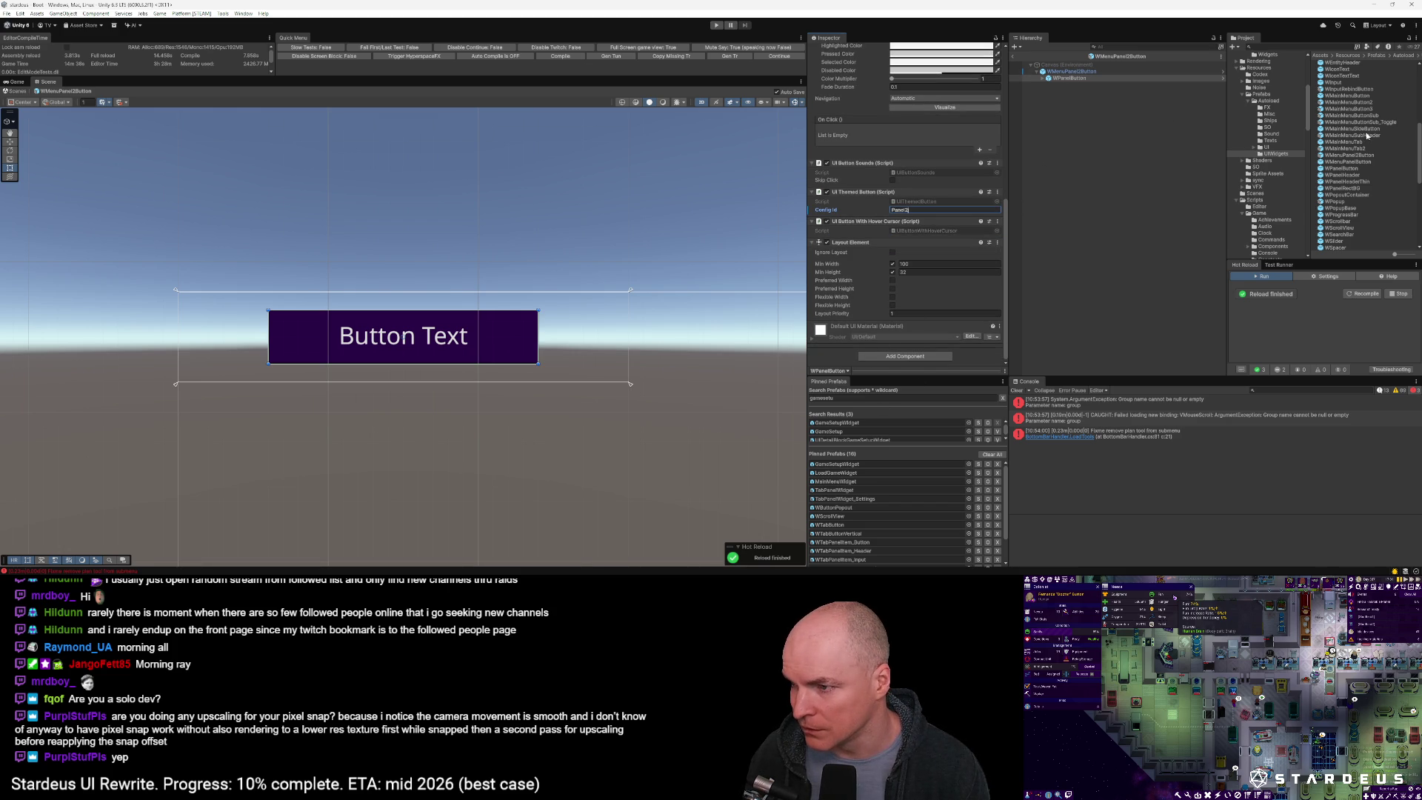
double_click(852, 464)
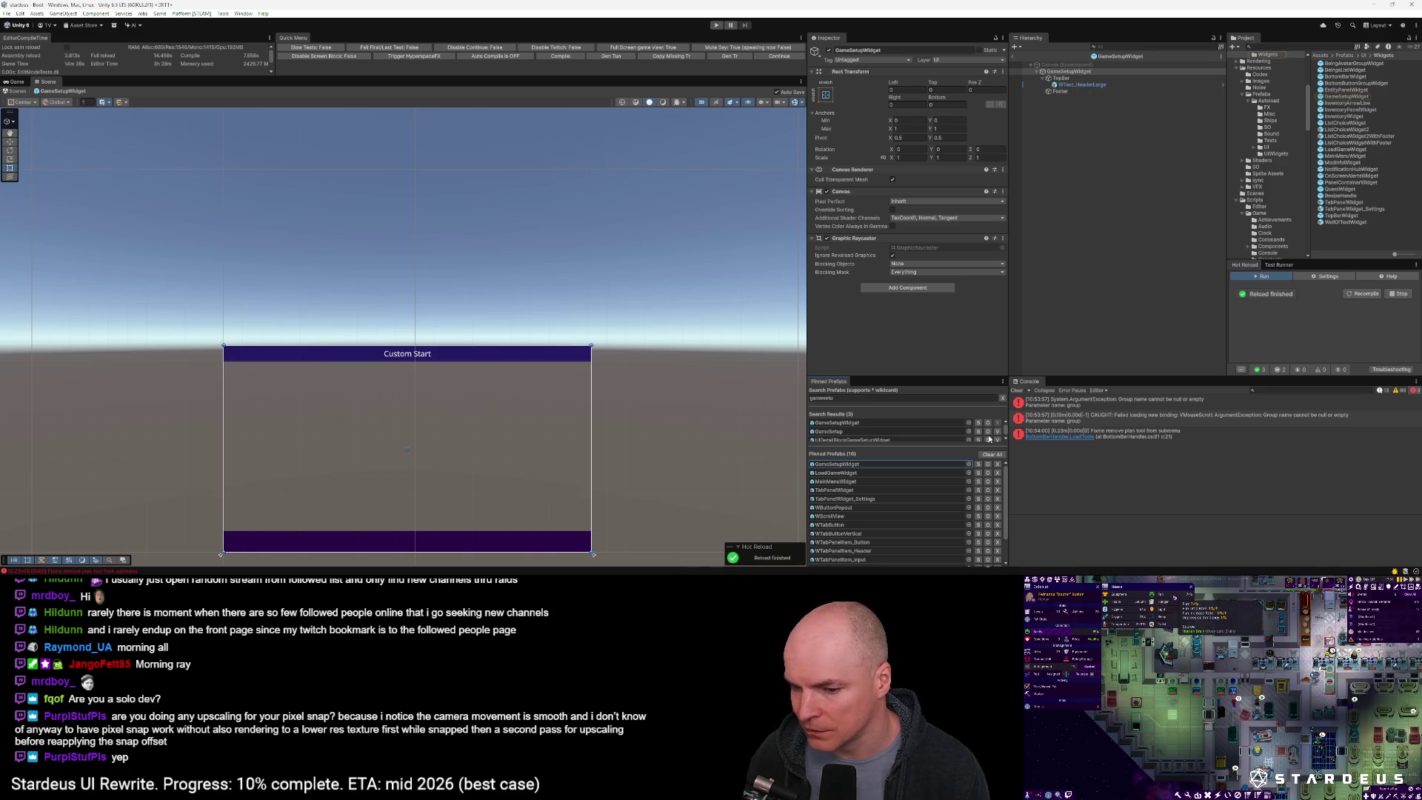
Add WMenuPanel2Button to the GameSetupWidget topbar below the header, anchored middle-left
left_click(846, 534)
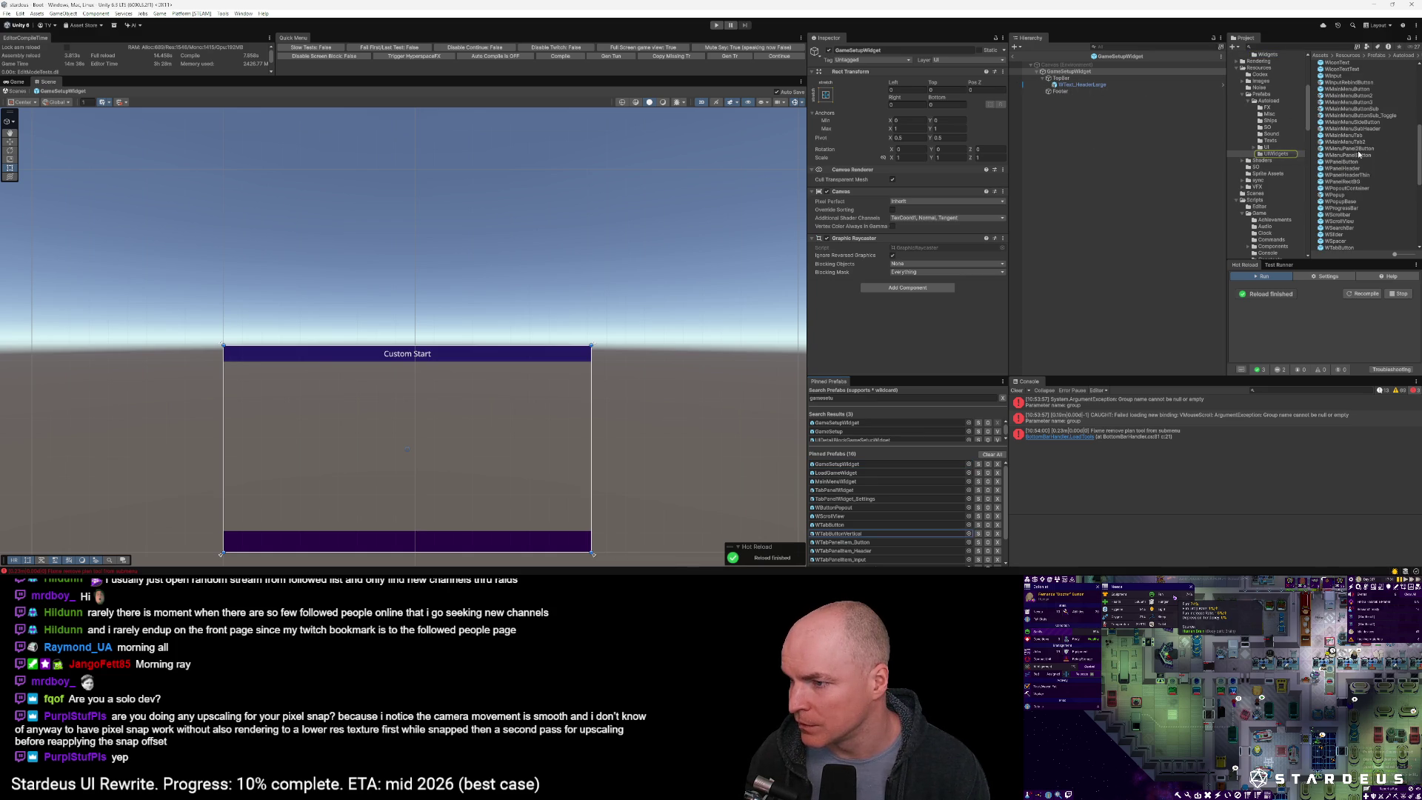
left_click_drag(1359, 152, 1070, 83)
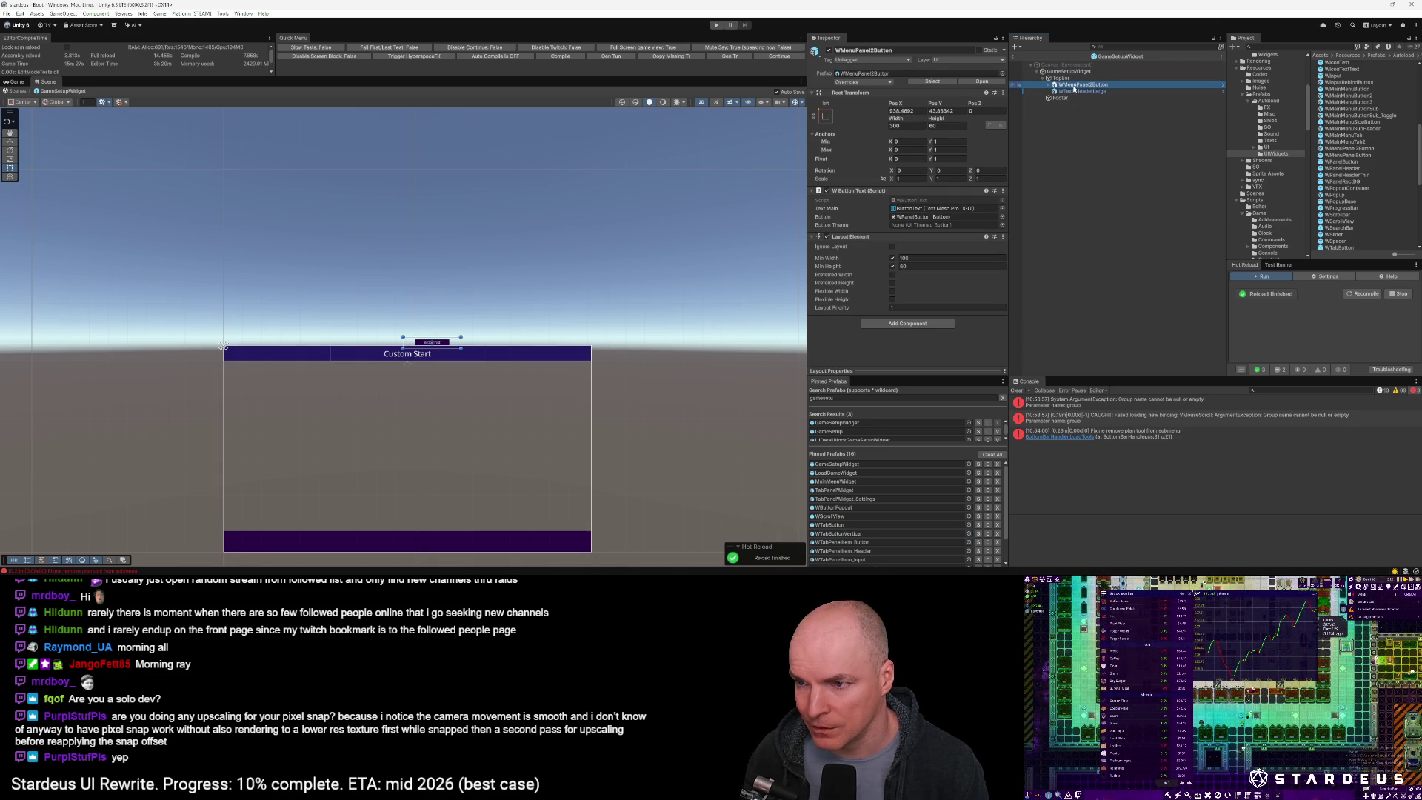
left_click_drag(1074, 87, 1073, 94)
left_click(826, 116)
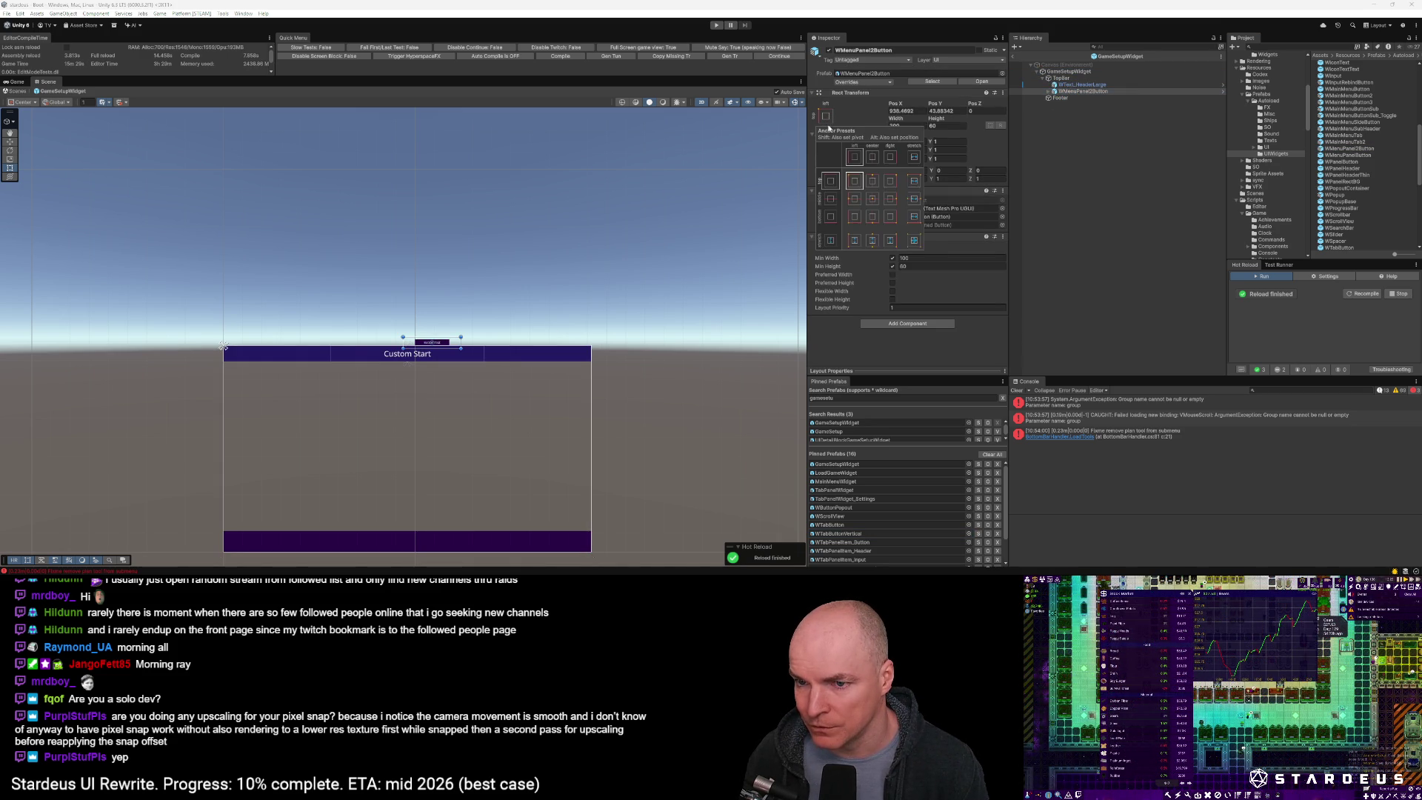
left_click(854, 199, "alt+shift")
scroll(245, 354, "up", 5)
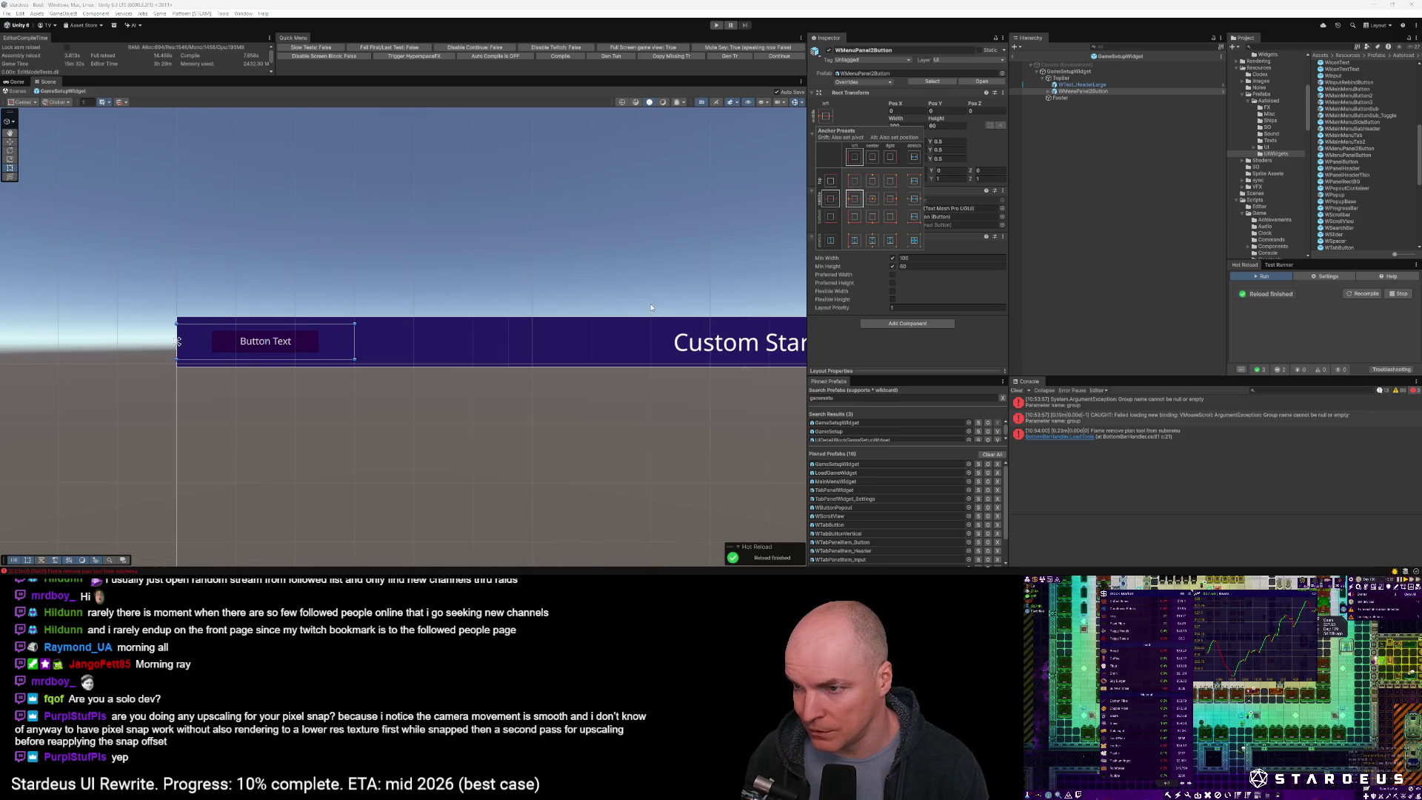
Resize and reposition the test button in the topbar, delete it, and open WMenuPanel2Button for editing
mouse_move(354, 335)
left_mouse_down()
mouse_move(299, 336)
mouse_move(329, 335)
left_mouse_up()
key("ctrl+z")
key("ctrl+z")
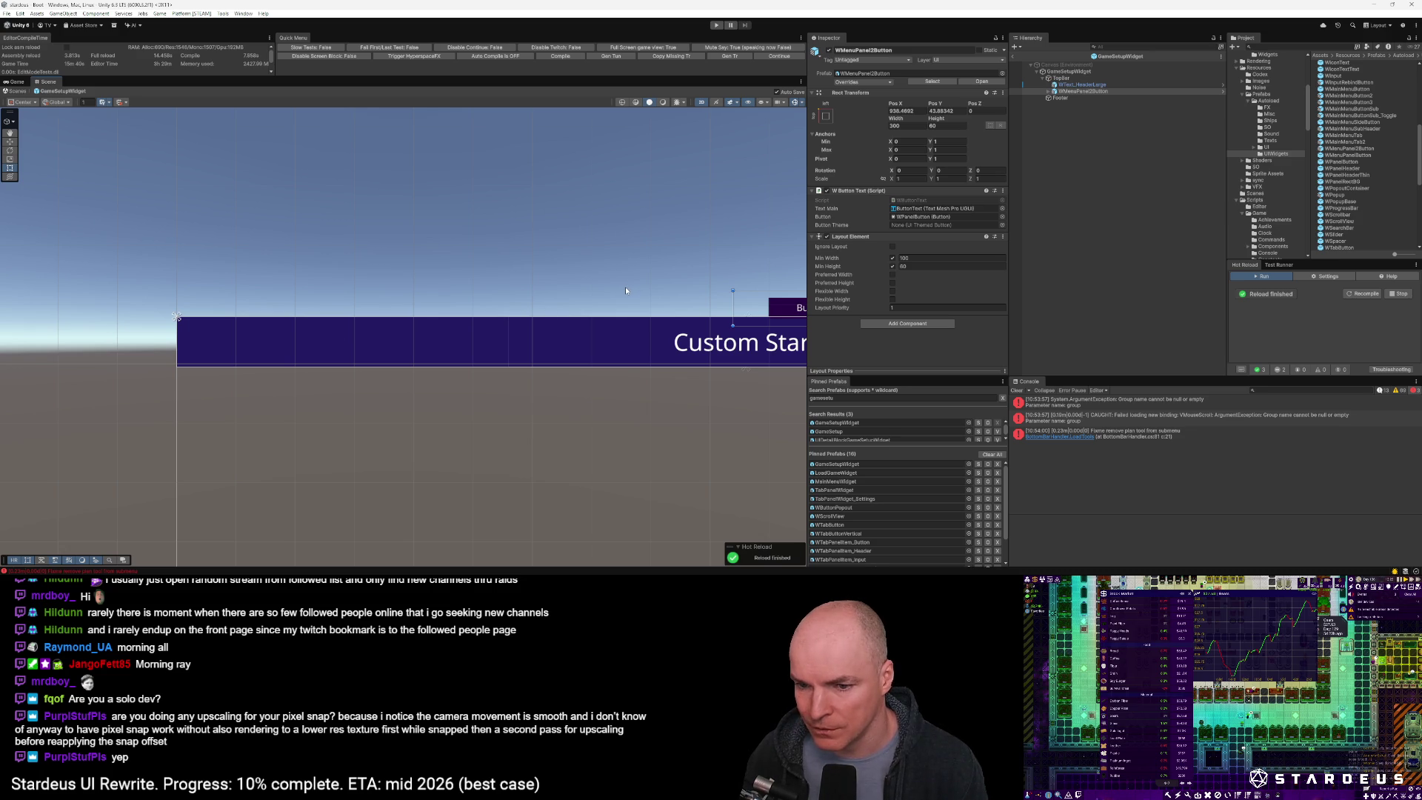
mouse_move(780, 308)
left_mouse_down()
mouse_move(701, 274)
mouse_move(543, 259)
mouse_move(405, 340)
left_mouse_up()
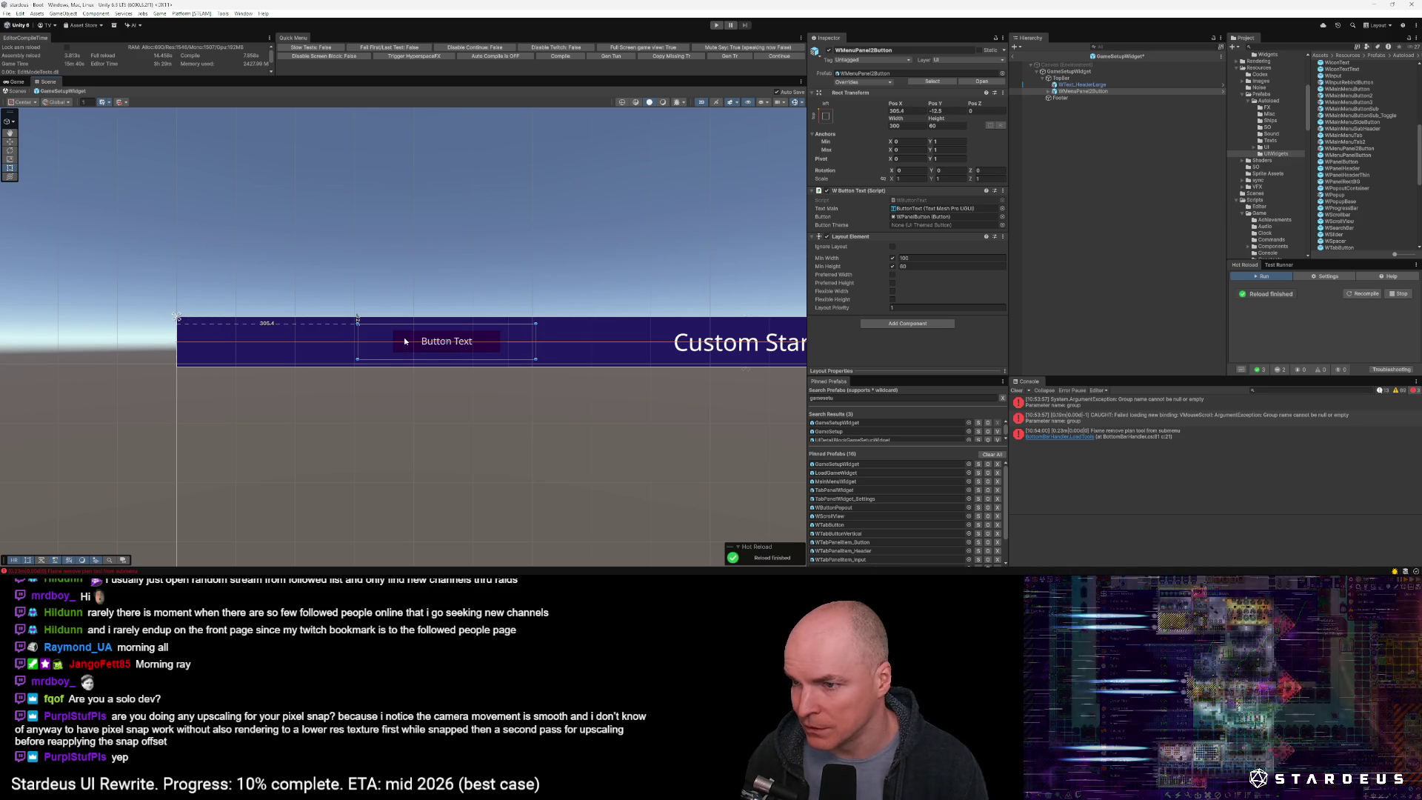
left_click(1048, 92)
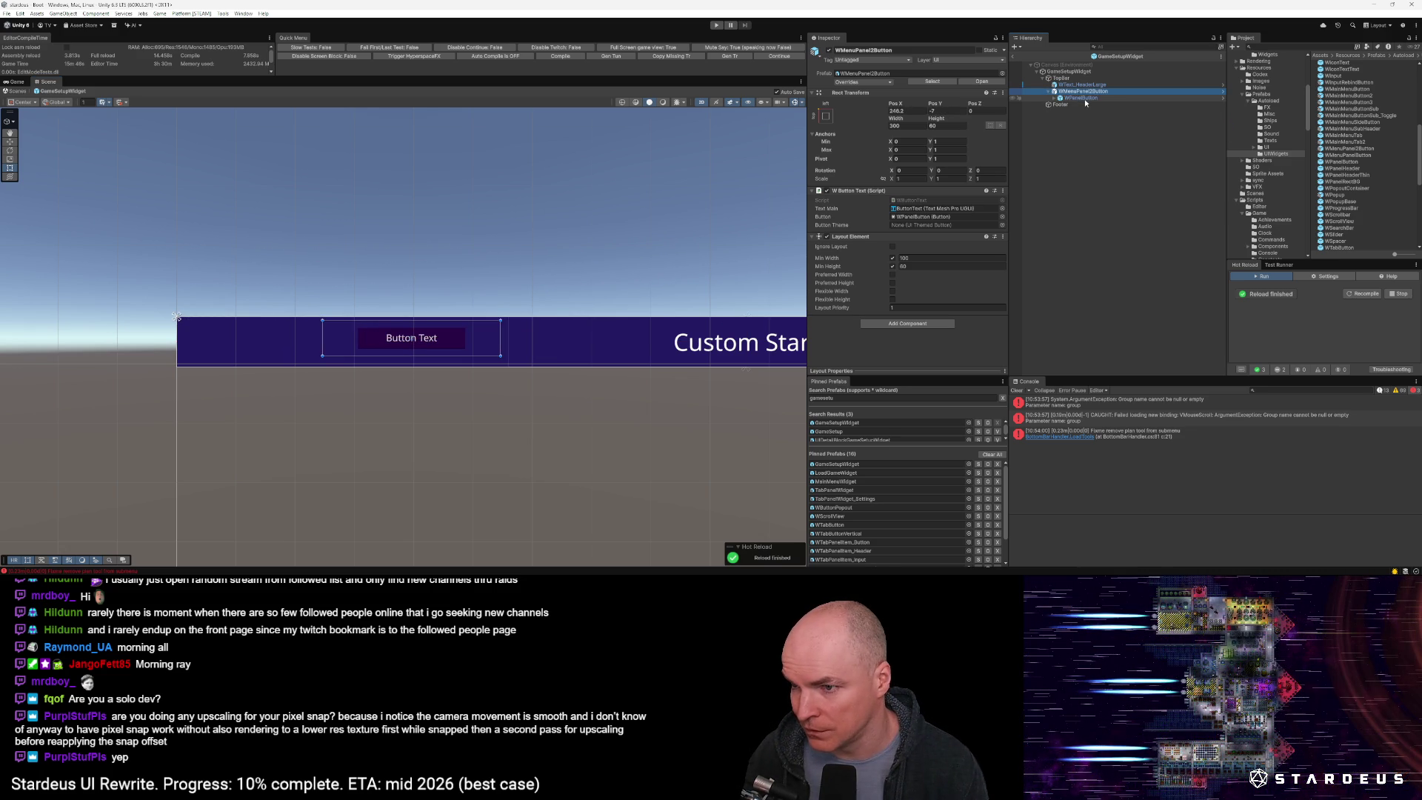
left_click_drag(454, 331, 489, 272)
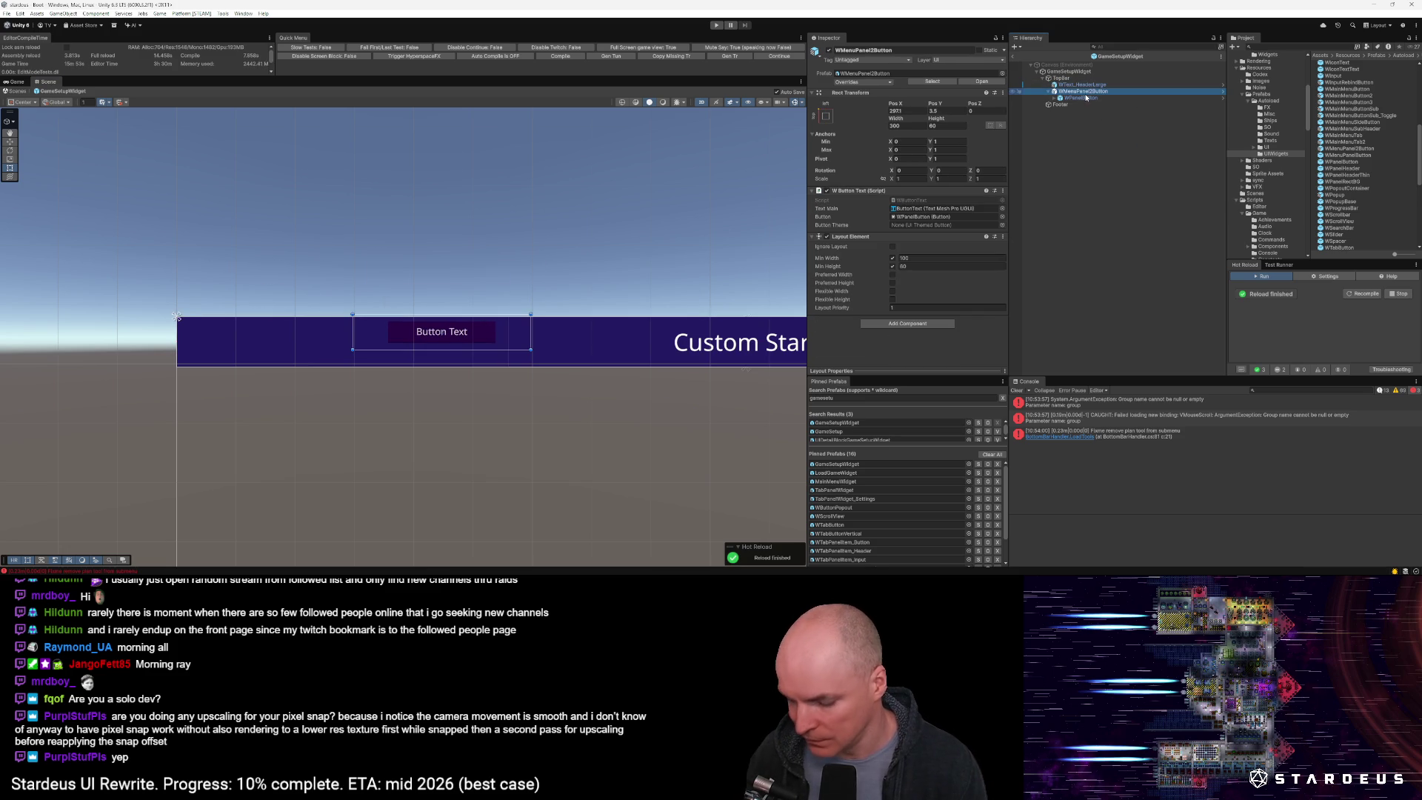
key("Delete")
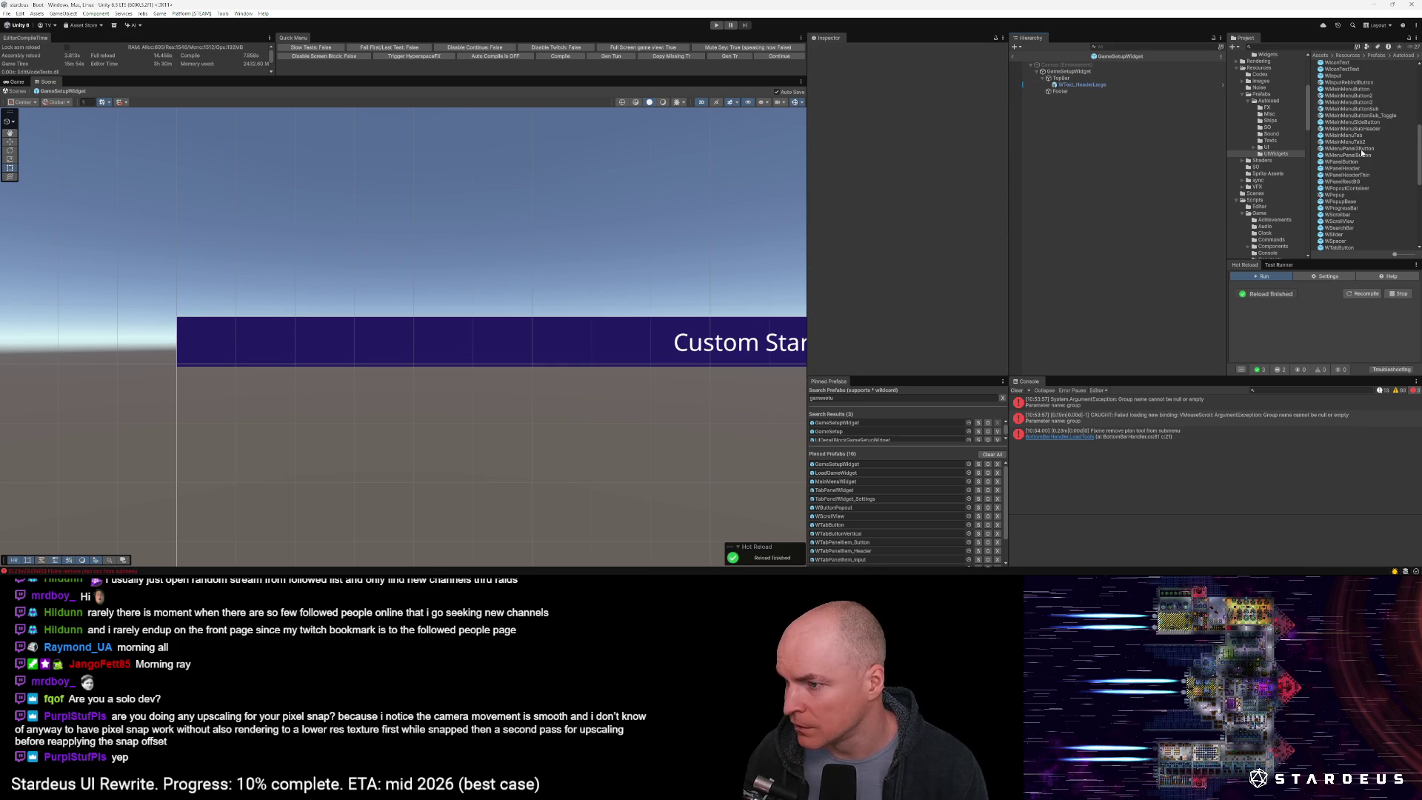
double_click(1361, 149)
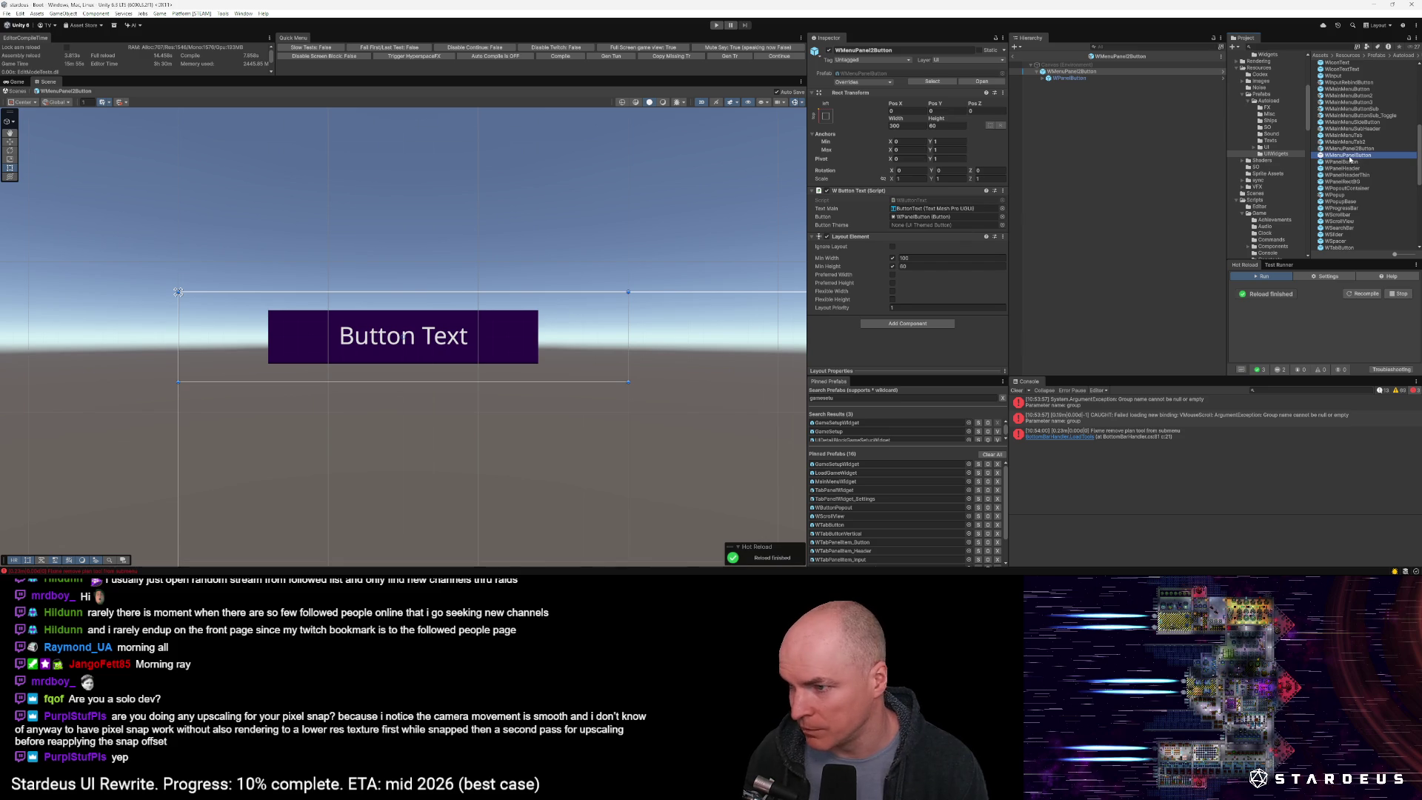
Compare WMenuPanel2Button with WMenuPanelButton to find its parent, then open WPanelButton in Prefab Mode
left_click(1351, 149)
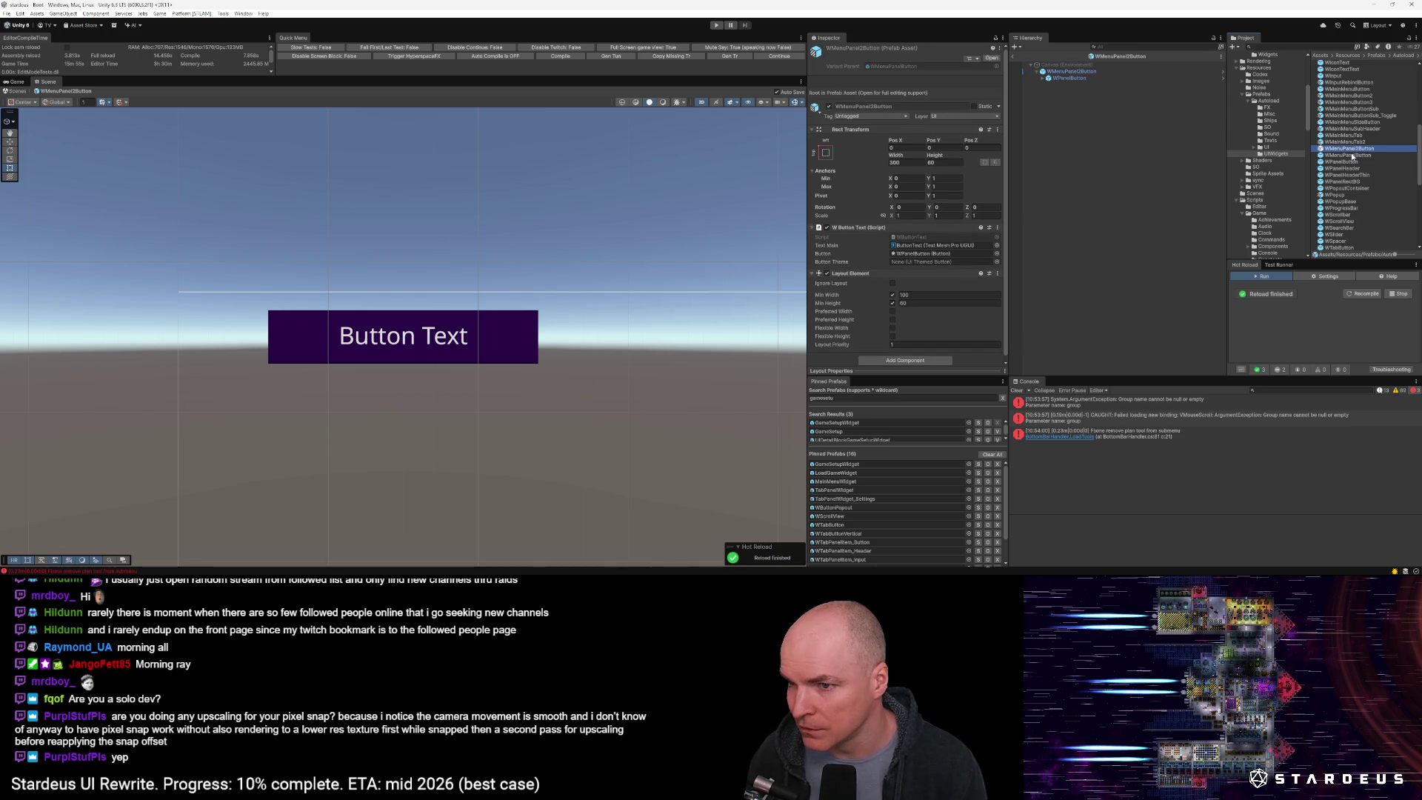
left_click(1352, 155)
left_click(1353, 149)
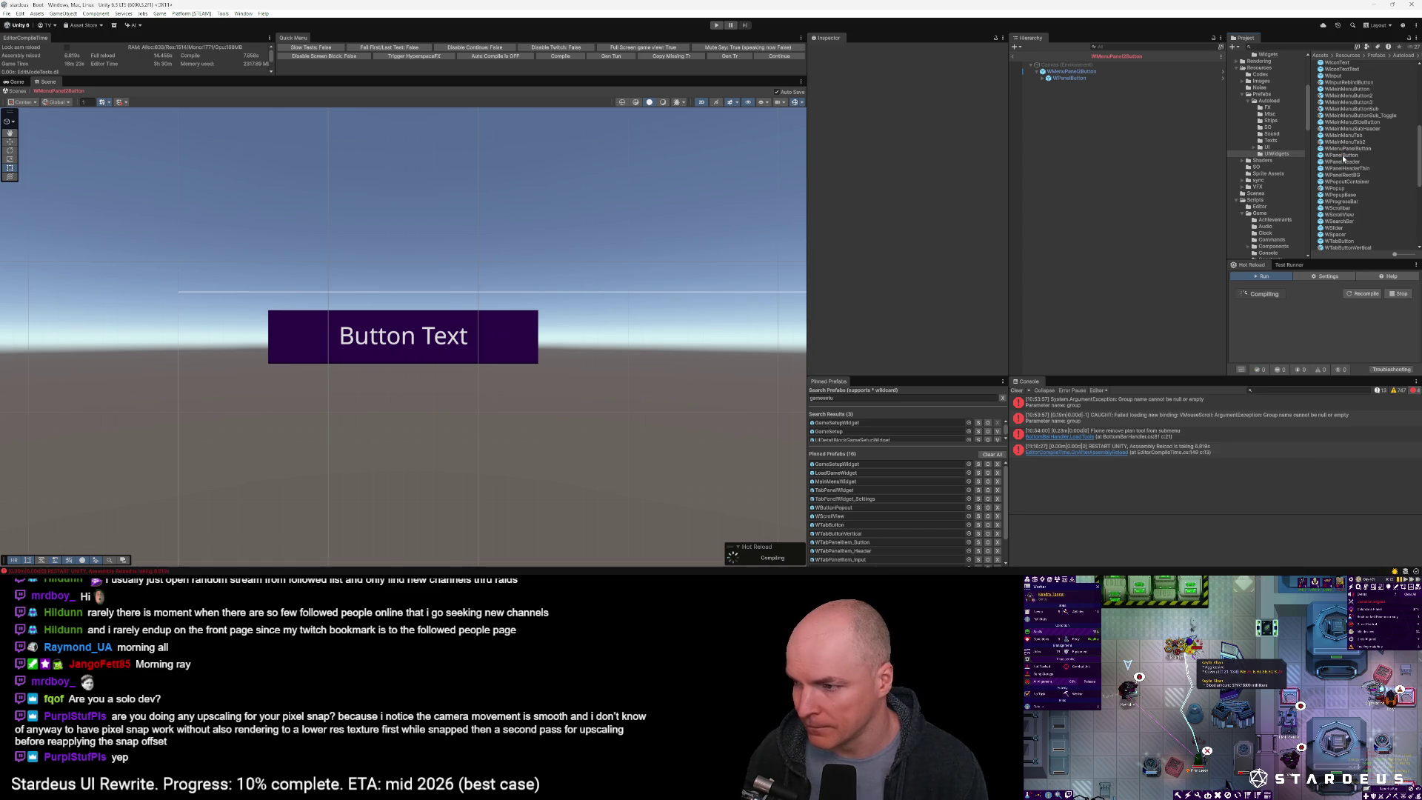
left_click(1341, 156)
double_click(1342, 156)
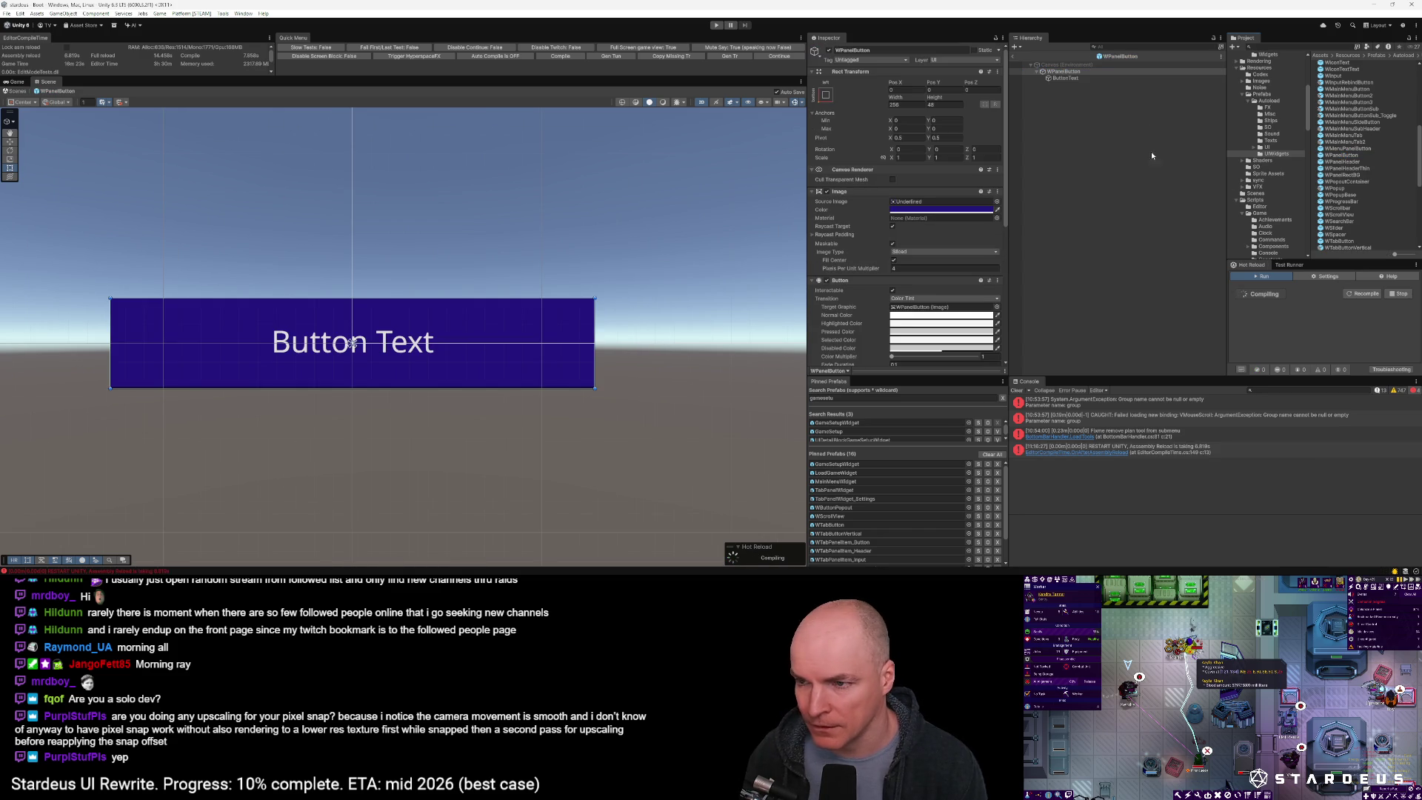
From WPanelButton's context menu, create a Prefab Variant and rename it WPanel2Button
left_click(1343, 156)
right_click(1344, 157)
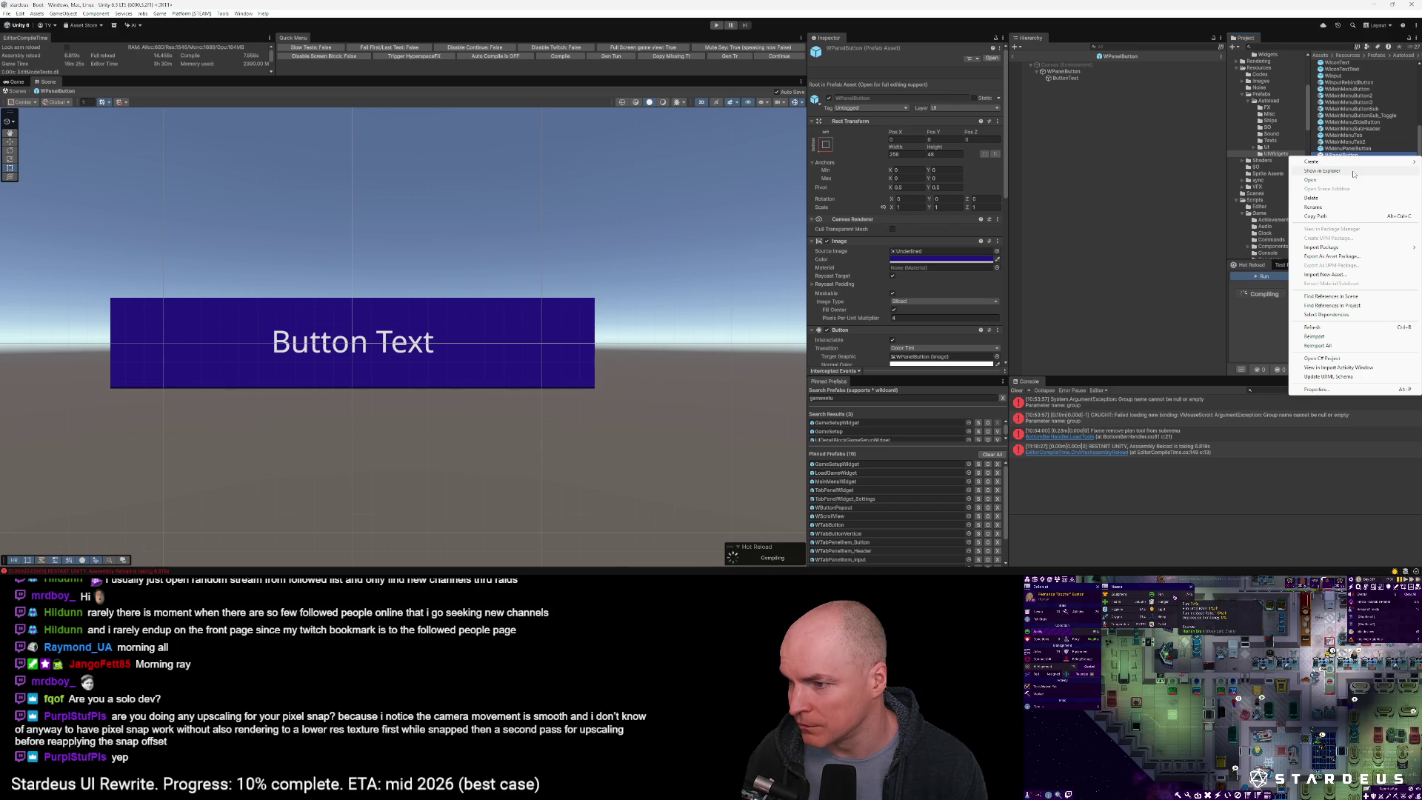
mouse_move(1316, 163)
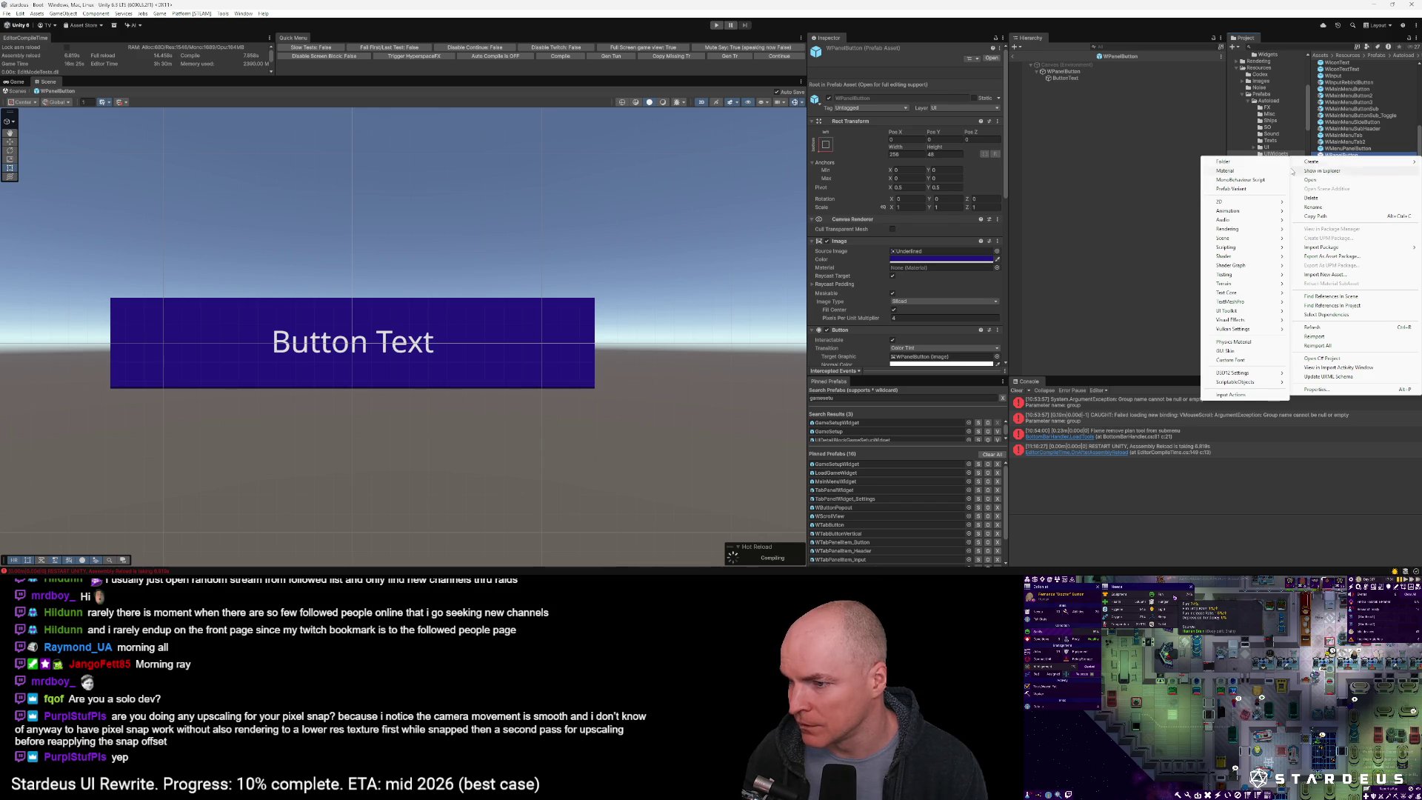
left_click(1231, 188)
key("Right")
key("BackSpace")
key("BackSpace")
key("BackSpace")
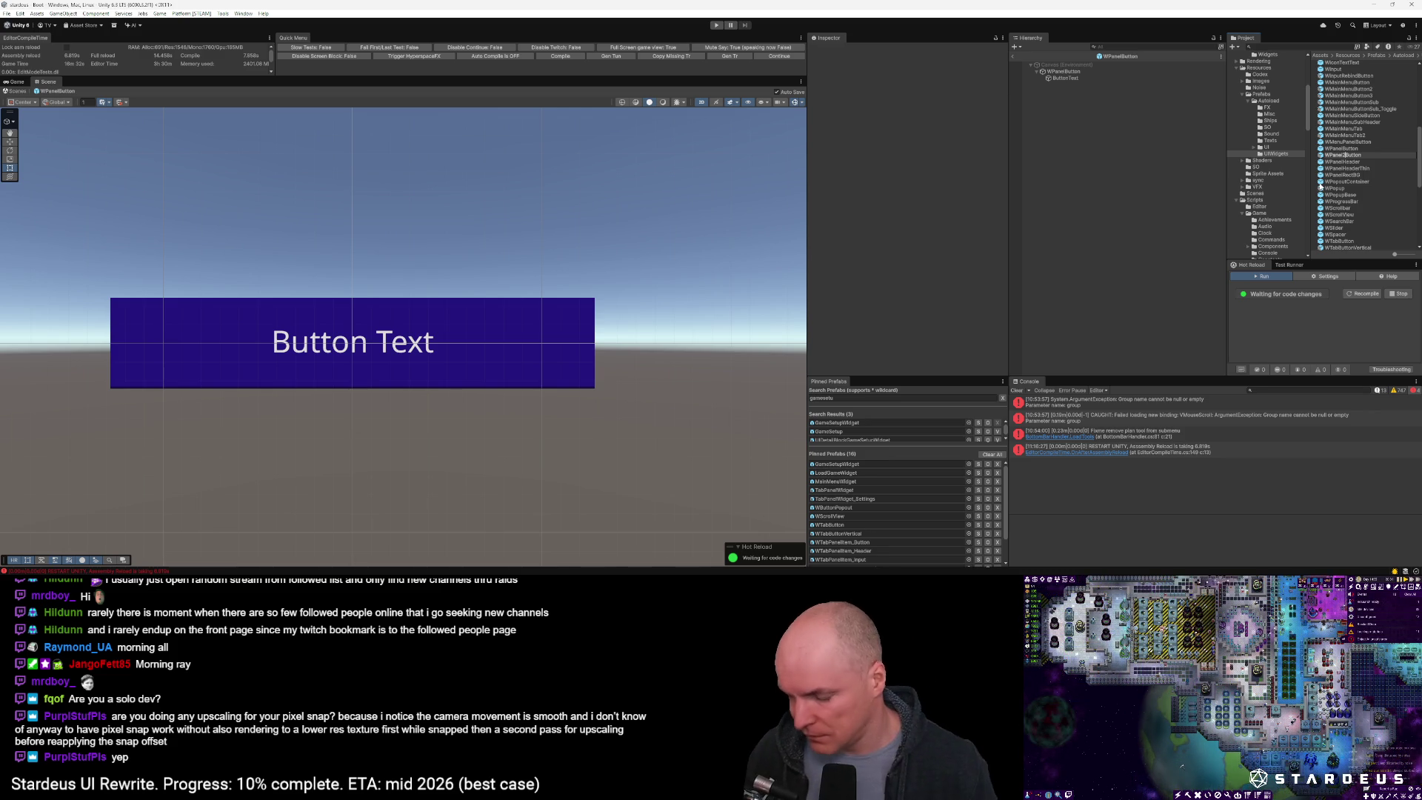
key("Return")
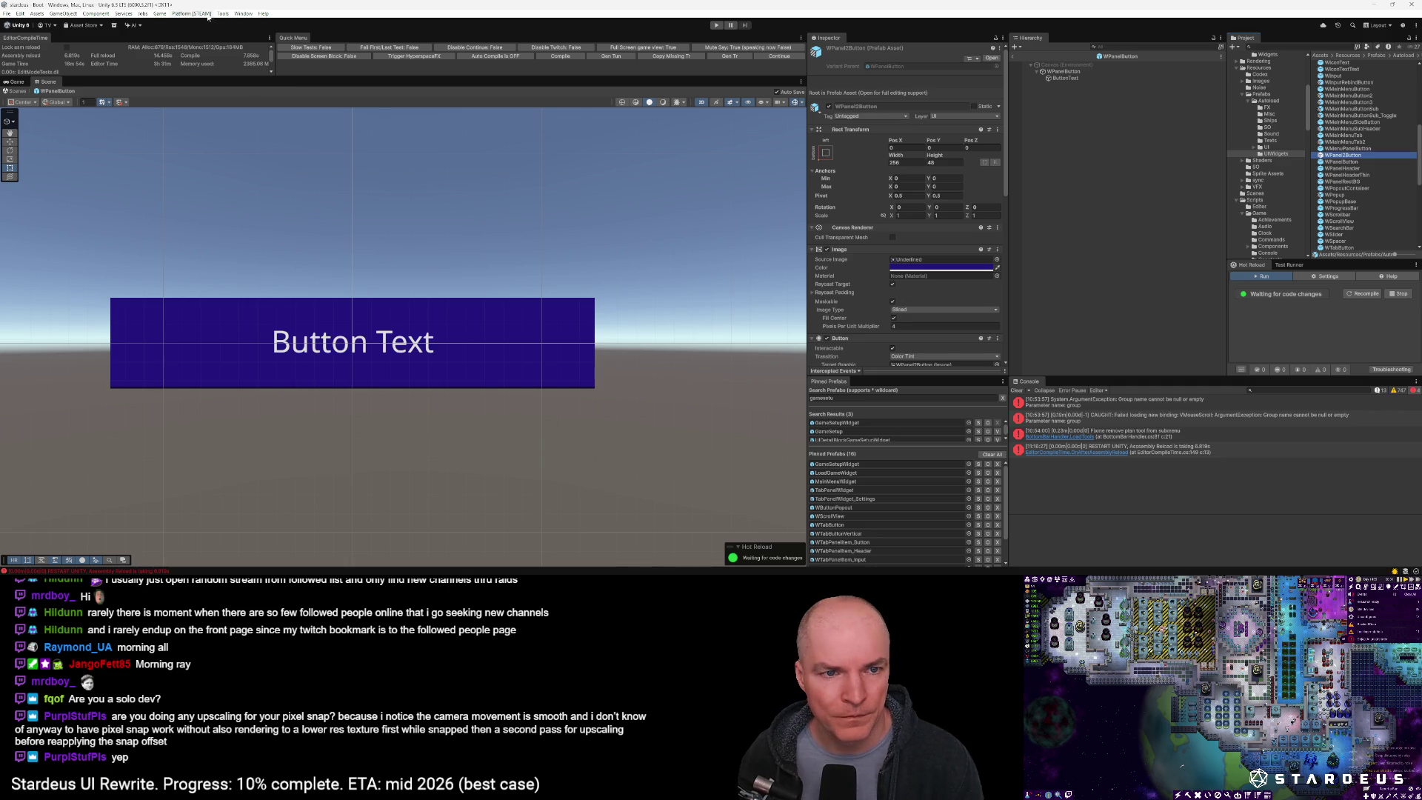
Use Tools > Find Prefabs With Themed Id to search config id Panel2 and open the WPopup result
left_click(223, 13)
left_click(255, 96)
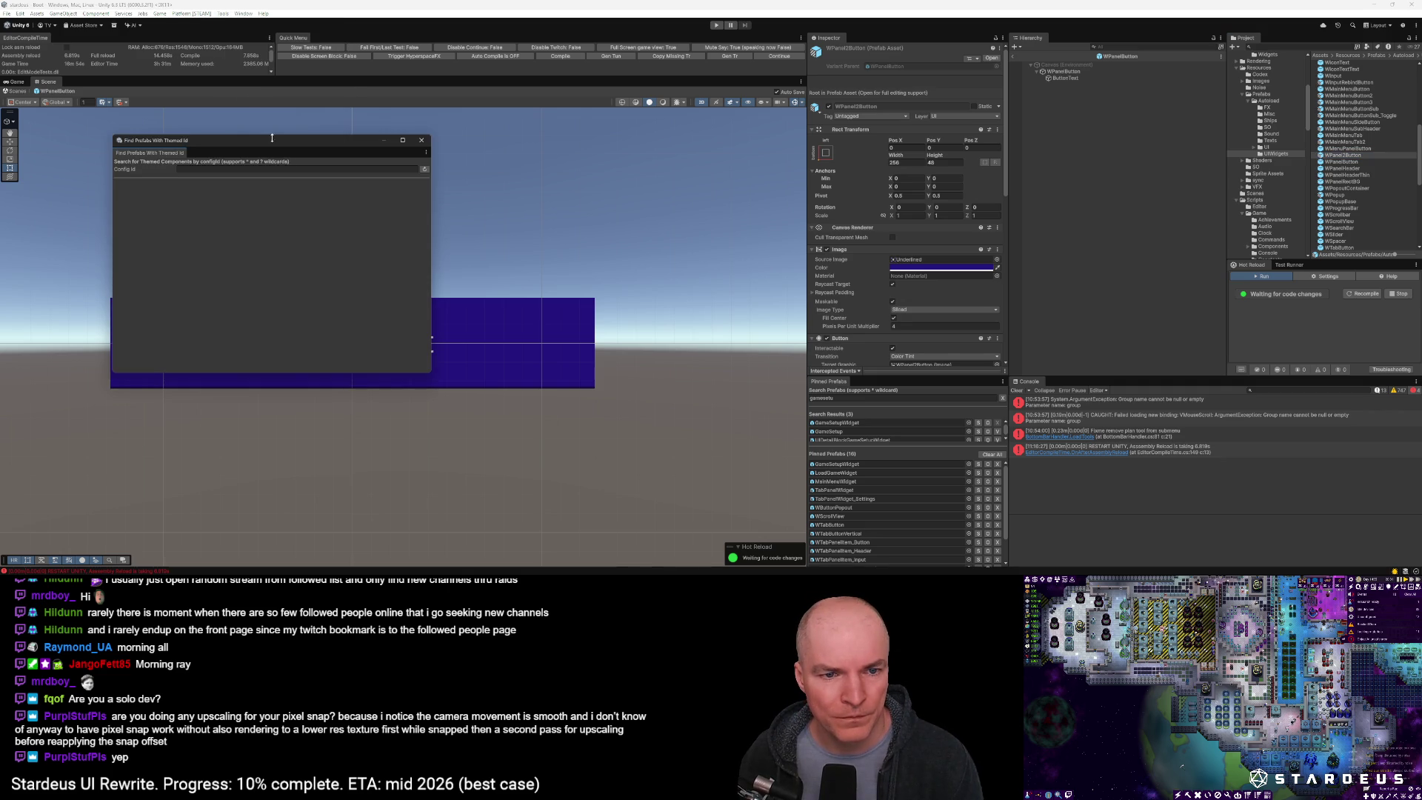
left_click(259, 170)
type("Panel2")
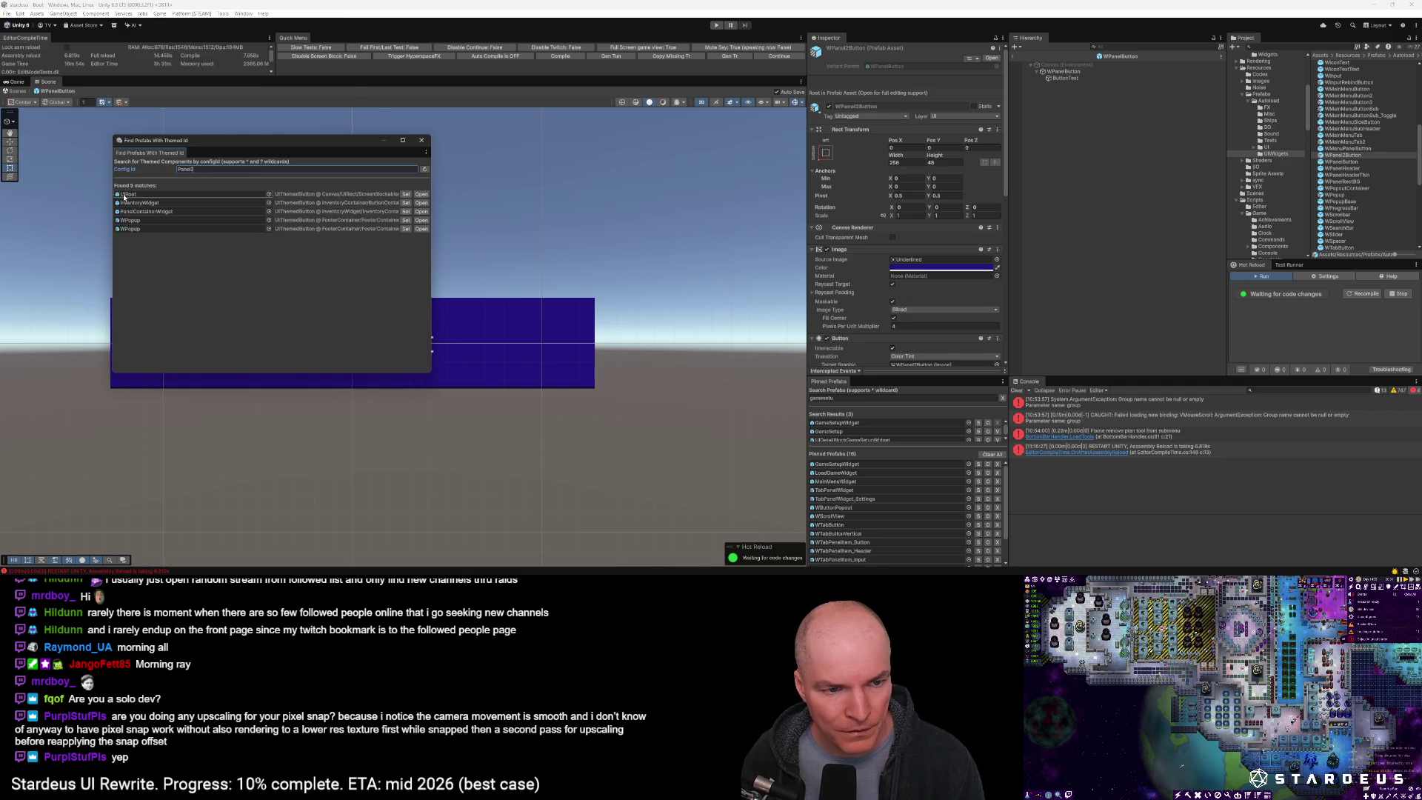
left_click(132, 231)
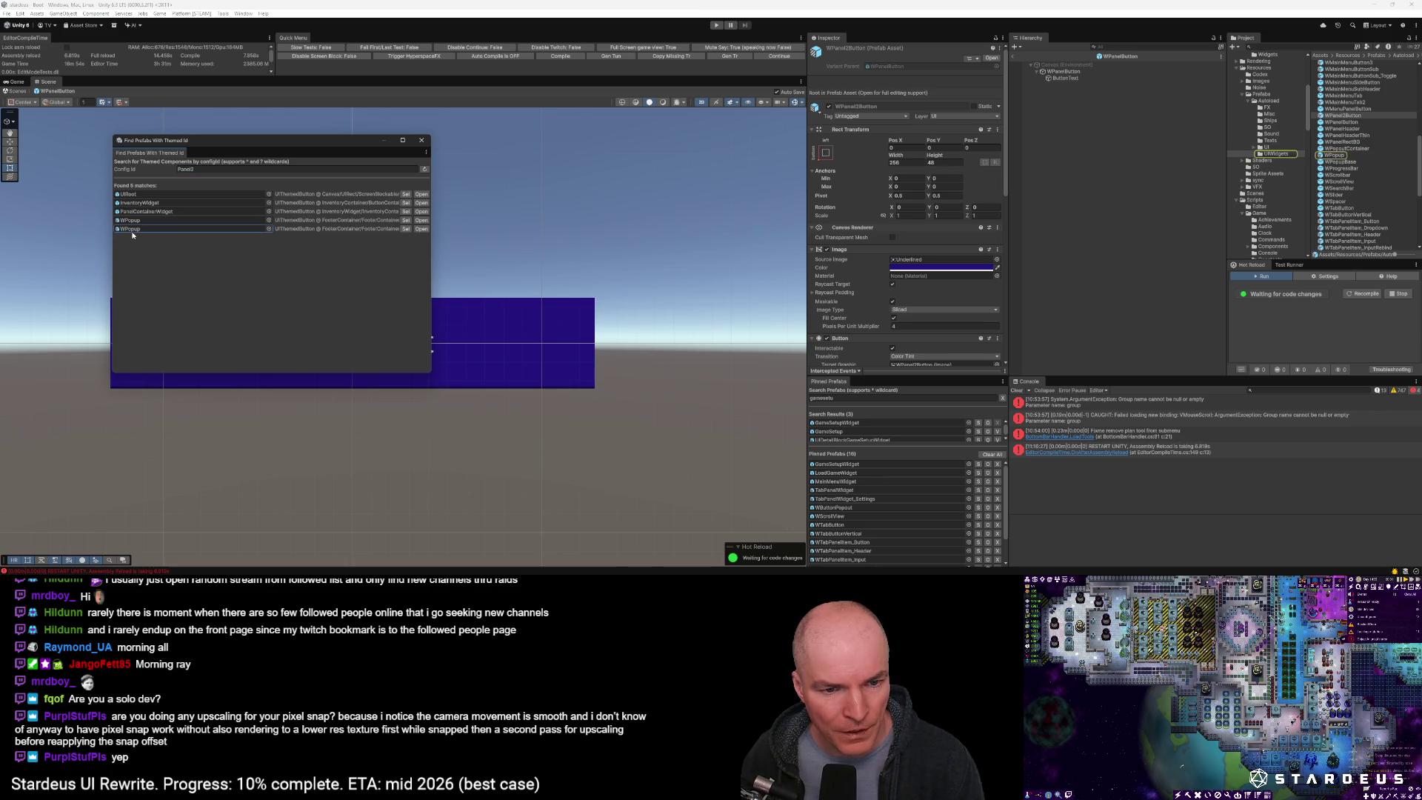
left_click(421, 229)
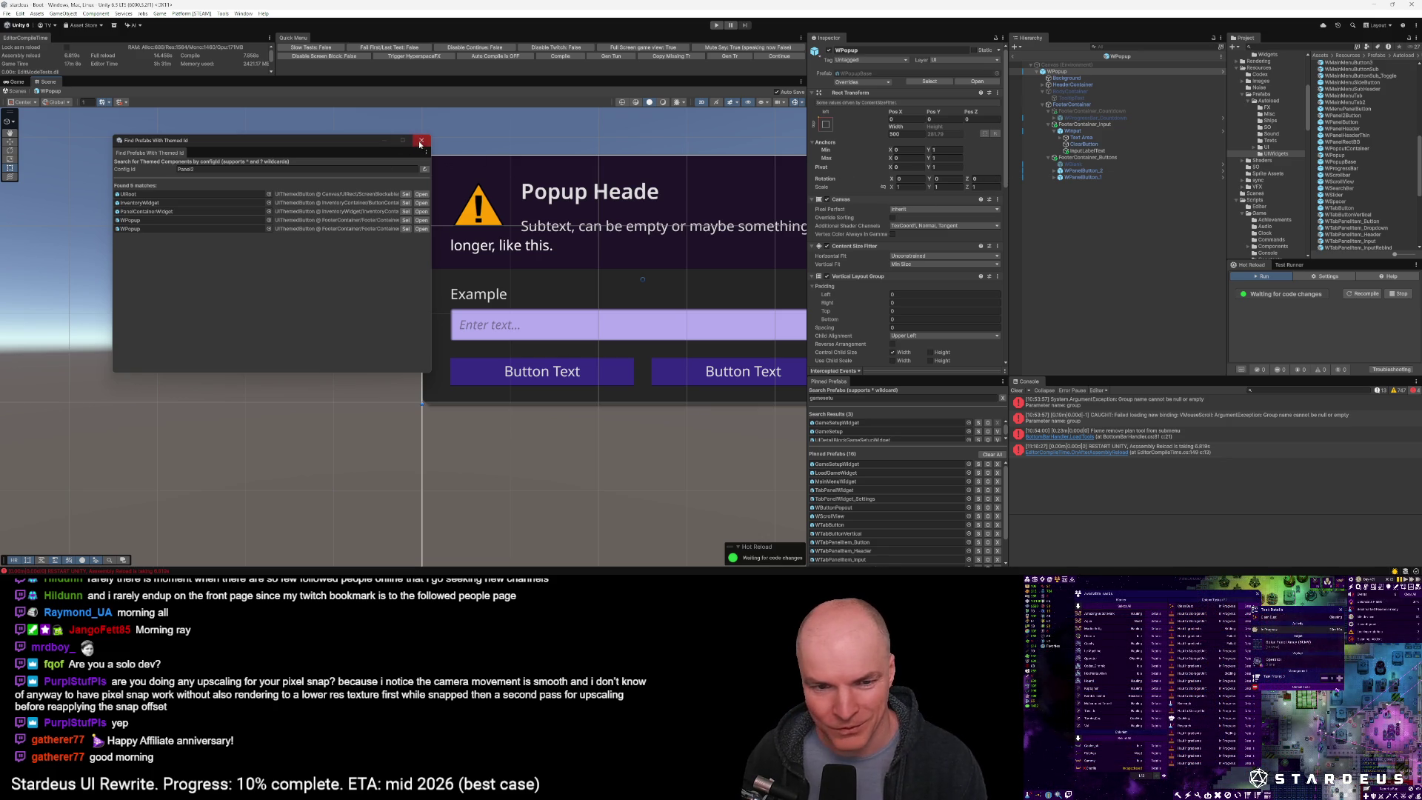
left_click_drag(636, 236, 595, 260)
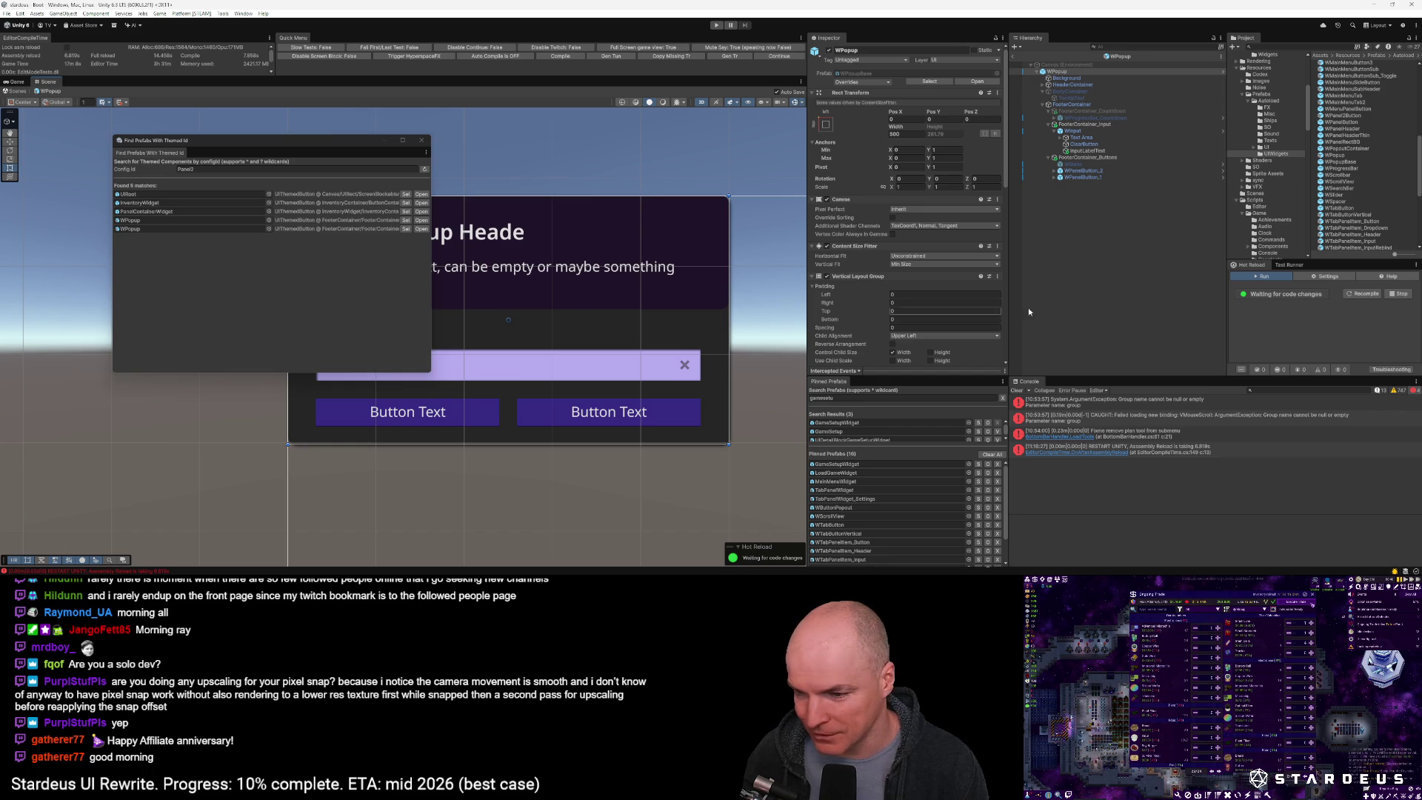
scroll(1337, 229, "down", 8)
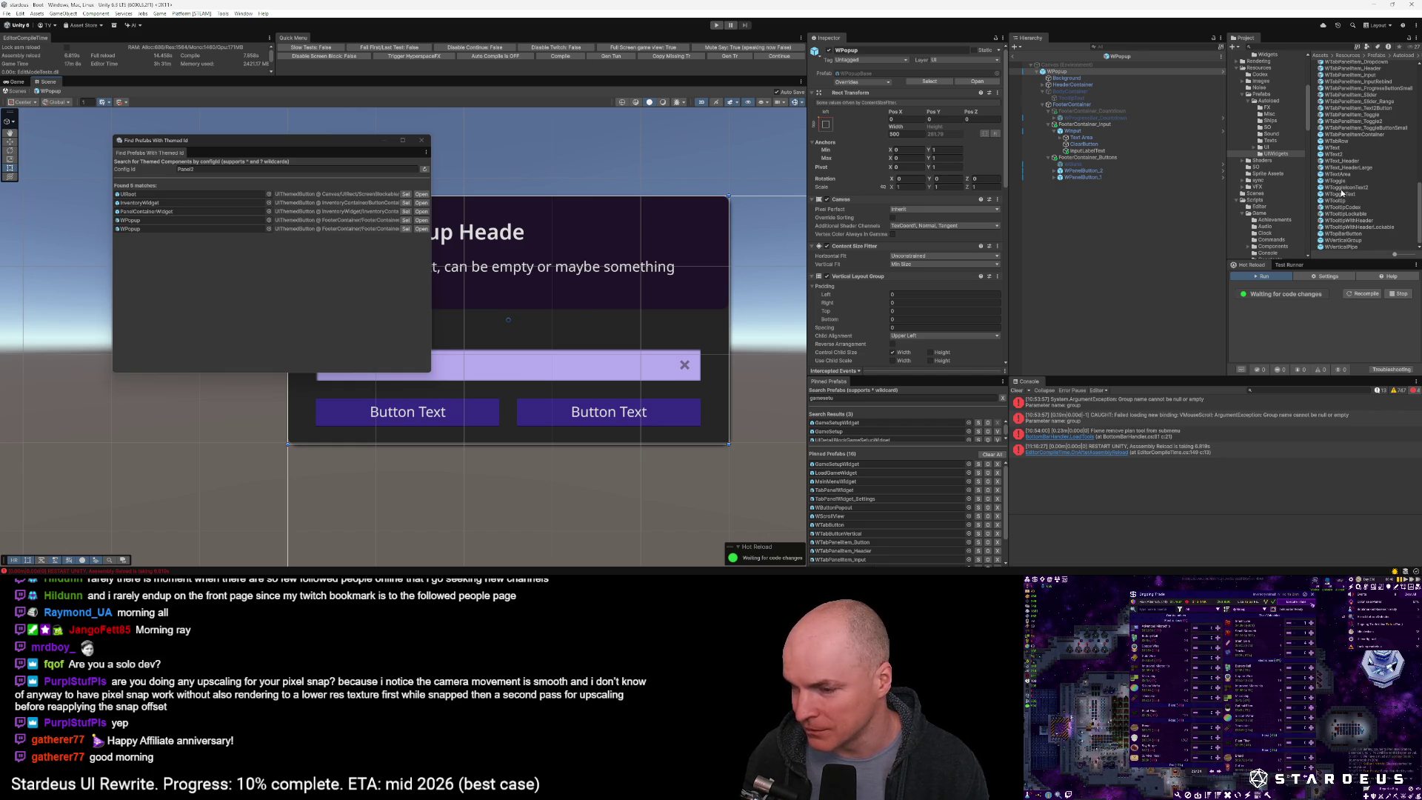
scroll(1361, 226, "up", 15)
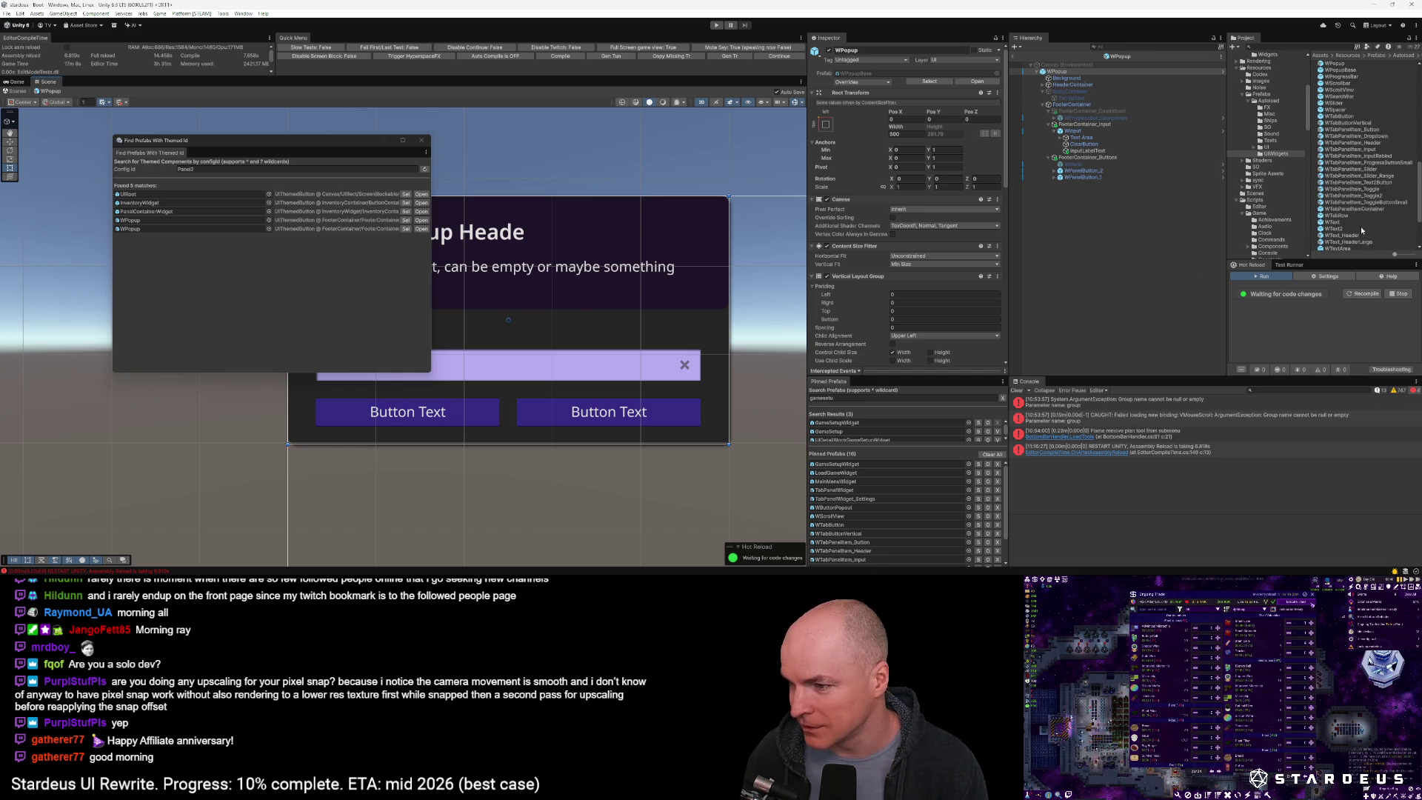
scroll(1360, 230, "up", 4)
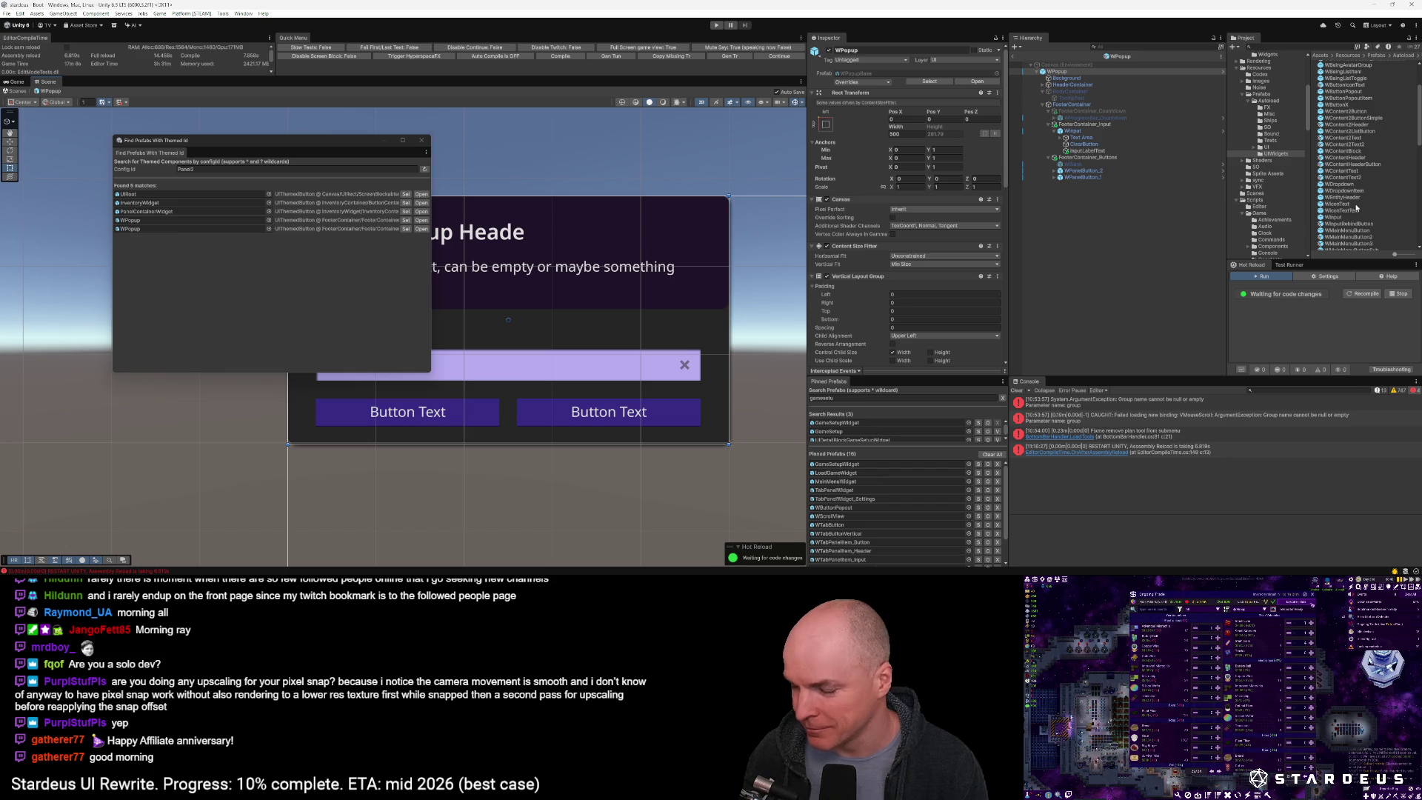
scroll(1359, 208, "up", 4)
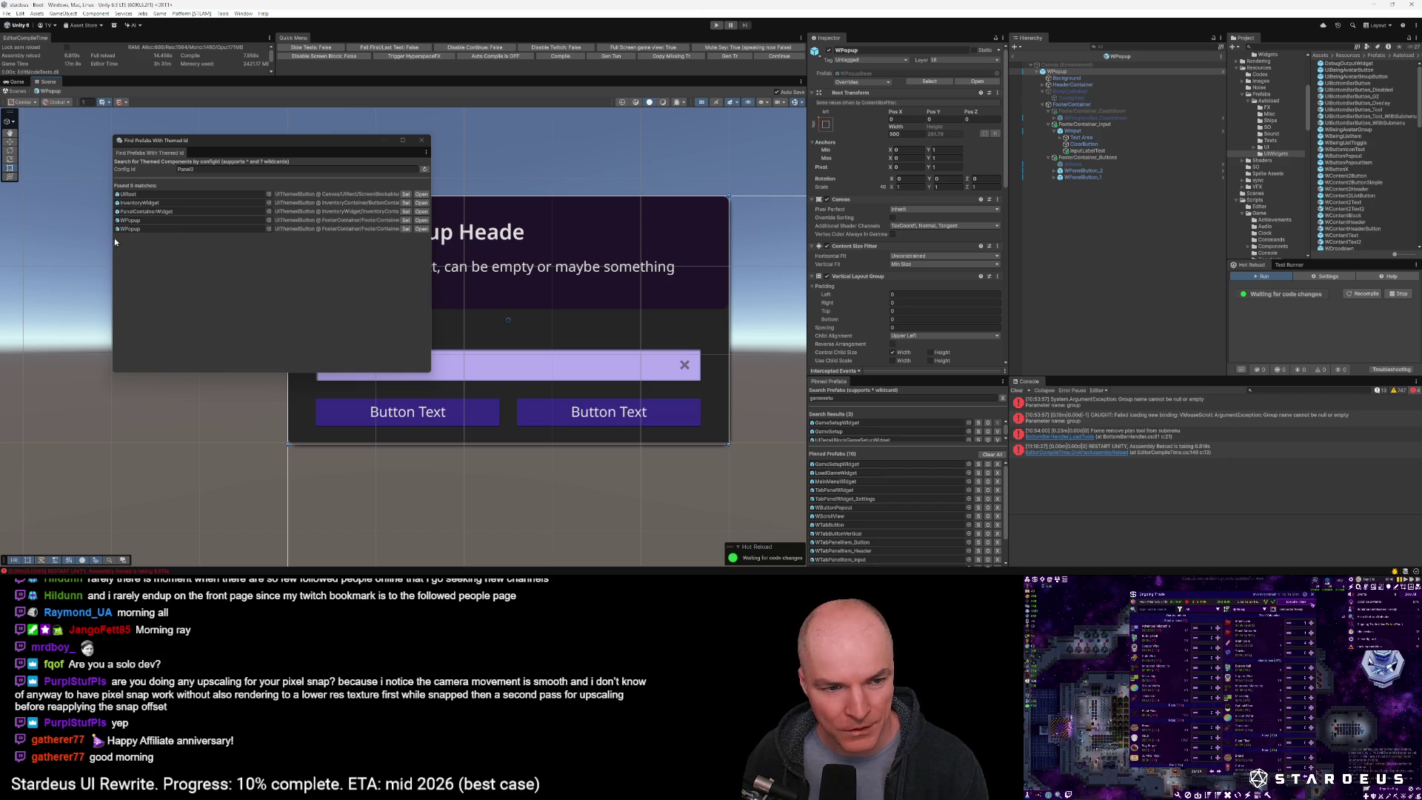
key("alt+Tab")
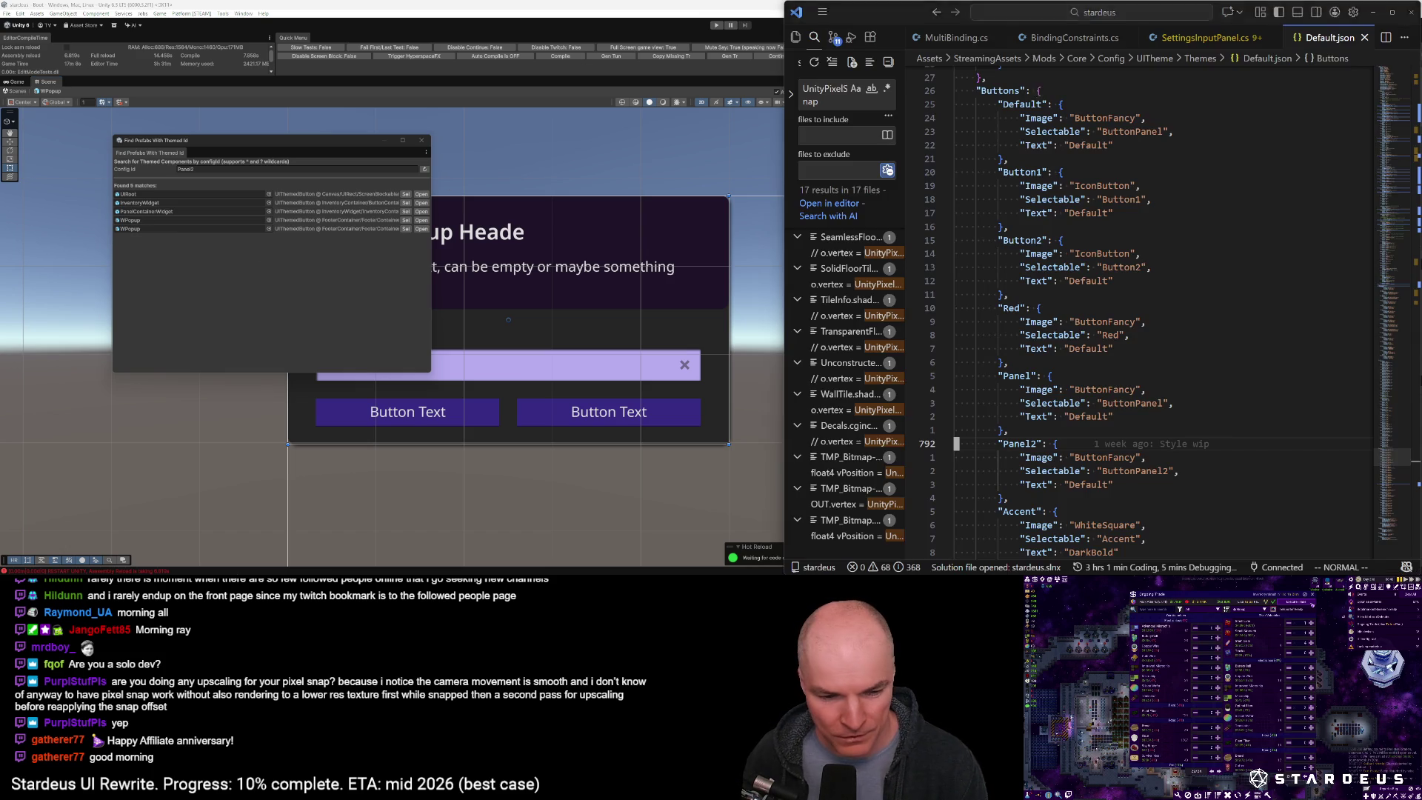
Duplicate the Panel2 button block in Default.json with a Vim visual-line yank and paste
left_click(1034, 444)
scroll(1054, 451, "down", 2)
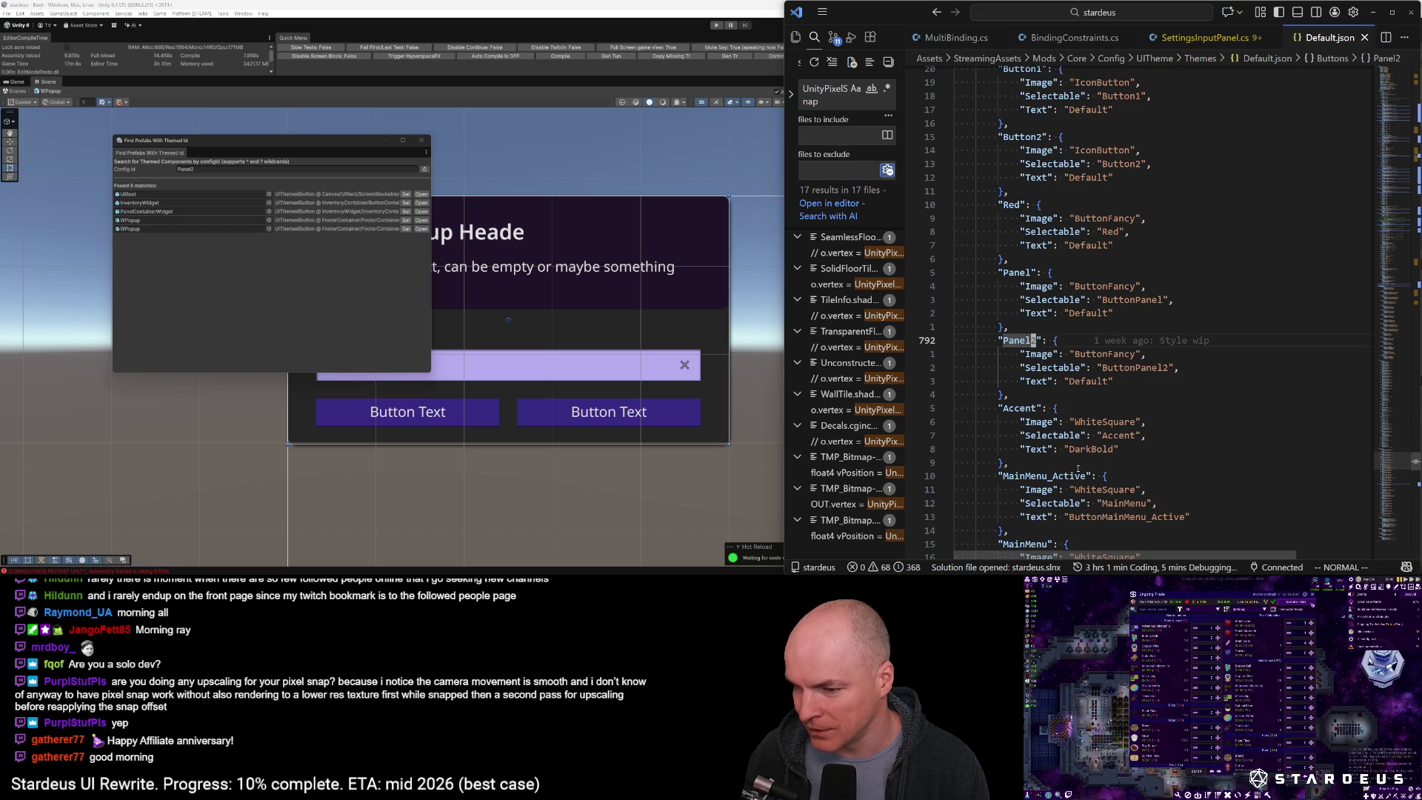
key("shift+v")
key("j")
key("j")
key("j")
key("j")
key("y")
key("j")
key("j")
key("j")
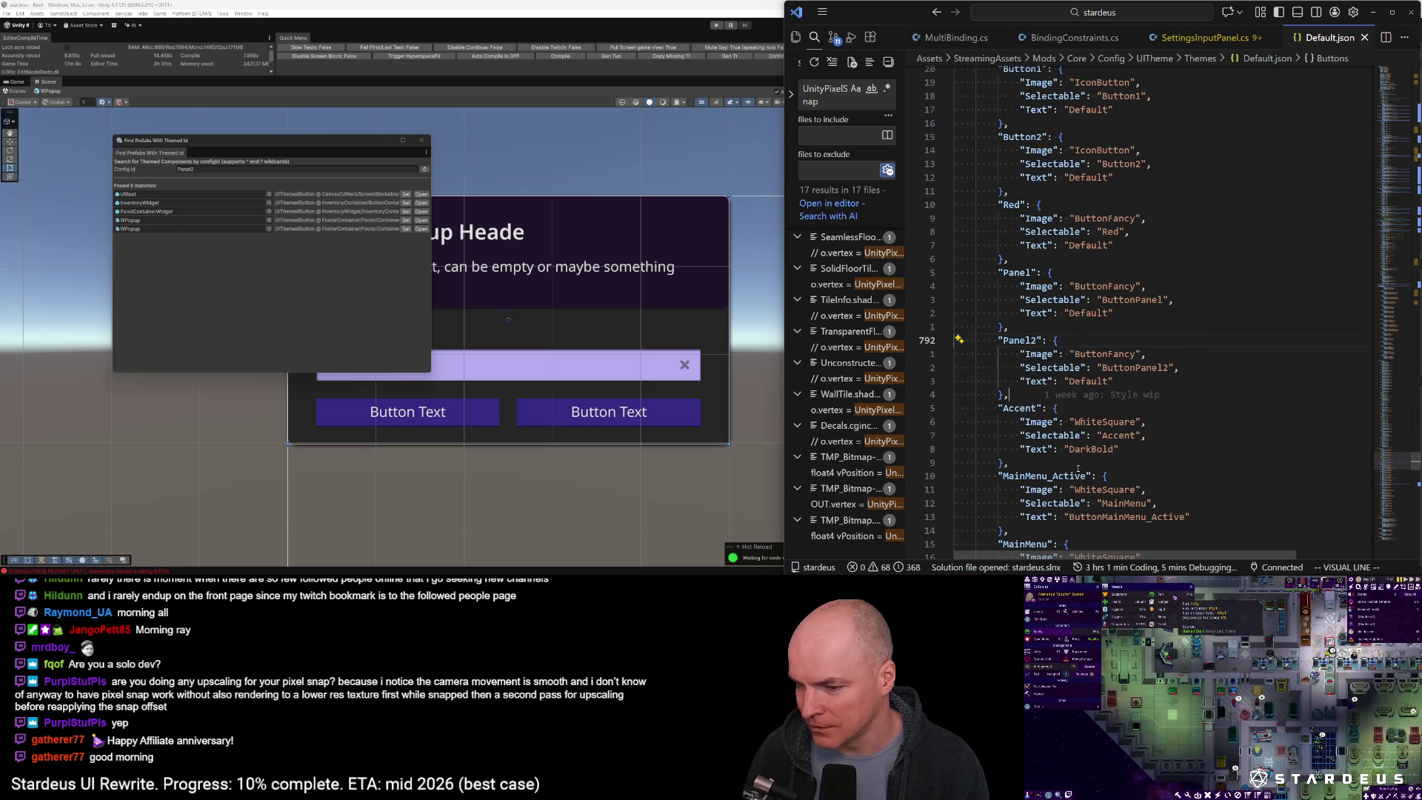
key("p")
key("j")
key("ctrl+a")
key("j")
key("j")
key("W")
Change the duplicate's Selectable value from ButtonPanel2 to Button1
key("w")
key("l")
key("l")
key("l")
key("a")
key("BackSpace")
key("BackSpace")
key("BackSpace")
type("1")
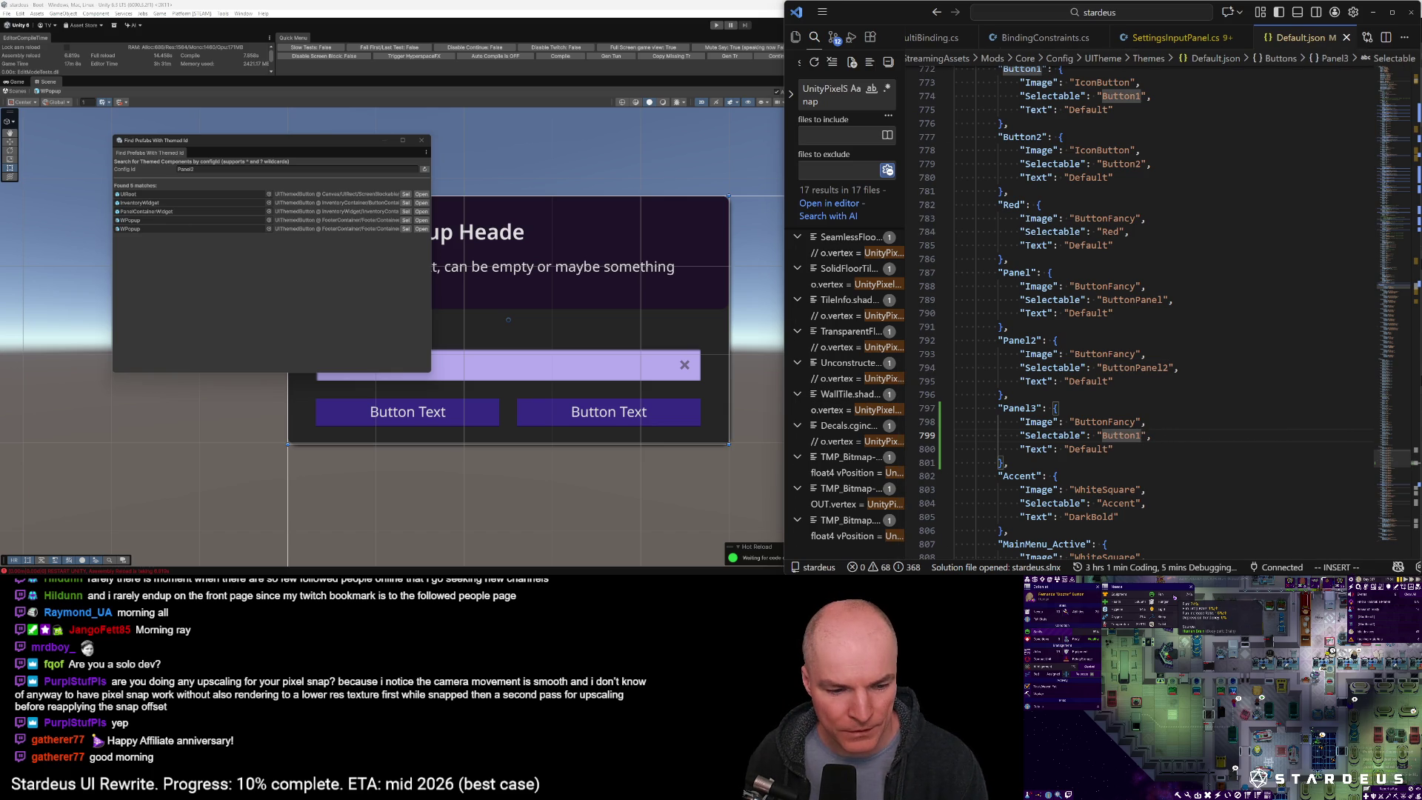
Try renaming the first entry's key, testing PanelPopup before changing it to Panel3
mouse_move(161, 575)
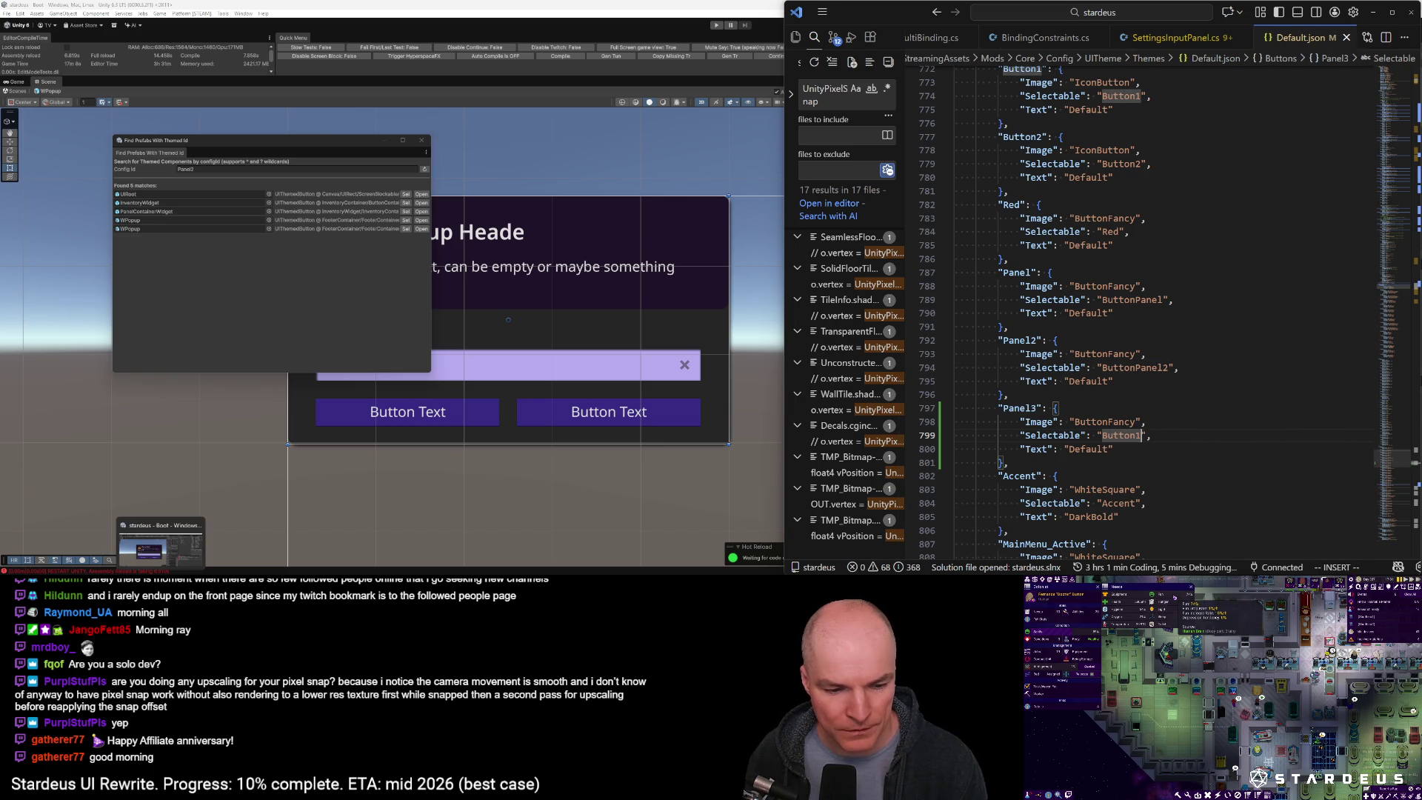
left_click(1020, 408)
left_click(1020, 339)
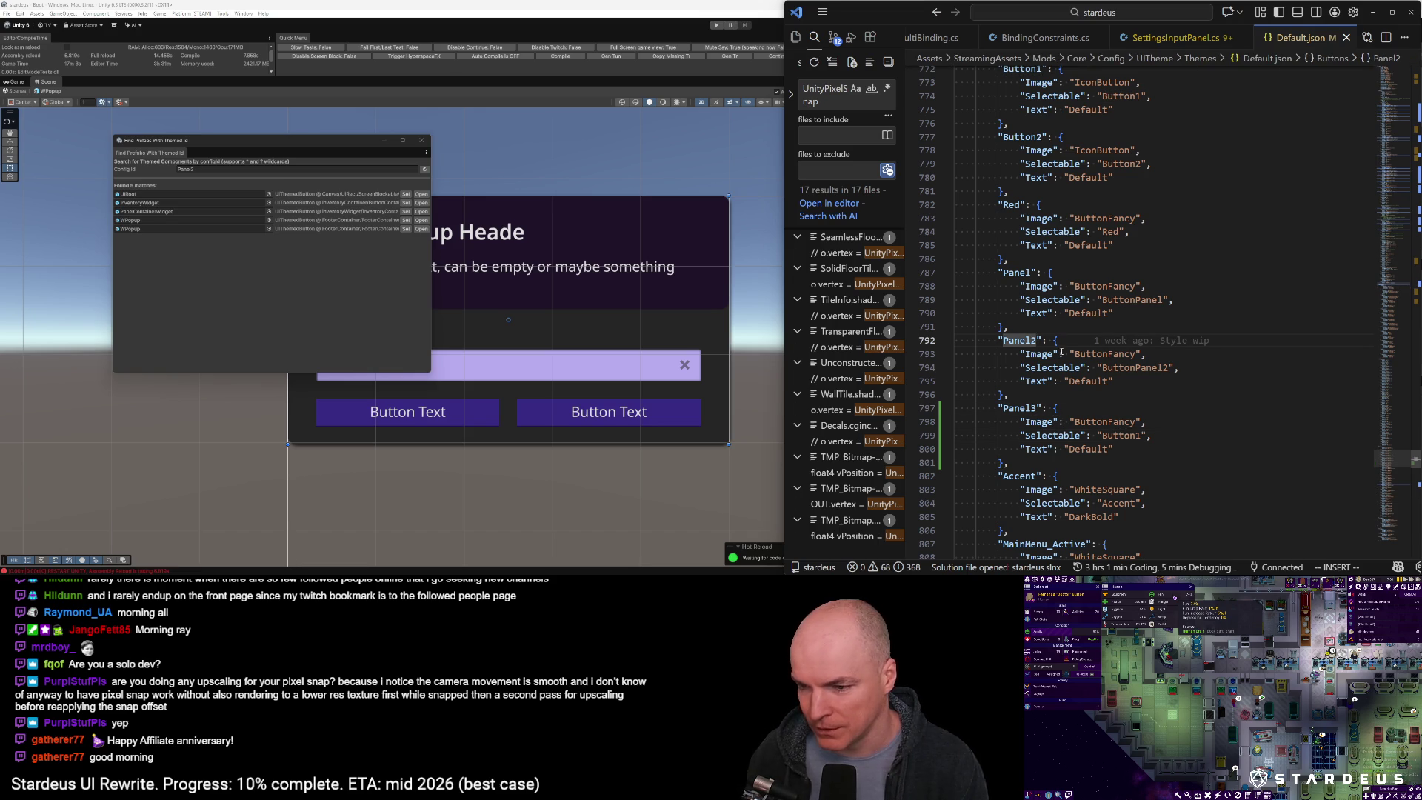
key("BackSpace")
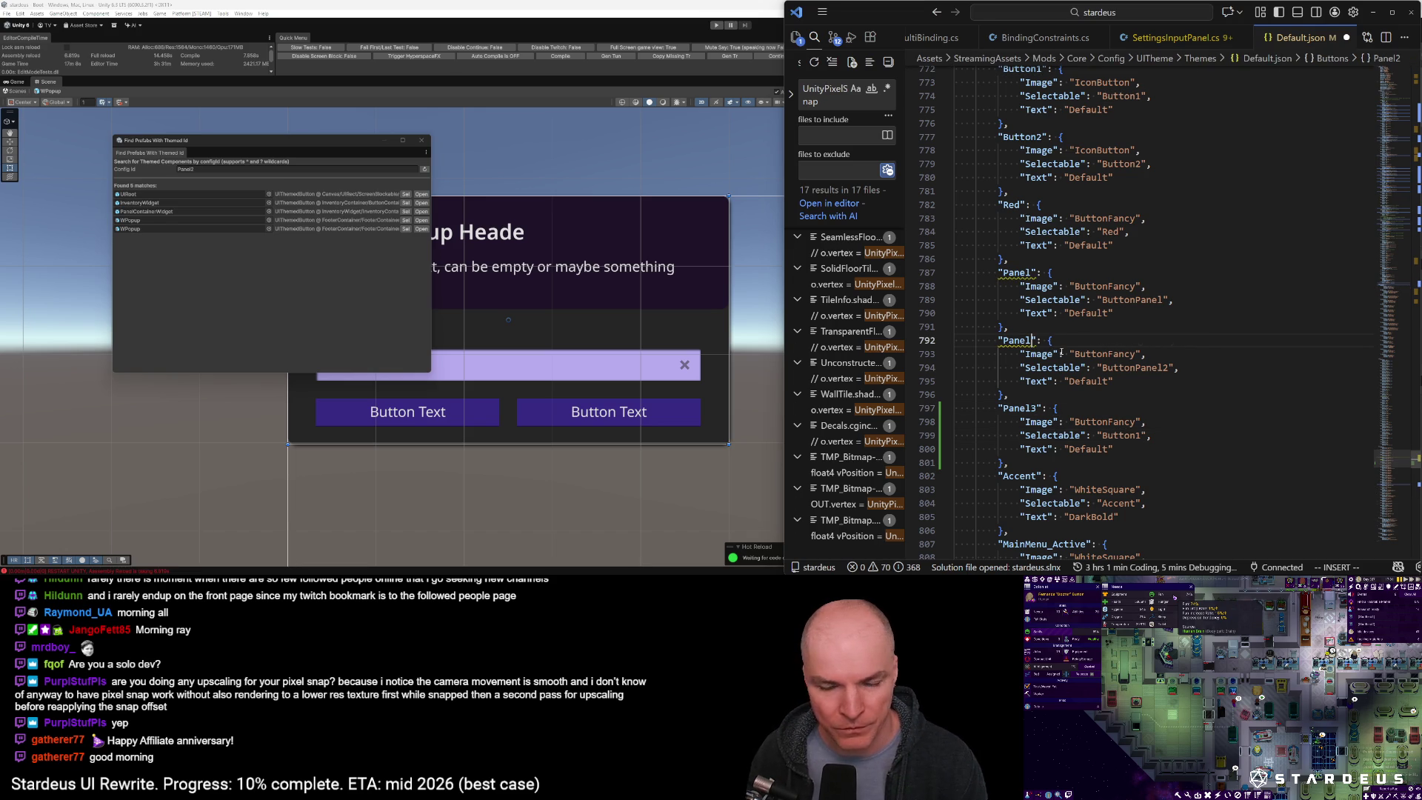
type("1Popu")
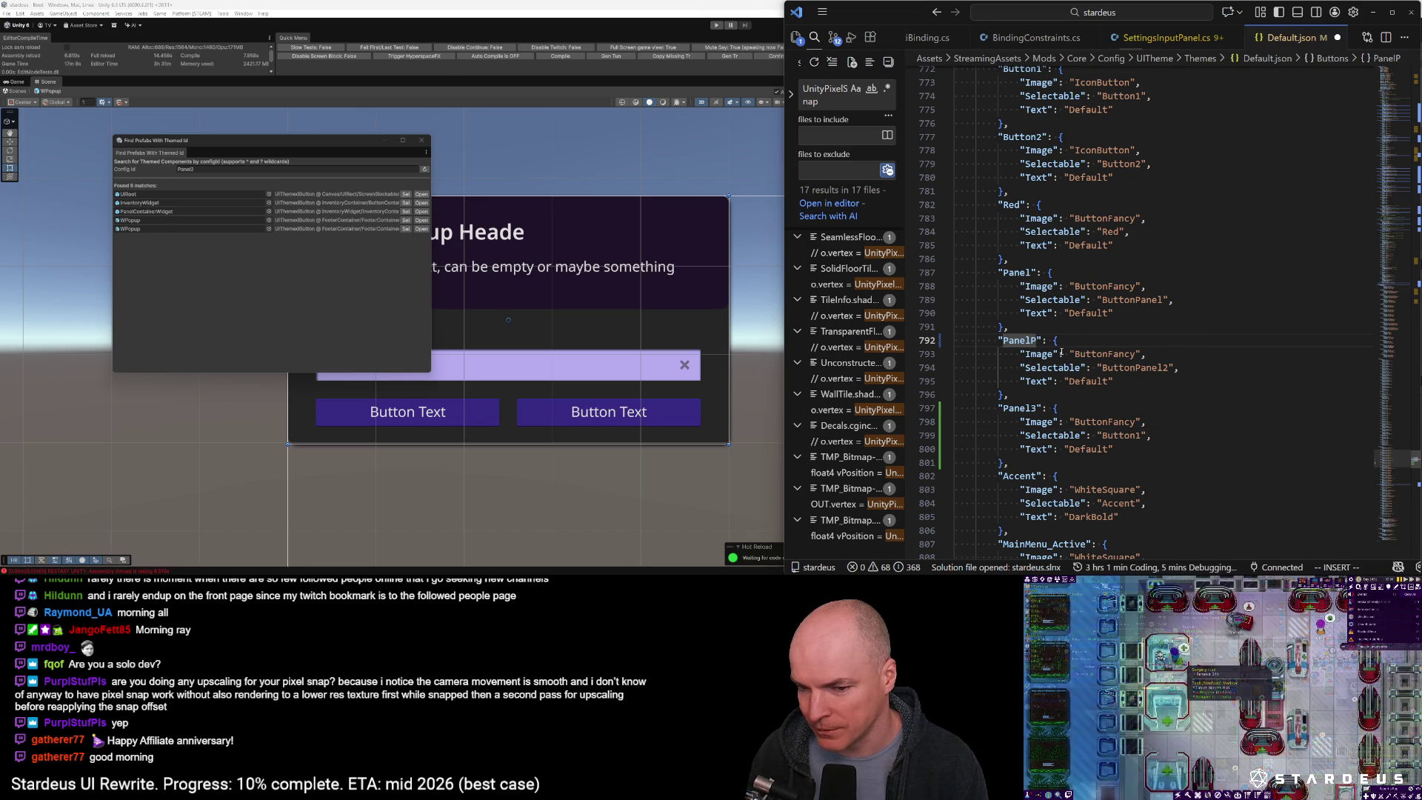
type("p")
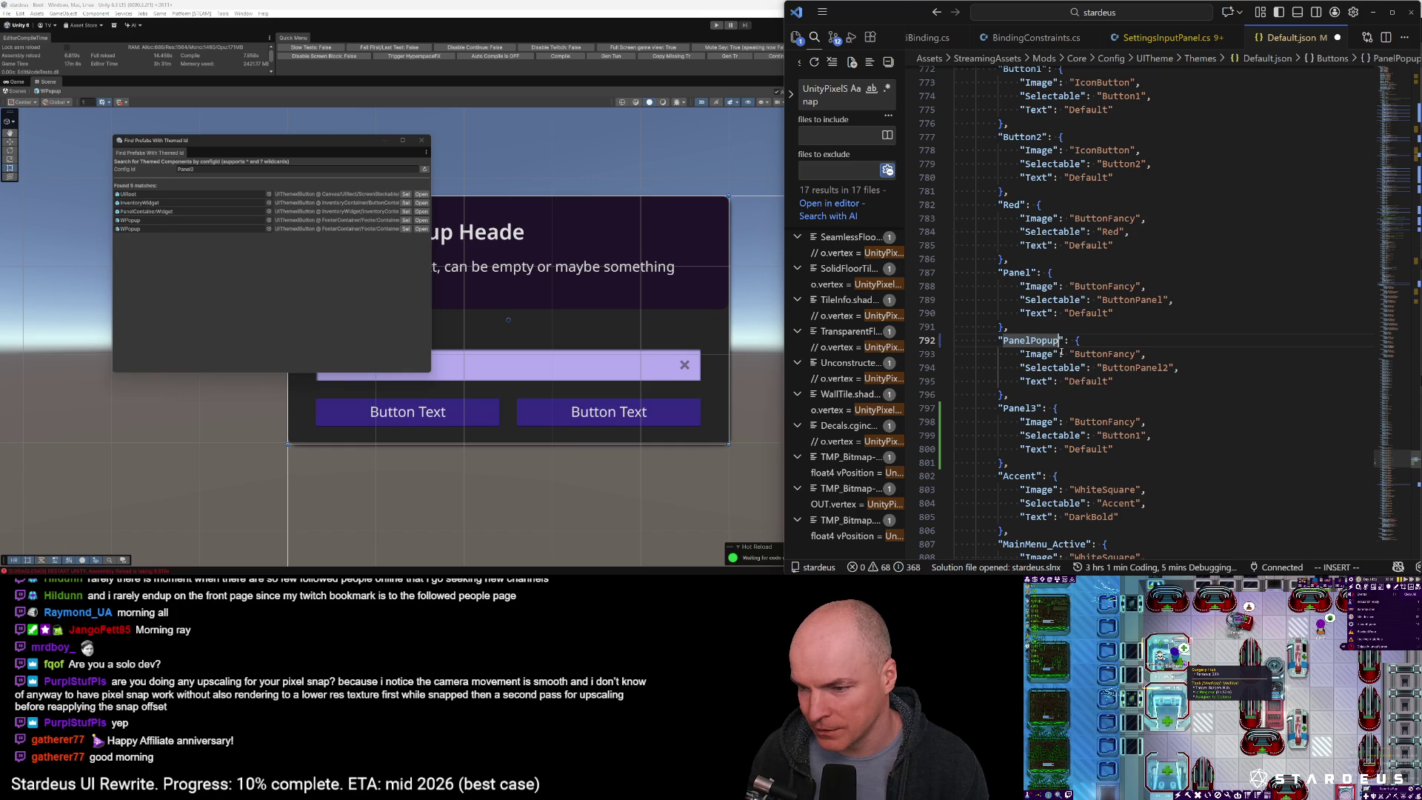
key("BackSpace")
key("BackSpace")
key("BackSpace")
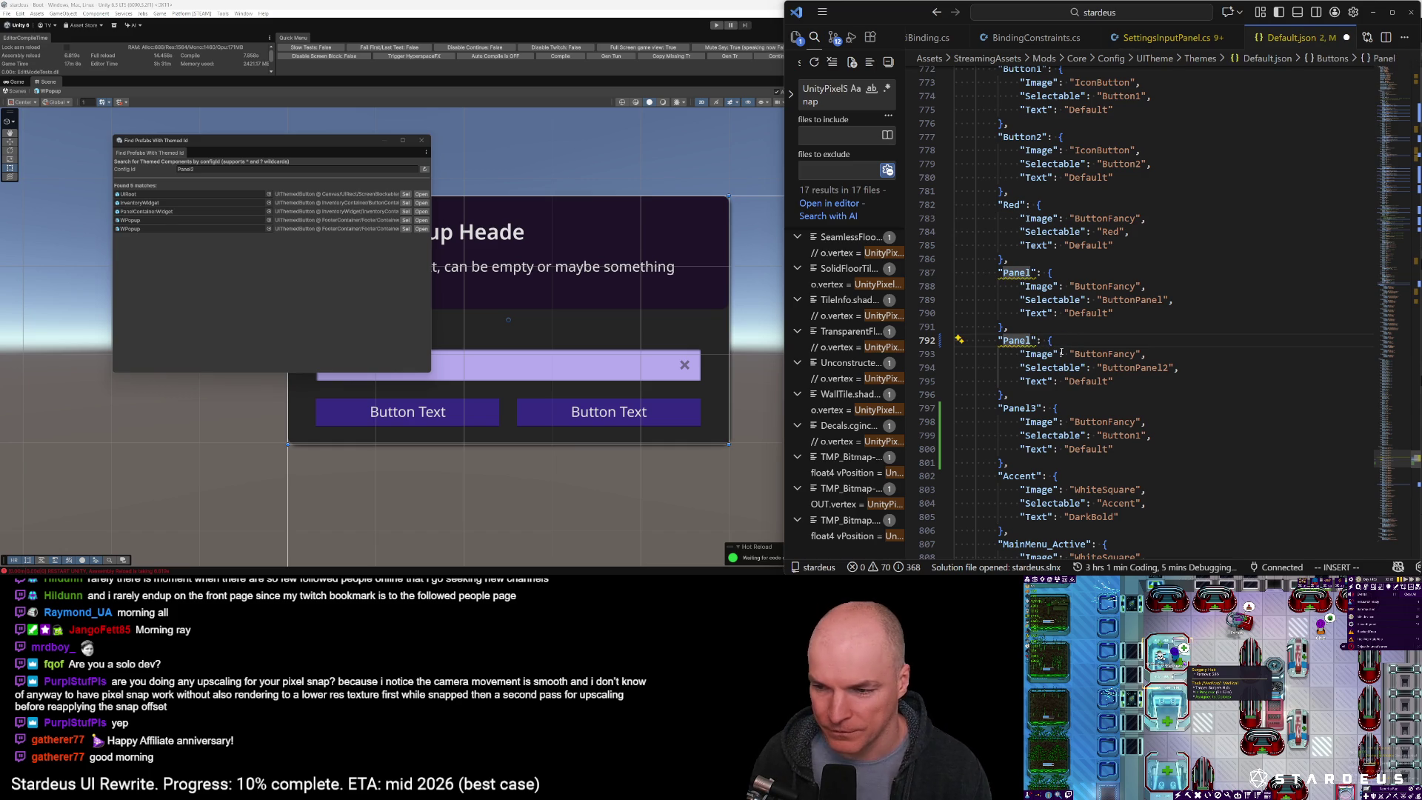
type("2")
key("BackSpace")
type("3")
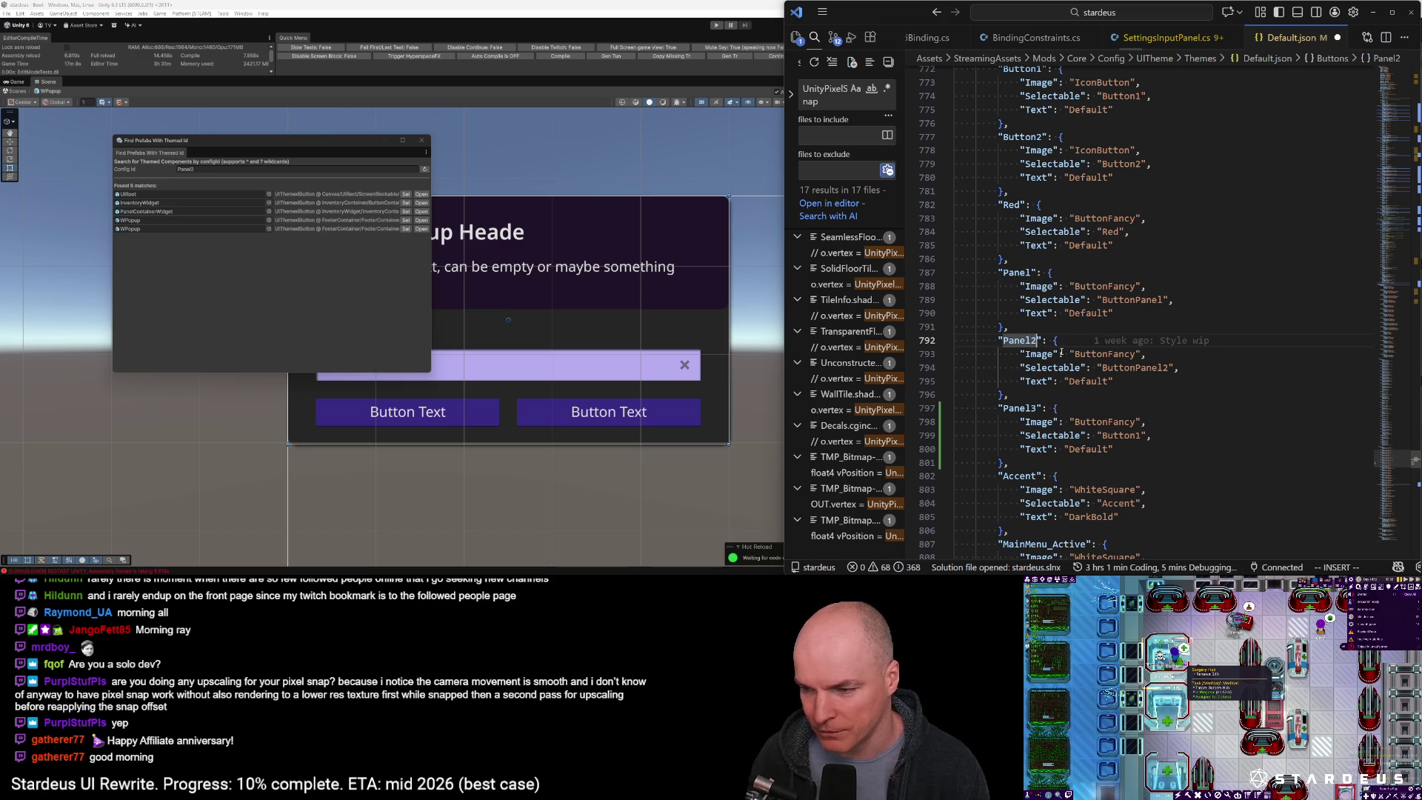
key("Escape")
Fix the keys so the original entry reads Panel2 and the copy reads Panel3
key("j")
key("j")
key("j")
type("s2")
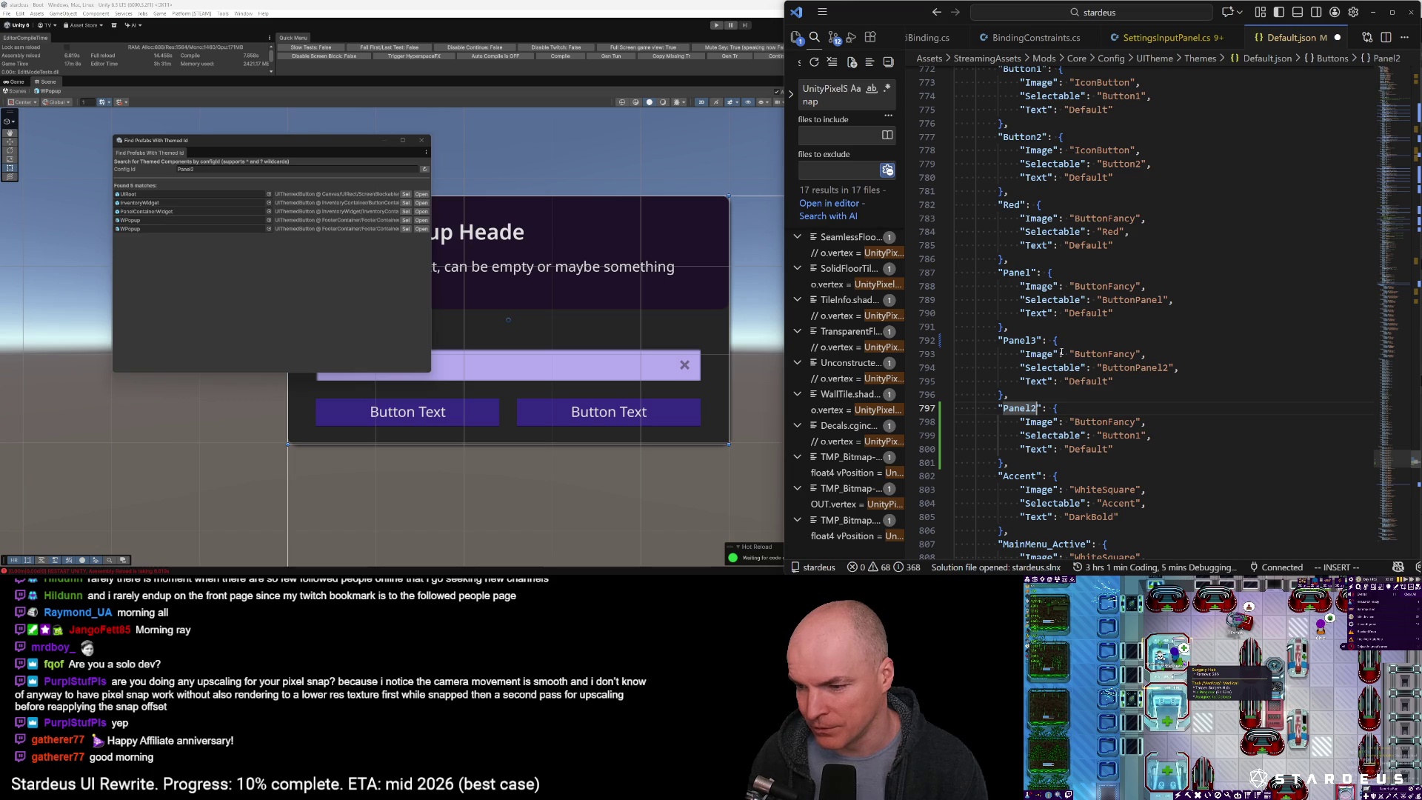
key("Escape")
key("k")
key("k")
key("k")
type("r2")
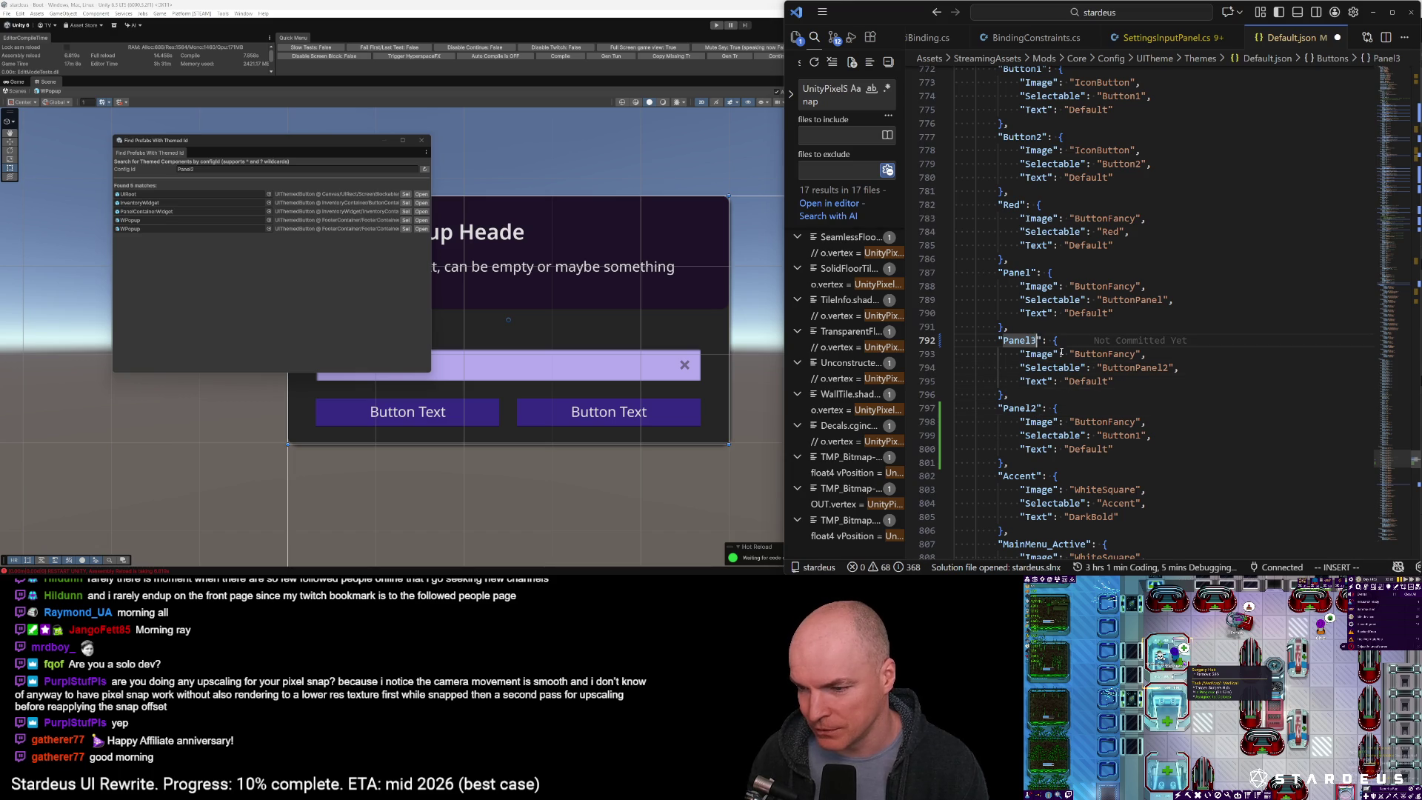
key("j")
key("j")
key("j")
type("r3")
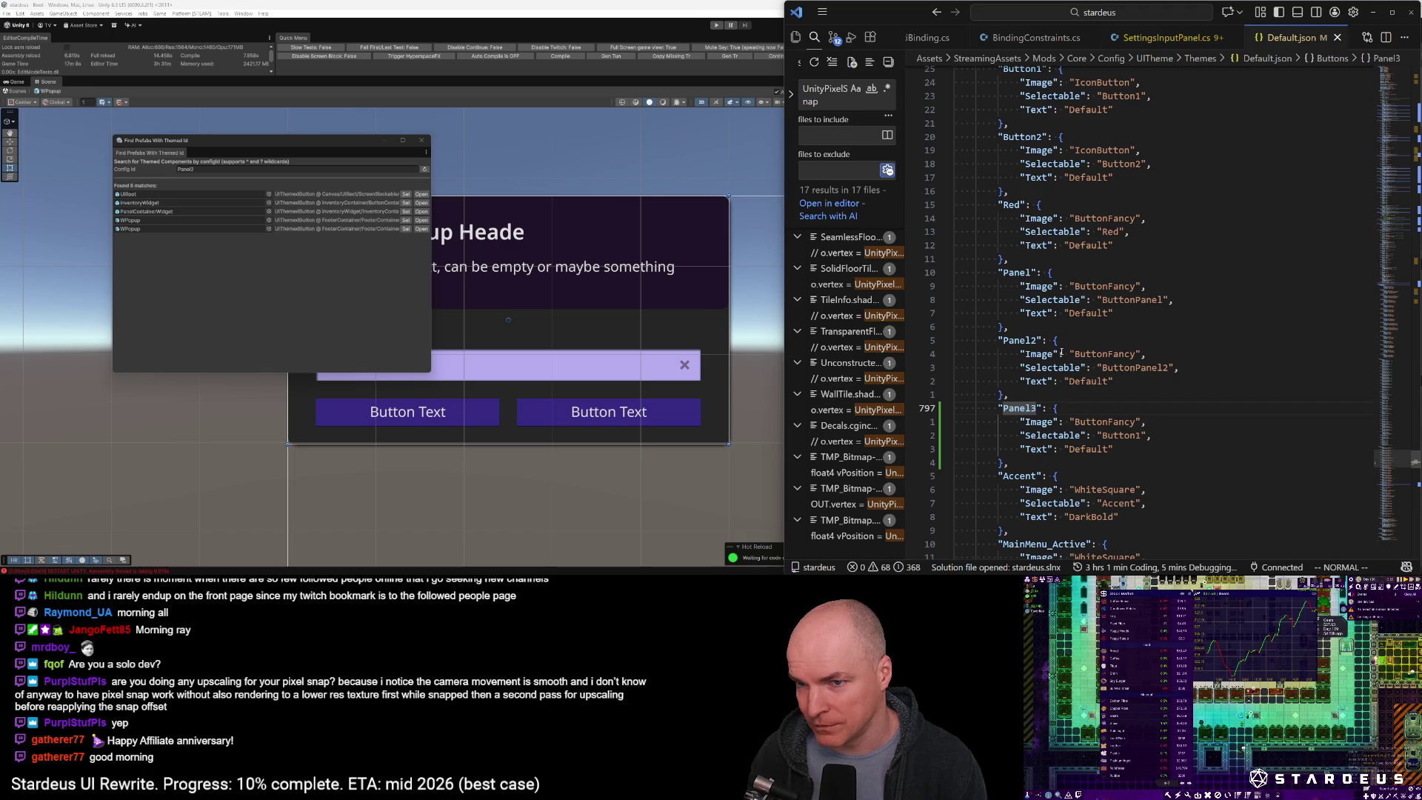
key("alt+Tab")
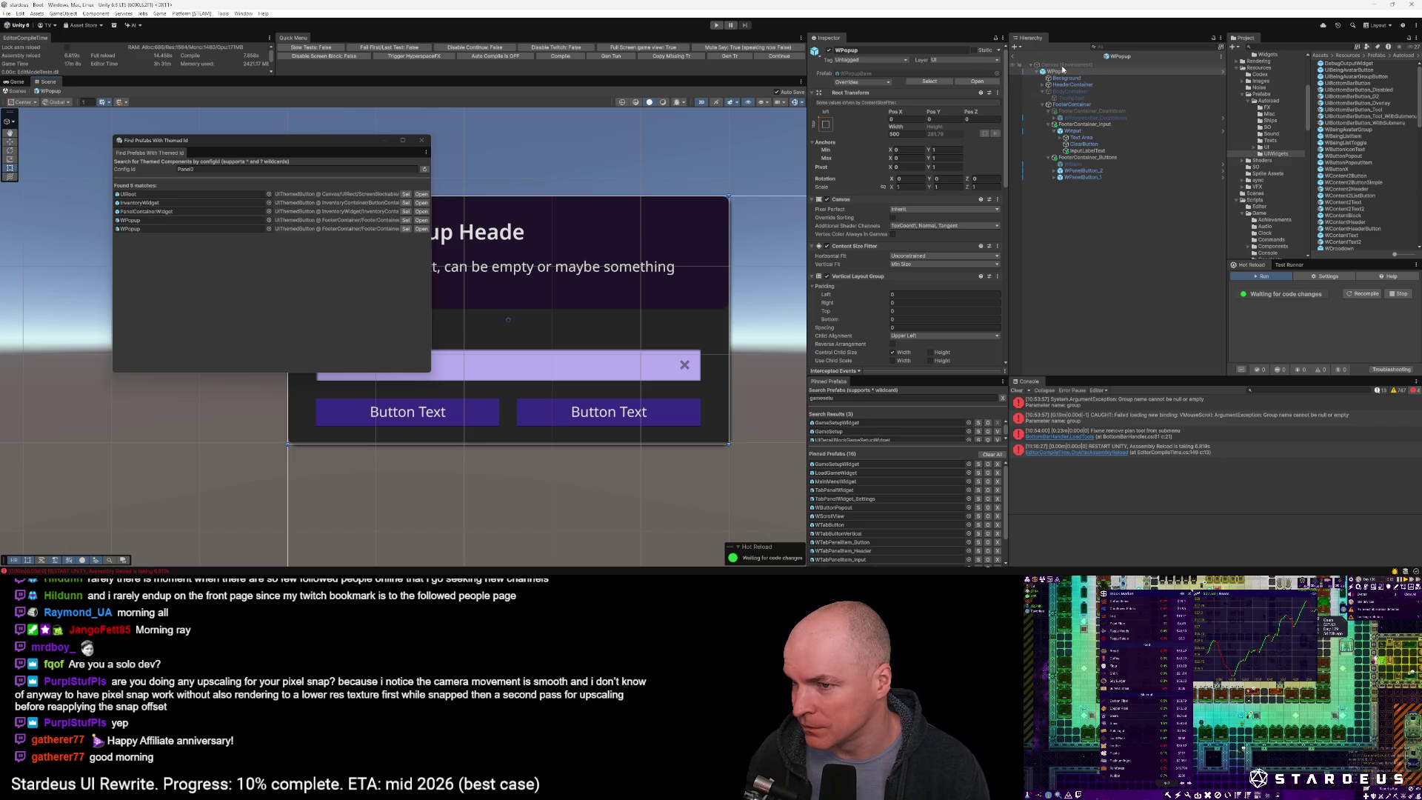
Leave WPopup prefab editing, enter Play mode, and rename WPanel2Button to WPanel3Button
left_click(1013, 58)
key("ctrl+p")
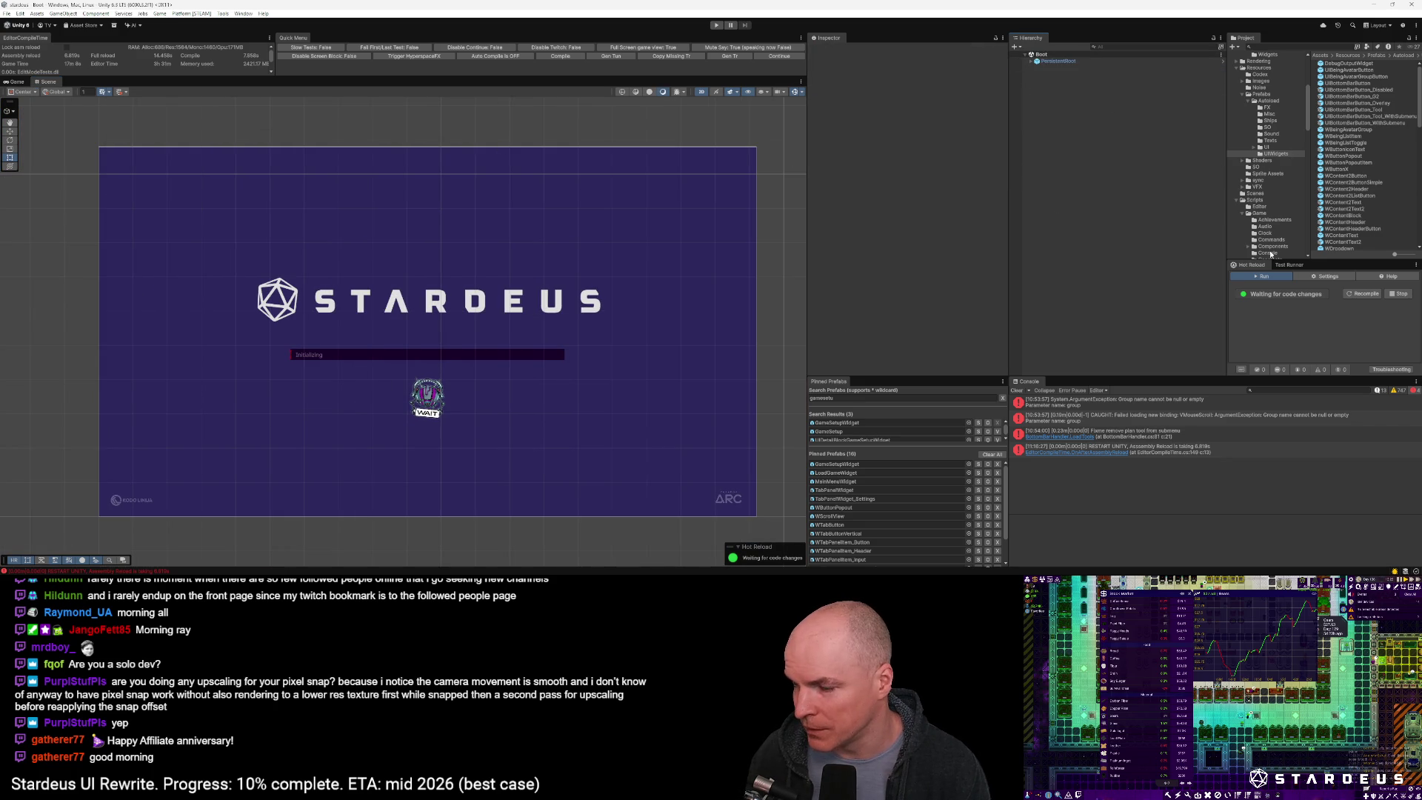
scroll(1360, 172, "down", 10)
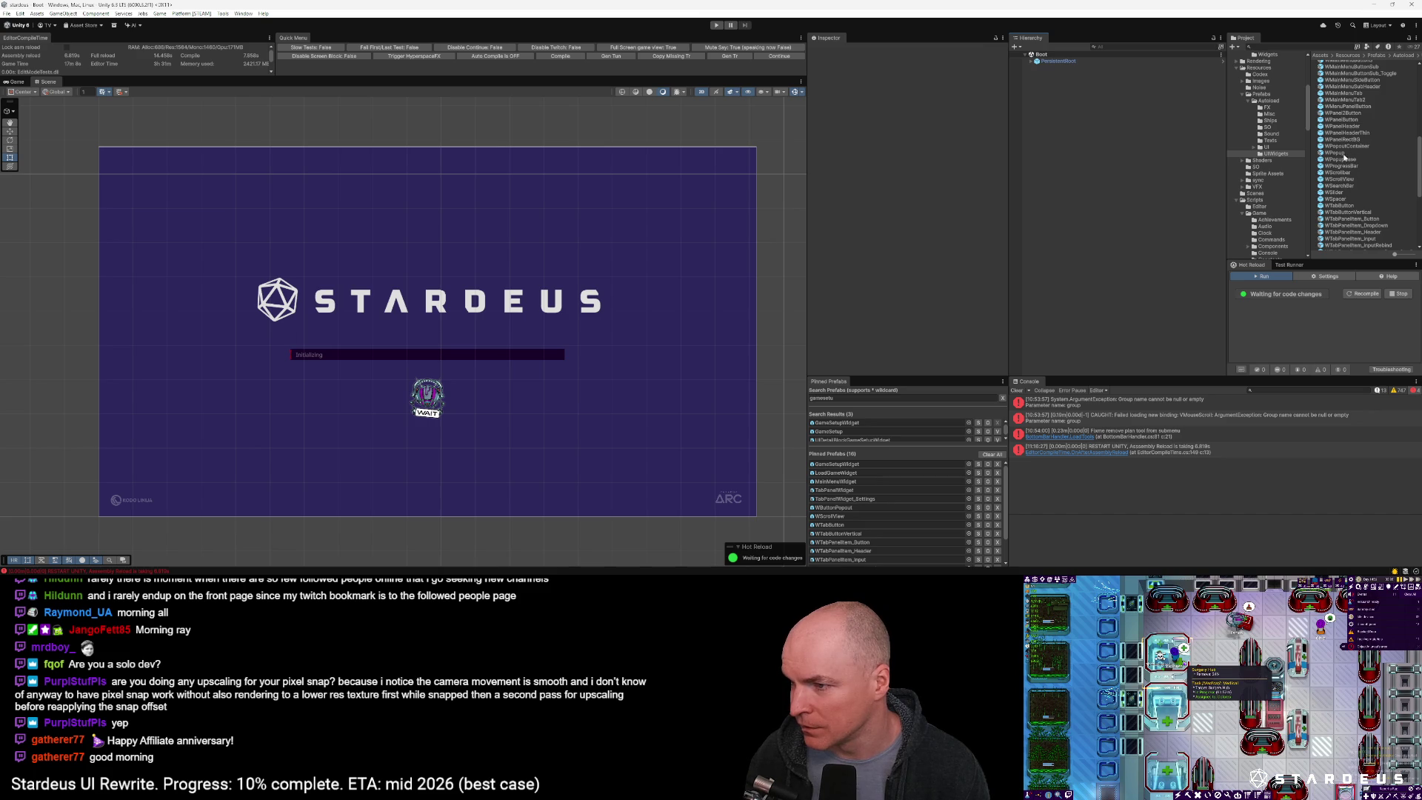
left_click(1347, 112)
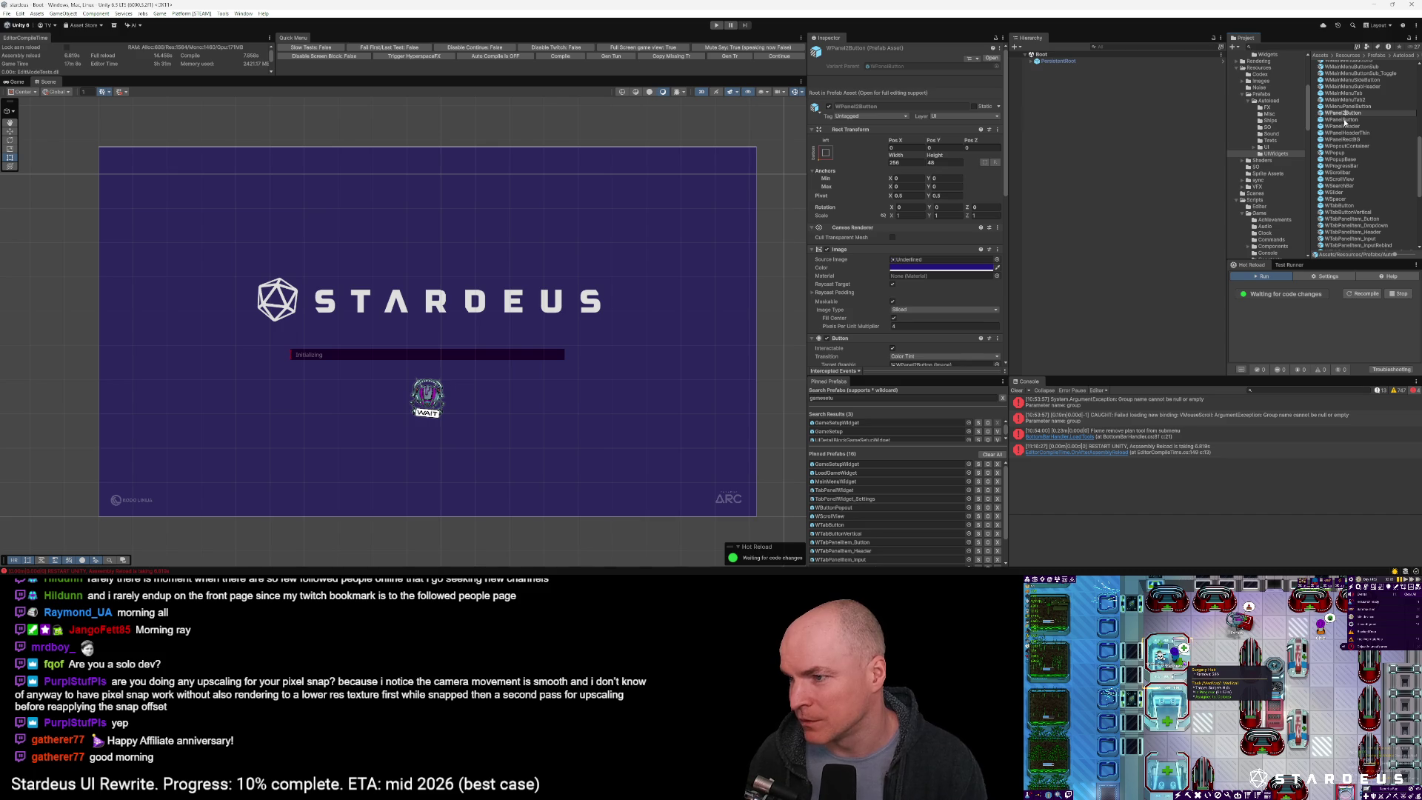
key("Return")
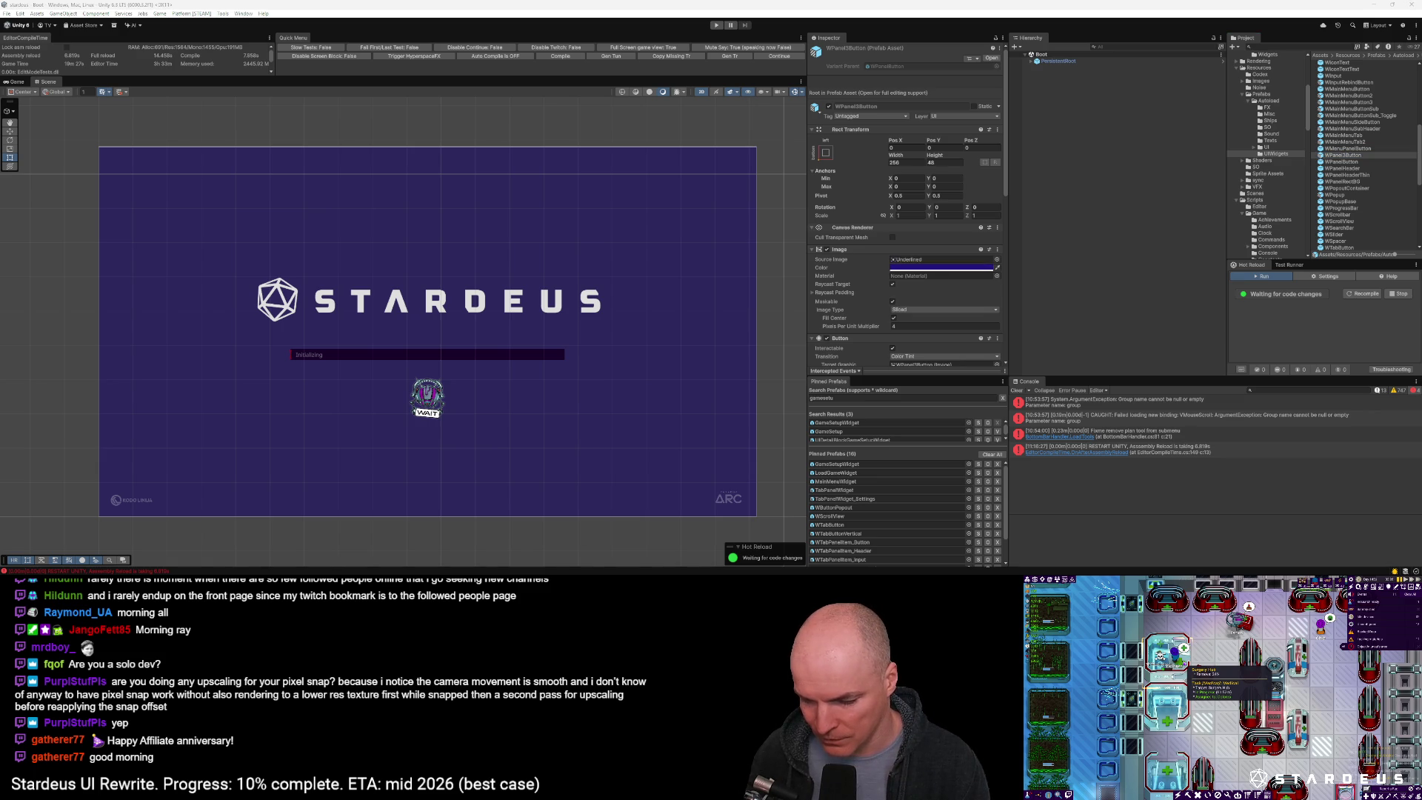
Open WPanel3Button and set its background colour hex to dark purple 280545
left_click(937, 267)
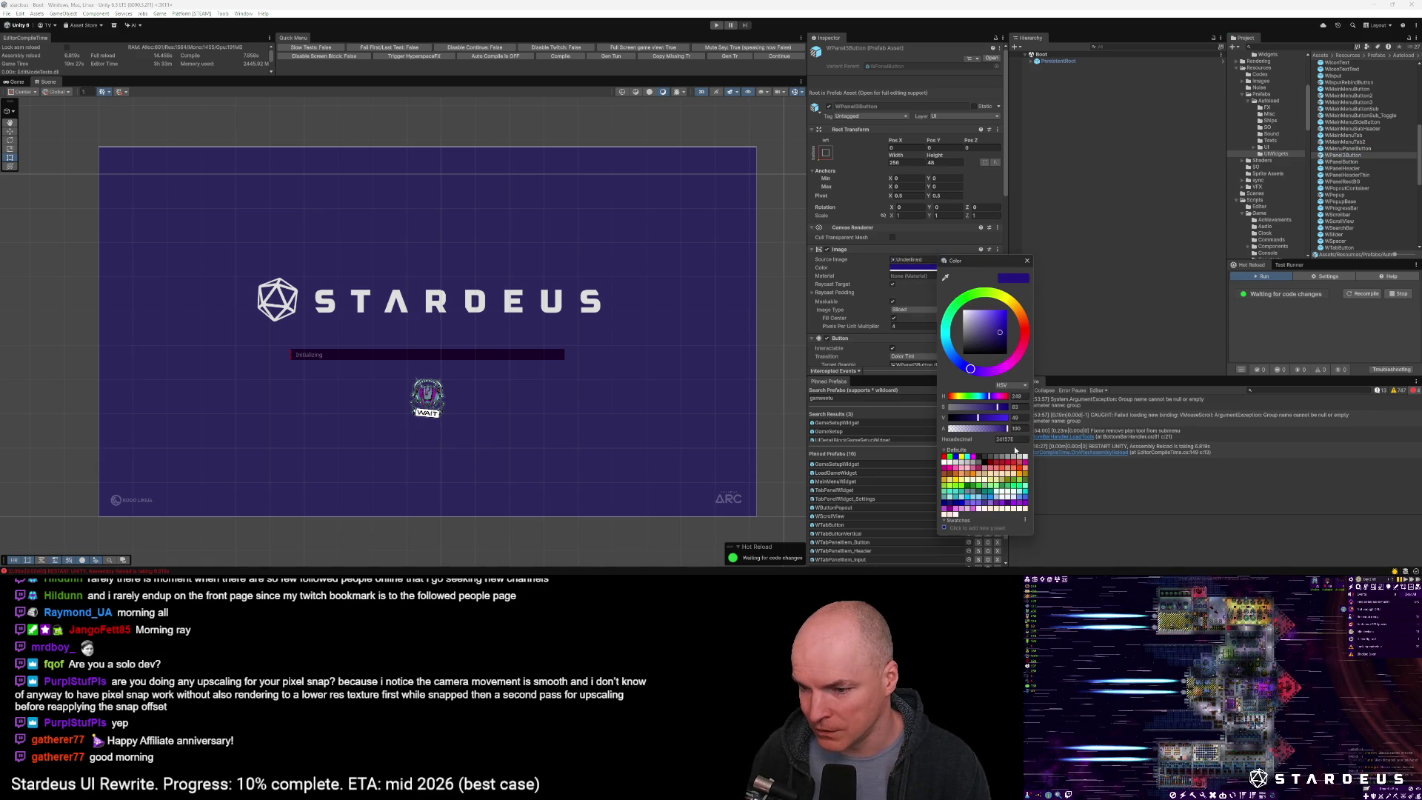
left_click(1012, 439)
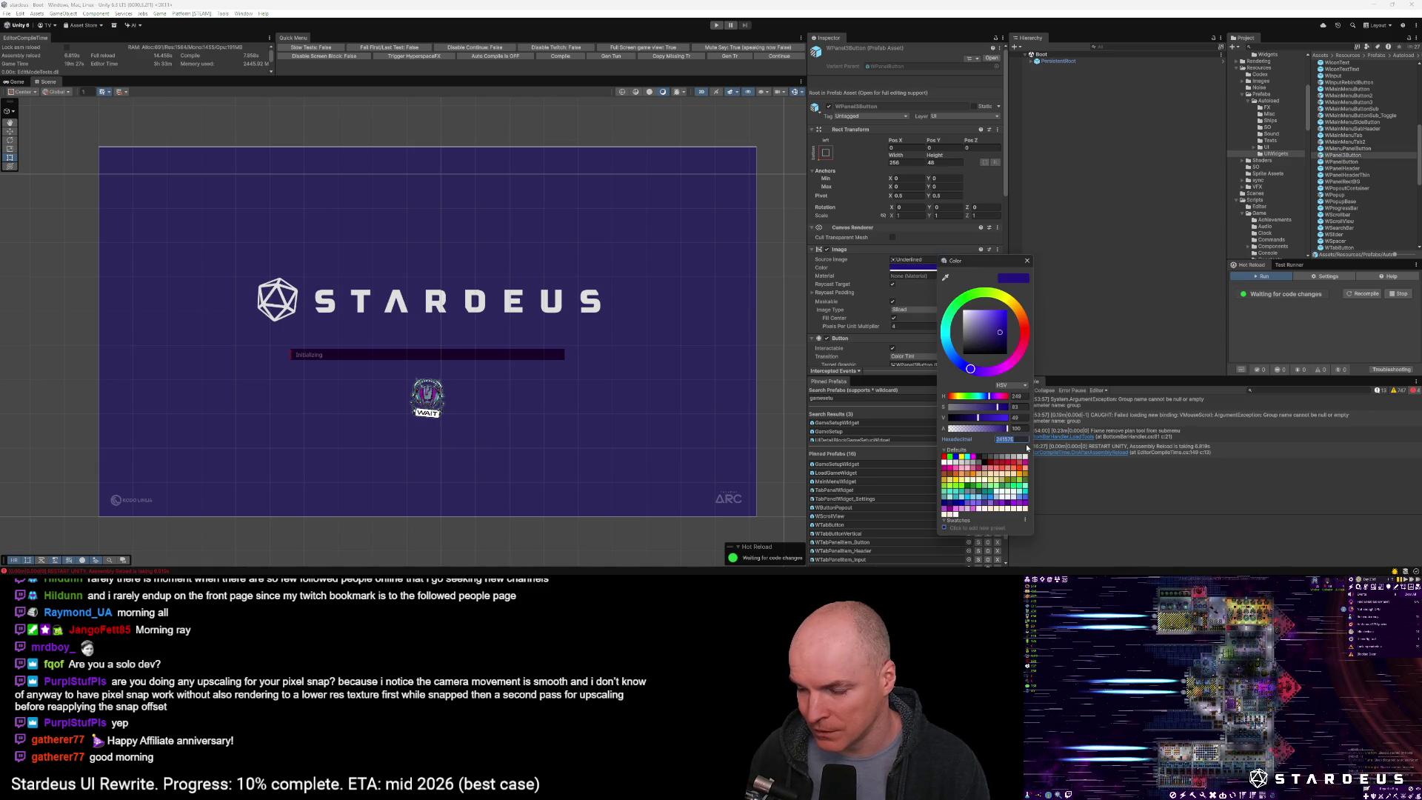
key("Return")
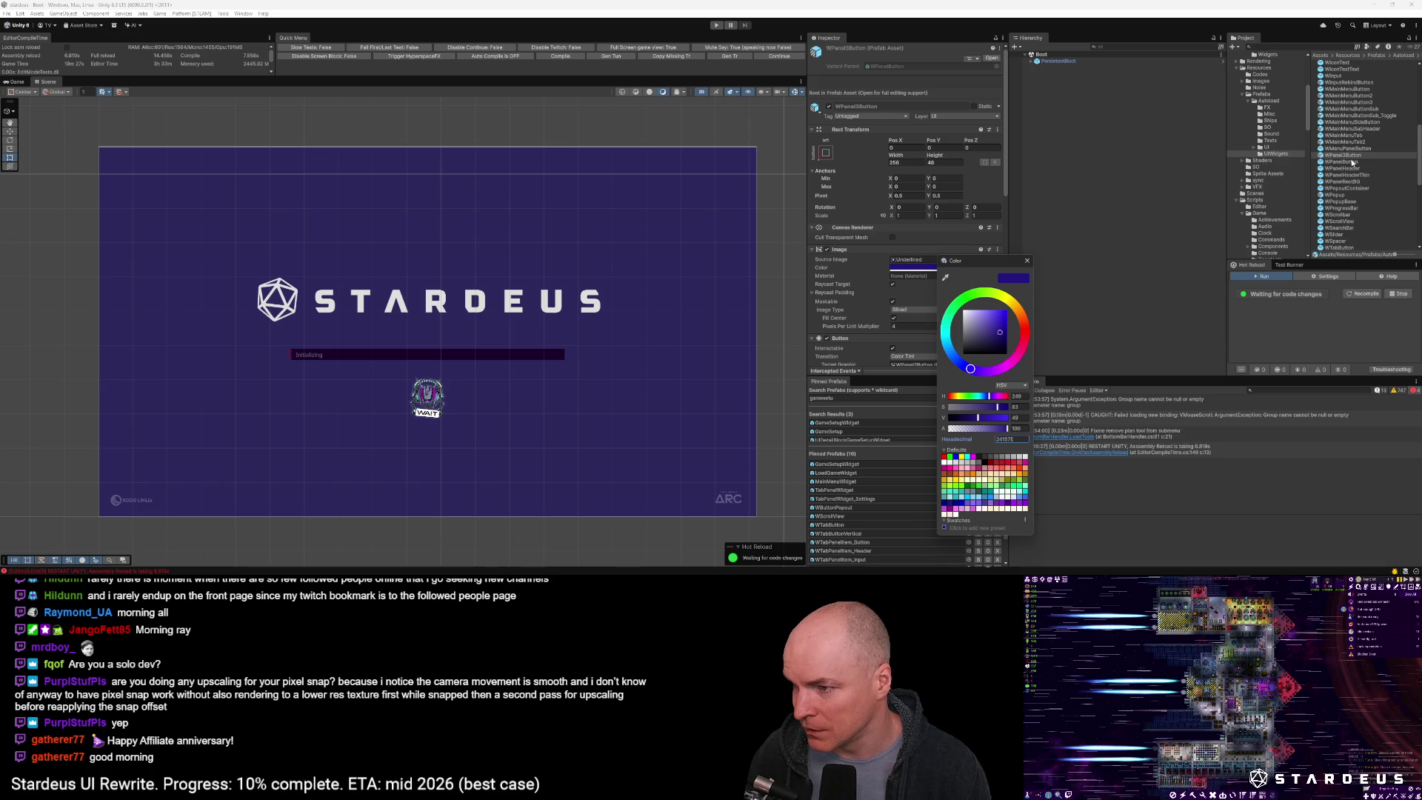
double_click(1352, 157)
left_click(916, 230)
left_click(1026, 402)
type("280545")
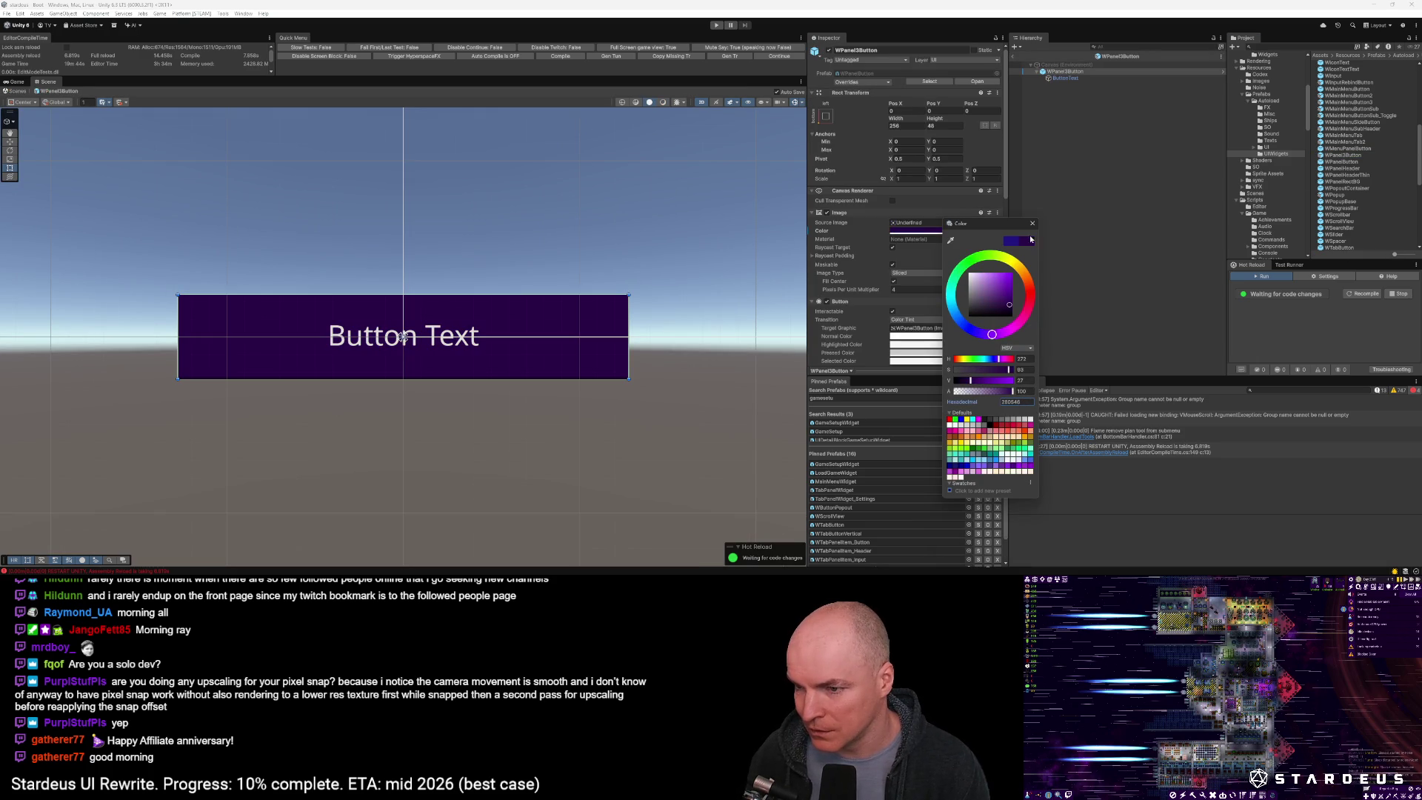
left_click(1032, 223)
Set the UI Themed Button Config Id to Panel3, then open GameSetupWidget from Pinned Prefabs
scroll(936, 296, "down", 5)
left_click(912, 328)
type("3")
key("Return")
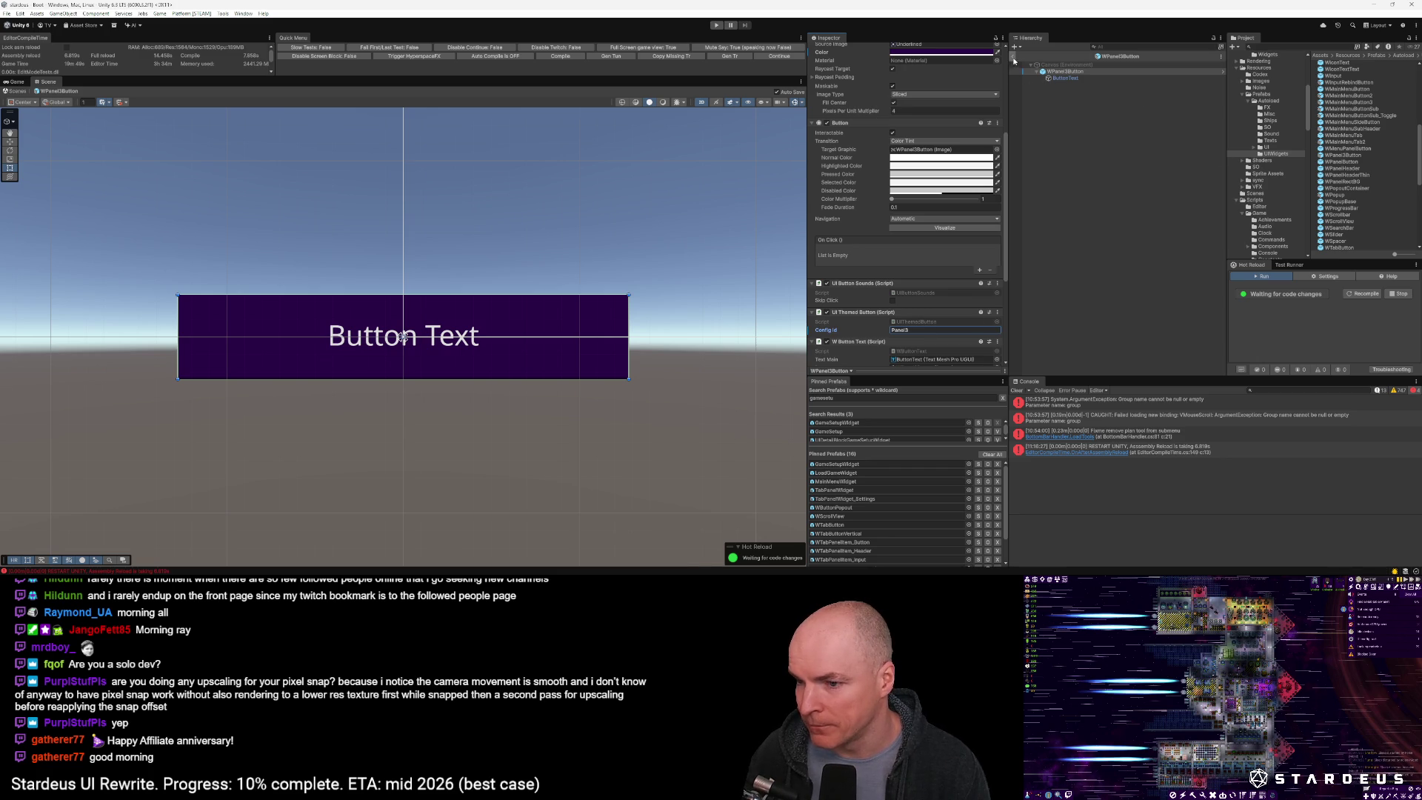
left_click(852, 464)
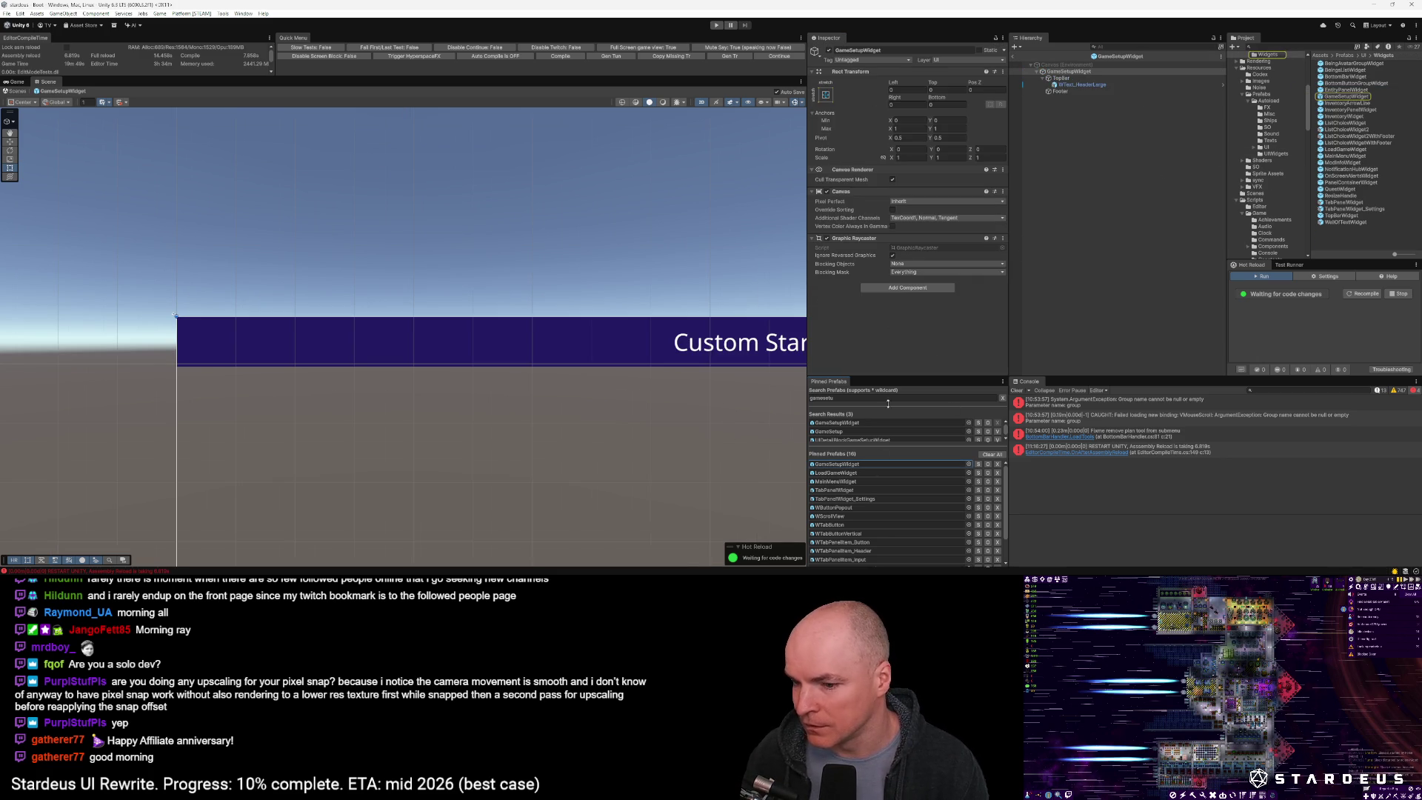
Drag a WPanel3Button from the Project panel into GameSetupWidget and anchor it left-middle
left_click(830, 506)
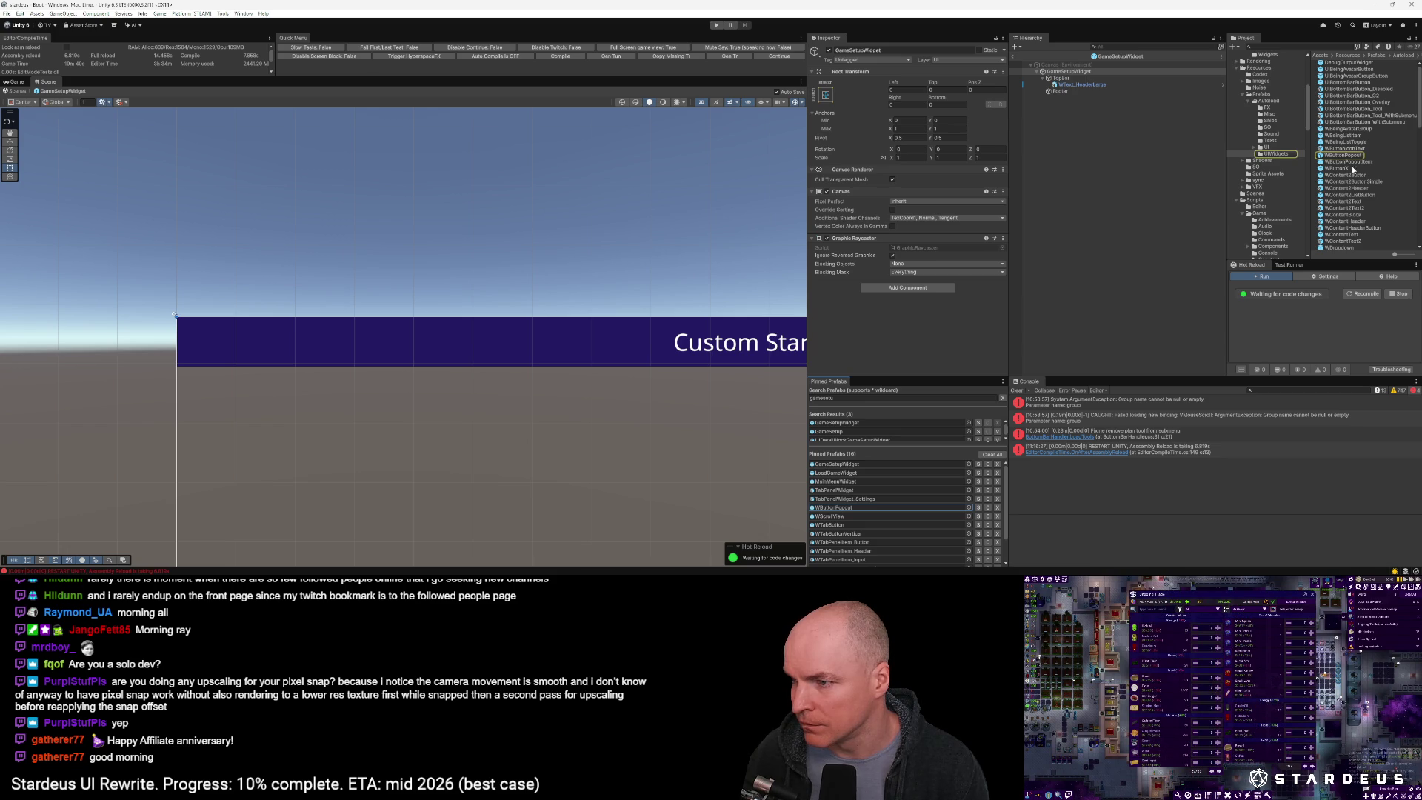
scroll(1350, 148, "down", 4)
scroll(1352, 194, "down", 2)
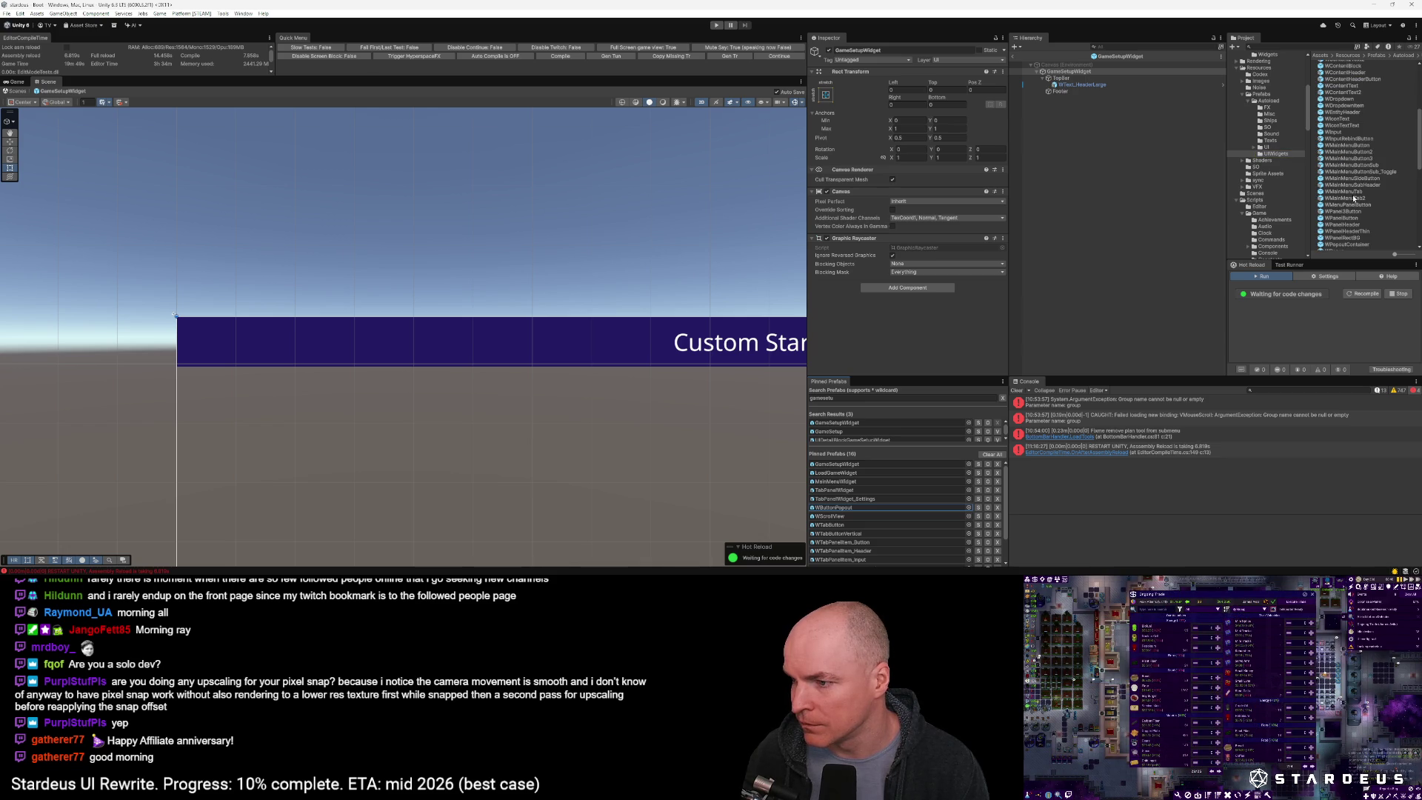
mouse_move(1350, 211)
left_mouse_down()
mouse_move(1073, 73)
mouse_move(1081, 86)
left_mouse_up()
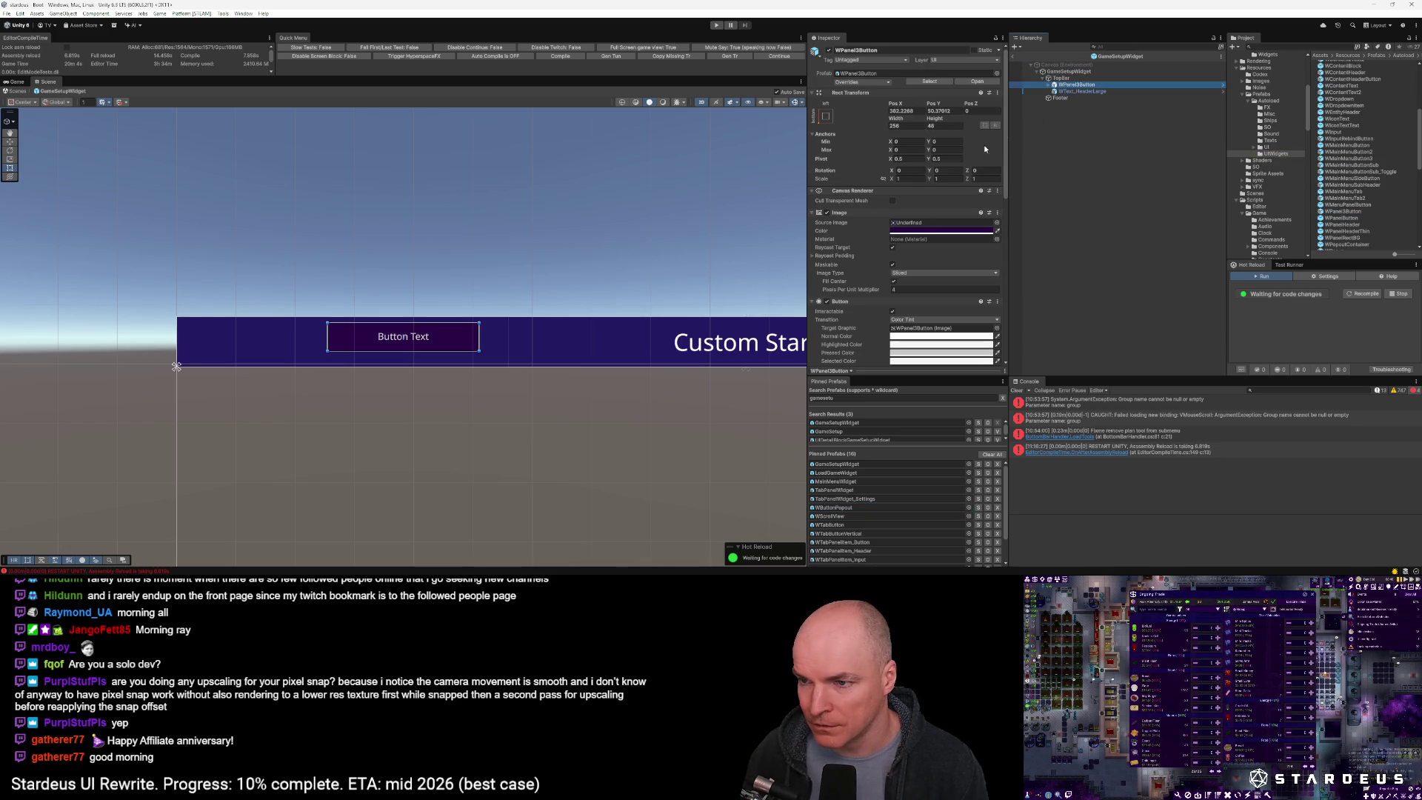
left_click(825, 116)
left_click(854, 199, "alt+shift")
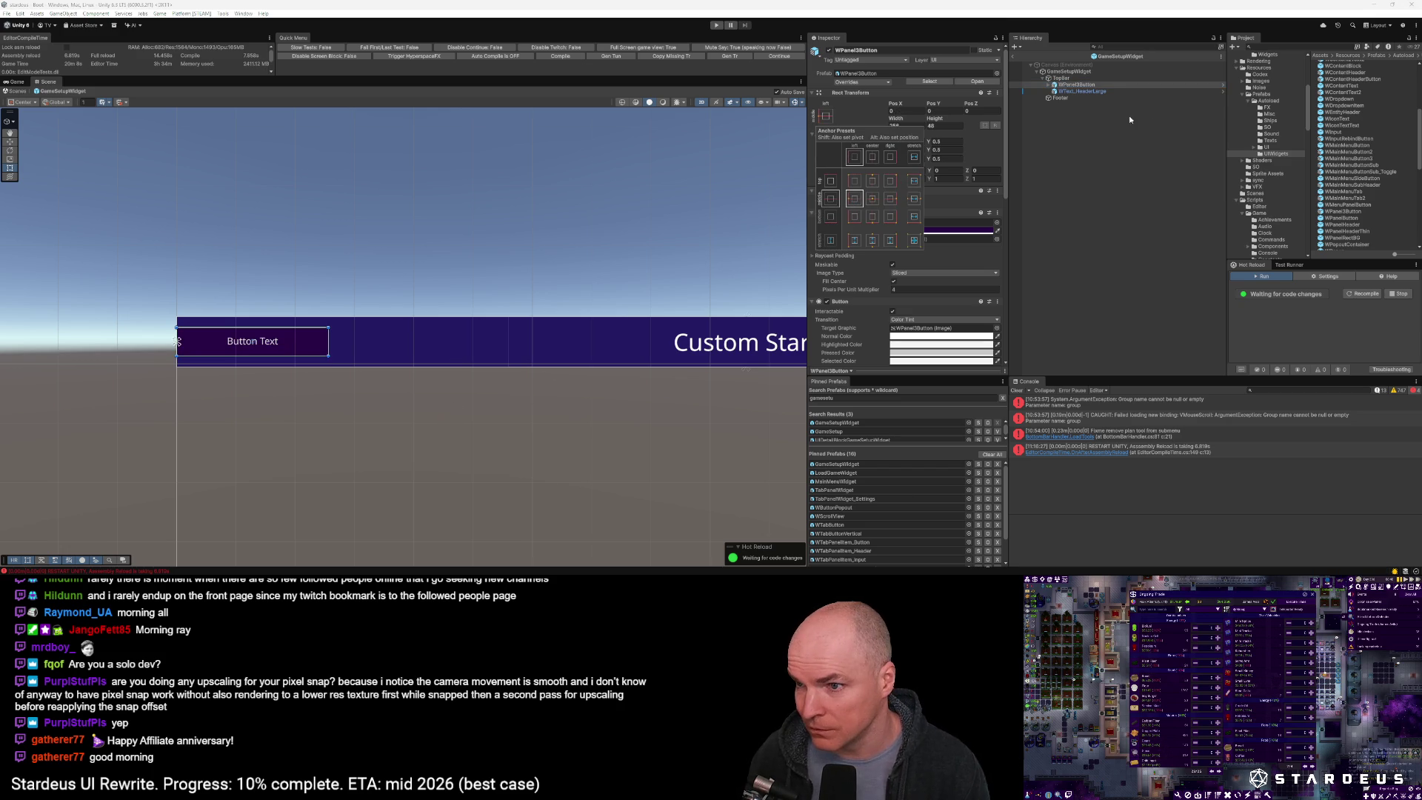
Set the button's Pos X to 24 and its Width to 150
left_click(899, 110)
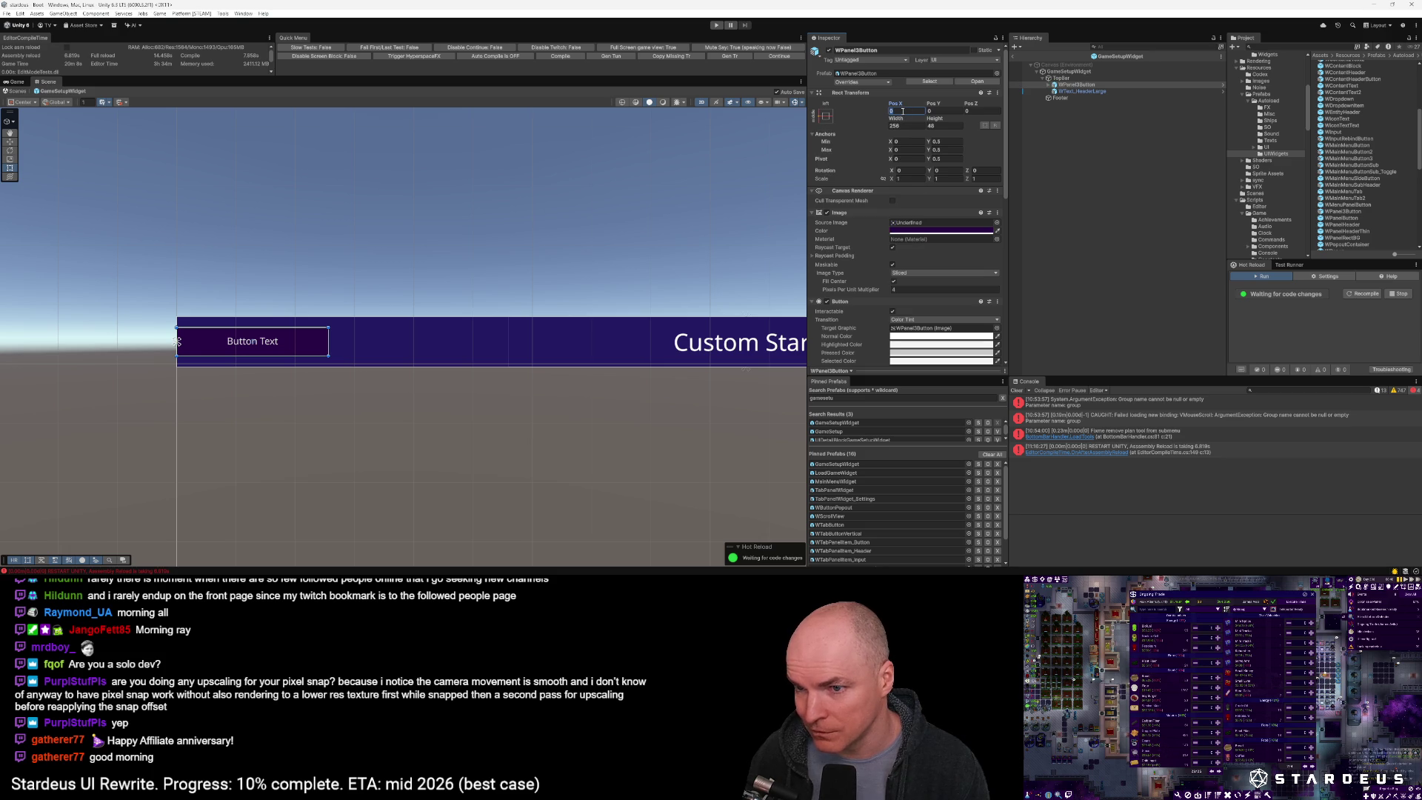
type("24")
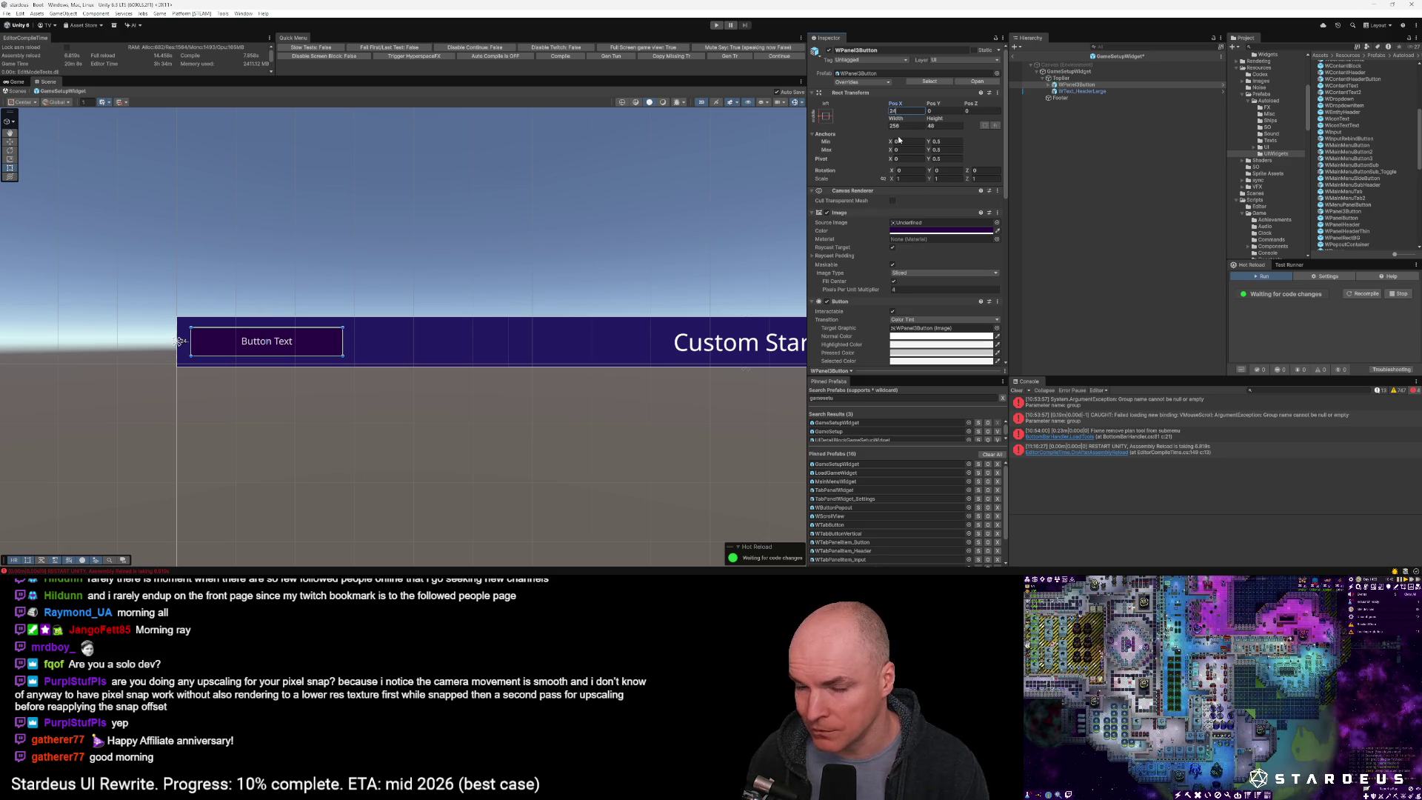
scroll(293, 344, "down", 5)
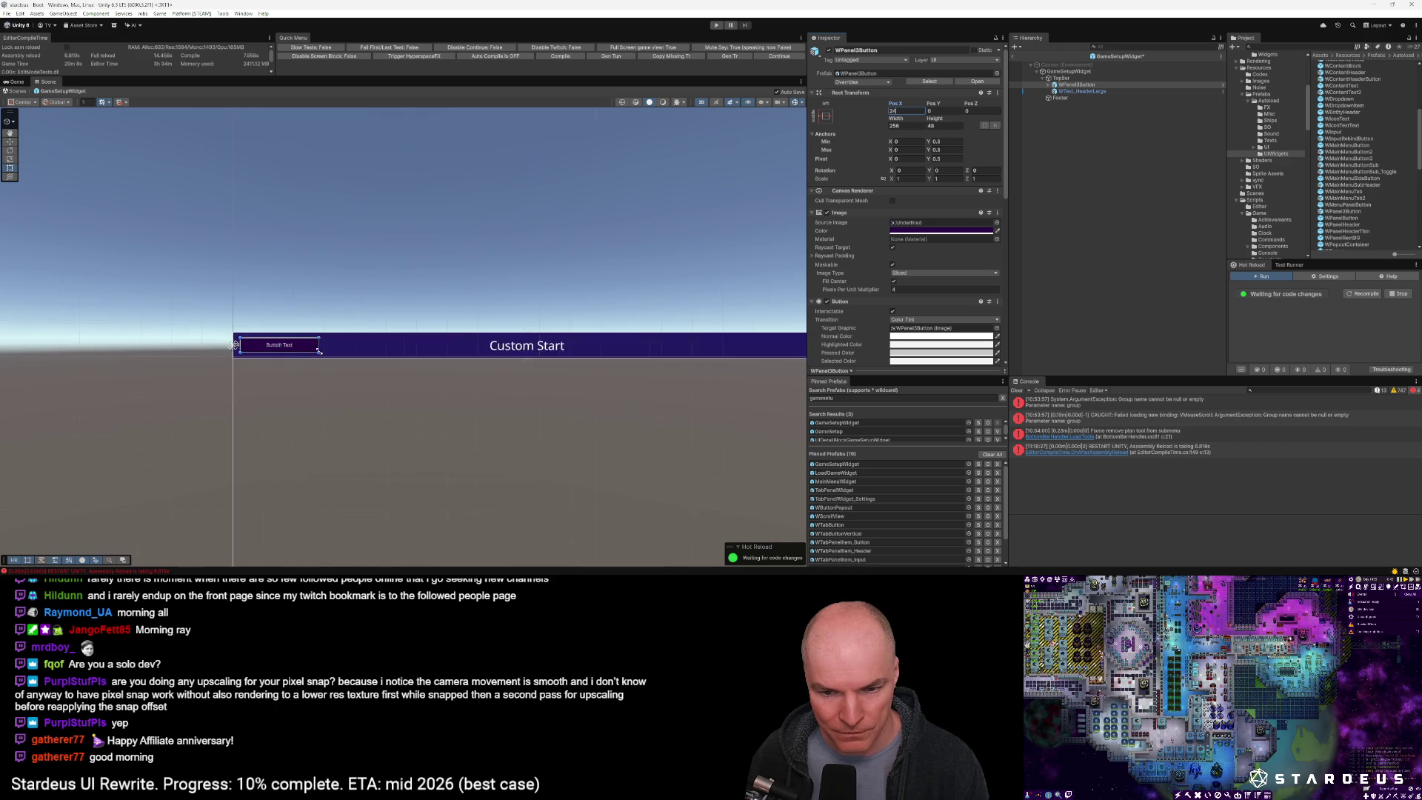
scroll(289, 342, "up", 5)
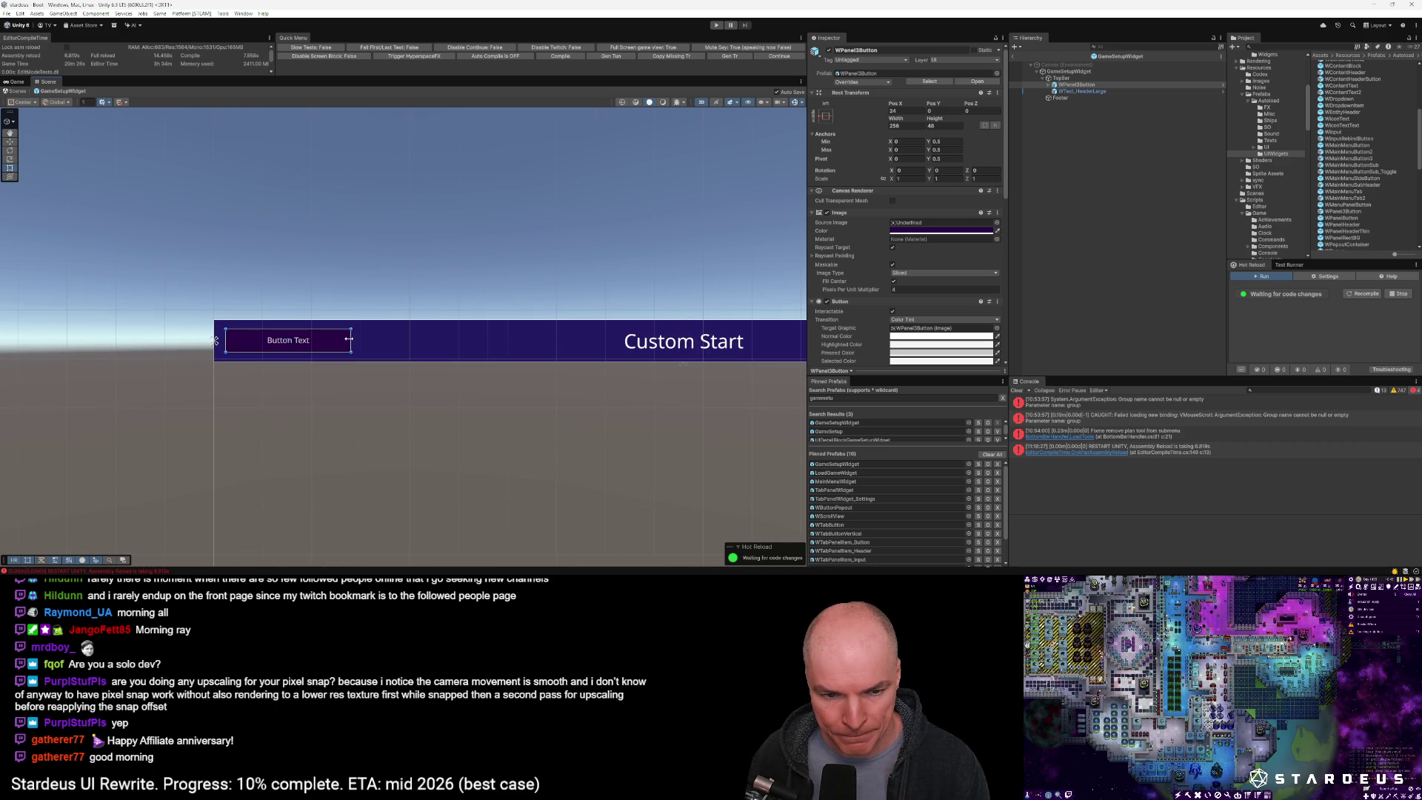
left_click(916, 125)
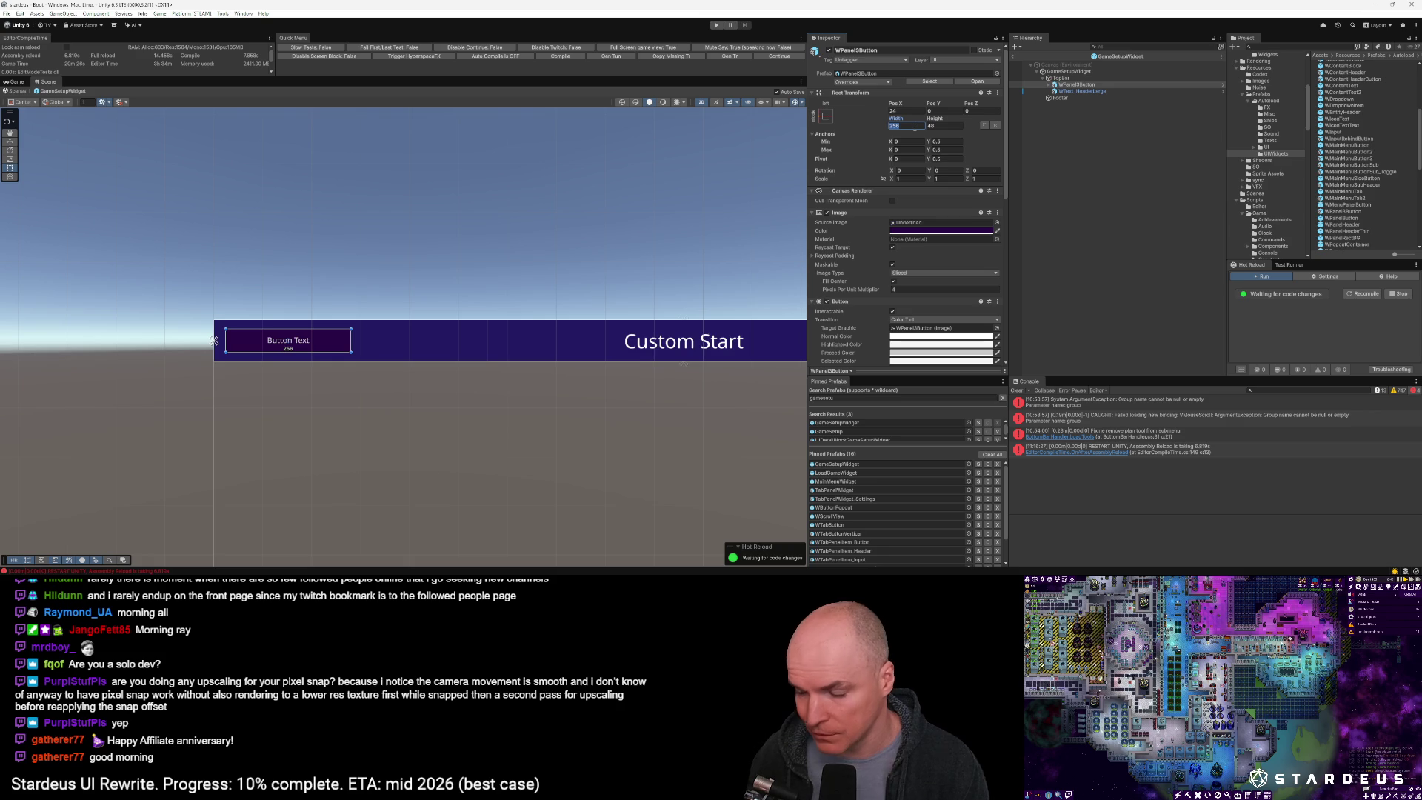
type("150")
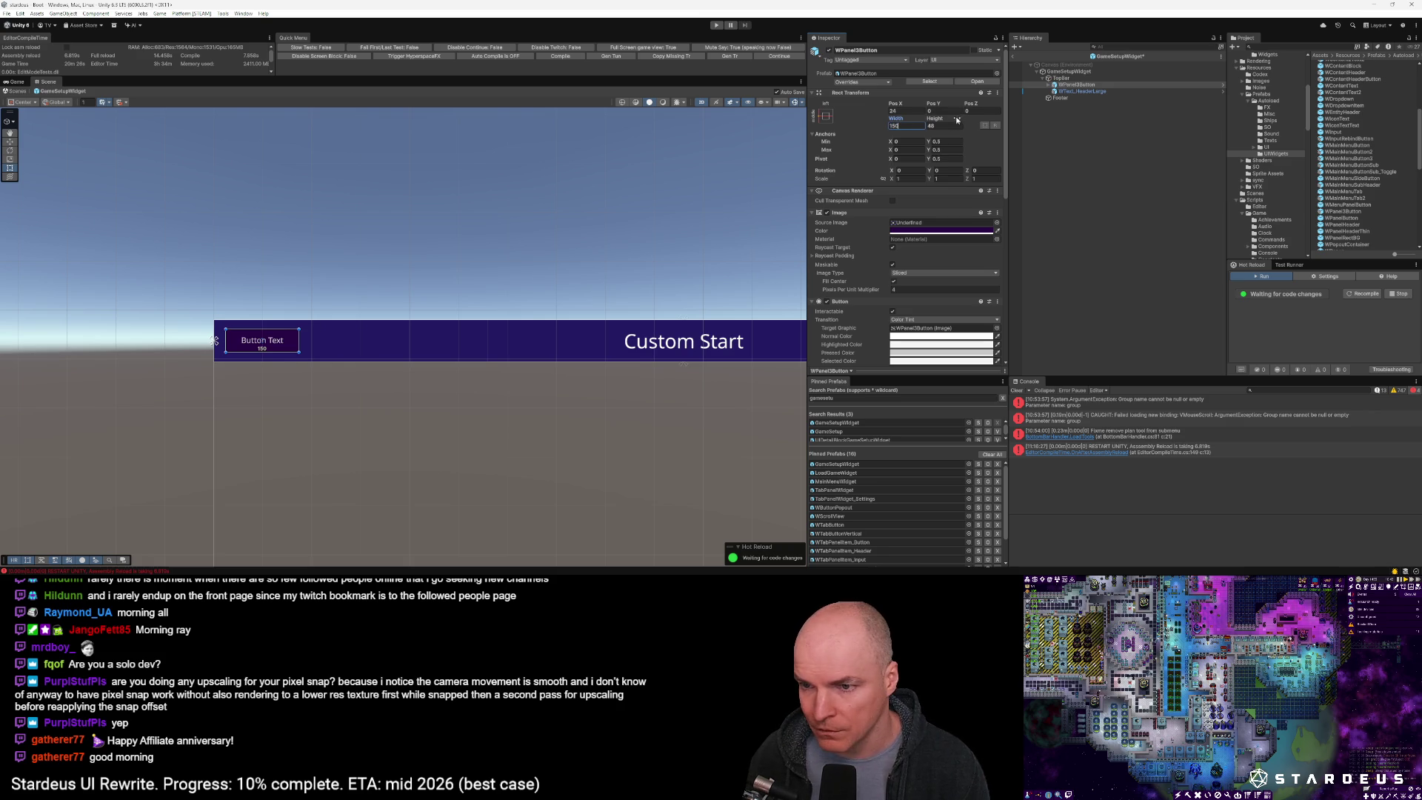
key("Return")
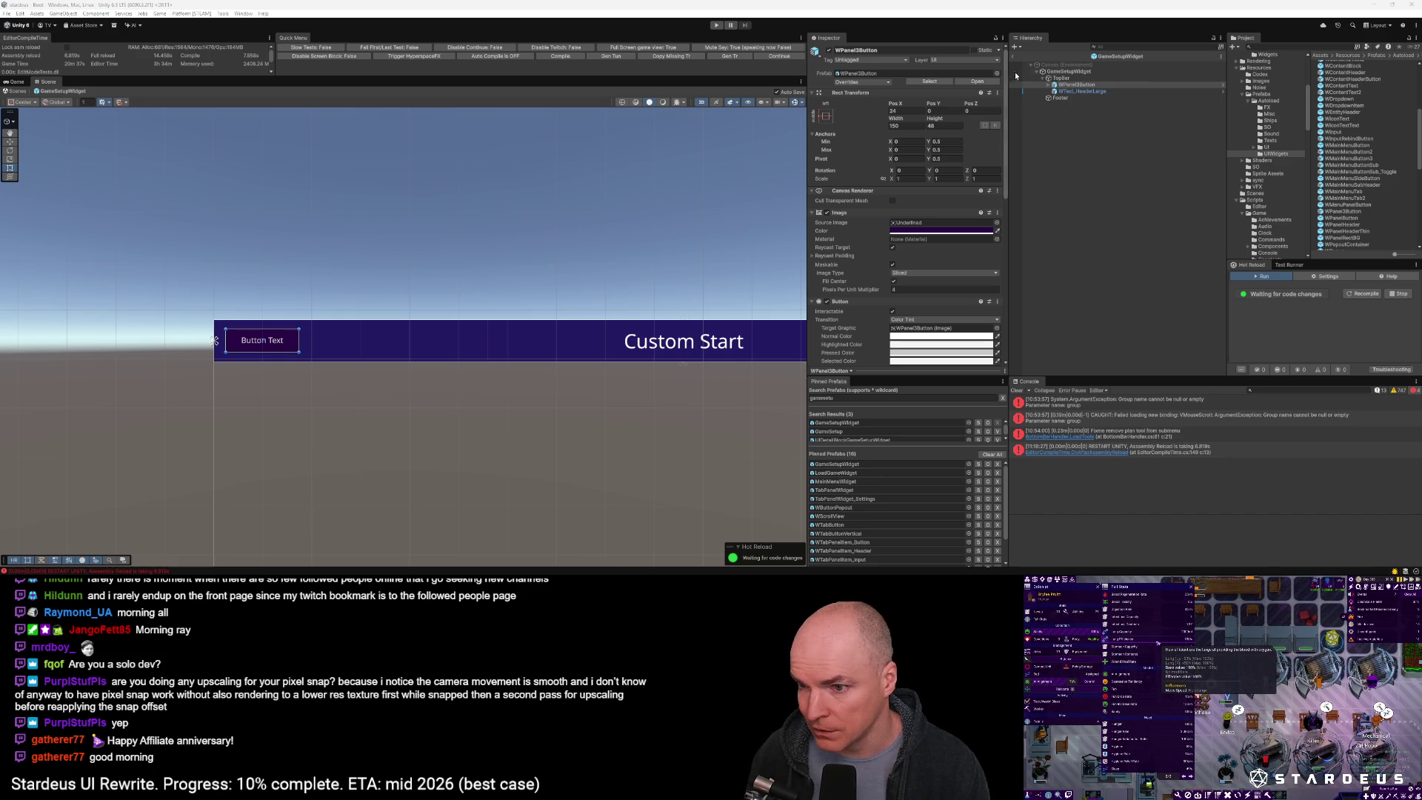
Select the button's ButtonText child, then bring Default.json to the front
left_click(1048, 85)
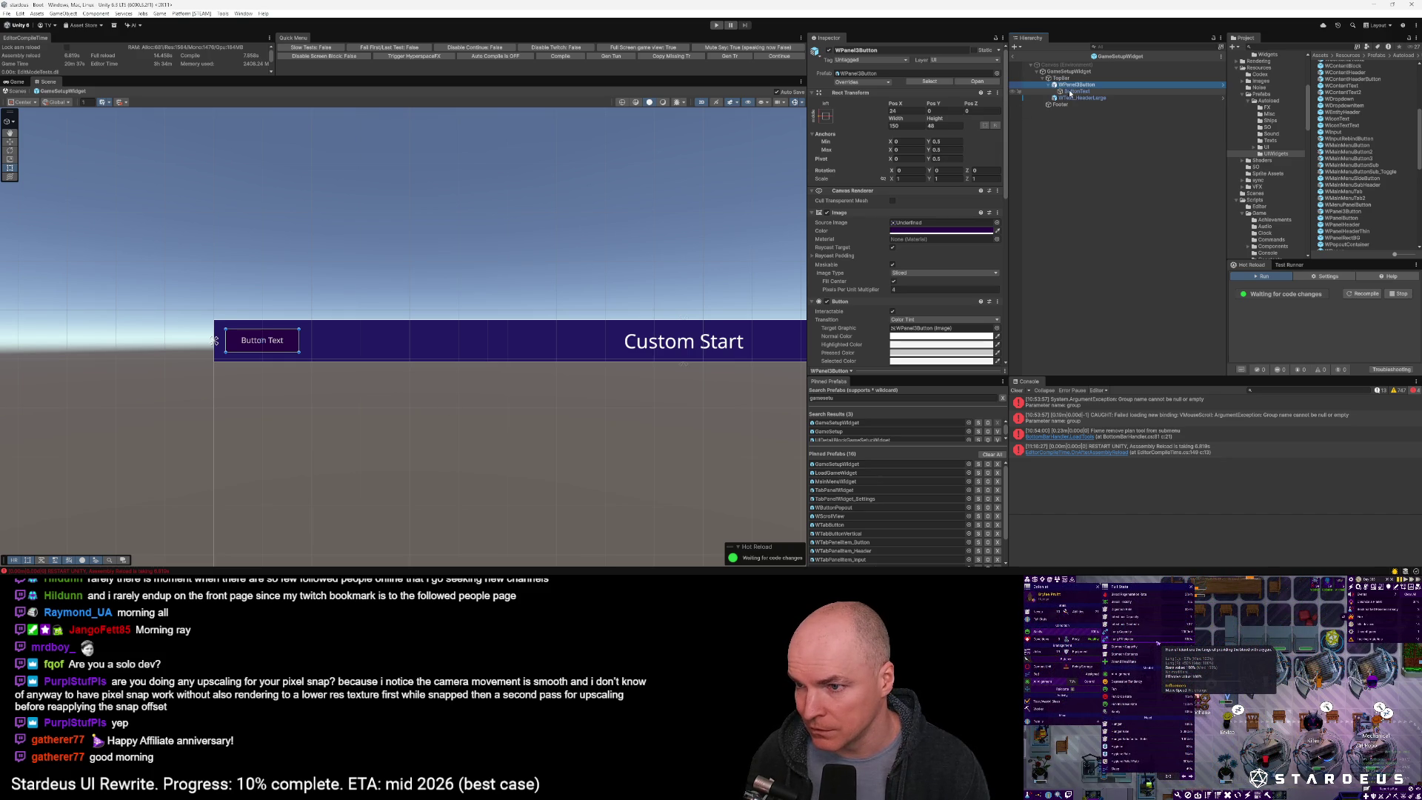
left_click(1071, 92)
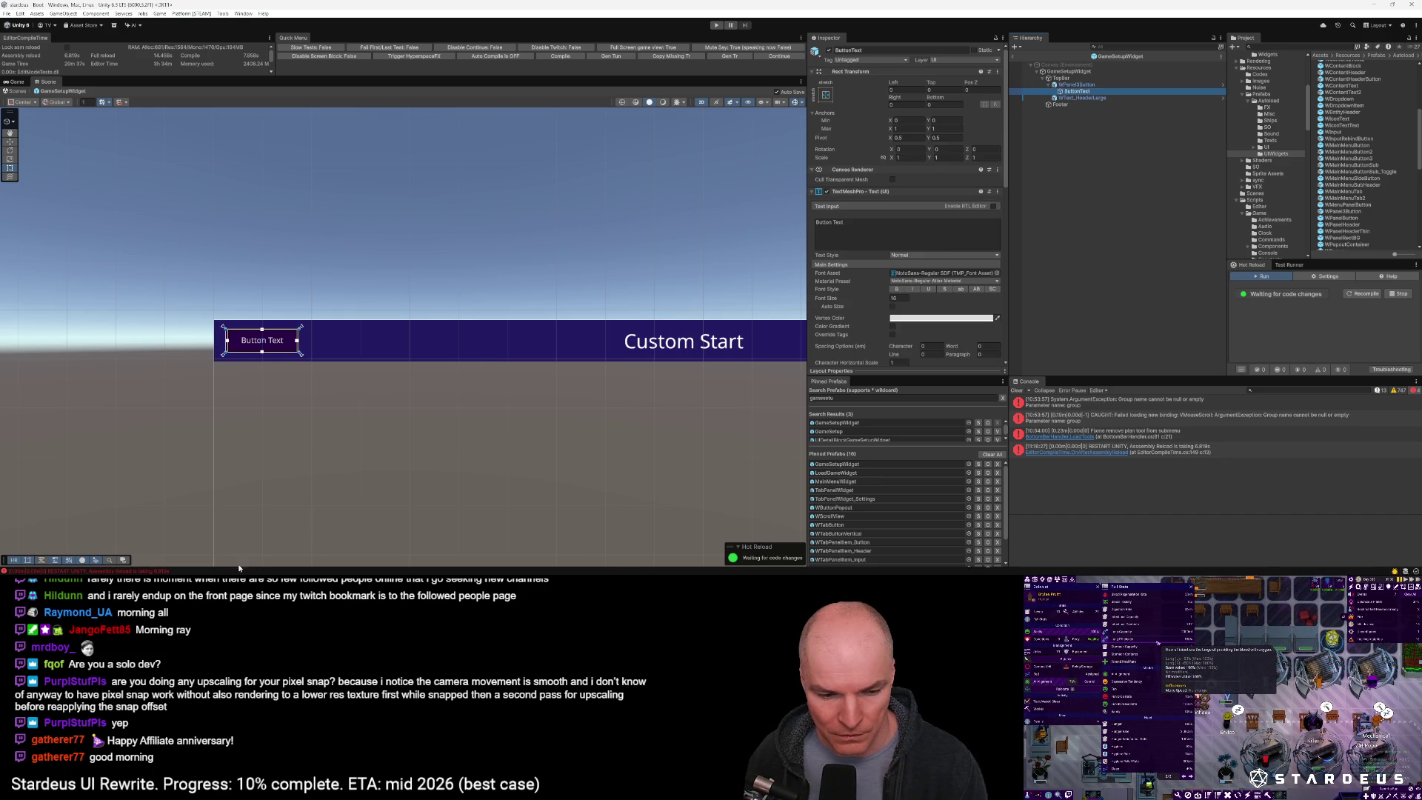
mouse_move(179, 569)
left_click(179, 537)
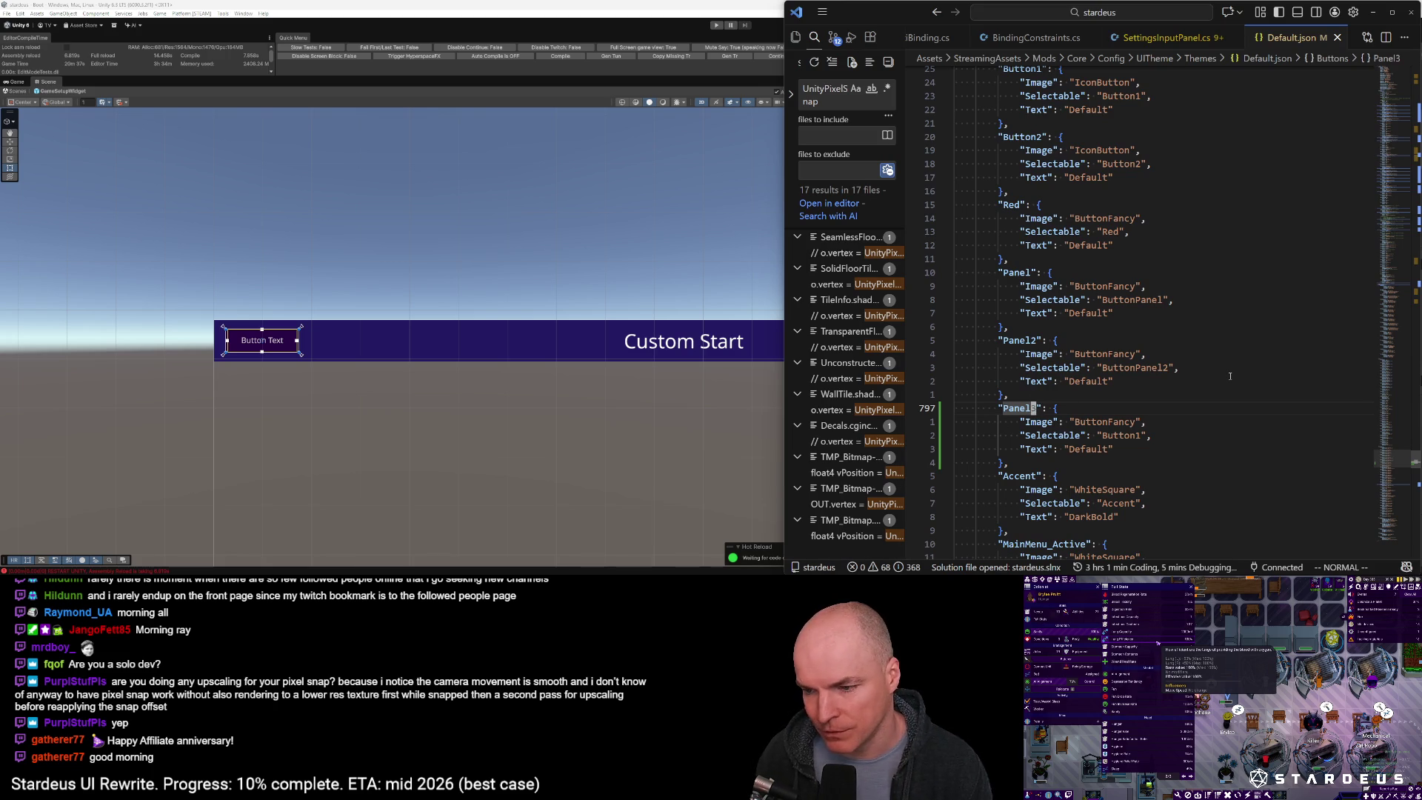
Change the Panel3 entry's Text value from Default to Header and save
key("j")
key("j")
key("j")
key("w")
key("w")
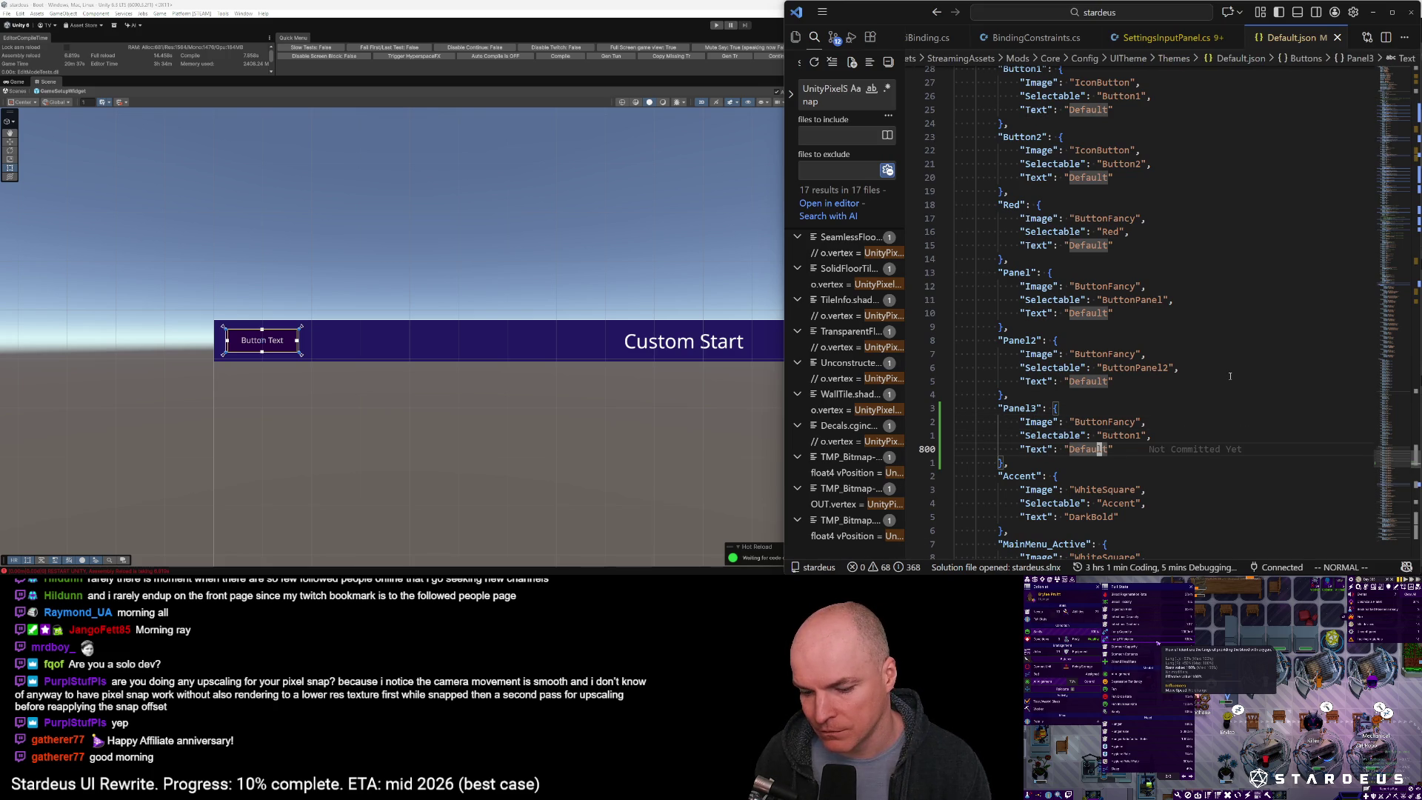
key("i")
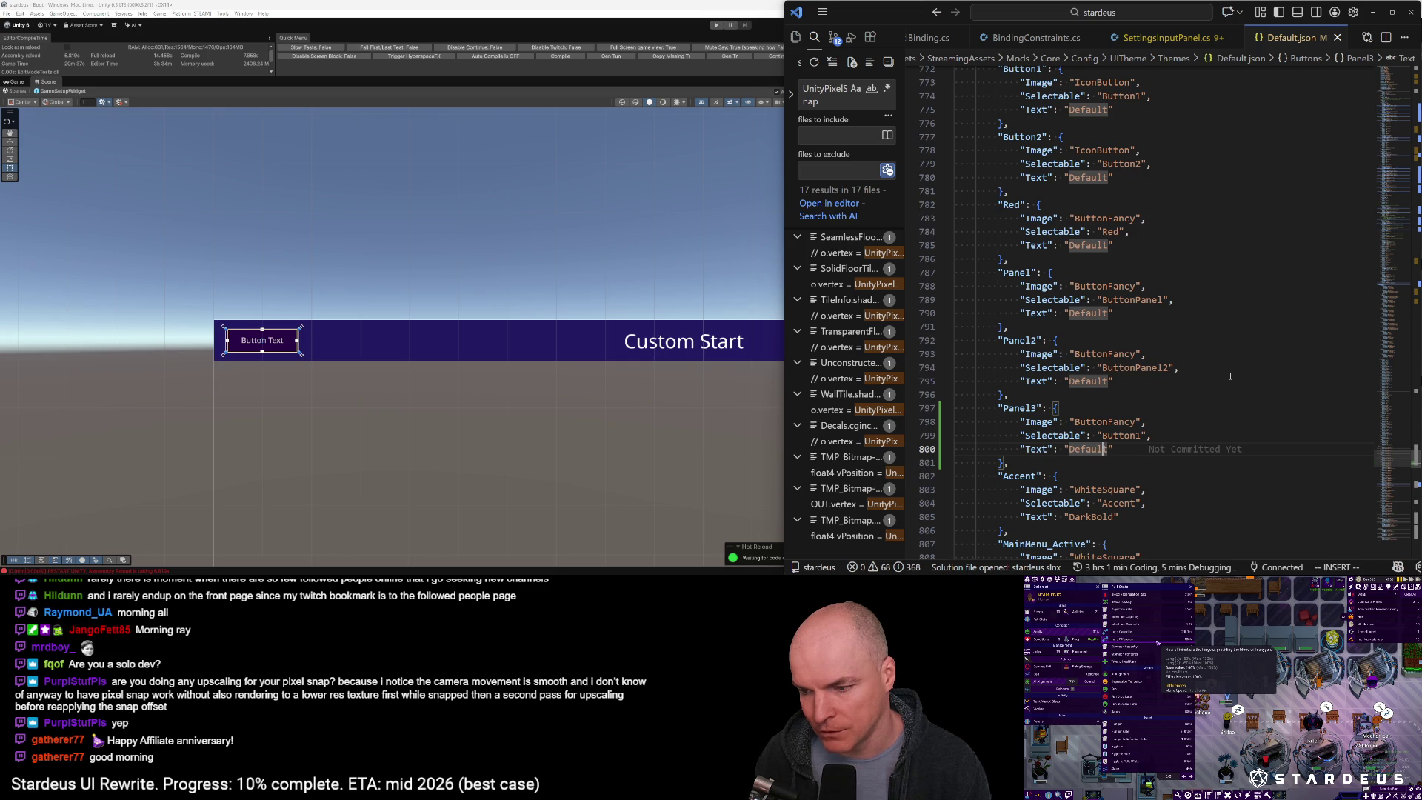
key("ctrl+BackSpace")
type("H")
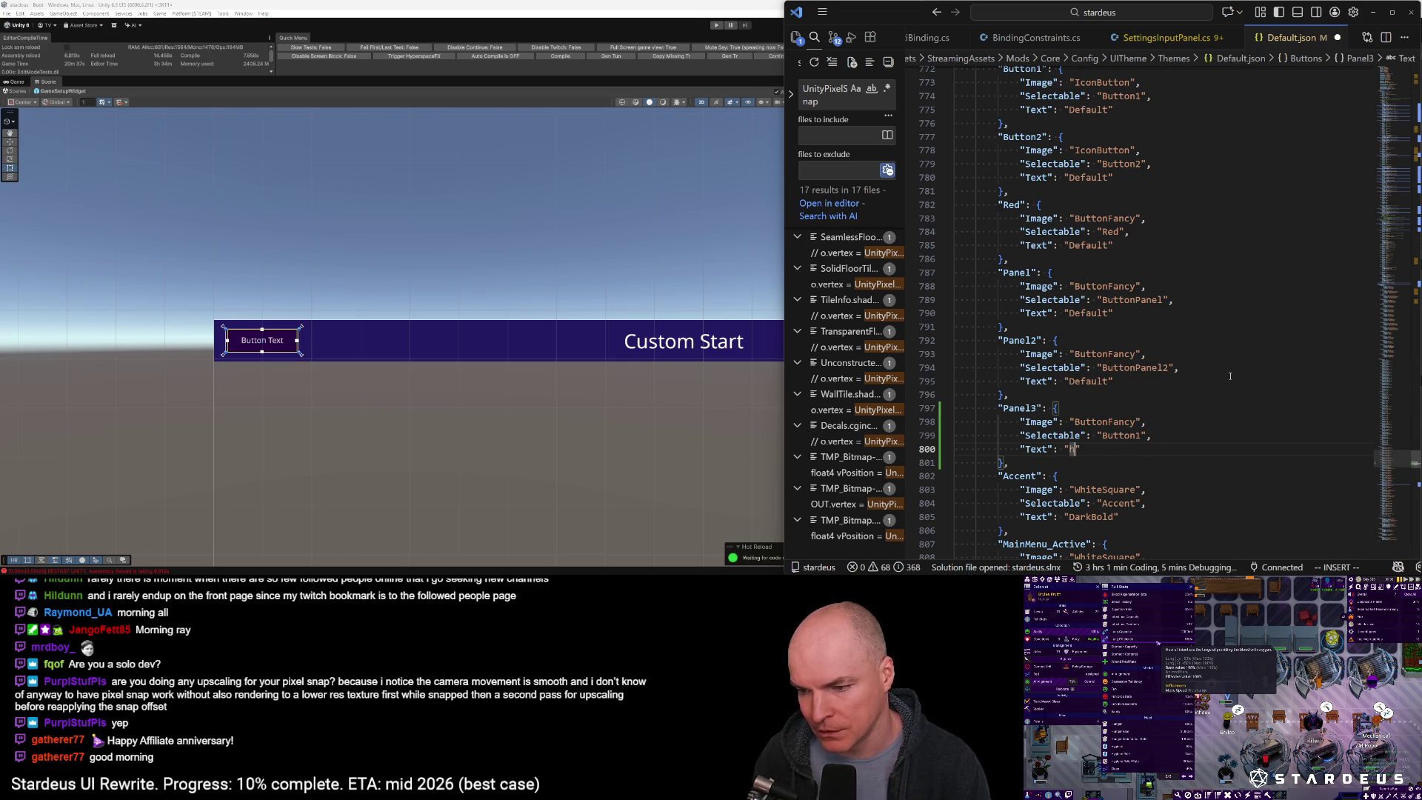
type("eader")
key("Escape")
key("ctrl+s")
Rename the Panel3 key to PanelHeader, save, and return to Unity
key("b")
key("b")
key("e")
key("a")
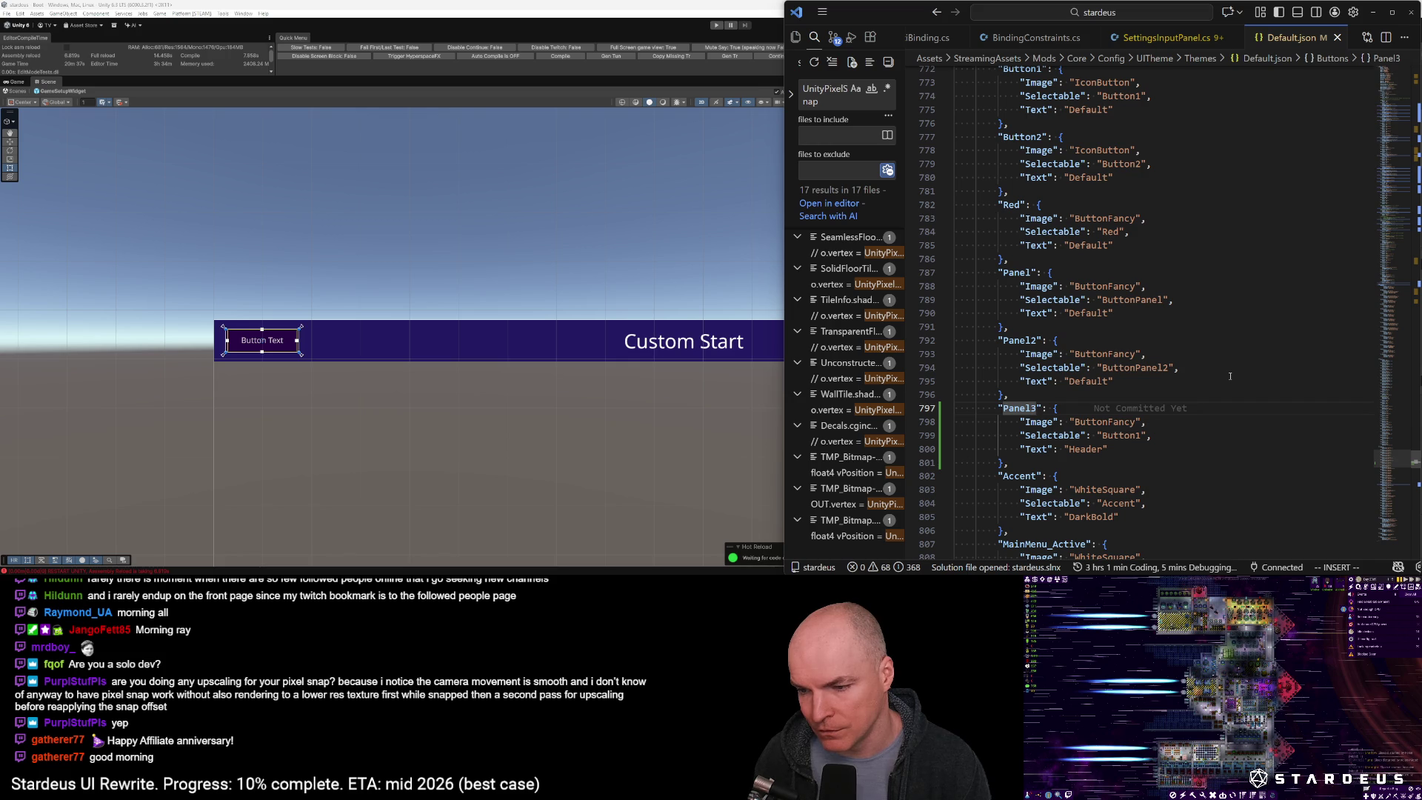
key("BackSpace")
type("1")
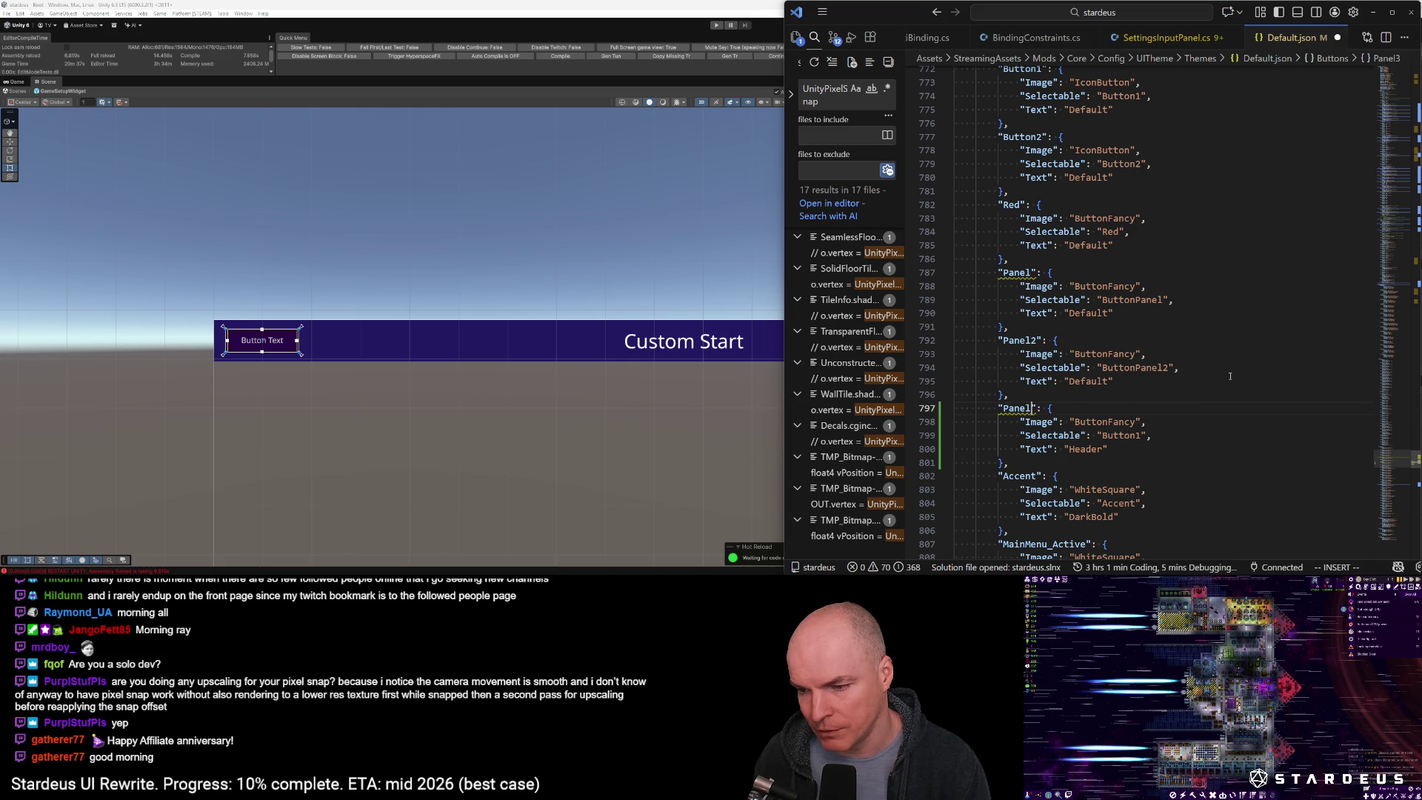
type("Header")
key("ctrl+s")
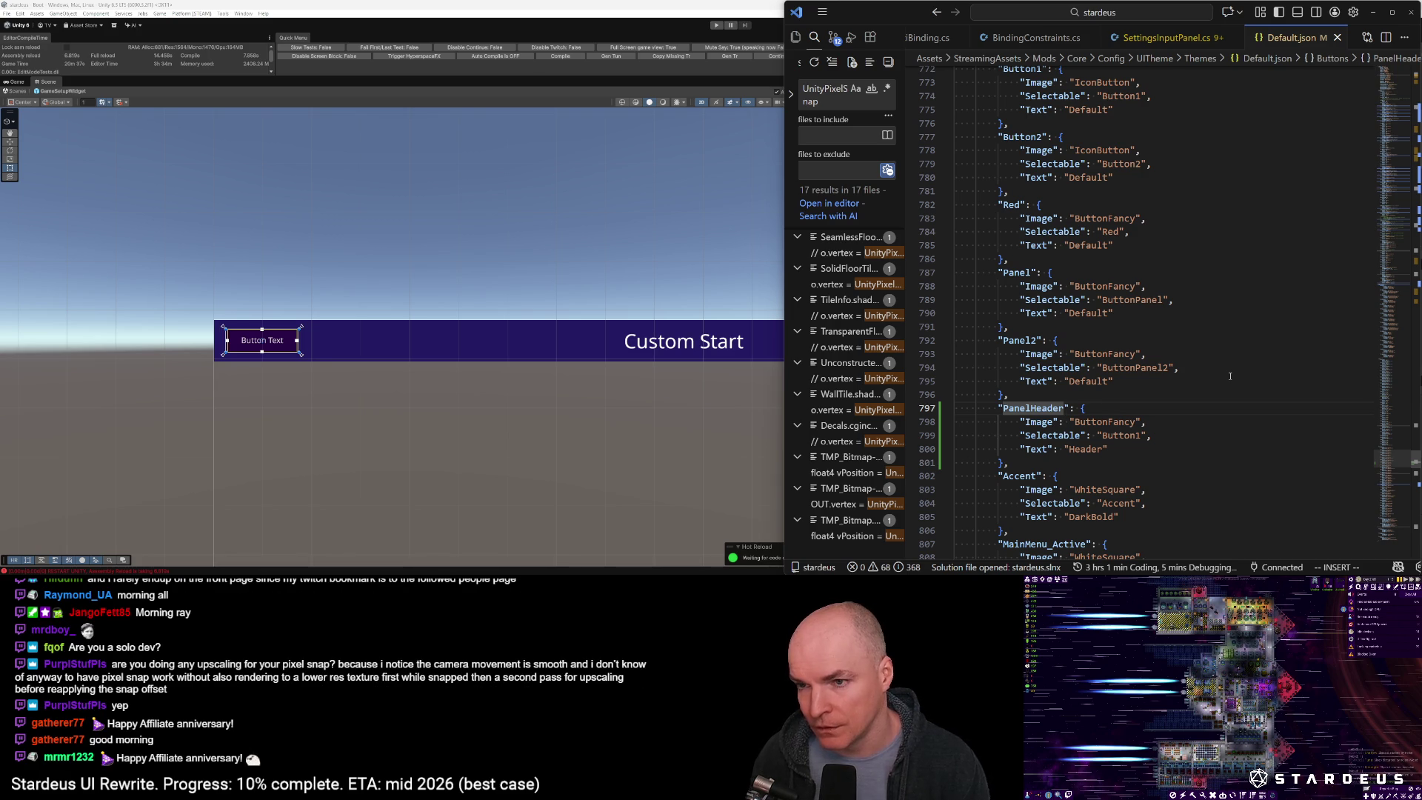
scroll(1229, 376, "down", 5)
key("alt+Tab")
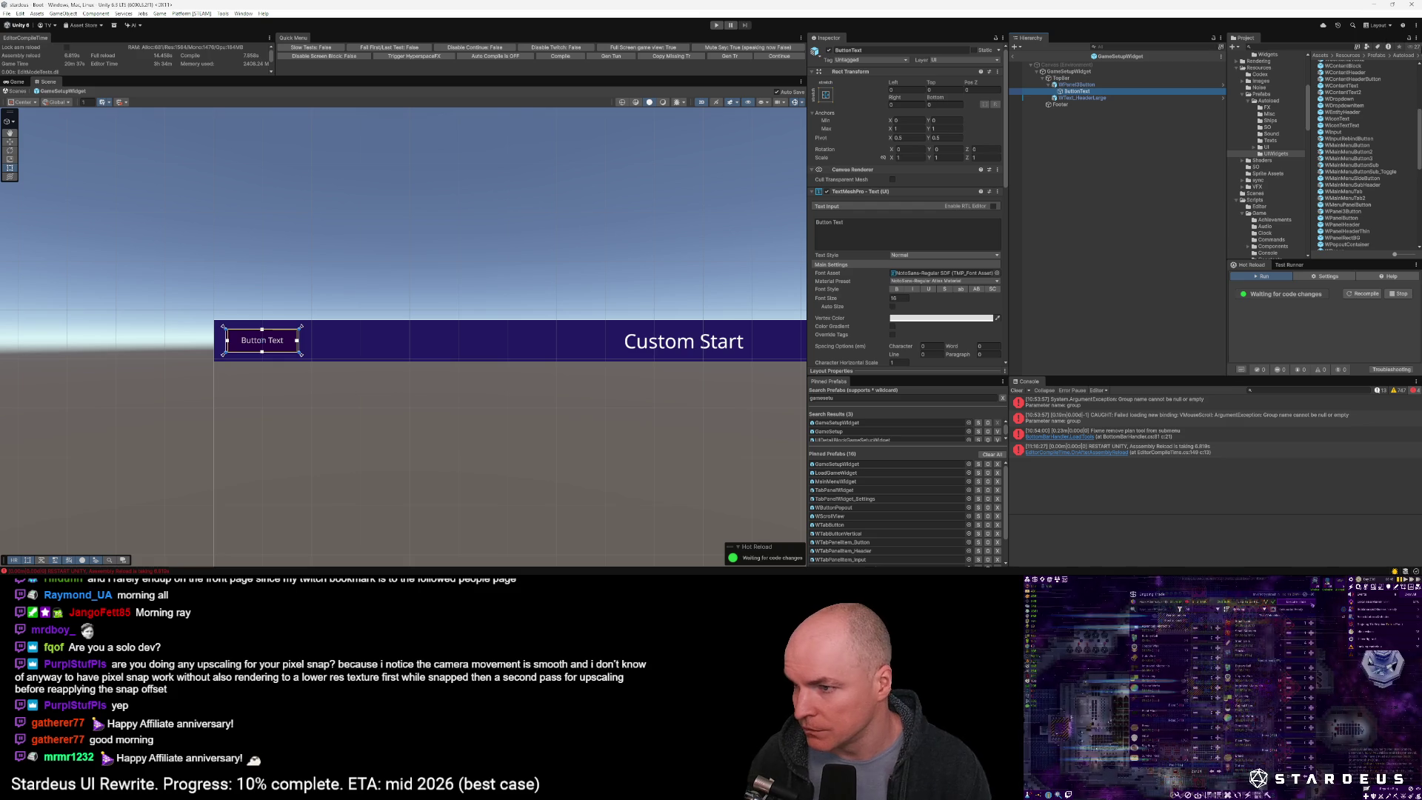
Rename the WPanel3Button prefab asset to WPanelHeaderButton and open it in Prefab Mode
left_click(1079, 85)
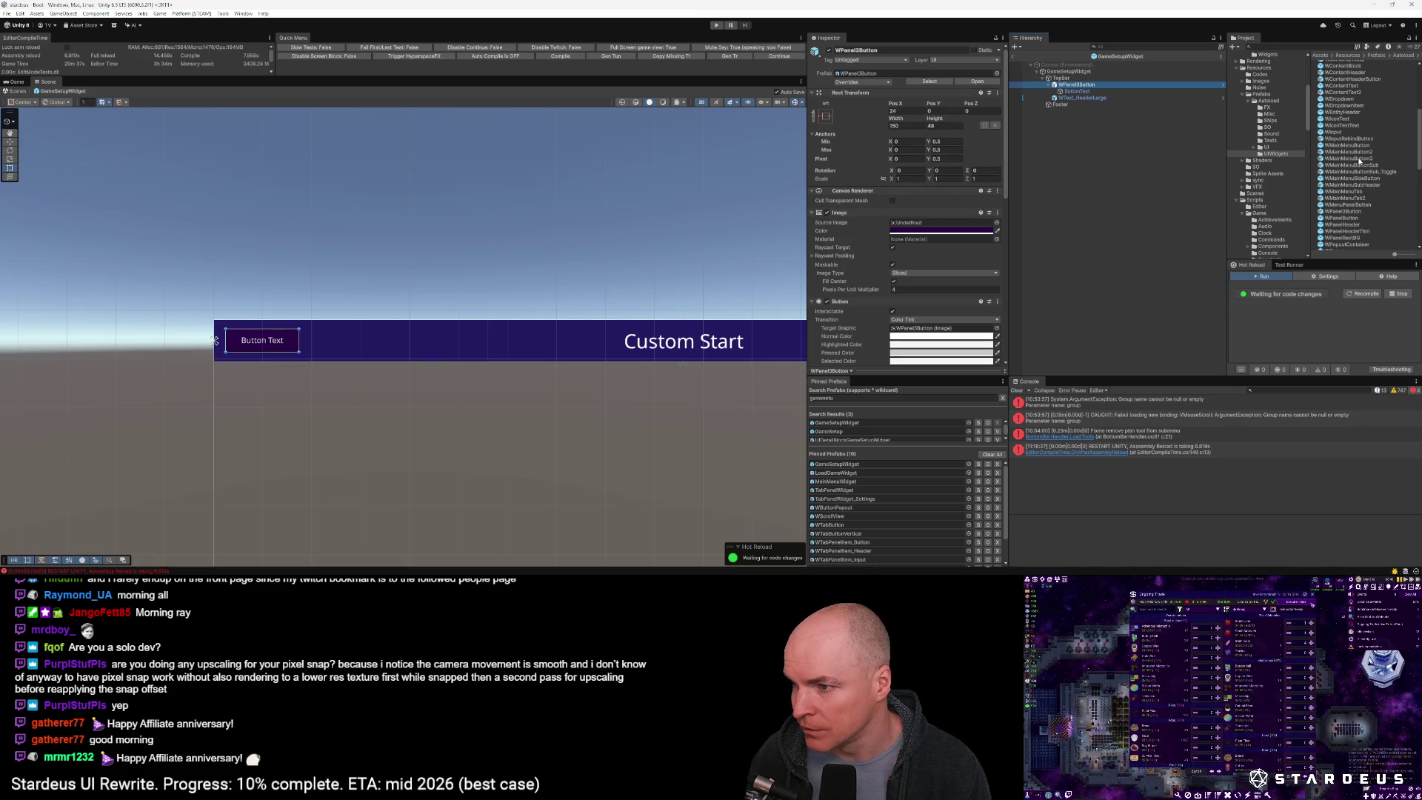
left_click(1347, 212)
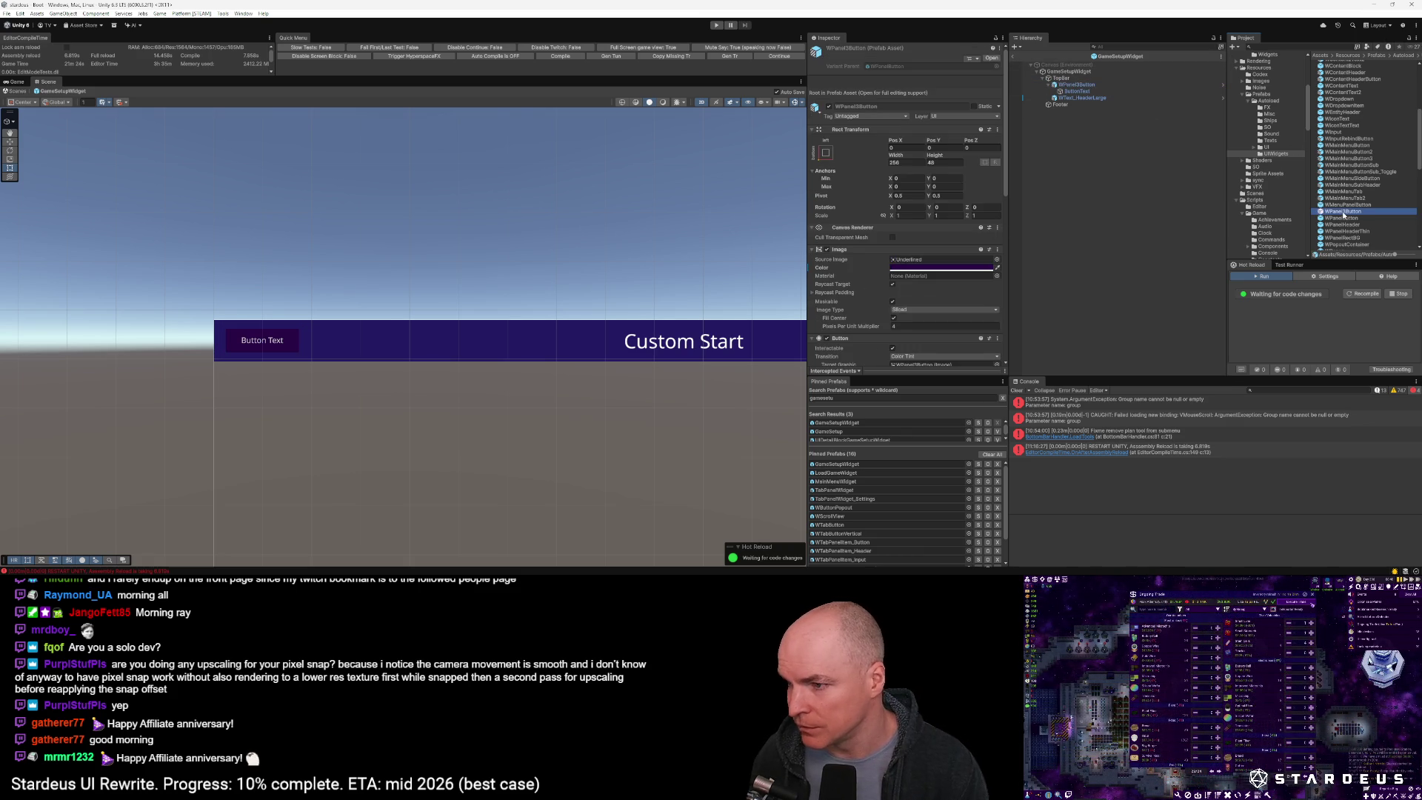
scroll(1344, 215, "down", 3)
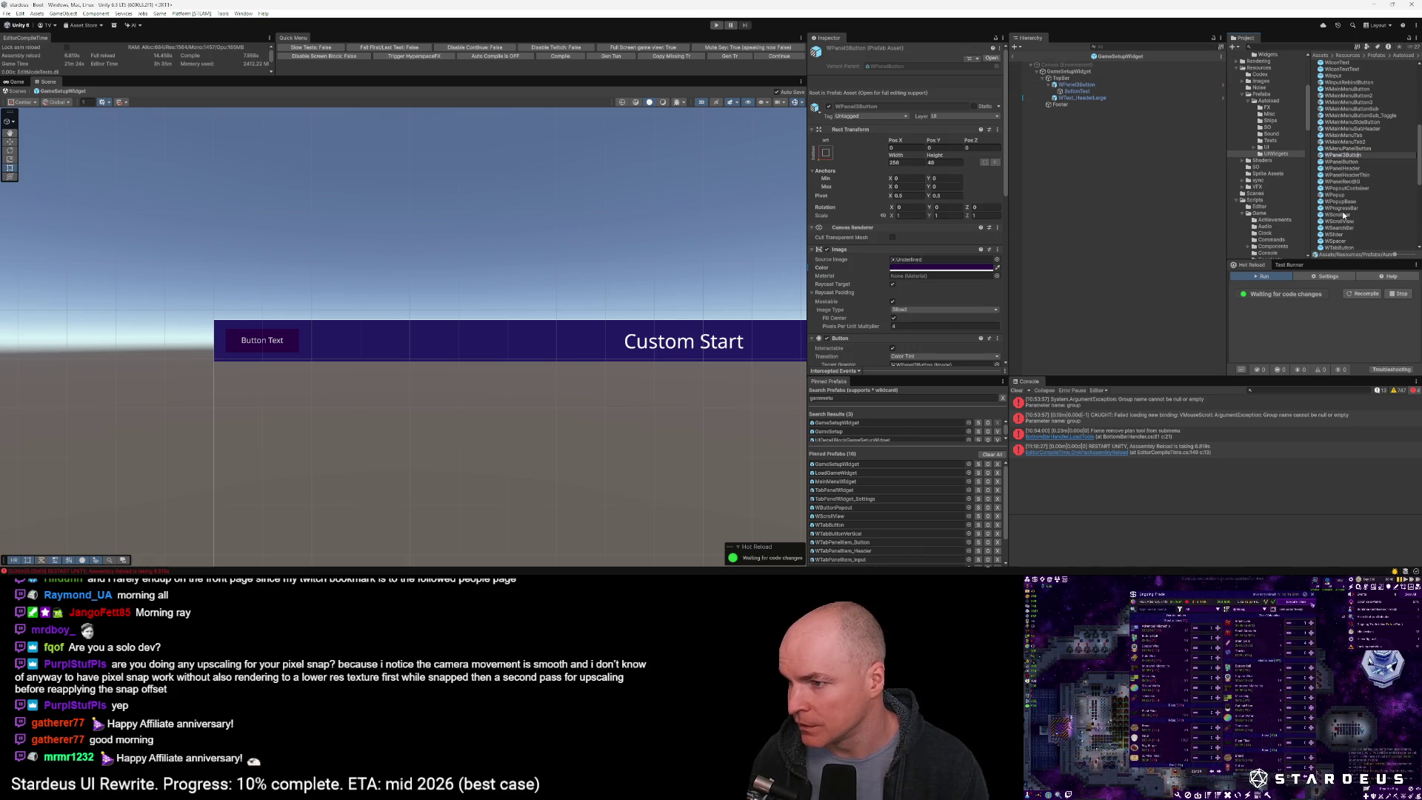
type("Header")
key("Return")
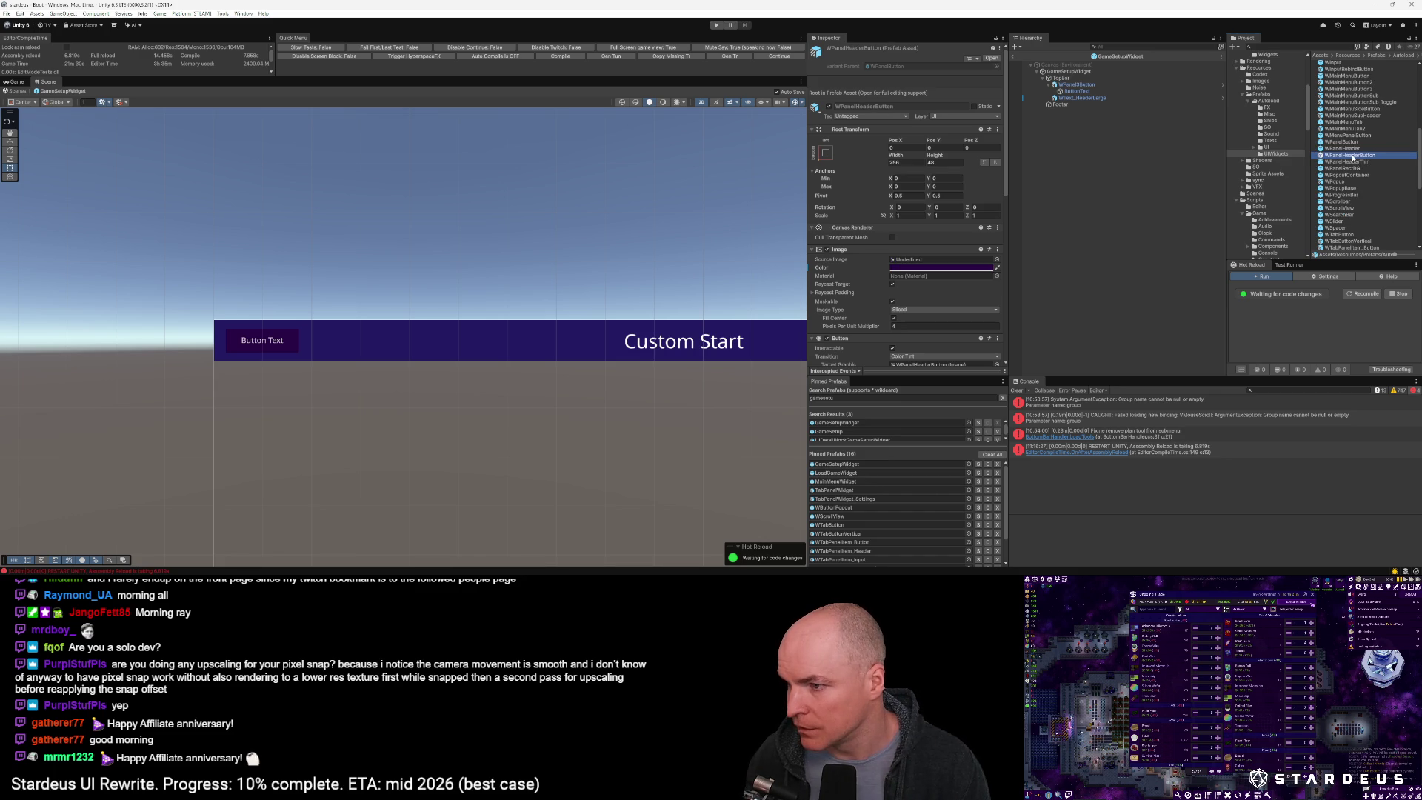
double_click(1352, 156)
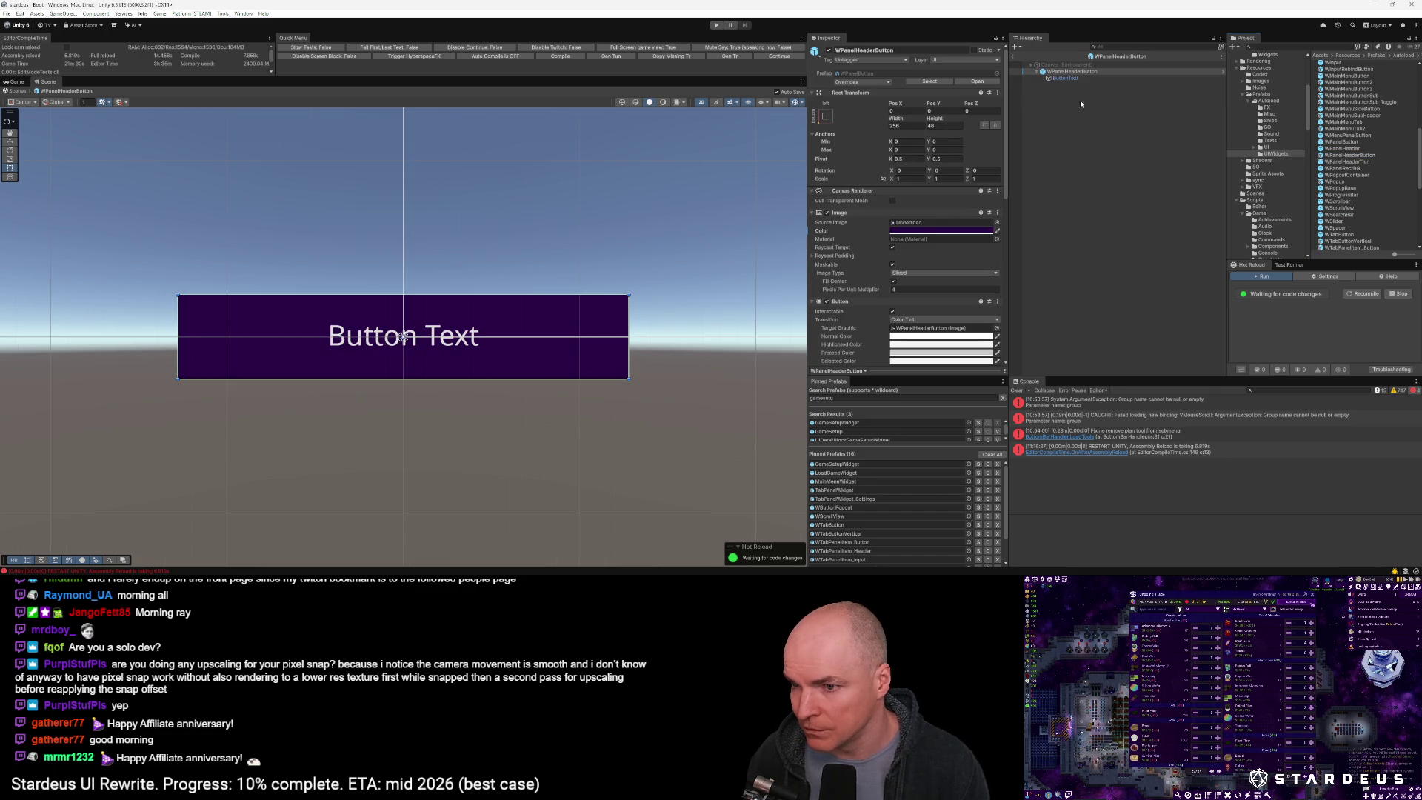
Set the ButtonText label to font size 24 and bold
left_click(1064, 78)
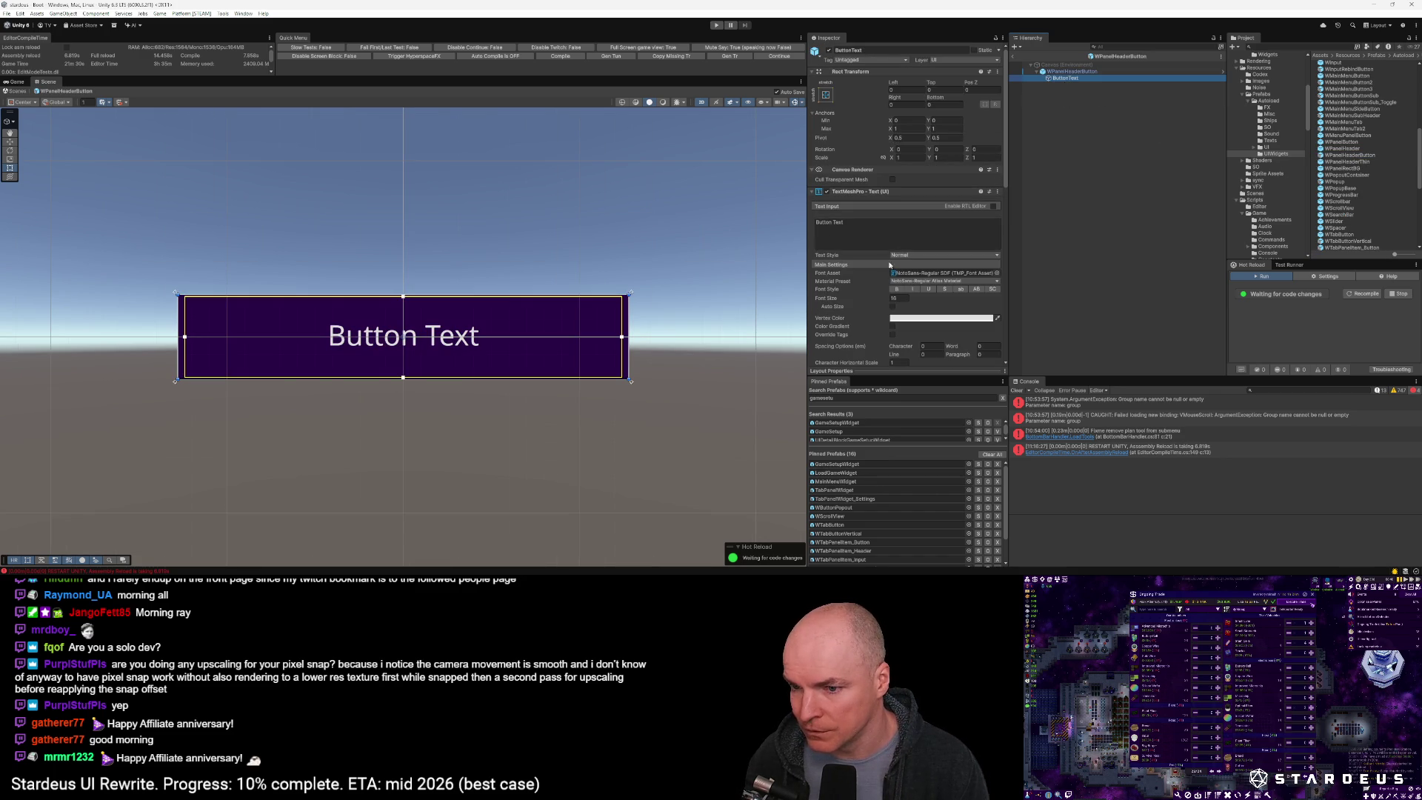
scroll(884, 257, "down", 5)
left_click(896, 97)
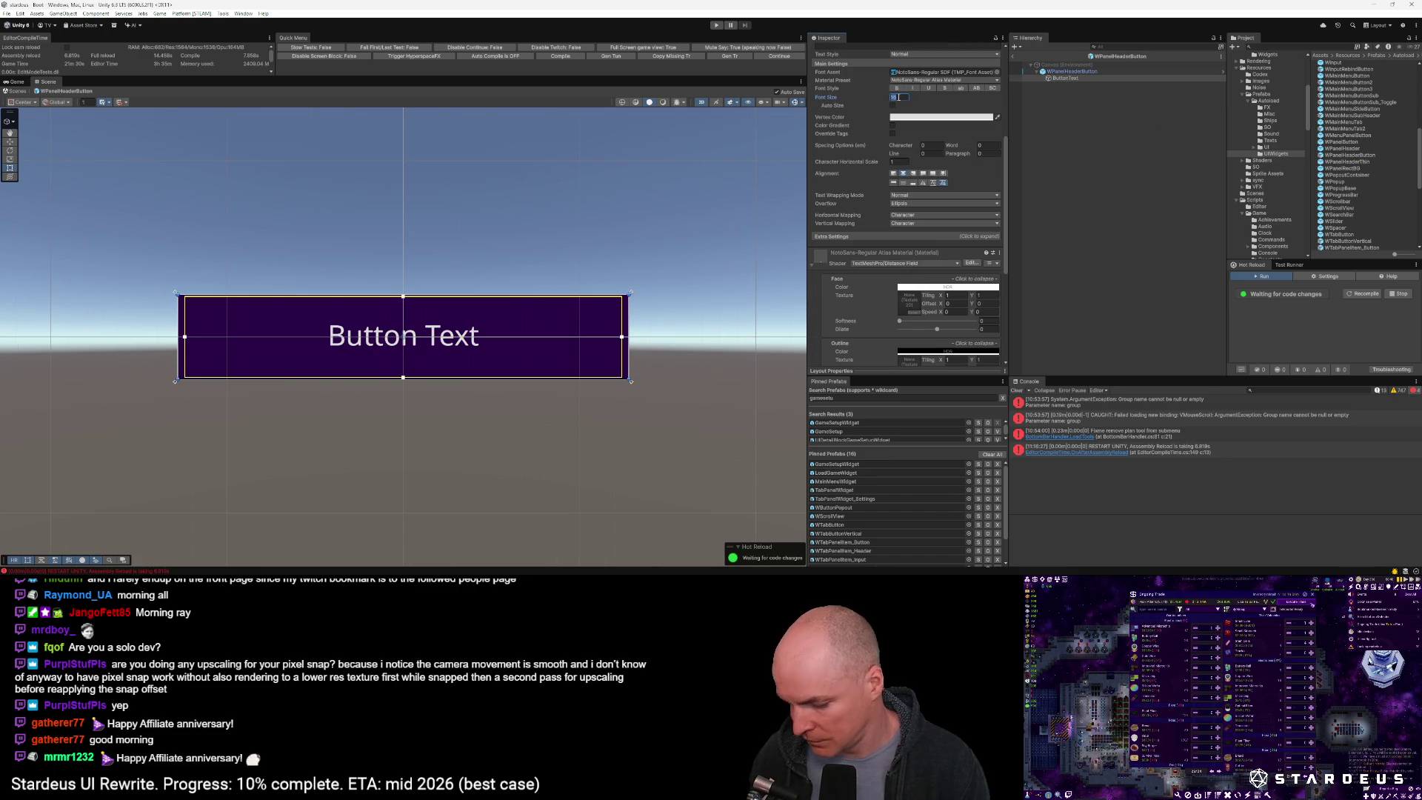
type("24")
left_click(896, 88)
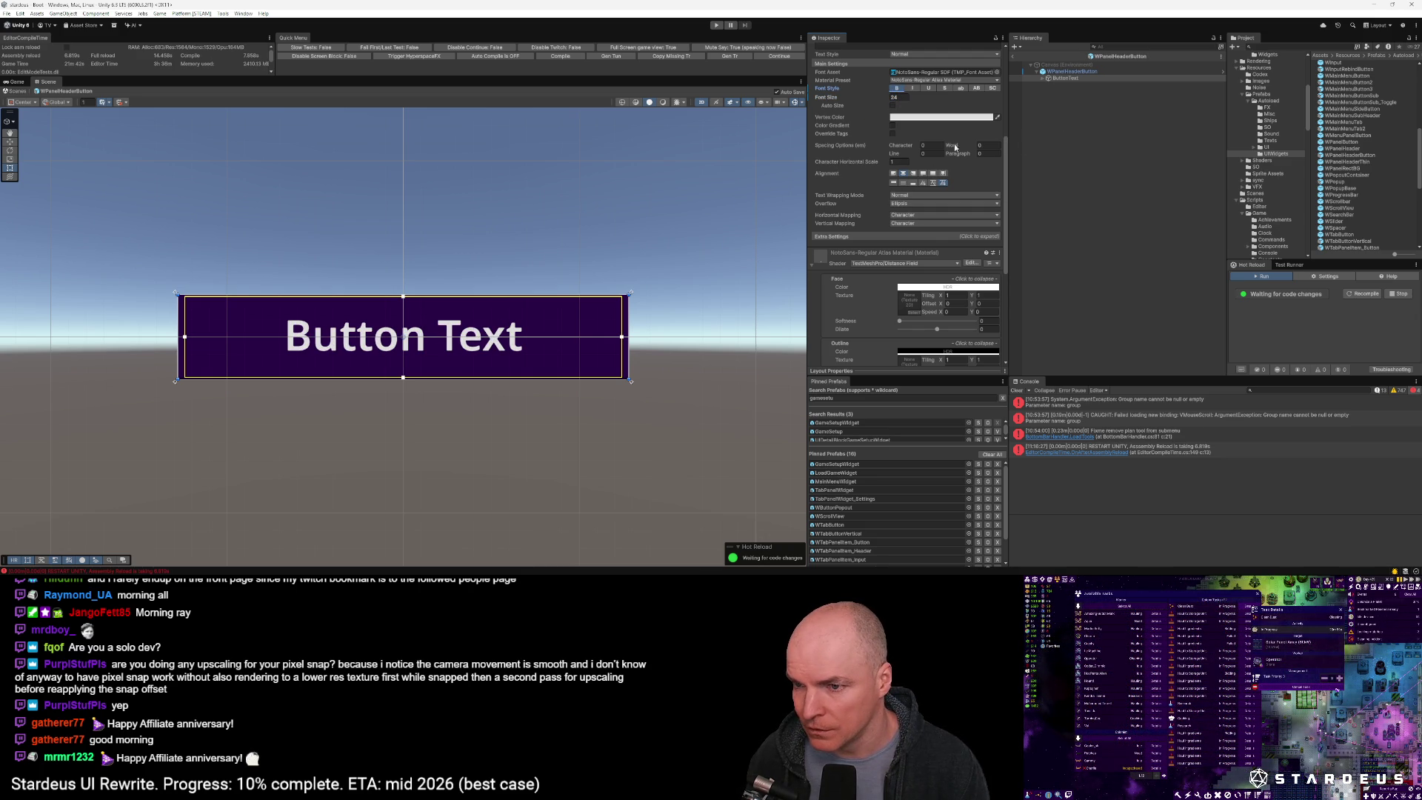
Exit Prefab Mode back to the scene and open the GameSetupWidget prefab
scroll(916, 213, "down", 2)
scroll(916, 212, "up", 6)
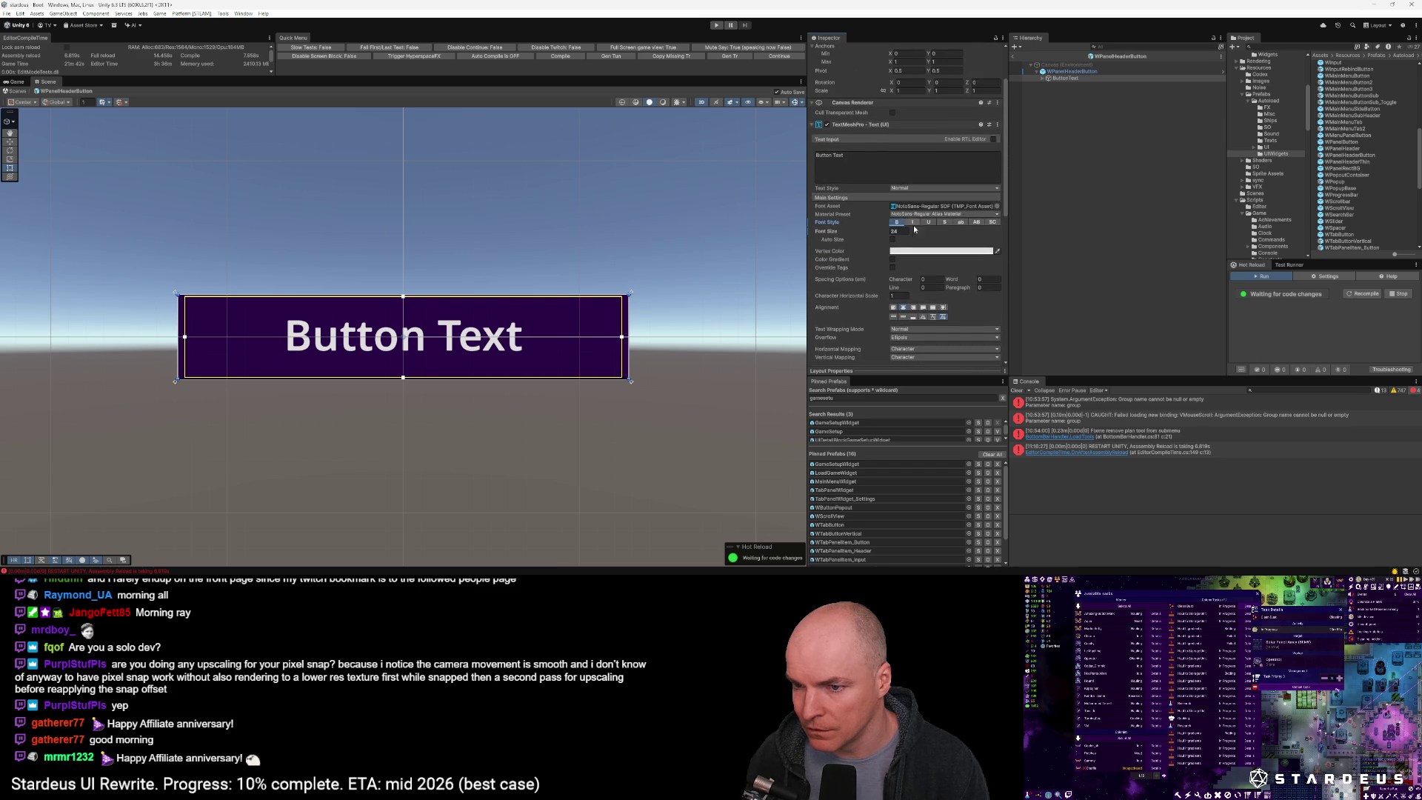
left_click(1066, 71)
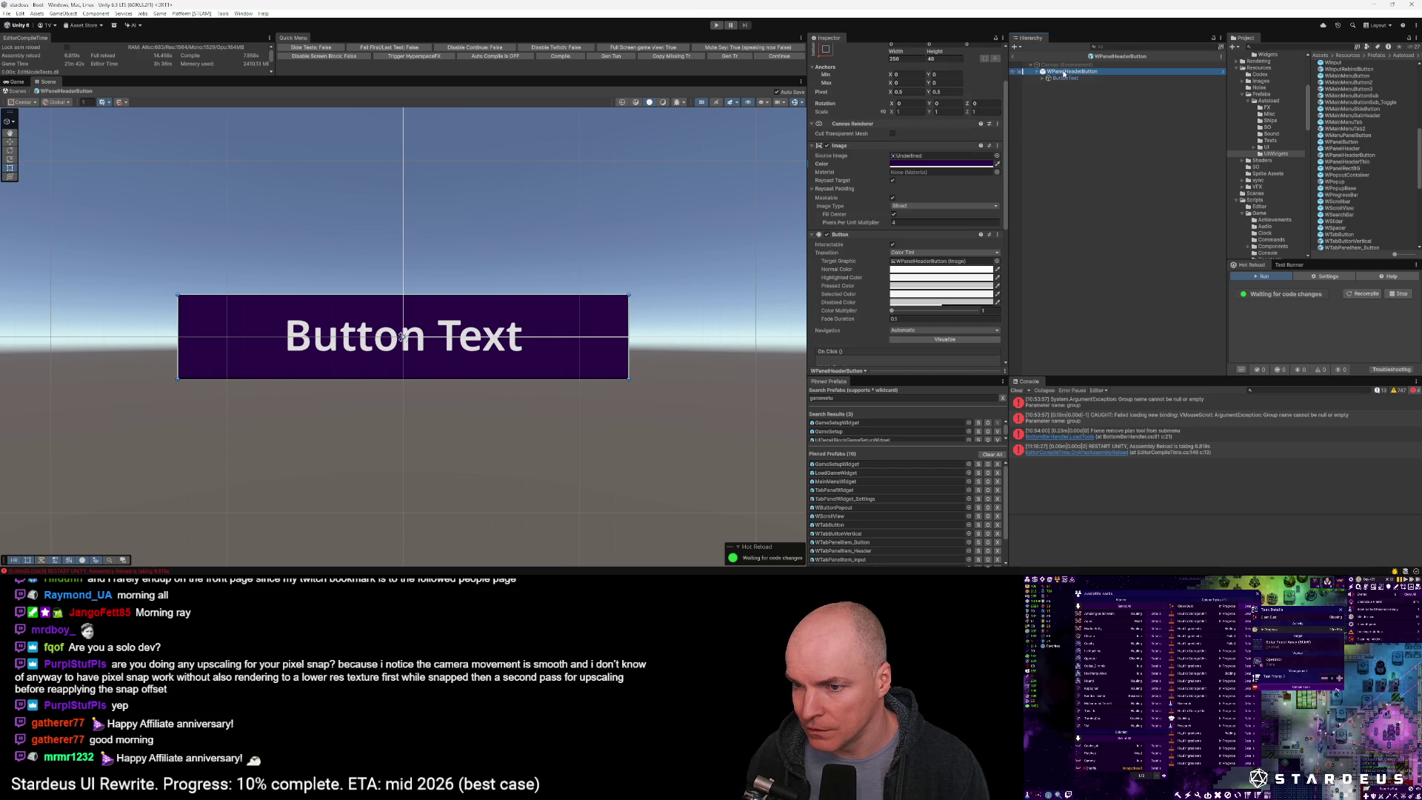
left_click(1013, 57)
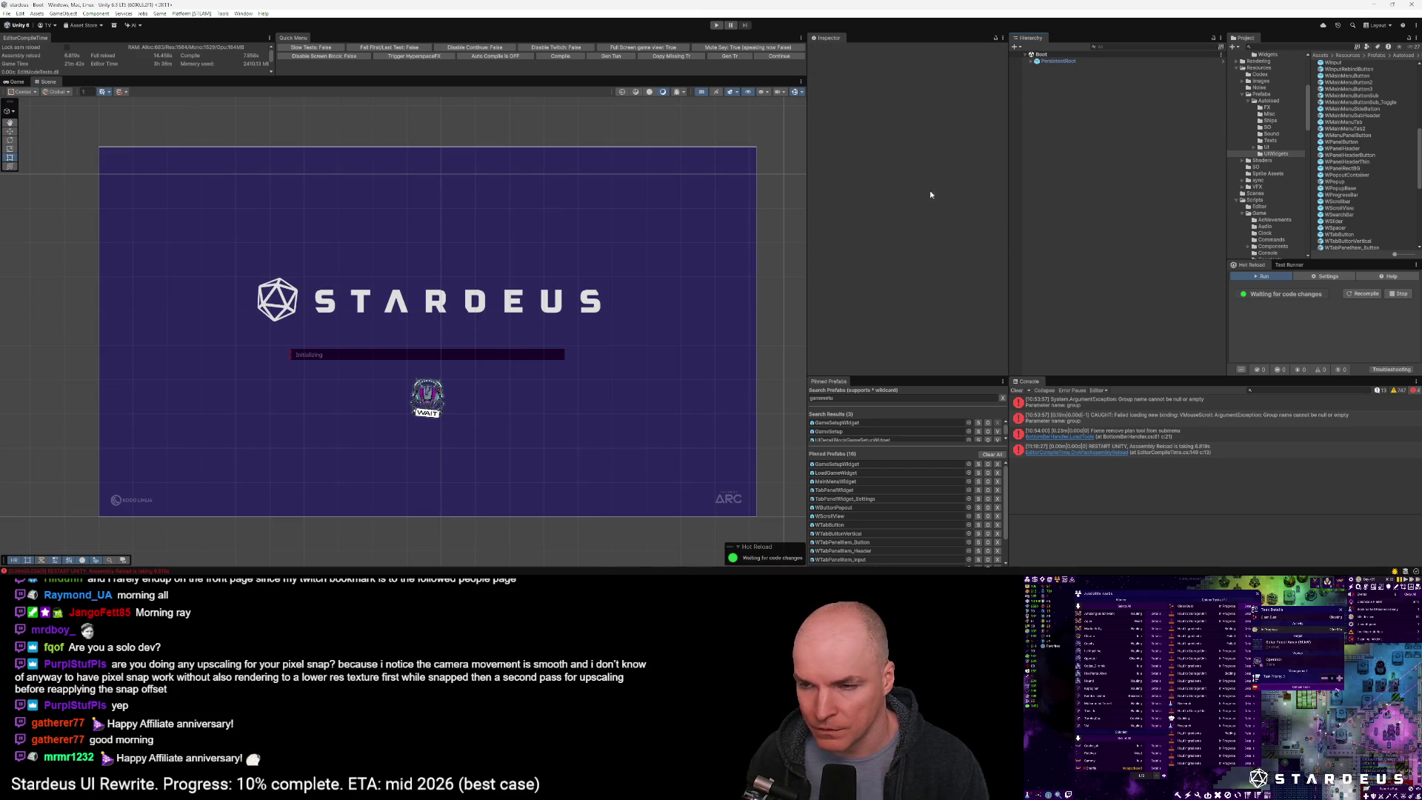
double_click(837, 464)
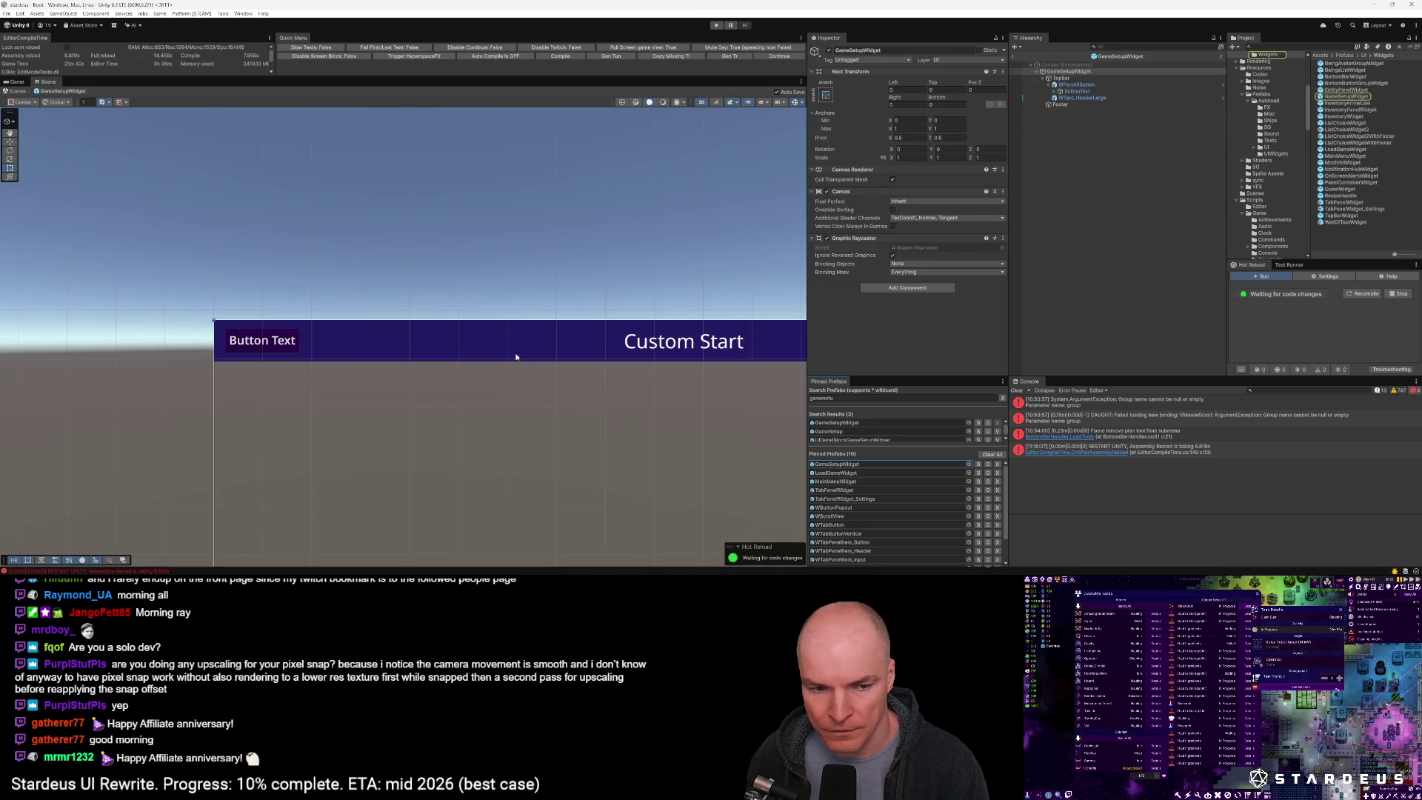
Rename the widget's WPanel3Button object to WPanelHeaderButton_Back
left_click(1074, 85)
left_click(1074, 85)
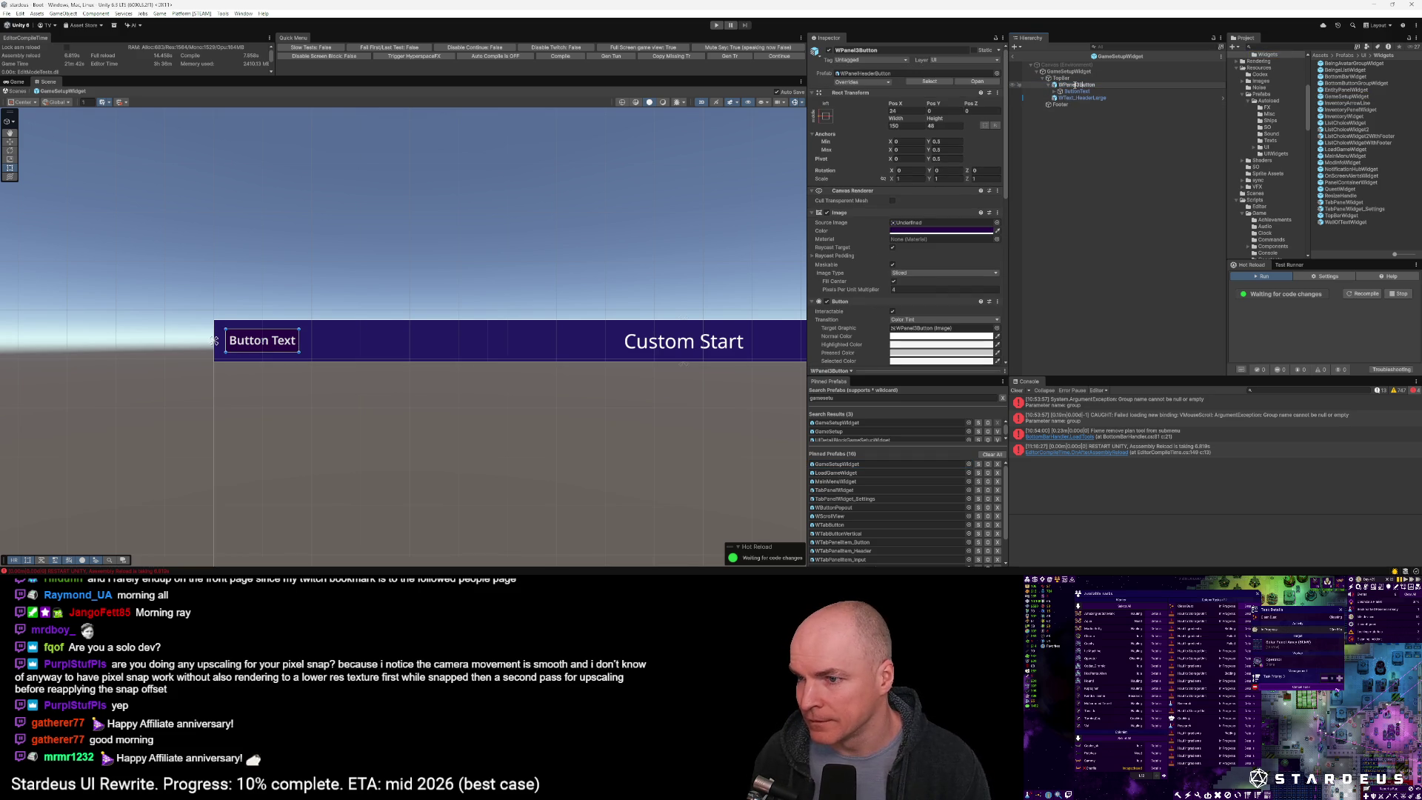
type("Header")
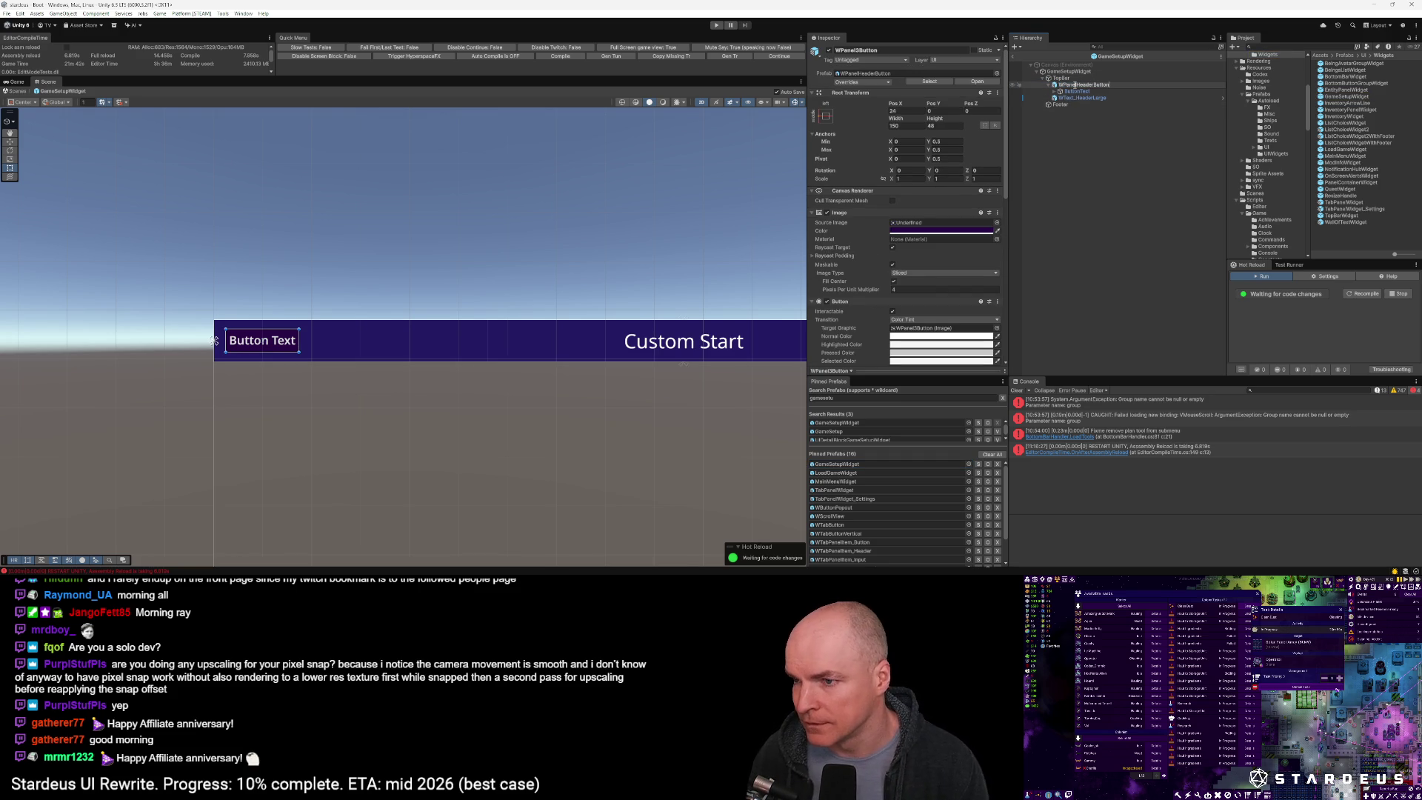
key("Return")
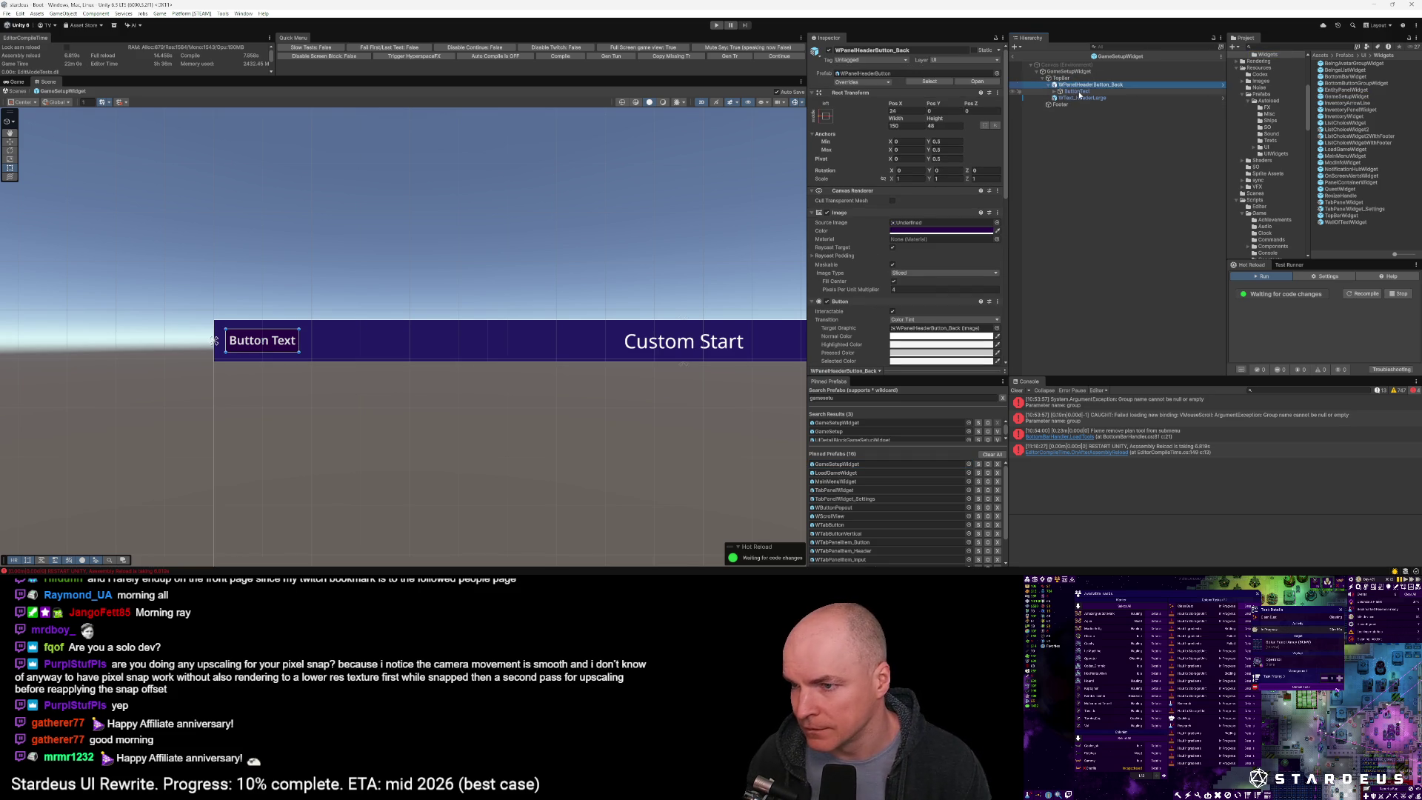
Change the button label to '< Back' and enable the uppercase font style
left_click(1076, 91)
left_click(859, 221)
key("ctrl+a")
type("Back")
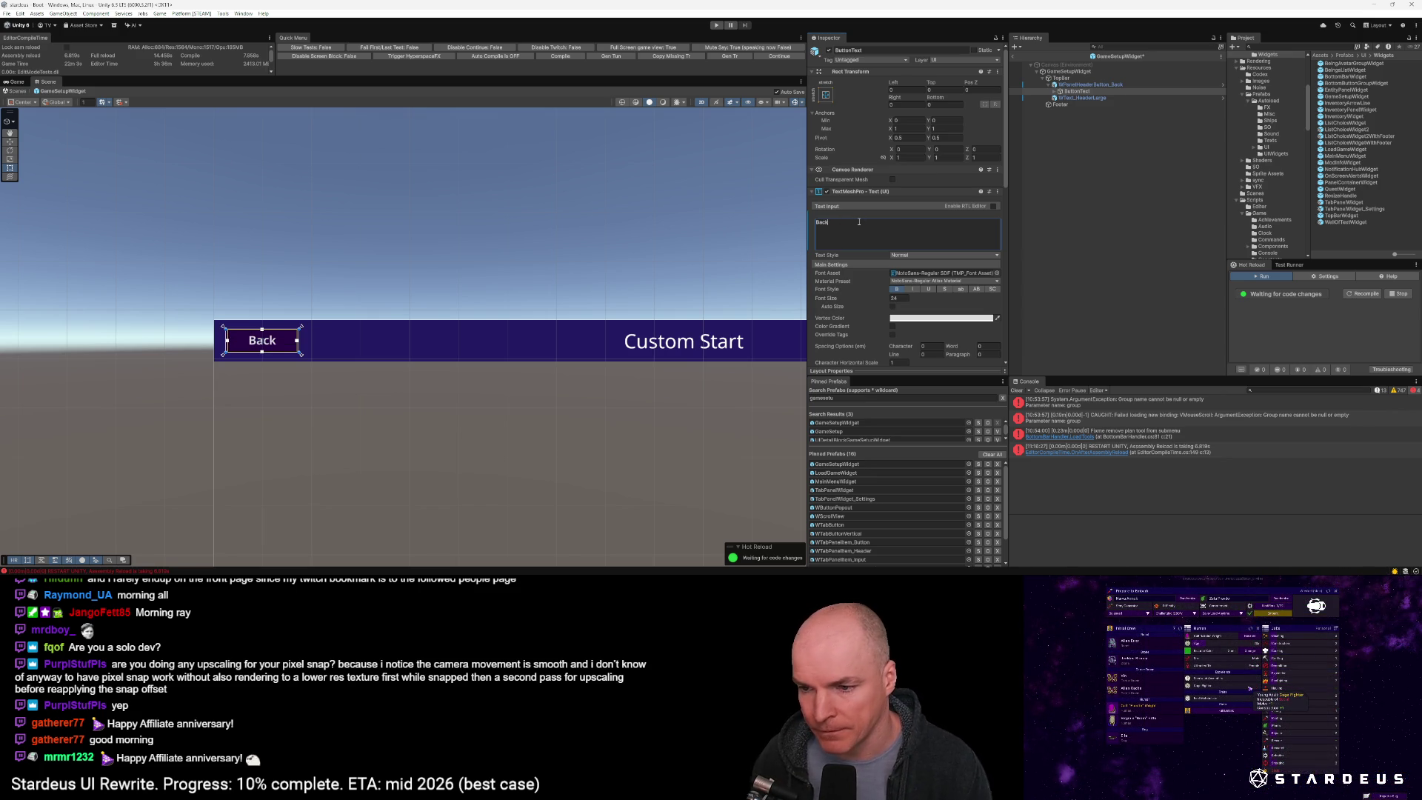
scroll(925, 223, "down", 2)
left_click(977, 222)
left_click(977, 222)
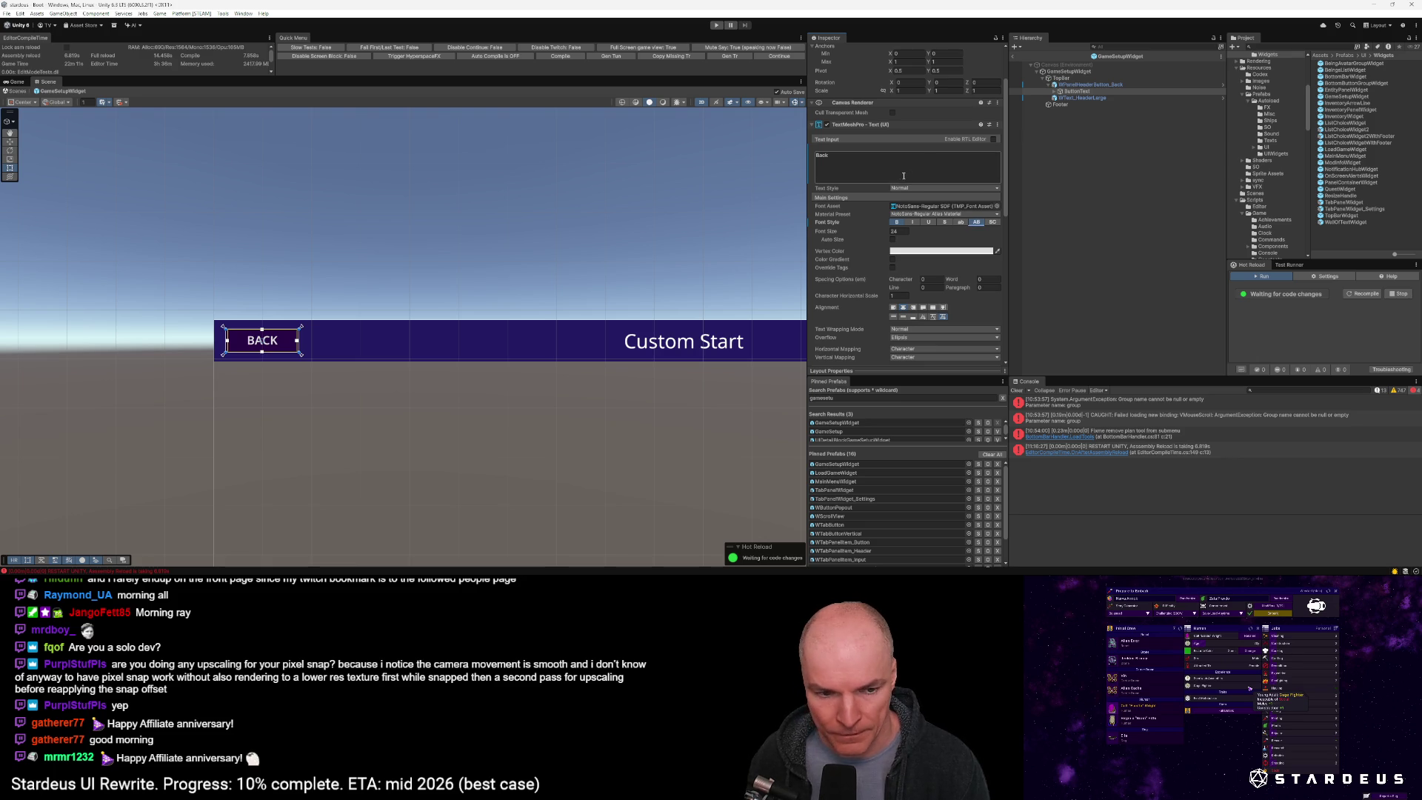
double_click(819, 156)
left_click(817, 157)
type("<")
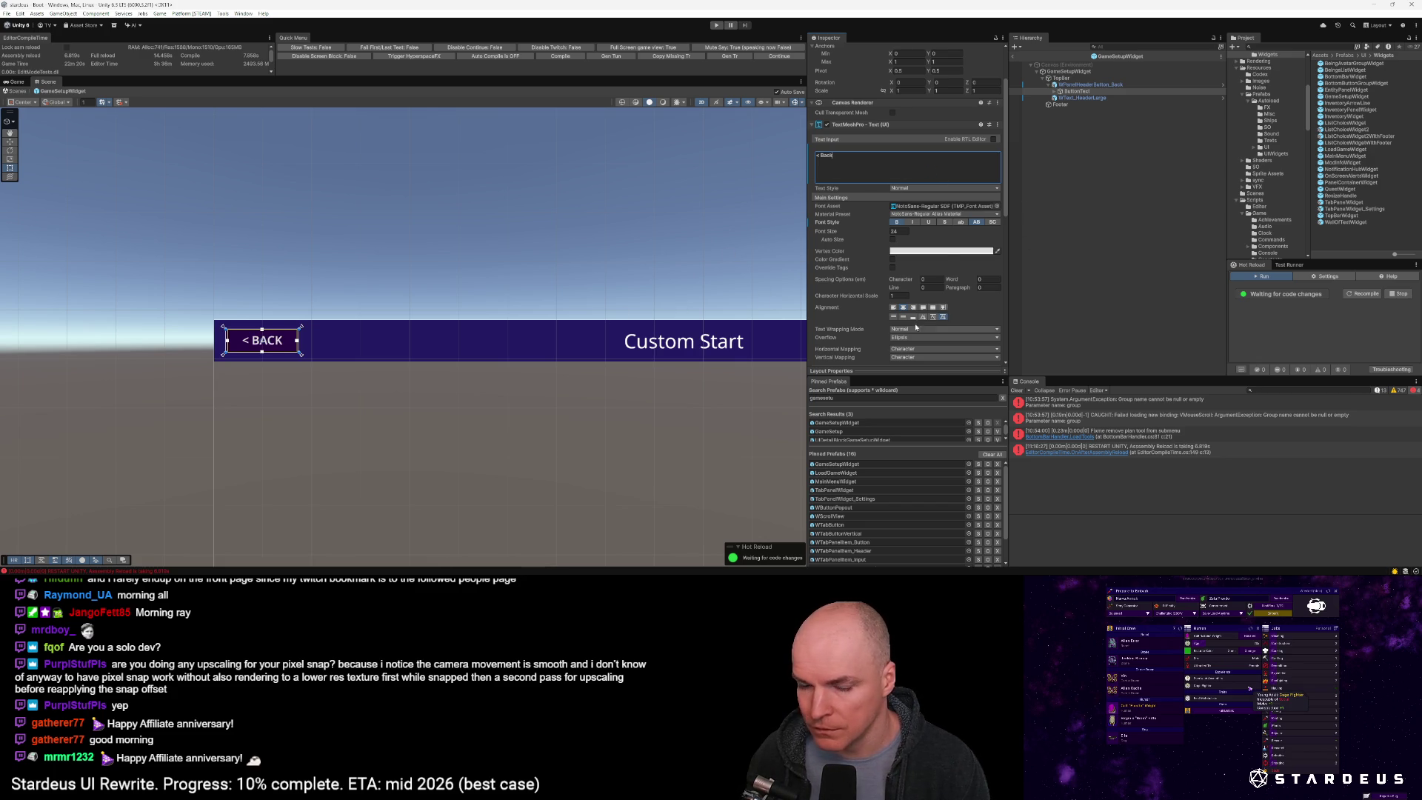
scroll(555, 429, "down", 5)
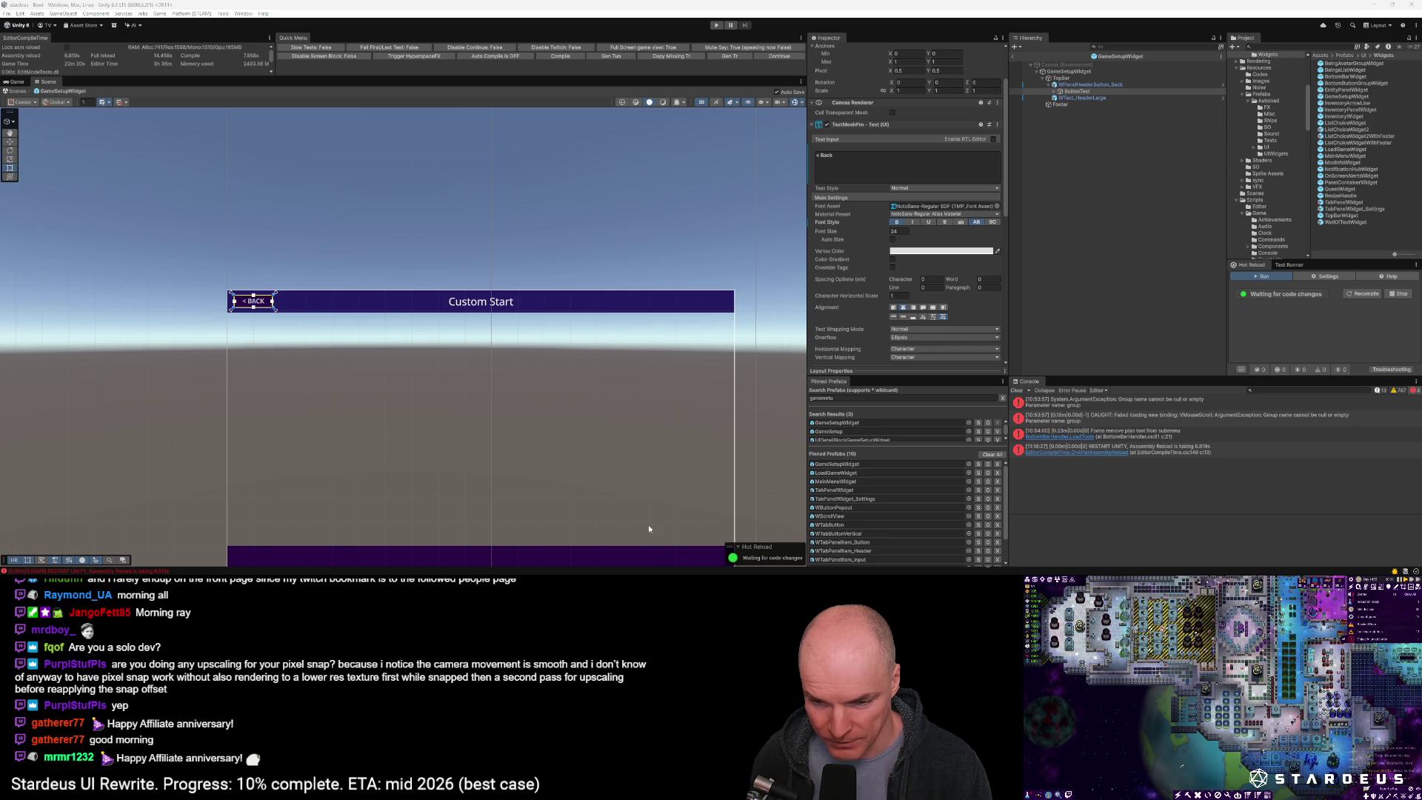
Pan the scene to view the whole widget and select WPanelHeaderButton_Back
scroll(622, 496, "down", 2)
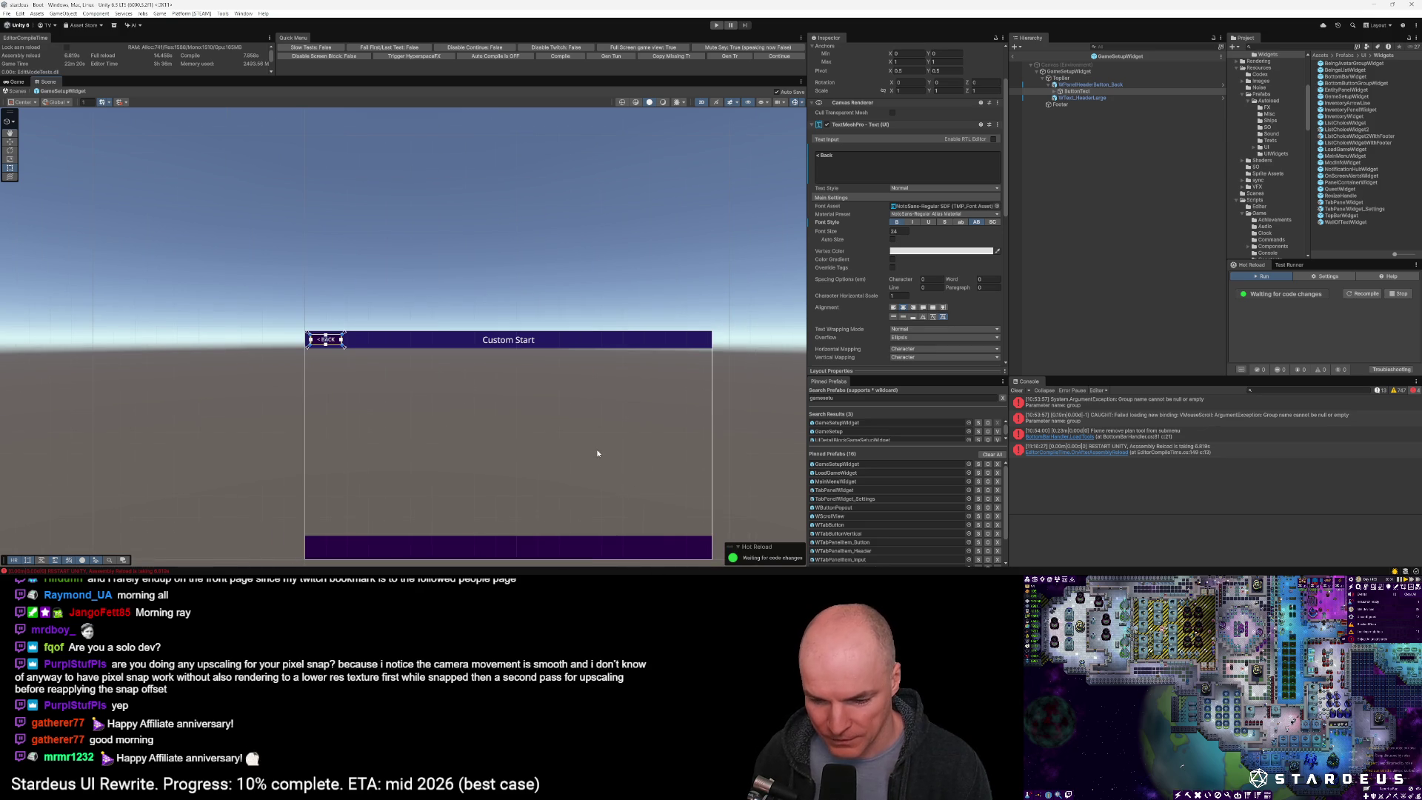
left_click_drag(600, 453, 568, 354)
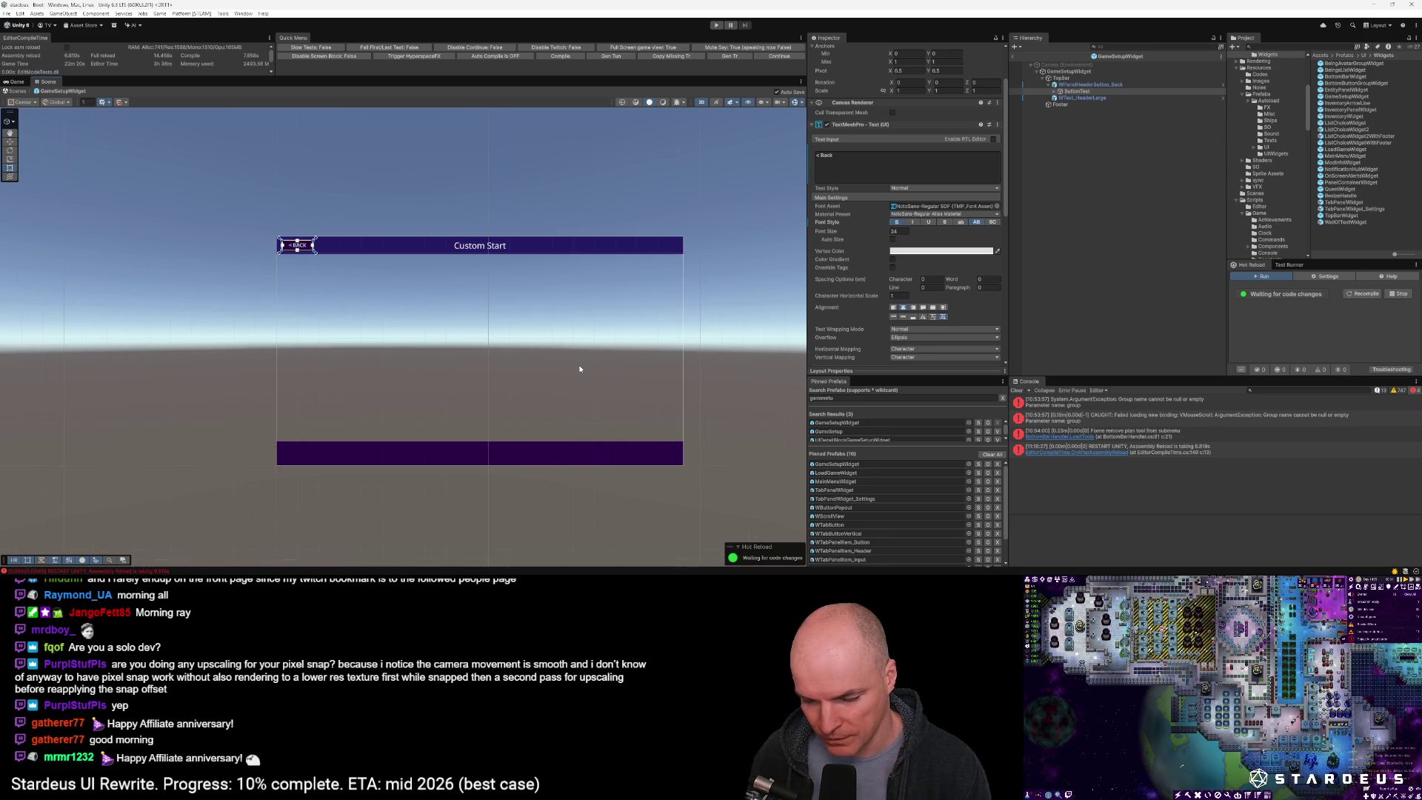
scroll(580, 368, "up", 1)
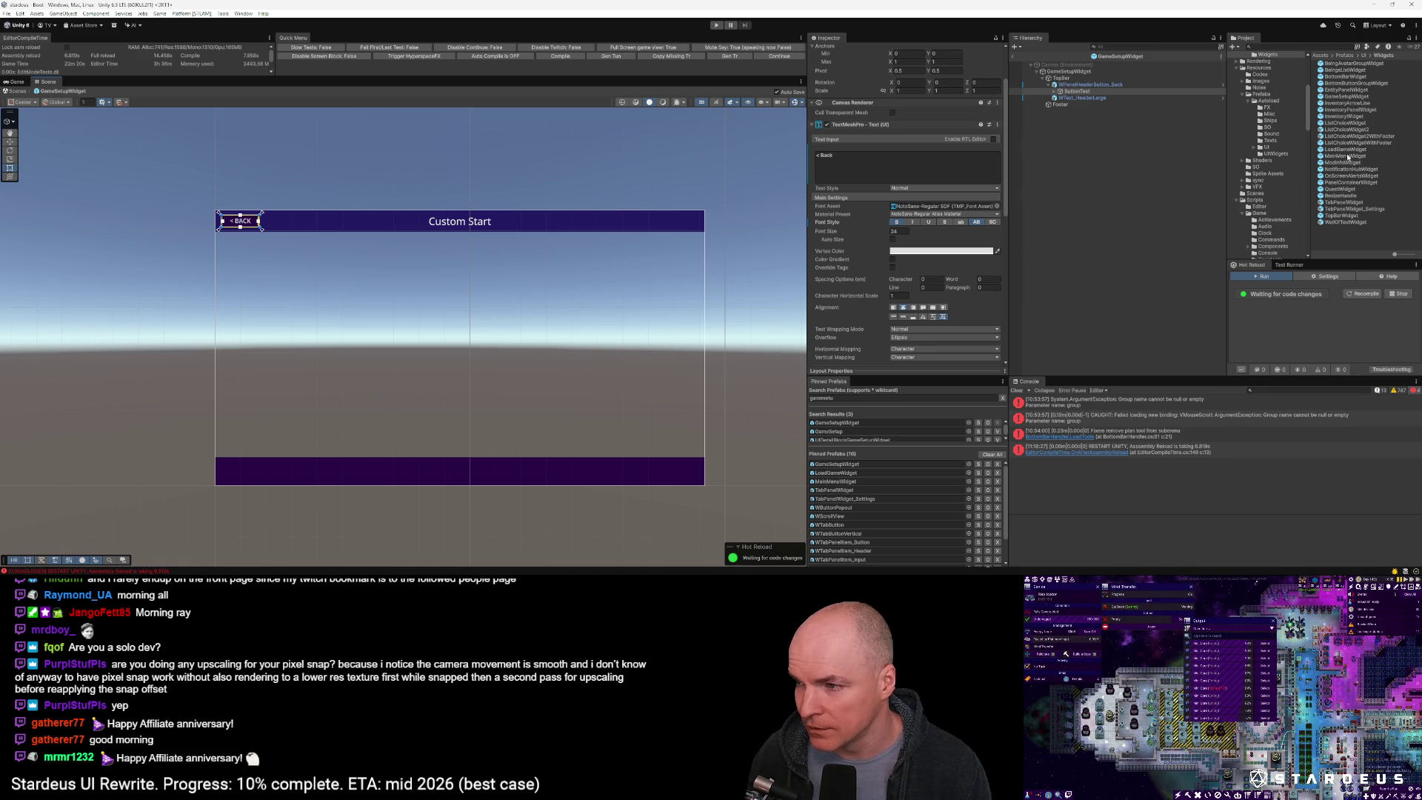
left_click(214, 221)
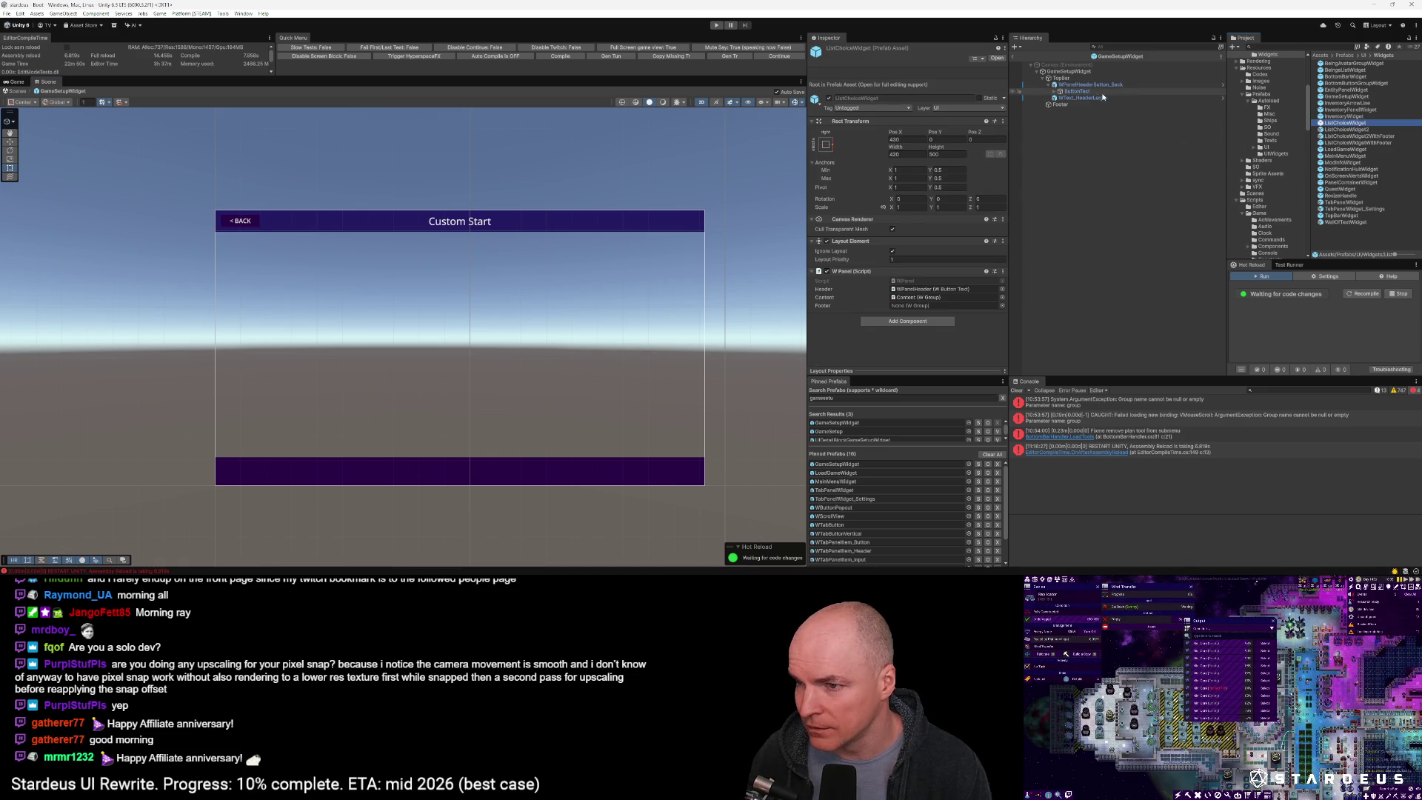
left_click(214, 220)
Duplicate the WPanelHeaderButton prefab as WPanelConfirmButton and open it for editing
left_click(929, 81)
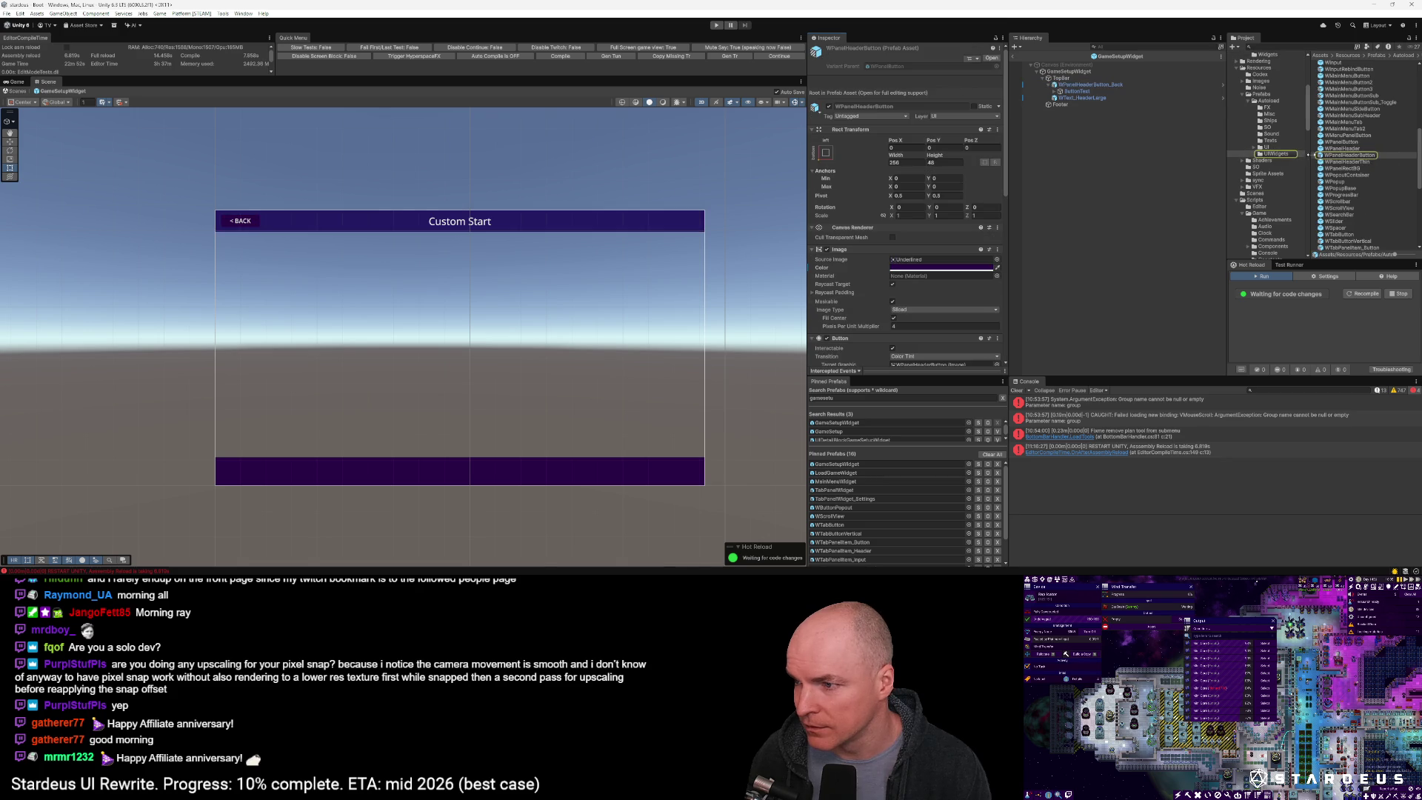
left_click(1348, 158)
key("ctrl+d")
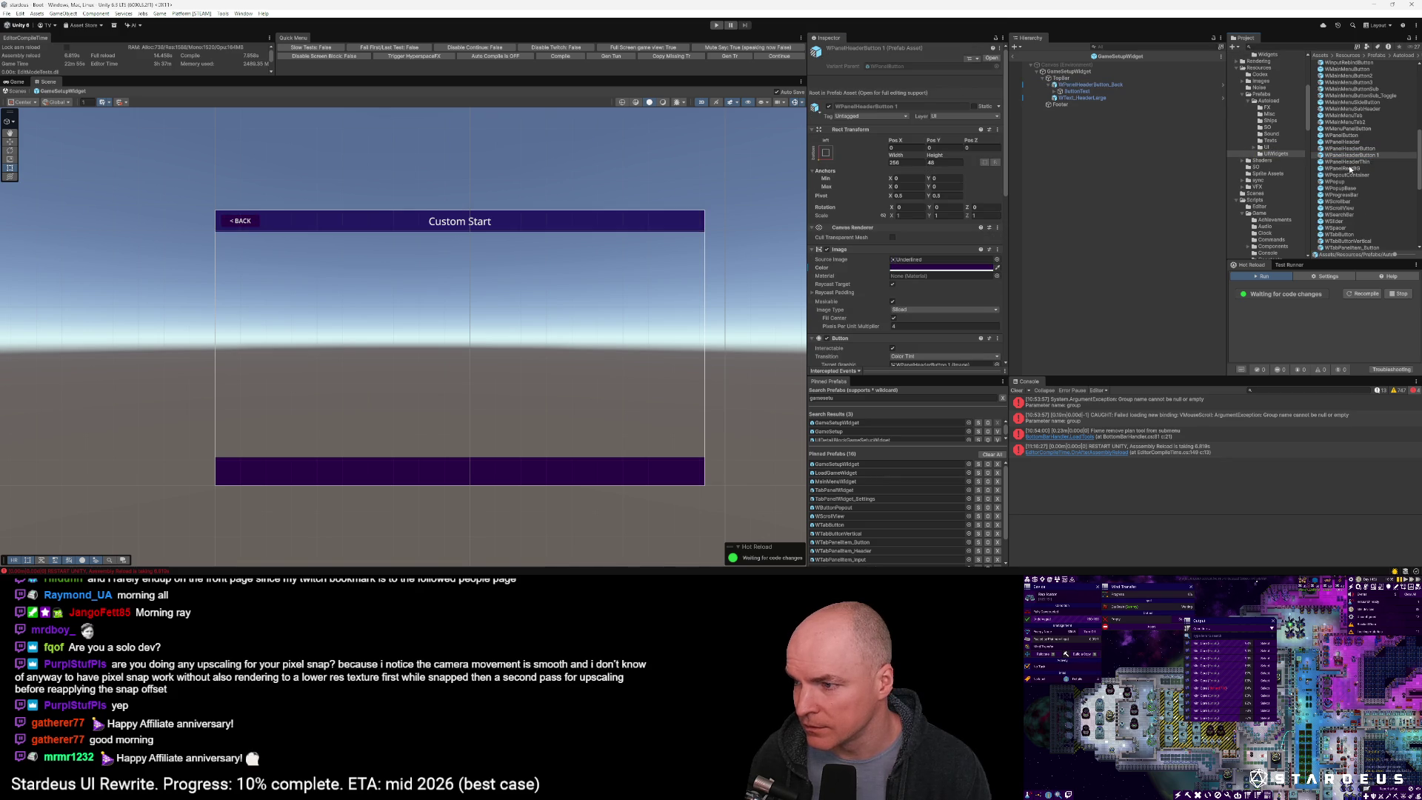
key("F2")
type("WPanelHeaderB")
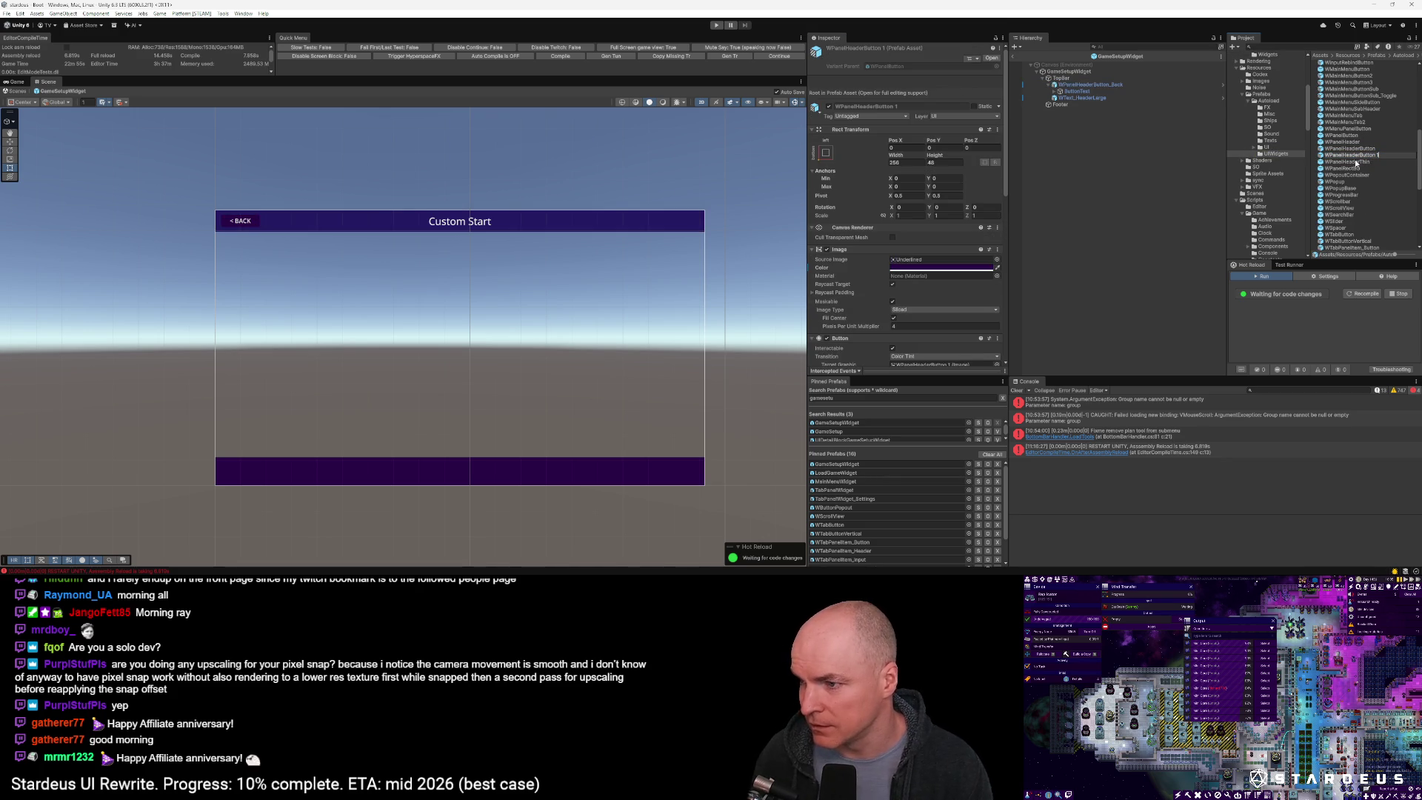
key("BackSpace")
key("BackSpace")
key("BackSpace")
type("Con")
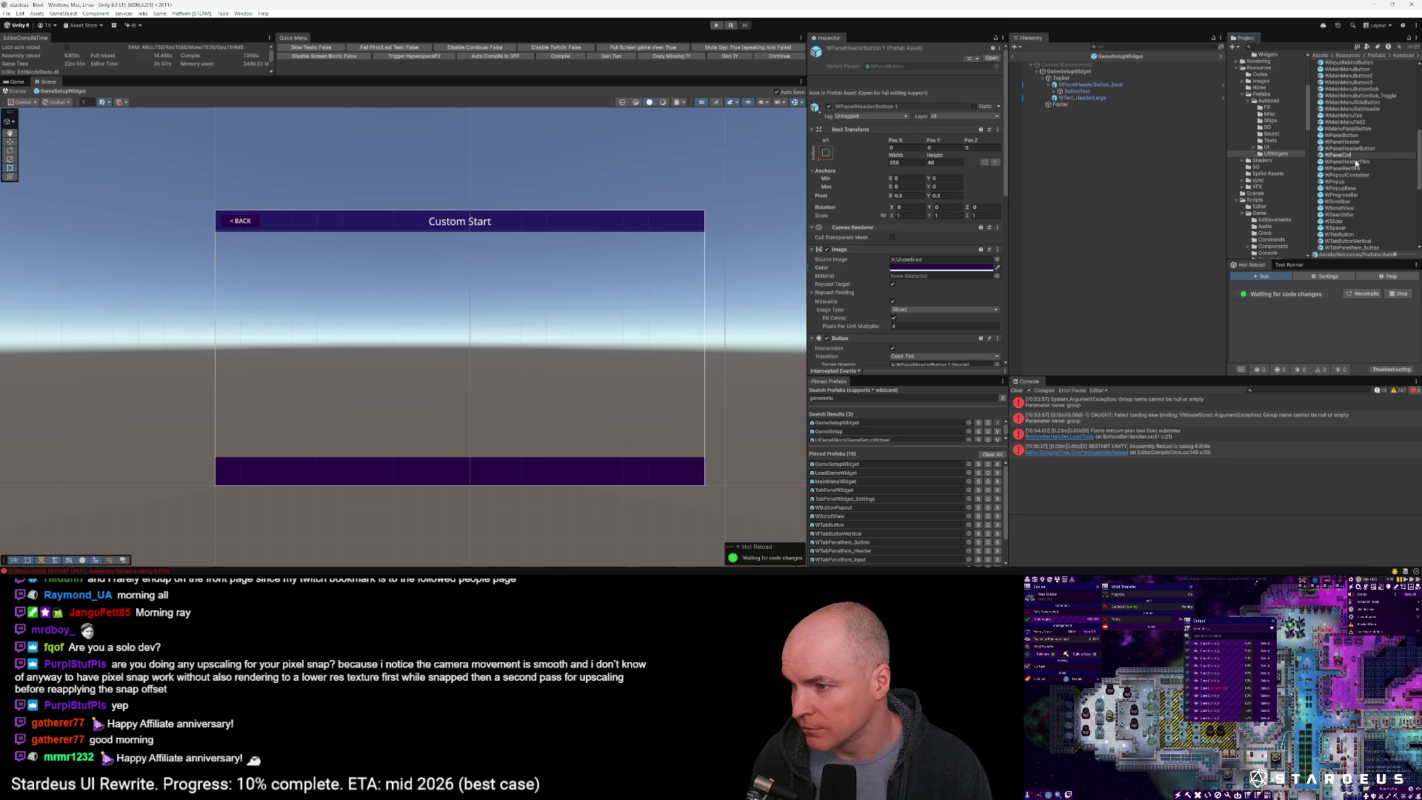
type("firmButton")
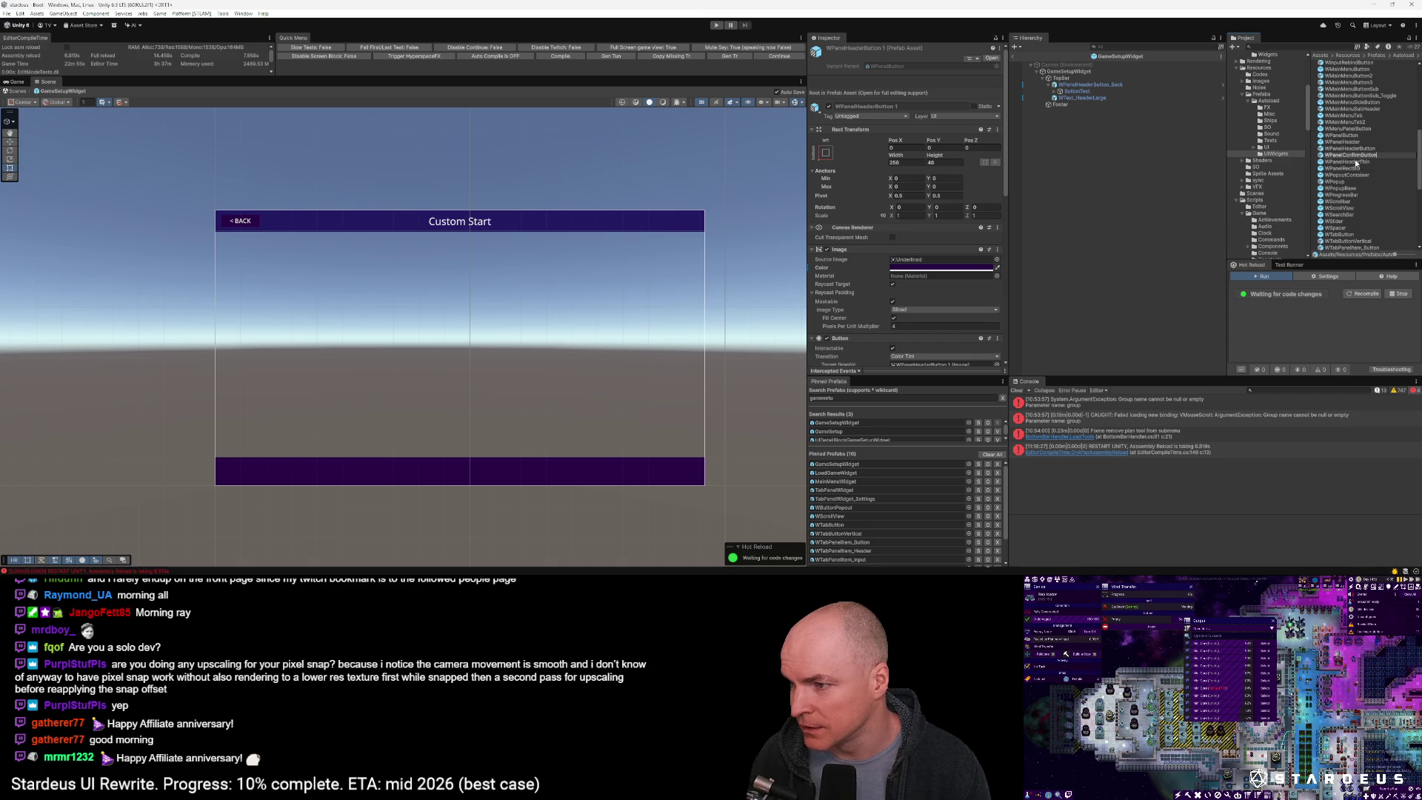
key("Return")
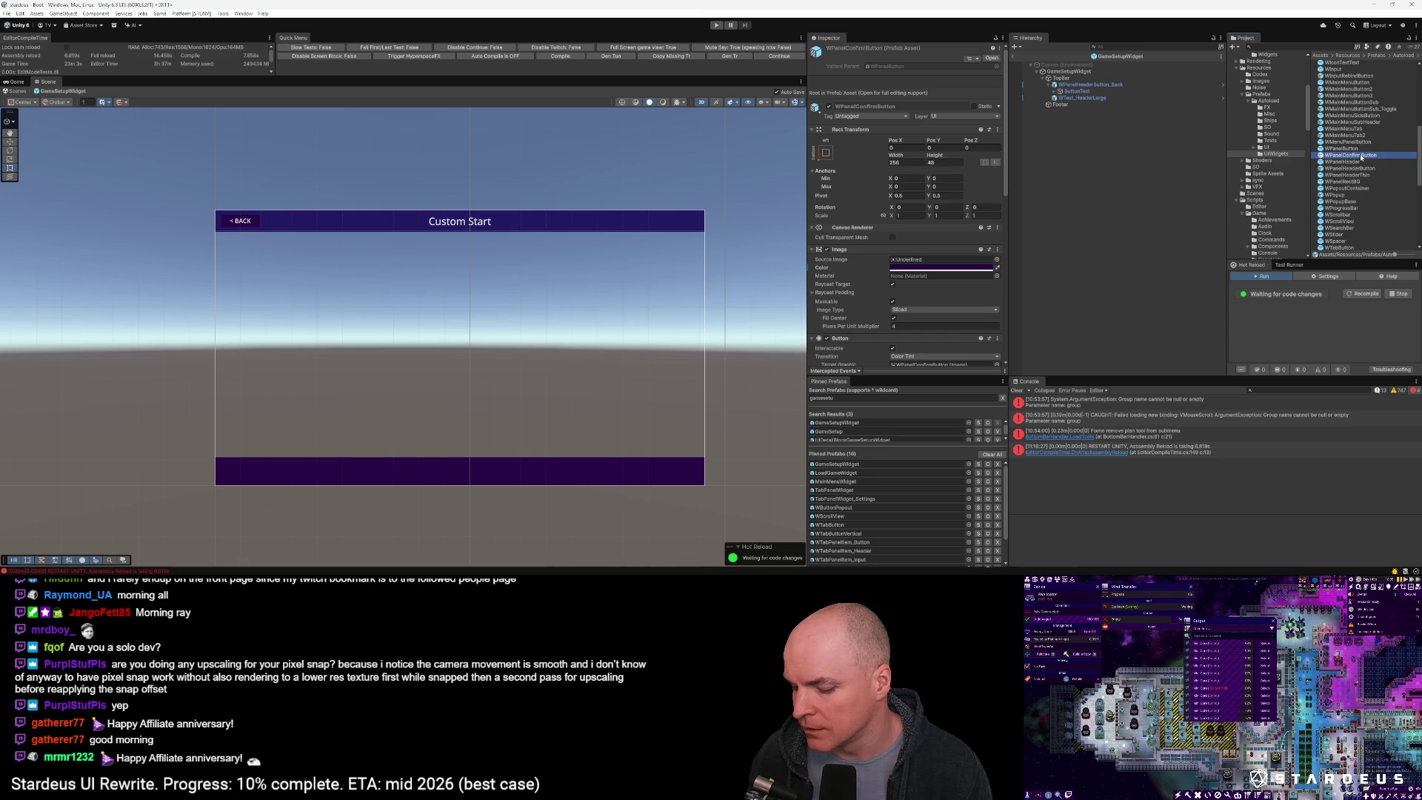
double_click(1360, 155)
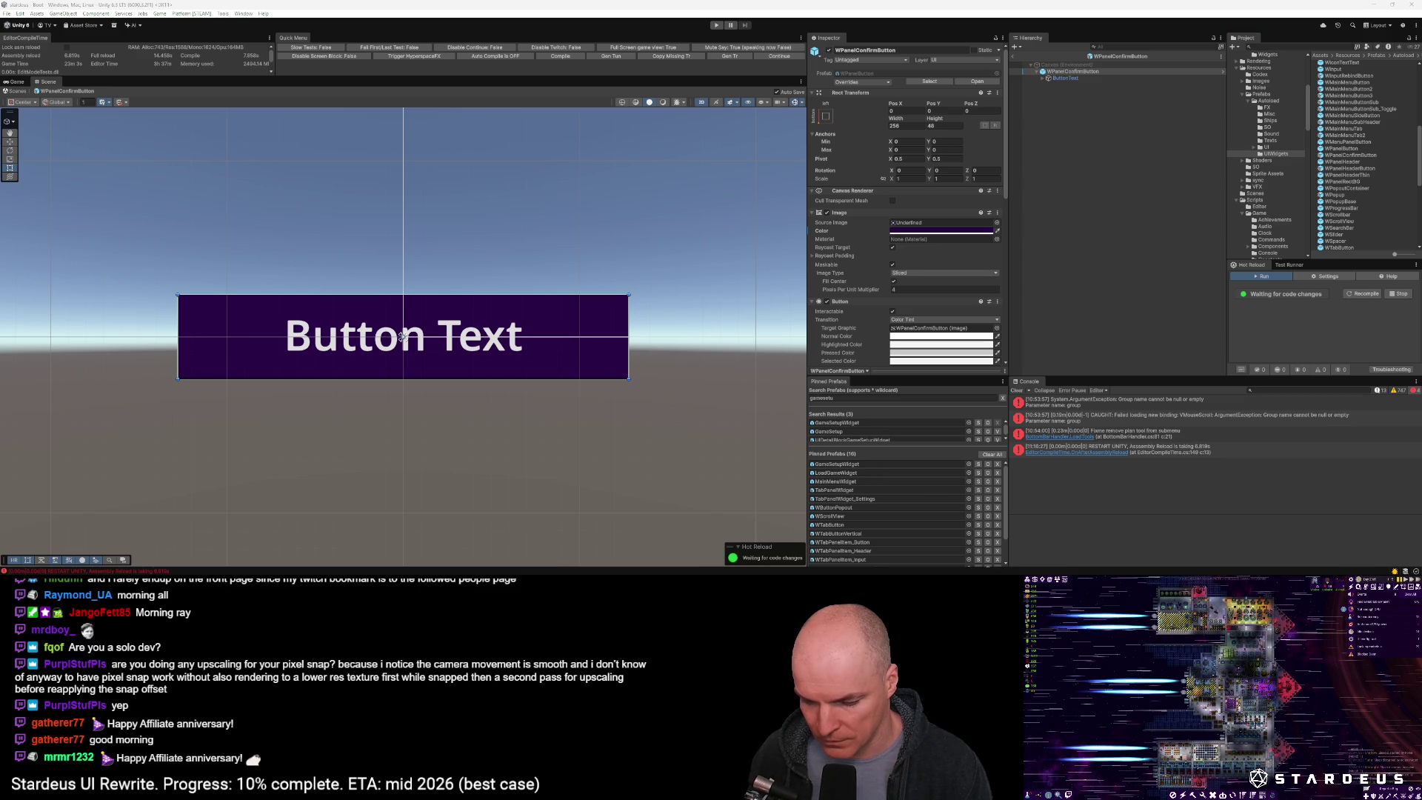
Set the button background colour to yellow DFBB28
left_click(942, 230)
left_click(1024, 402)
type("DFBB28")
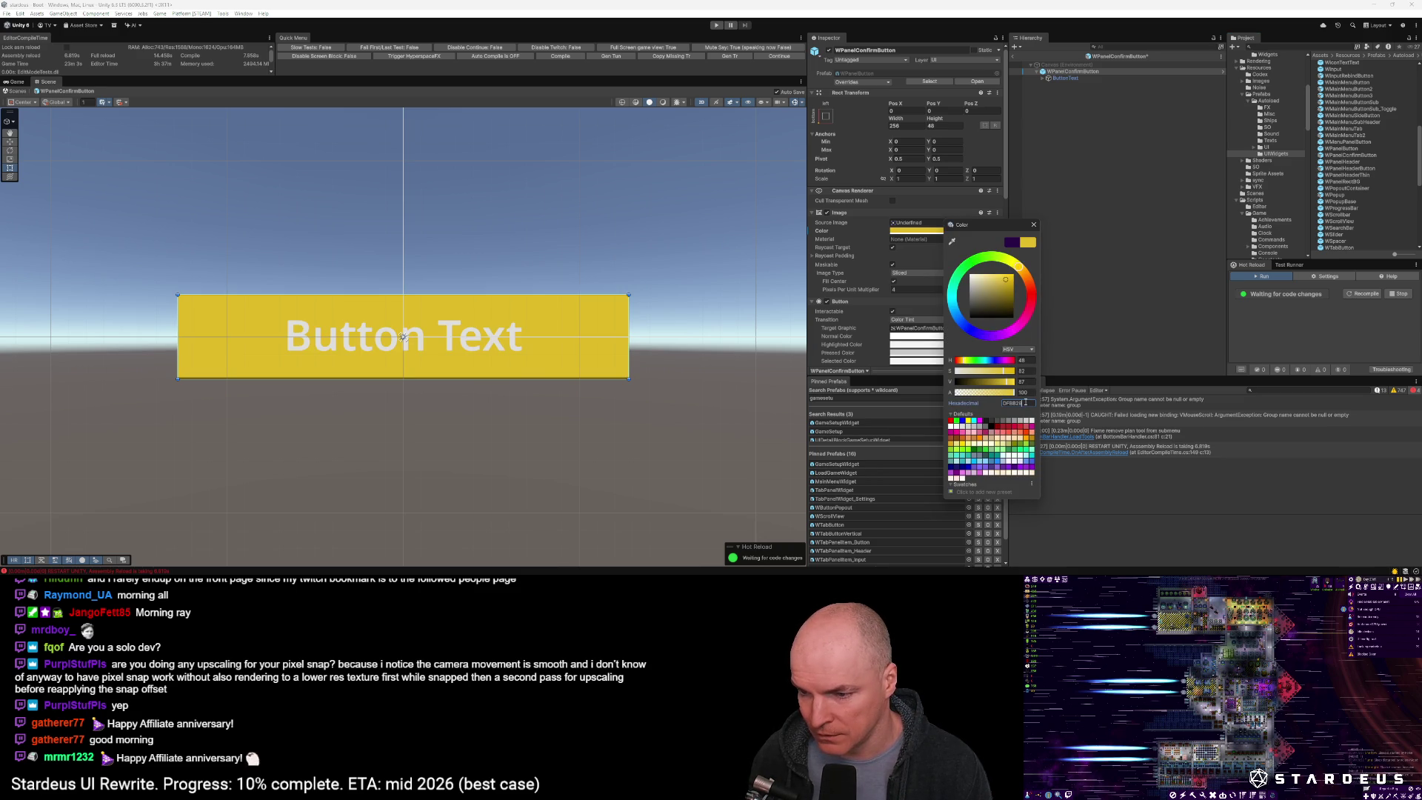
left_click(1047, 78)
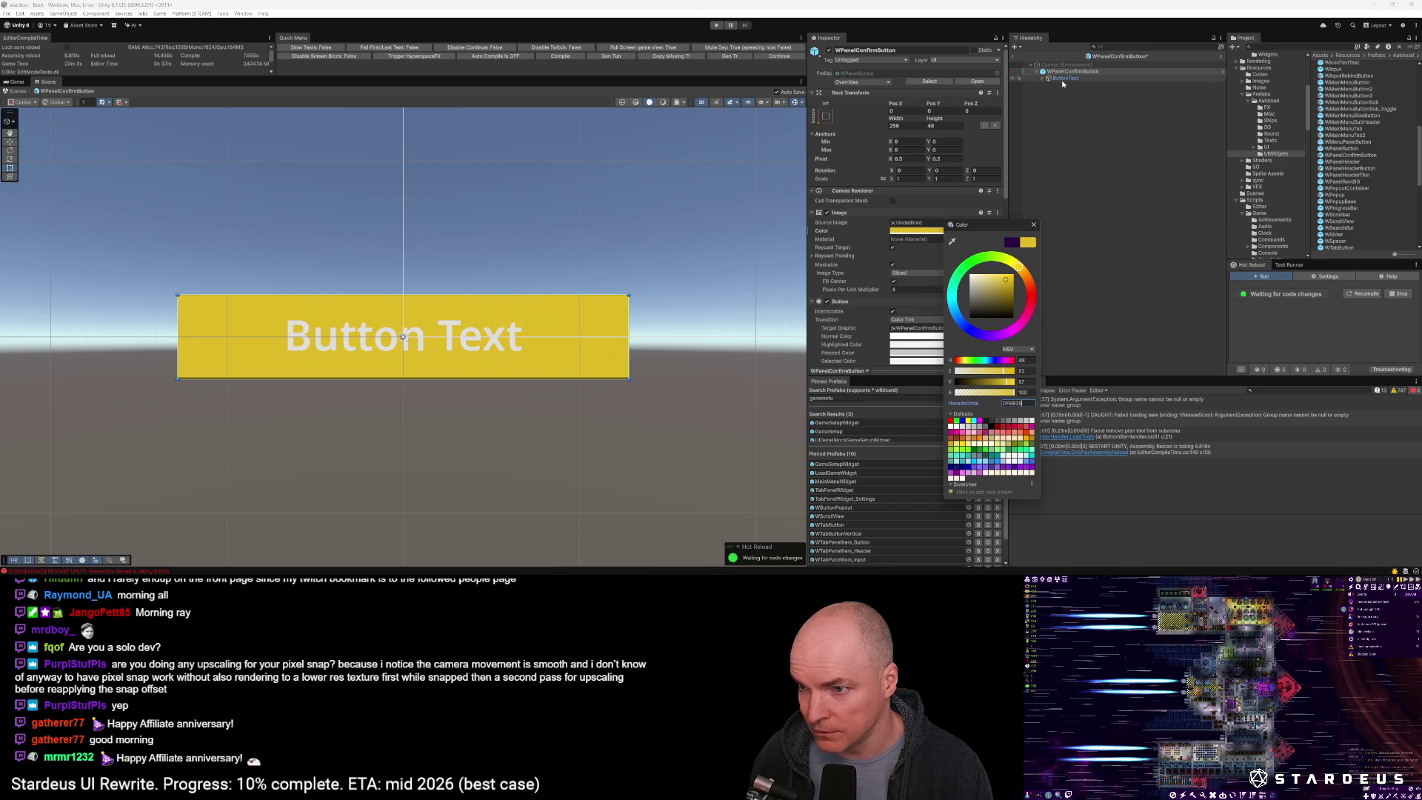
Set the ButtonText label colour to dark grey 252525, then reselect the root object
left_click(1042, 77)
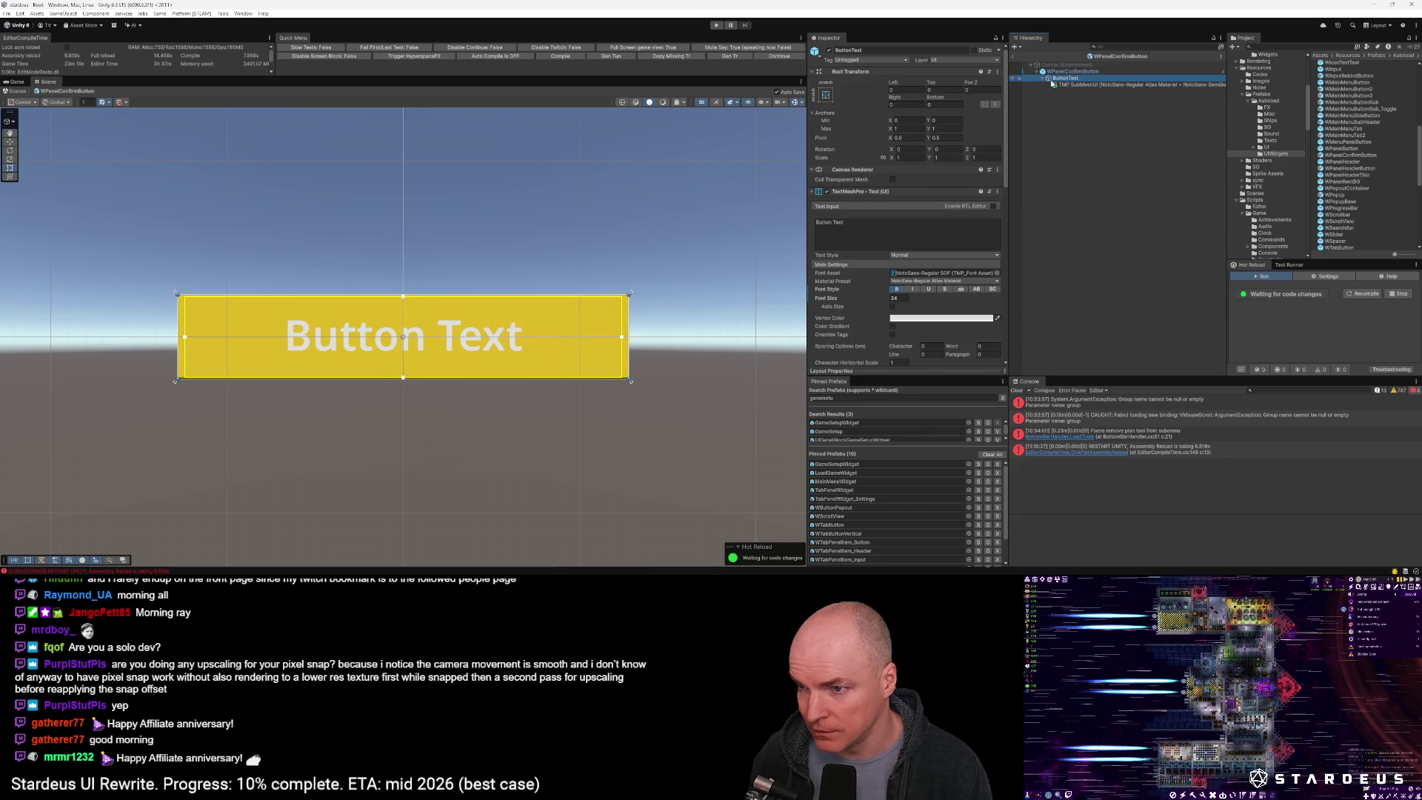
left_click(919, 318)
left_click(995, 479)
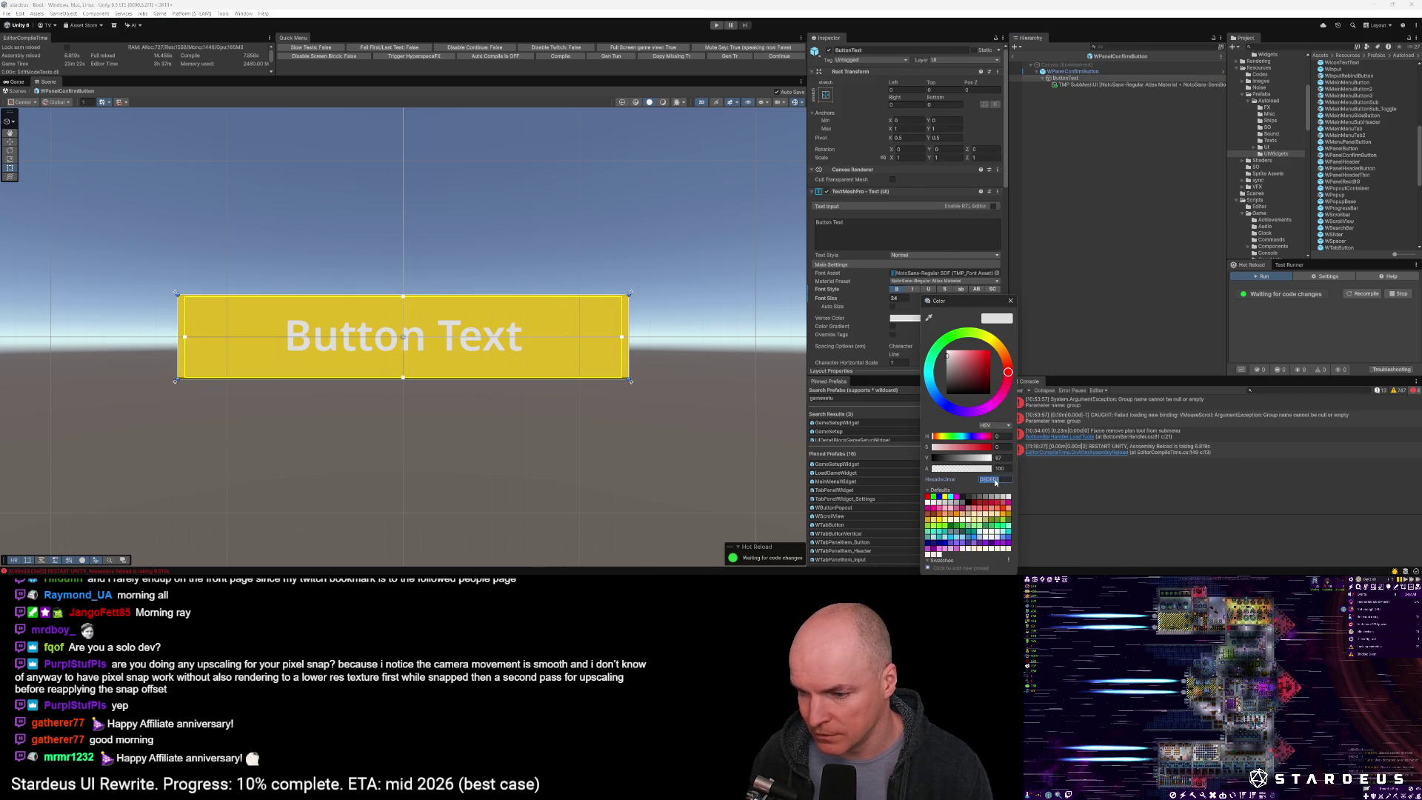
key("ctrl+v")
type("25")
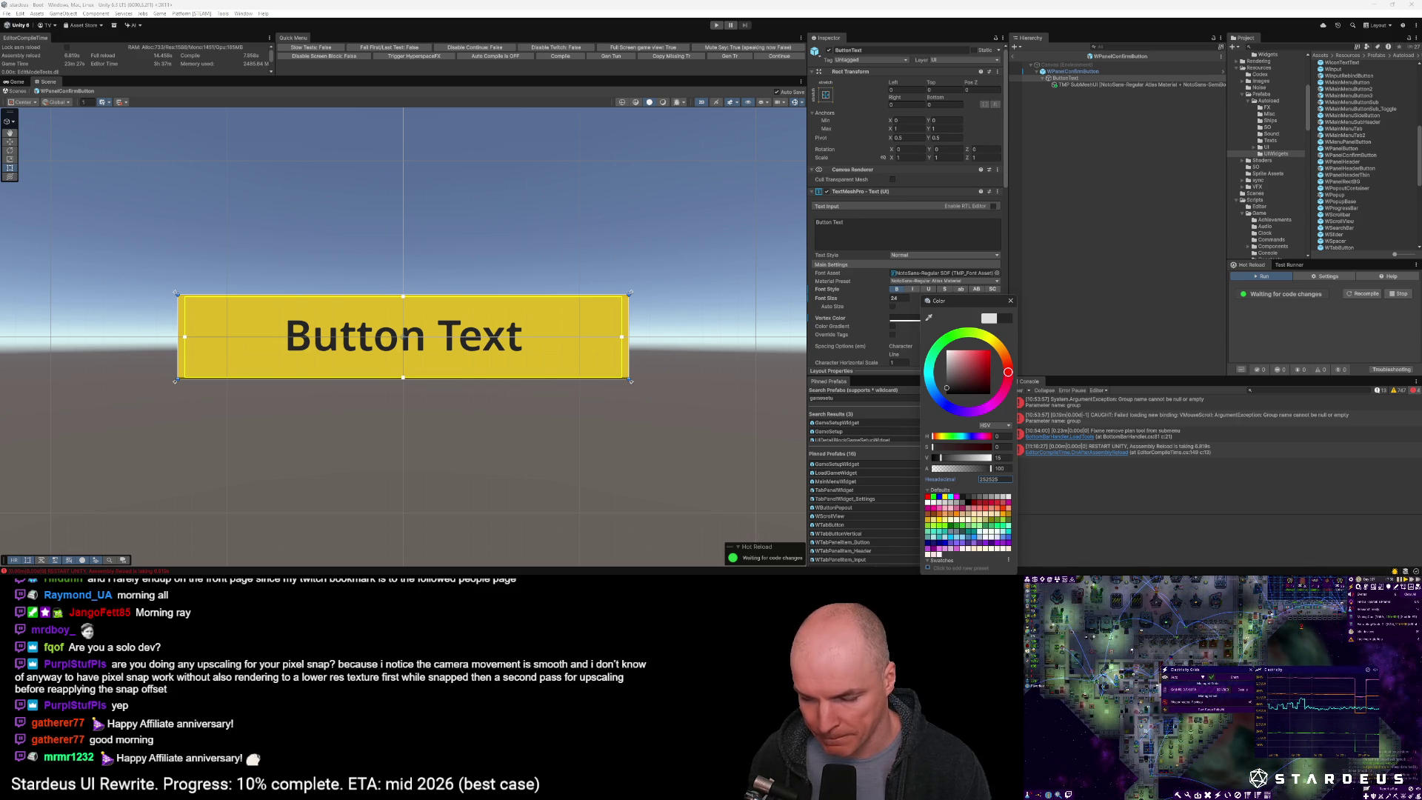
left_click(1074, 72)
scroll(952, 266, "down", 6)
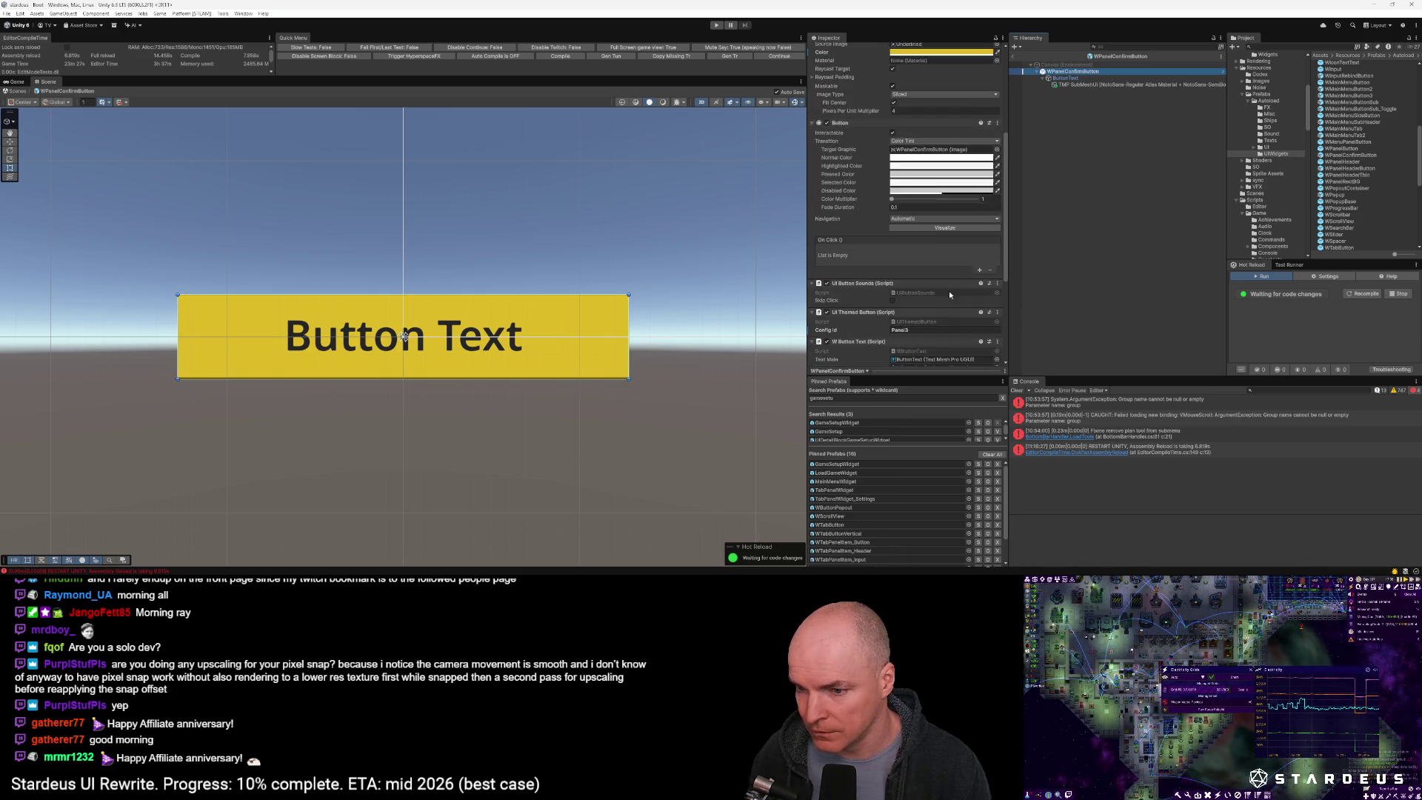
Set the confirm button's Themed Button Config Id to PanelConfirm
left_click(918, 241)
type("Panel")
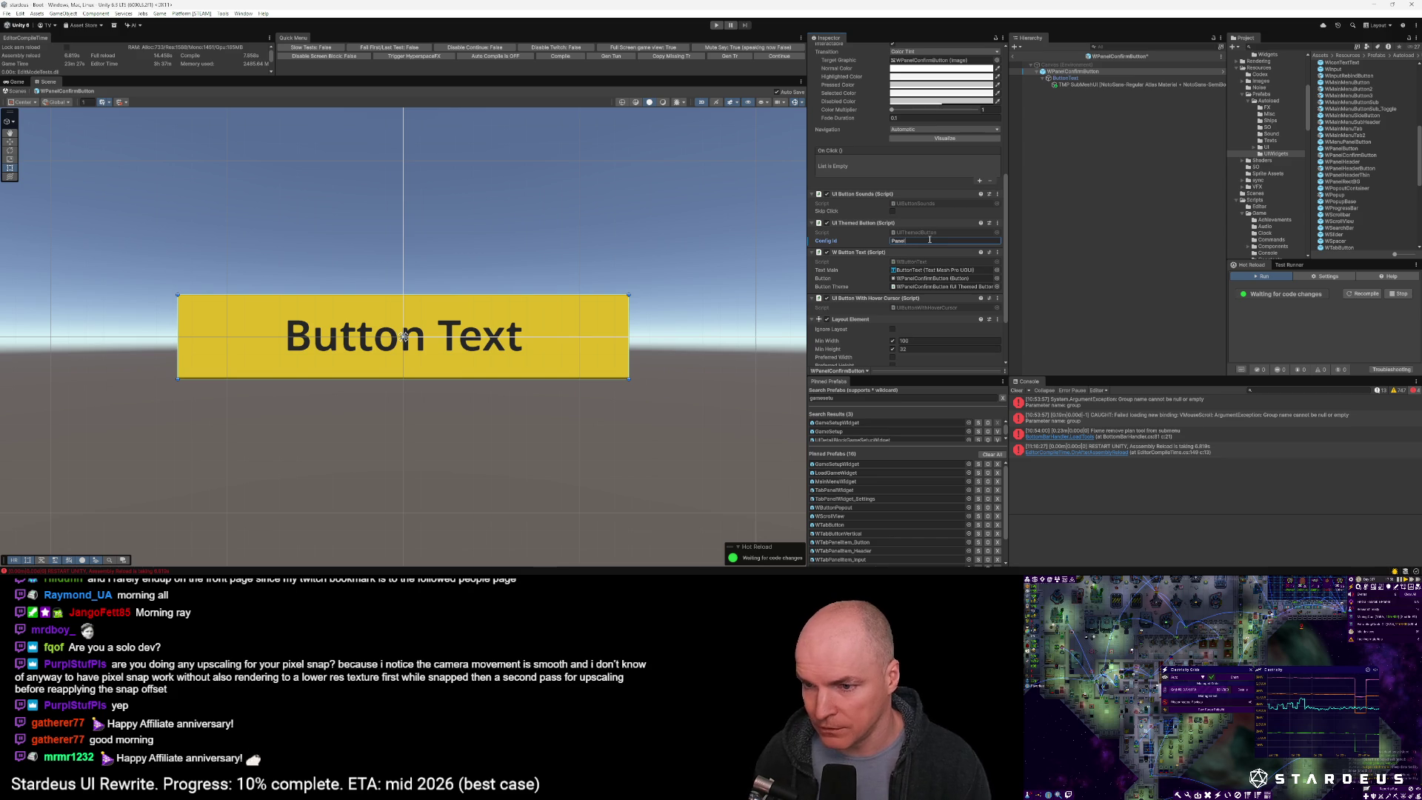
type("Confirm")
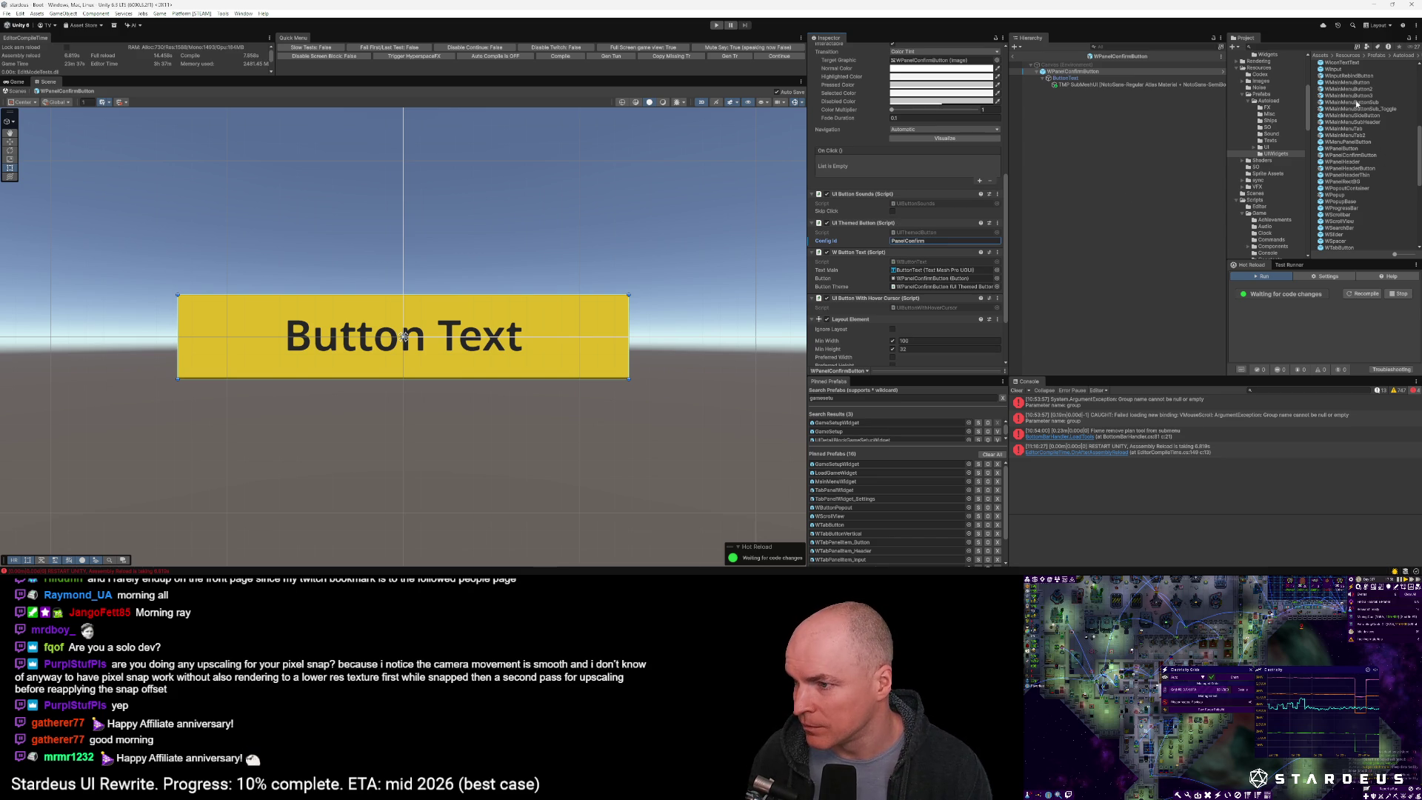
scroll(1352, 187, "down", 5)
scroll(1357, 182, "up", 10)
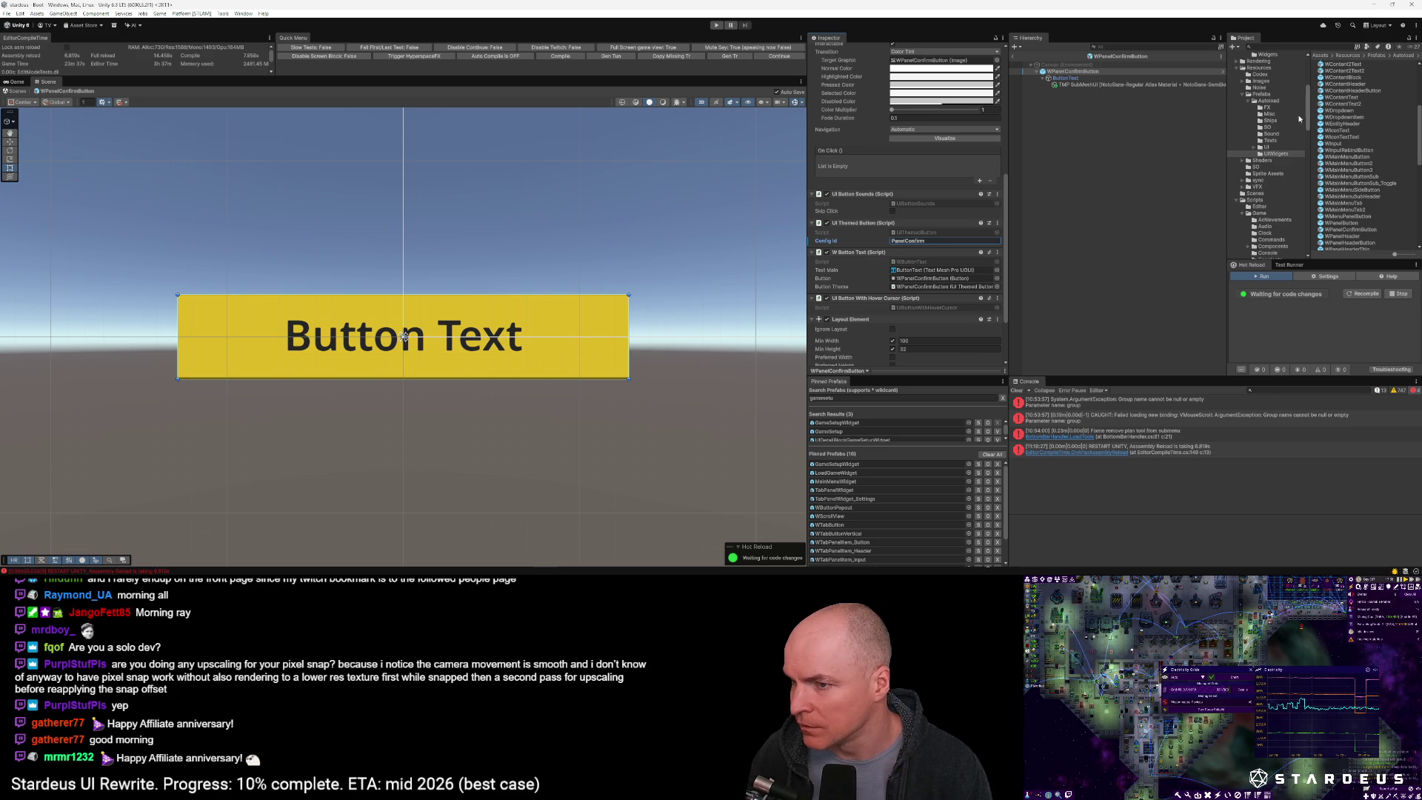
Open the WPanelHeaderButton prefab and change its Config Id to PanelHeader
left_click(1072, 71)
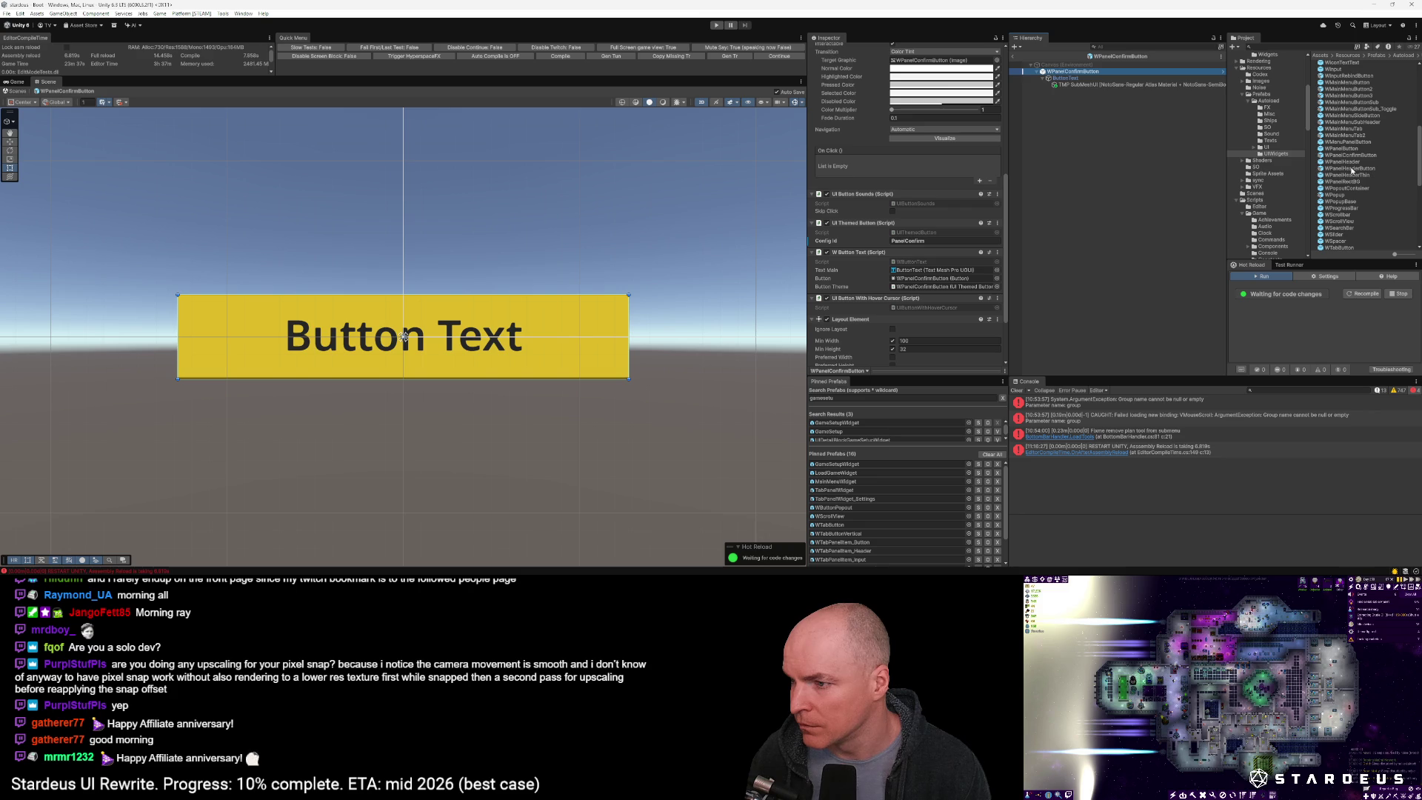
double_click(1350, 169)
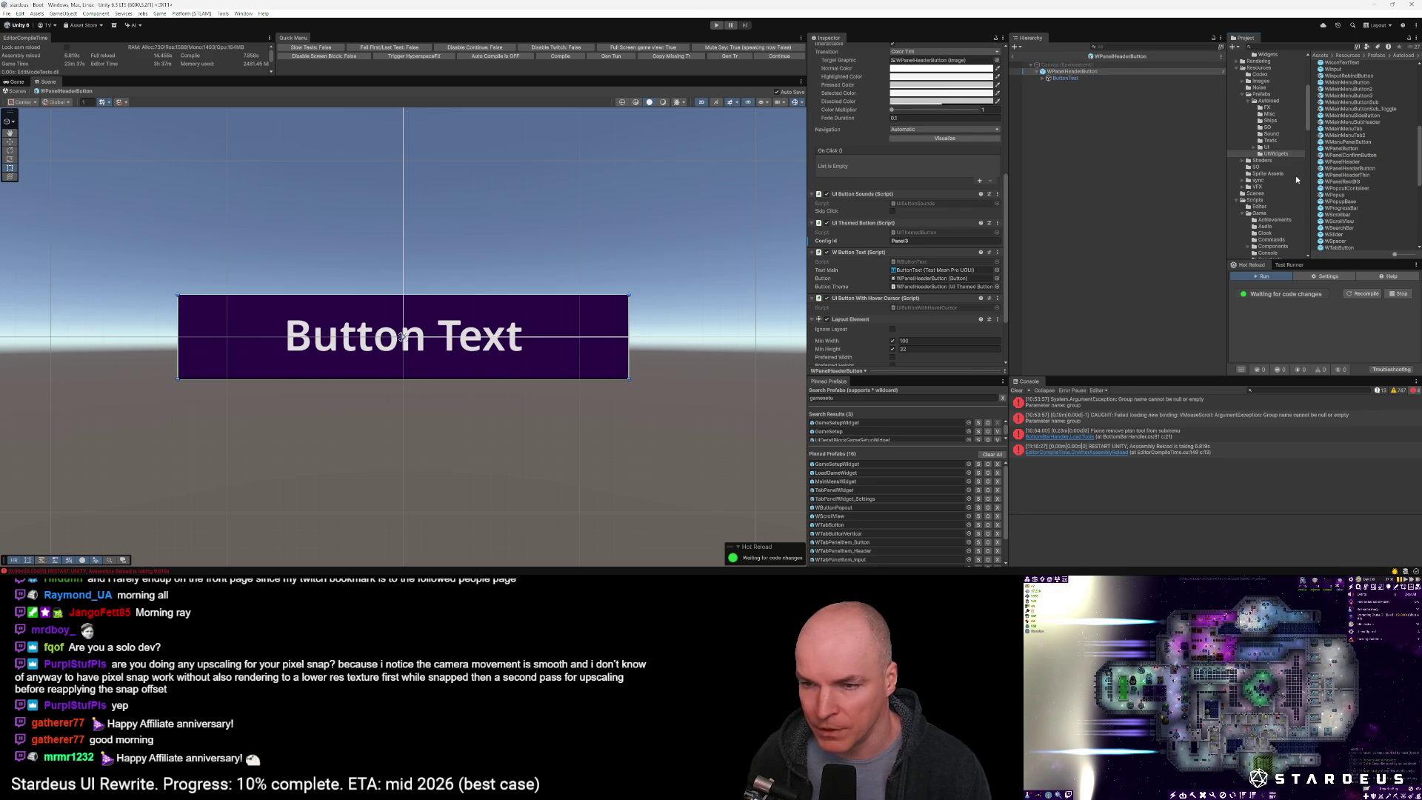
left_click(928, 241)
key("BackSpace")
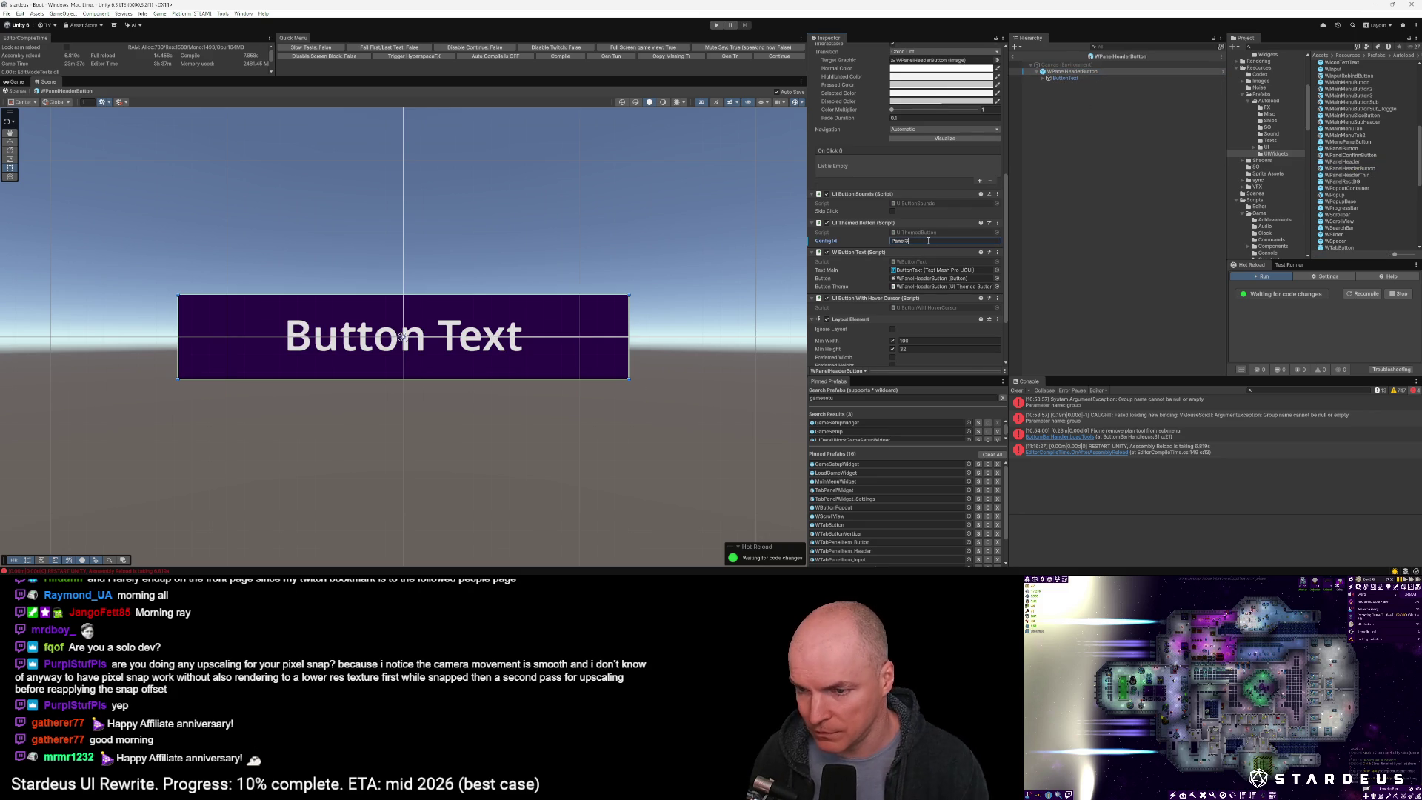
type("Header")
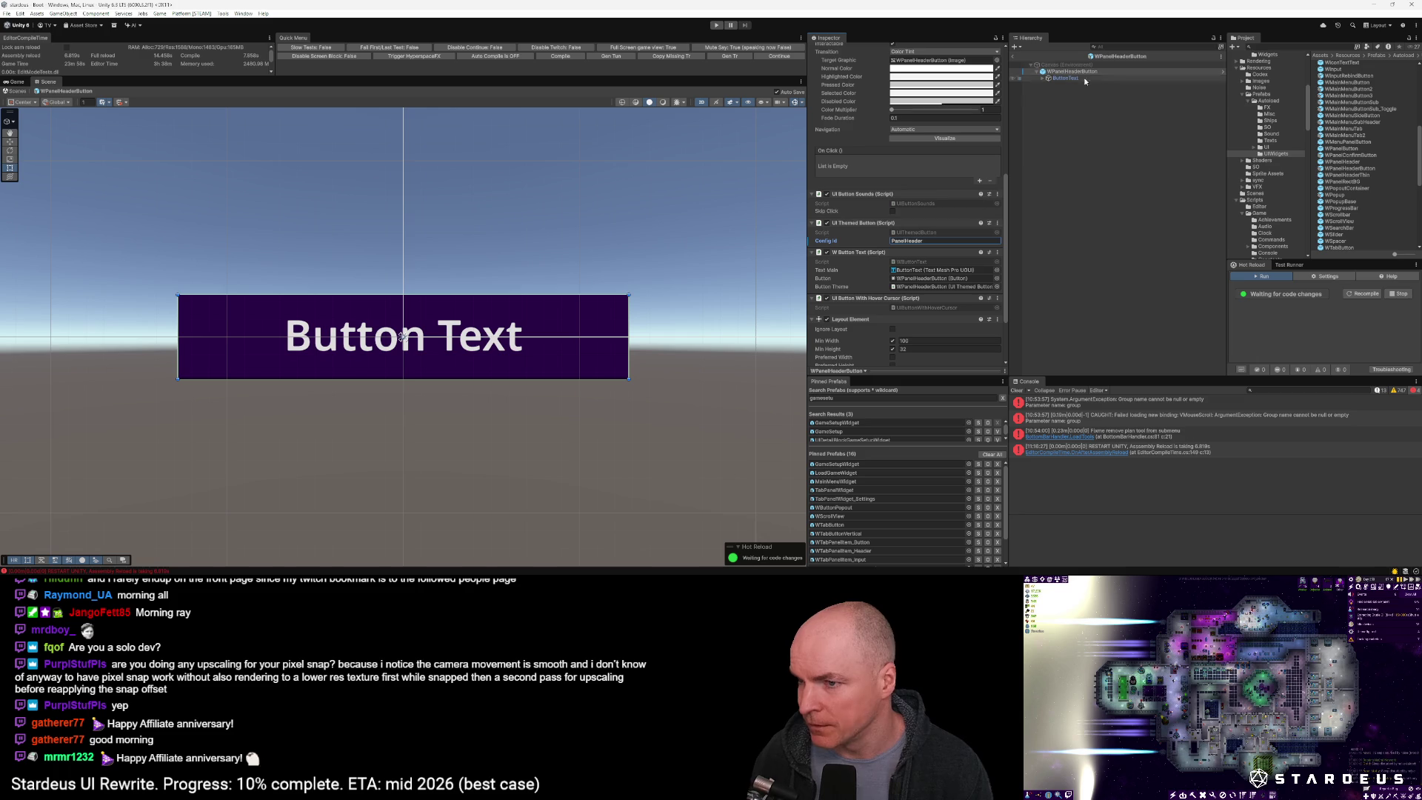
Leave the header prefab, reopen WPanelConfirmButton, and switch to VS Code
left_click(1015, 65)
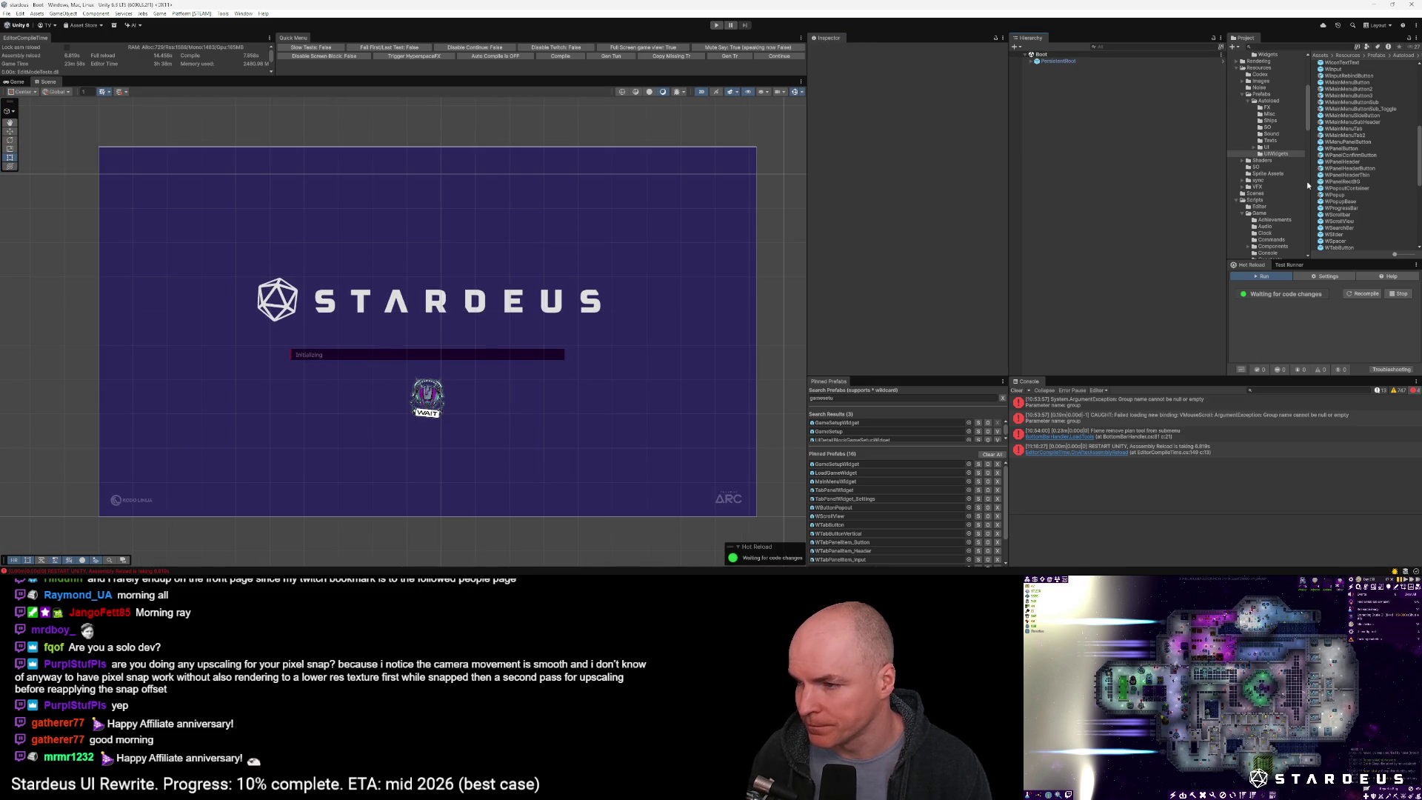
double_click(1353, 154)
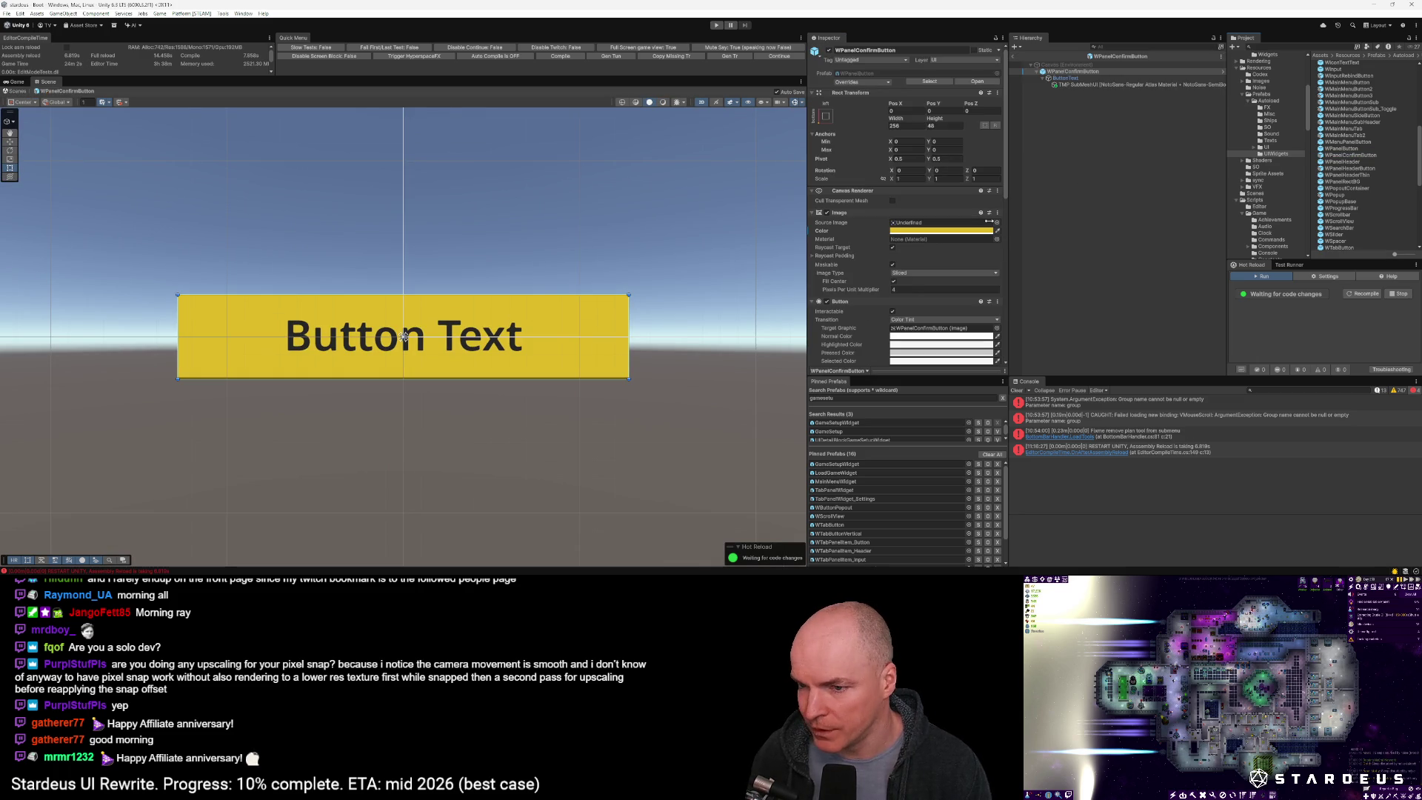
scroll(902, 291, "down", 8)
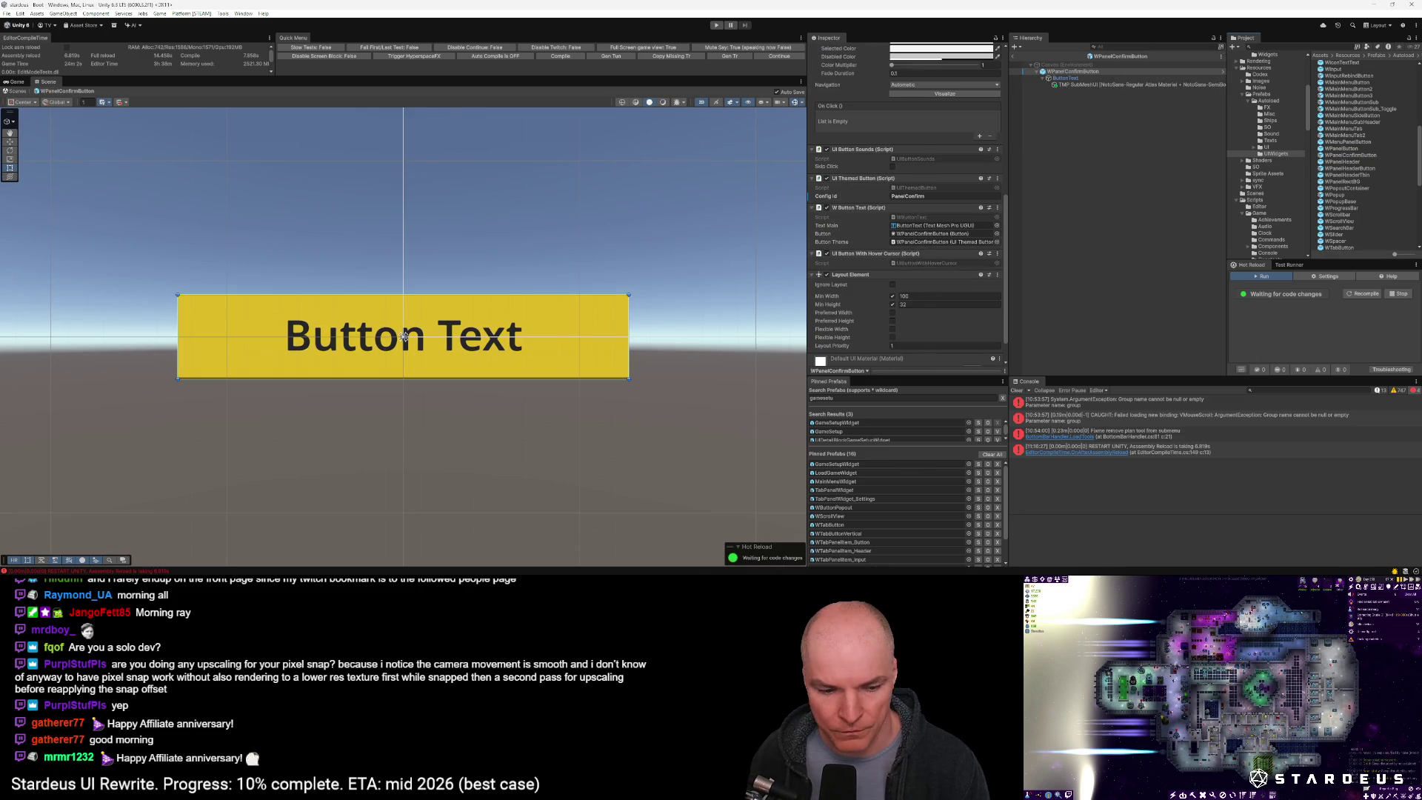
key("alt+Tab")
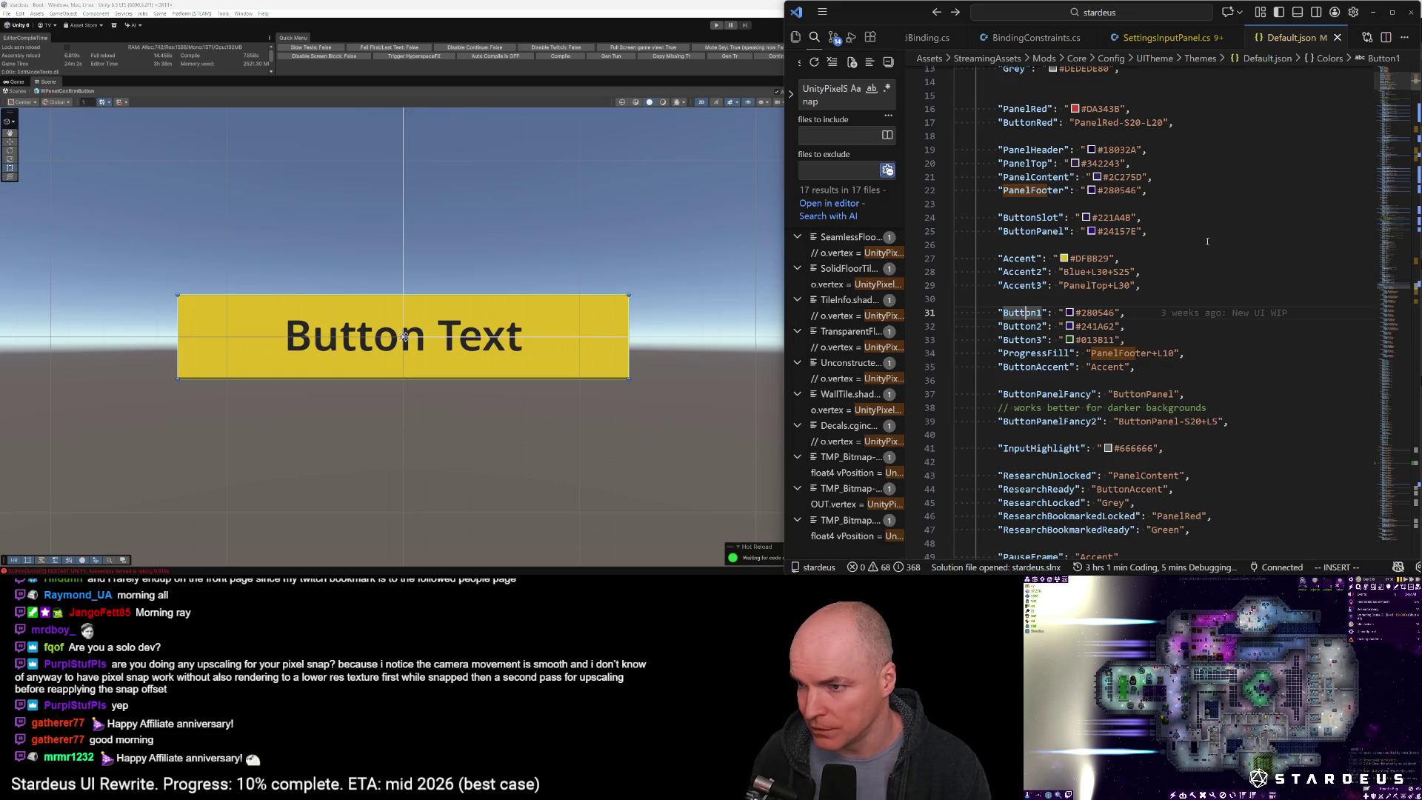
Search Default.json for PanelHeader until reaching its entry under Buttons
scroll(1207, 402, "down", 1)
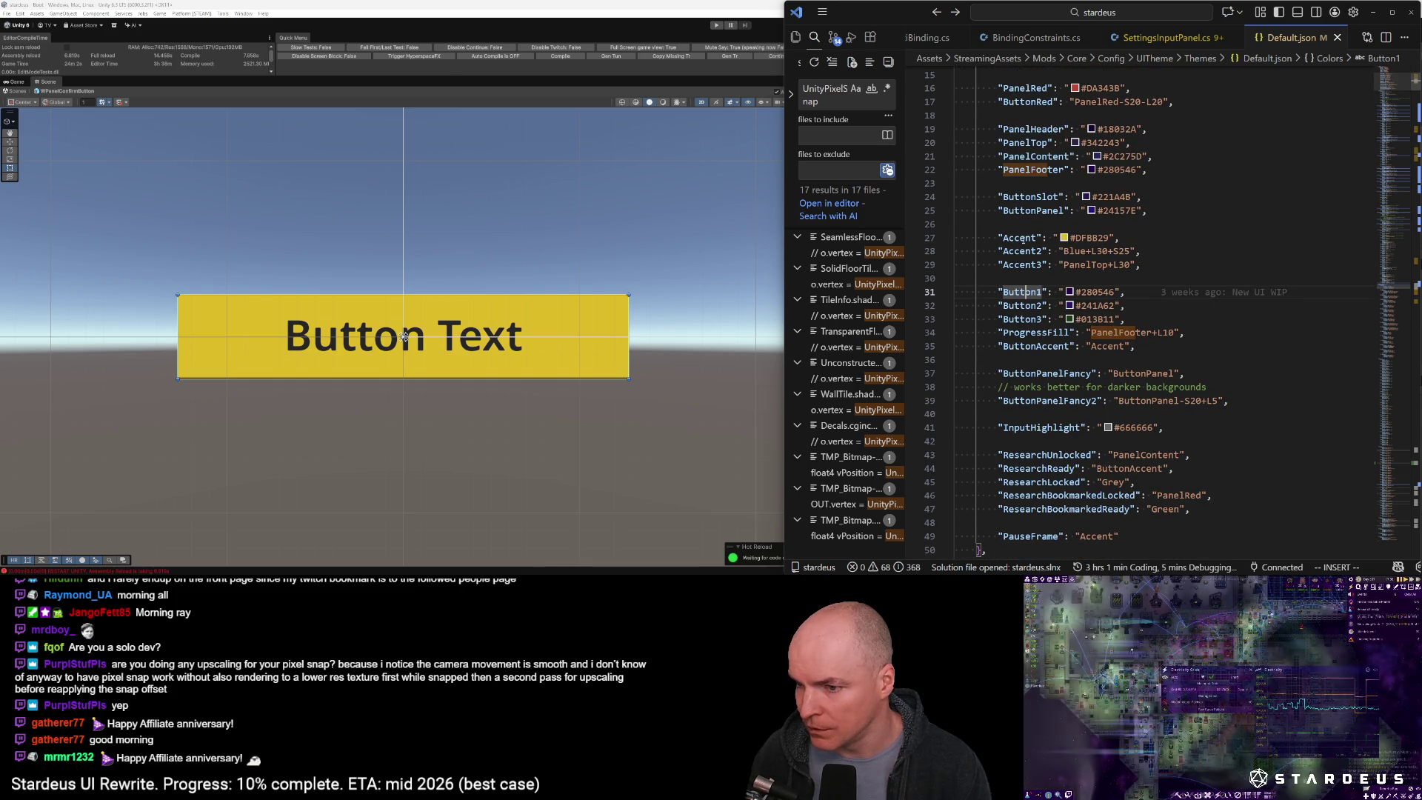
key("Up")
key("Up")
key("Up")
scroll(1062, 359, "down", 9)
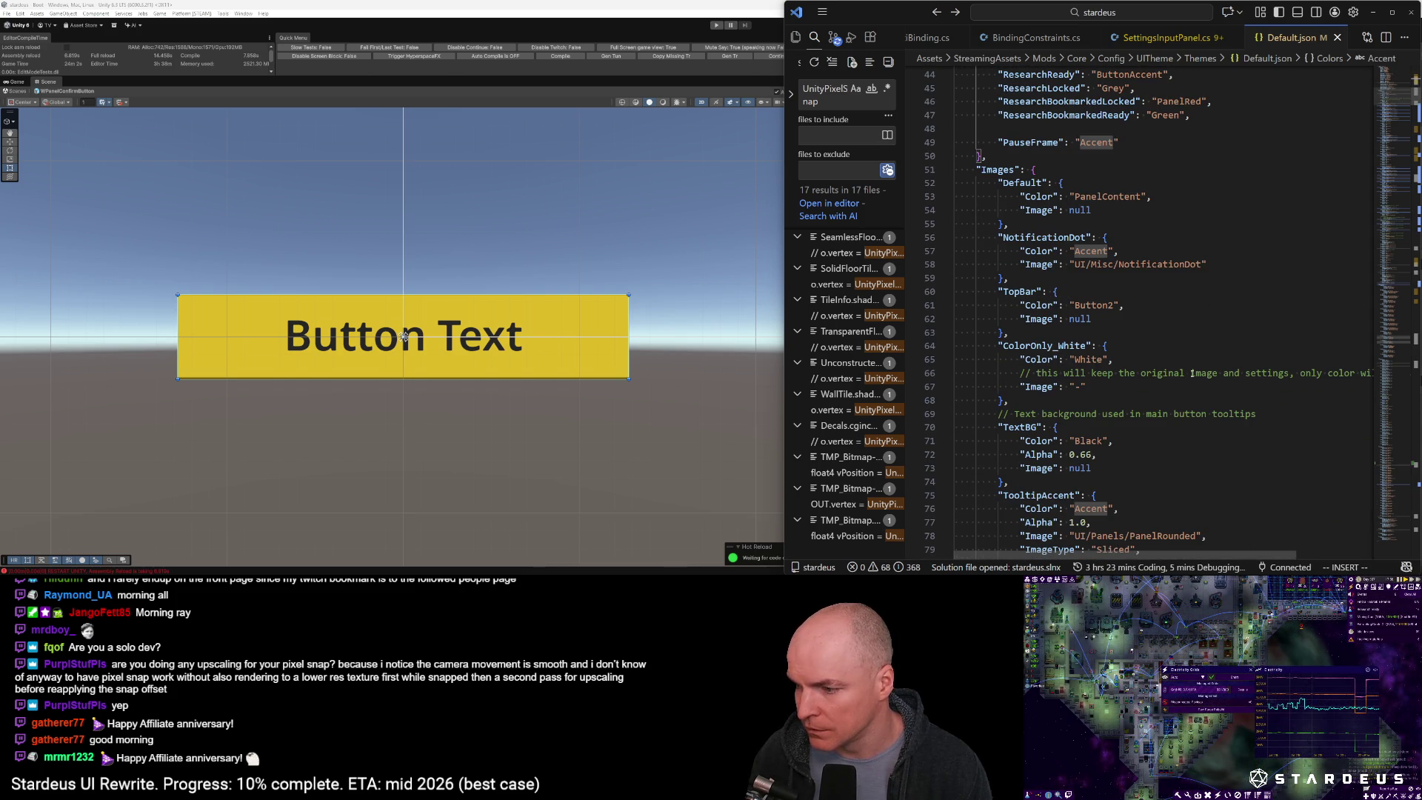
left_click(1193, 373)
type("Pan")
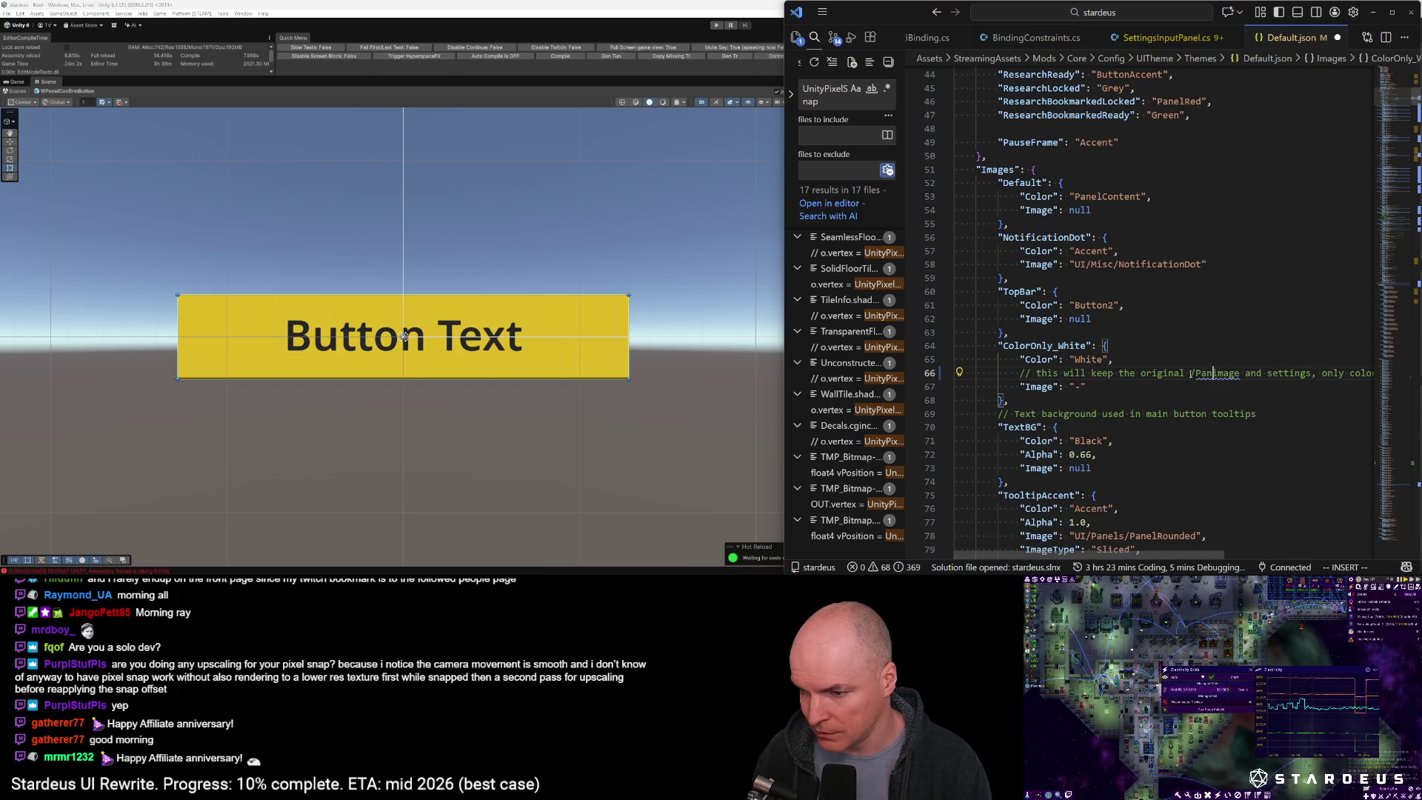
key("BackSpace")
key("BackSpace")
key("BackSpace")
key("Escape")
type("/PanelHeader")
key("Return")
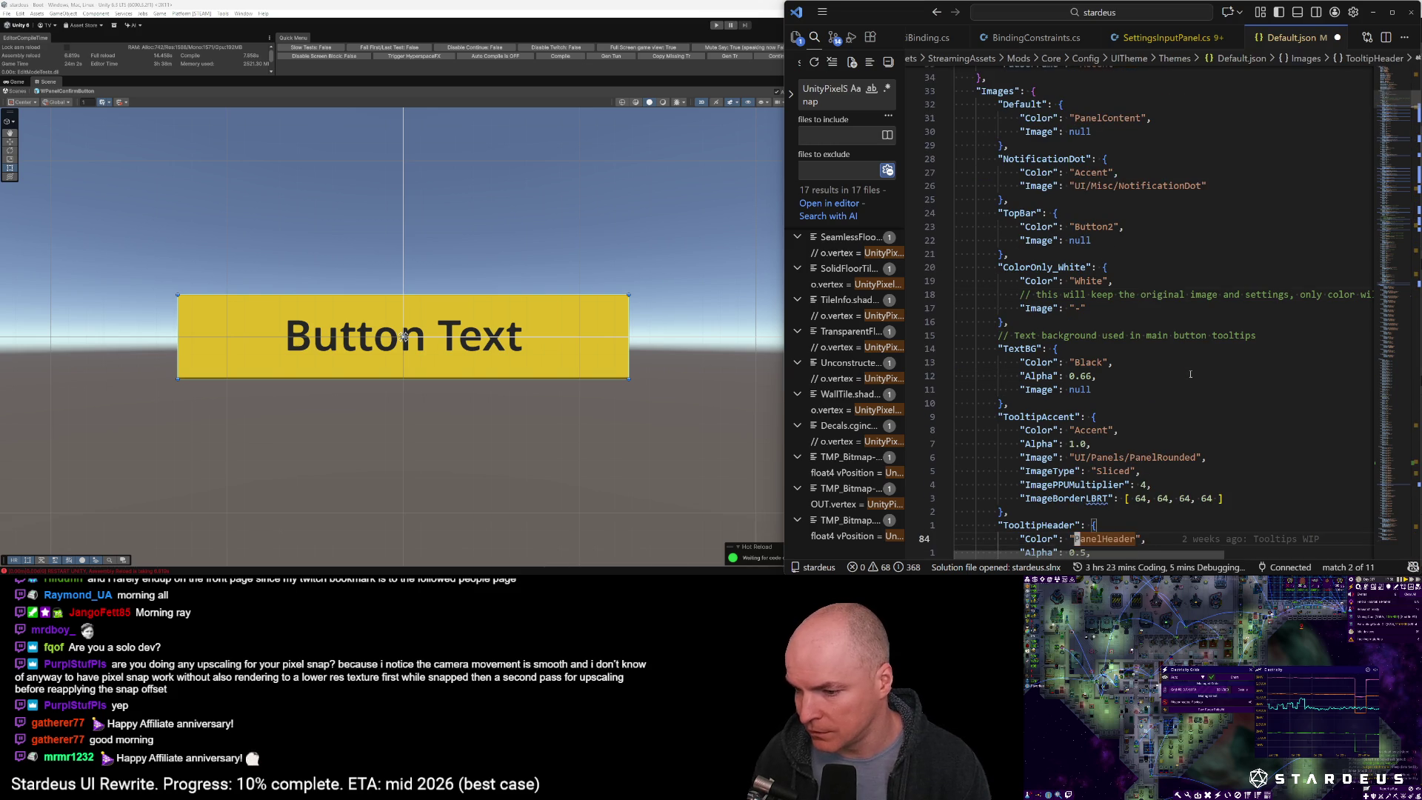
key("n")
key("n")
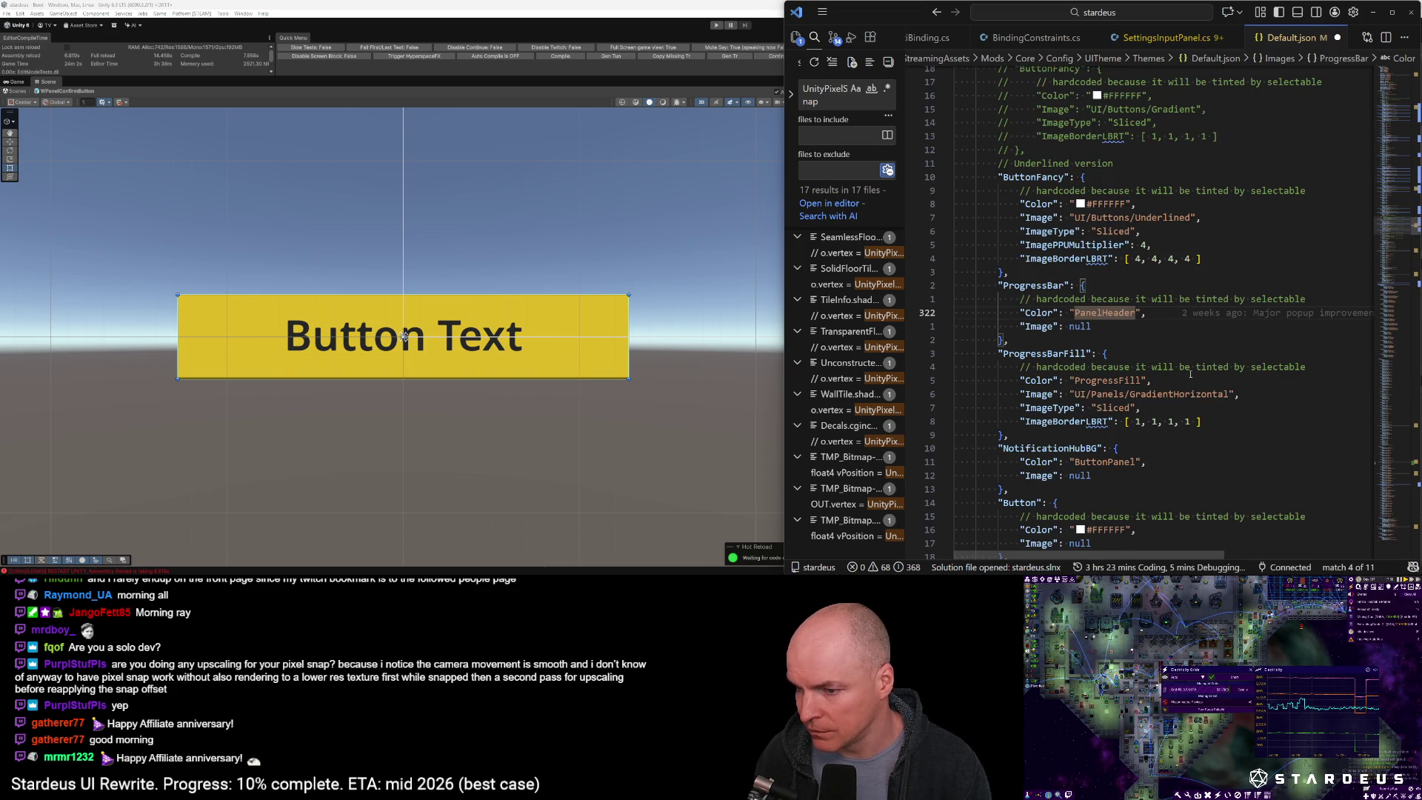
key("n")
key("n")
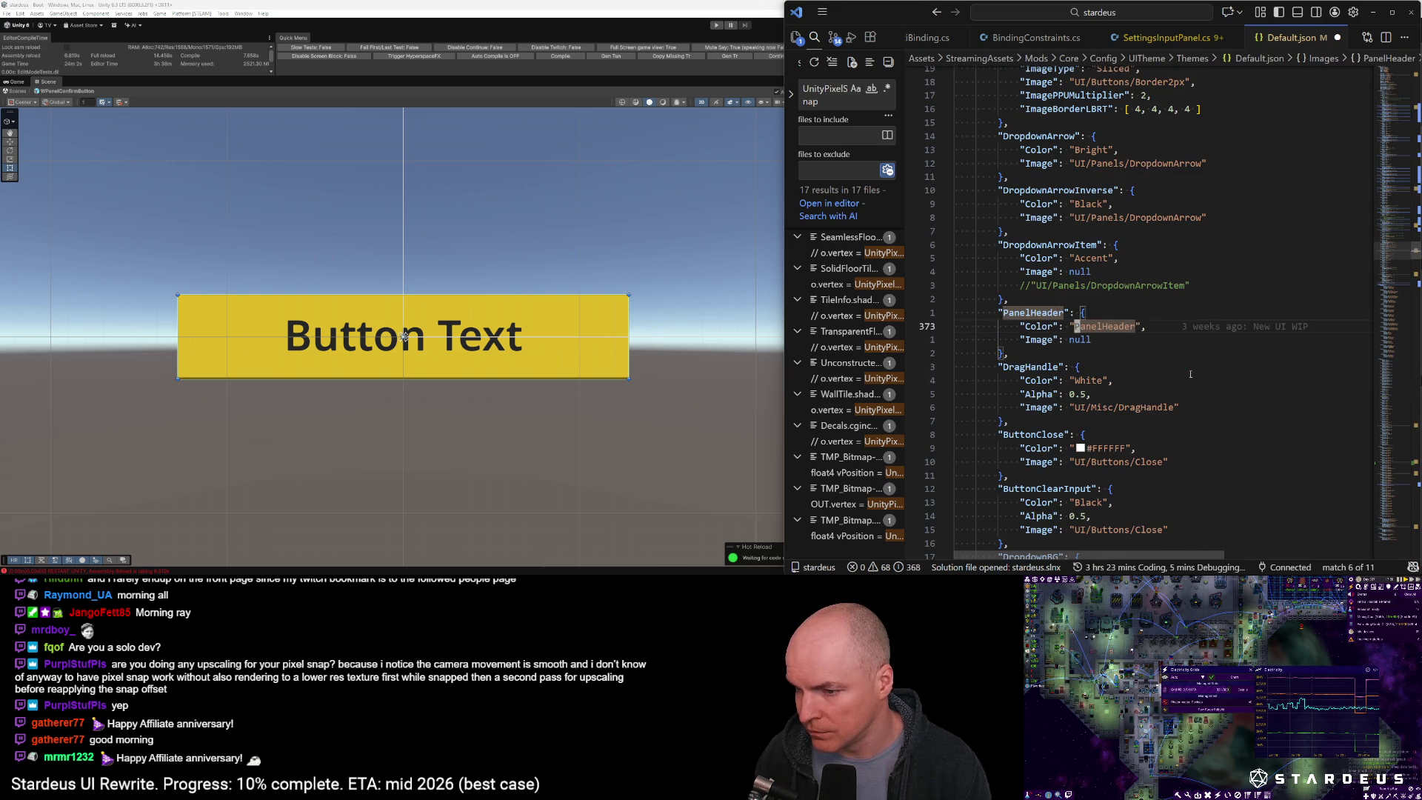
key("n")
key("n")
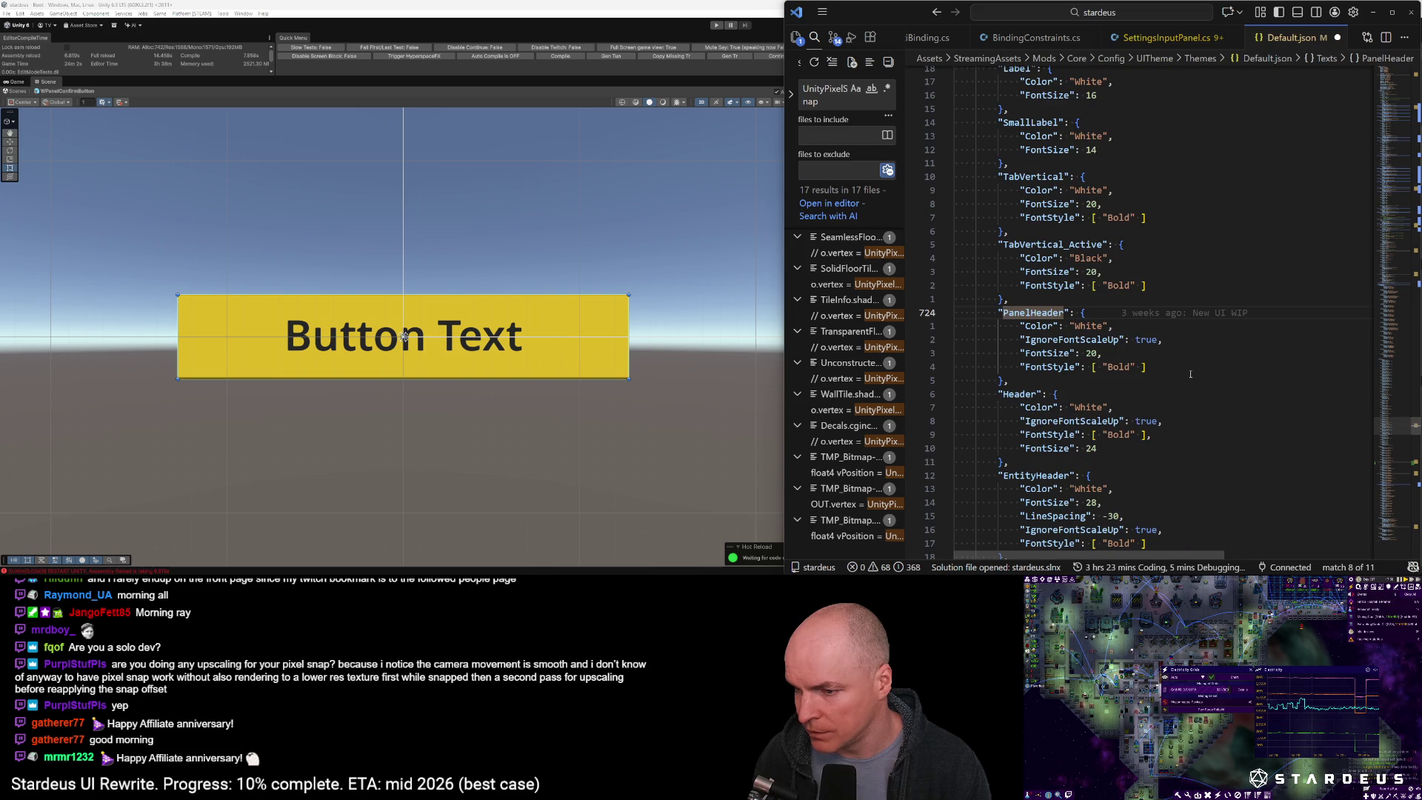
key("n")
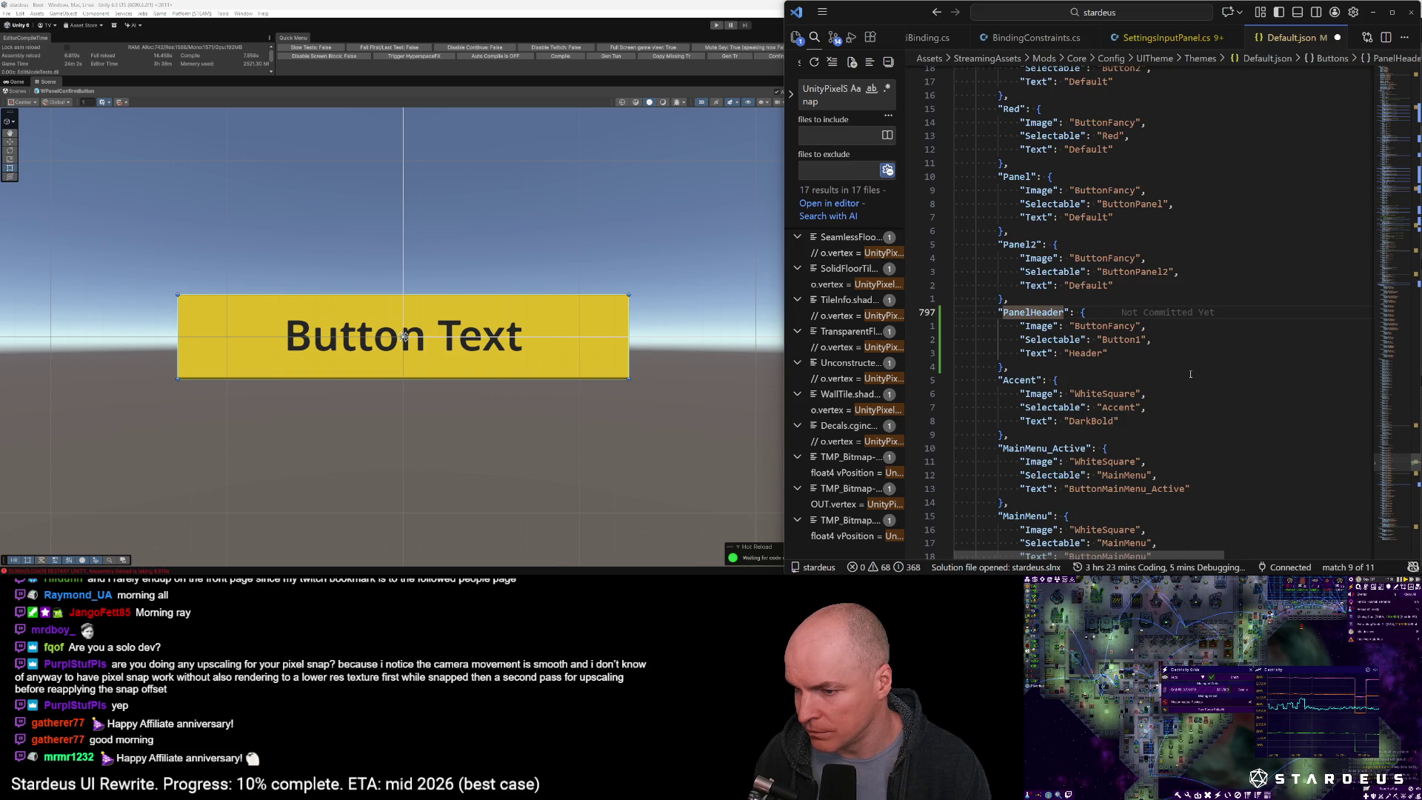
Copy the PanelHeader block as PanelConfirm with Text HeaderInverse and Selectable Accent
key("shift+v")
key("j")
key("j")
key("j")
key("j")
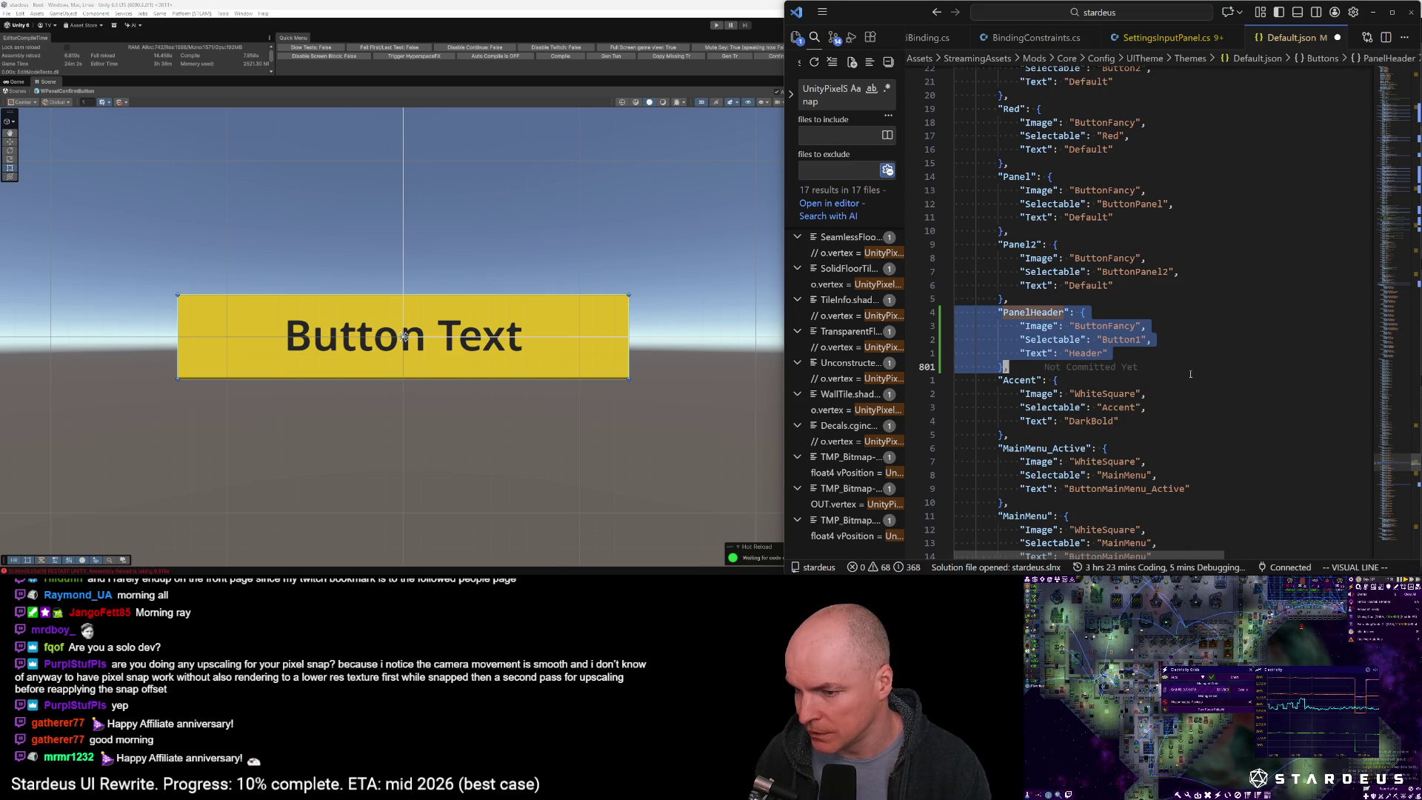
key("y")
key("j")
key("j")
key("j")
type("pwcwConfirm")
key("Escape")
key("j")
key("j")
key("j")
type("iInverse")
key("Escape")
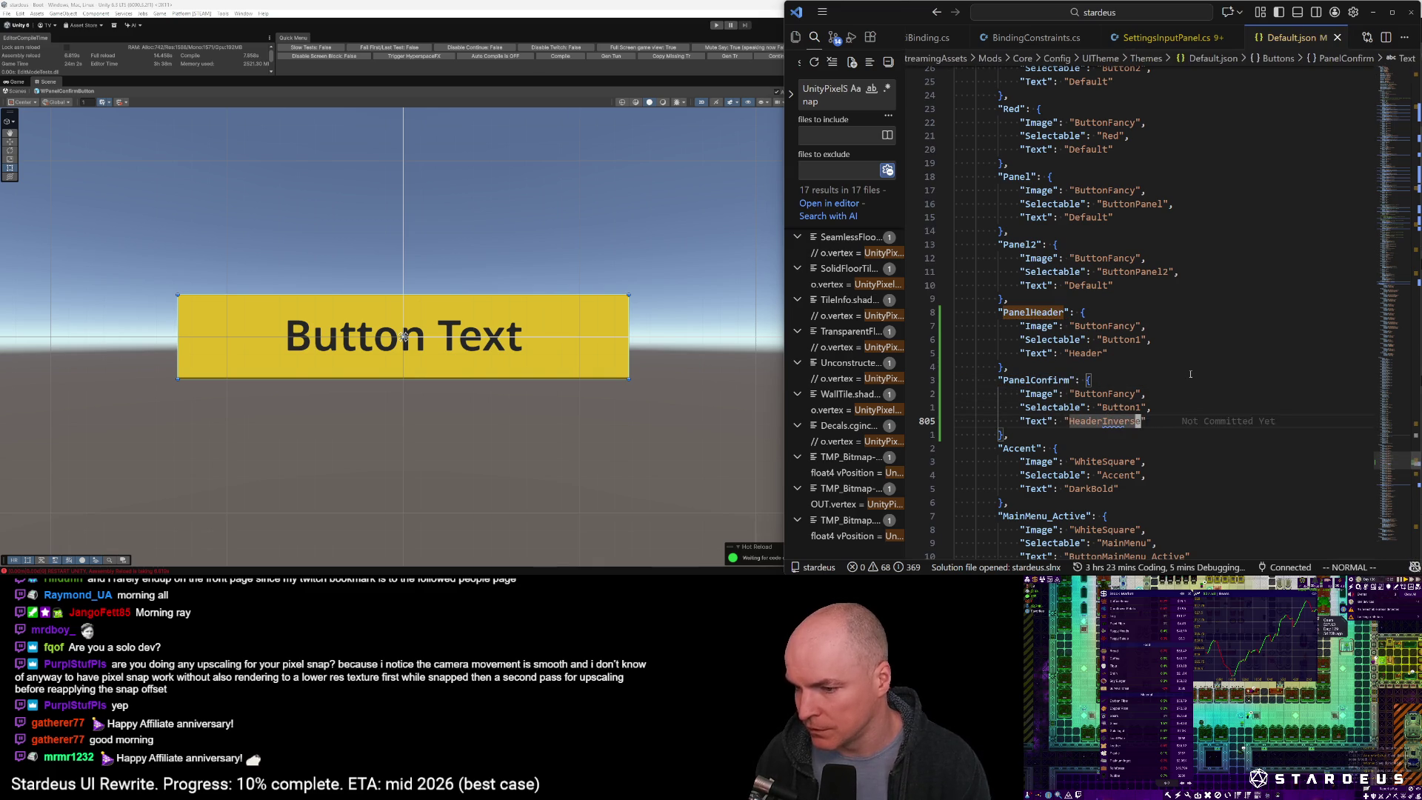
key("k")
key("a")
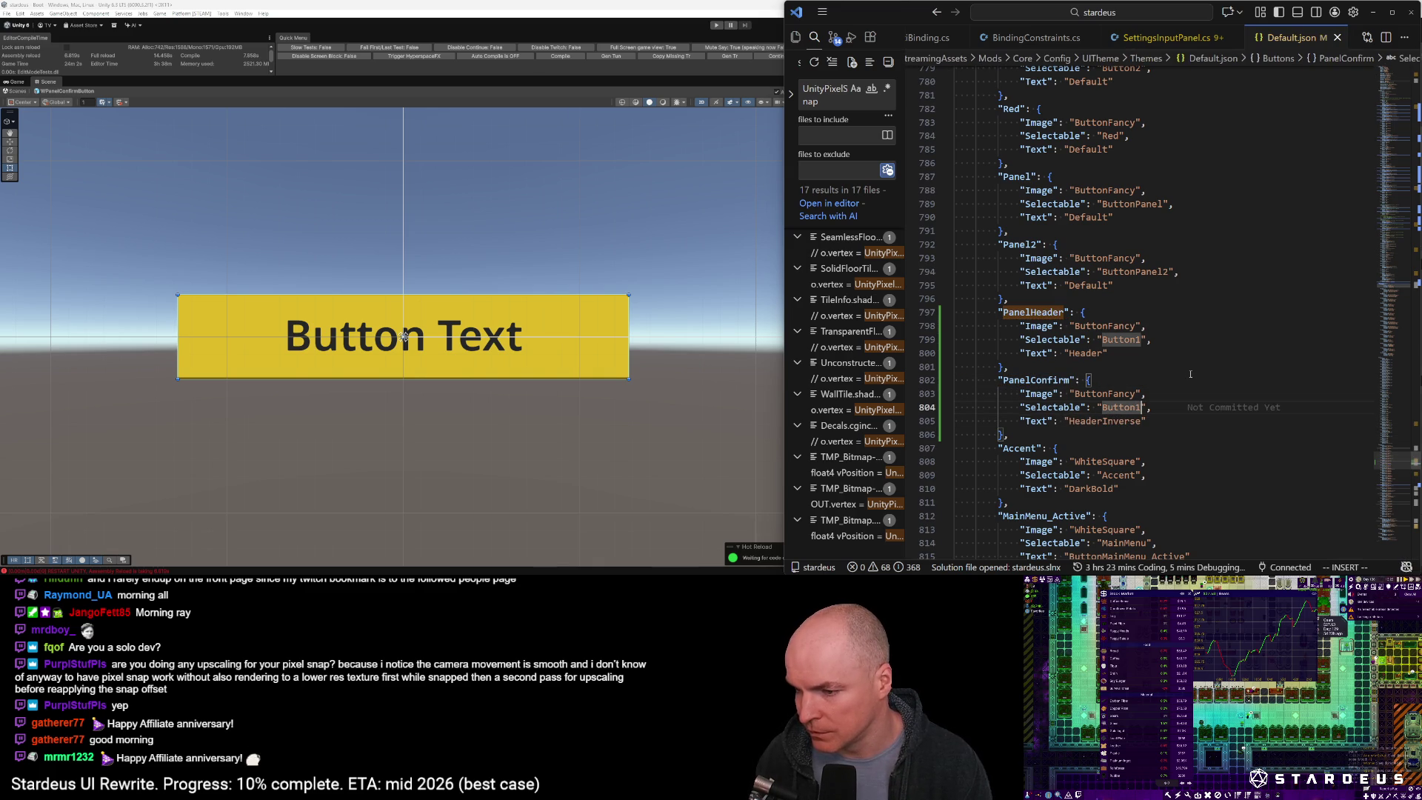
key("ctrl+w")
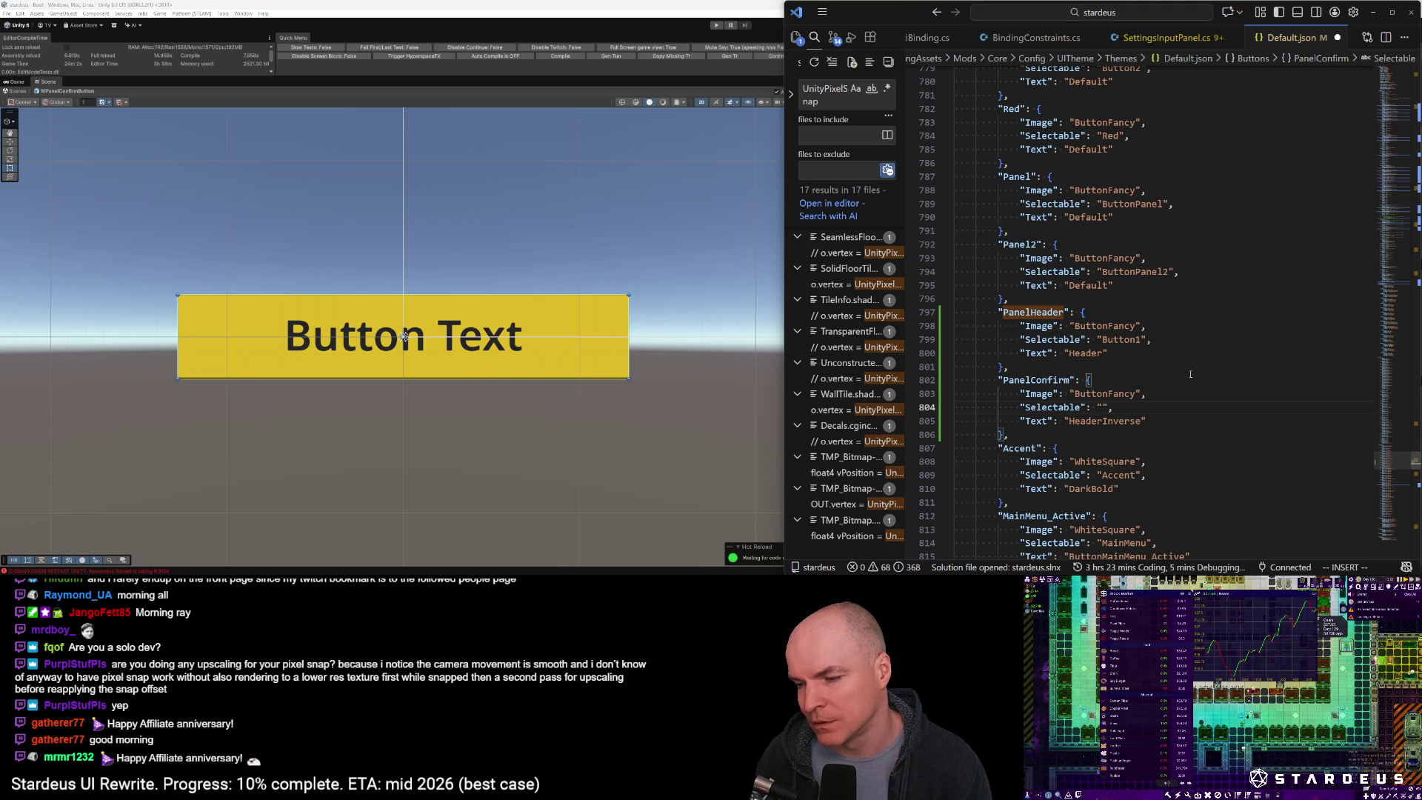
type("Accent")
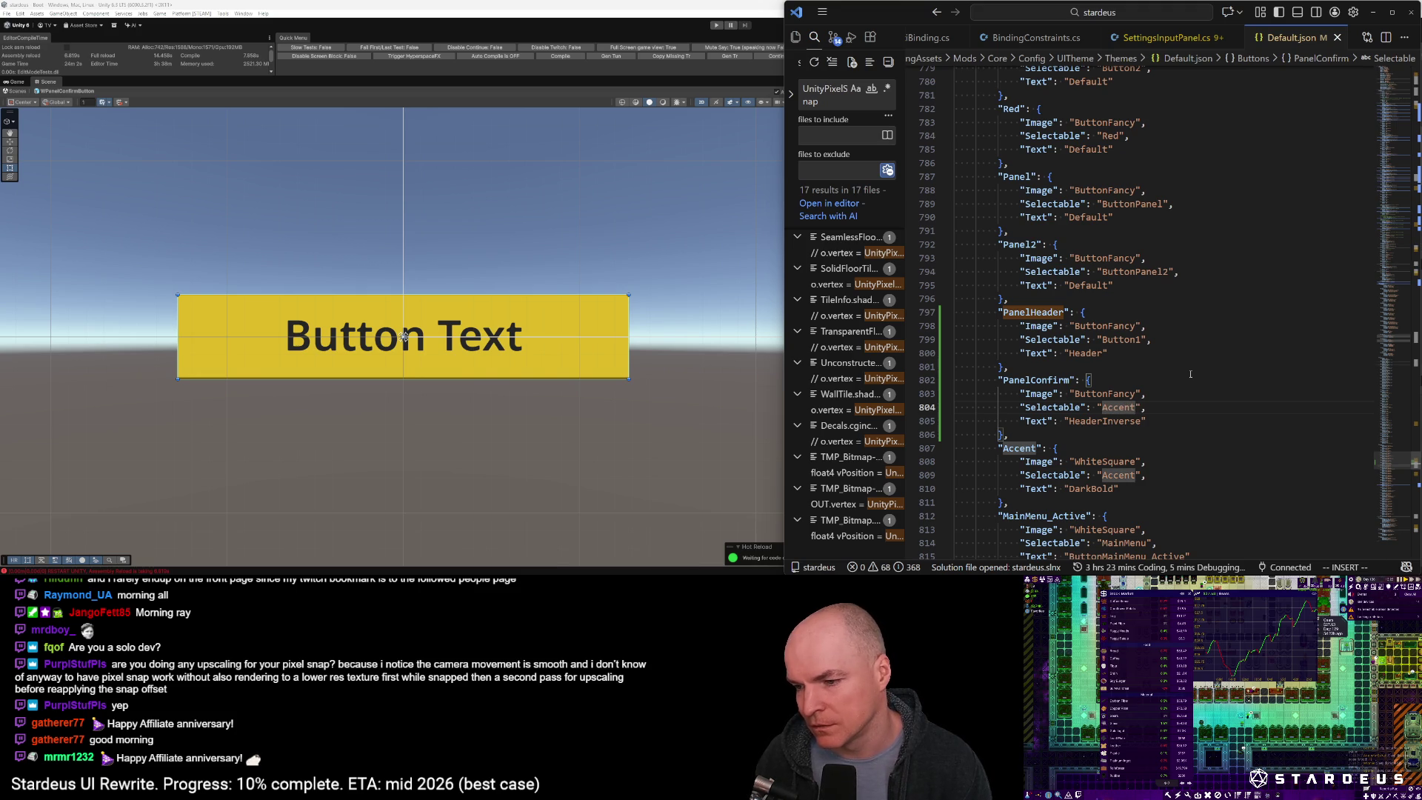
key("Escape")
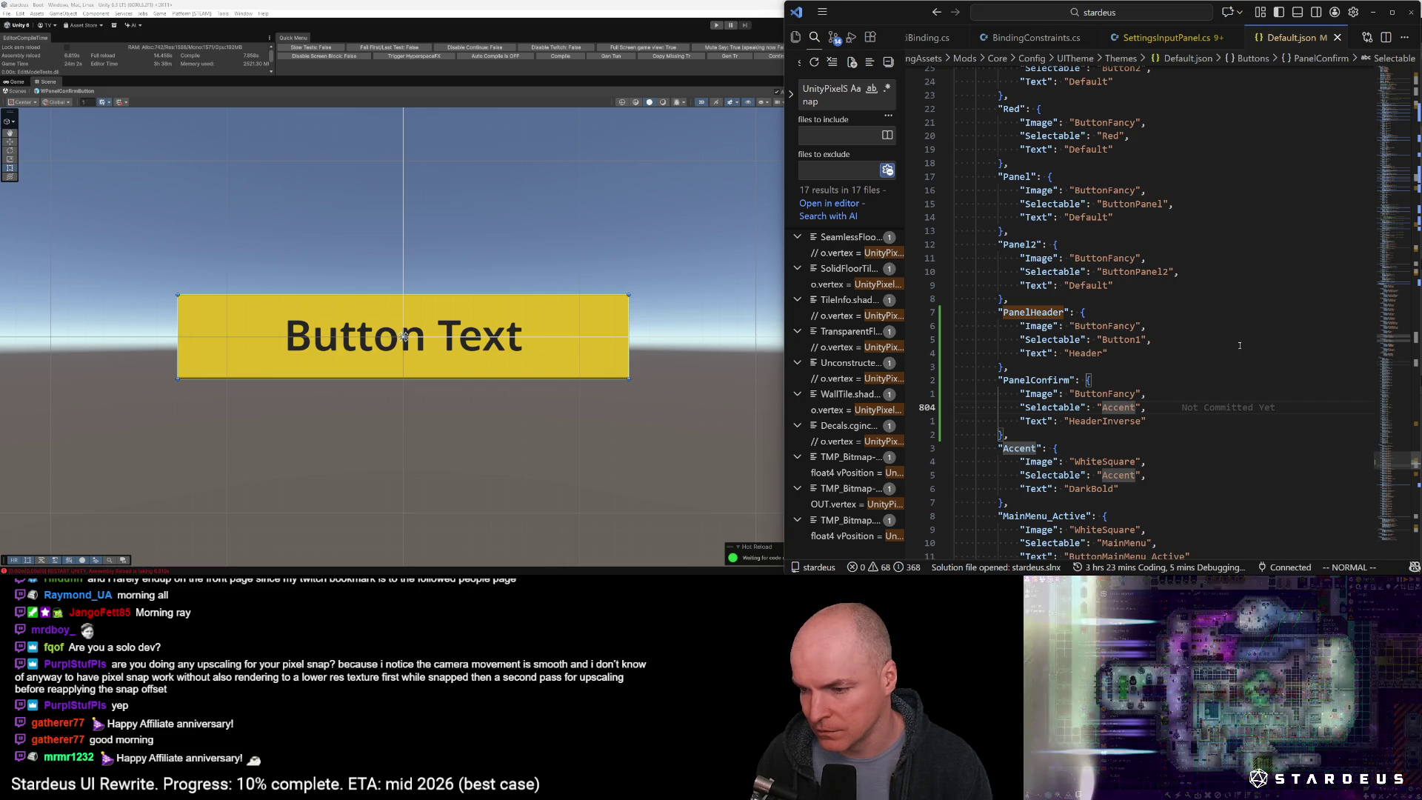
Jump to the HeaderInverse text style's FontSize line, then switch back to Unity
type("/Heade")
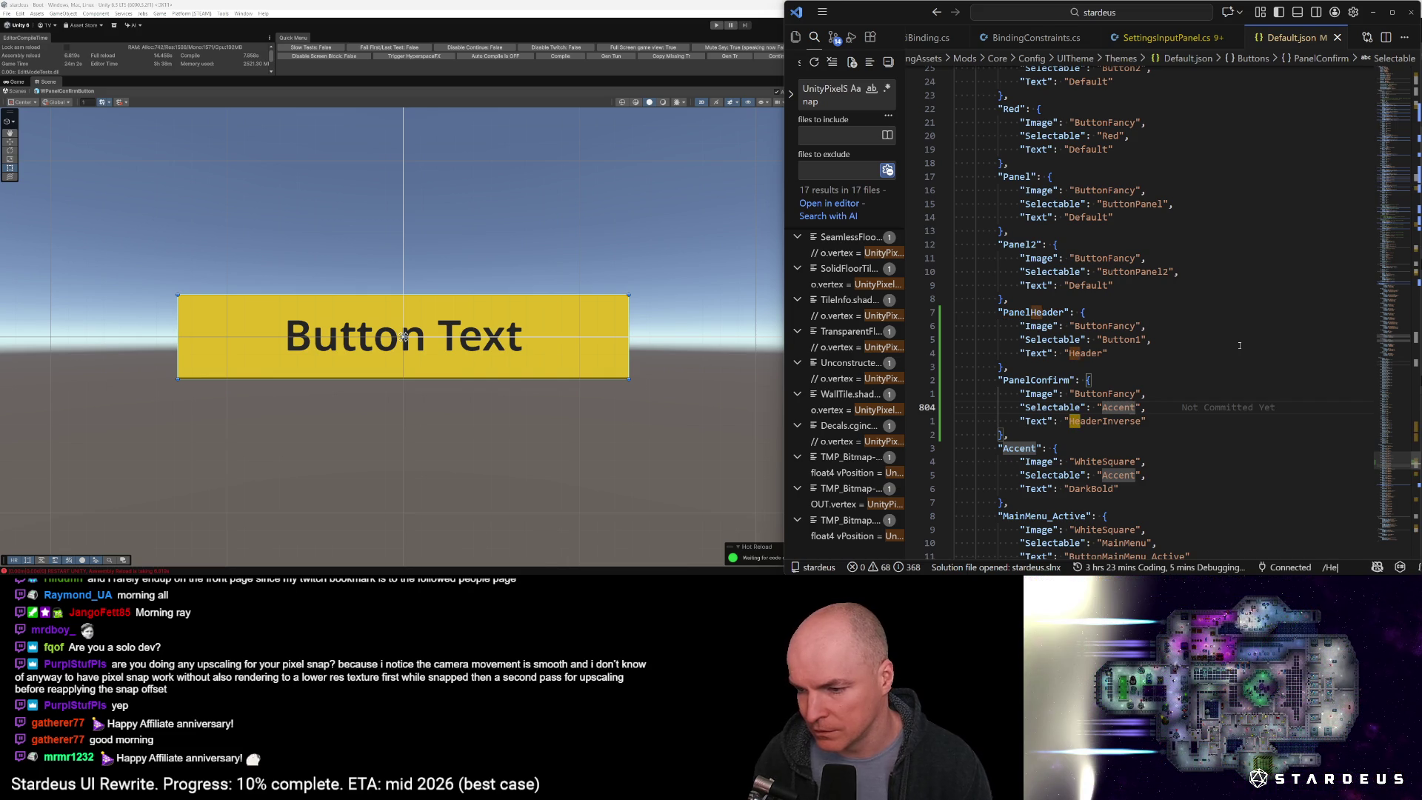
key("Escape")
key("g")
key("g")
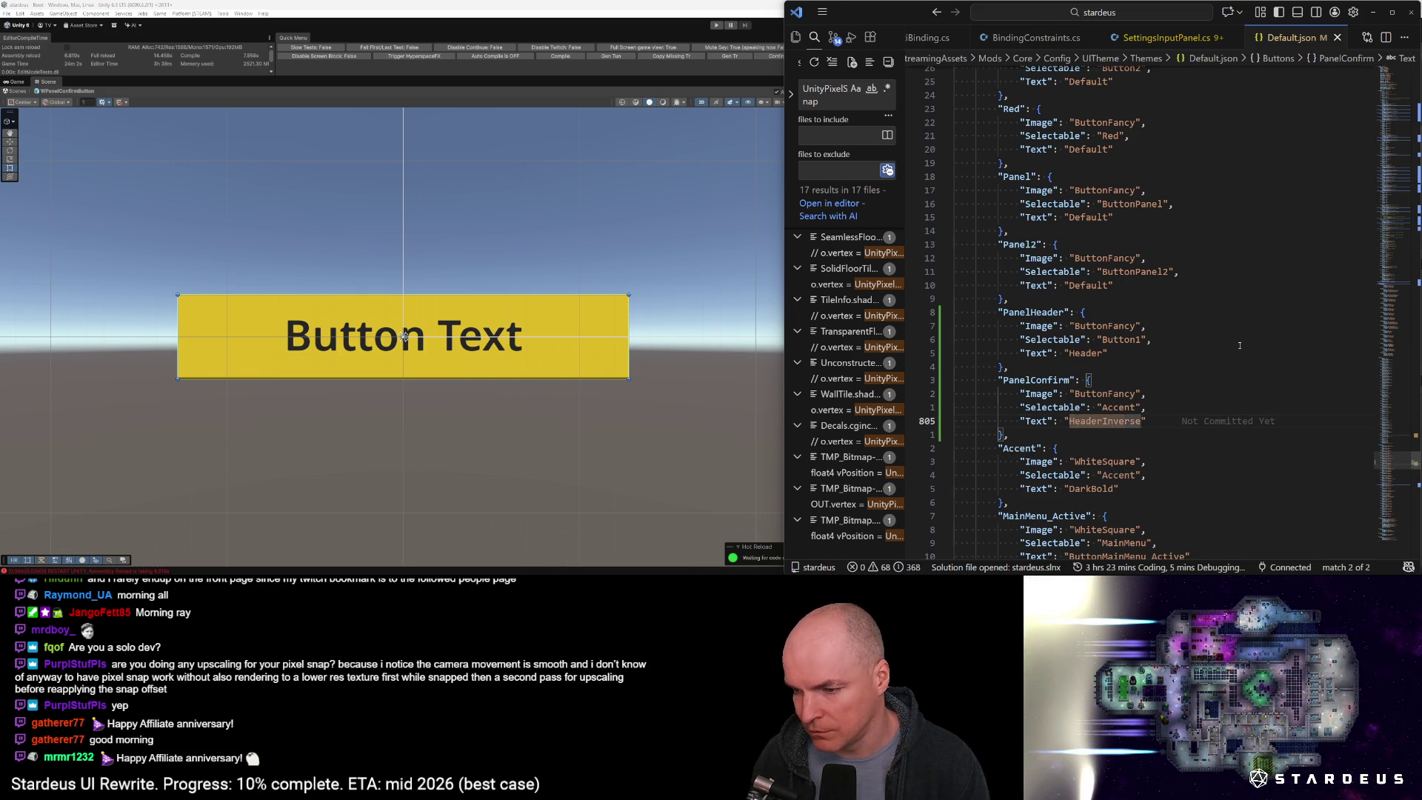
key("n")
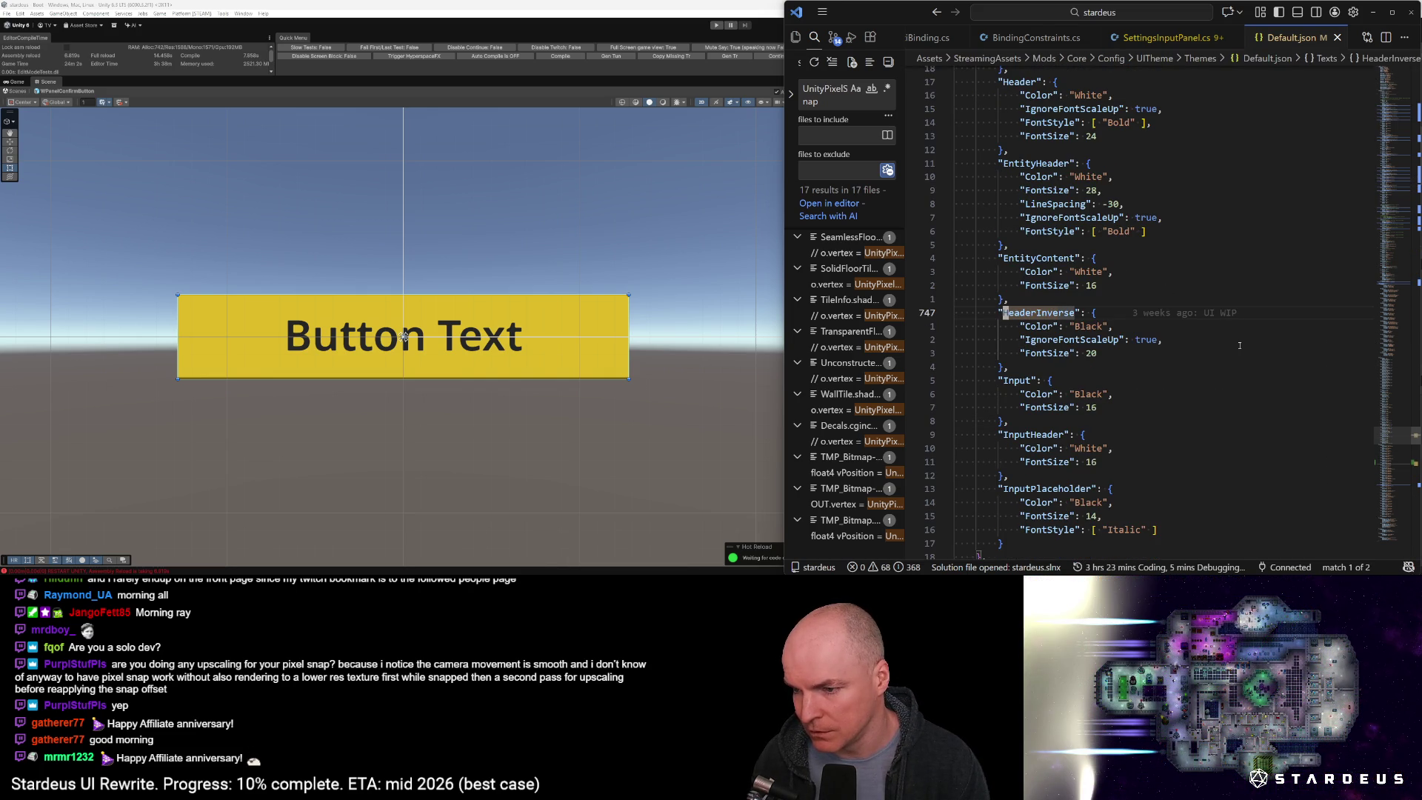
key("j")
key("j")
key("j")
key("l")
key("l")
key("l")
key("l")
key("l")
key("l")
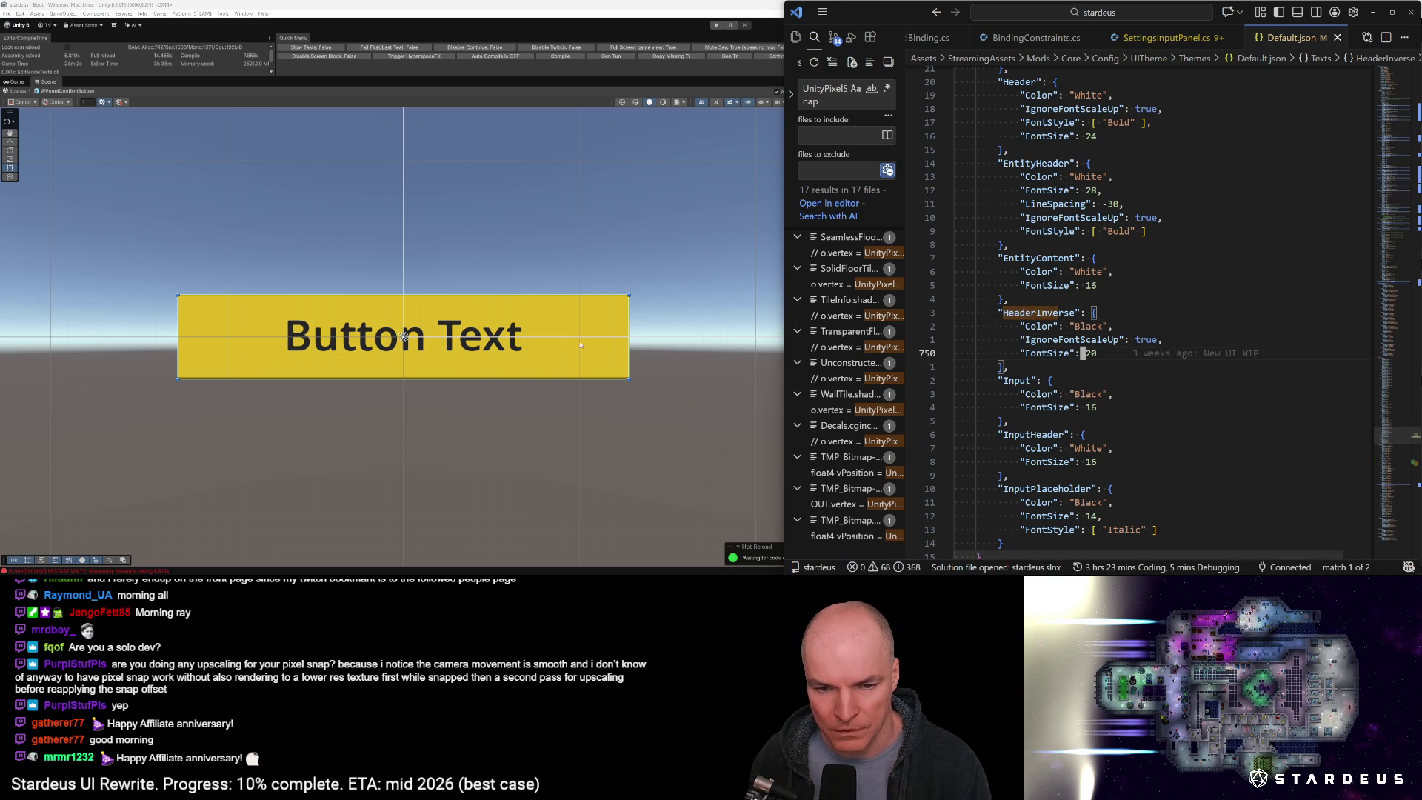
left_click(510, 333)
left_click(511, 333)
left_click(510, 333)
left_click(511, 333)
left_click(511, 333)
left_click(511, 333)
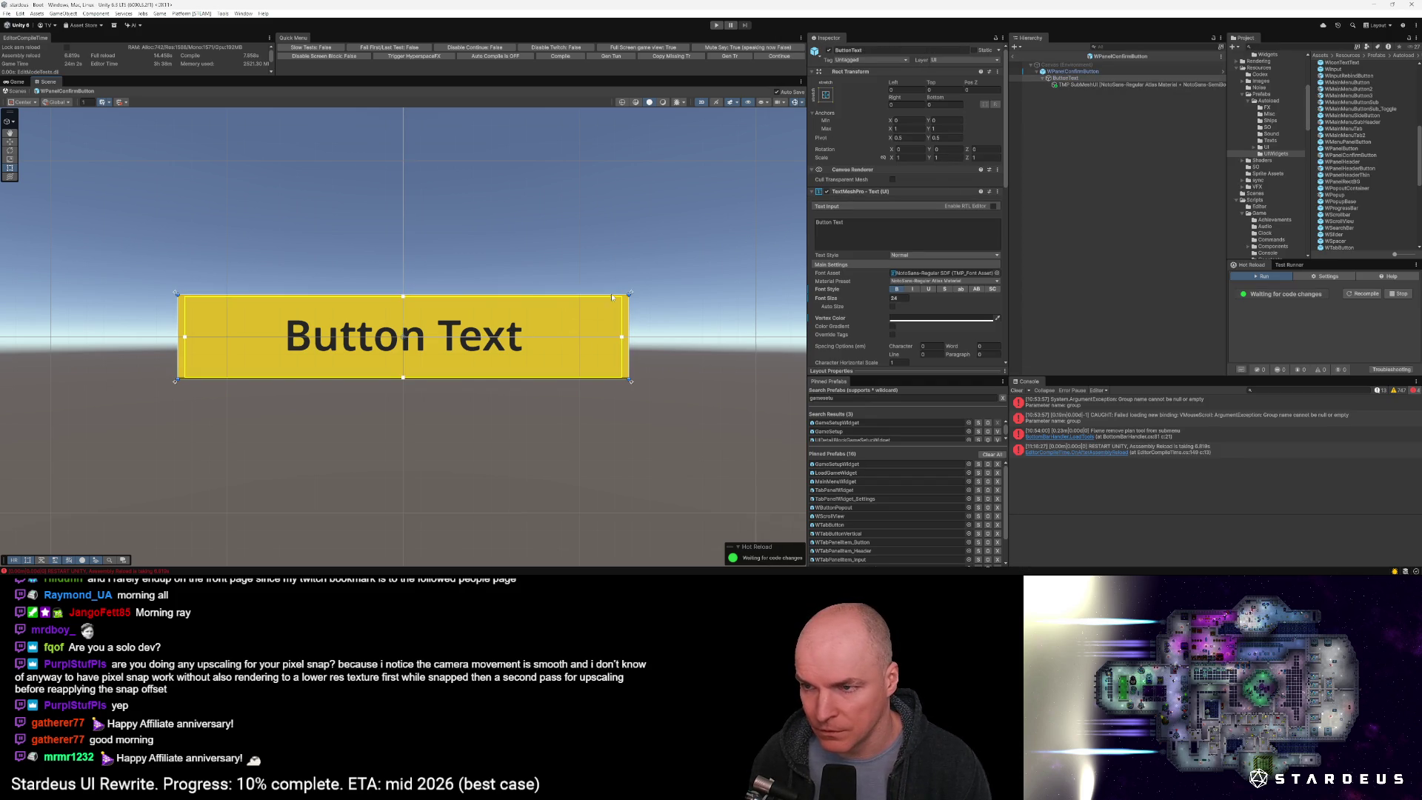
scroll(903, 217, "down", 3)
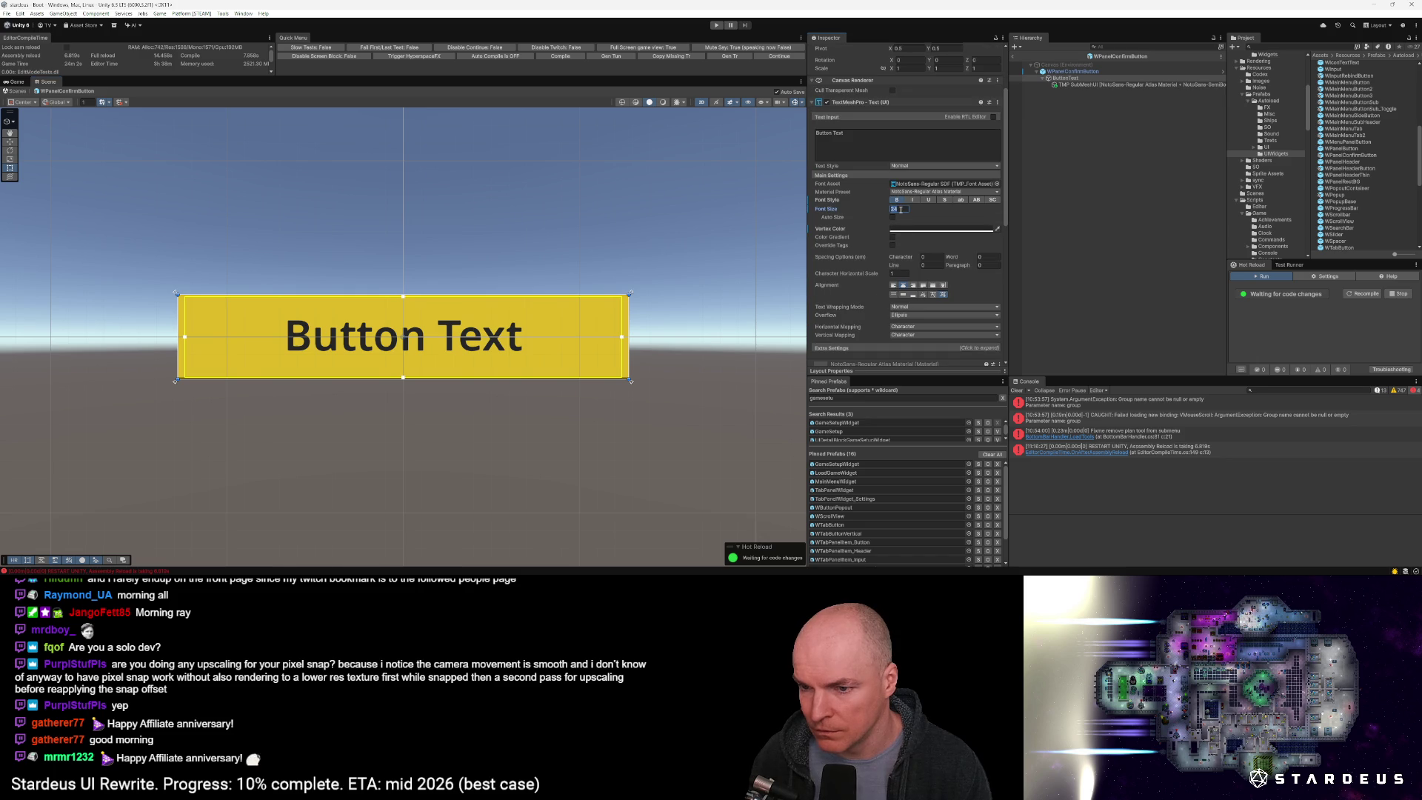
type("20")
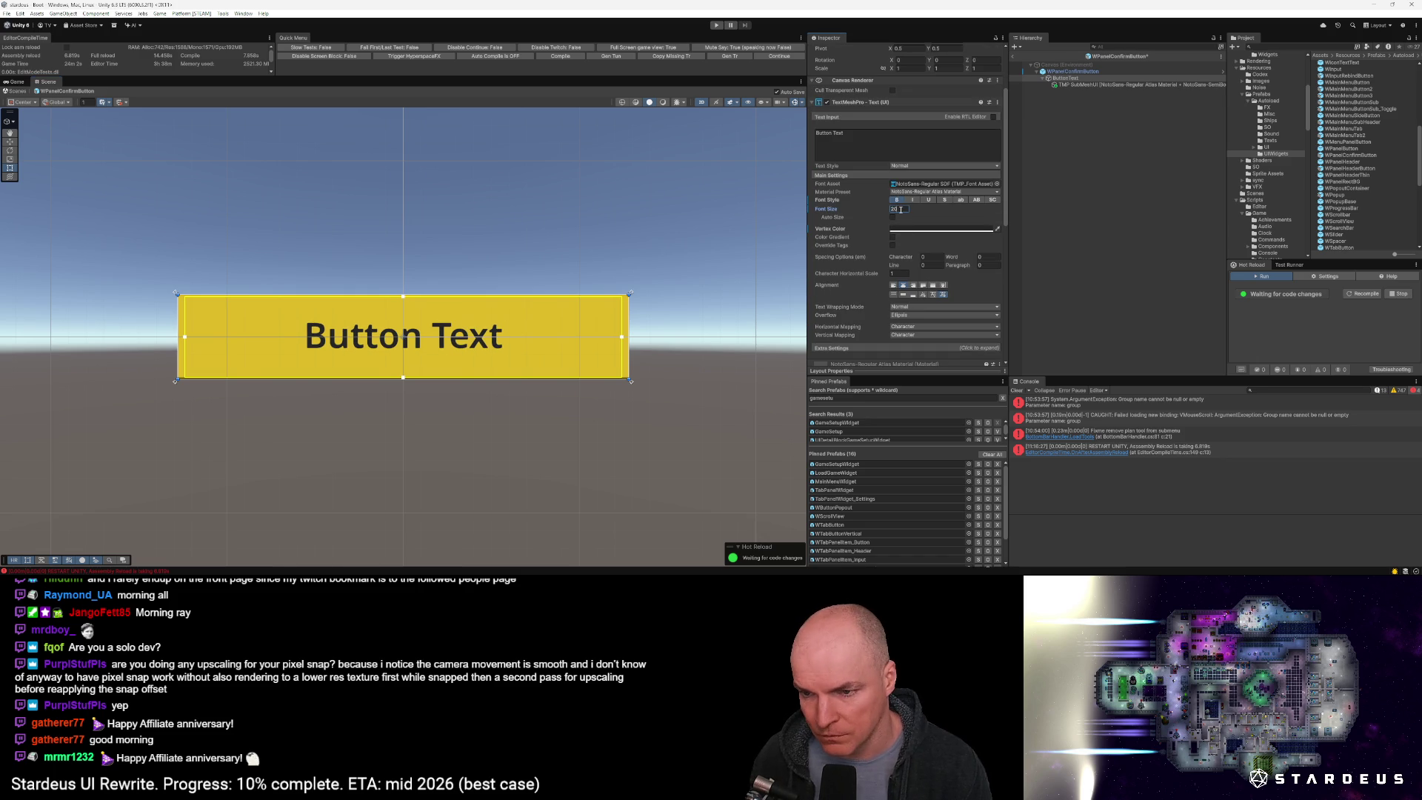
type("24")
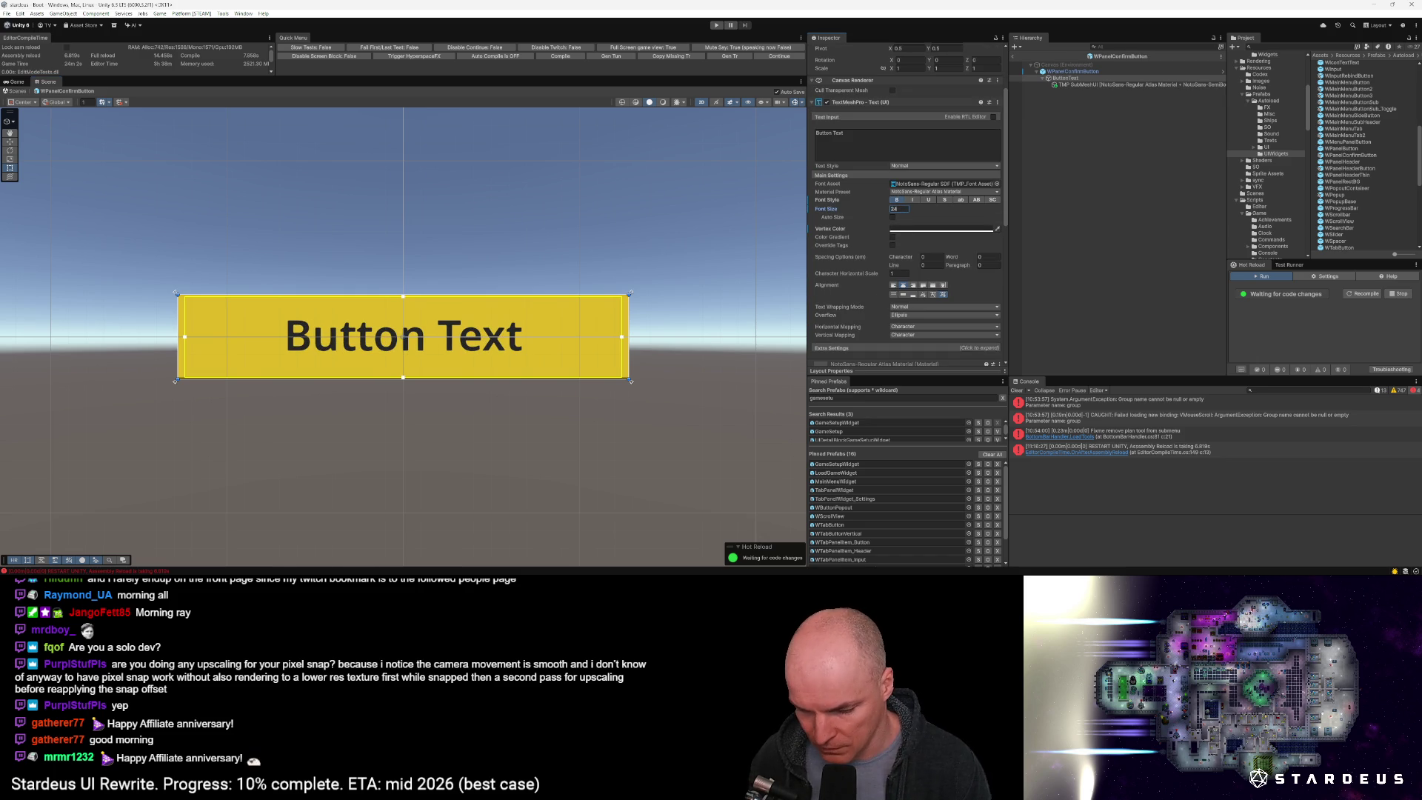
key("Return")
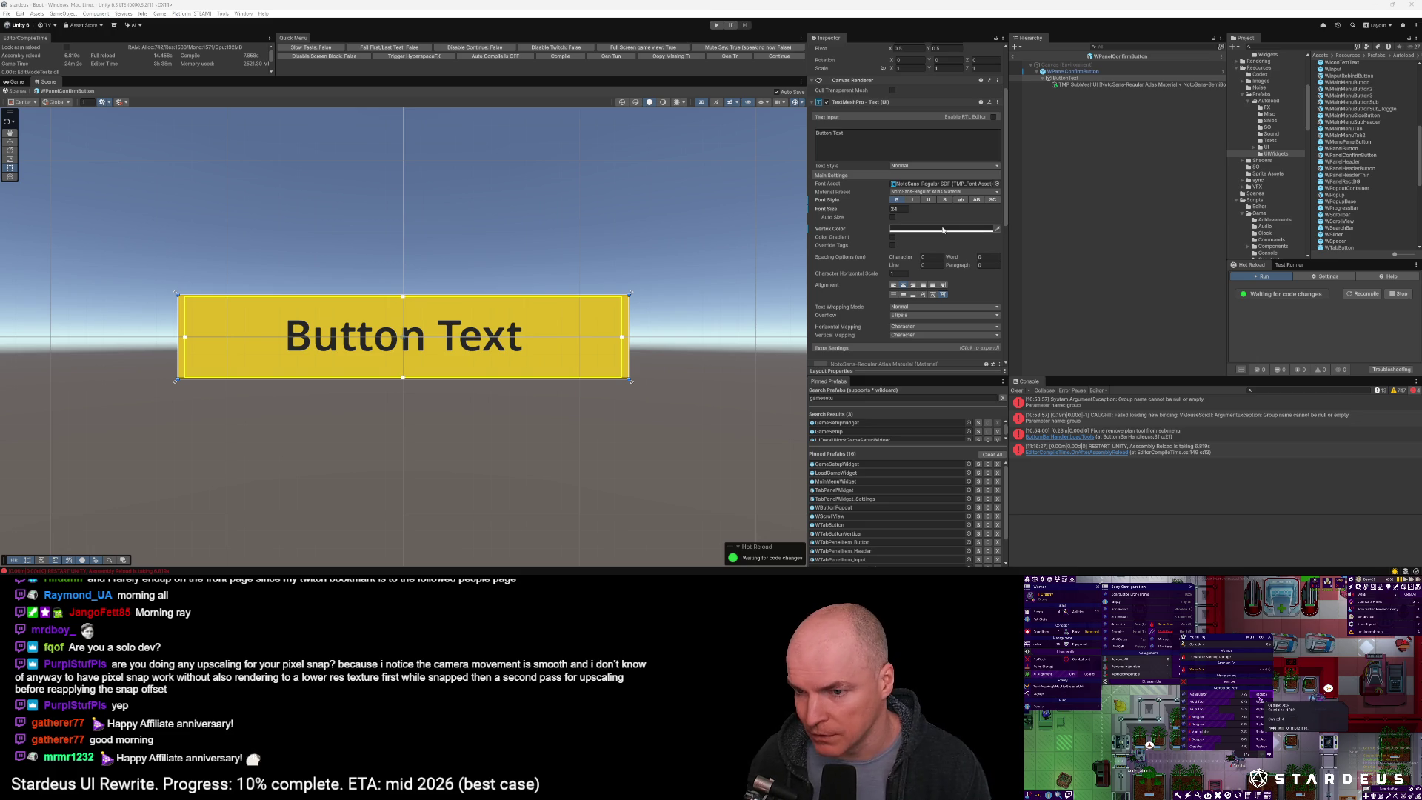
key("alt+Tab")
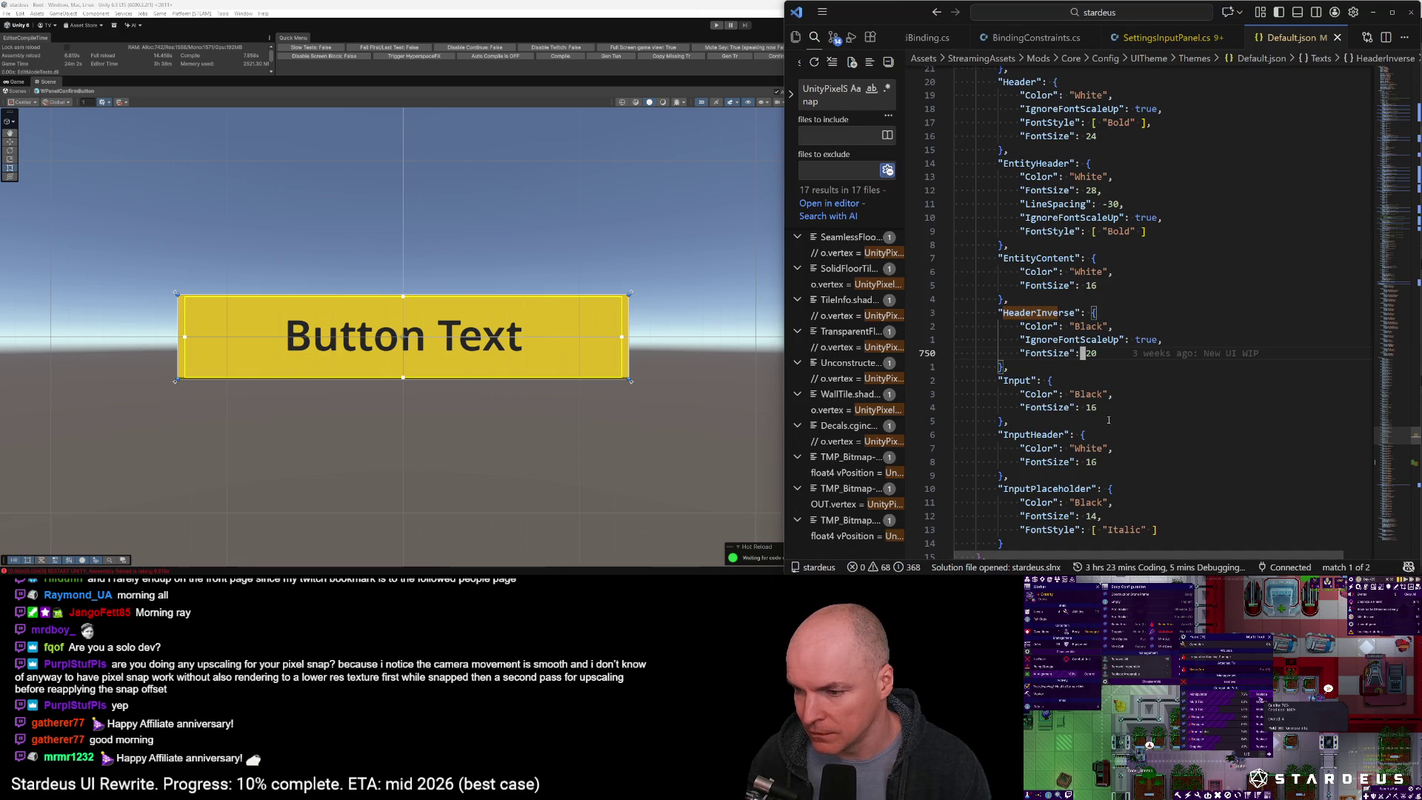
Duplicate the HeaderInverse text style block in Default.json and start renaming the copy
key("j")
key("V")
key("k")
key("k")
key("k")
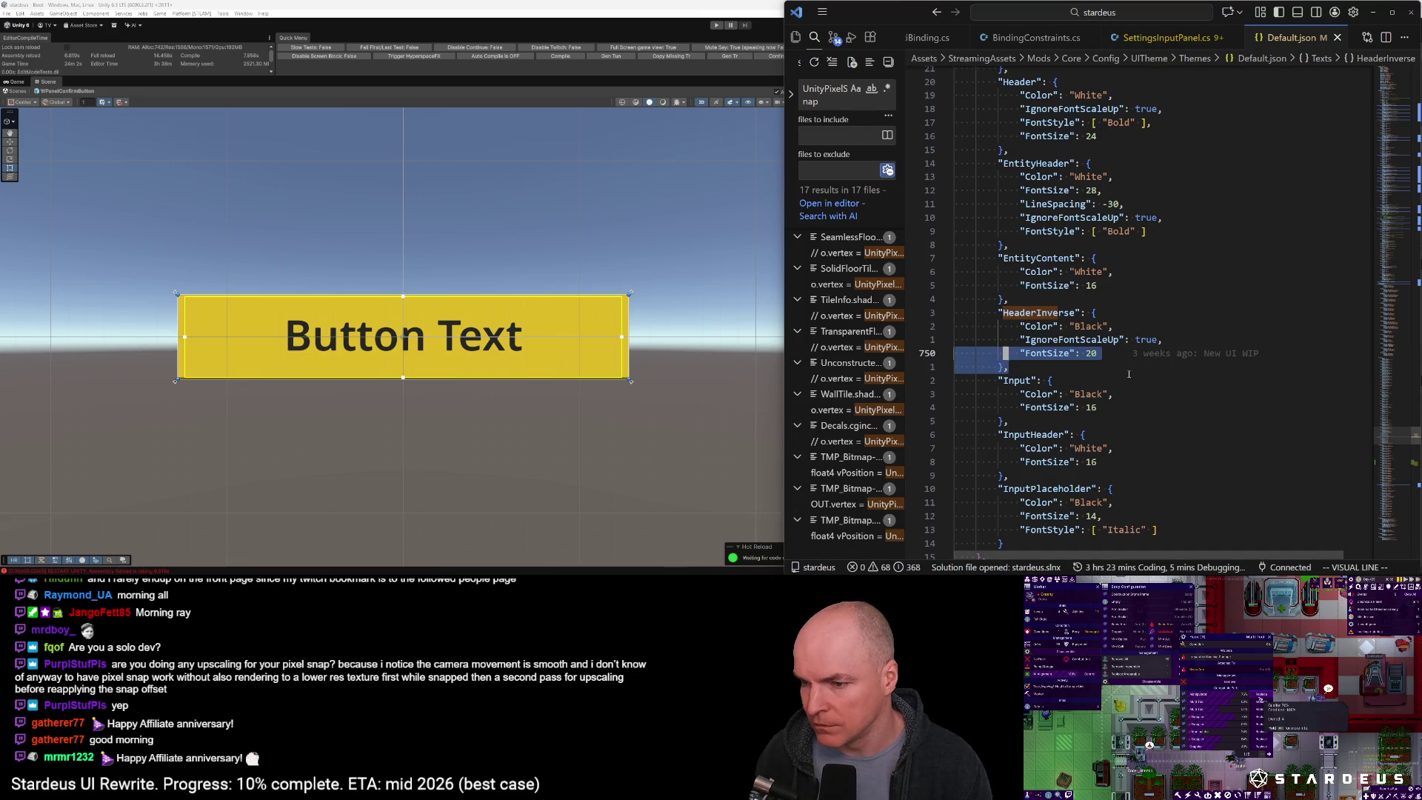
key("y")
key("p")
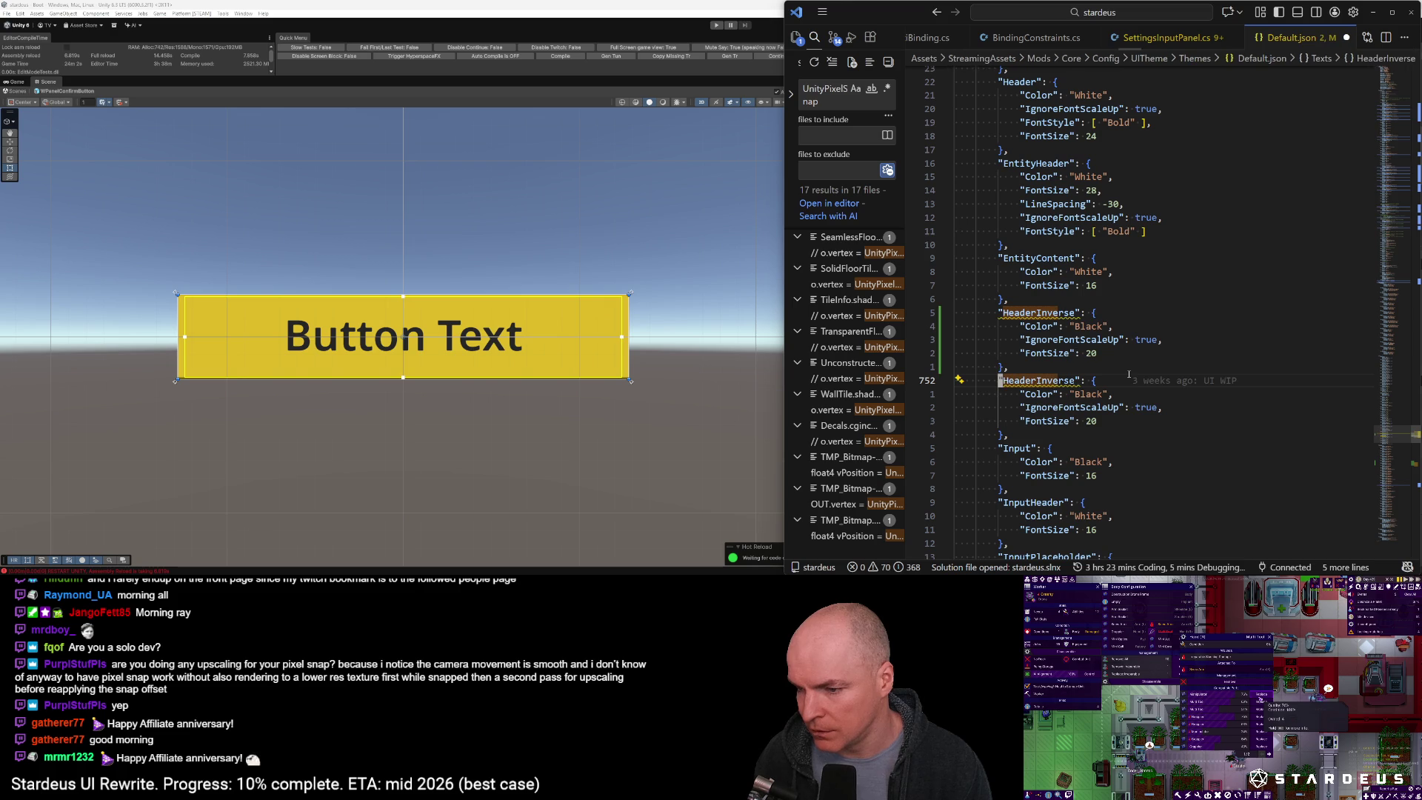
type("e")
type("aLarge")
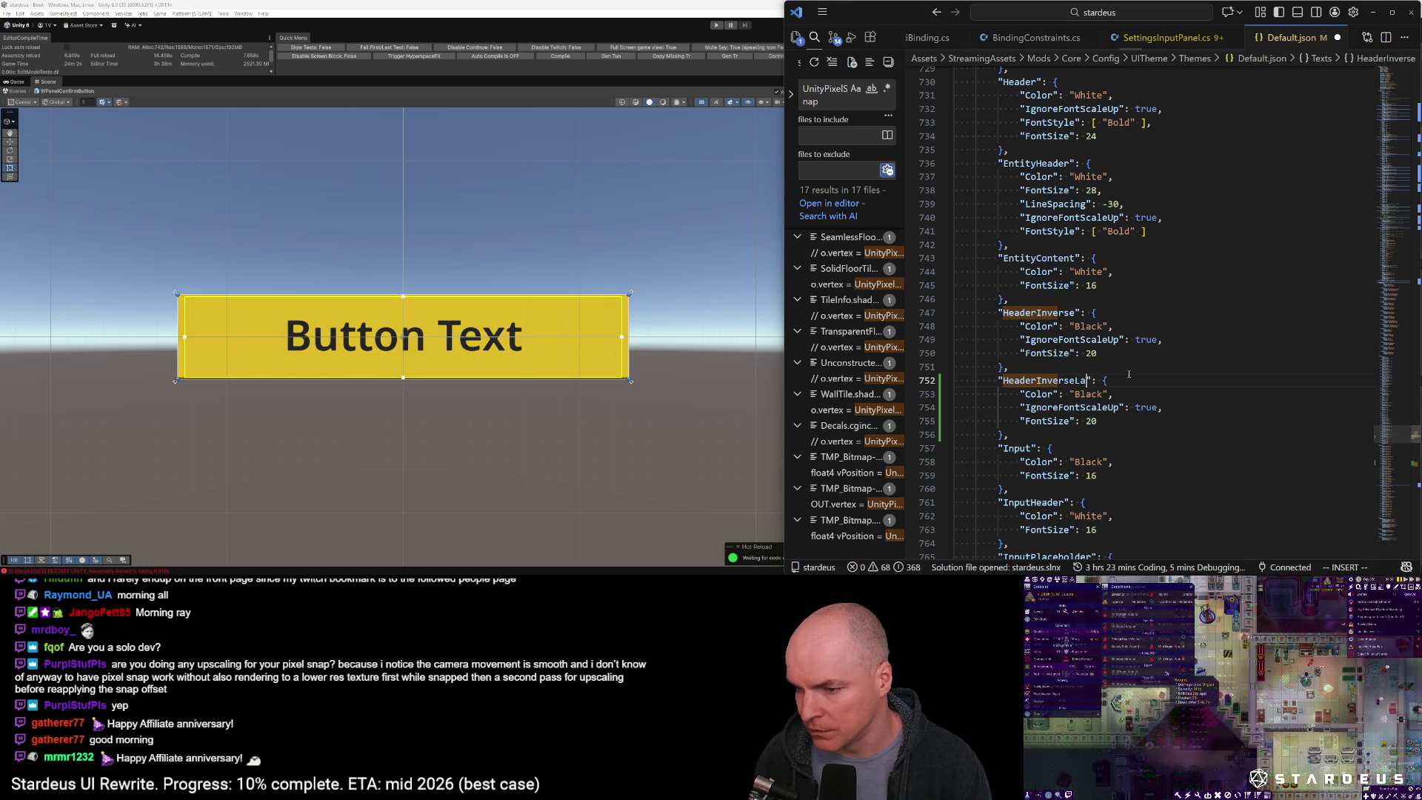
Change the copied block's FontSize value to 32
key("Escape")
key("j")
key("j")
key("j")
type("ciw32")
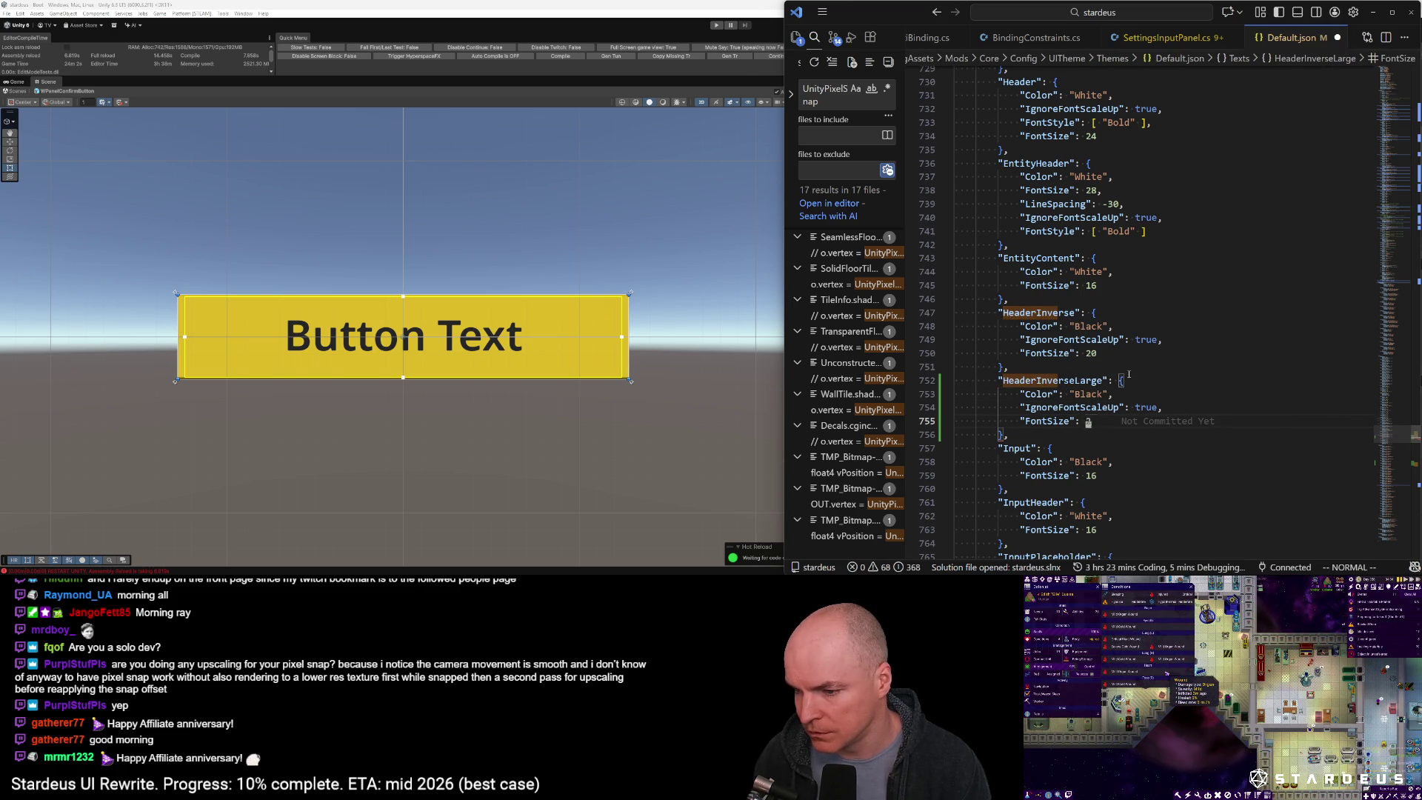
key("Escape")
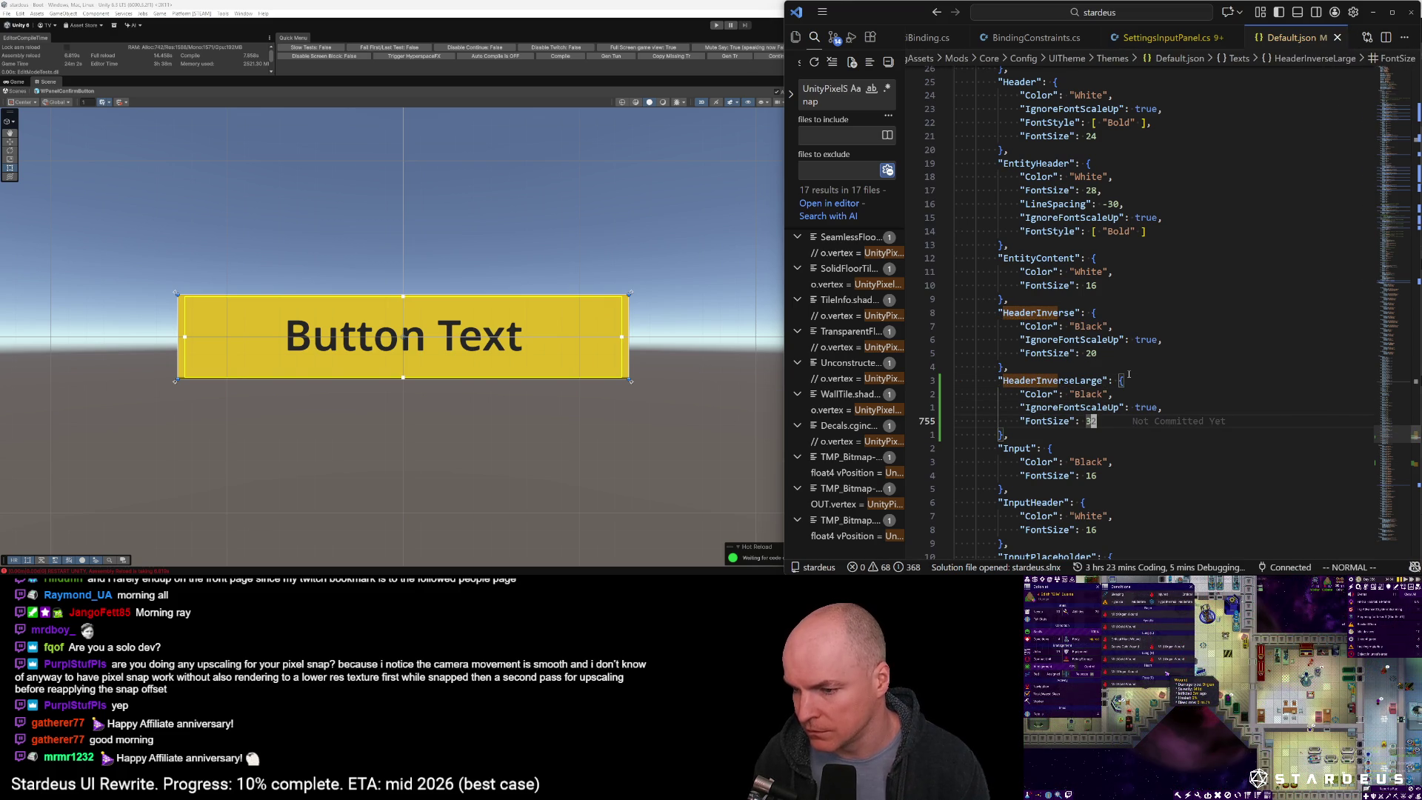
key("ctrl+p")
key("Escape")
key("ctrl+p")
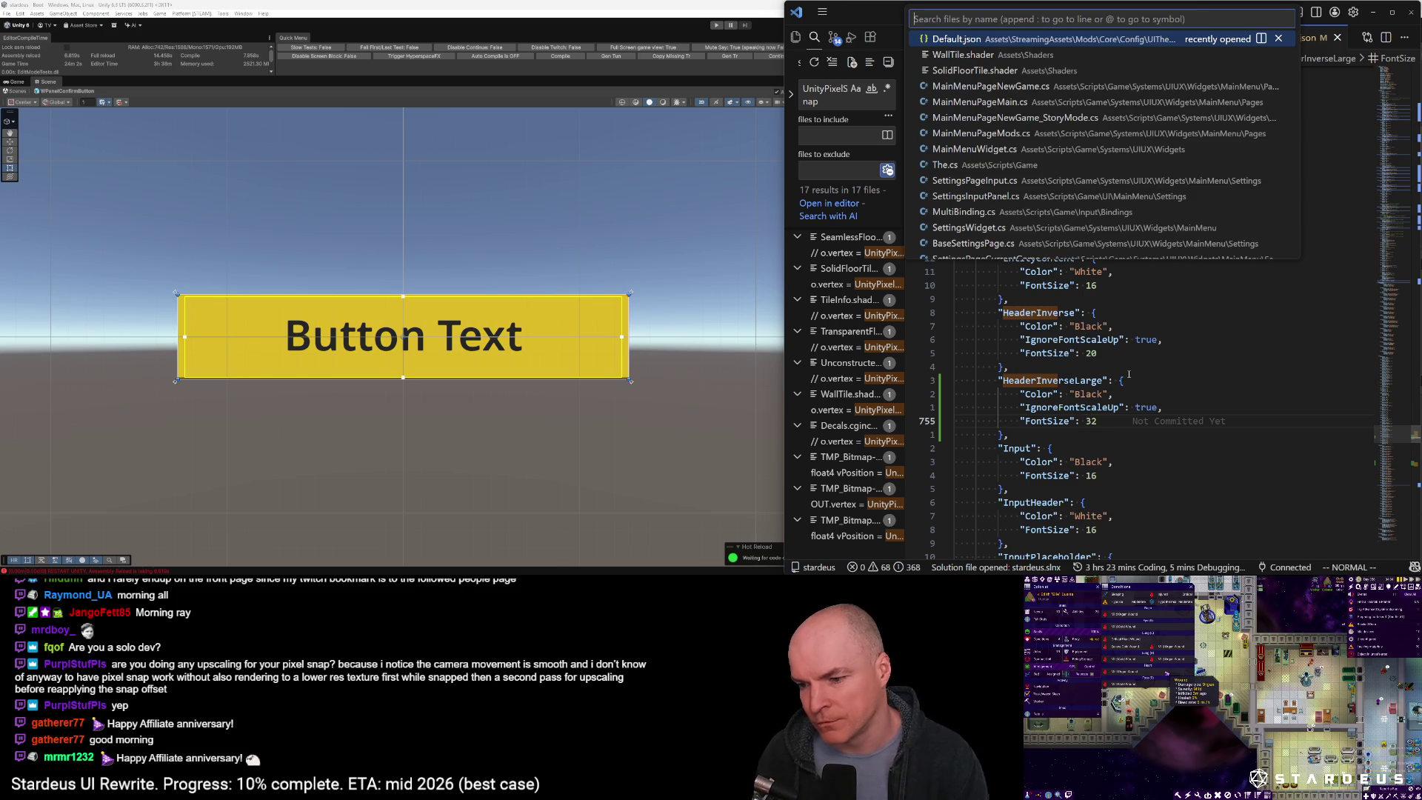
key("Escape")
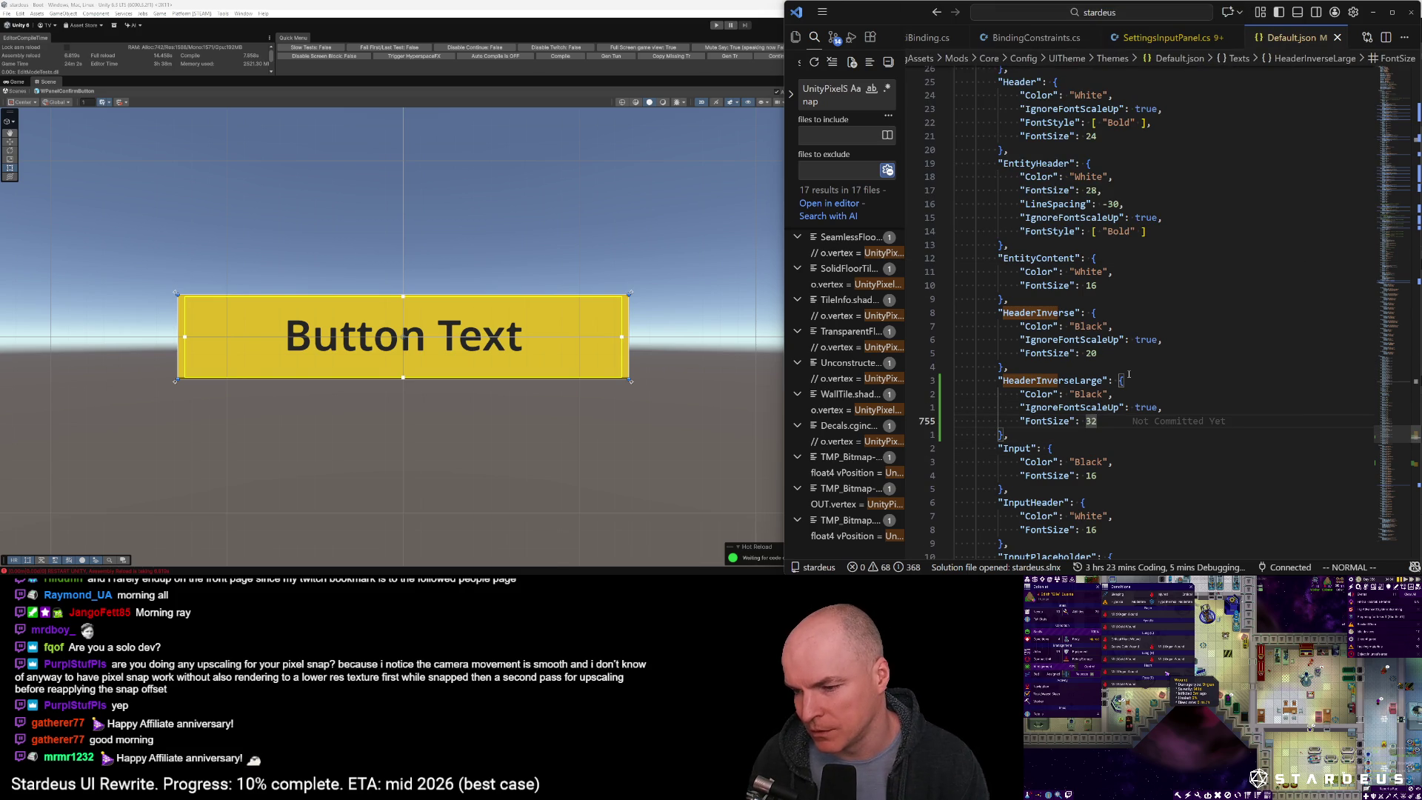
Delete the FontSize line from the new block and remove the trailing comma after true
key("d")
key("d")
key("k")
key("dollar")
key("x")
key("k")
type("kFLcwUnsized")
key("Escape")
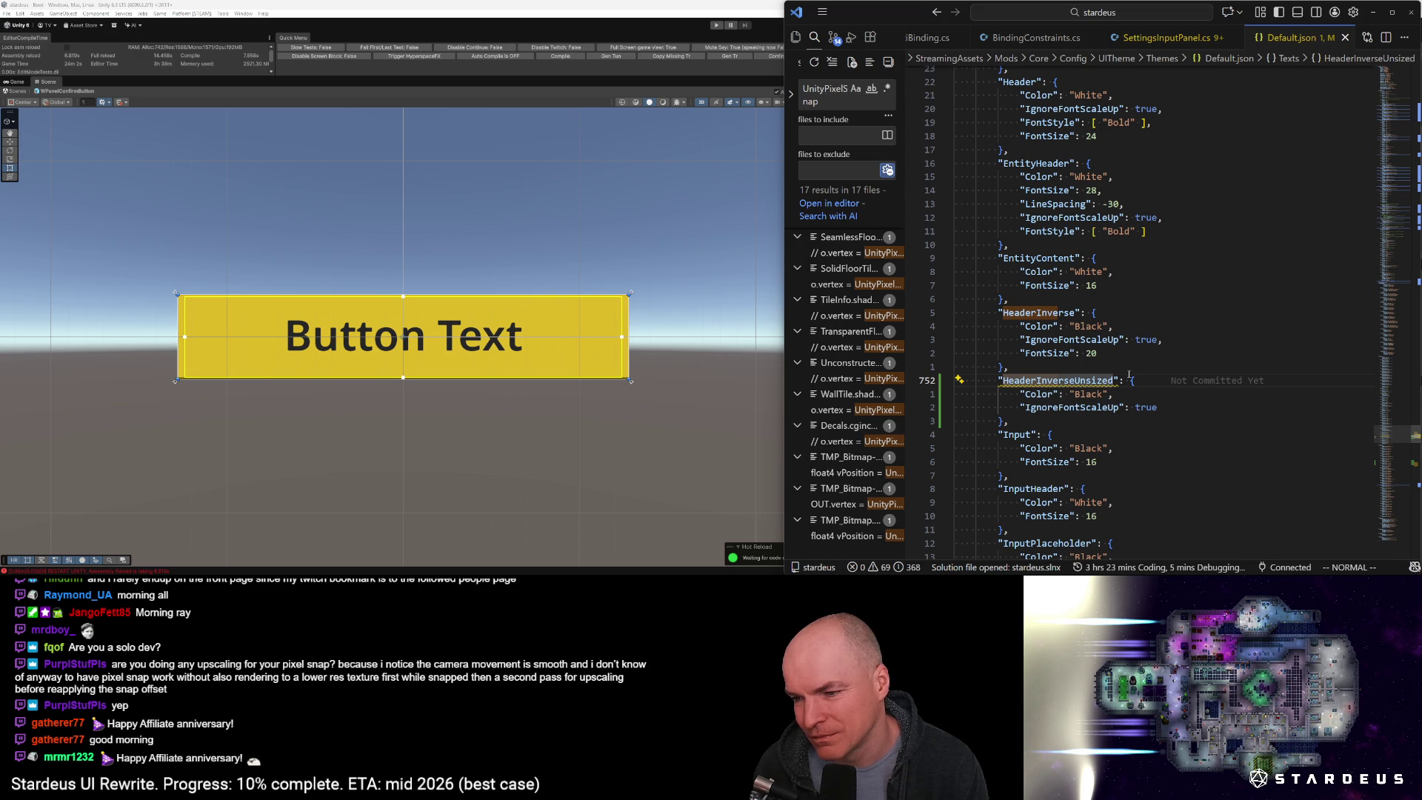
Select and yank the whole HeaderInverseUnsized block
key("shift+v")
key("j")
key("j")
key("j")
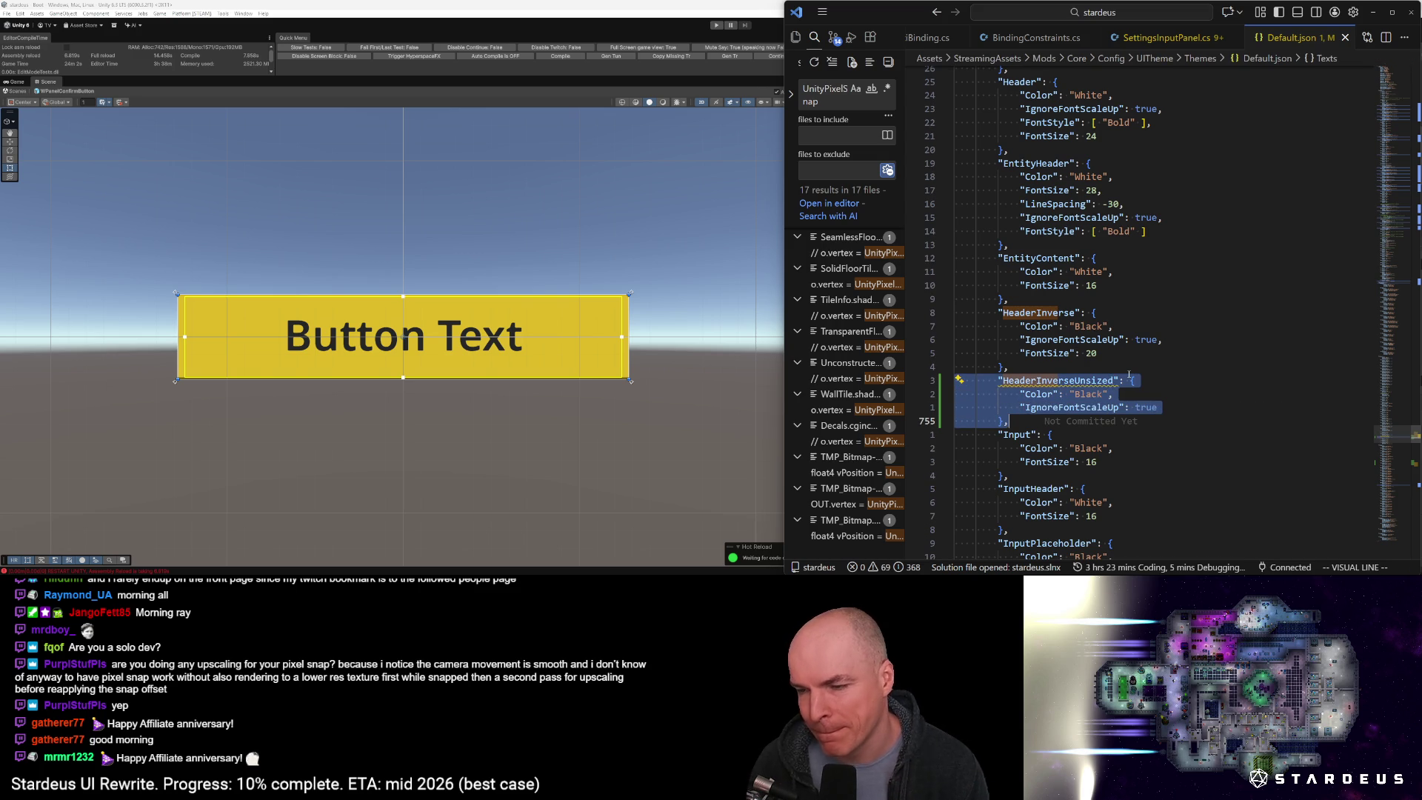
key("y")
key("ctrl+p")
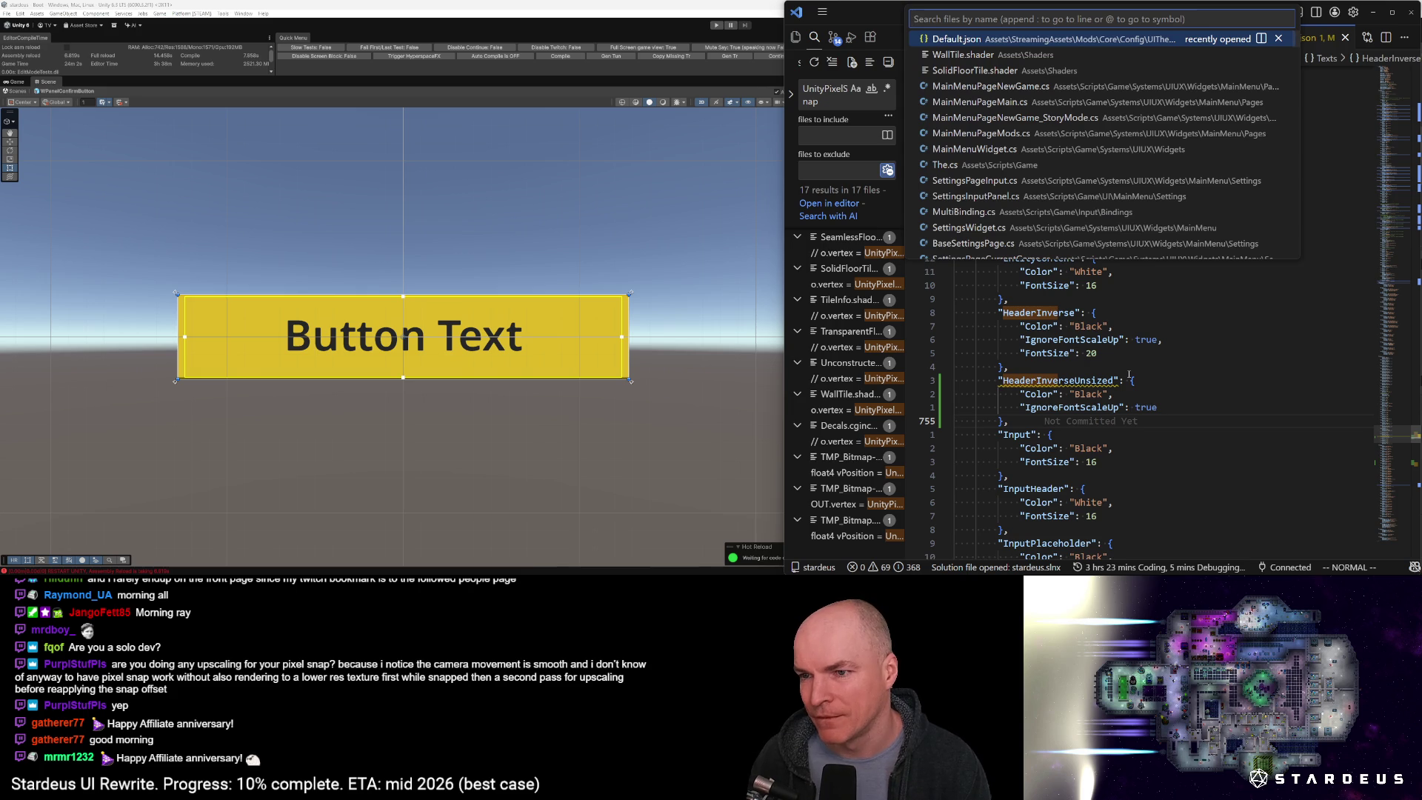
In UIThemedText.cs, follow the UITheme lookup into ApplyTo and inspect its FontSize check
type("uithemed")
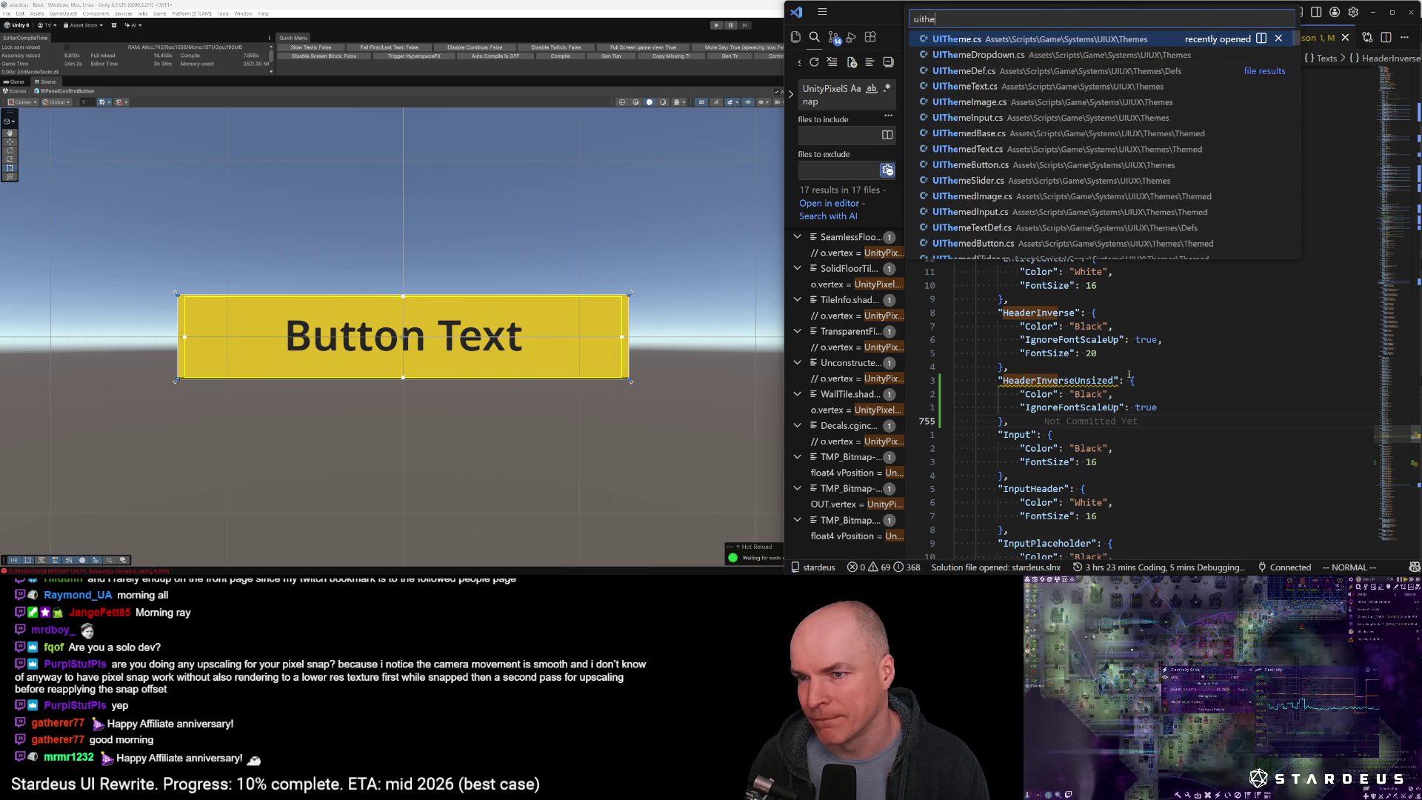
key("Down")
key("Down")
key("Down")
key("Return")
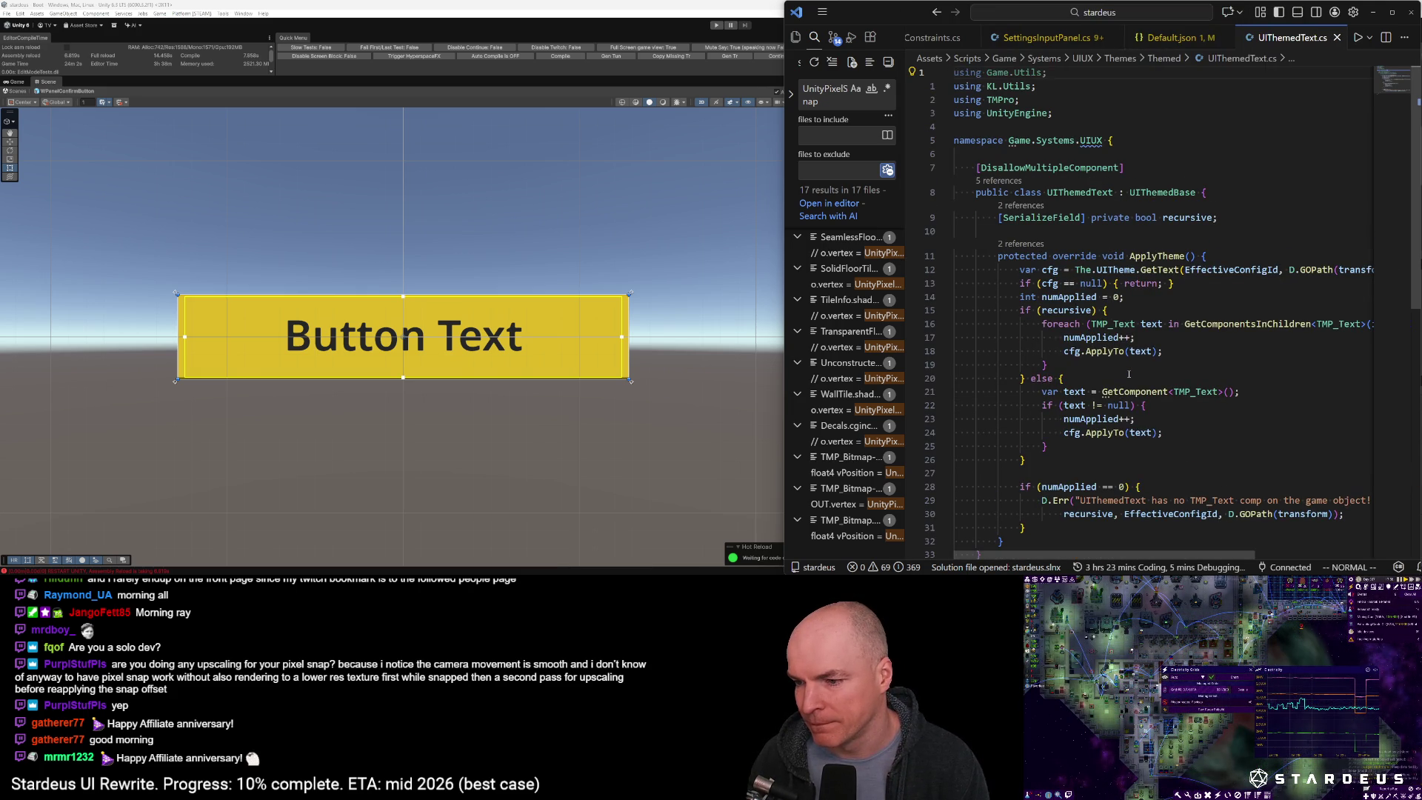
key("slash")
type("UITheme")
key("Return")
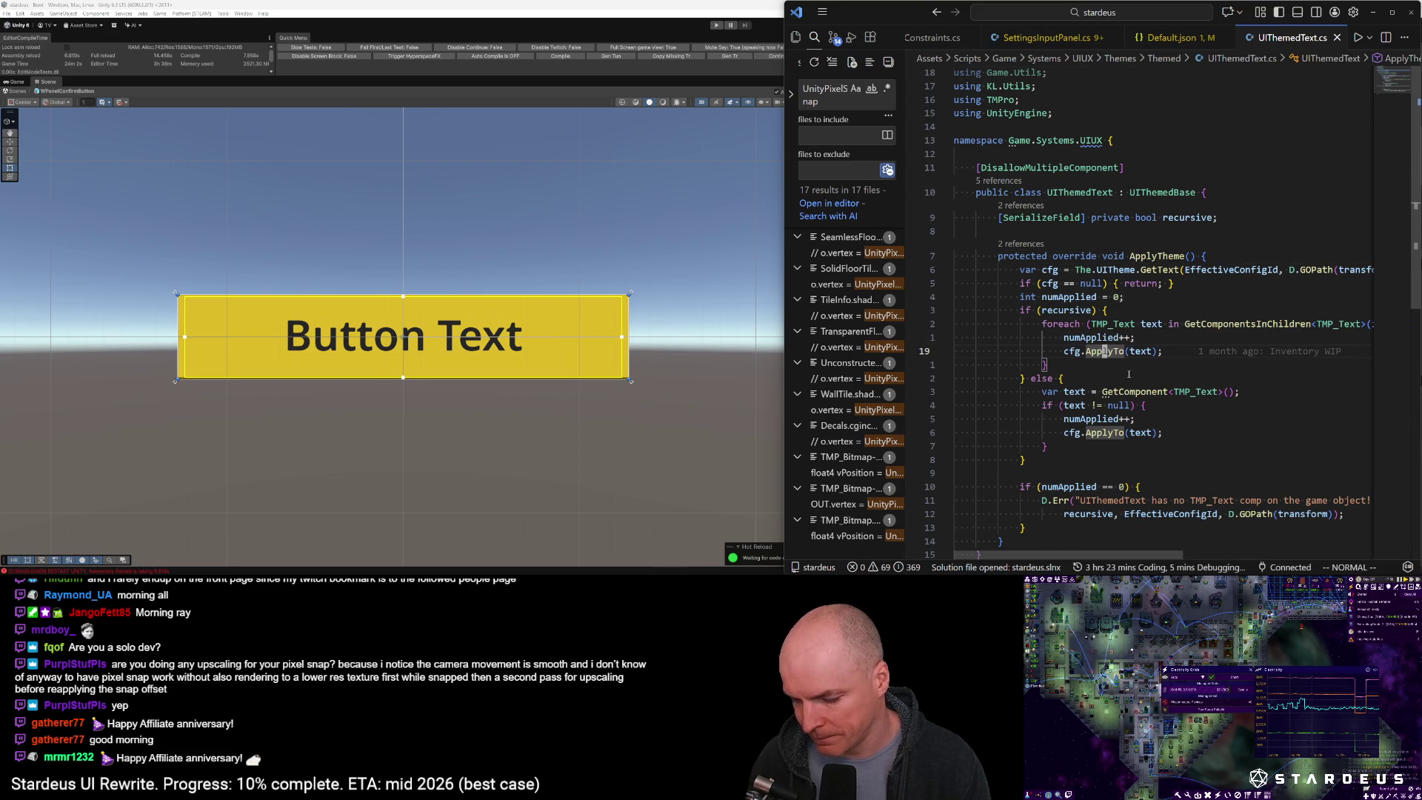
key("g")
key("d")
key("j")
key("j")
key("j")
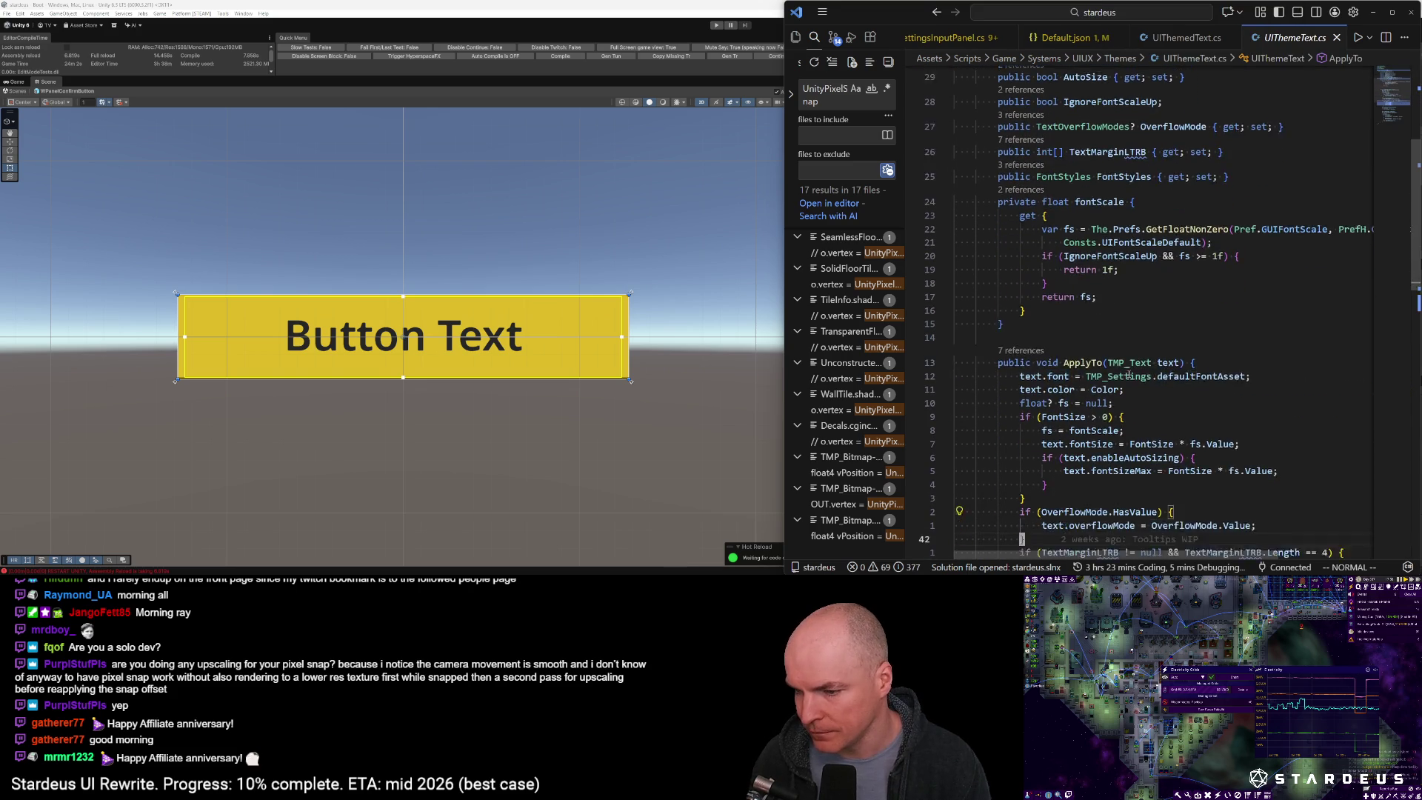
key("k")
key("k")
key("k")
Open UITheme.schema.json from the file finder
key("ctrl+p")
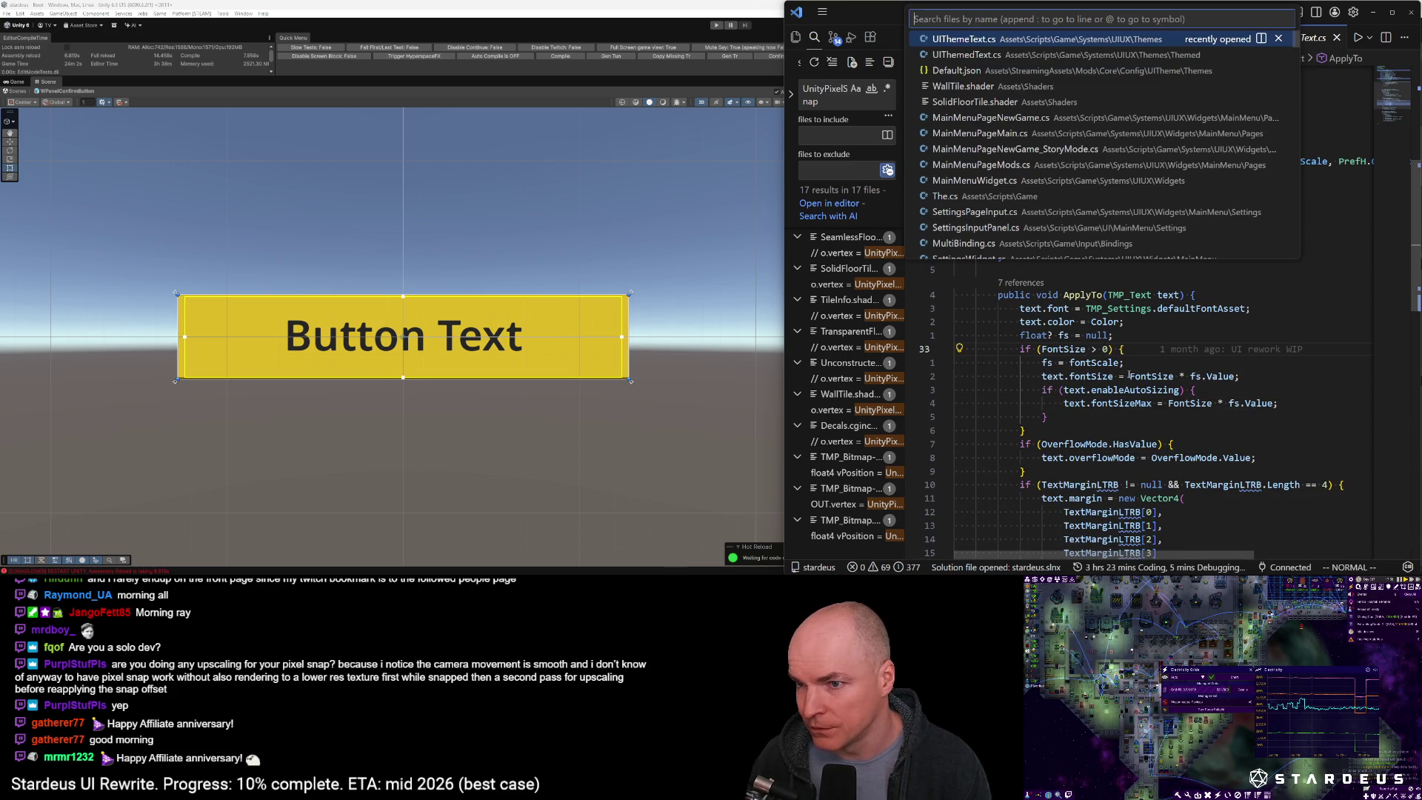
key("Escape")
key("ctrl+p")
type("schema")
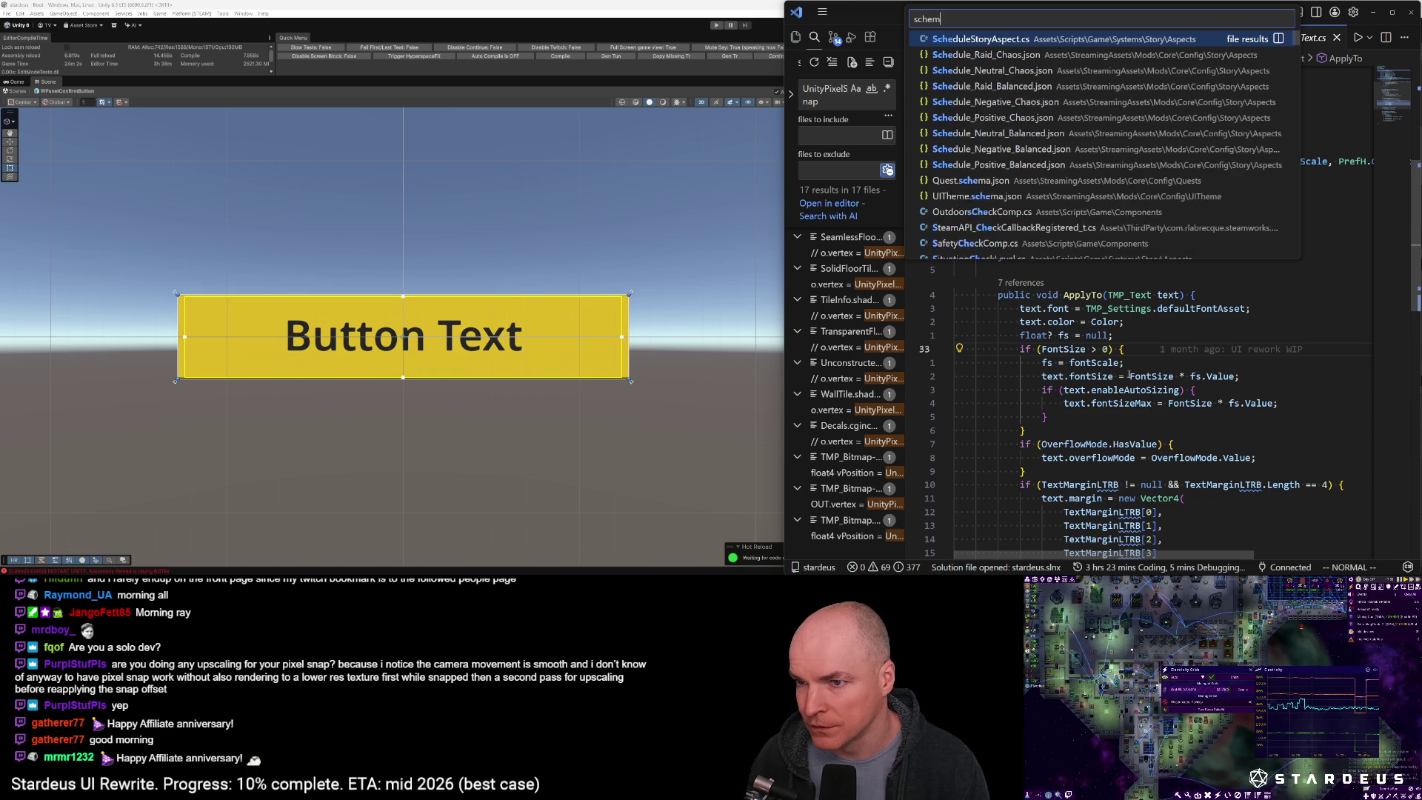
key("Down")
key("Return")
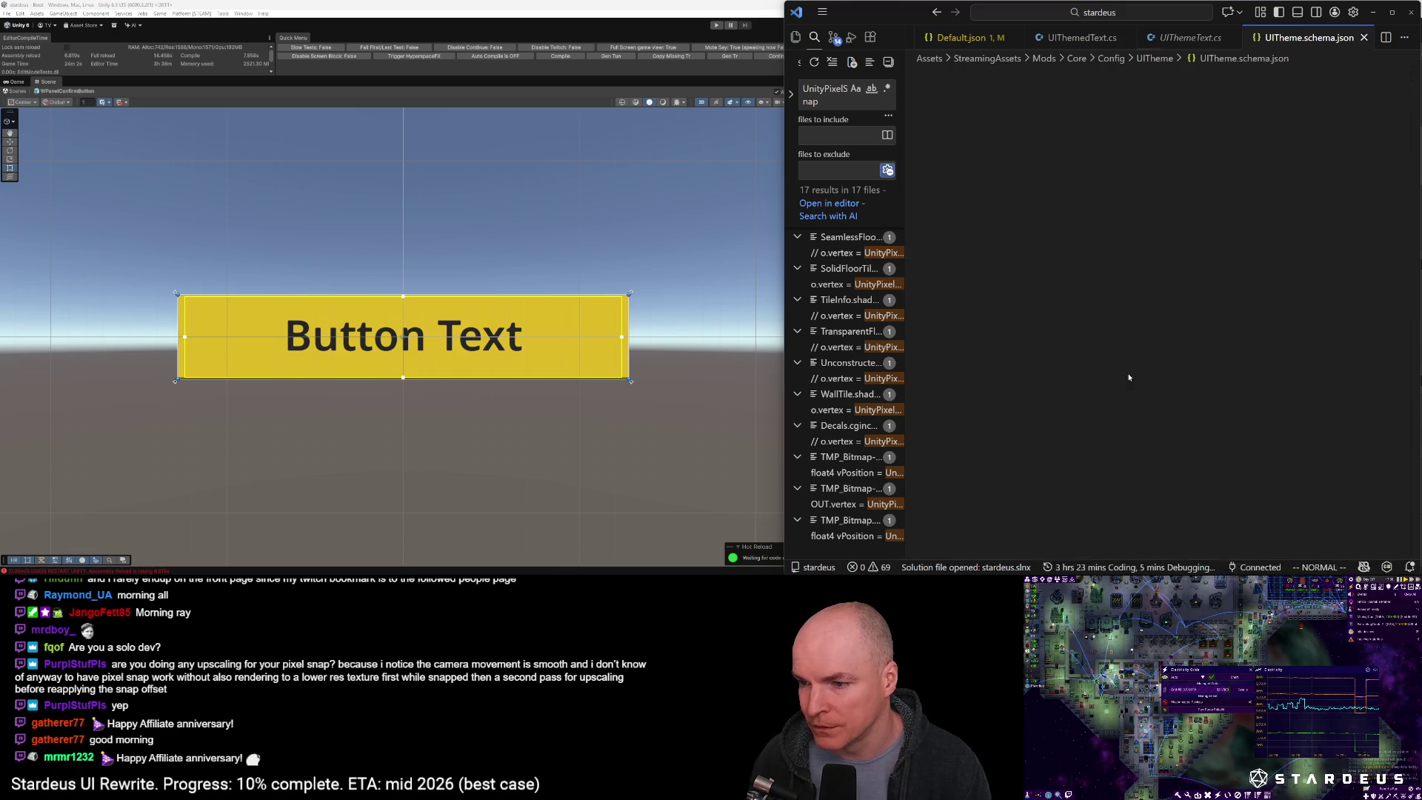
Delete the schema's FontSize line, remove the trailing comma after Color, and save
type("/Font")
key("Return")
key("d")
key("d")
key("k")
key("$")
key("x")
key("ctrl+s")
Back in Default.json, append a comma after the HeaderInverseUnsized block's closing brace
key("ctrl+p")
key("Down")
key("Down")
key("Return")
type("a,")
key("Escape")
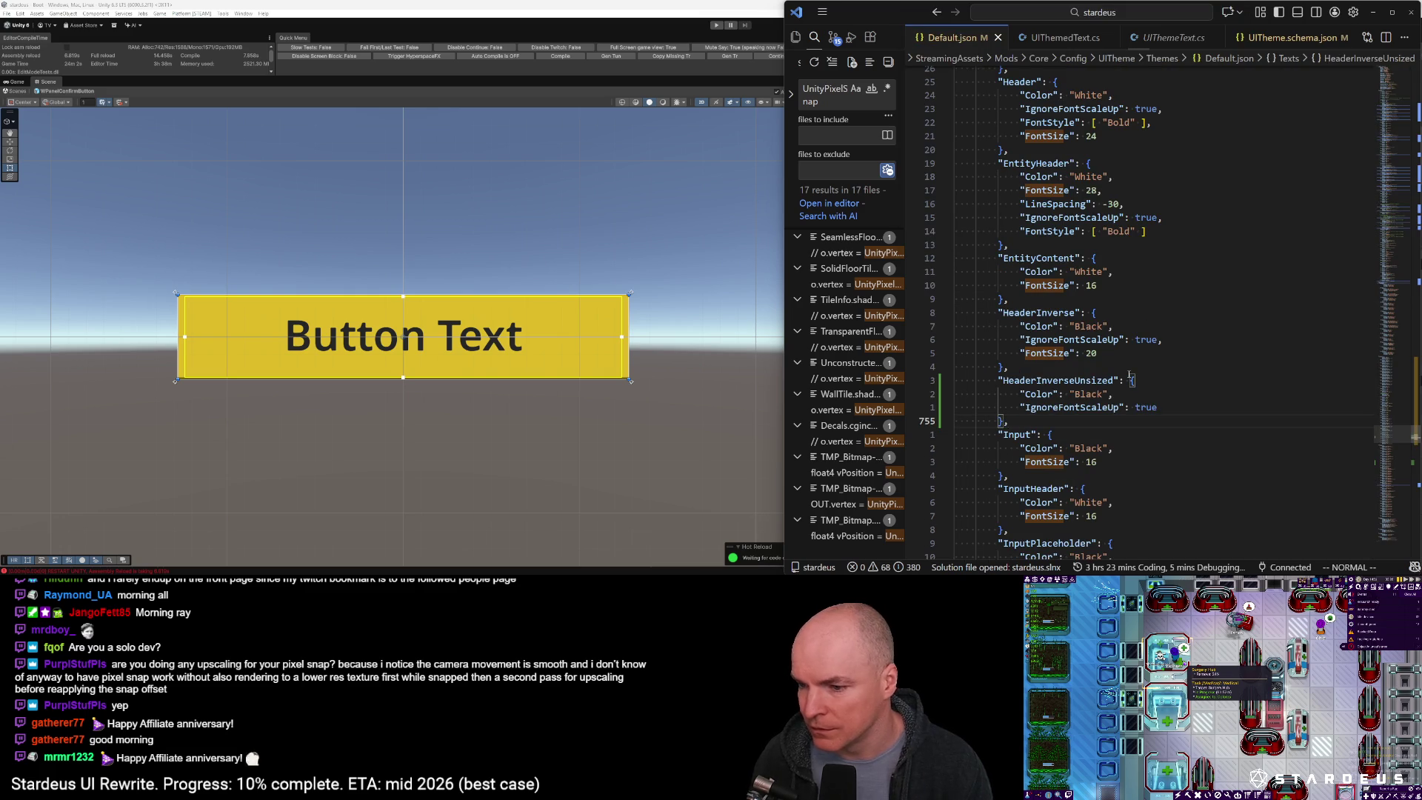
key("k")
key("k")
key("k")
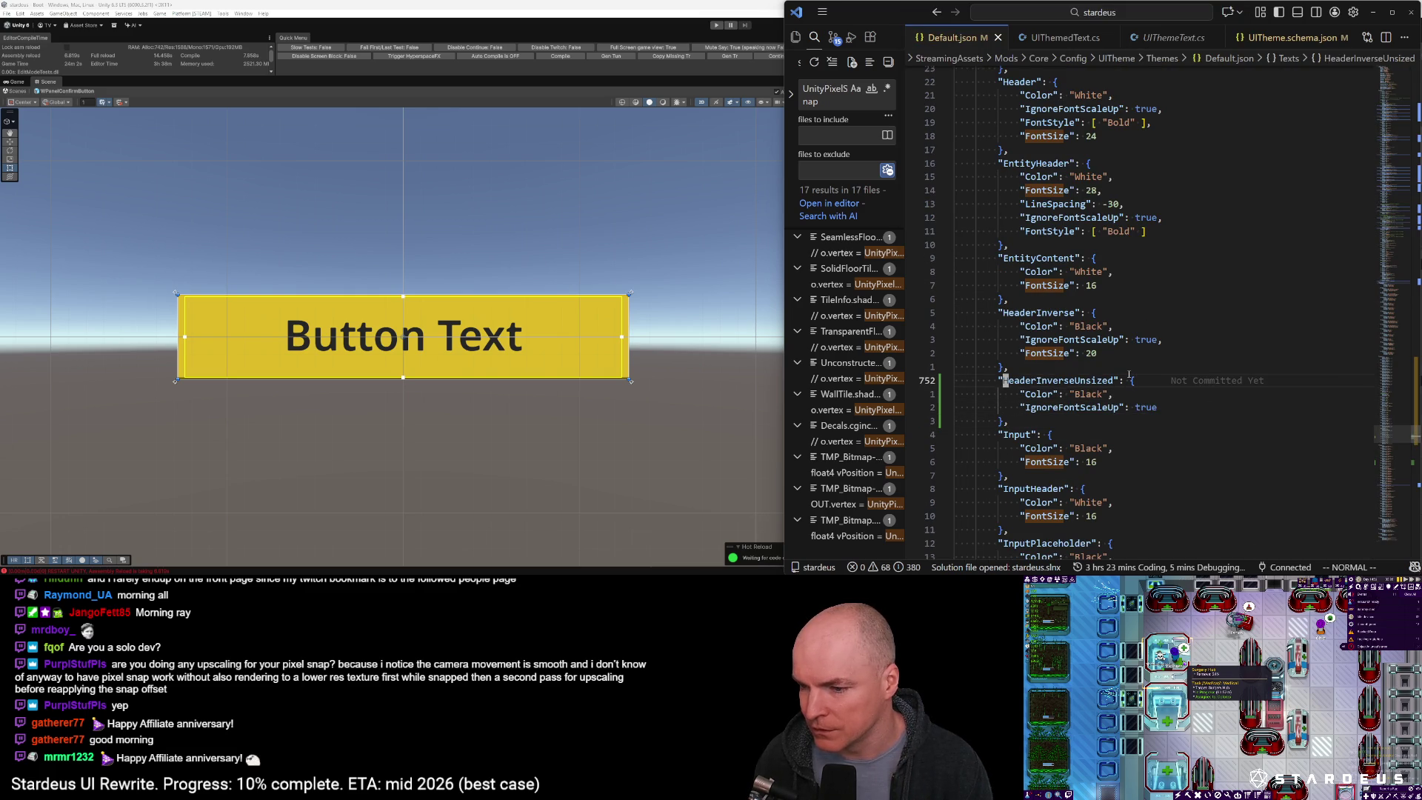
key("w")
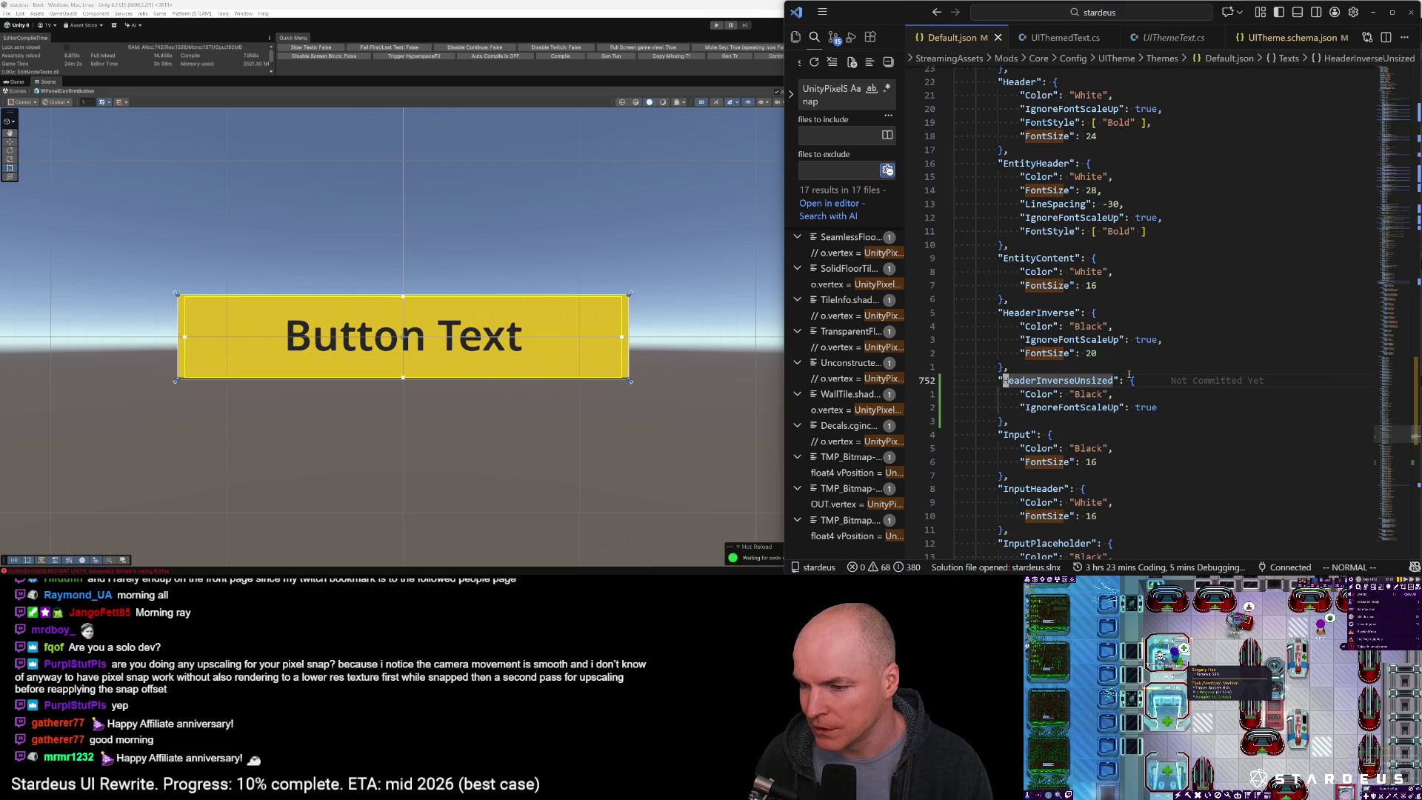
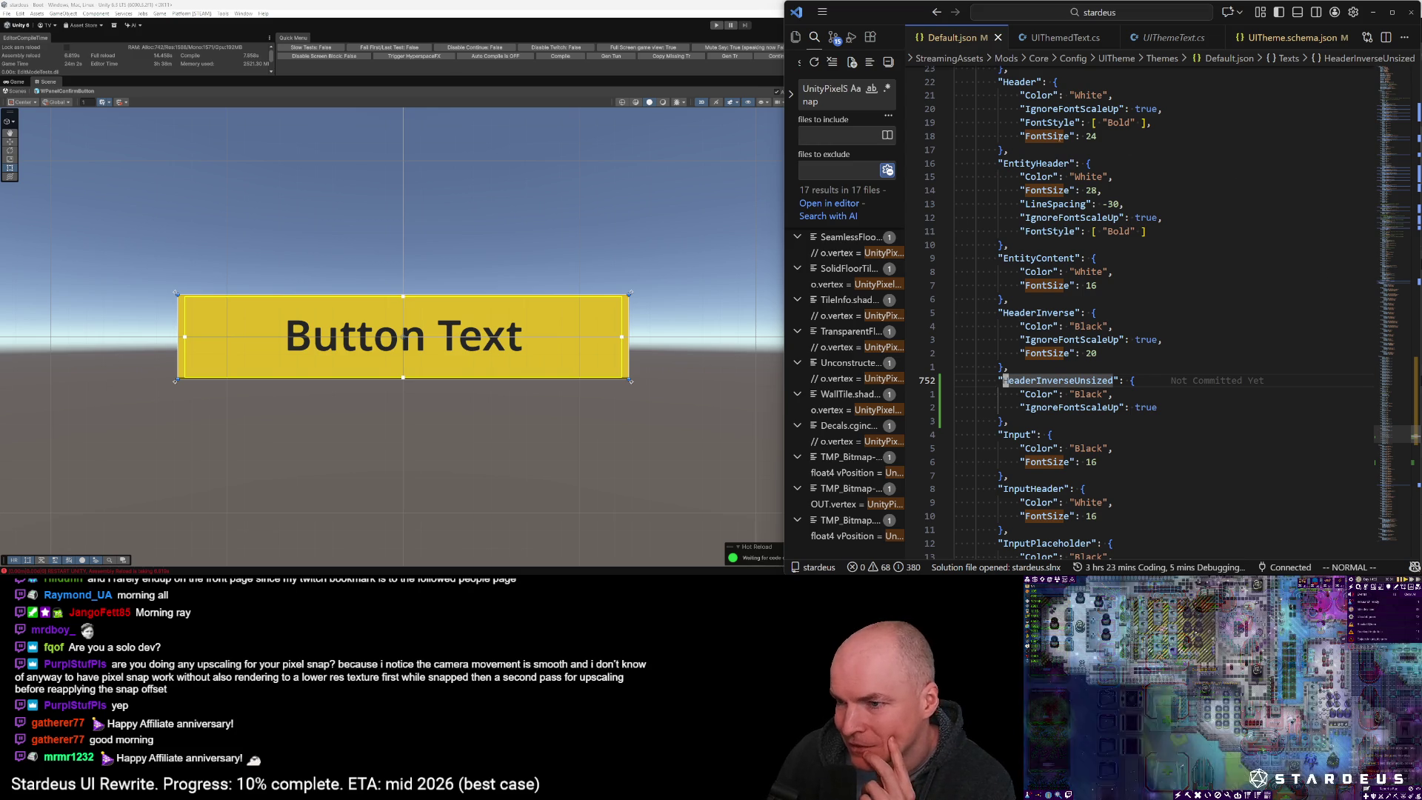
Rename the HeaderInverseUnsized style key to InverseUnsized and save Default.json
scroll(1049, 210, "up", 5)
scroll(1050, 210, "up", 2)
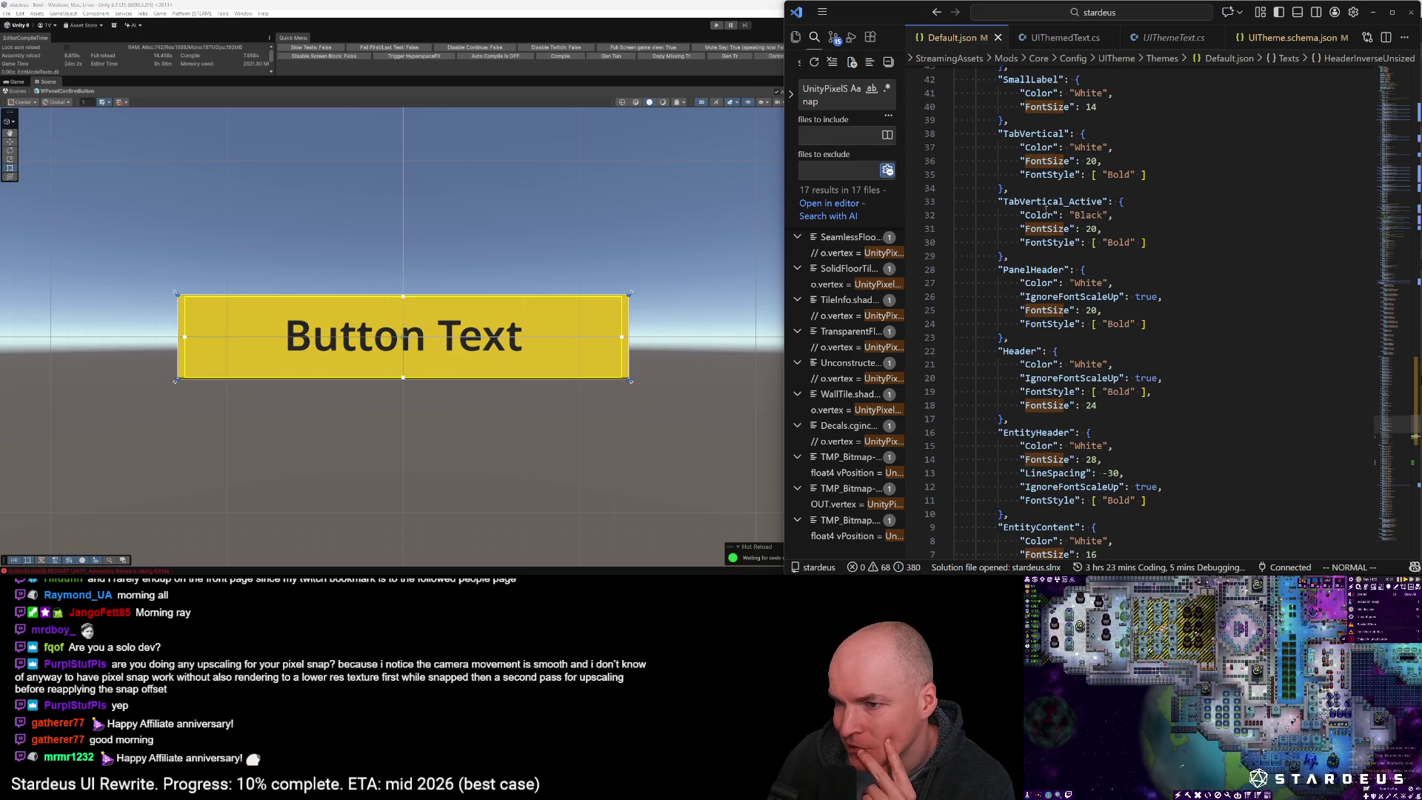
scroll(1047, 209, "up", 6)
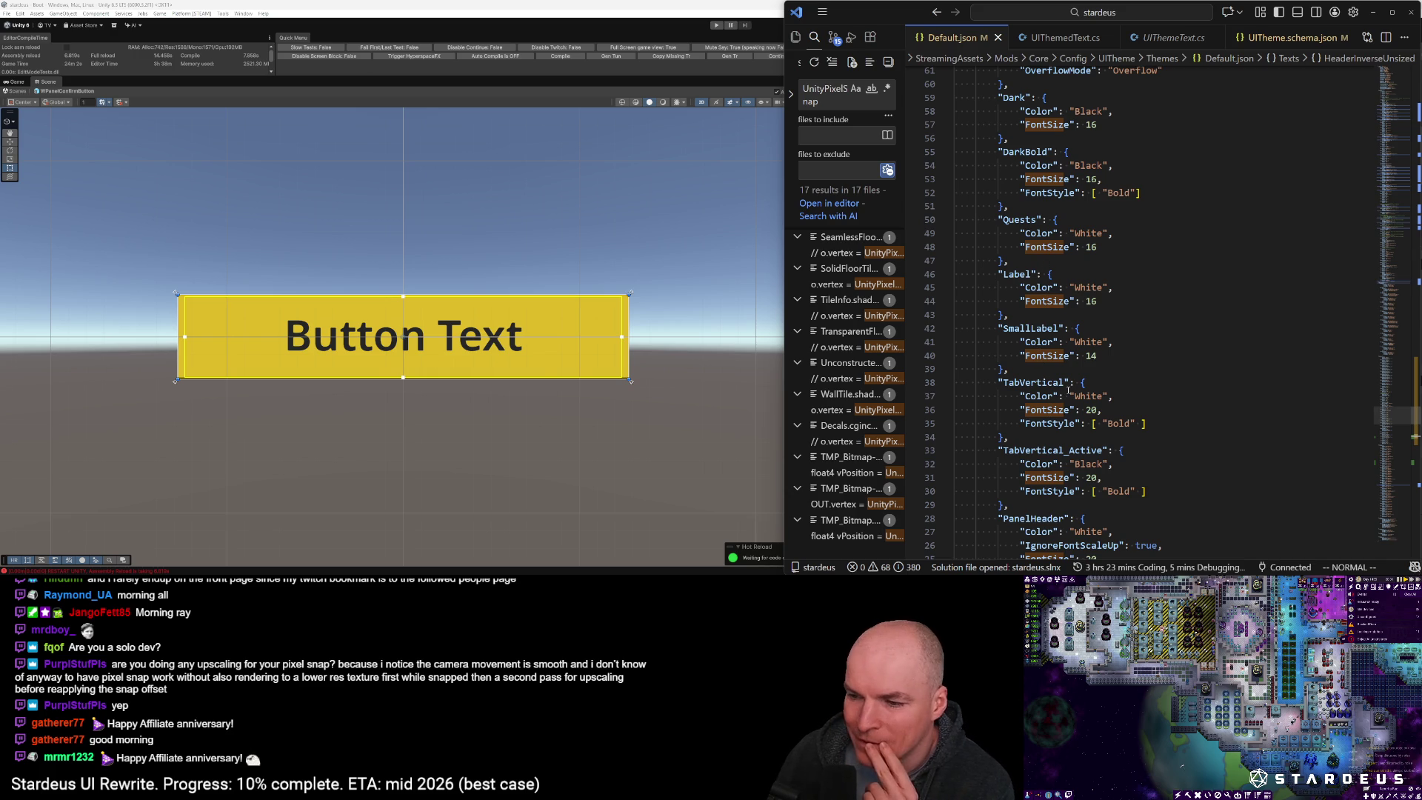
scroll(1065, 392, "up", 3)
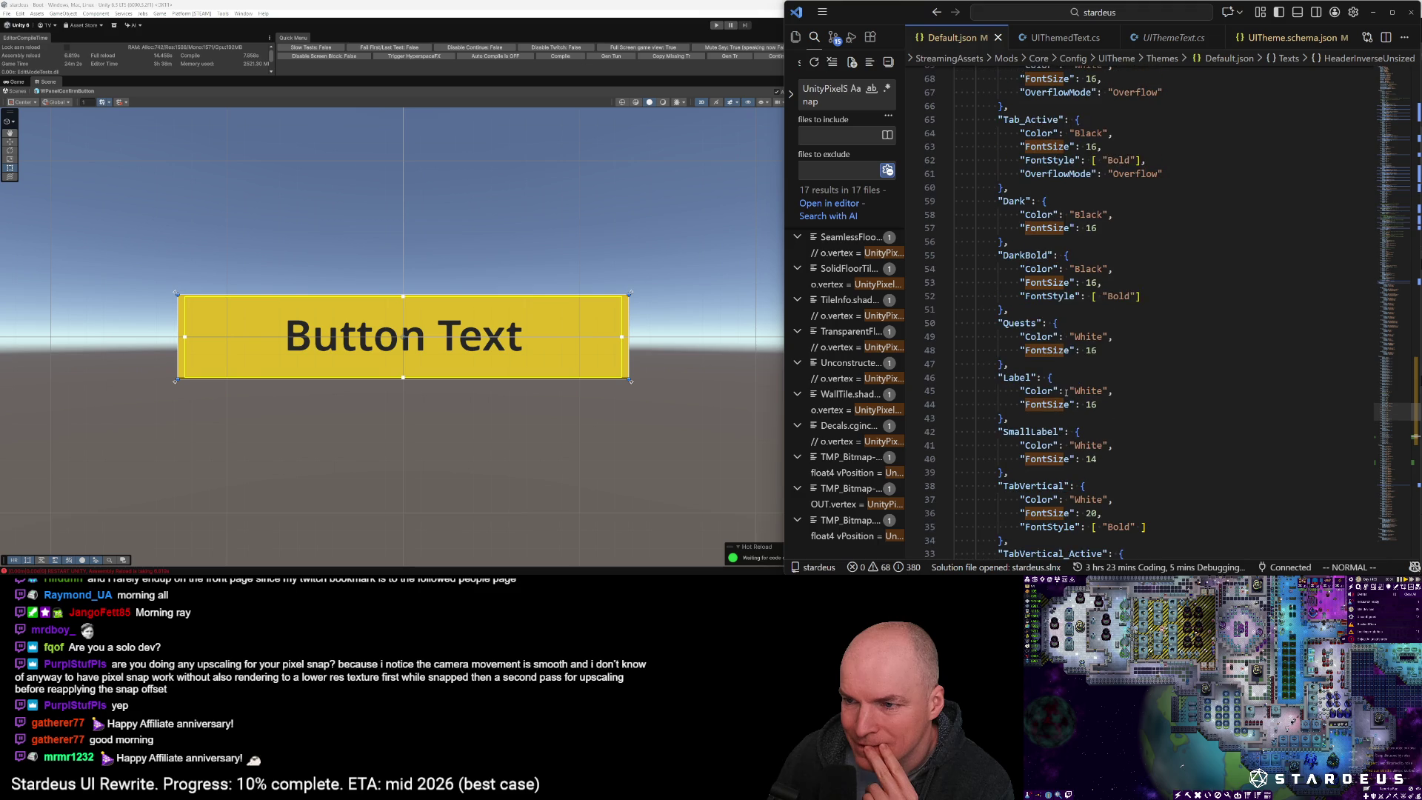
scroll(1064, 394, "down", 5)
scroll(1059, 399, "down", 3)
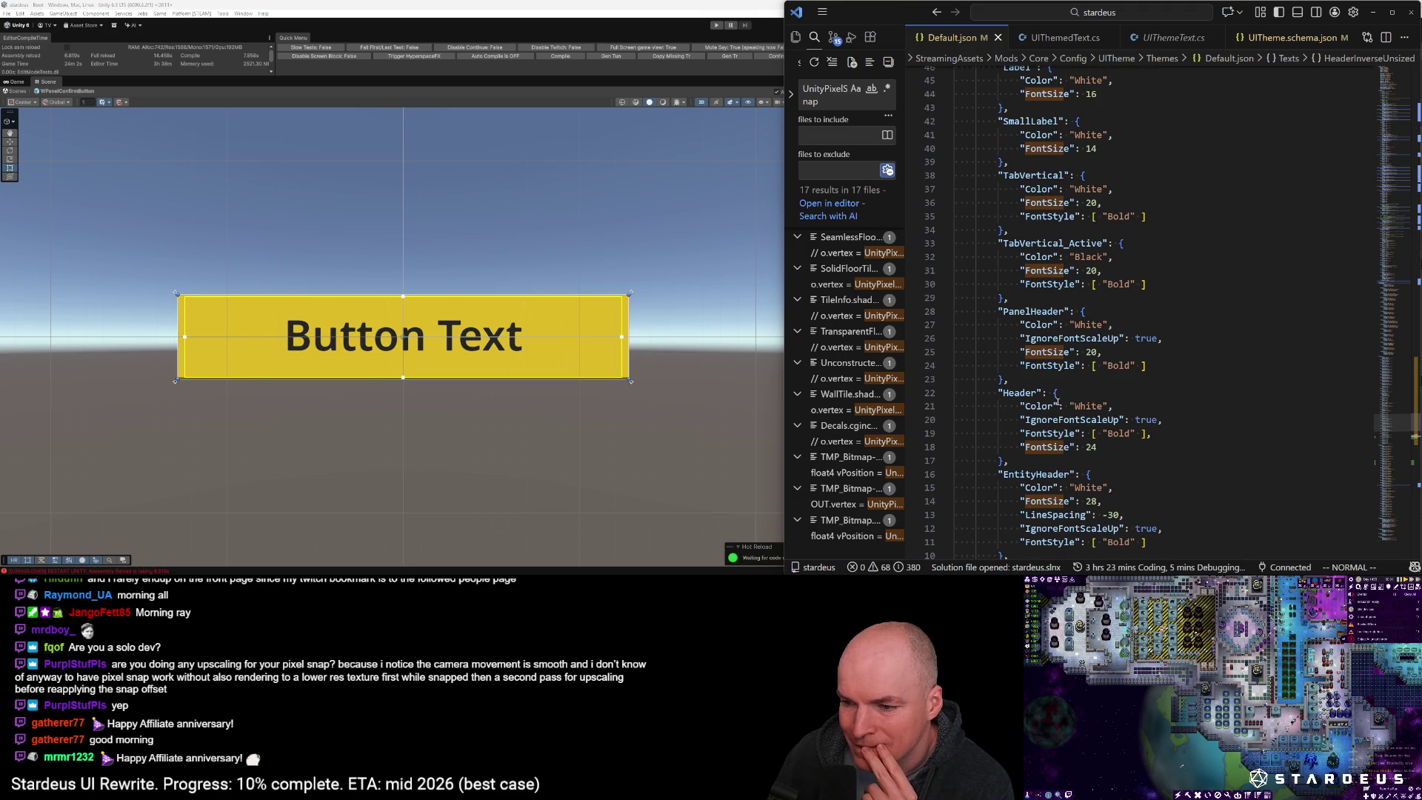
scroll(1057, 402, "down", 2)
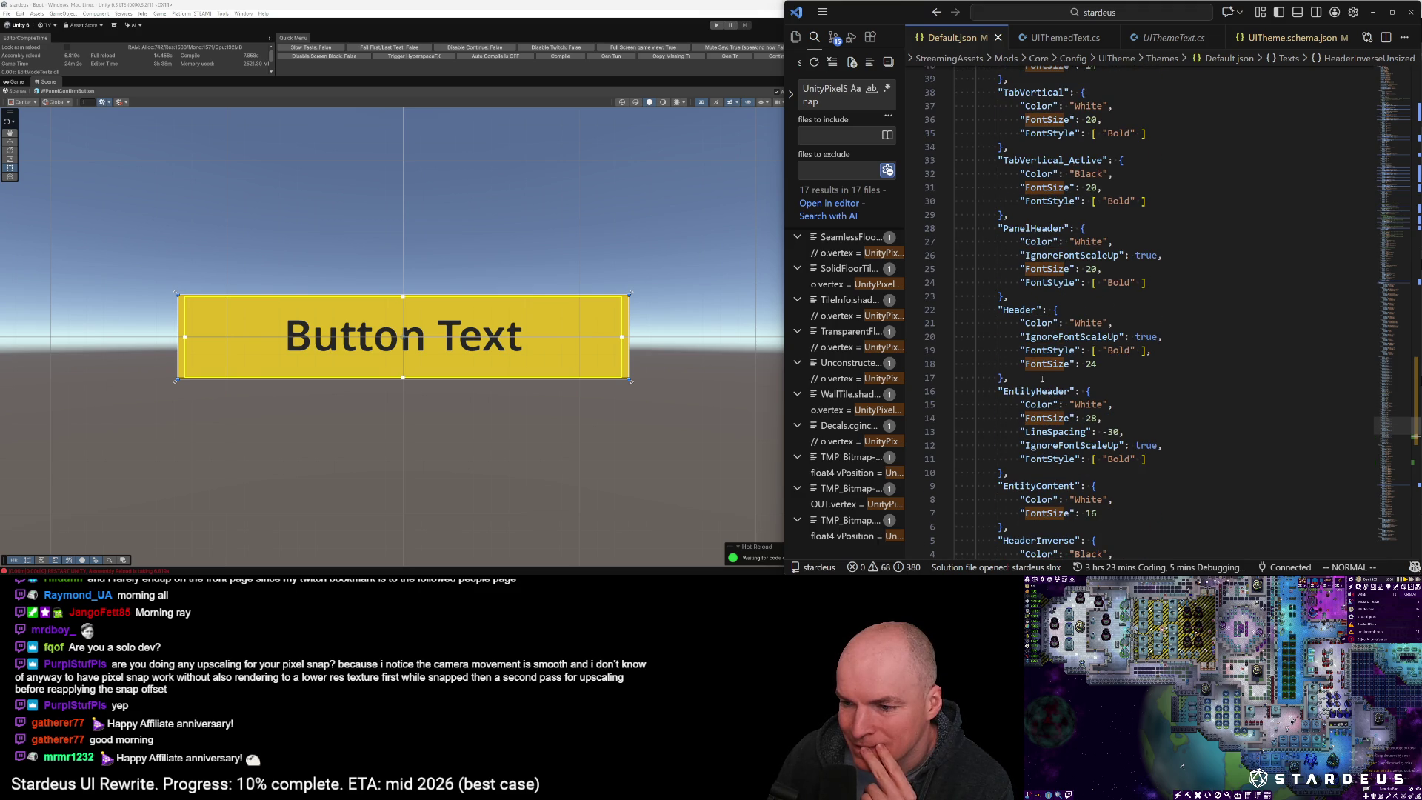
scroll(1044, 385, "down", 2)
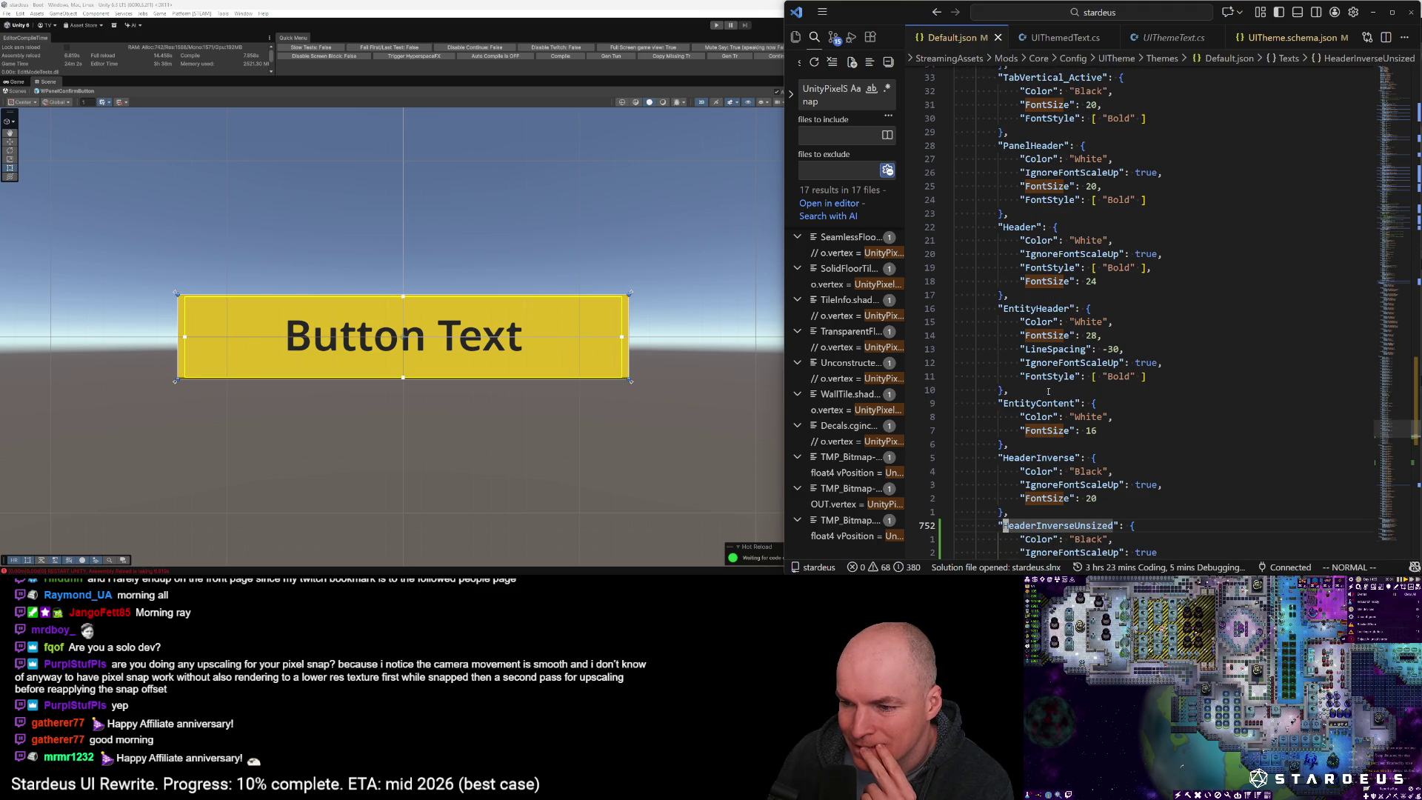
scroll(1046, 371, "down", 2)
left_click(1066, 463)
scroll(1066, 462, "down", 2)
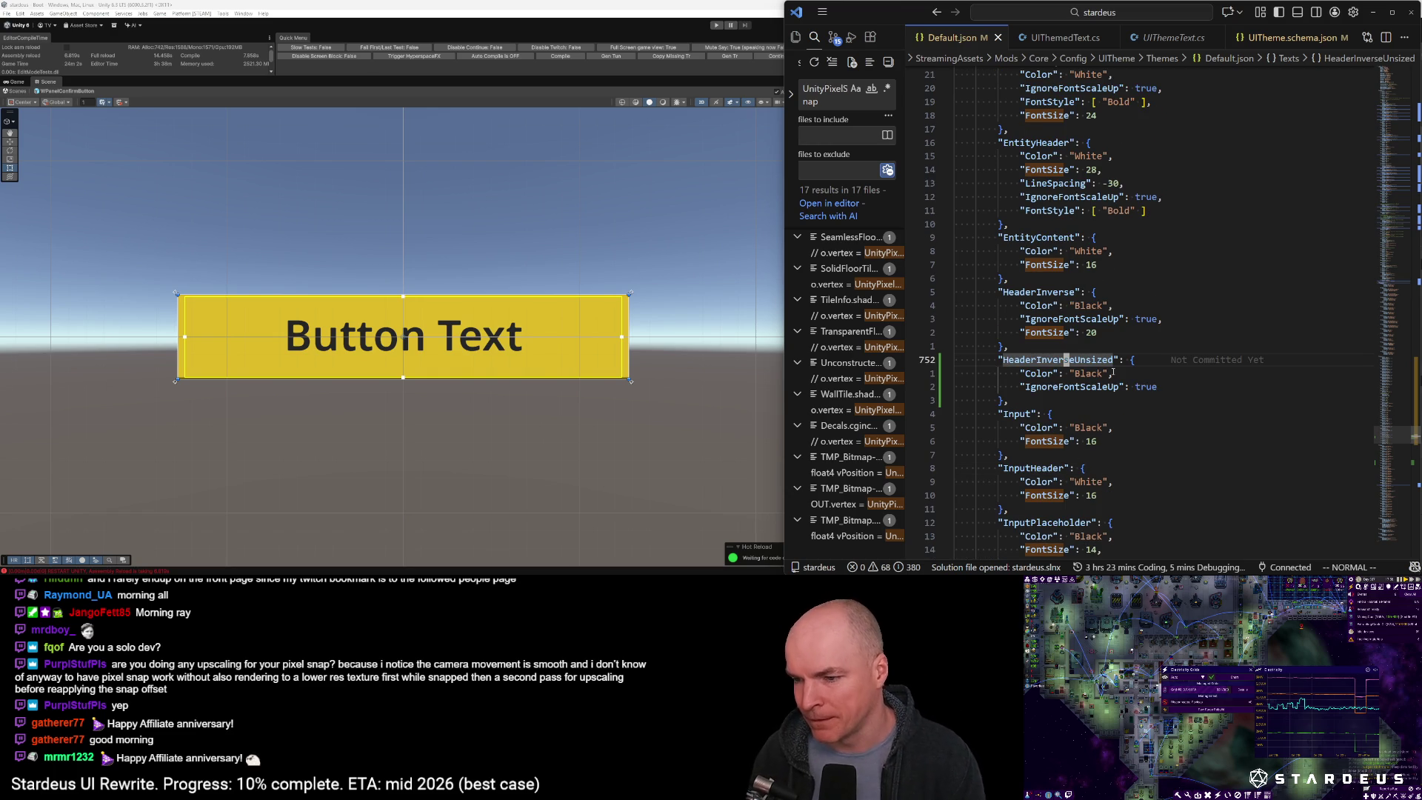
key("l")
key("l")
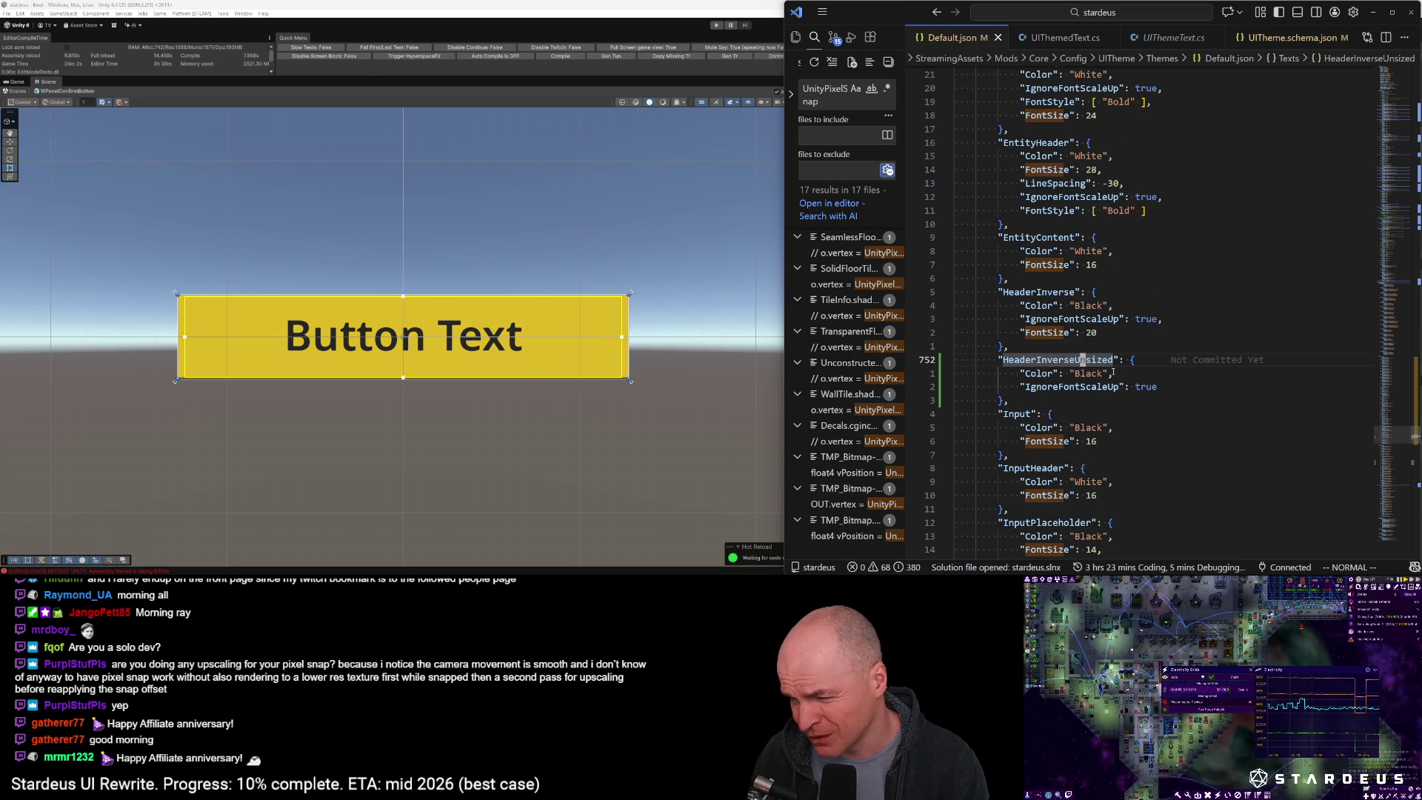
type("cbBlack")
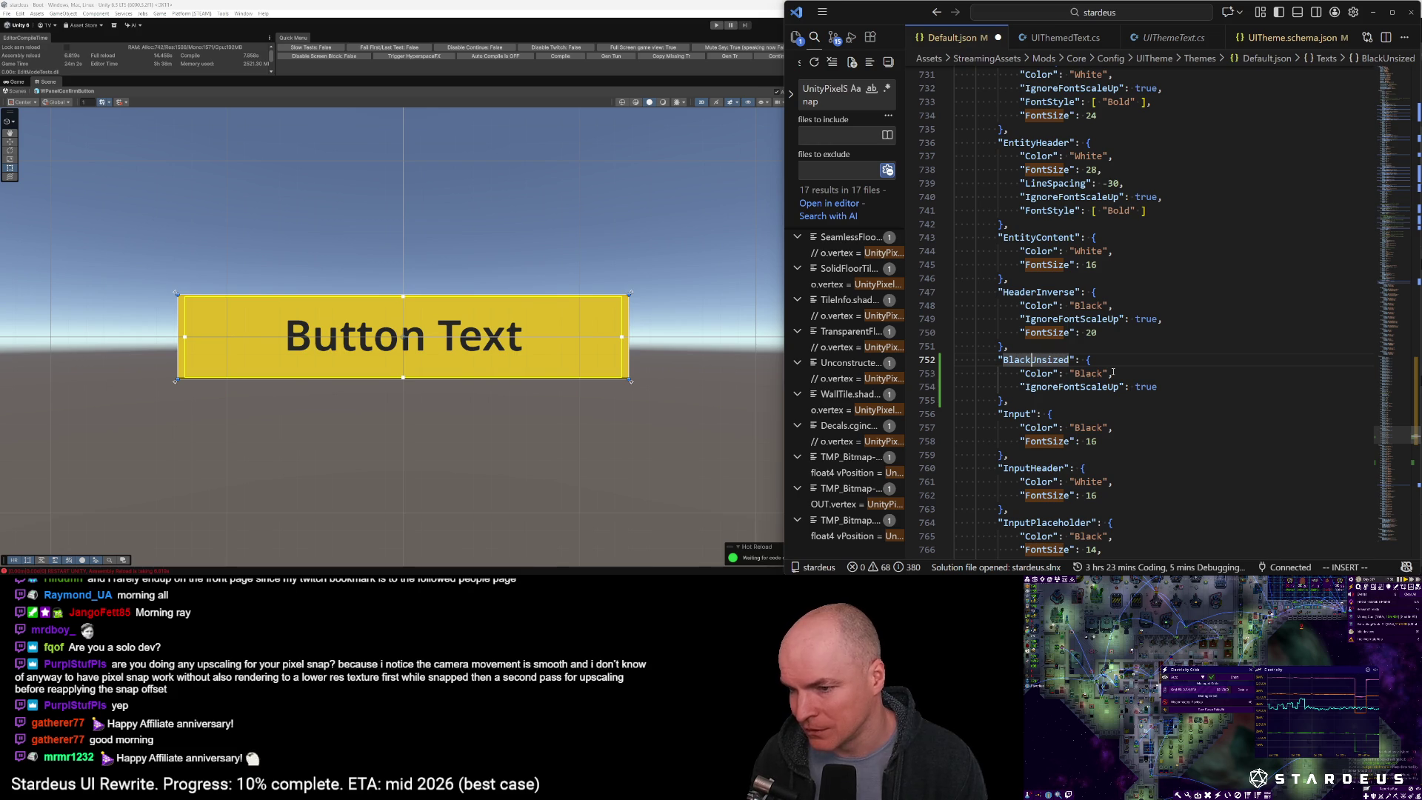
key("BackSpace")
key("BackSpace")
key("BackSpace")
type("Inverse")
key("ctrl+s")
key("Escape")
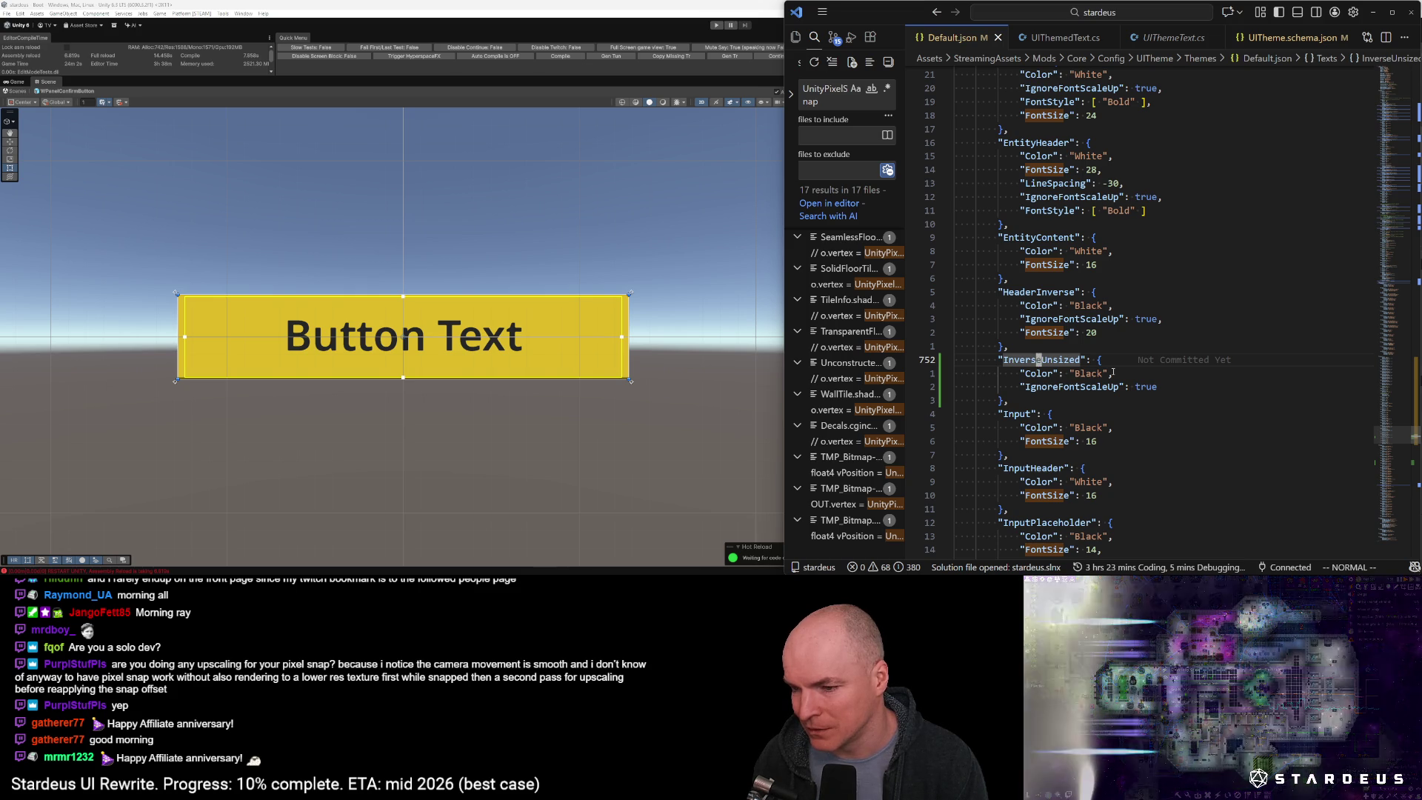
Duplicate the InverseUnsized block as an Unsized style with its colour set to White
key("shift+v")
key("j")
key("j")
key("j")
key("y")
key("shift+p")
key("d")
key("b")
key("j")
key("w")
key("w")
key("w")
key("l")
key("shift+c")
type("White\",")
key("Escape")
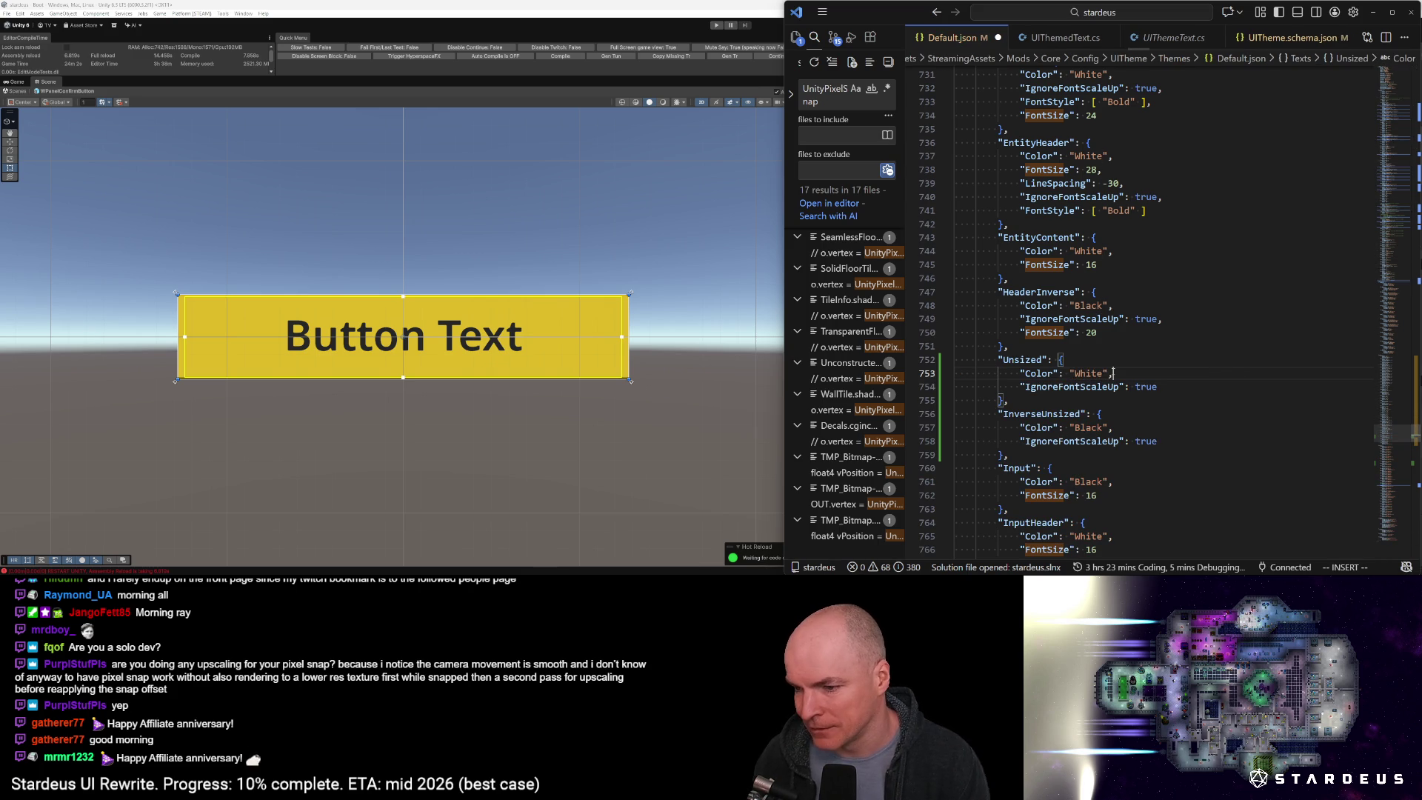
Move the Unsized and InverseUnsized blocks to the start of the Texts section
key("shift+v")
key("j")
key("j")
key("j")
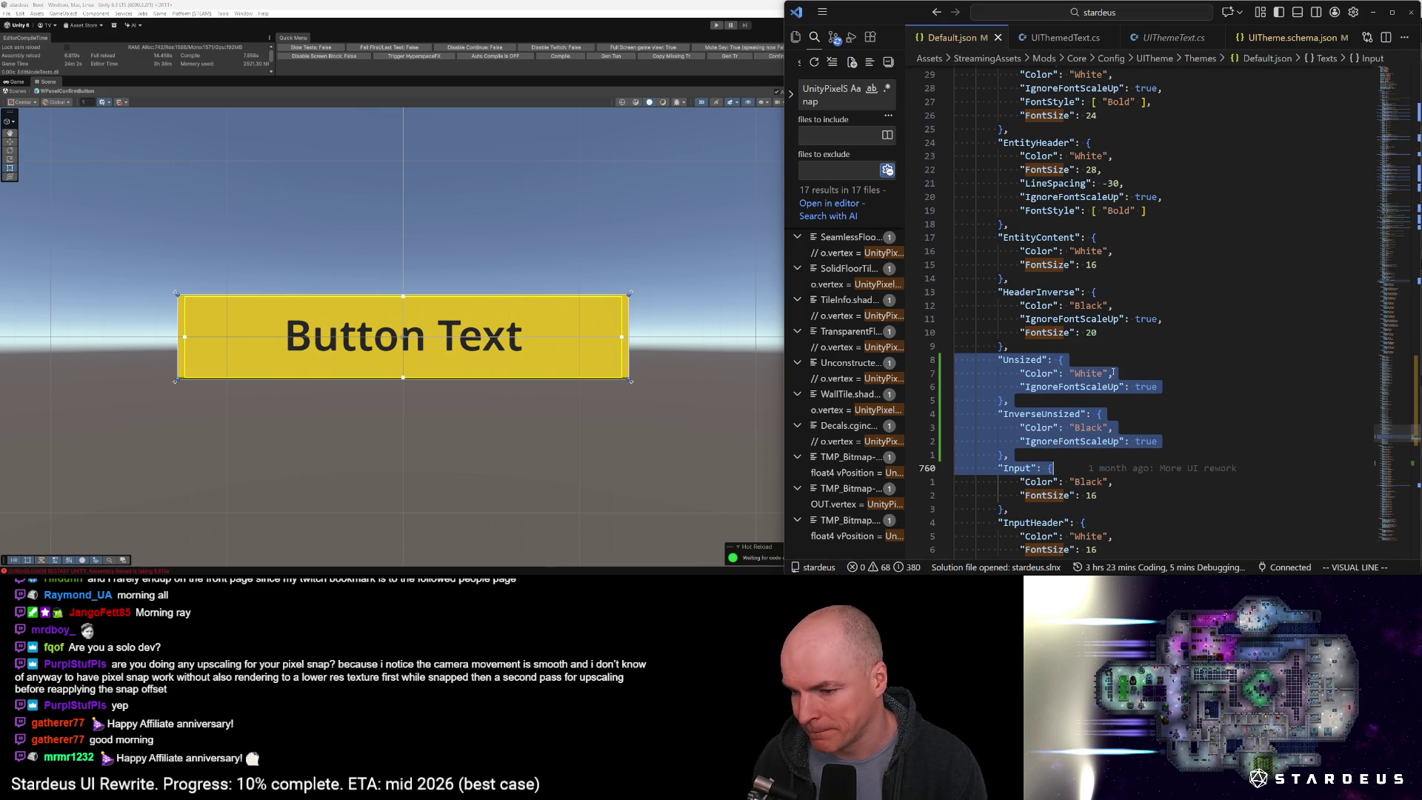
key("d")
key("ctrl+u")
key("ctrl+u")
key("ctrl+u")
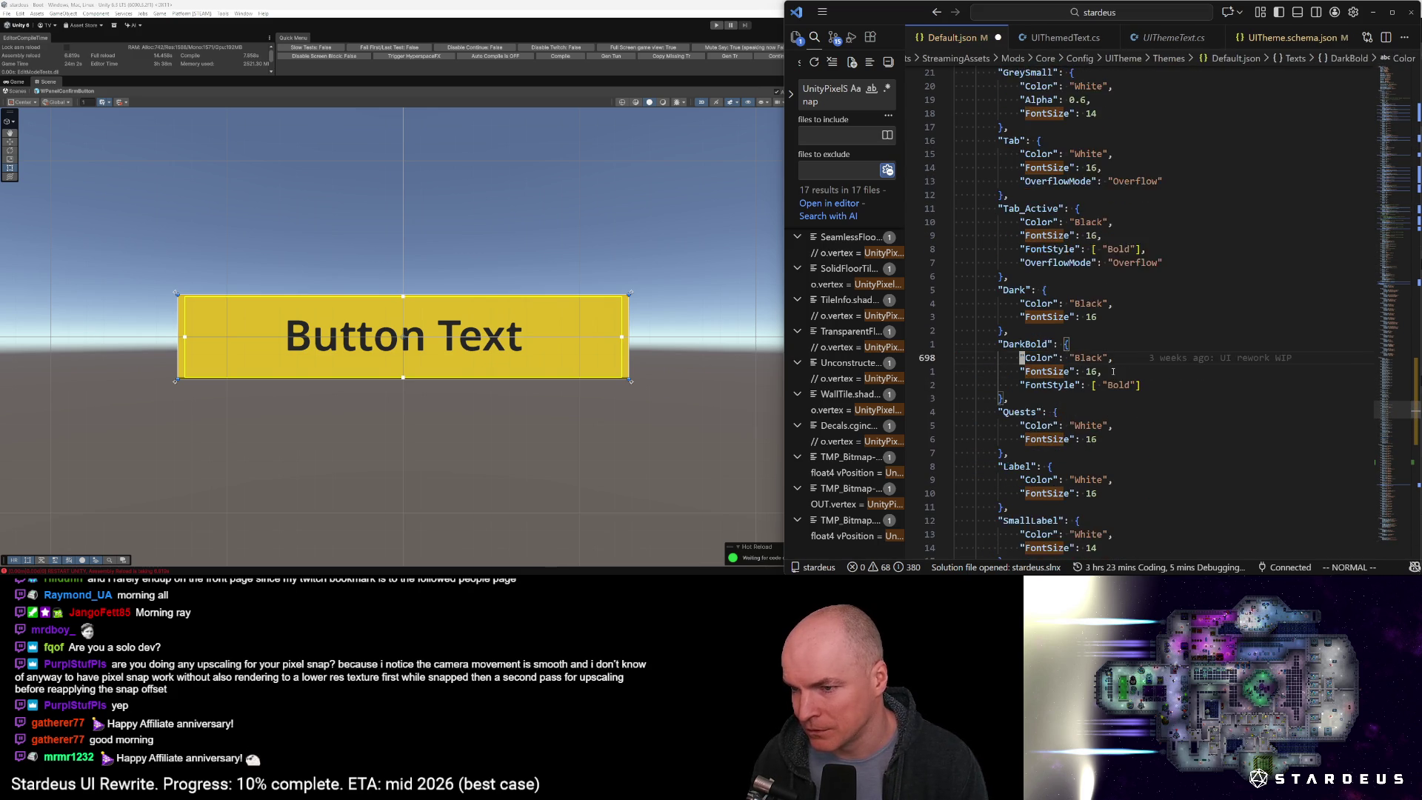
key("ctrl+u")
key("ctrl+u")
key("ctrl+u")
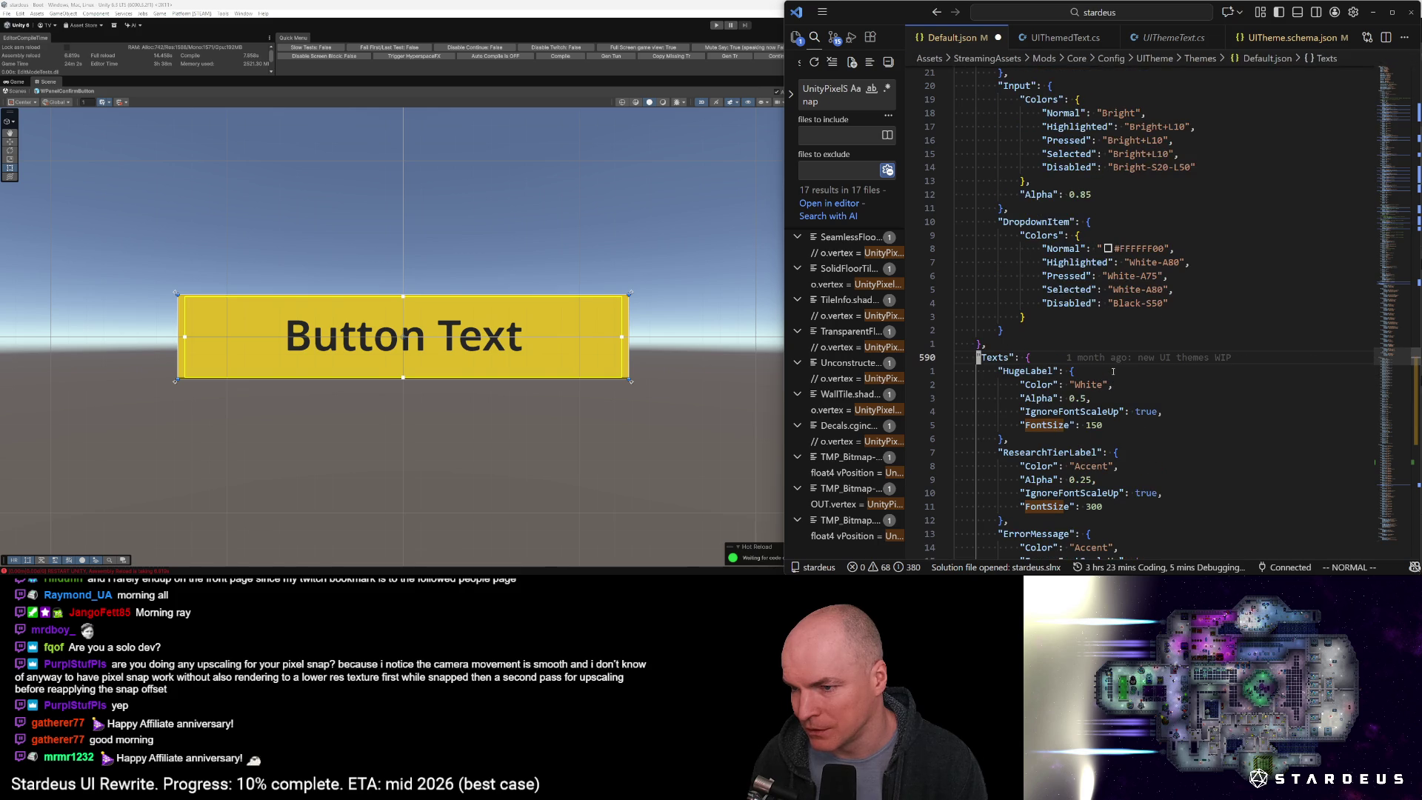
key("p")
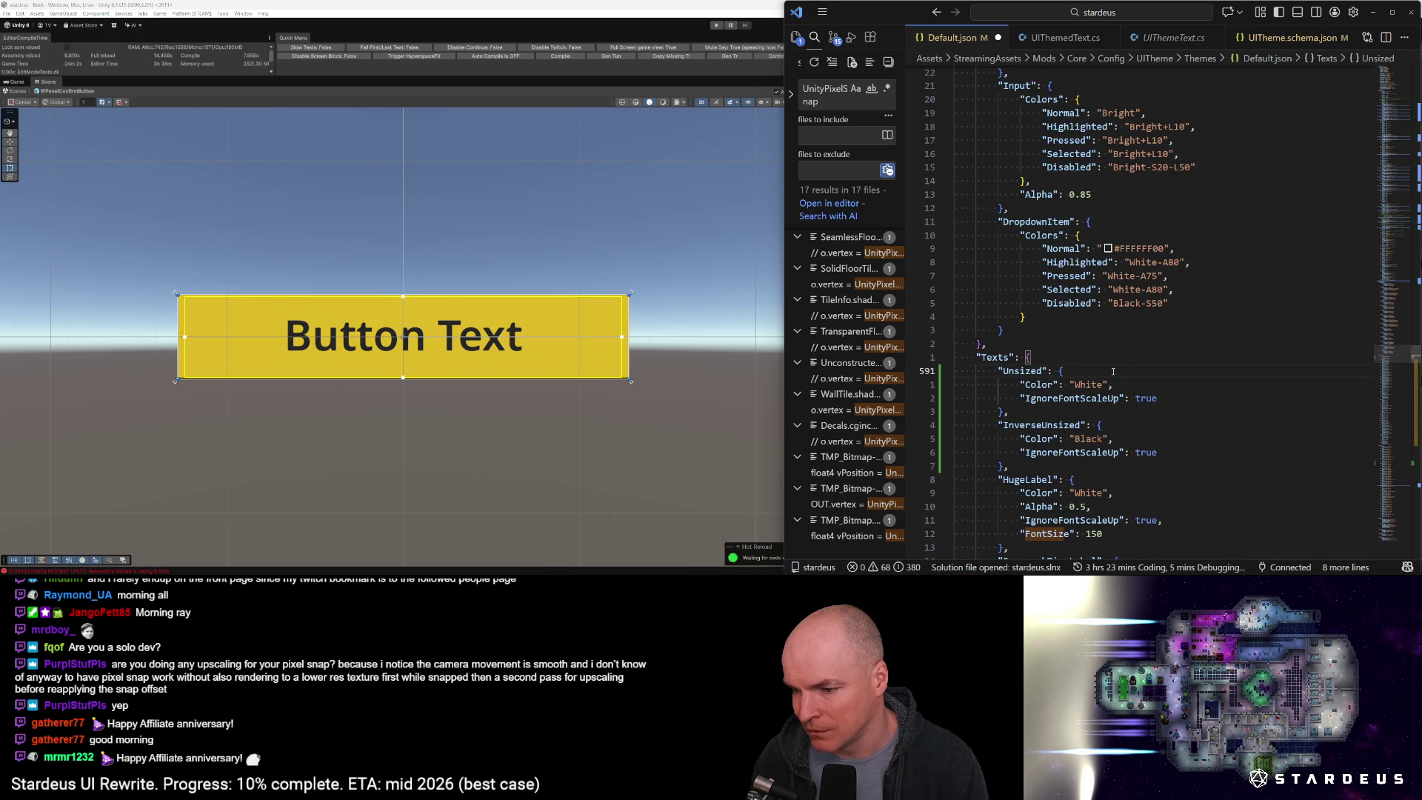
key("z")
key("z")
scroll(1164, 380, "down", 1)
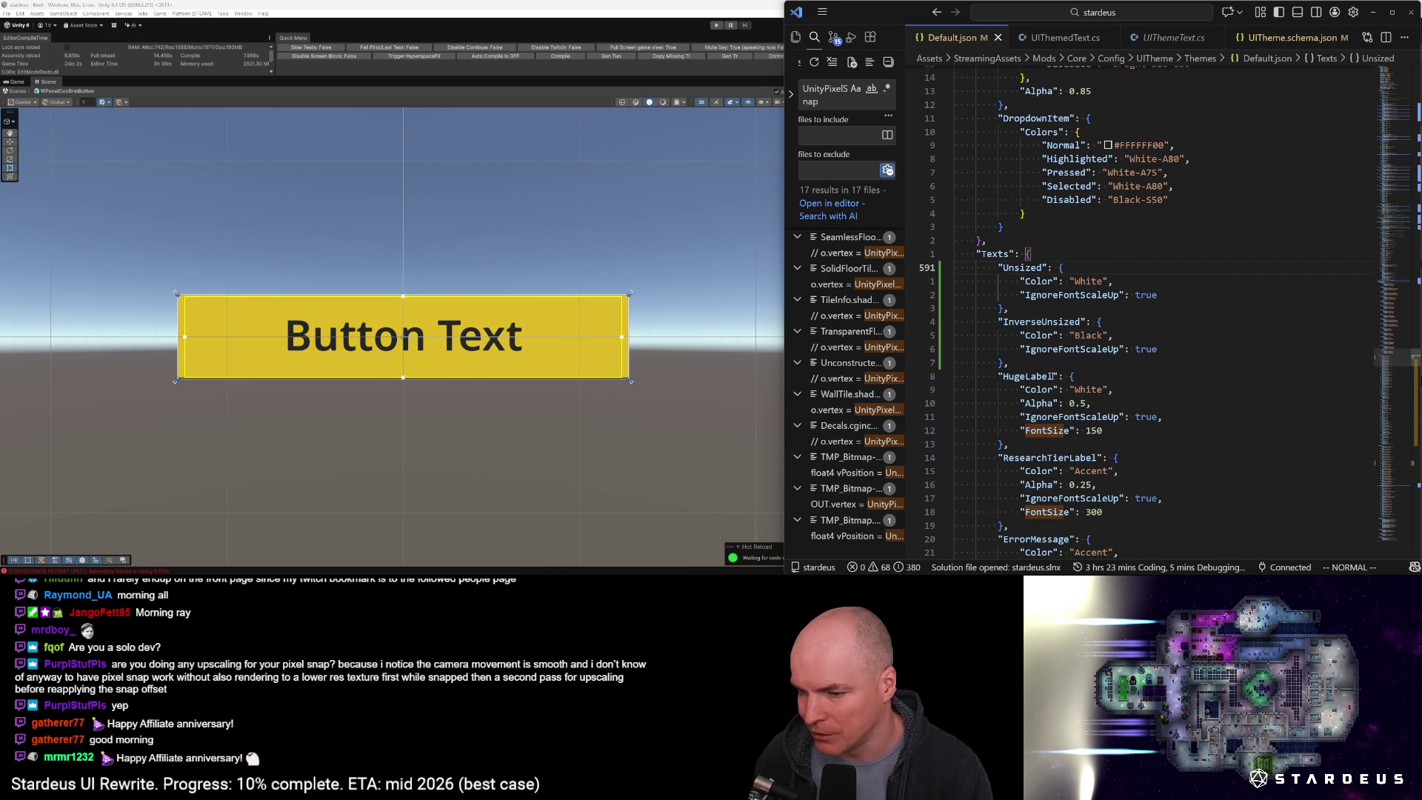
left_click(1067, 430)
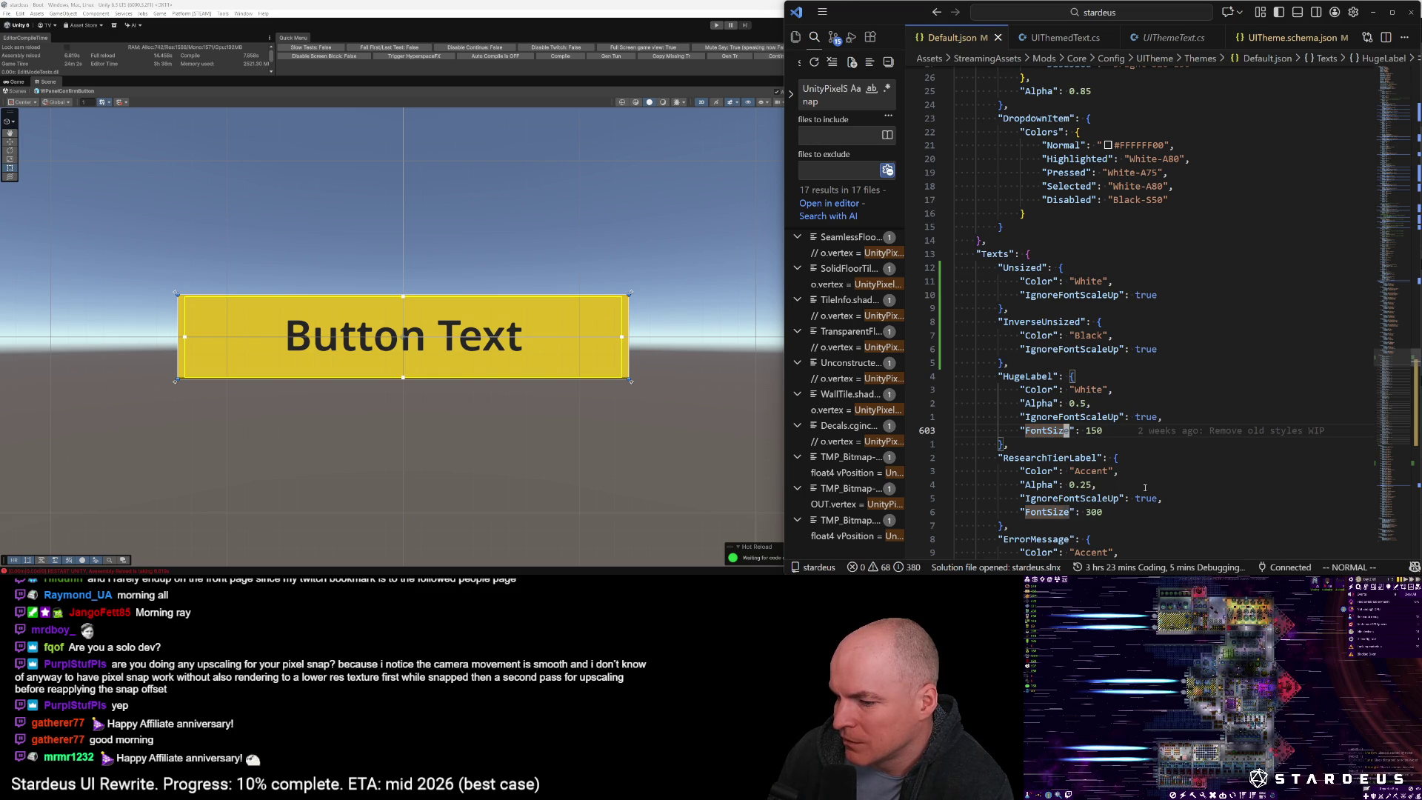
scroll(1145, 487, "down", 1)
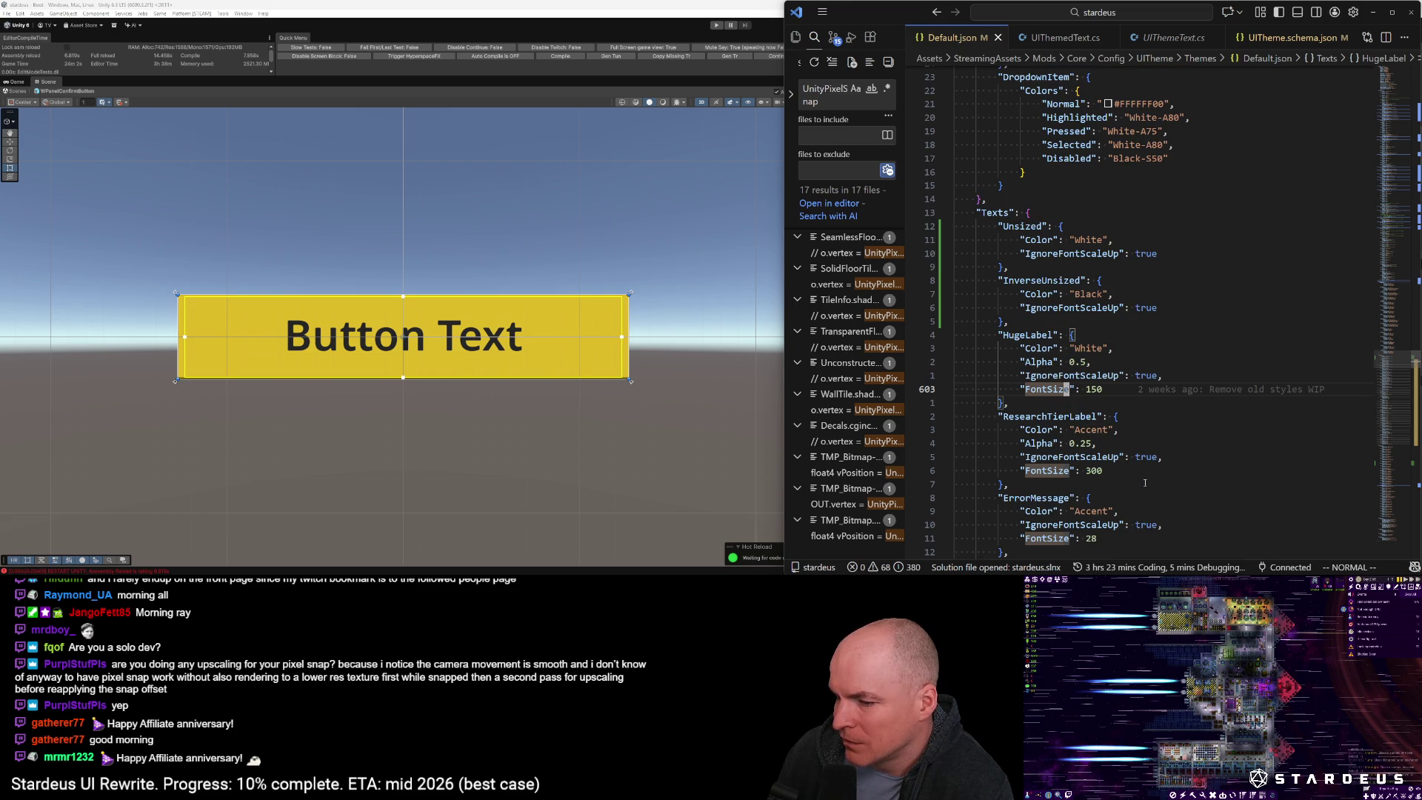
left_click(1024, 335)
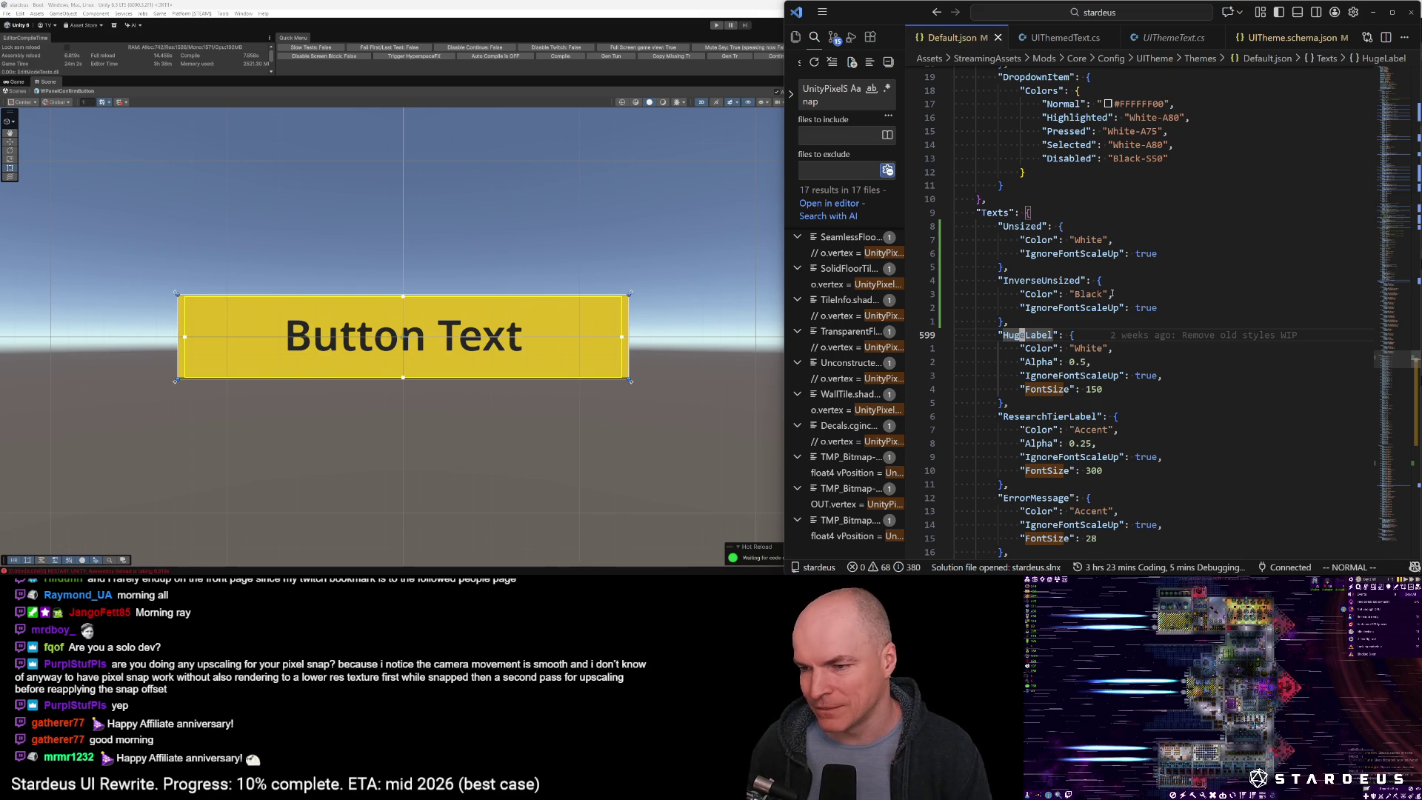
left_click(705, 280)
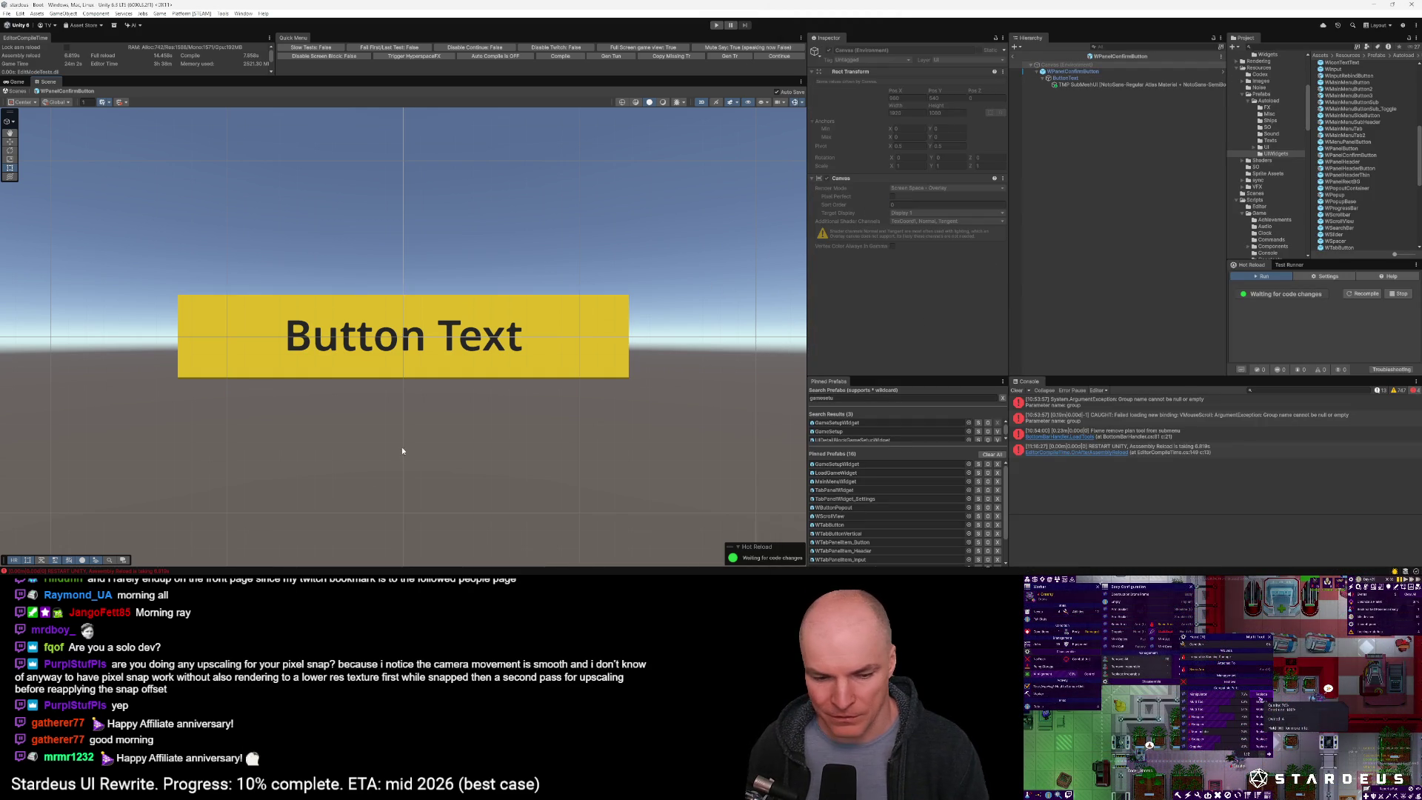
key("alt+Tab")
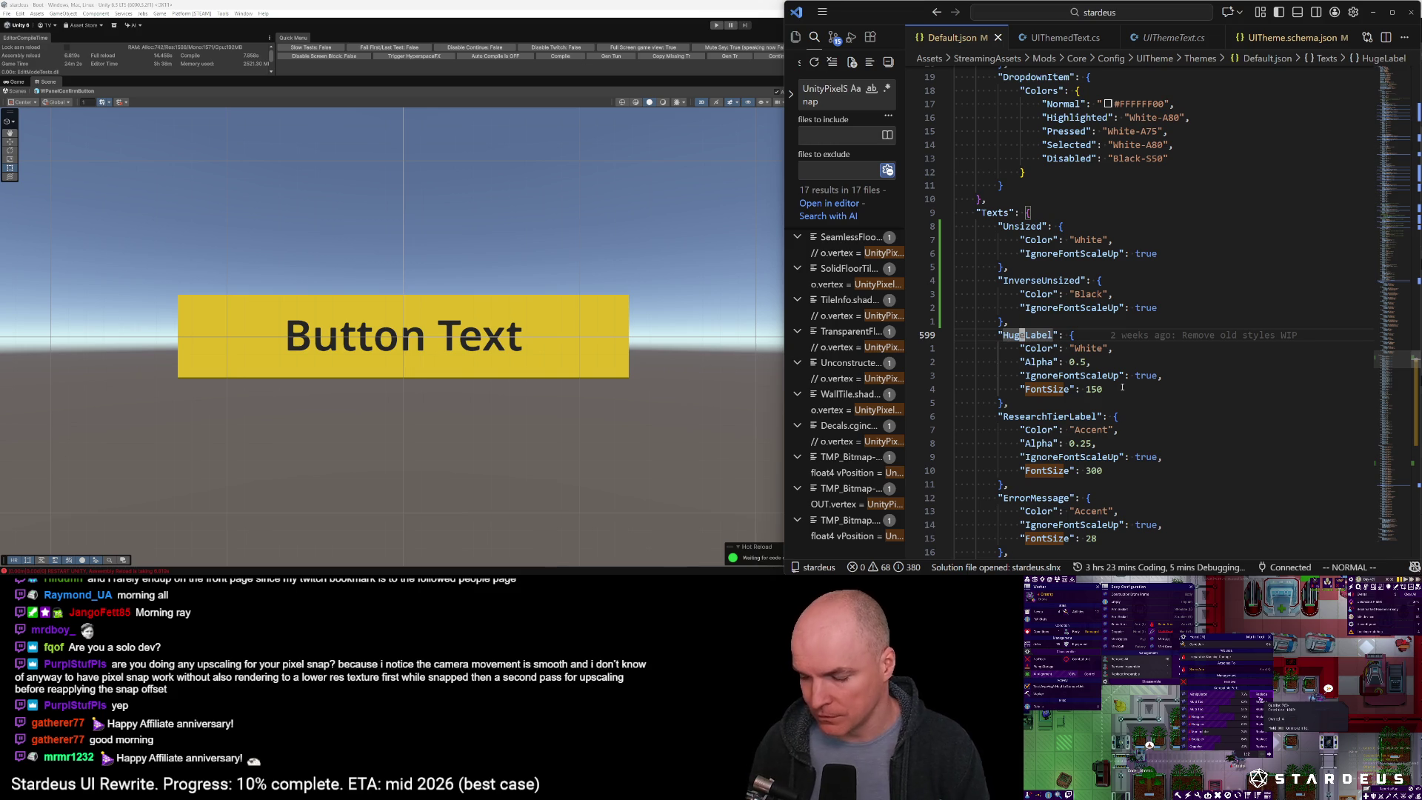
type("/Pan")
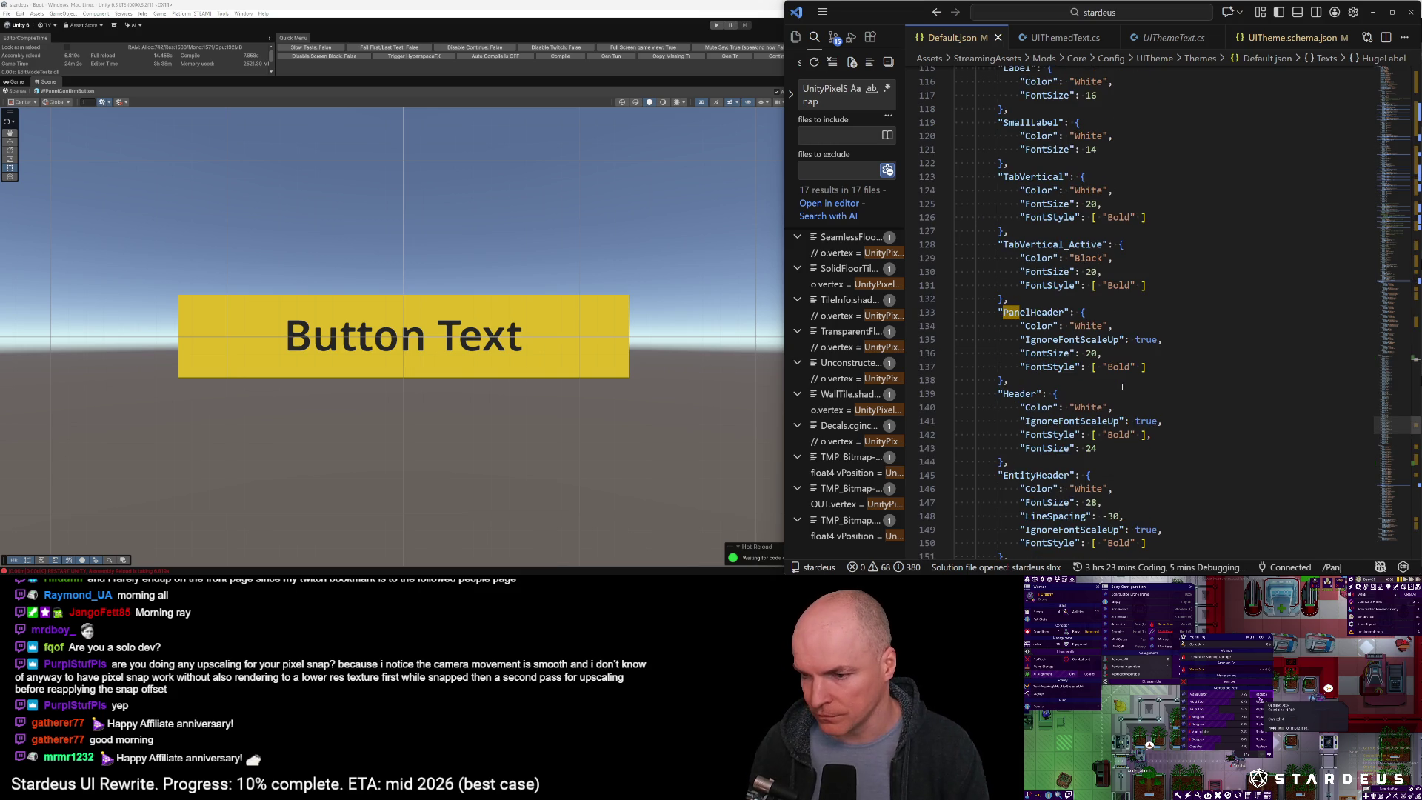
Change PanelHeader's text style from Header to Unsized and save
key("Return")
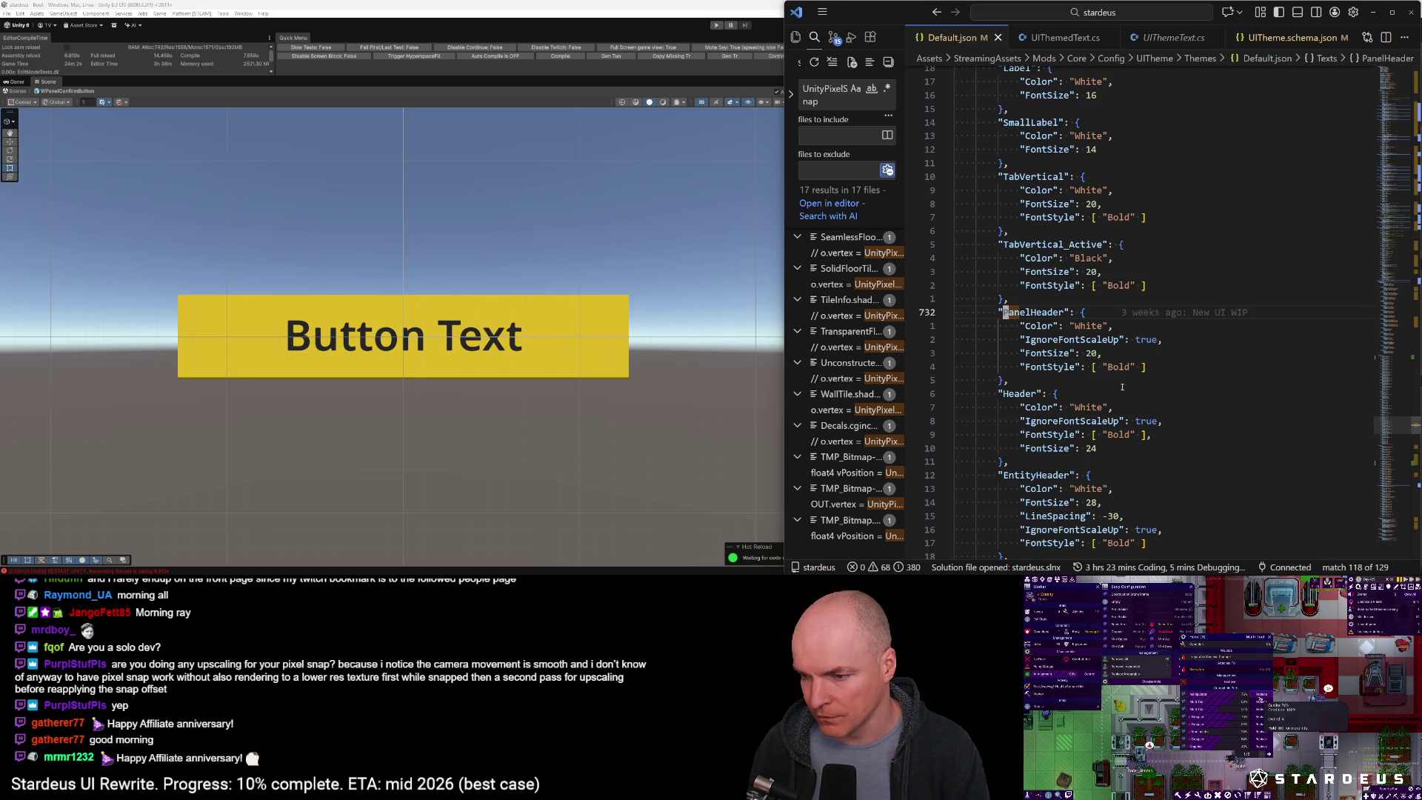
key("n")
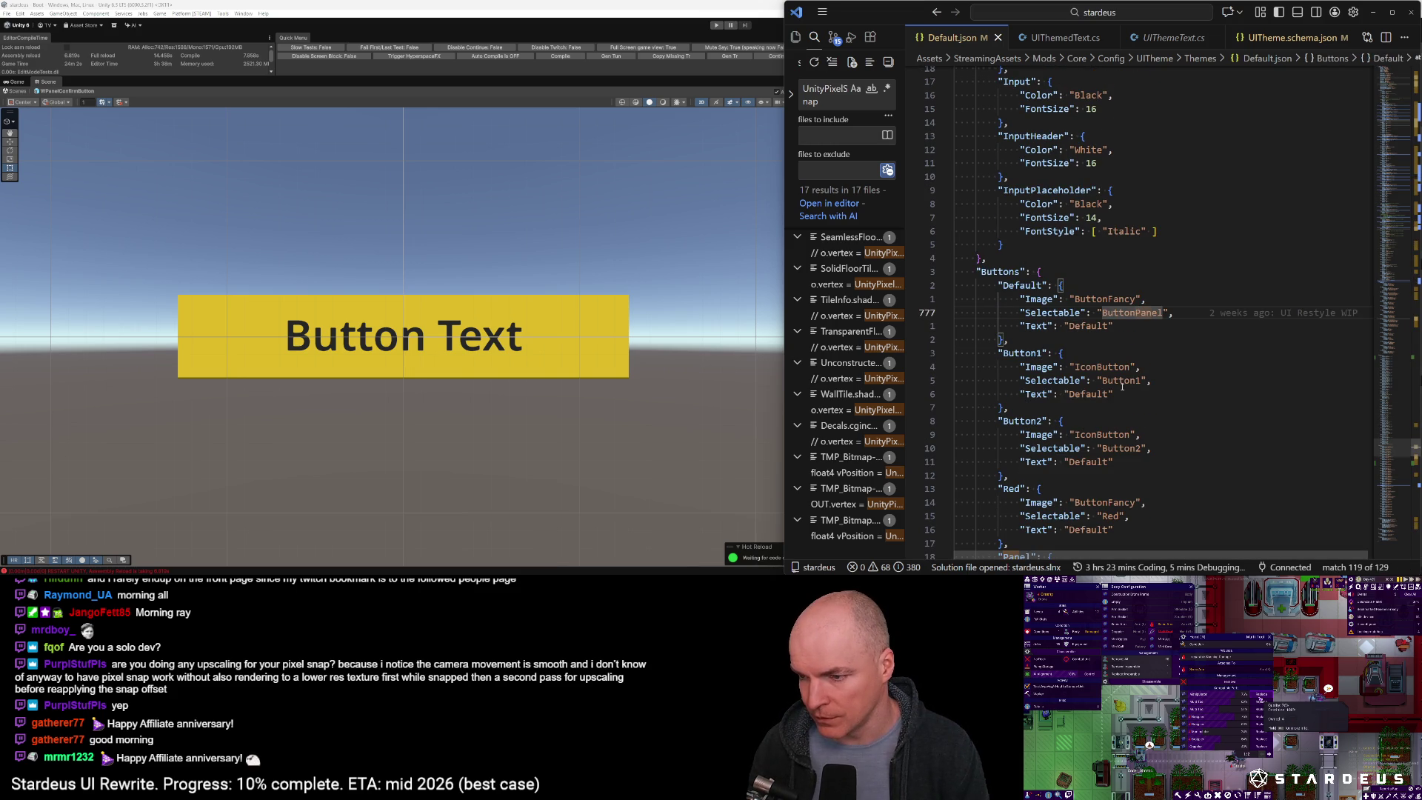
key("n")
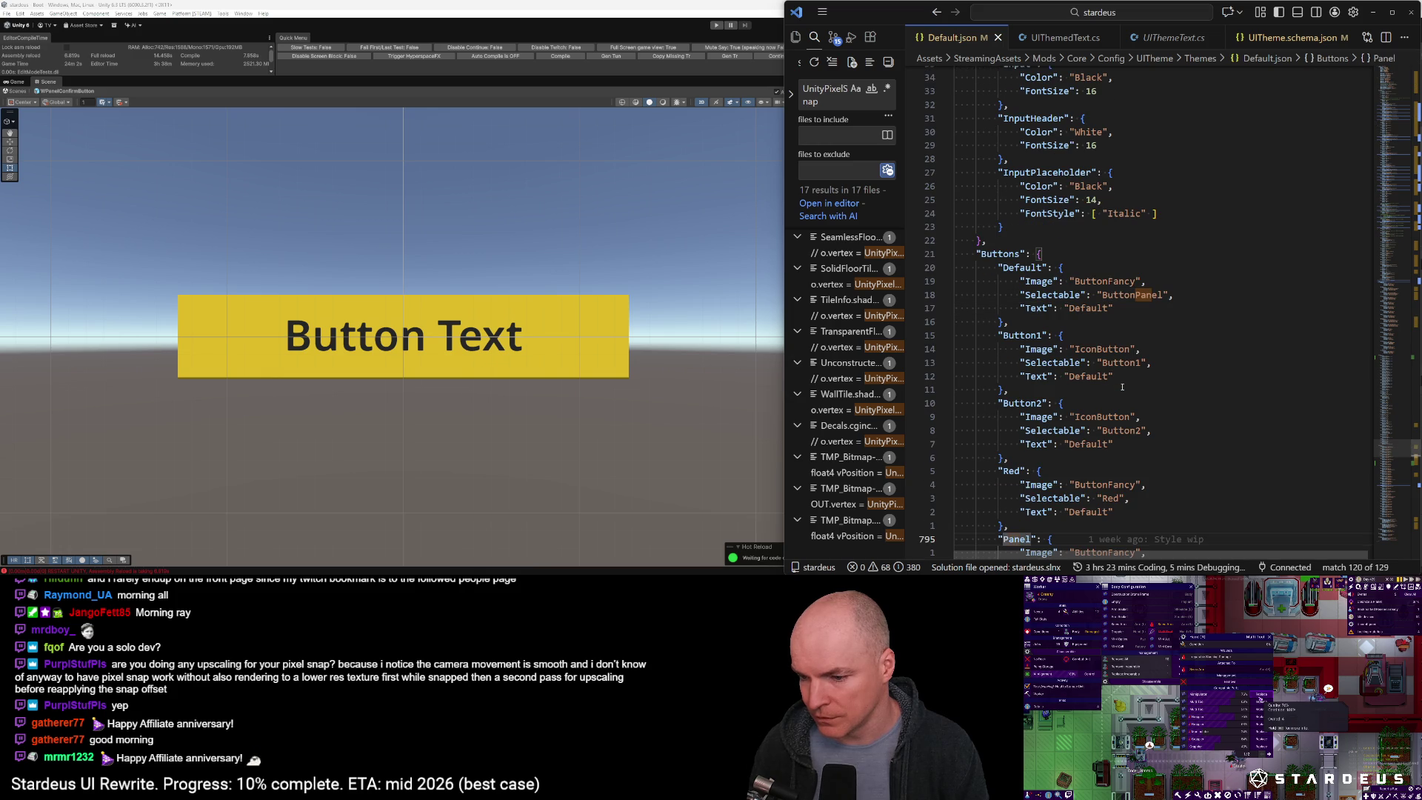
key("z")
key("z")
scroll(1072, 430, "down", 2)
left_click(1072, 405)
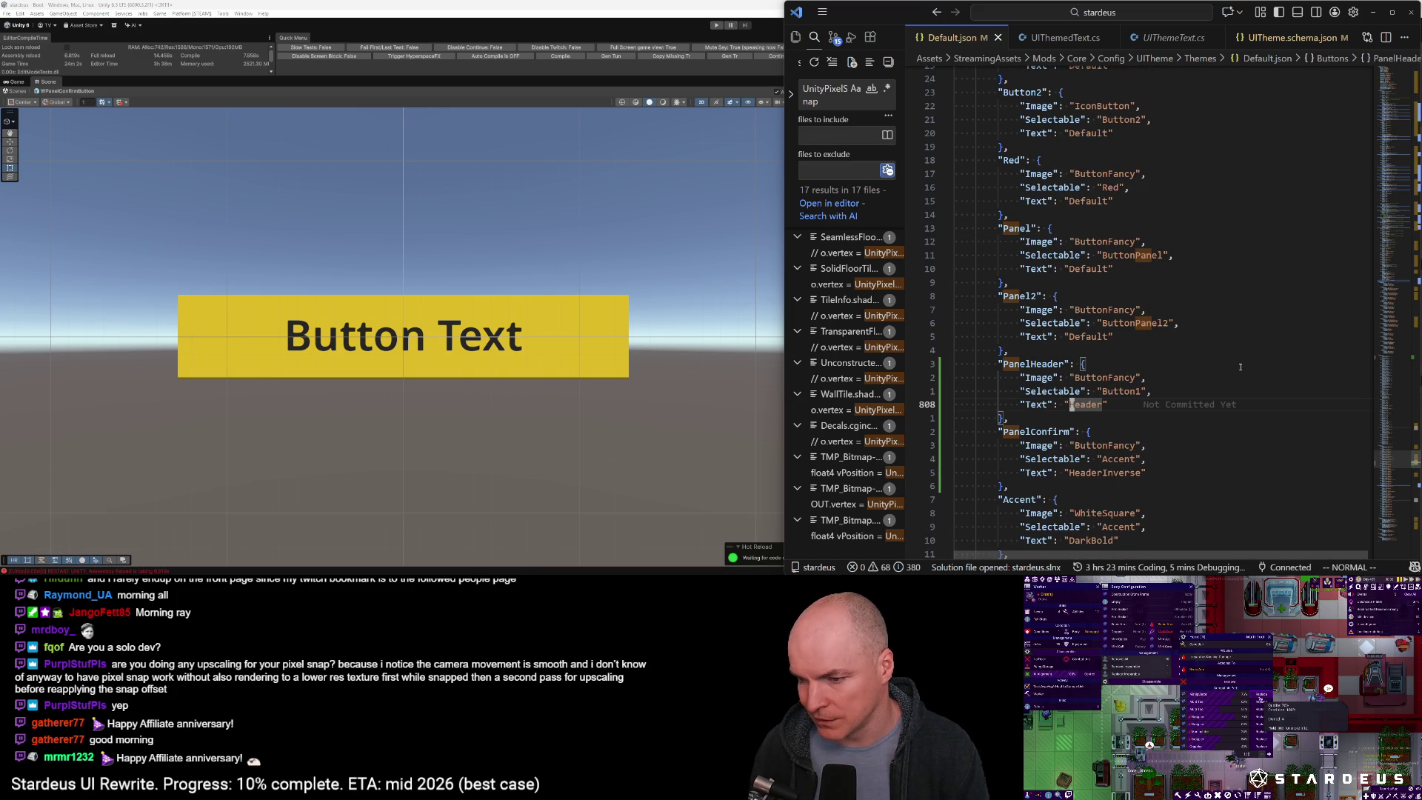
key("c")
key("i")
key("quotedbl")
type("Unsized")
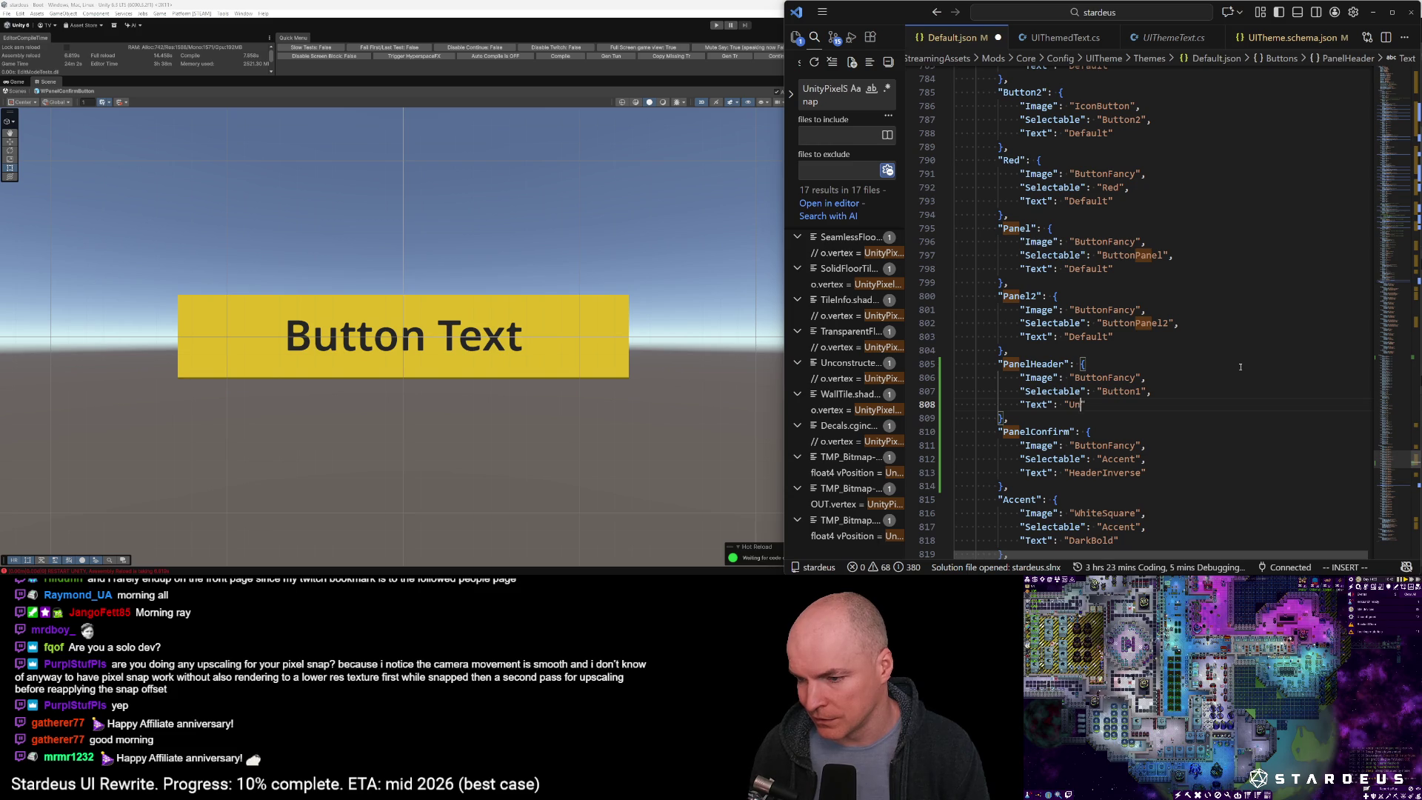
key("ctrl+s")
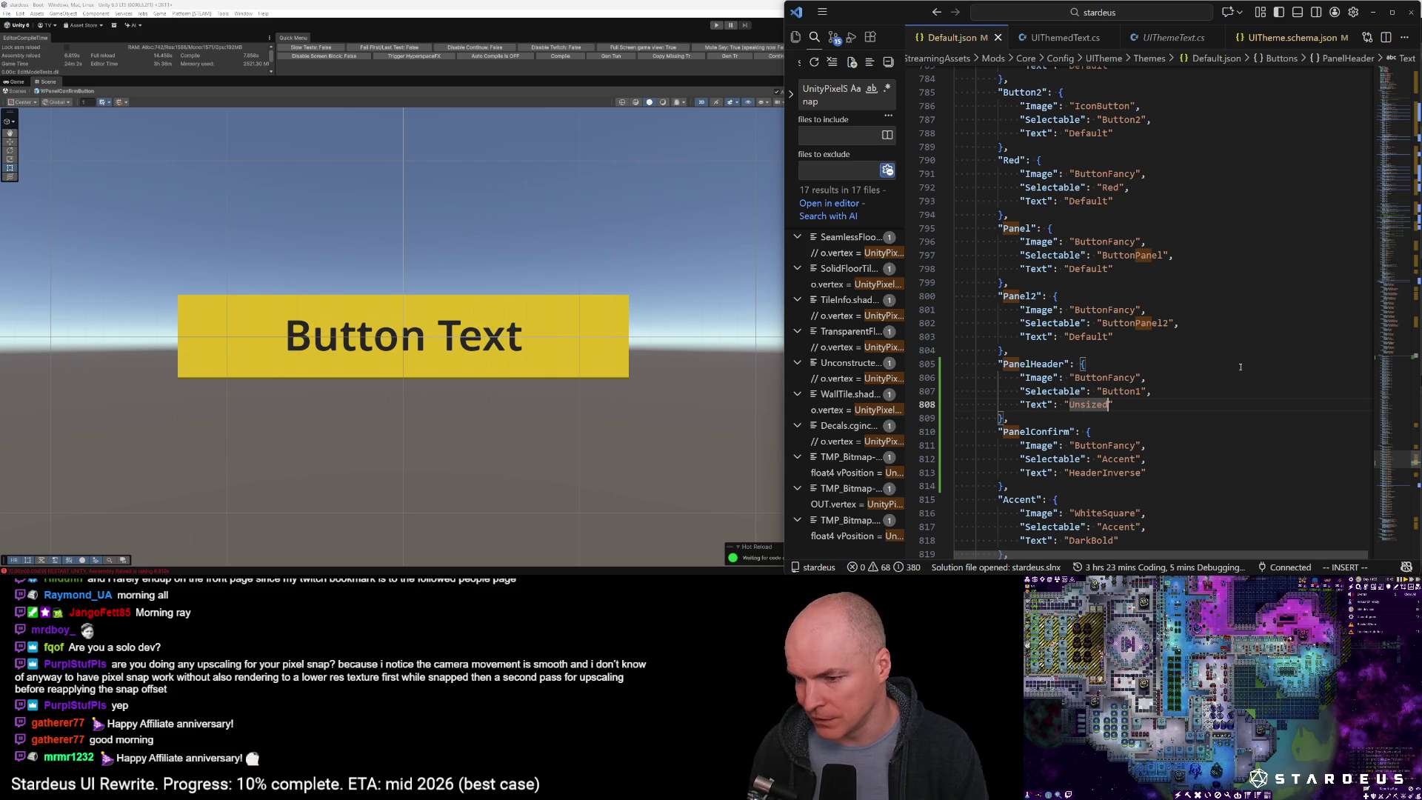
key("Escape")
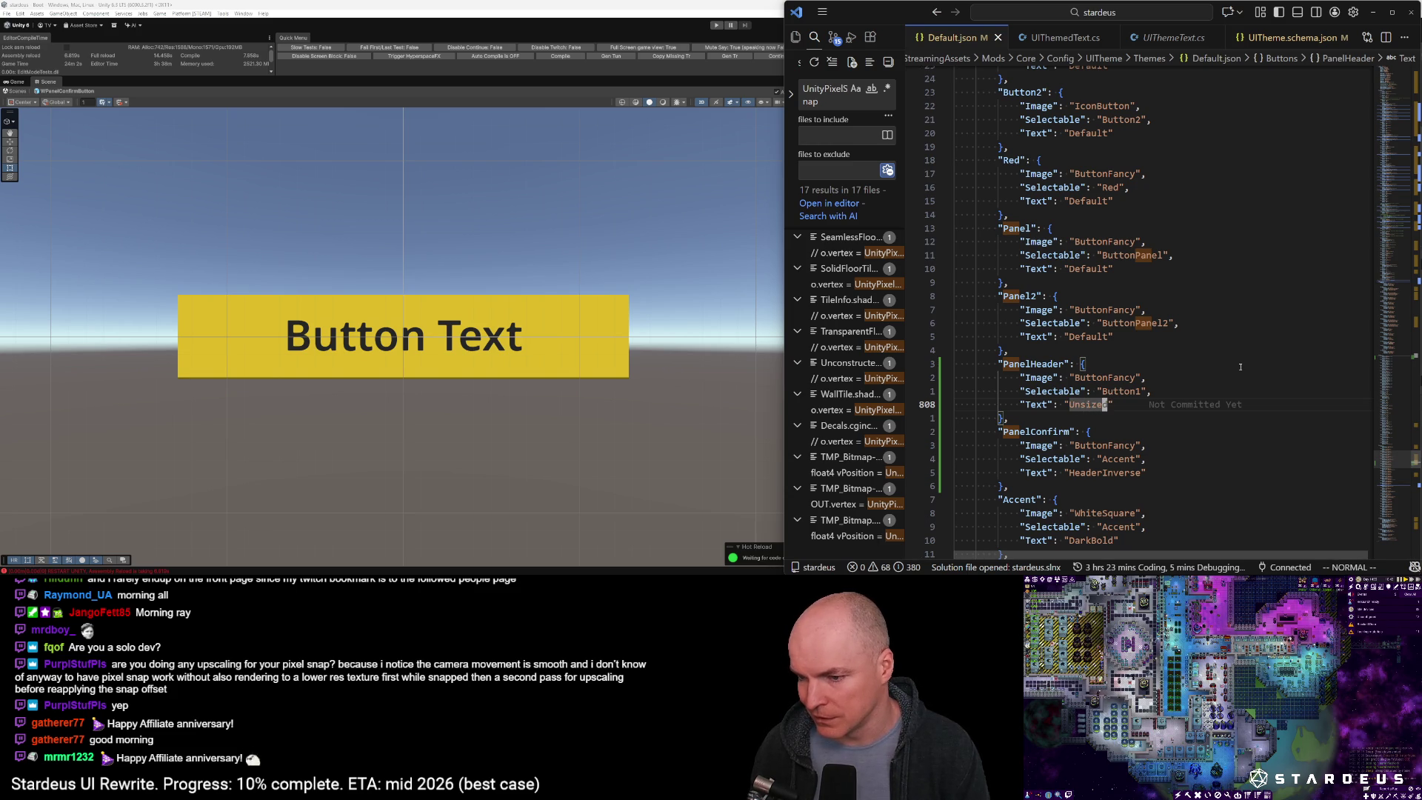
Change PanelConfirm's text style from HeaderInverse to UnsizedInverse, then go back to Unity
key("j")
key("j")
key("j")
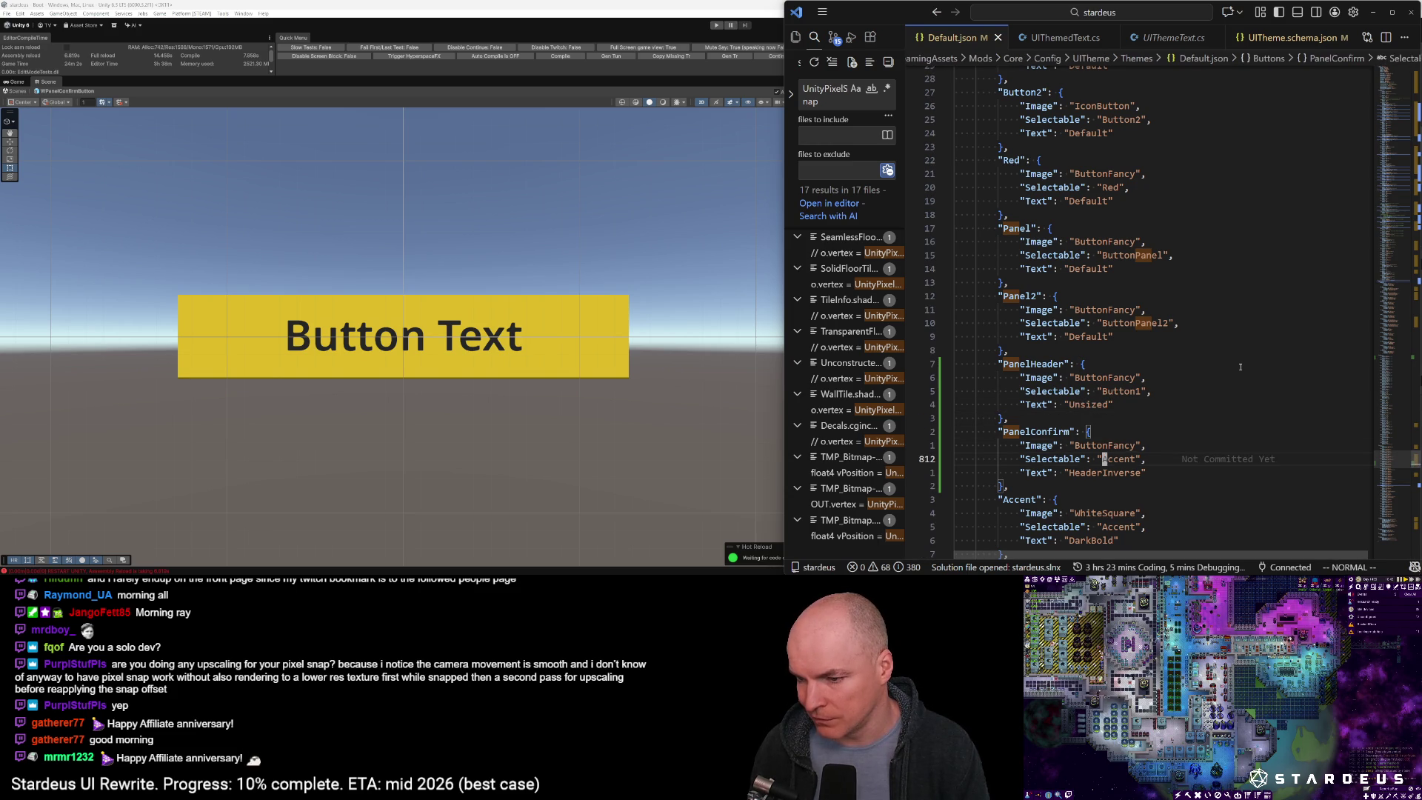
key("h")
key("h")
key("h")
key("b")
key("c")
key("t")
key("shift+i")
type("Unsized")
key("Escape")
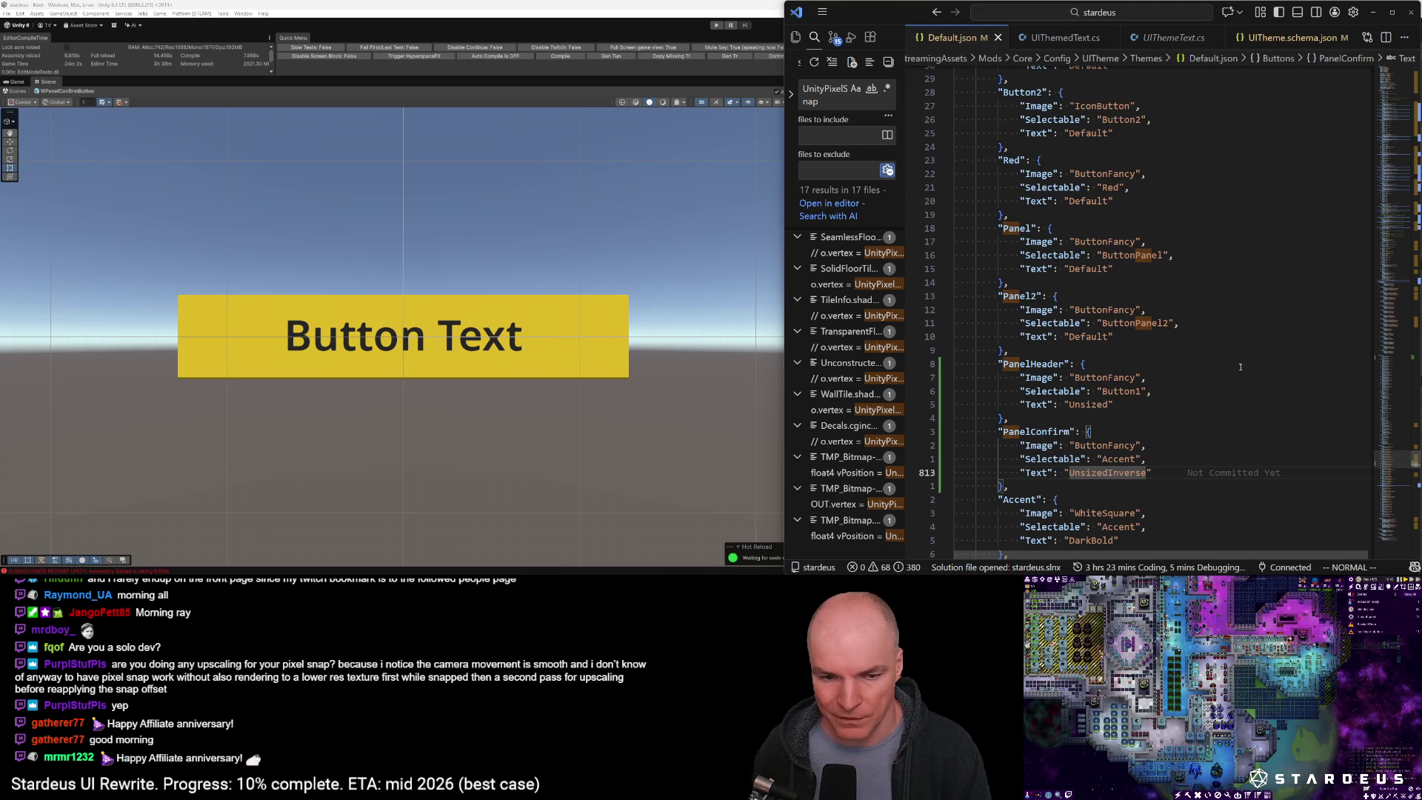
left_click(491, 447)
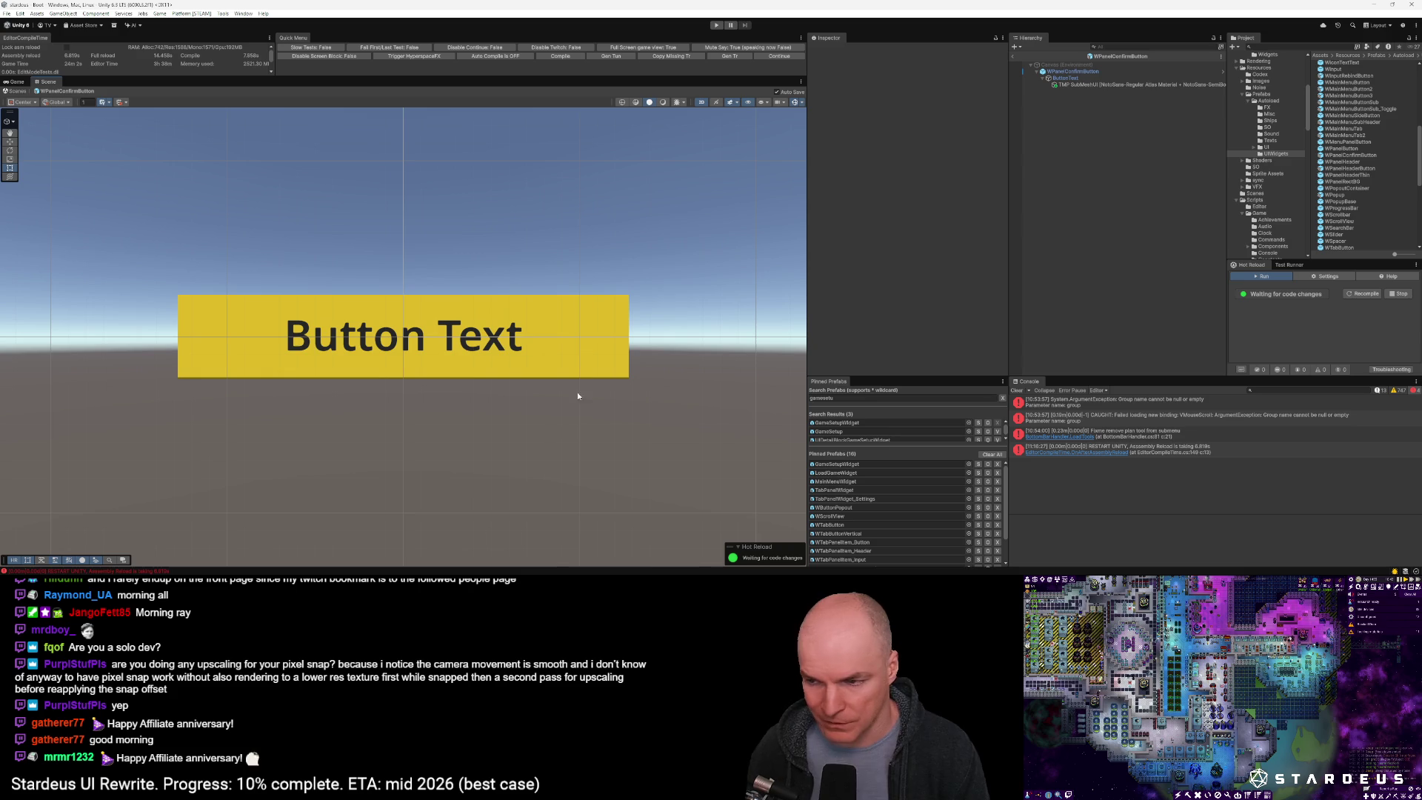
Test in play mode and open the WPanelConfirmButton prefab
key("ctrl+p")
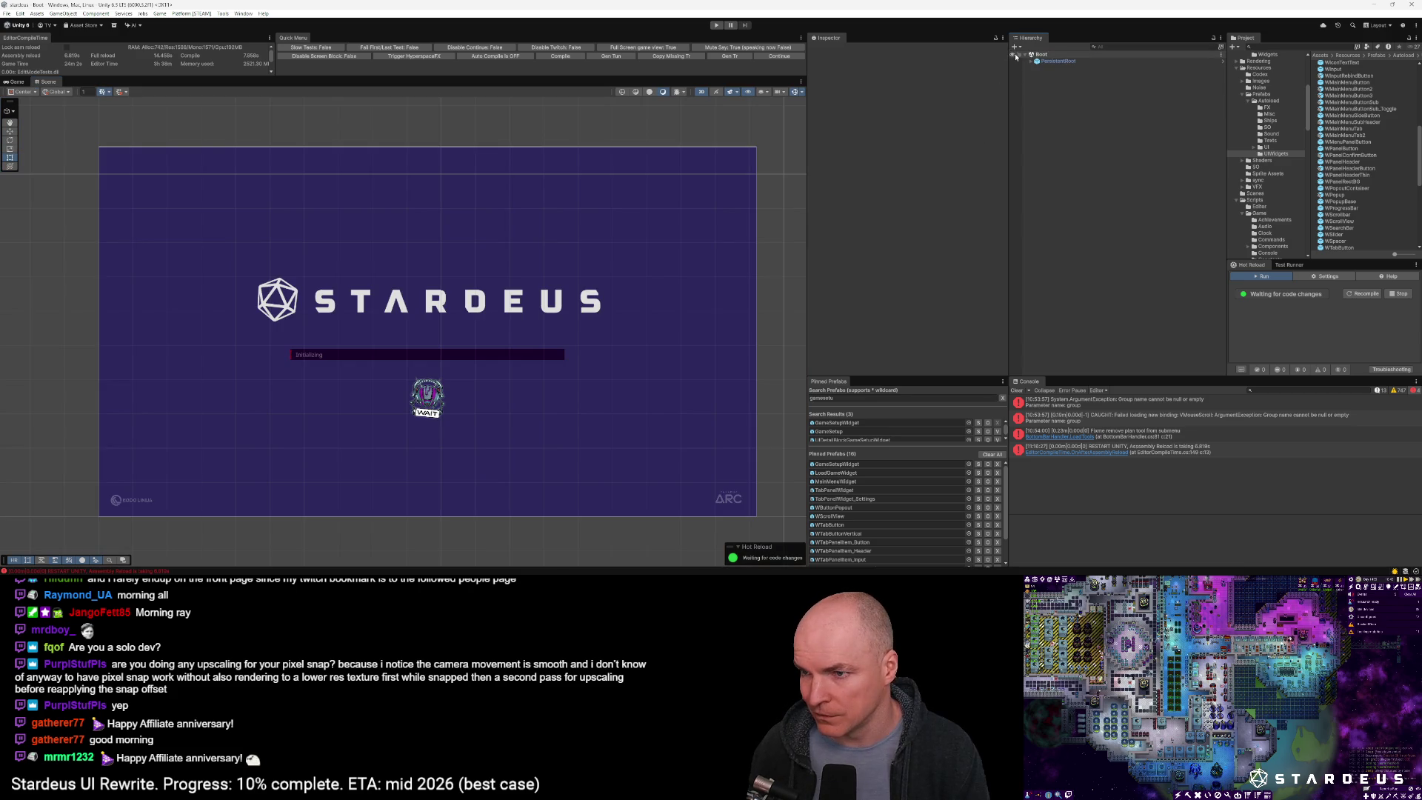
left_click(1353, 149)
double_click(1354, 155)
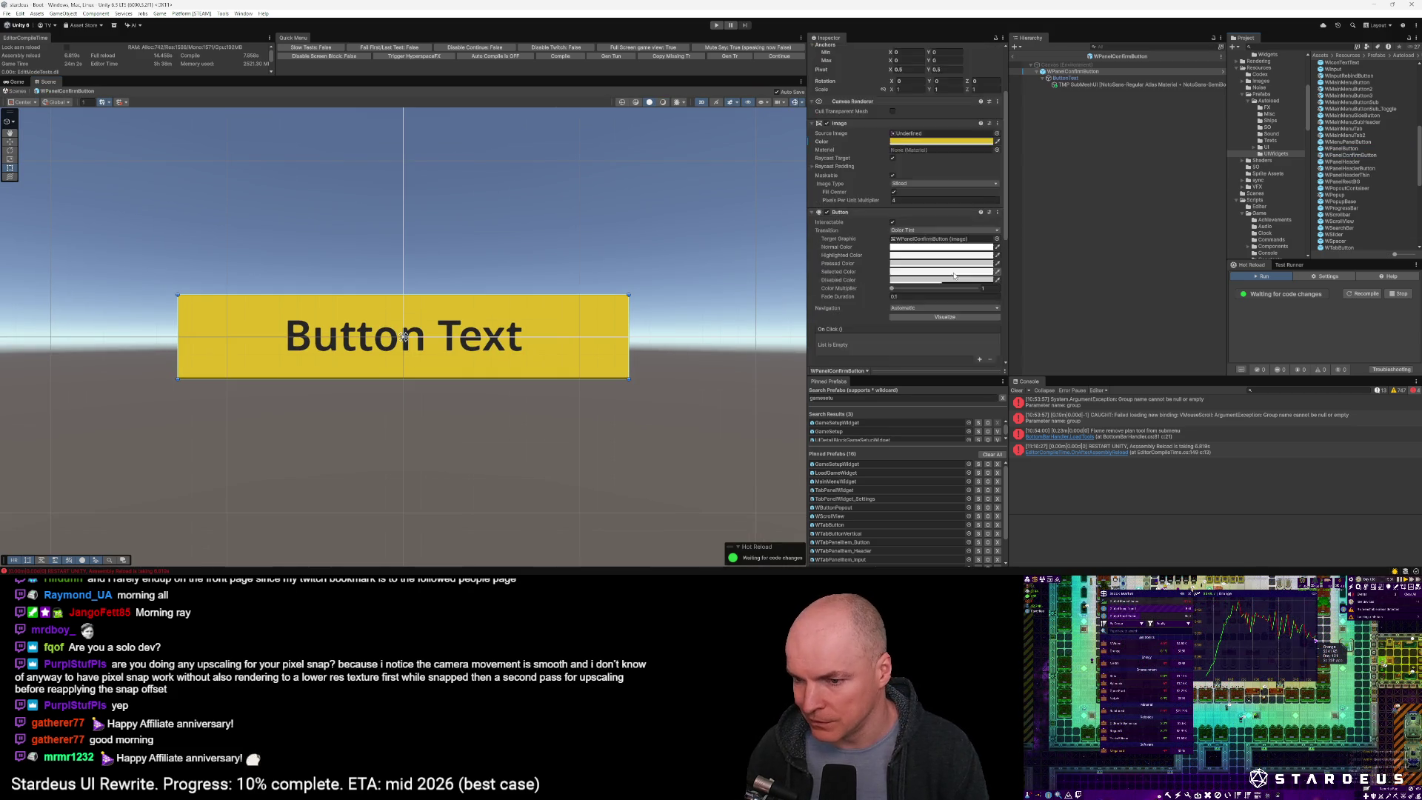
scroll(950, 274, "down", 5)
key("ctrl+p")
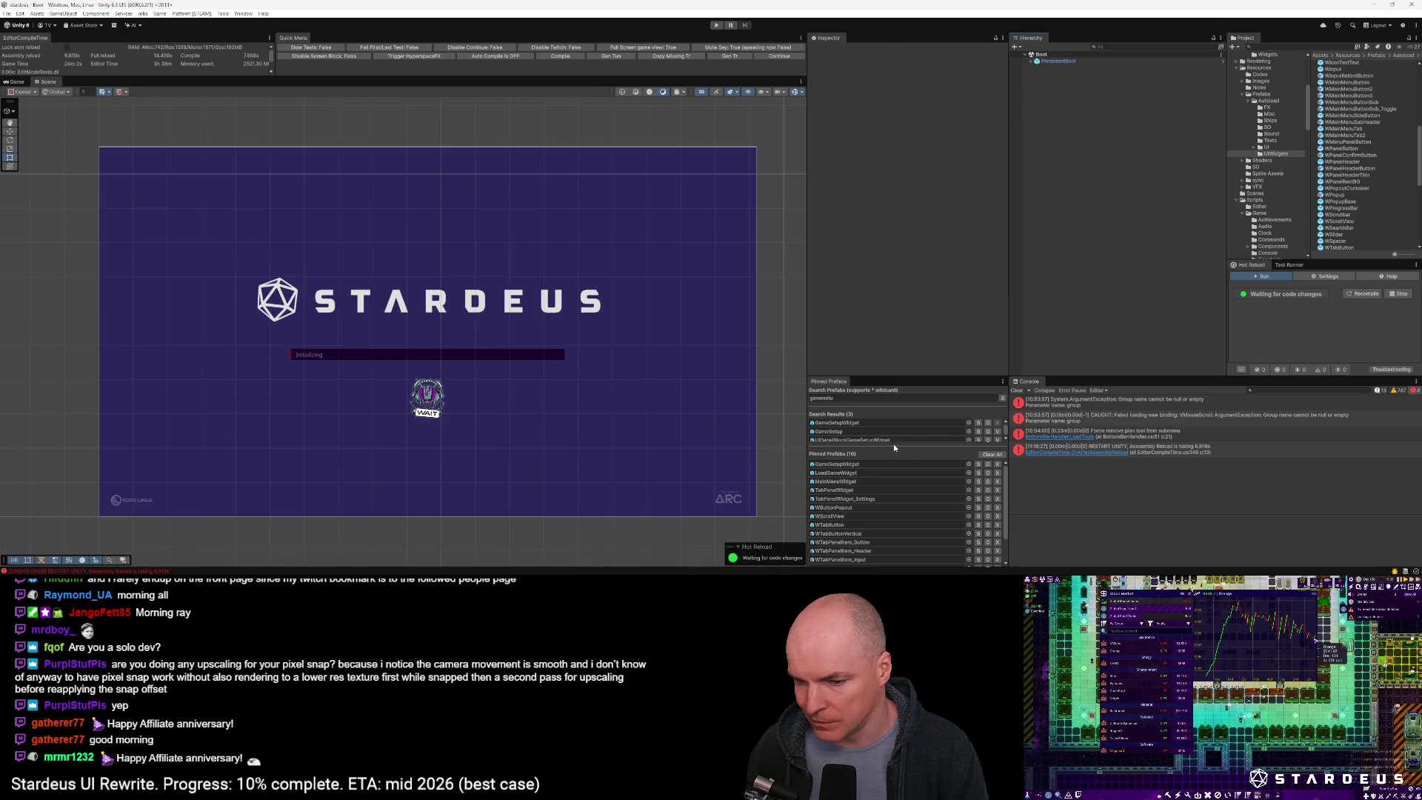
Open GameSetupWidget in prefab mode and drag a WPanelConfirmButton into the panel's footer
double_click(849, 465)
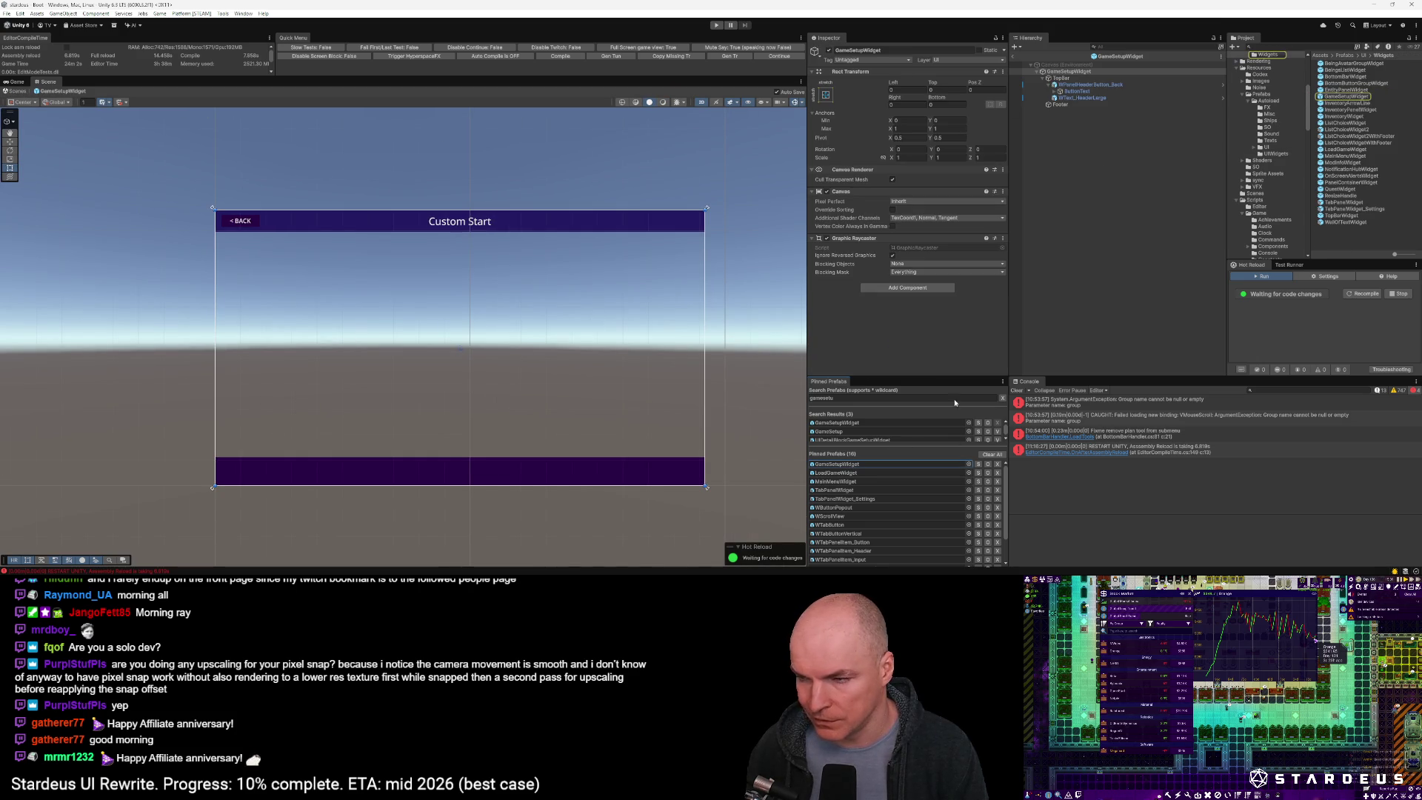
left_click(867, 499)
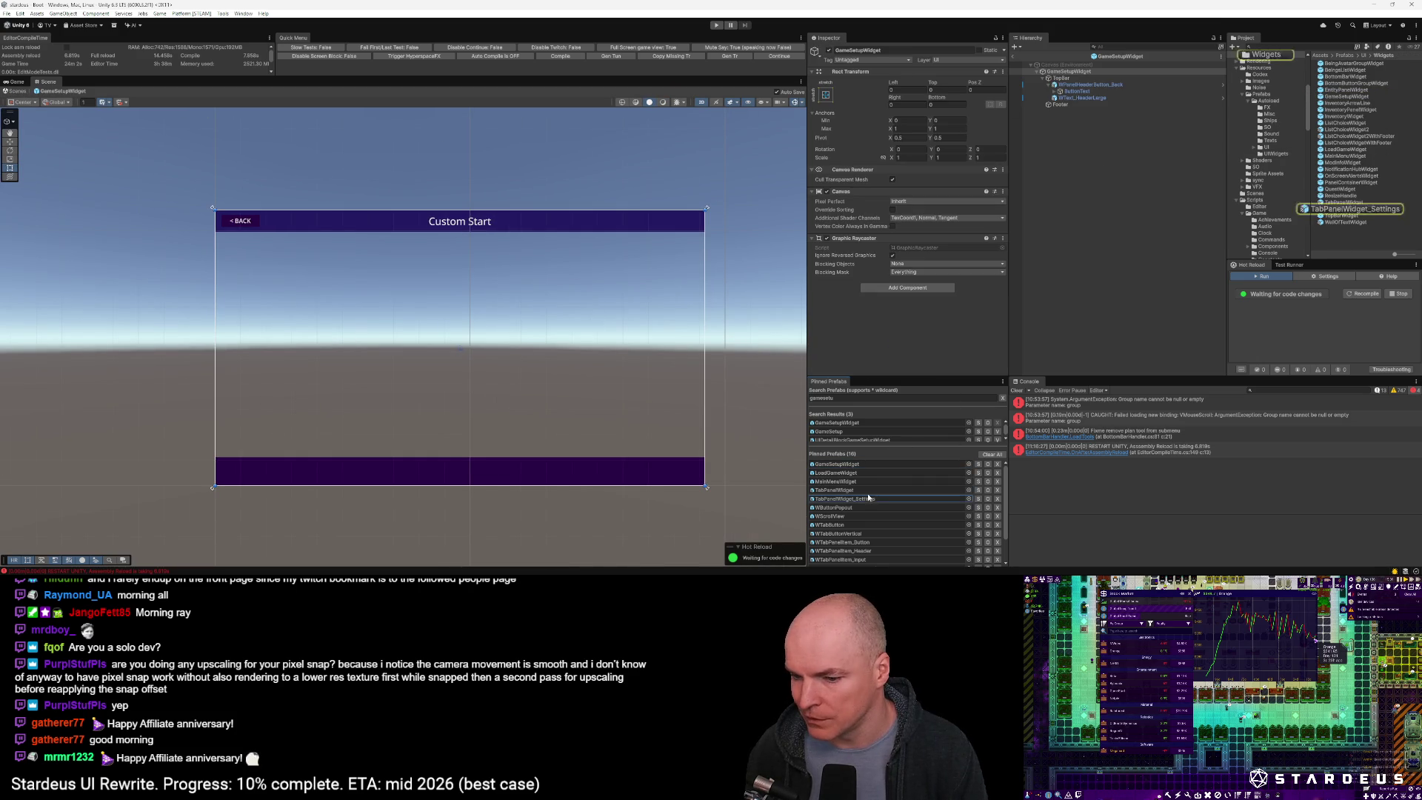
left_click(934, 507)
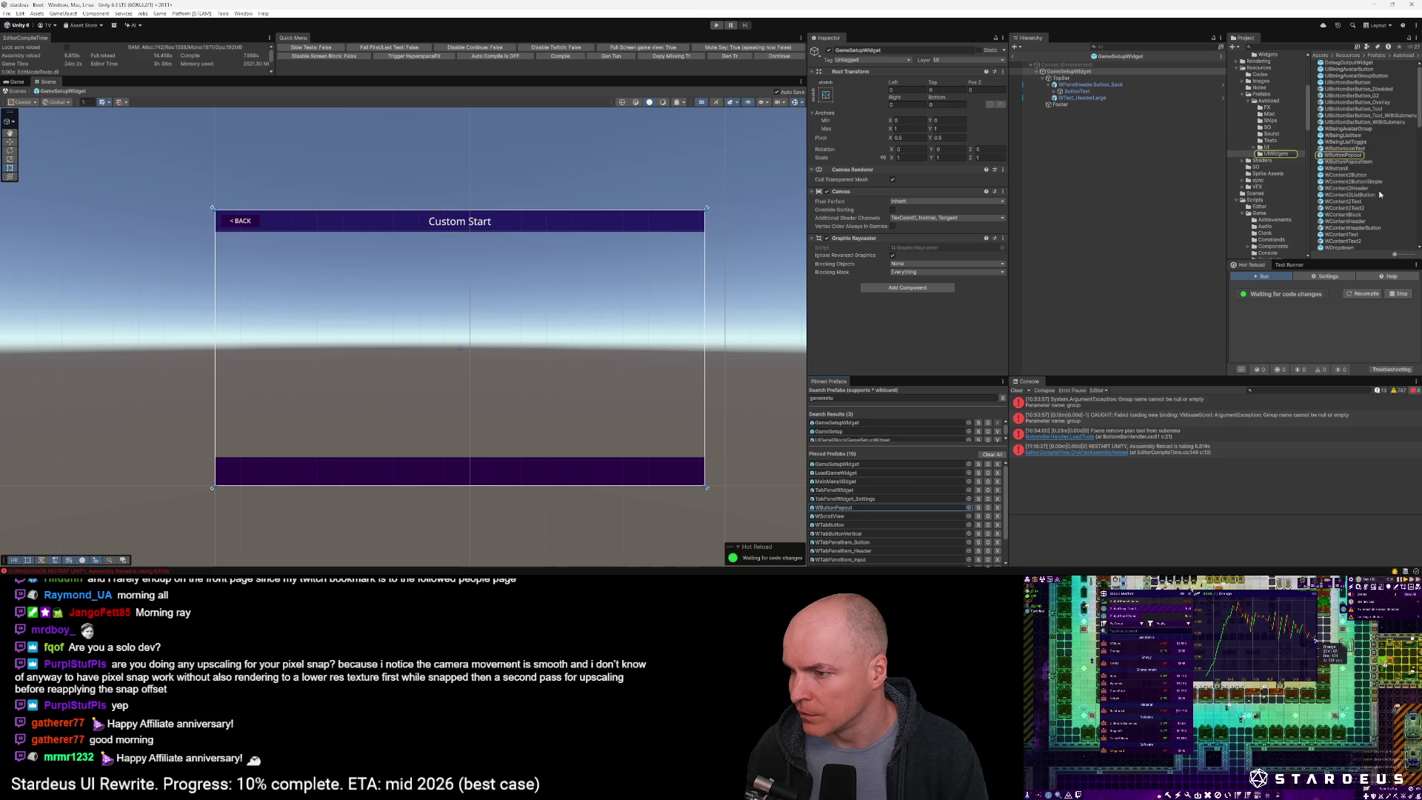
scroll(1377, 186, "down", 10)
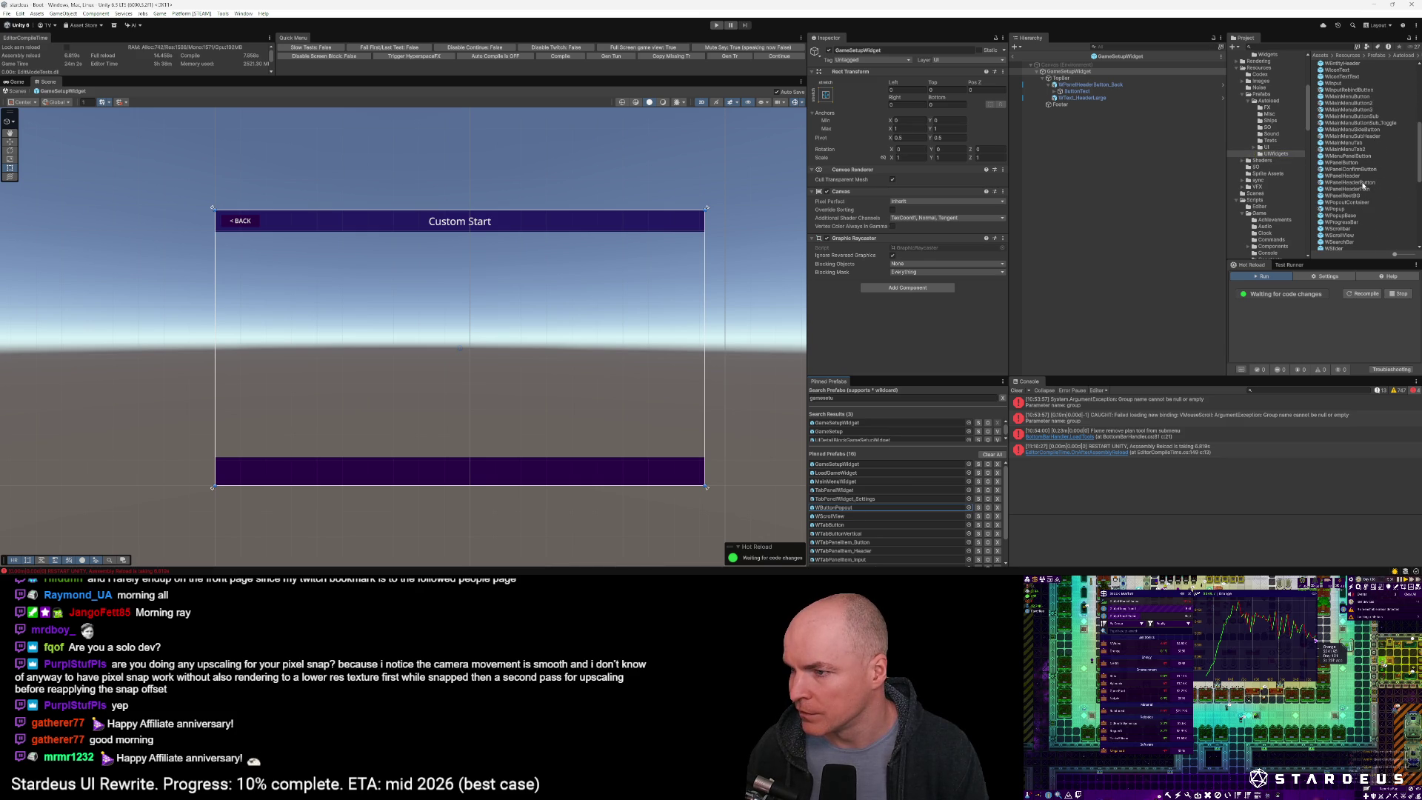
left_click_drag(1363, 187, 1062, 109)
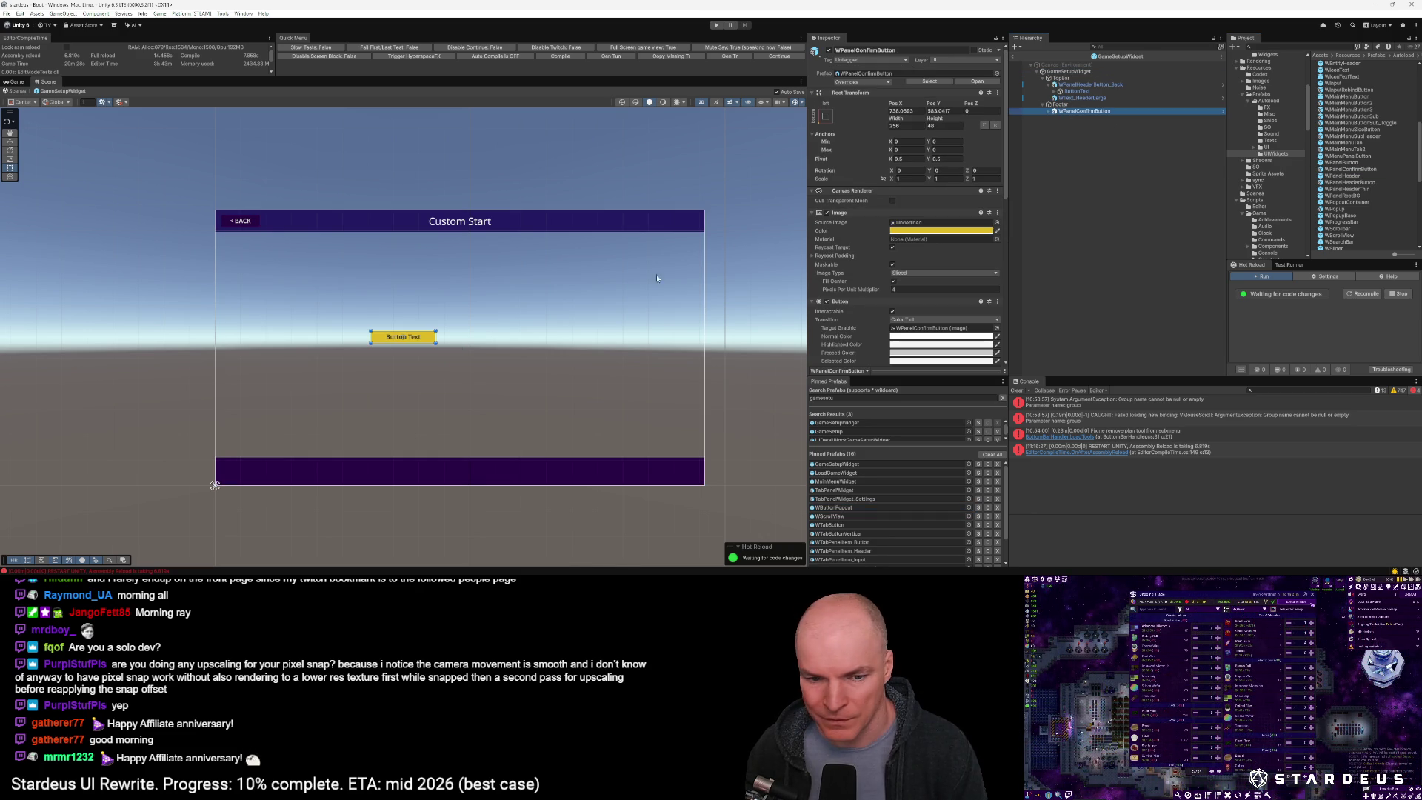
Anchor the confirm button to the footer's bottom-right corner
left_click(825, 116)
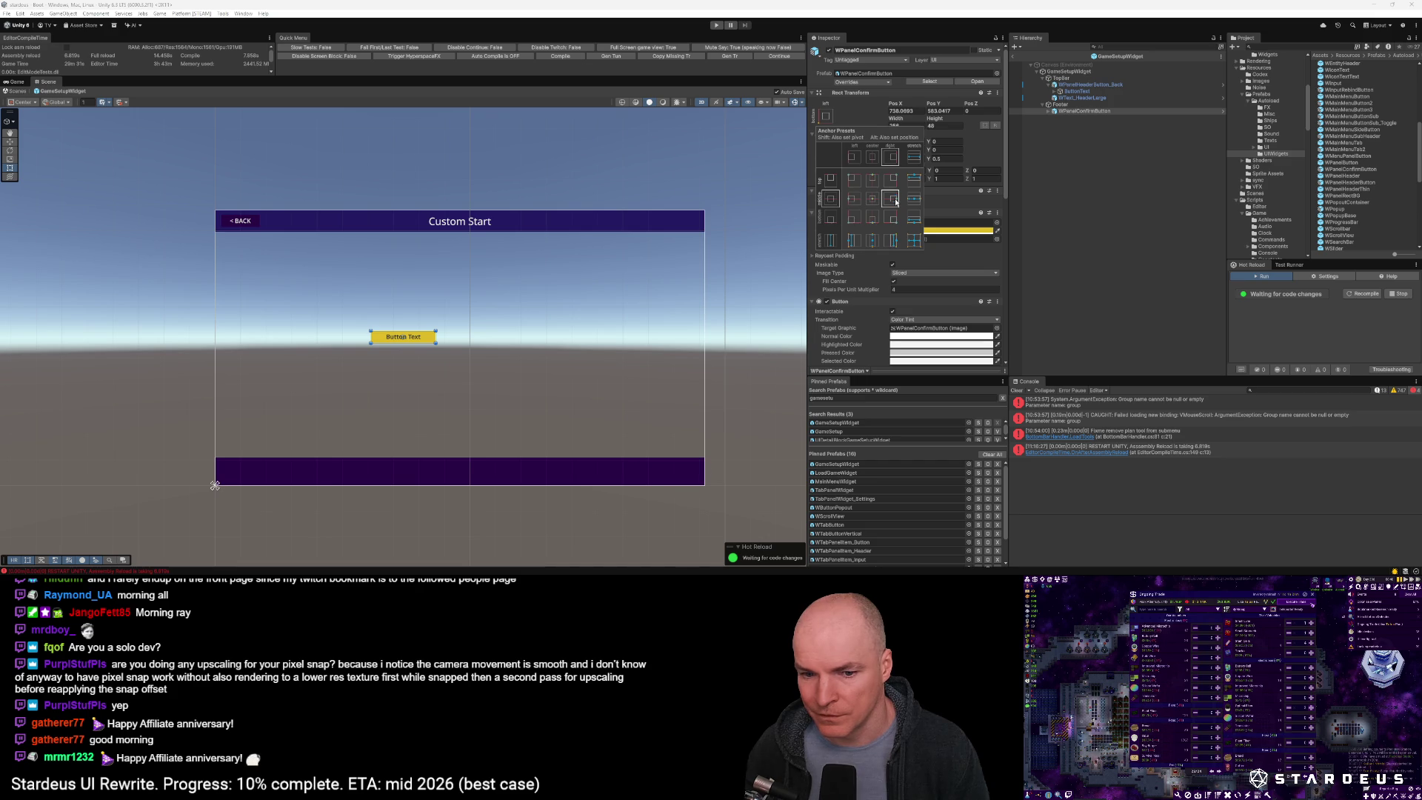
left_click(893, 221, "alt+shift")
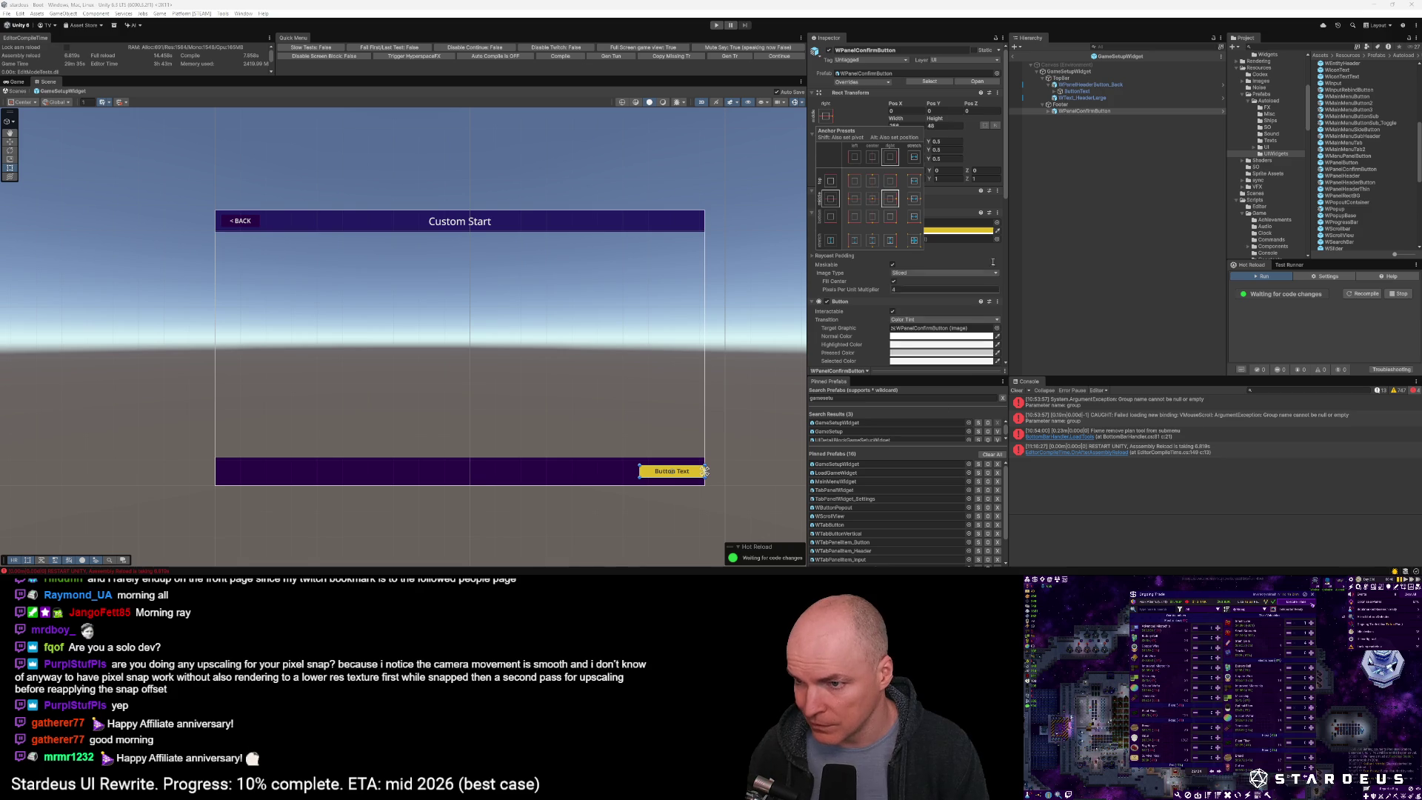
left_click(1074, 112)
Set the button's ButtonText label font size to 32
left_click(1053, 111)
left_click(1070, 111)
left_click(1069, 118)
left_click(905, 298)
type("32")
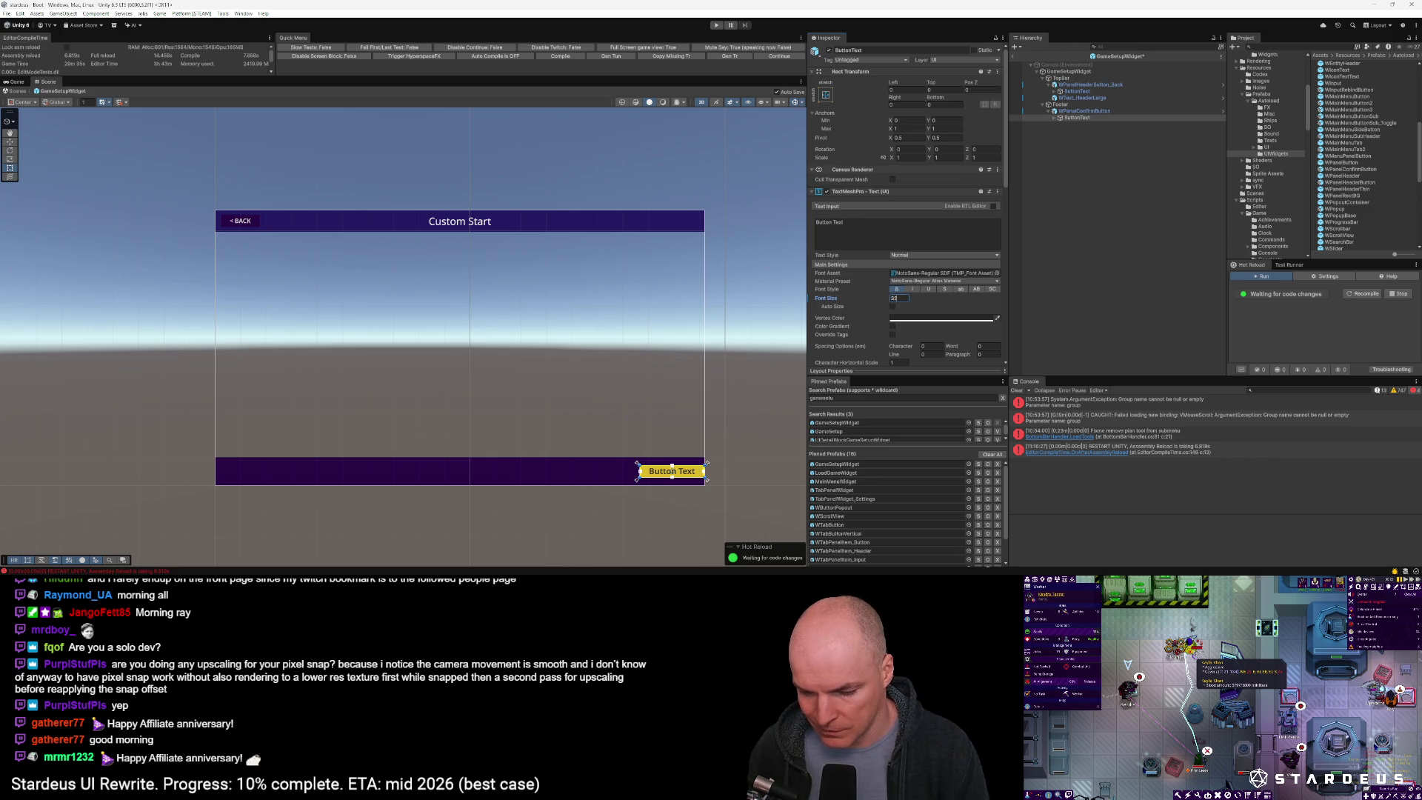
Adjust the confirm button's height and set its Pos X to -80
left_click(704, 472)
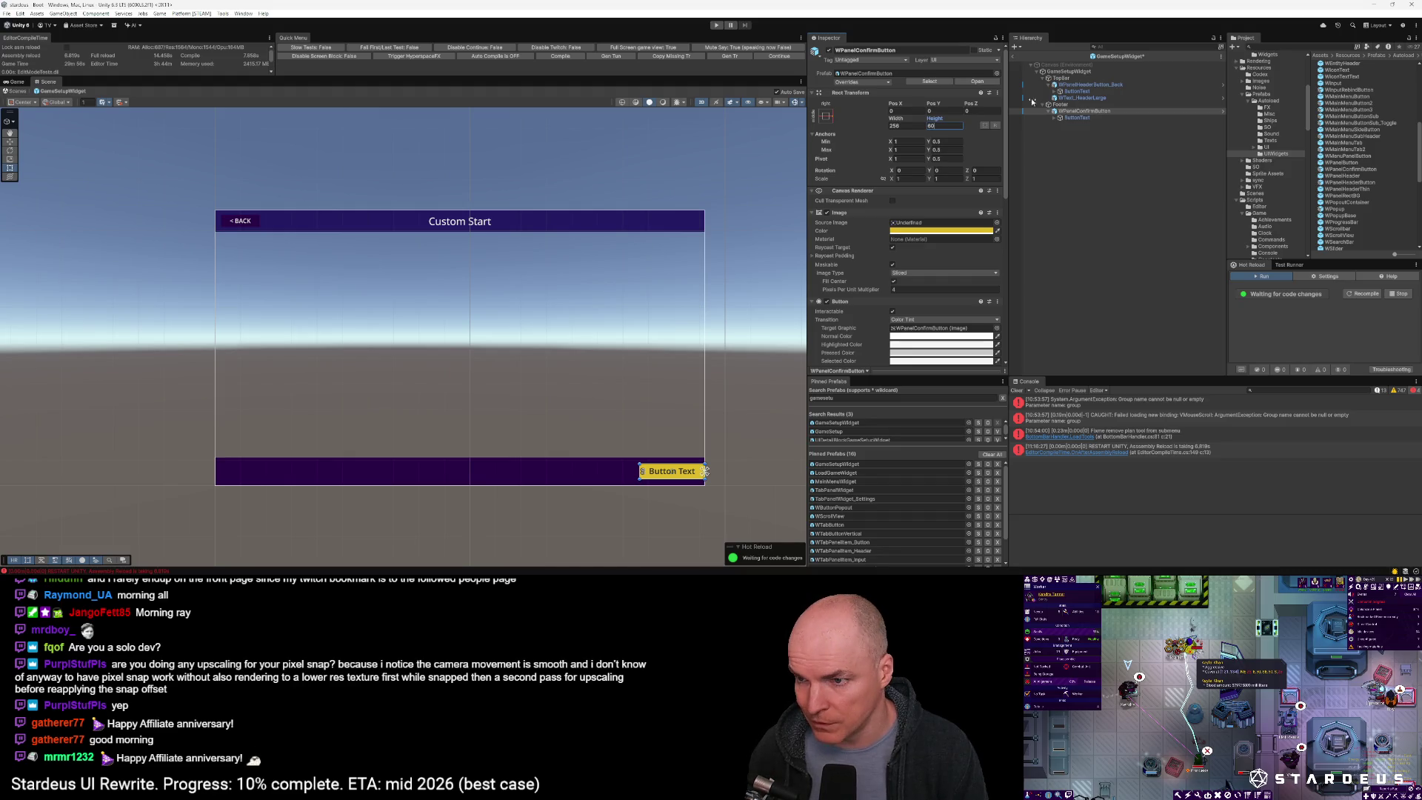
left_click(1067, 112)
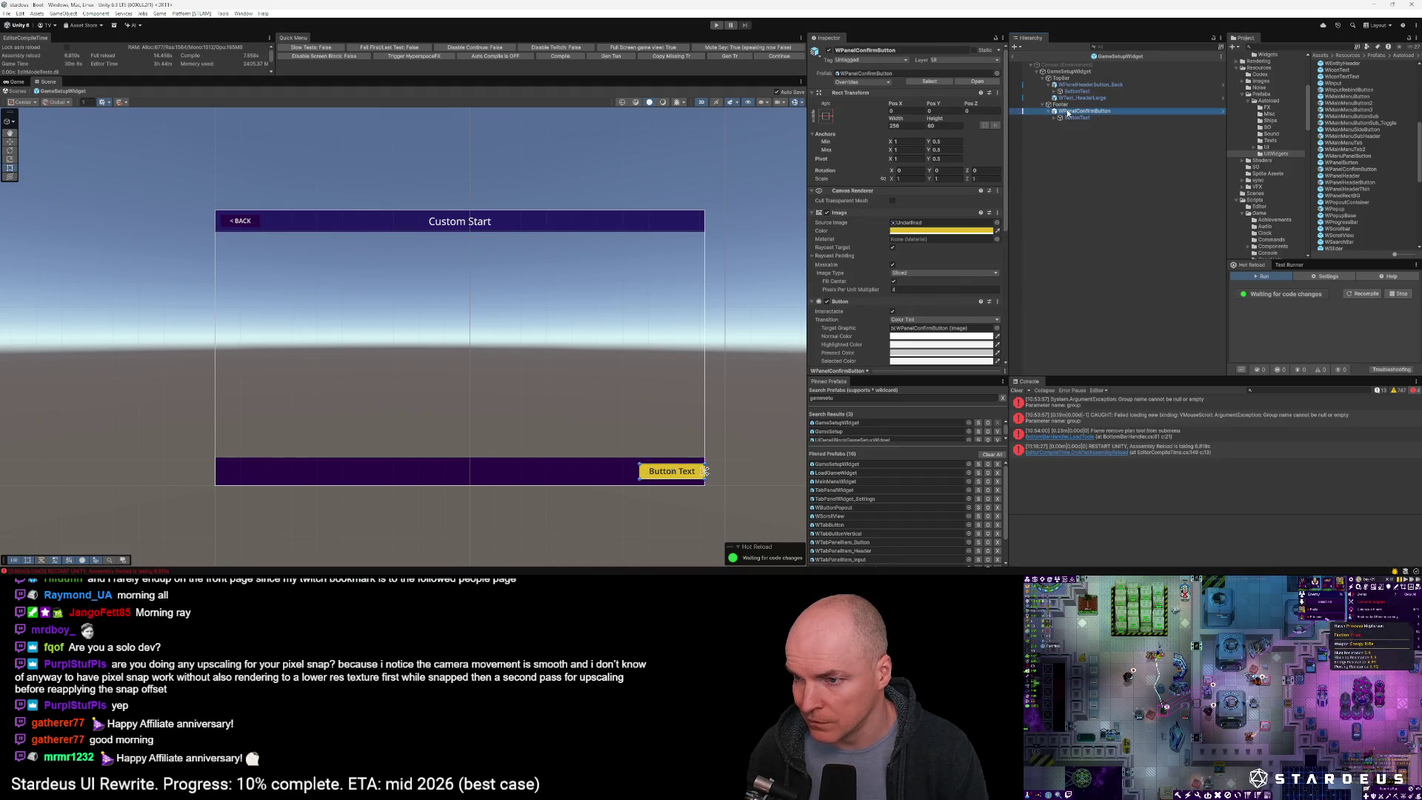
left_click(920, 110)
type("60")
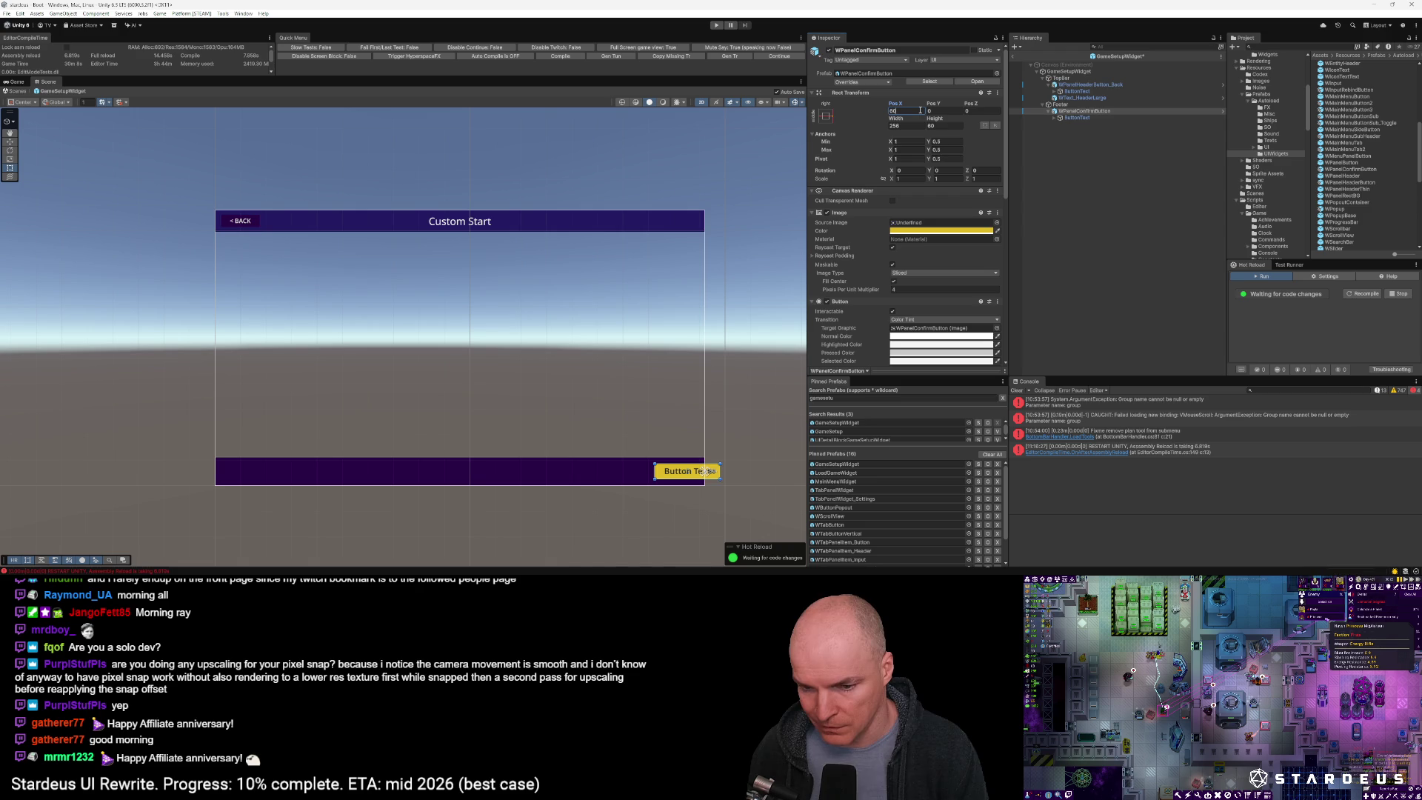
key("BackSpace")
key("BackSpace")
type("-80")
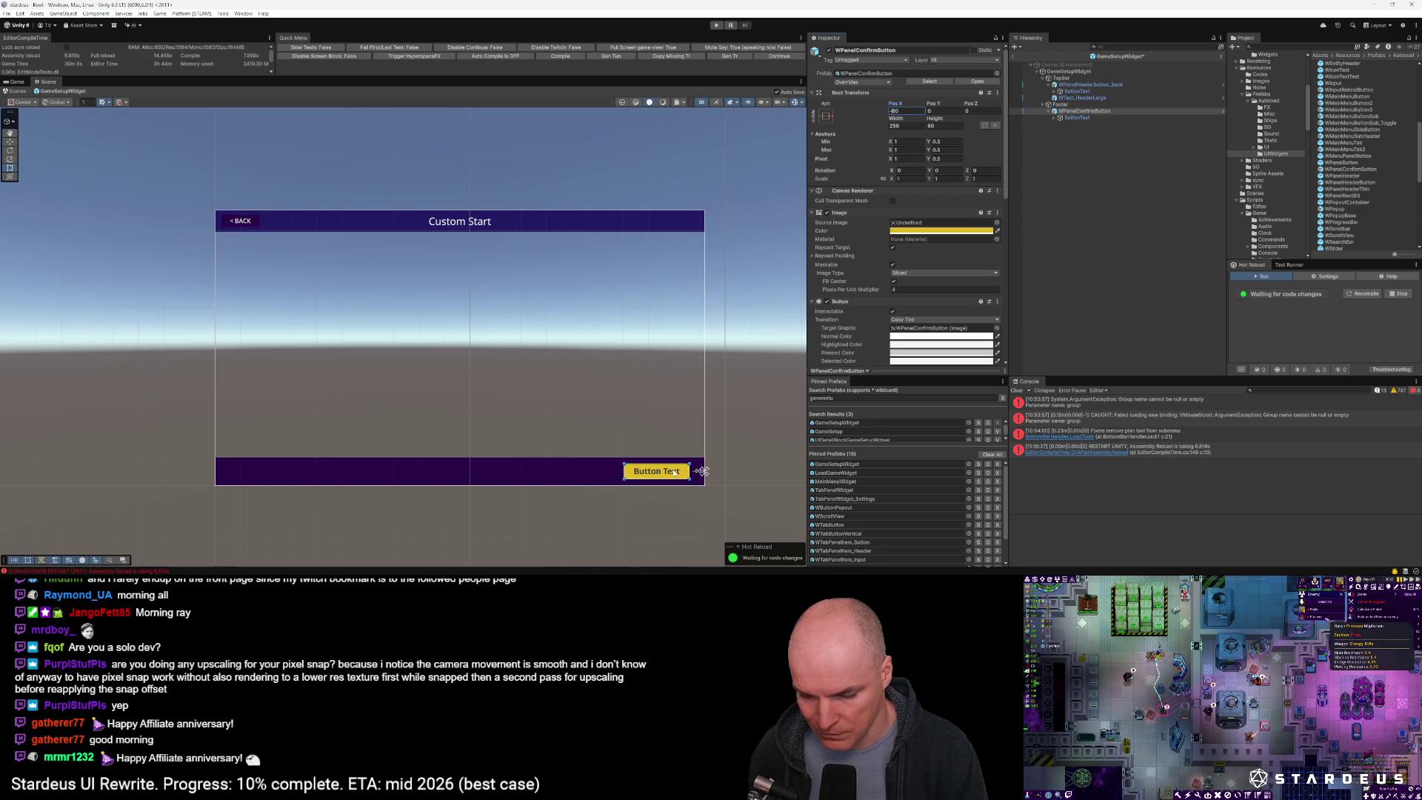
left_click(712, 469)
scroll(622, 468, "down", 3)
left_click(640, 469)
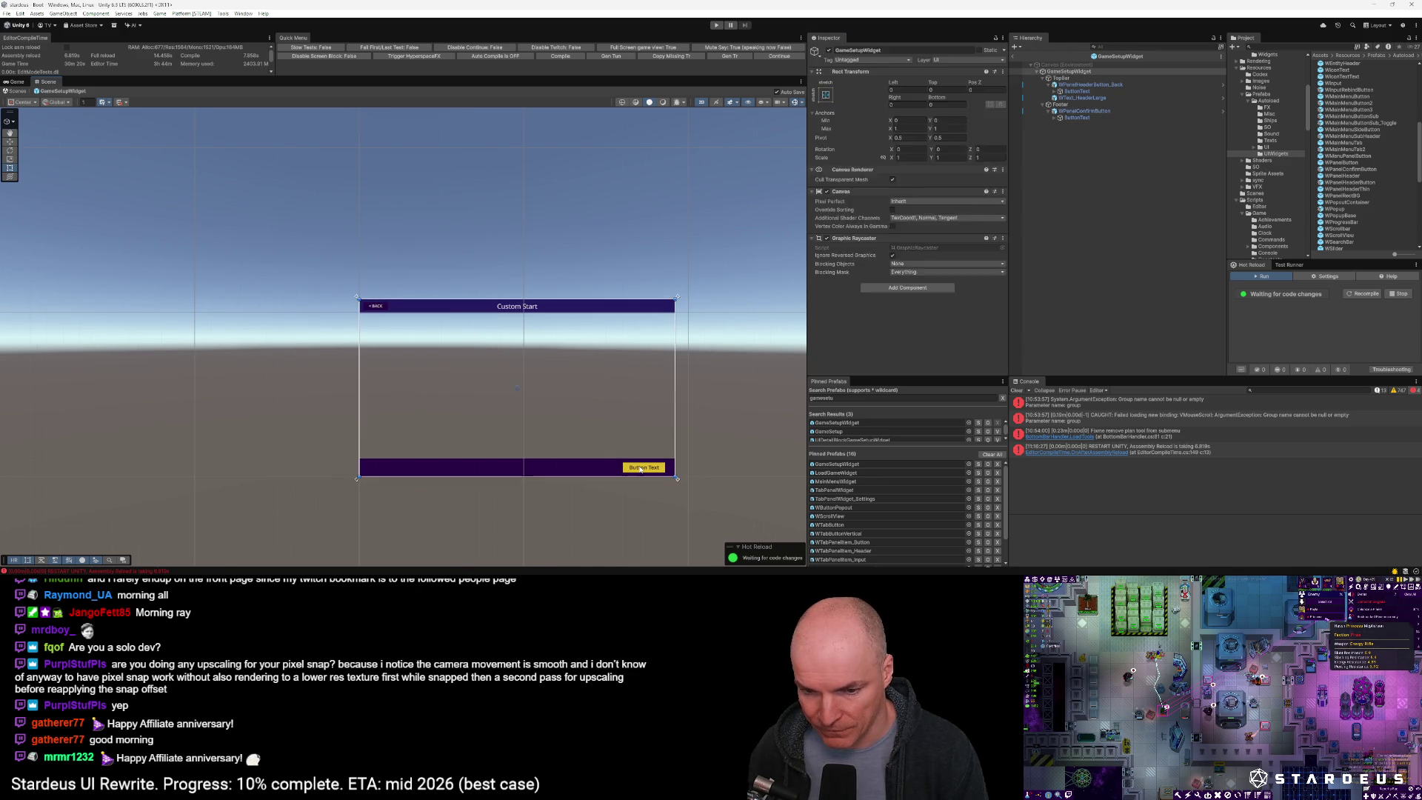
Replace the footer button's 'Button Text' label with 'Confirm'
left_click(1078, 119)
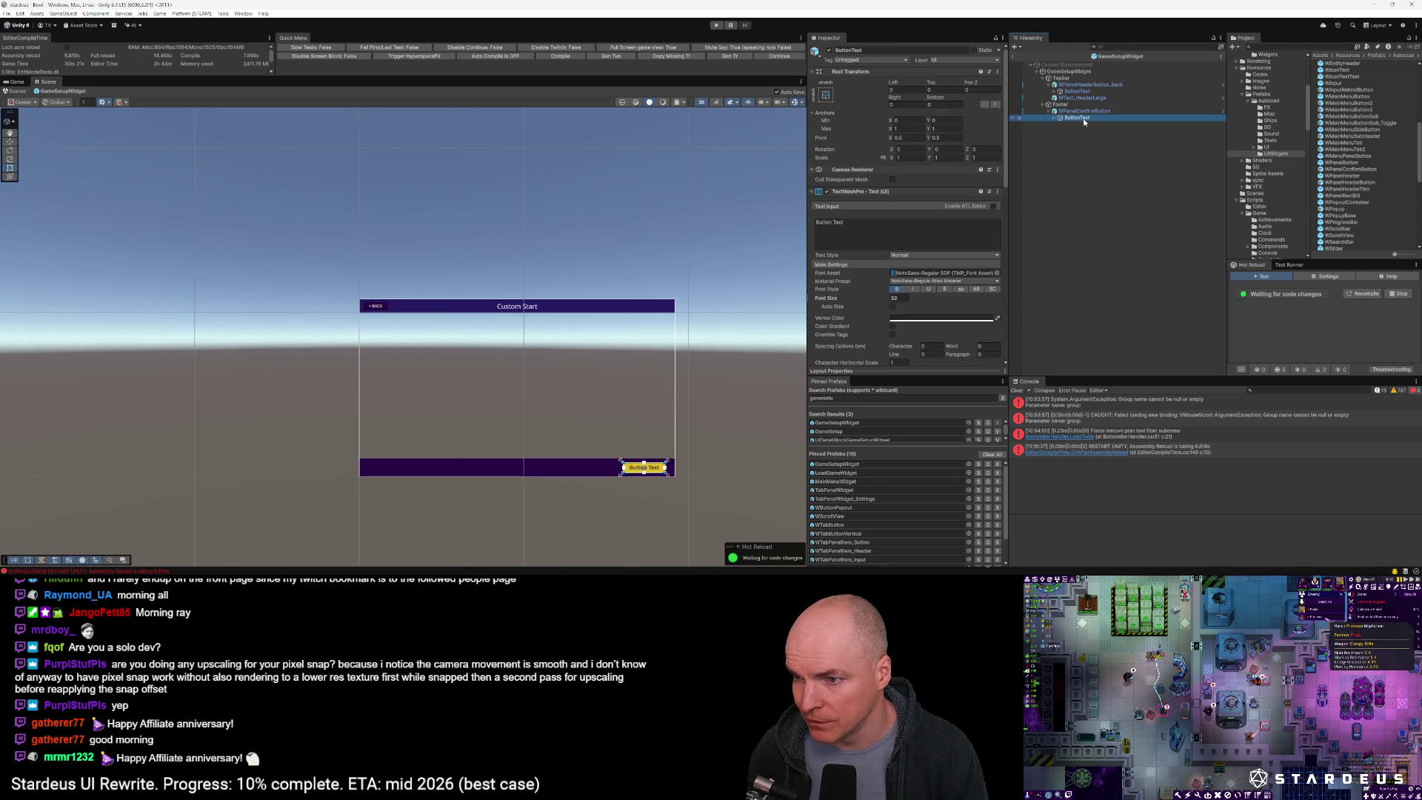
left_click(881, 216)
key("ctrl+a")
type("qONFIR")
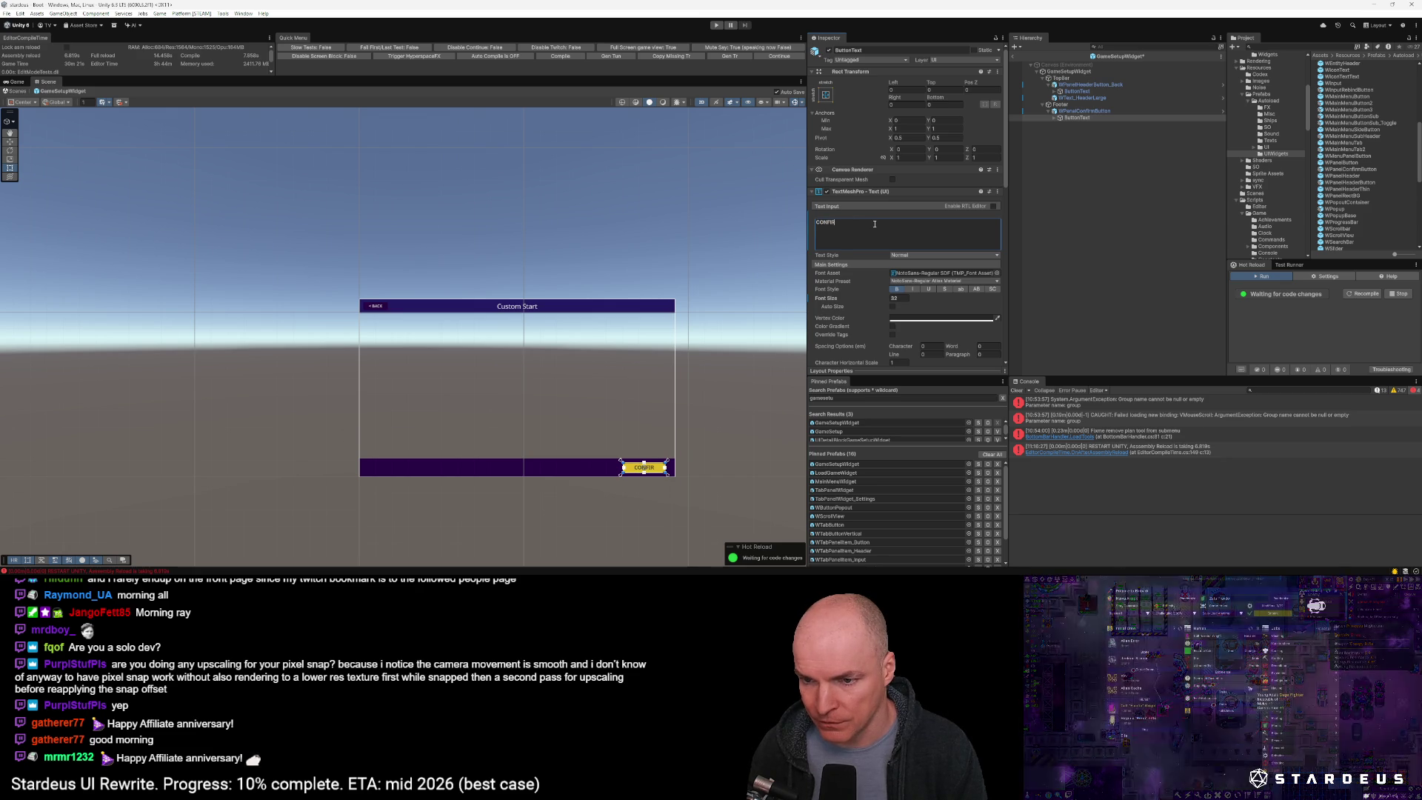
key("BackSpace")
key("BackSpace")
type("Confirm")
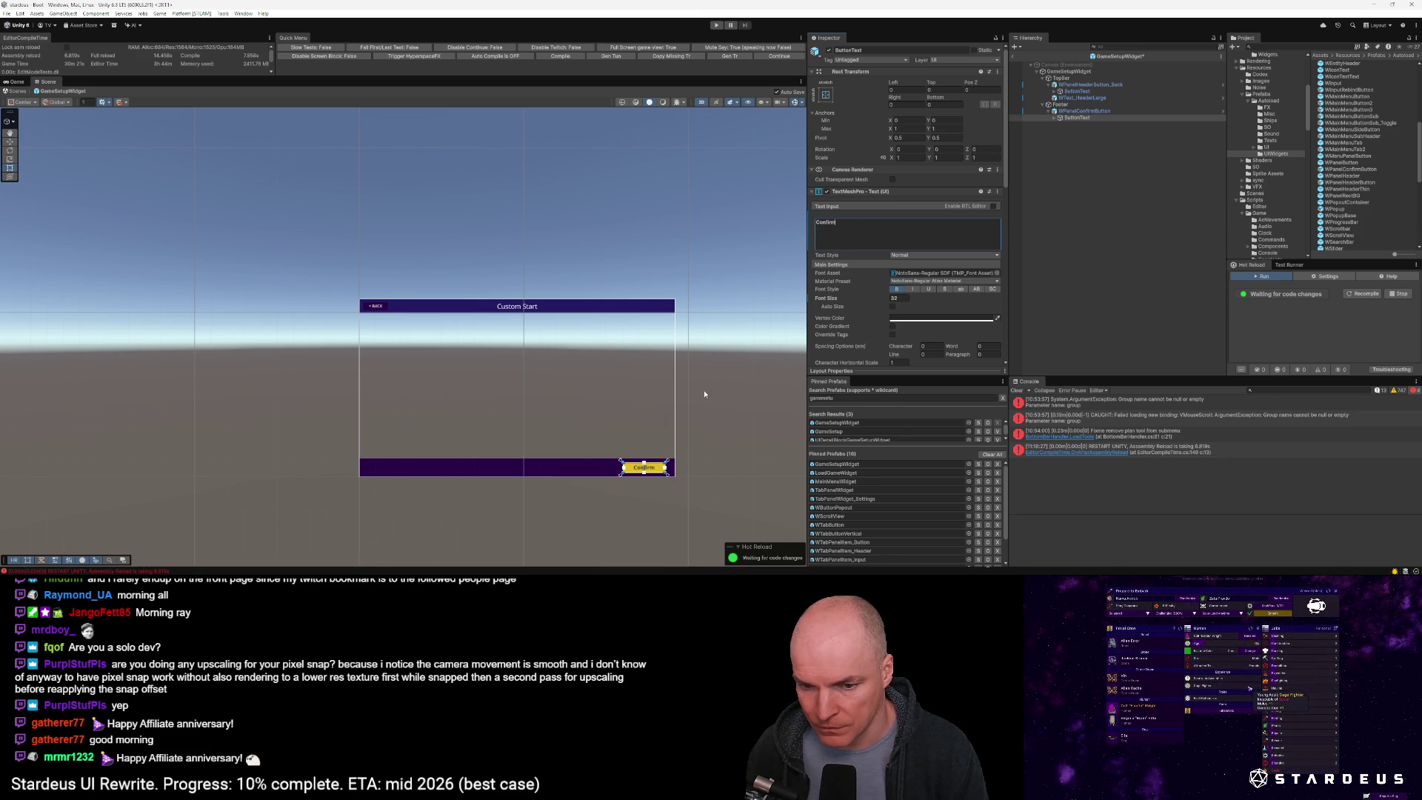
left_click(641, 433)
scroll(641, 433, "down", 1)
scroll(644, 428, "up", 1)
left_click(392, 315)
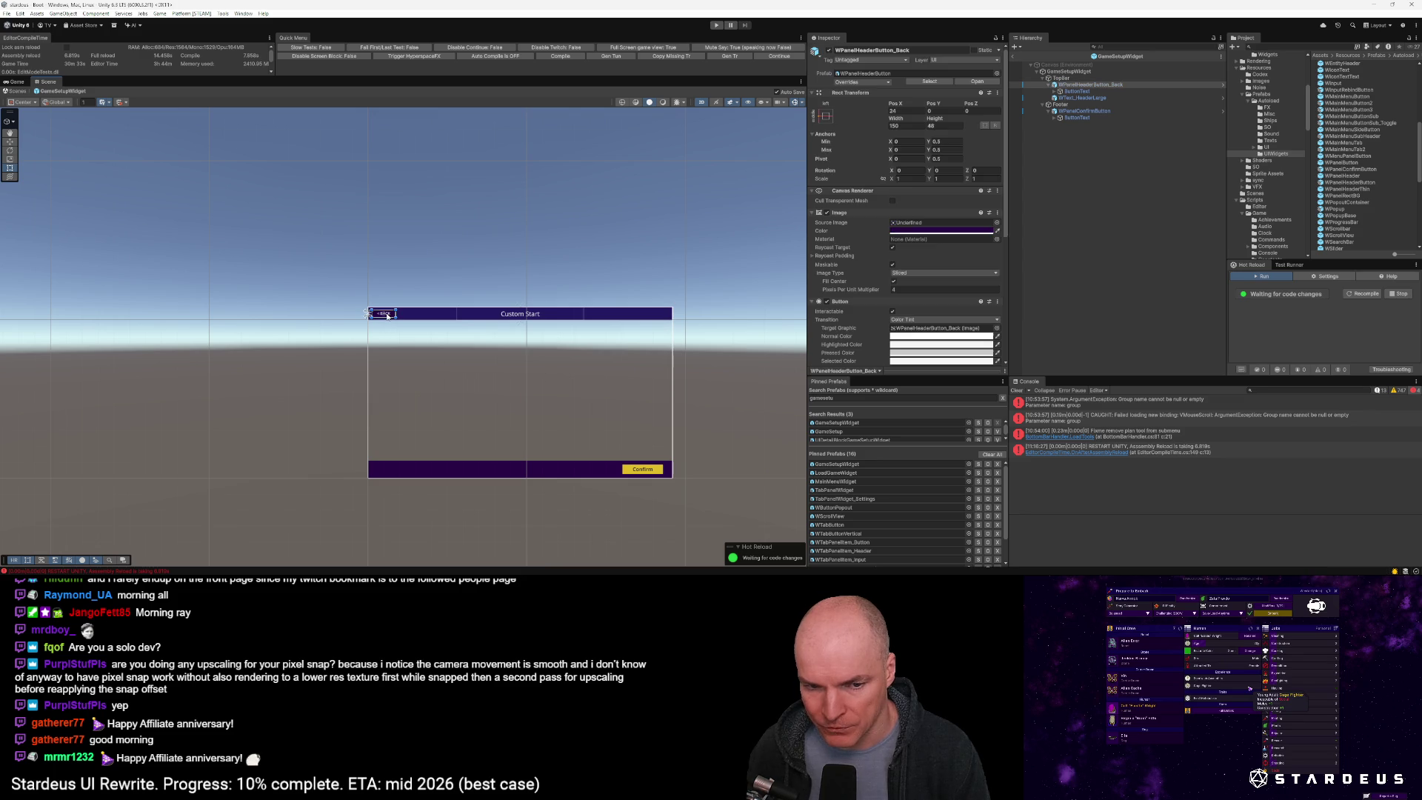
left_click(387, 315)
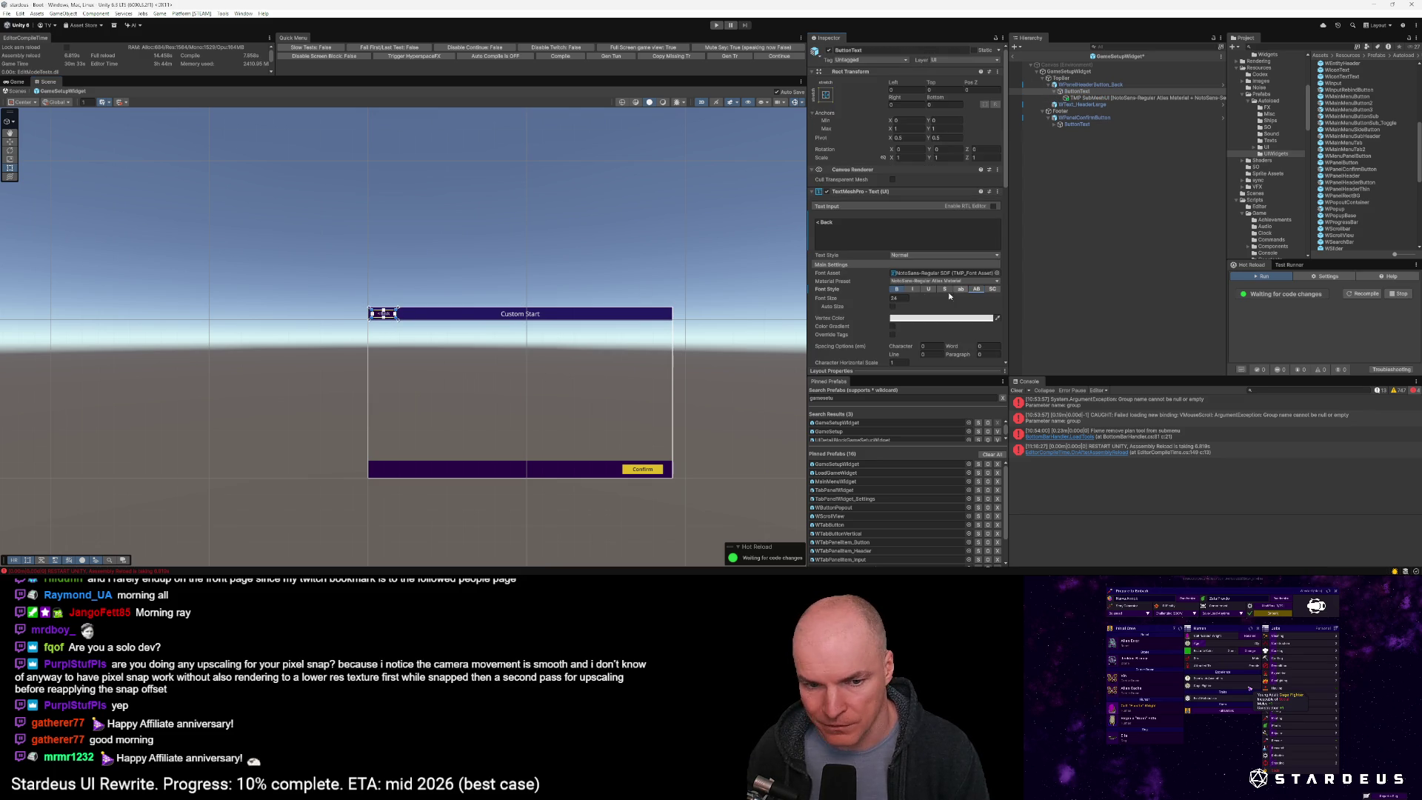
left_click(612, 345)
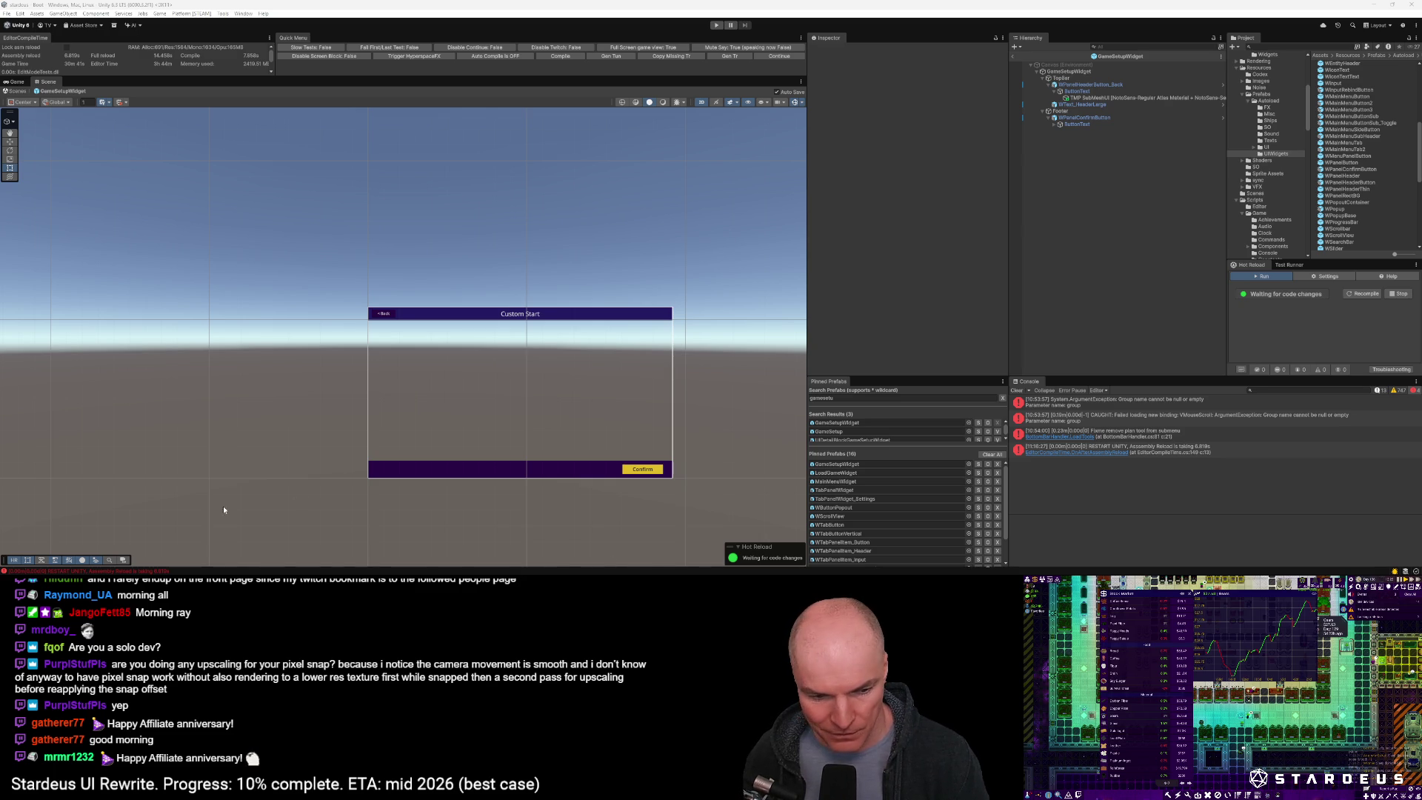
mouse_move(251, 549)
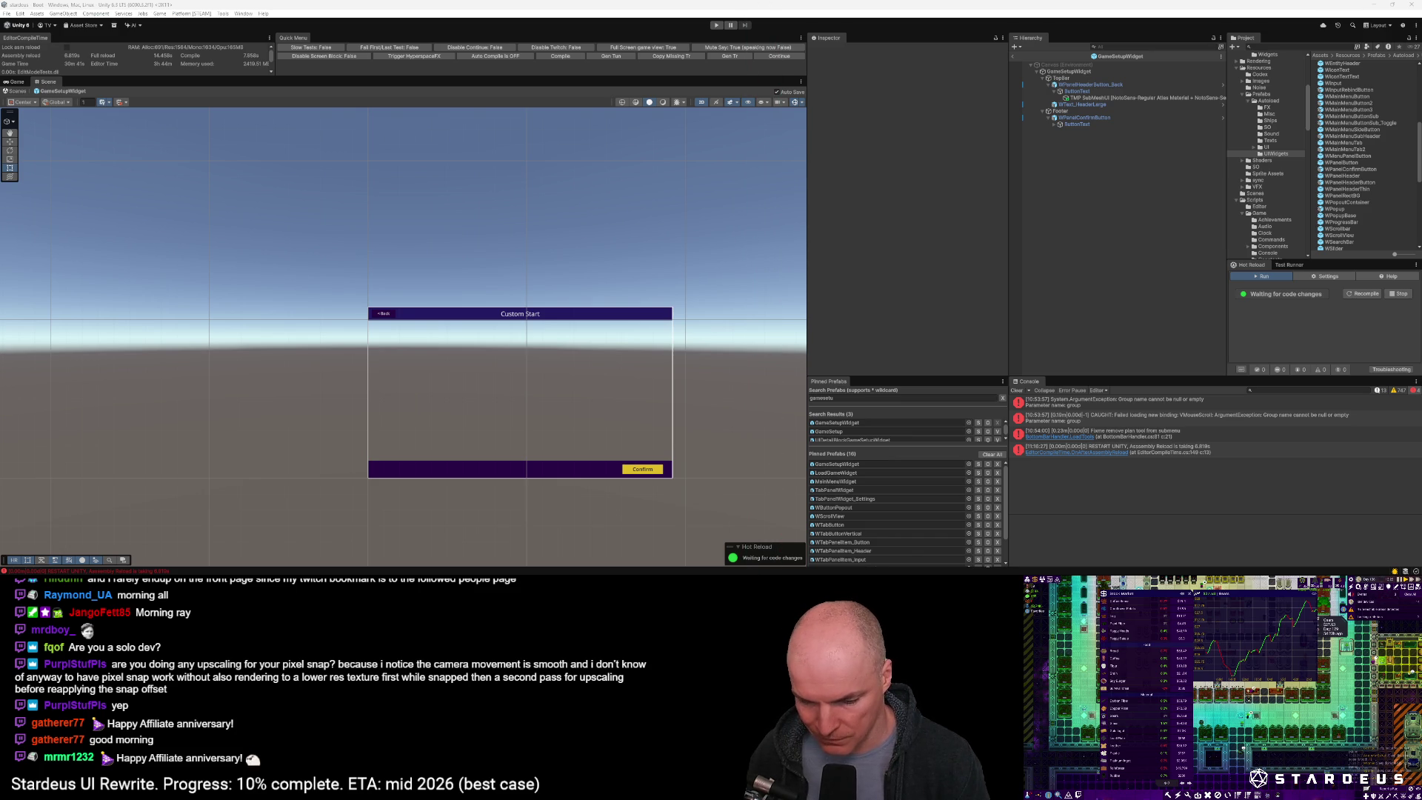
mouse_move(407, 296)
left_mouse_down()
mouse_move(233, 68)
mouse_move(192, 75)
left_mouse_up()
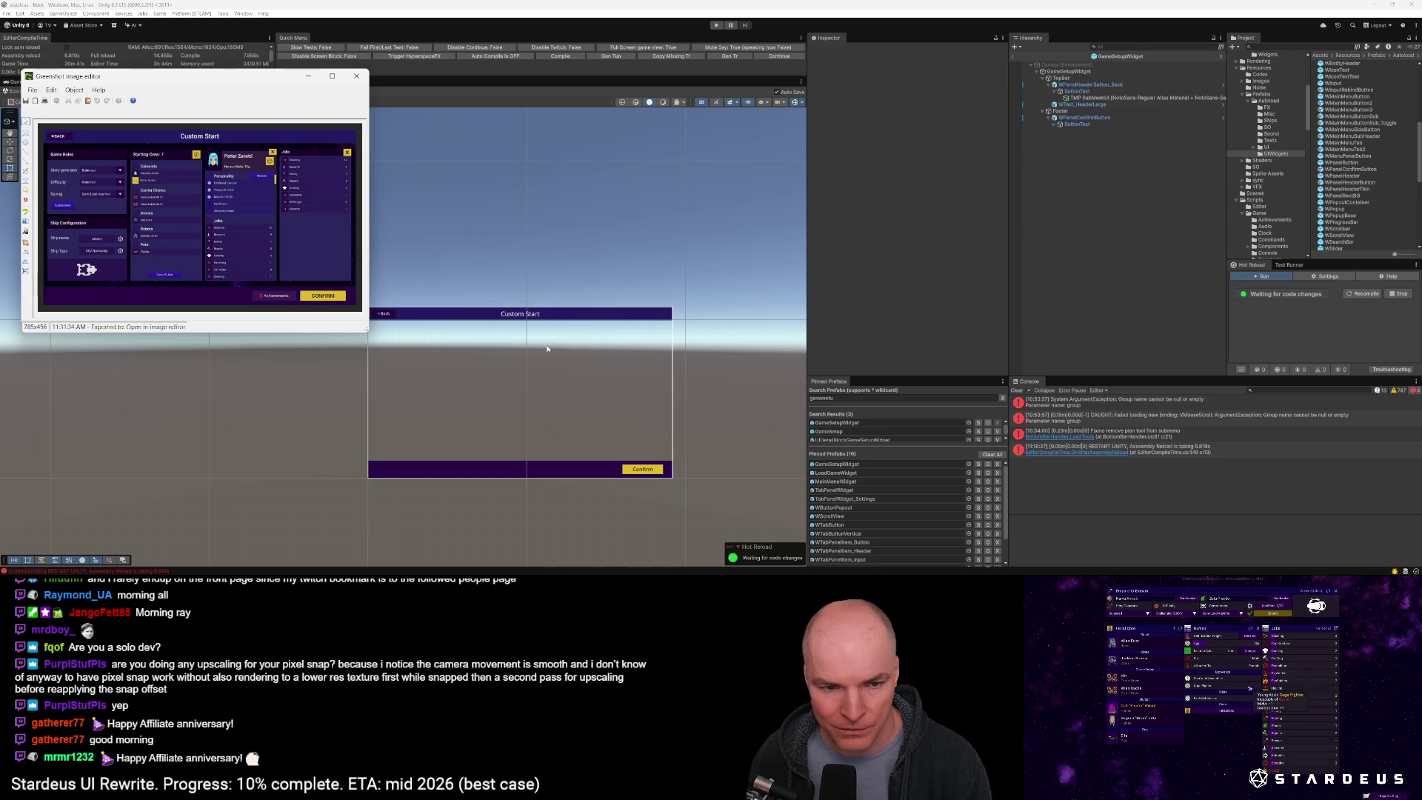
left_click(1047, 111)
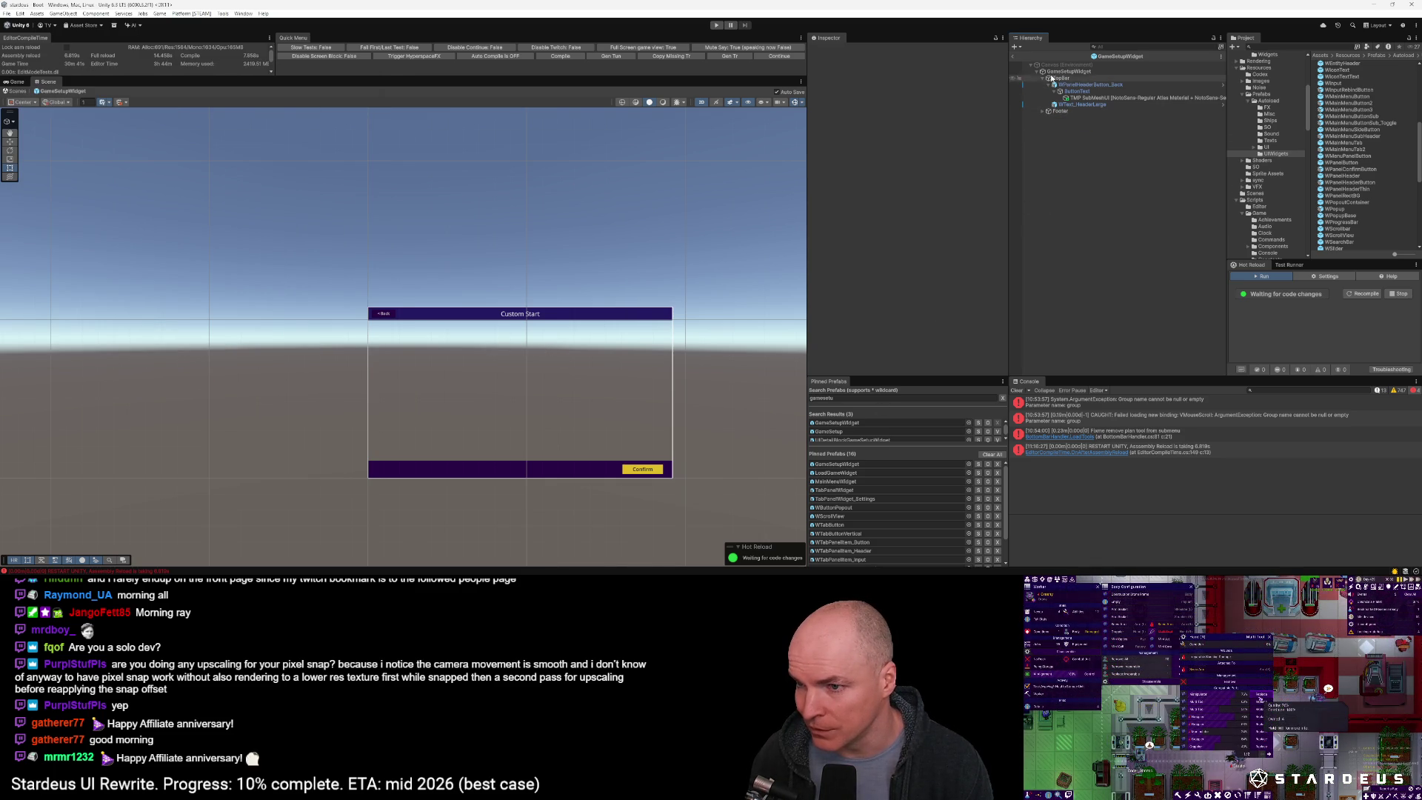
left_click(1043, 78)
right_click(1051, 72)
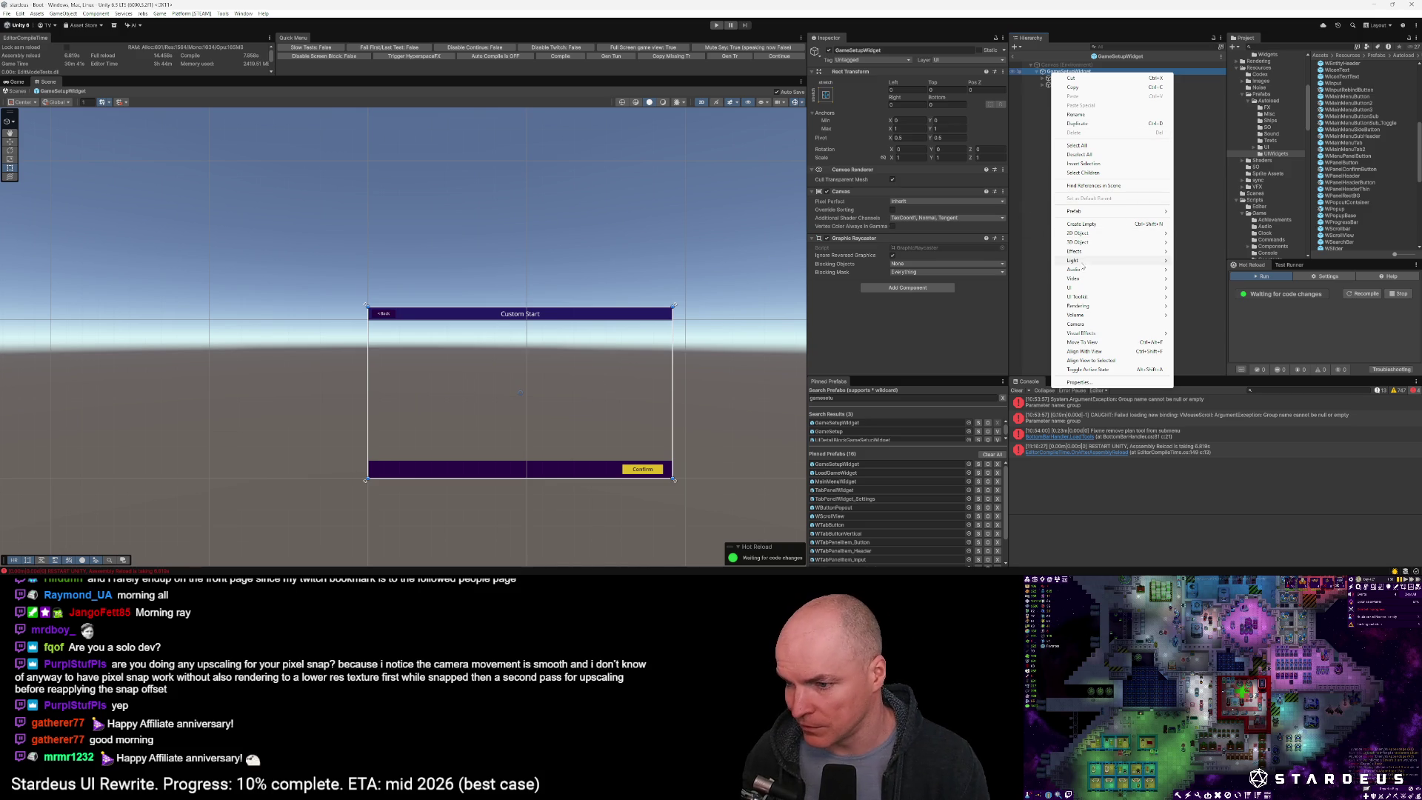
Create an empty child of GameSetupWidget between TopBar and Footer, named PanelsContainer
mouse_move(1074, 288)
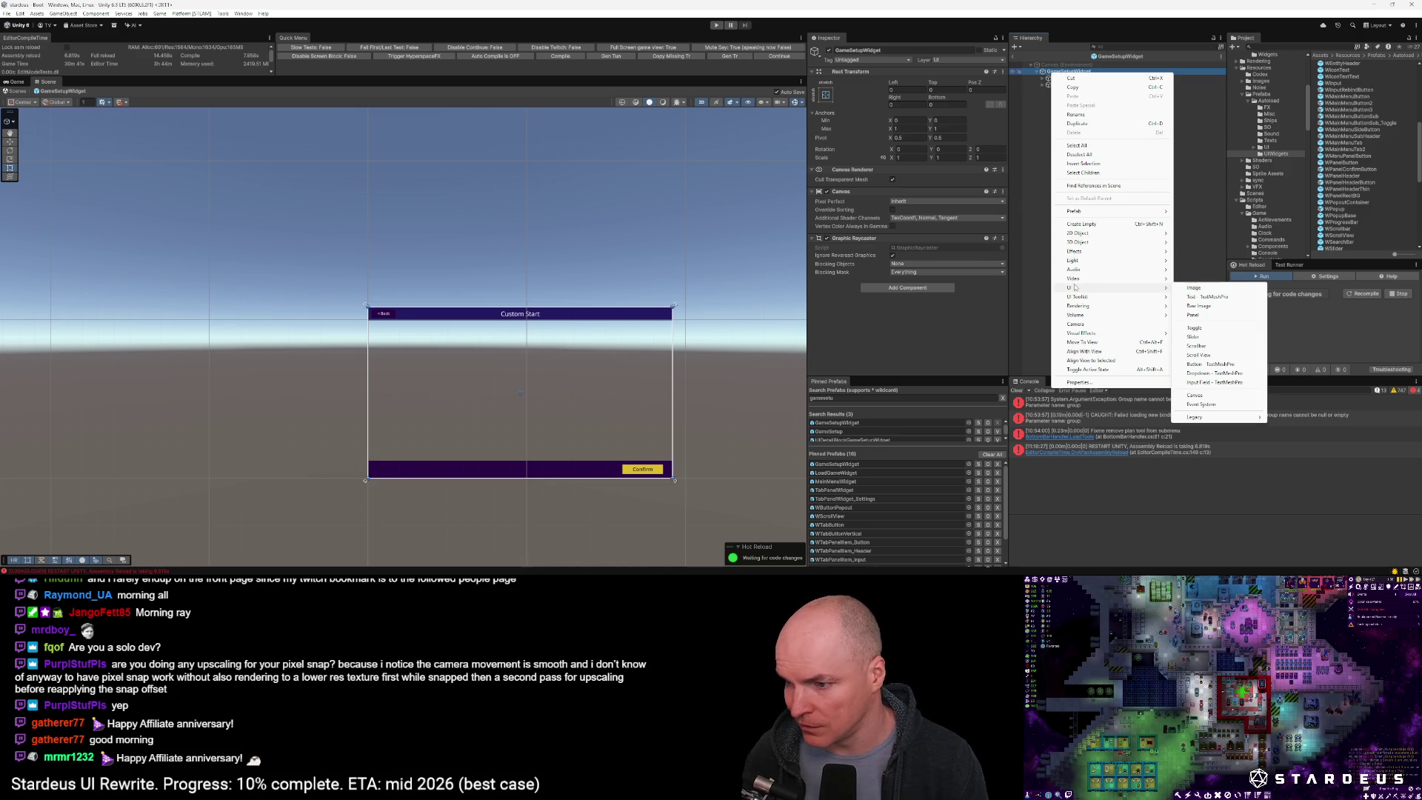
left_click(1081, 224)
left_click_drag(1066, 91, 1064, 82)
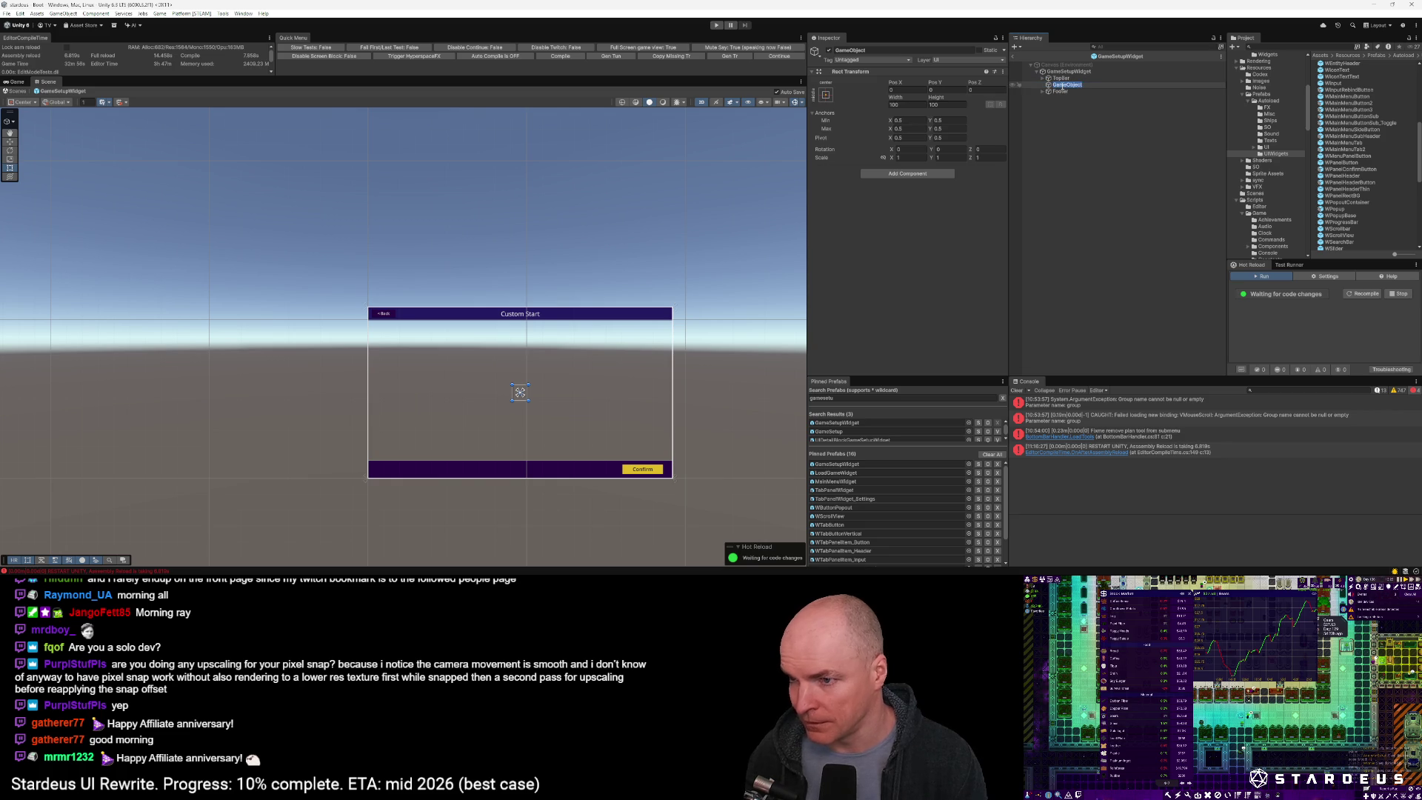
type("Content")
key("Return")
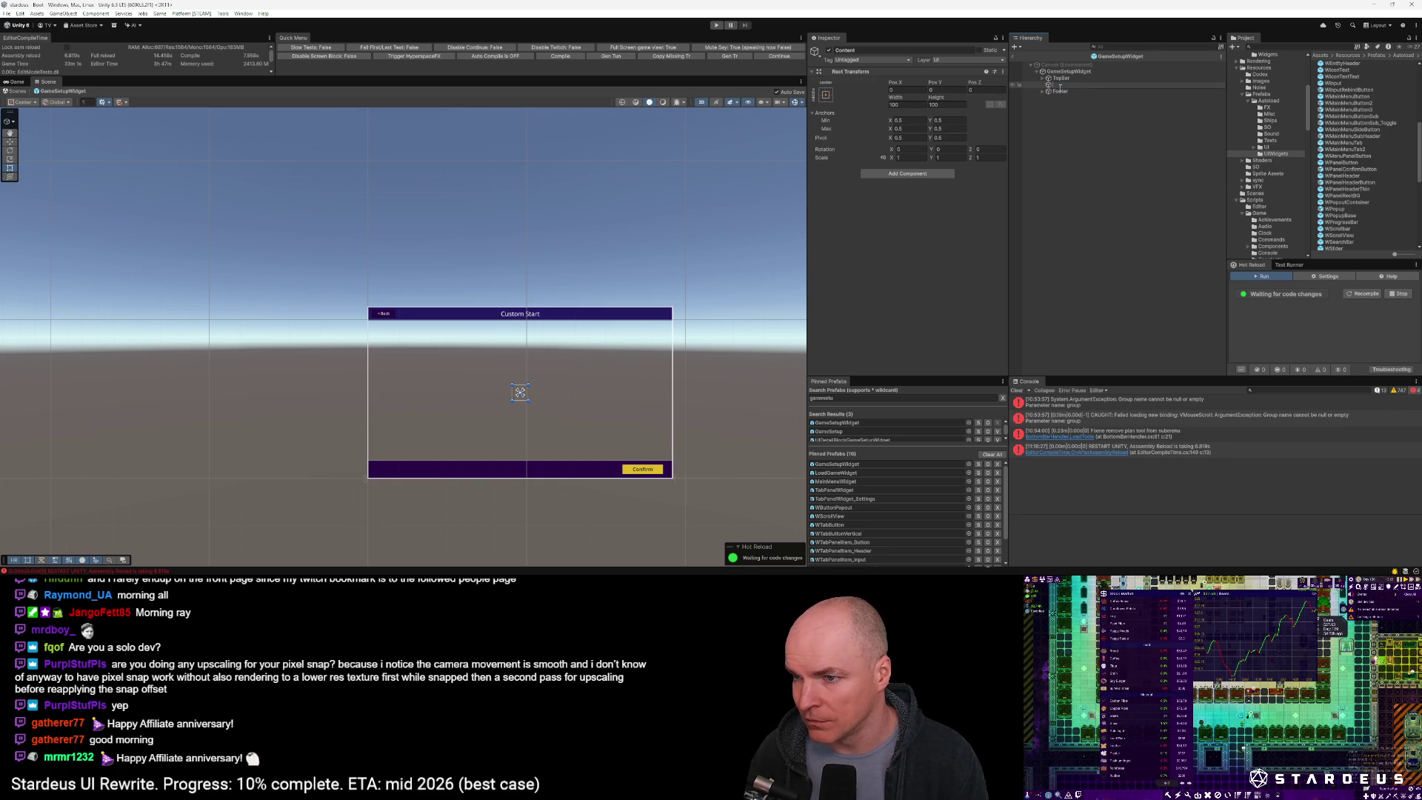
type("PanelsContainer")
key("Return")
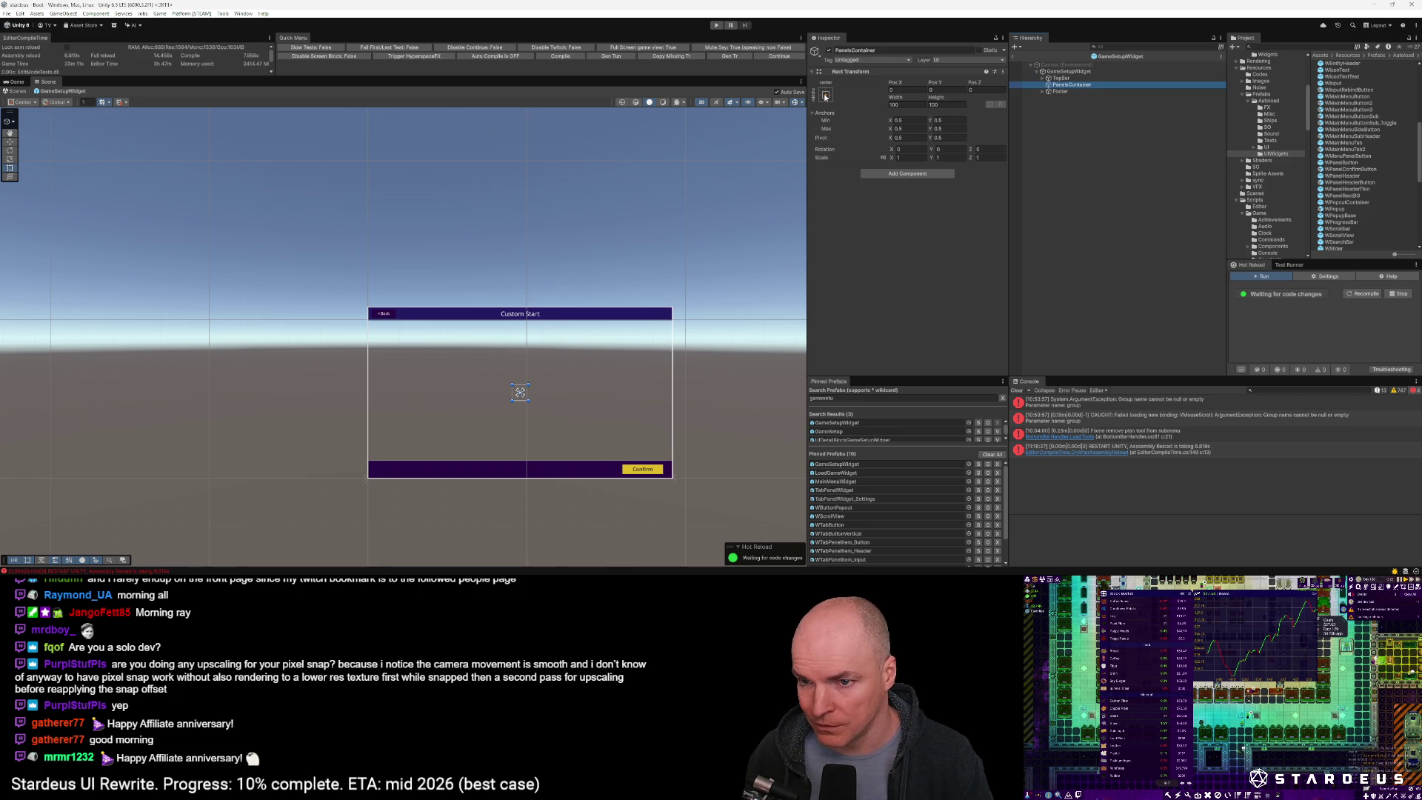
Give PanelsContainer the stretch/stretch anchor preset and a Top inset of 35
left_click(826, 96)
left_click(914, 219)
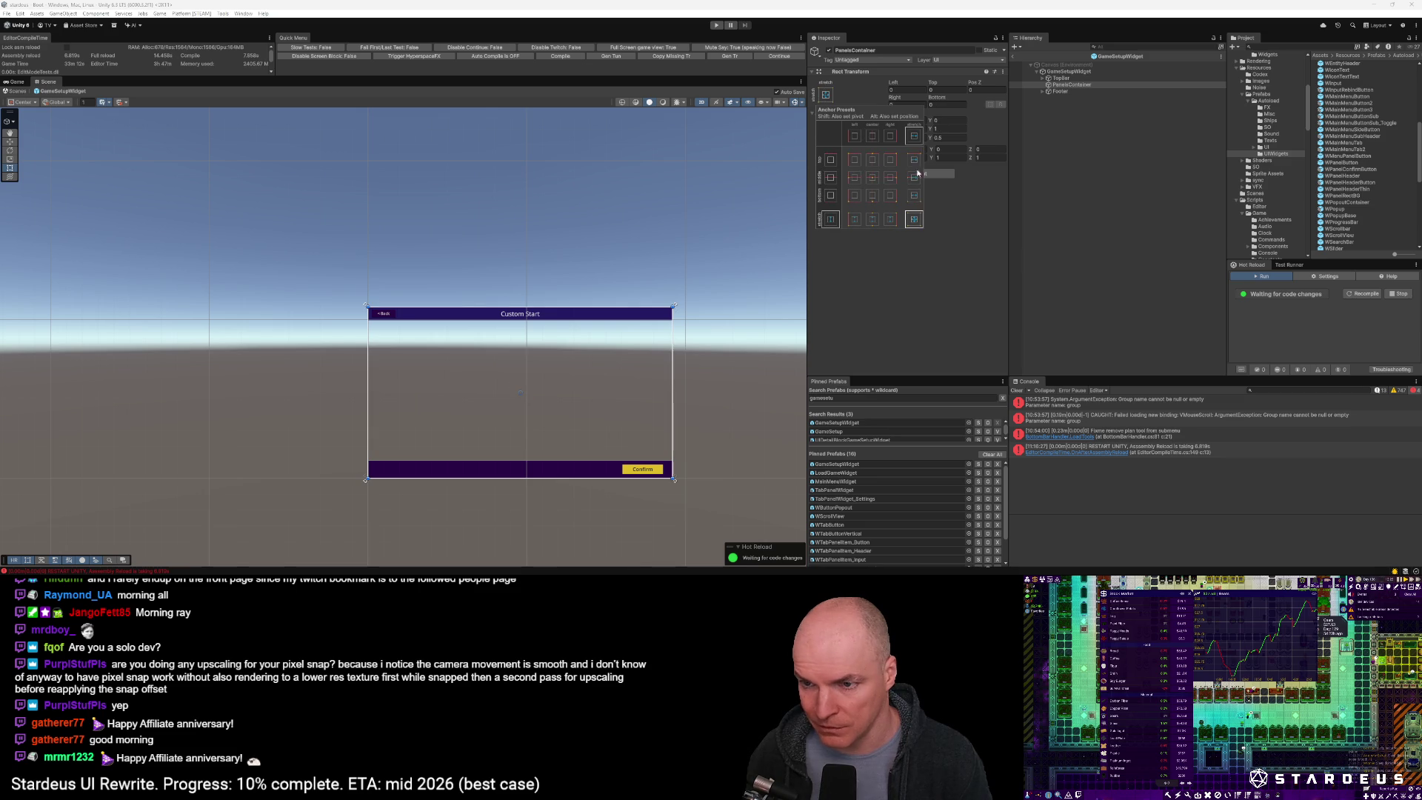
left_click(941, 89)
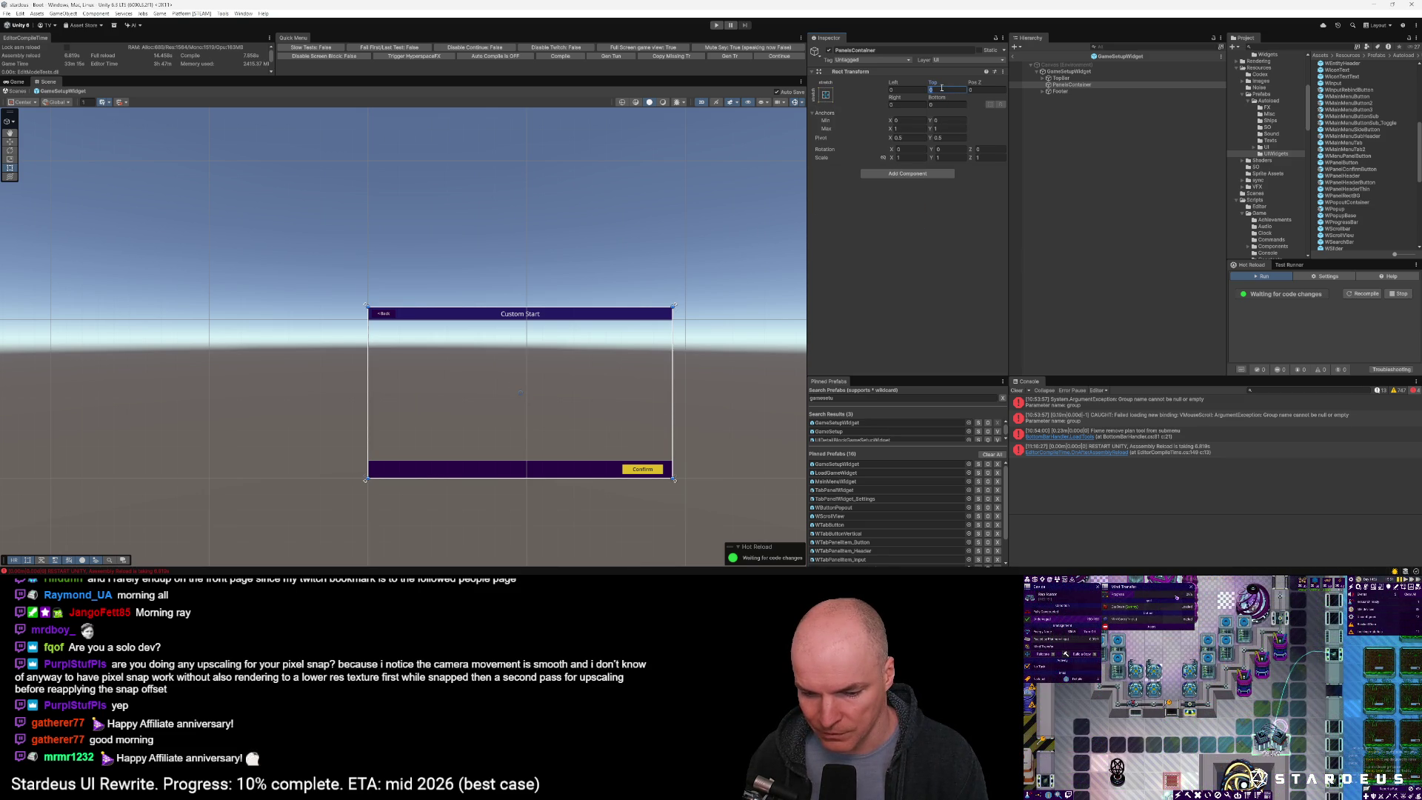
type("80")
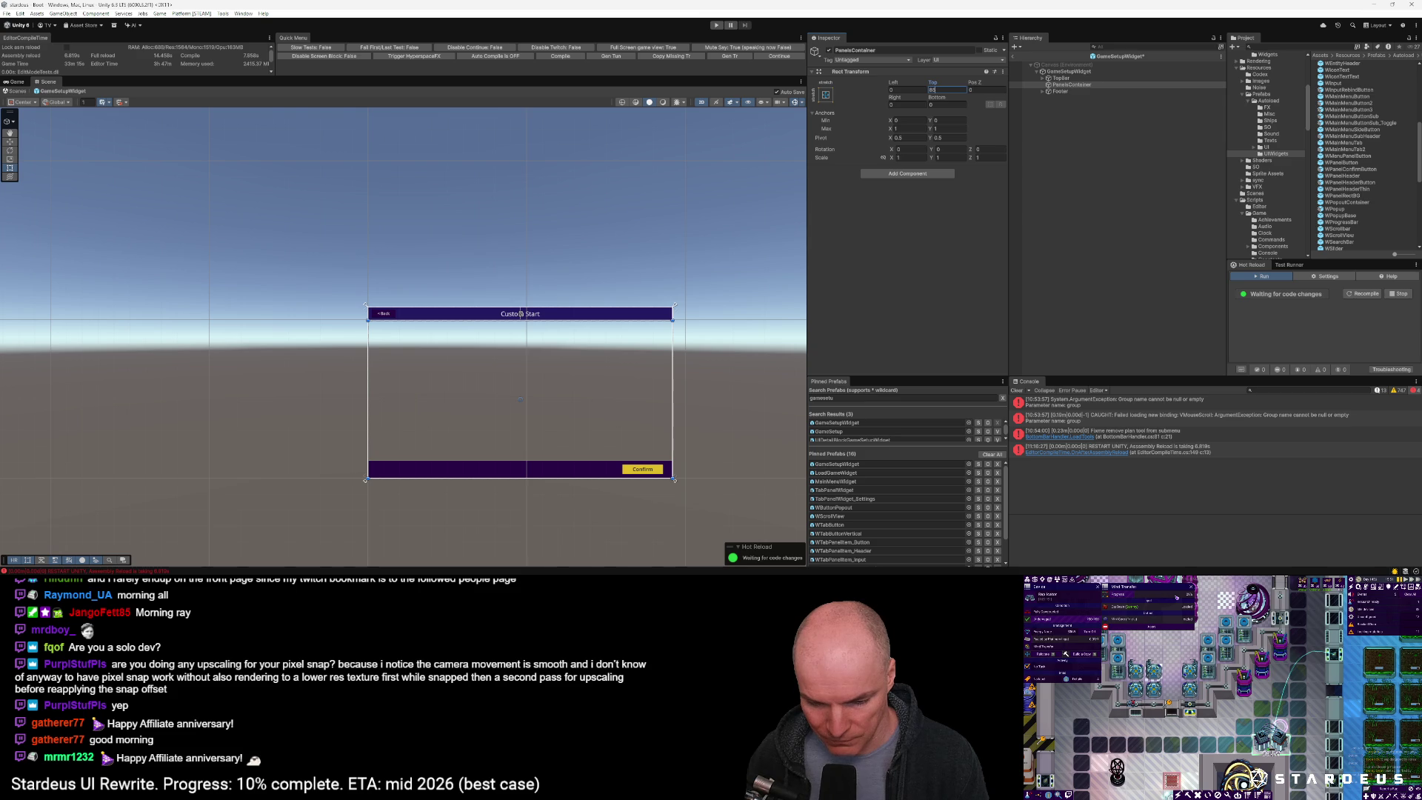
key("Return")
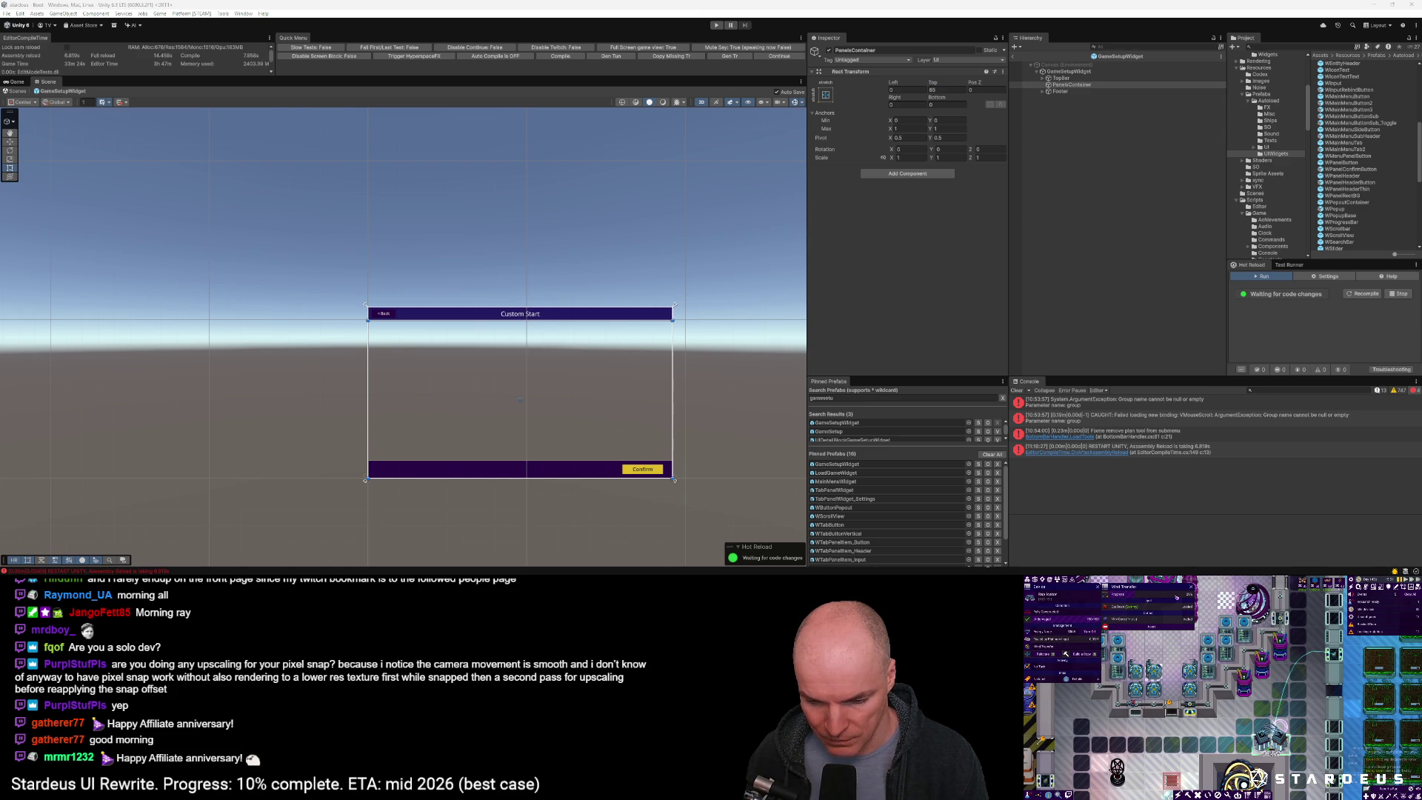
left_click(950, 91)
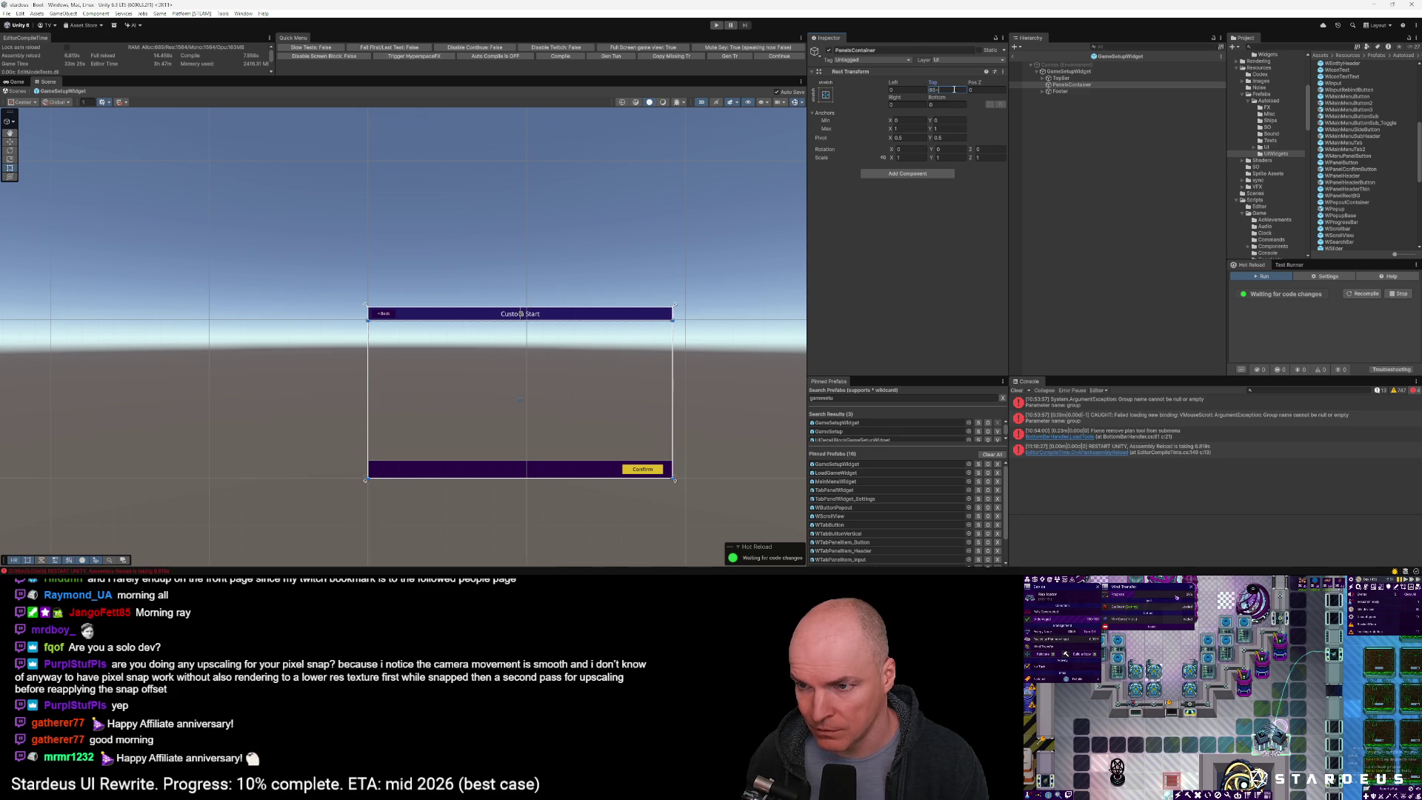
type("35")
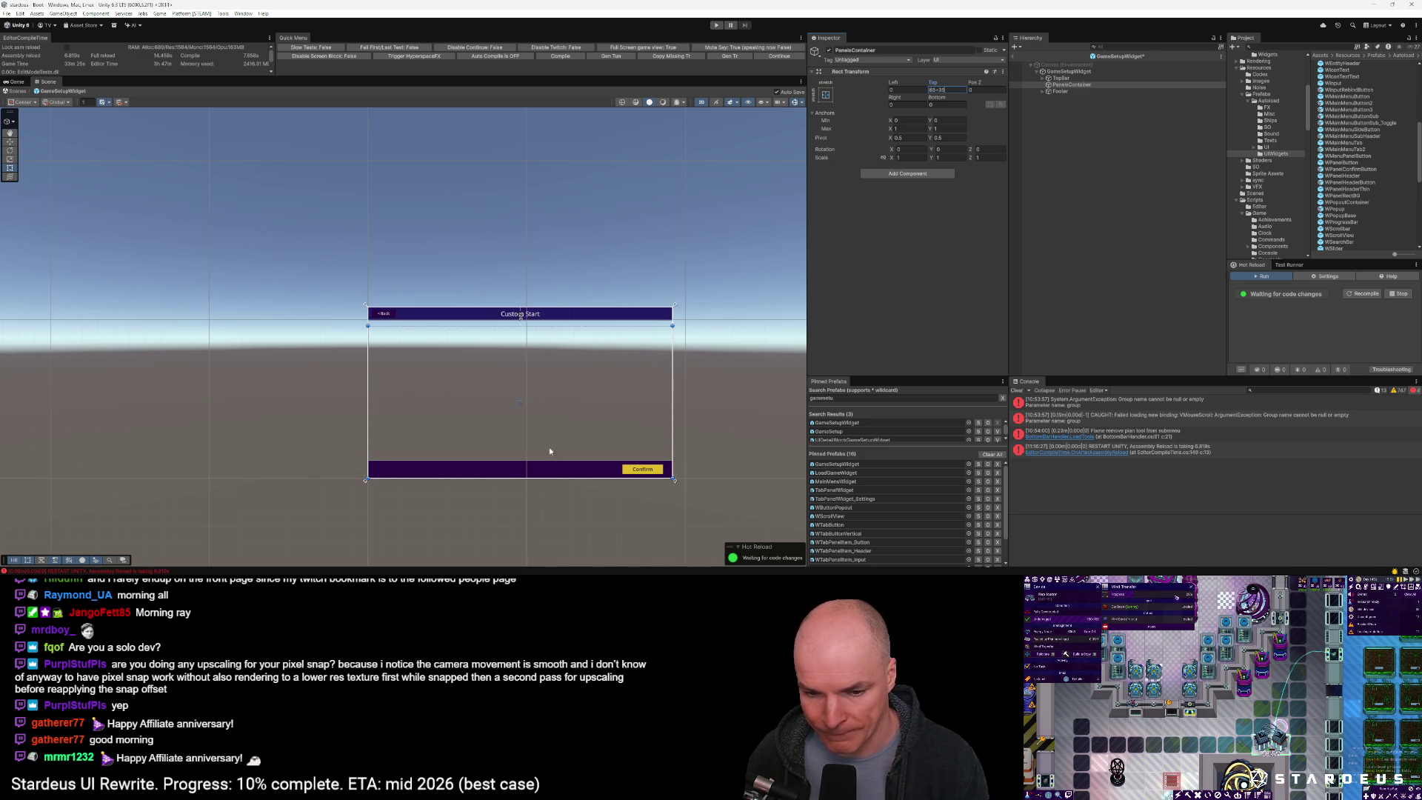
left_click(546, 466)
left_click(547, 467)
left_click(1066, 85)
left_click(1061, 91)
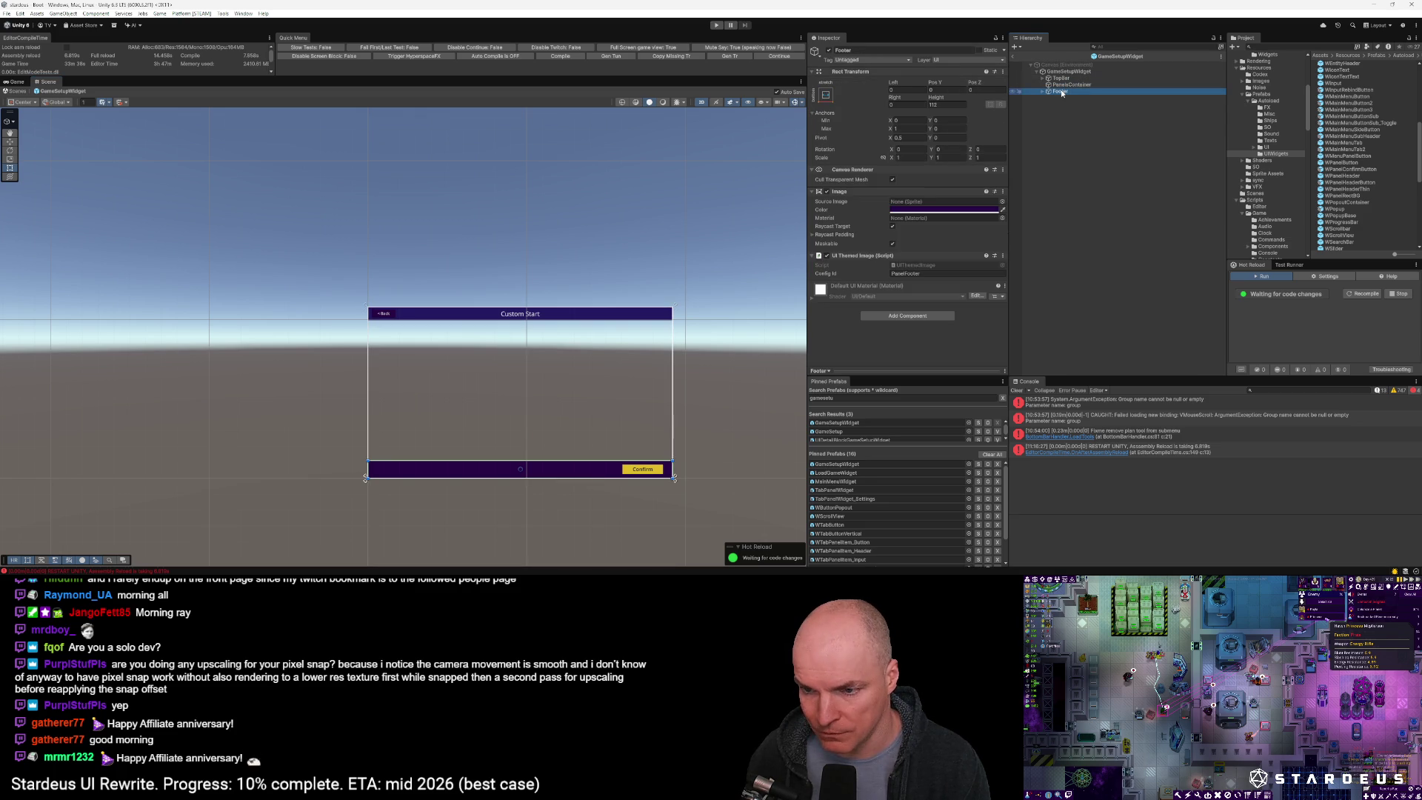
Set PanelsContainer's Bottom inset to 147 so it ends above the footer
key("f")
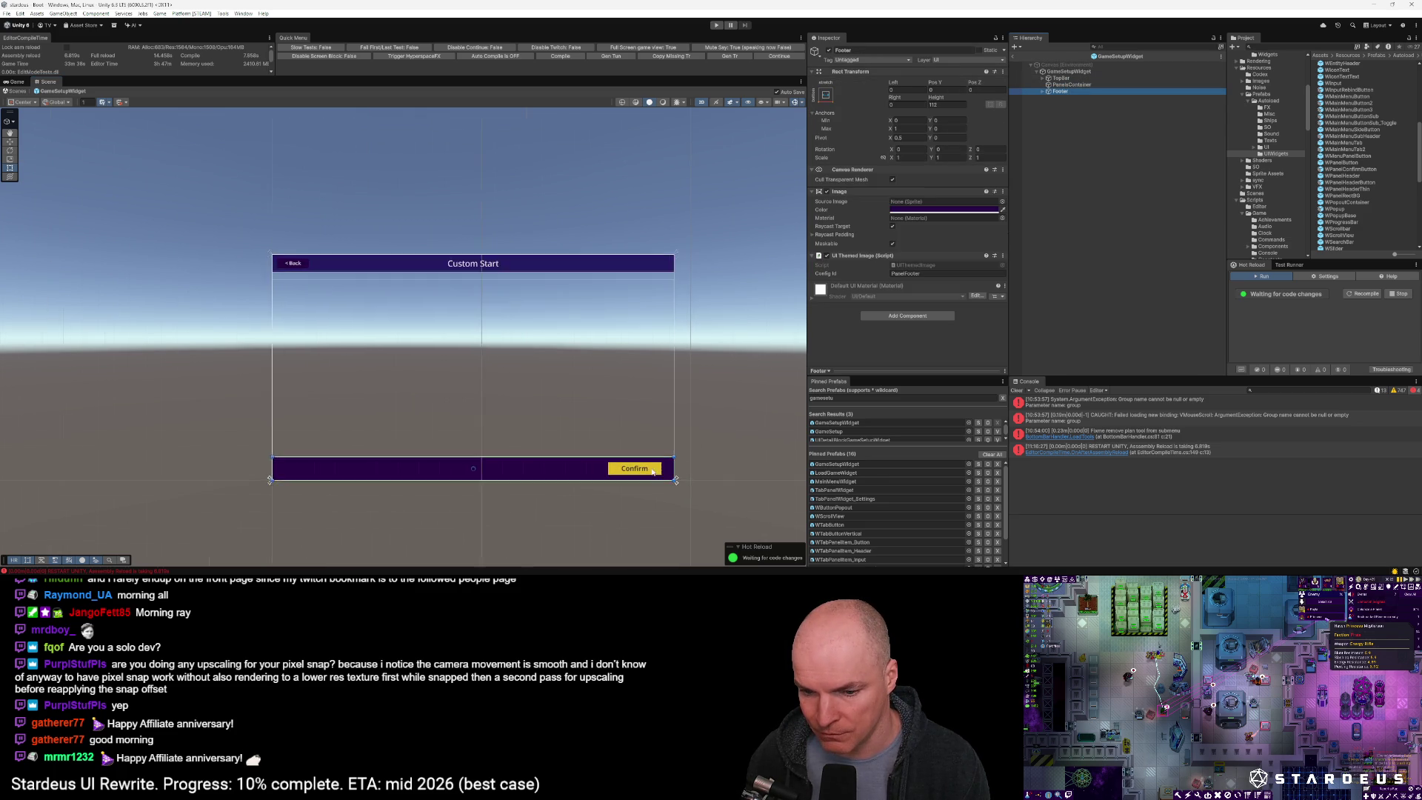
left_click(1062, 86)
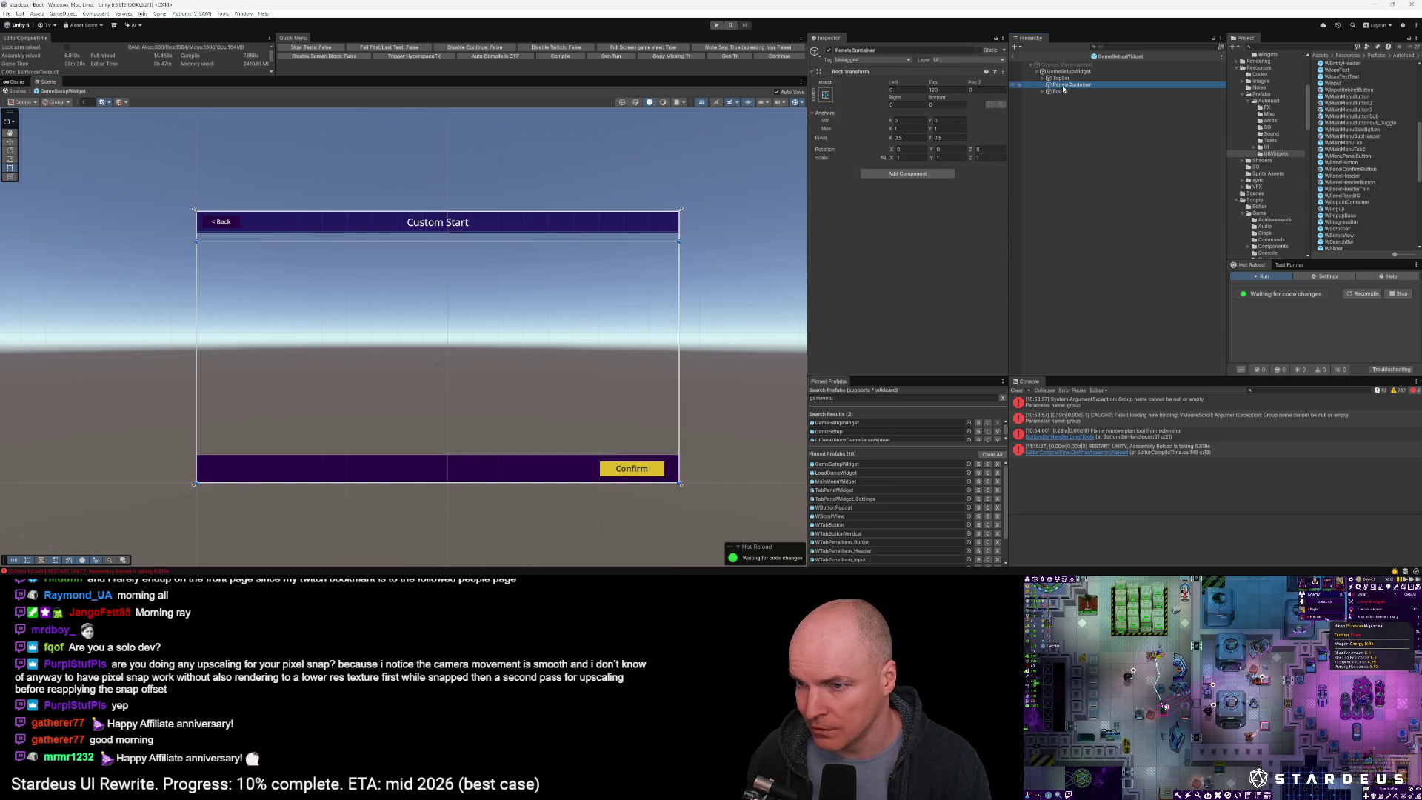
left_click(942, 103)
type("110")
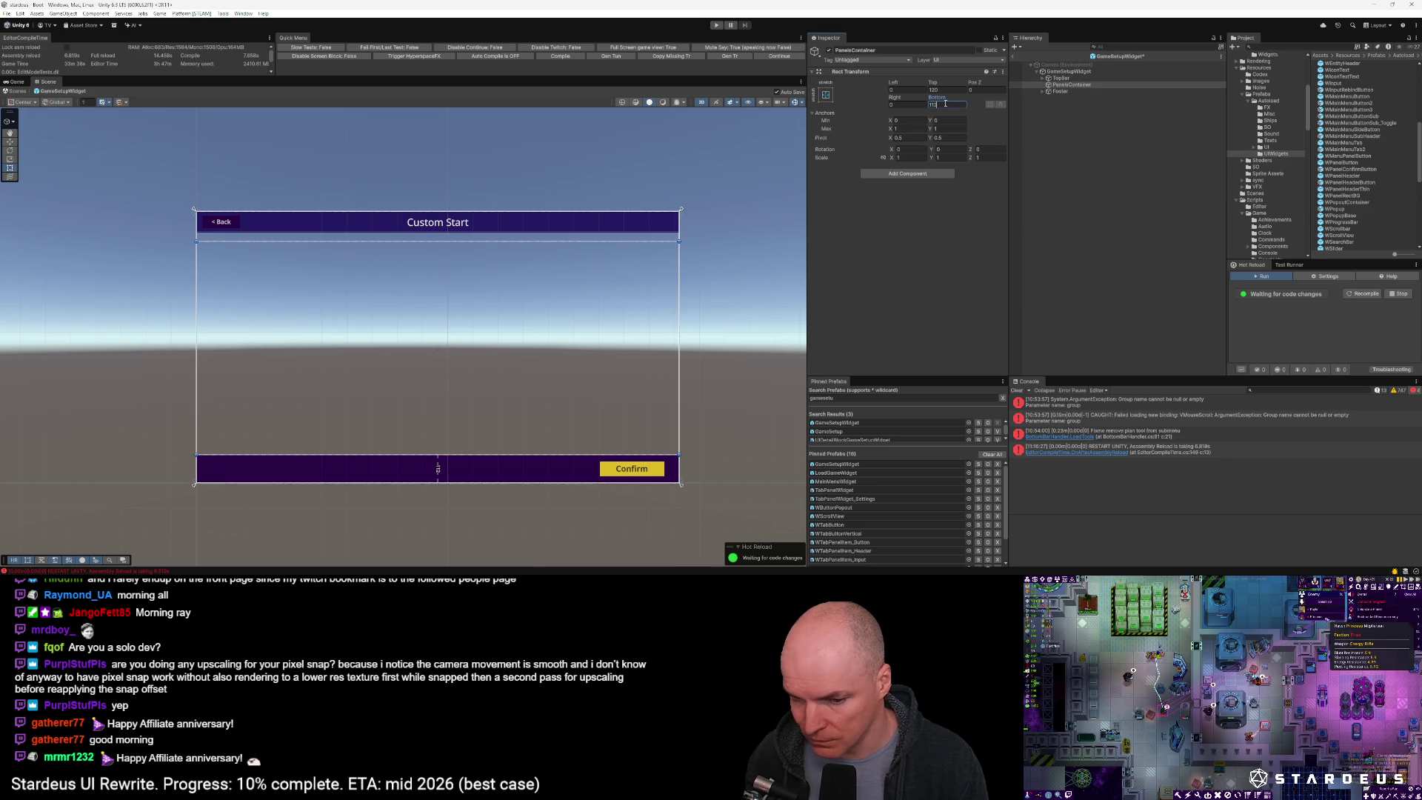
key("BackSpace")
key("BackSpace")
type("47")
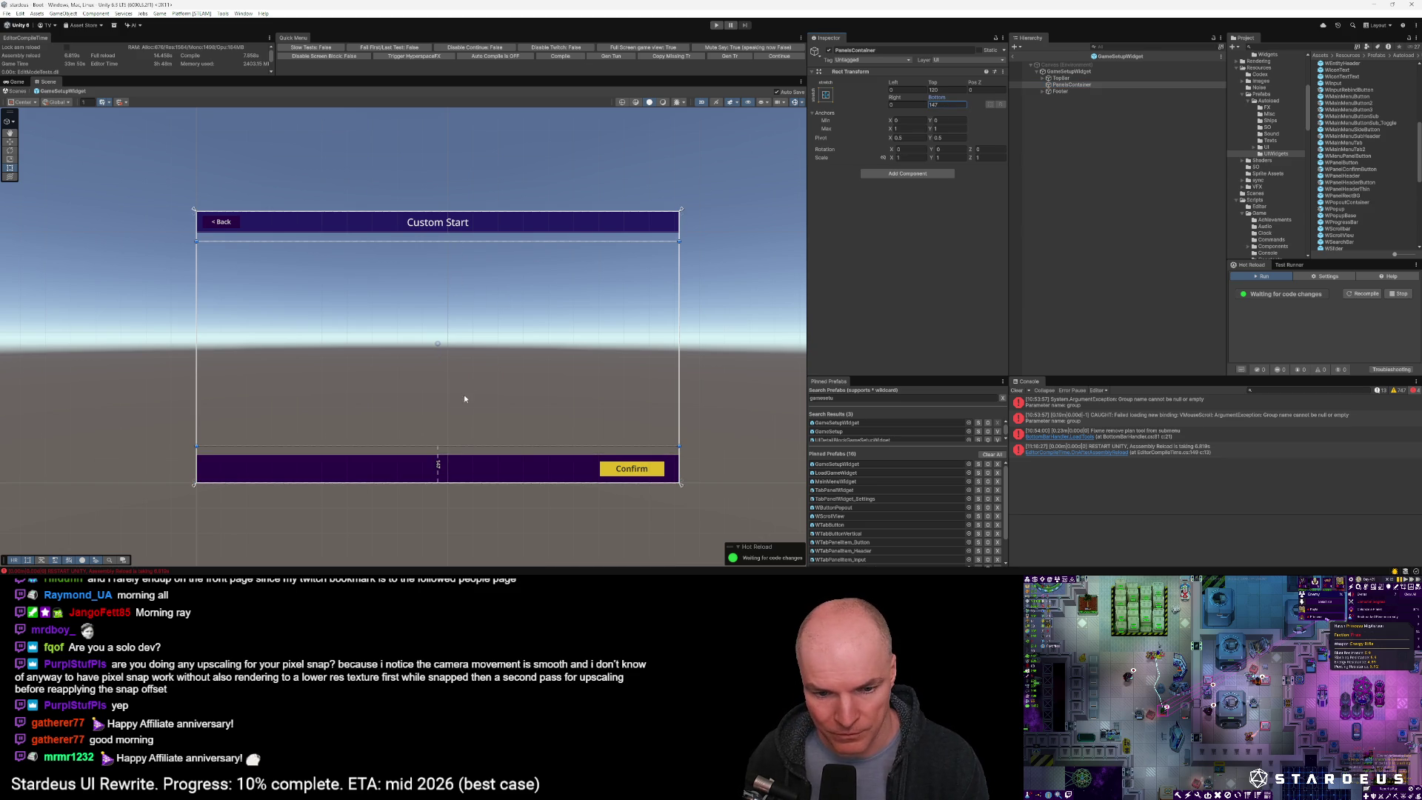
scroll(432, 408, "down", 3)
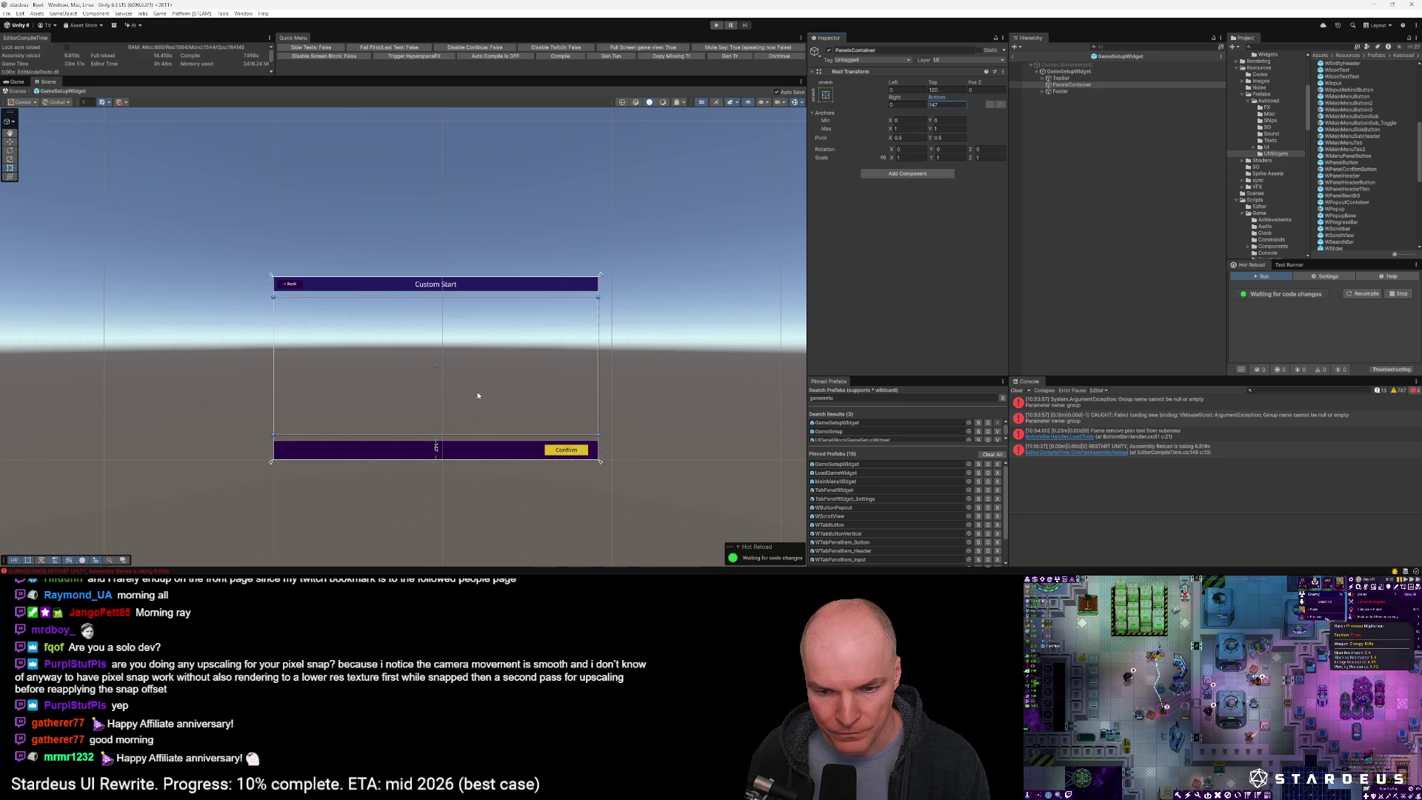
Test-resize GameSetupWidget with the Rect tool, undo both resizes, and reselect PanelsContainer
left_click(1069, 71)
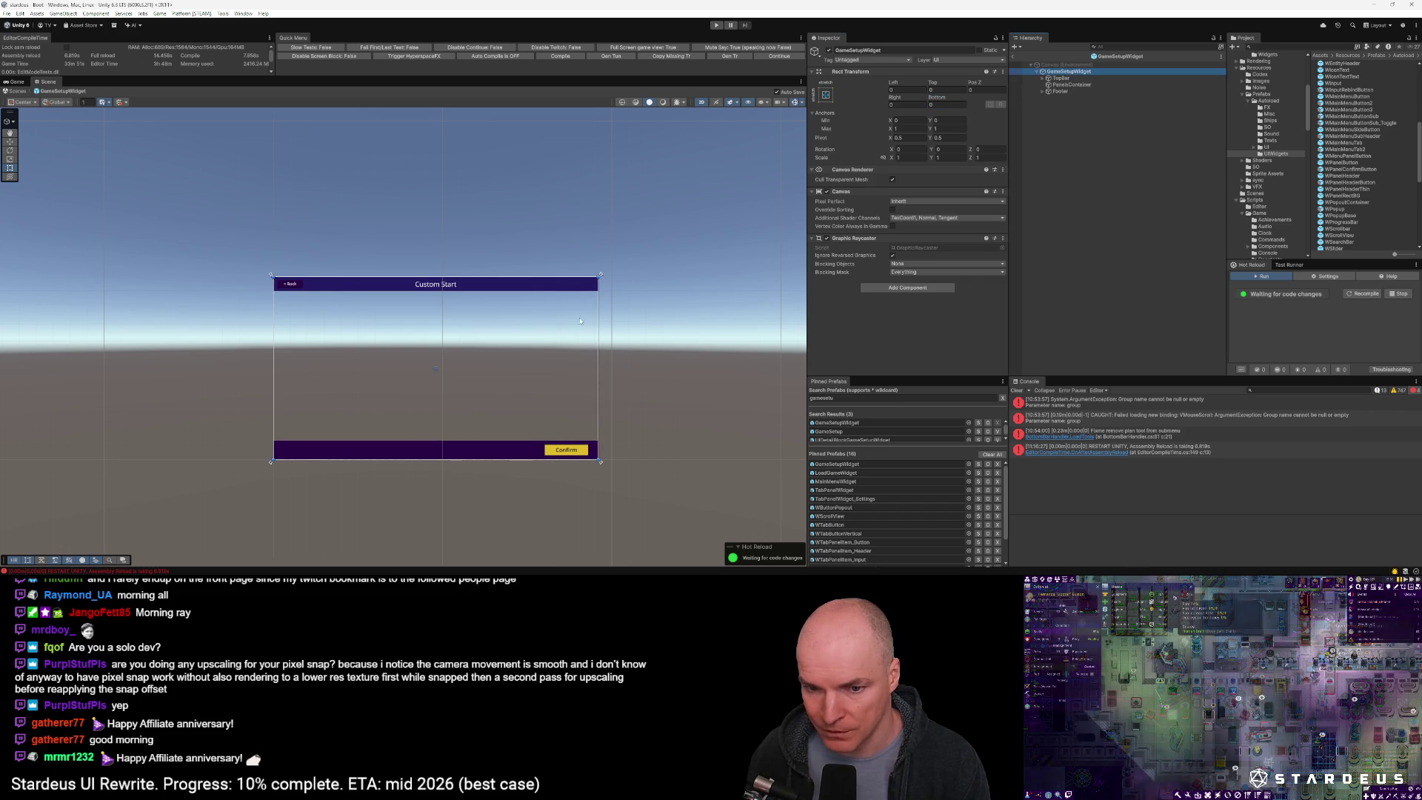
left_click_drag(598, 324, 551, 325)
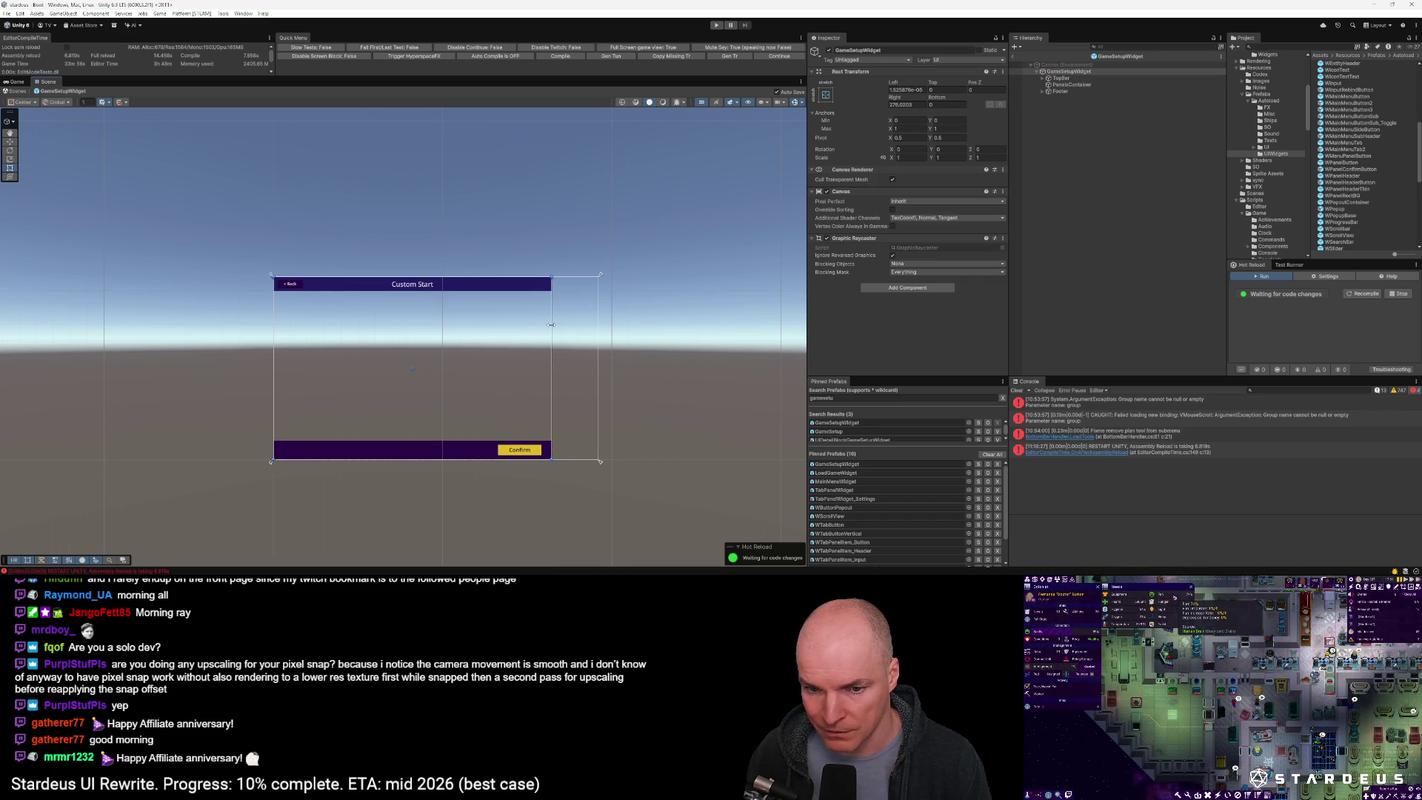
key("ctrl+z")
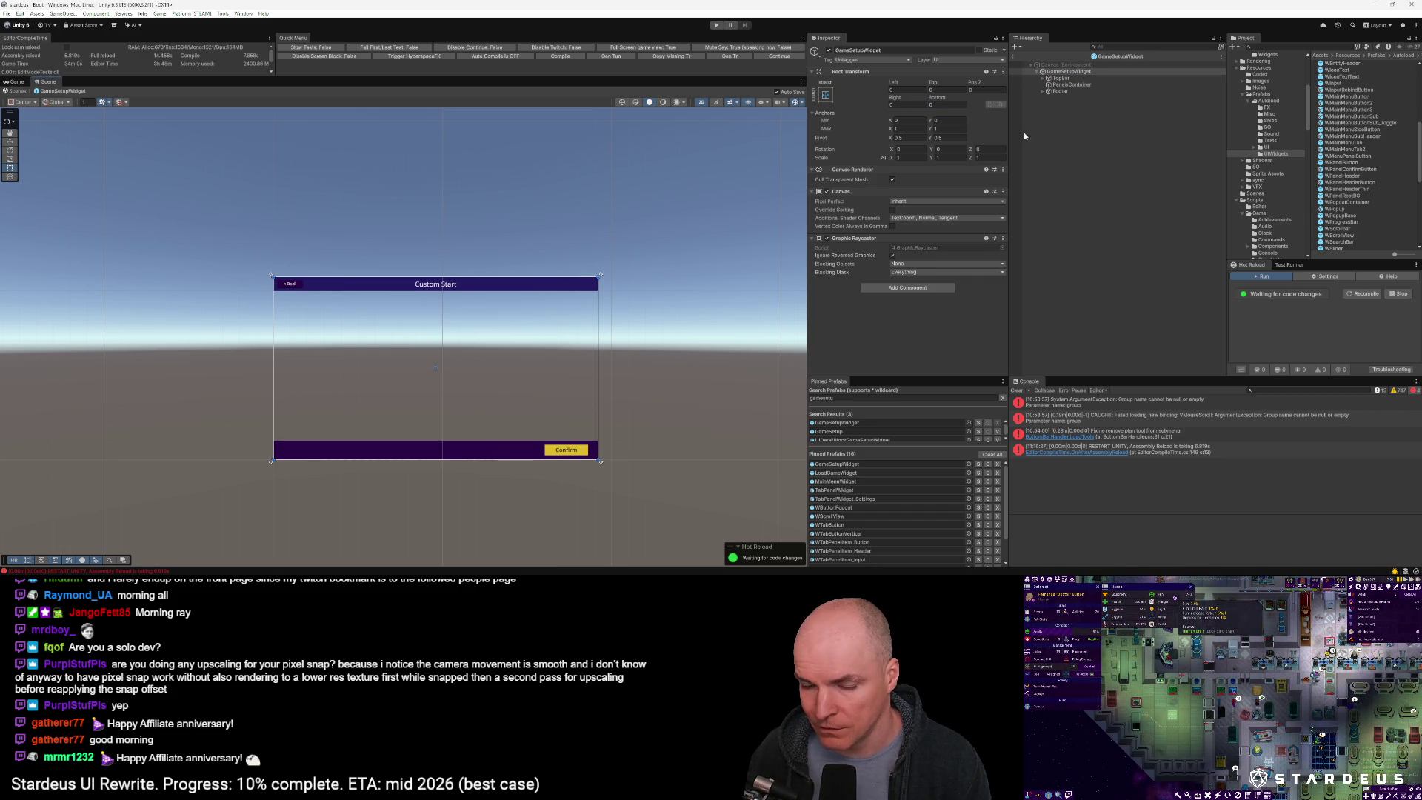
mouse_move(600, 460)
left_mouse_down()
mouse_move(495, 407)
mouse_move(479, 442)
mouse_move(596, 419)
mouse_move(476, 419)
left_mouse_up()
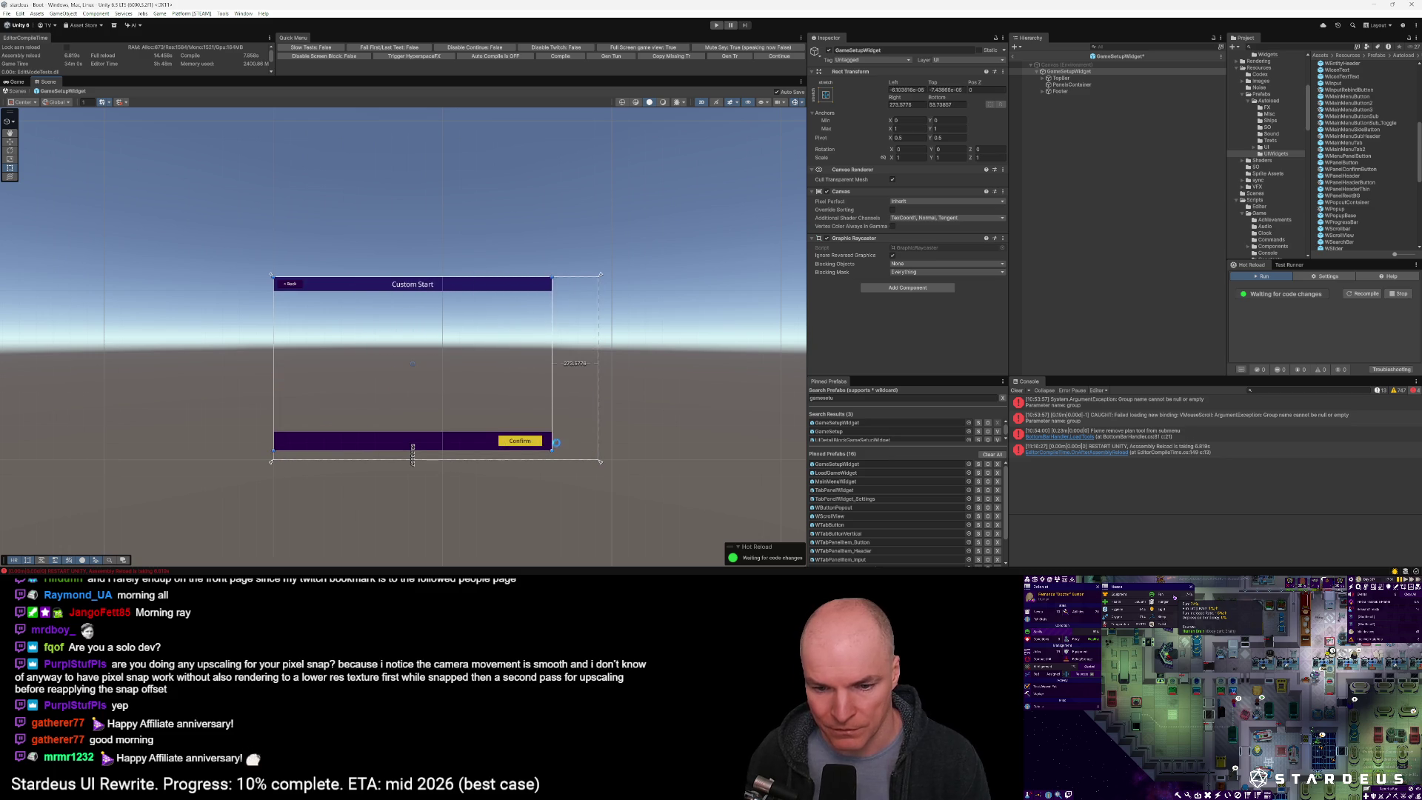
key("ctrl+z")
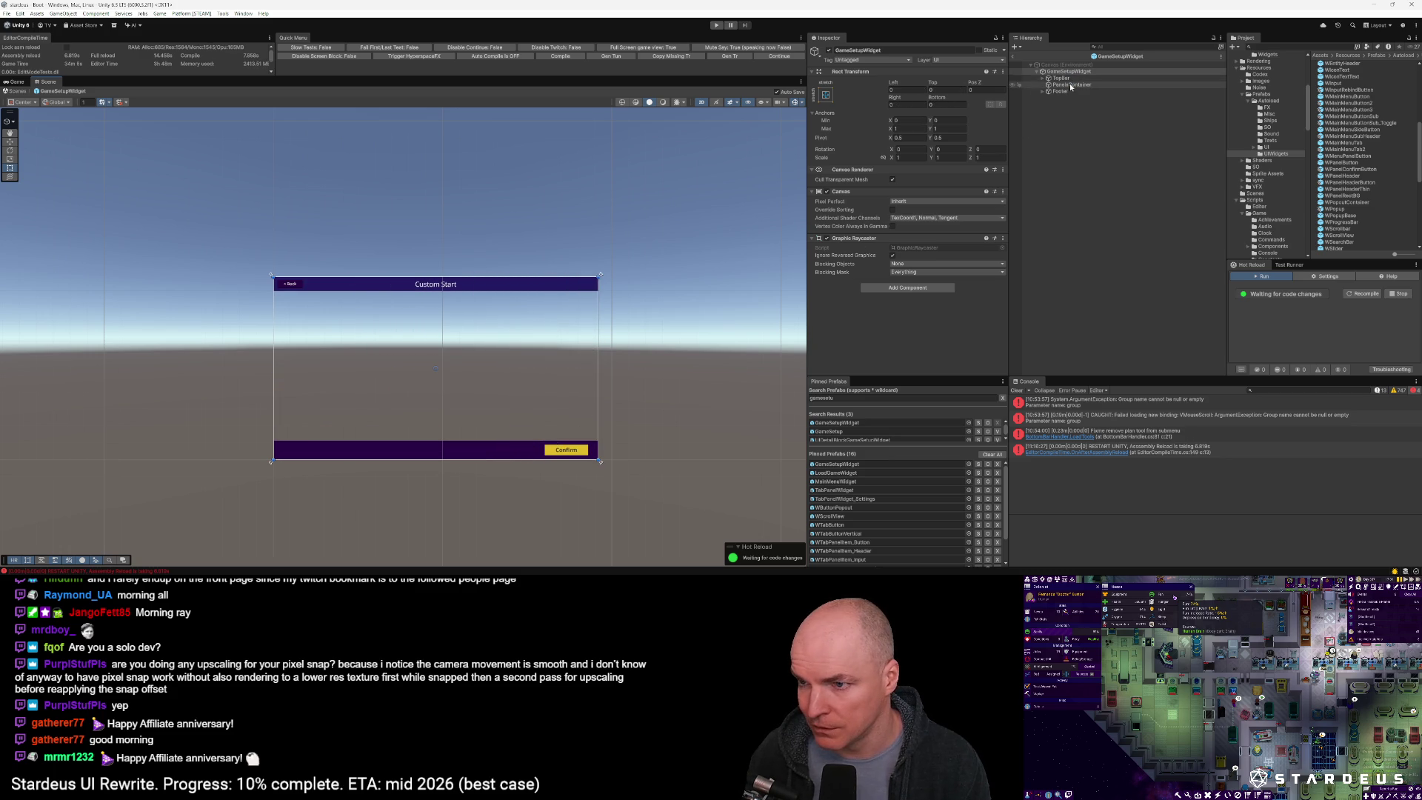
left_click(1070, 85)
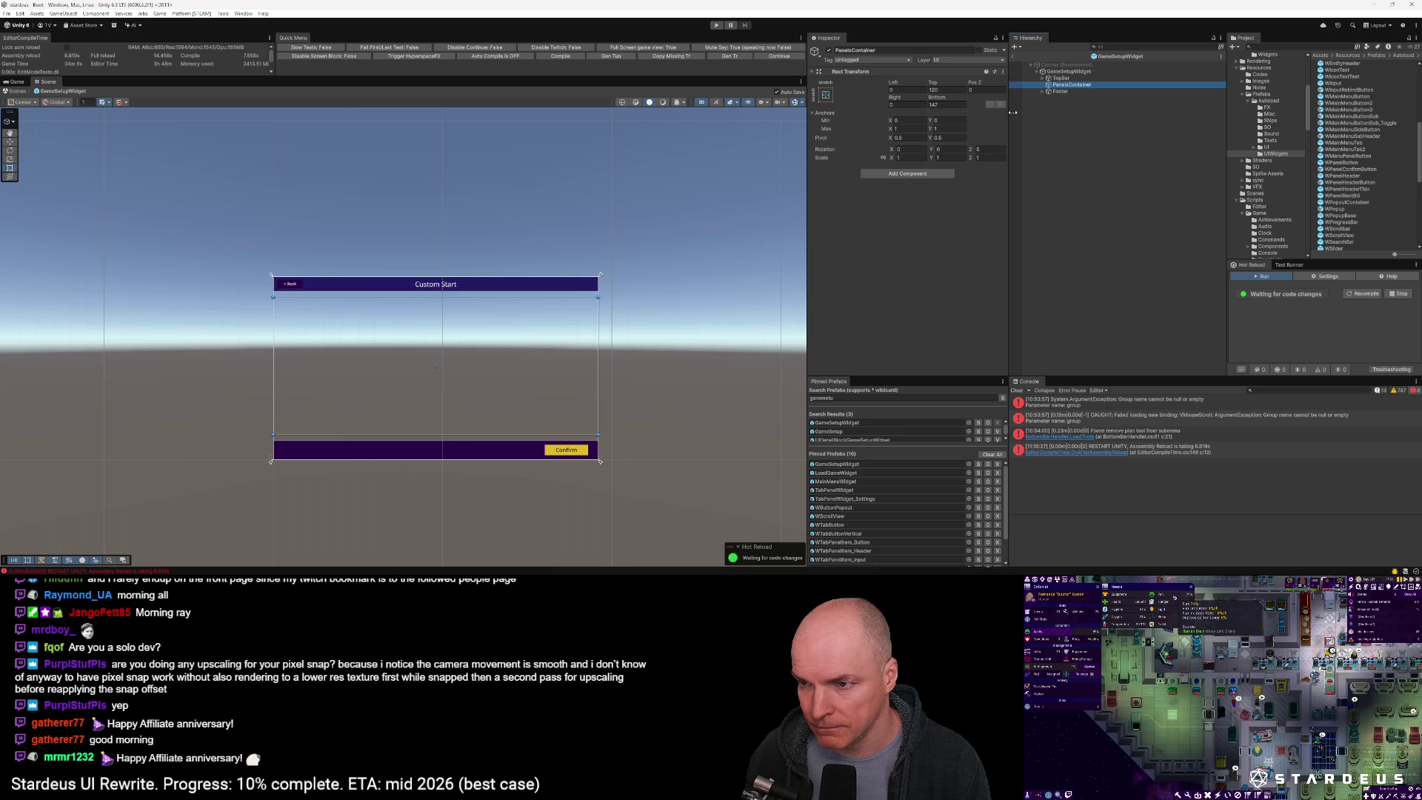
right_click(1070, 86)
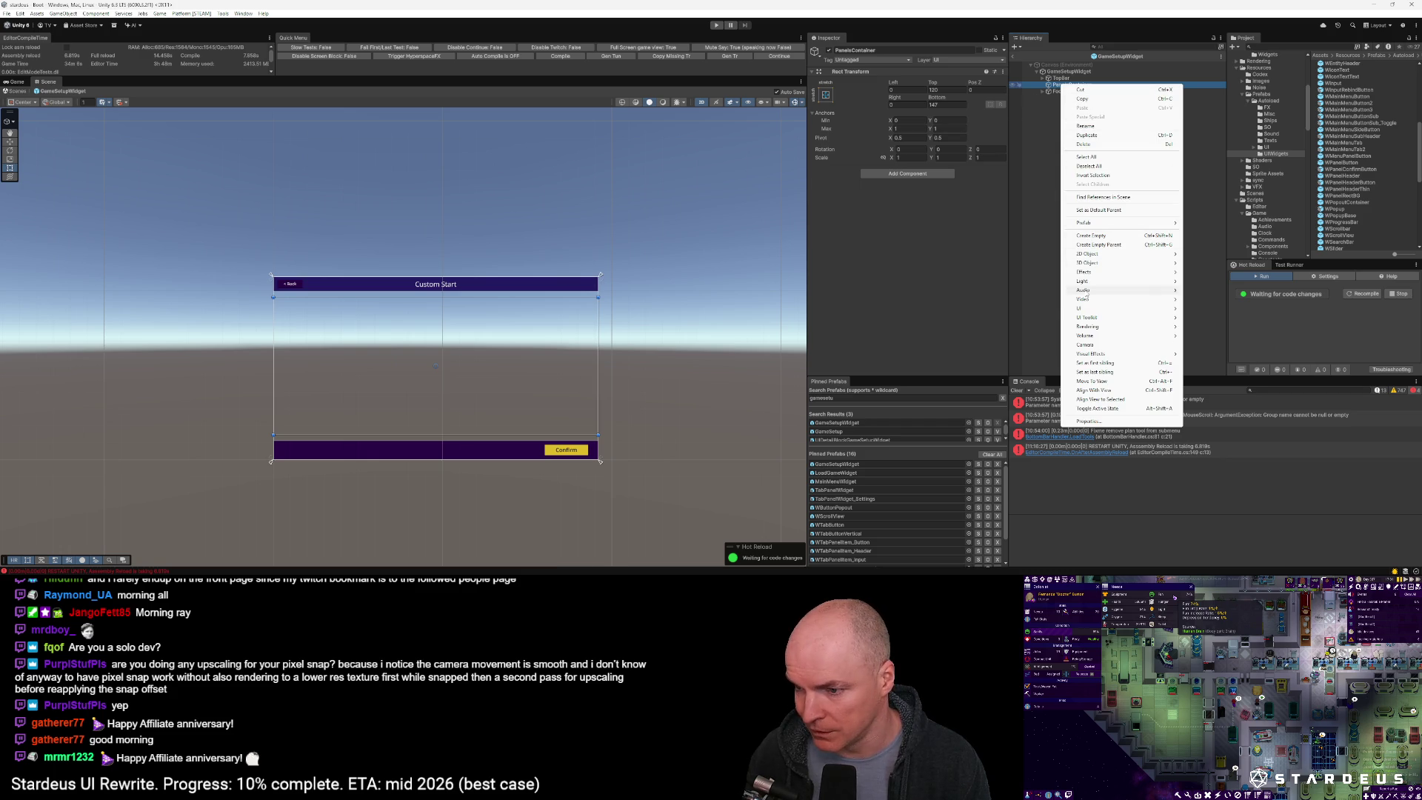
Add a UI Image named Panel_StartingCrew under PanelsContainer with width 440
mouse_move(1081, 308)
left_click(1214, 311)
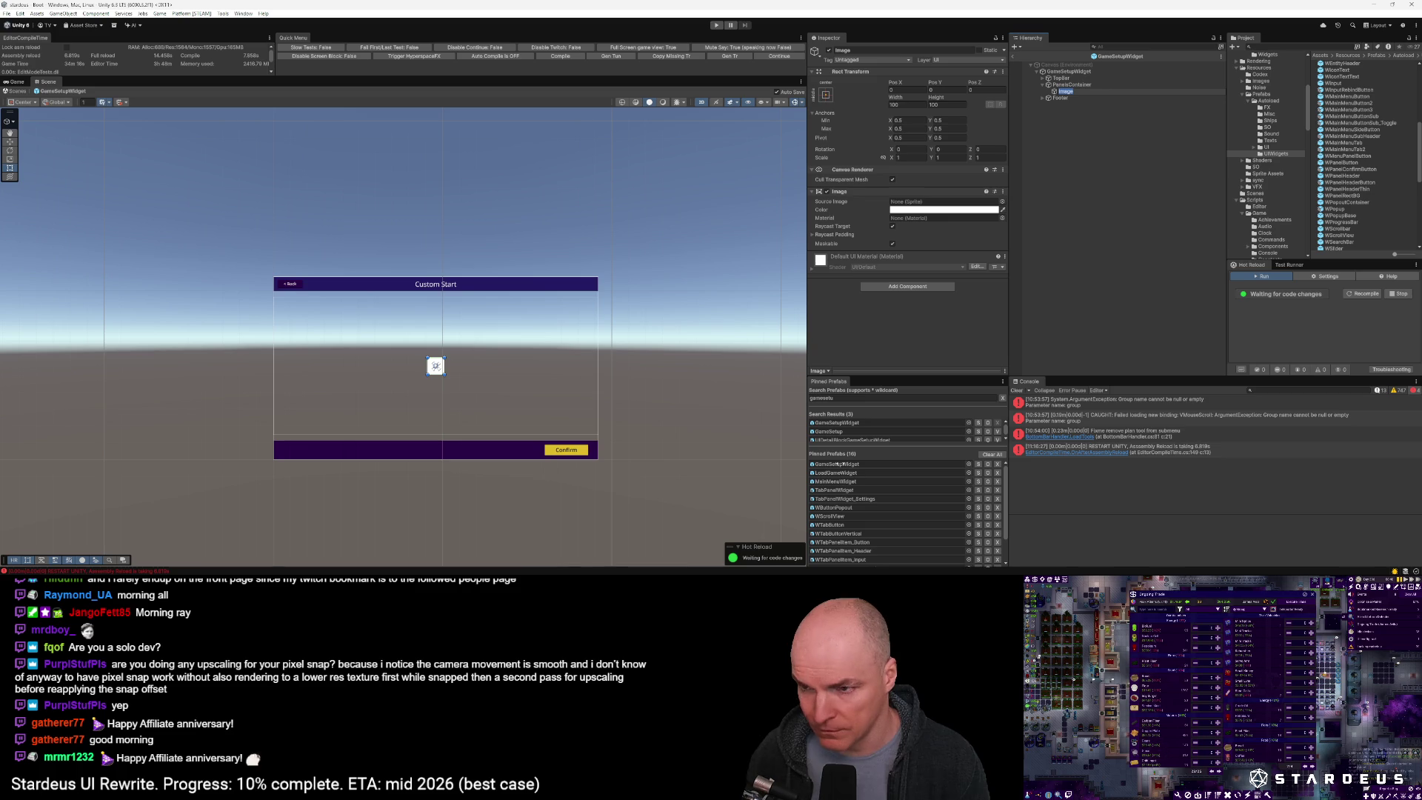
type("Panel")
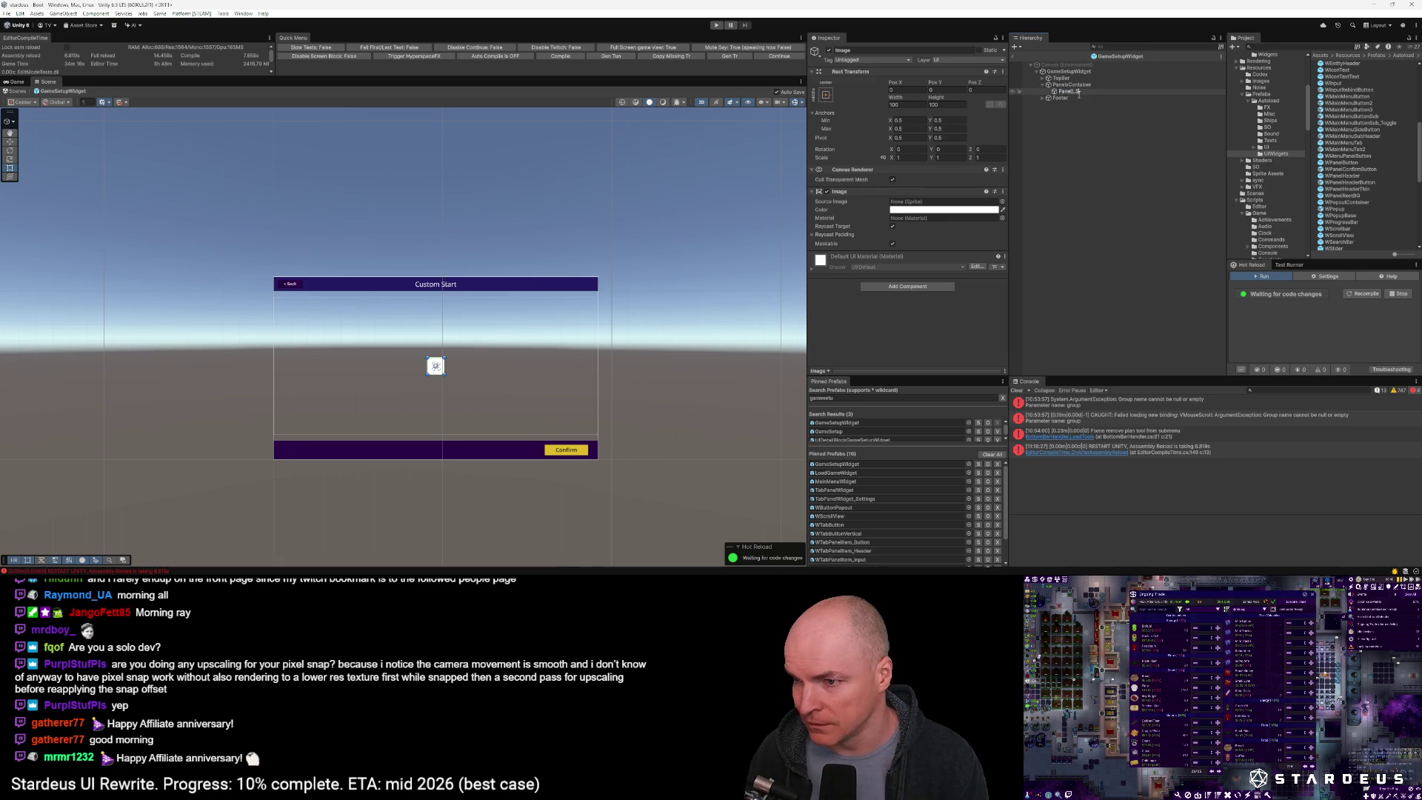
type("_Se")
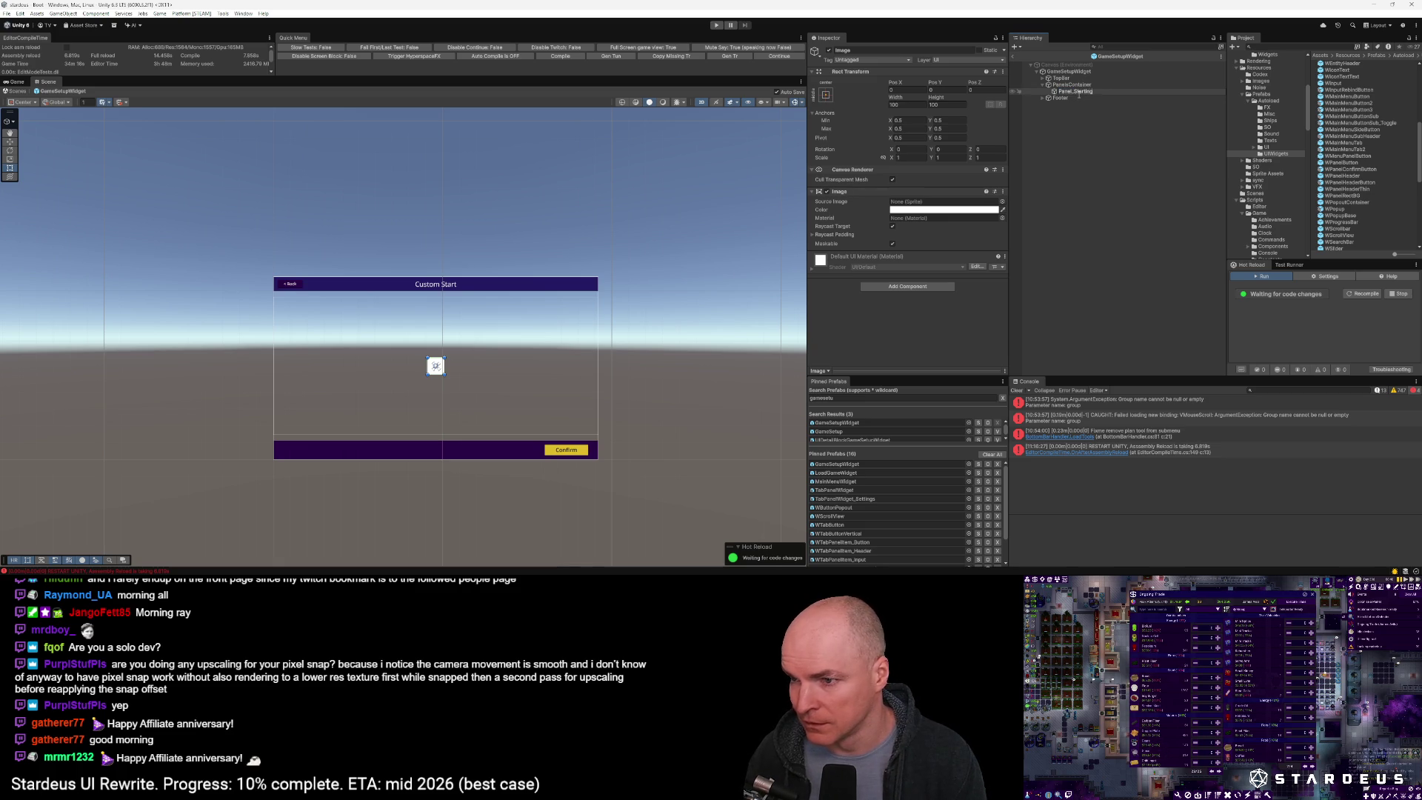
key("Return")
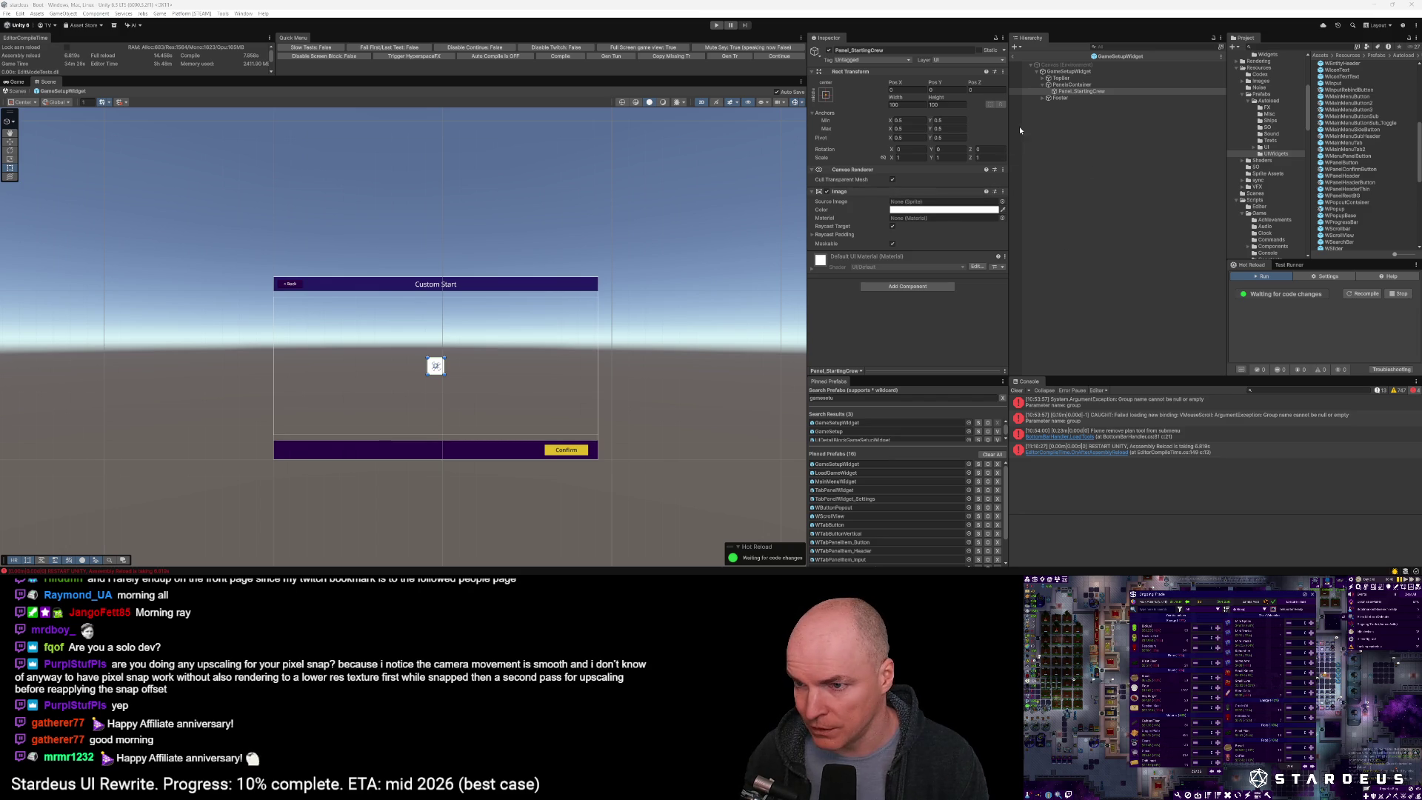
left_click(921, 104)
type("440")
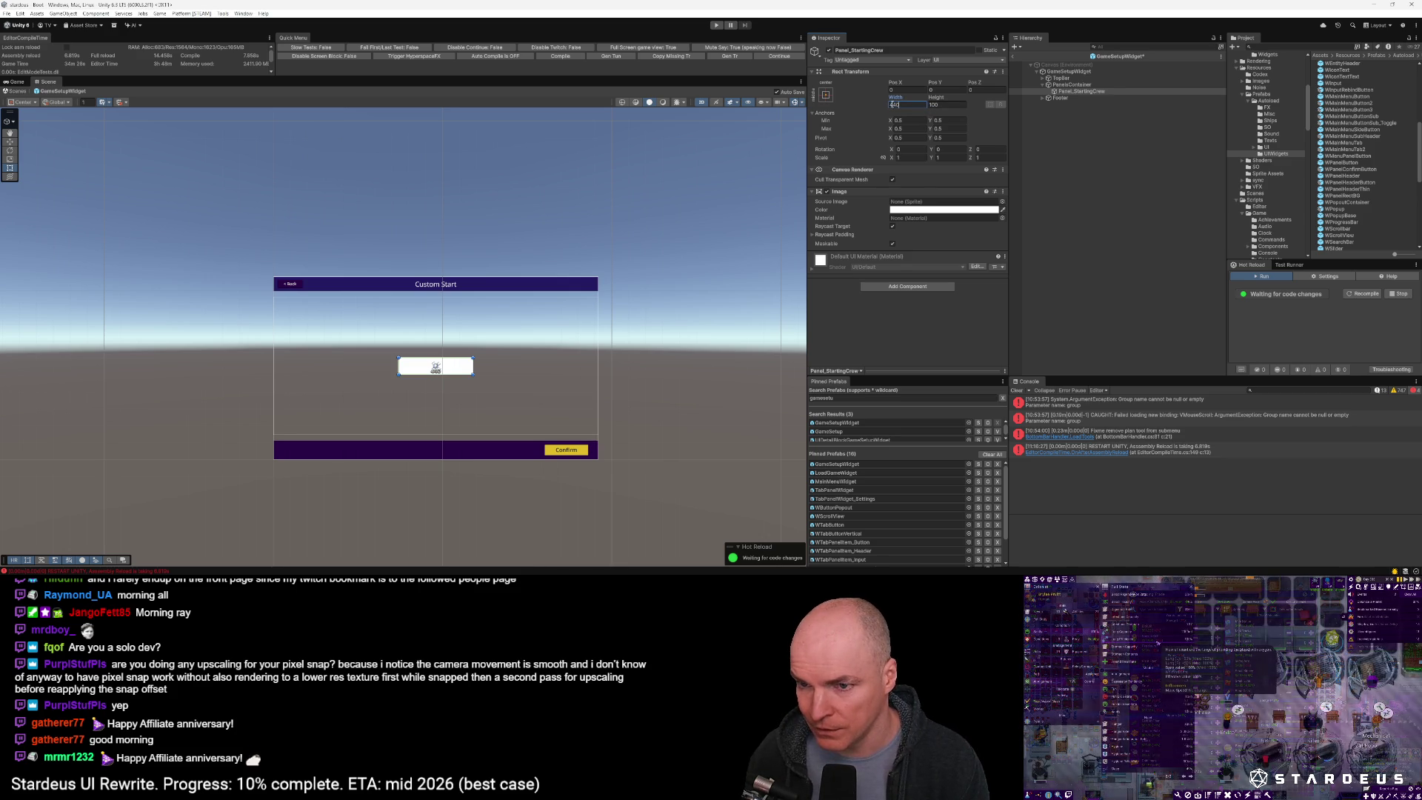
Give Panel_StartingCrew the centre vertical-stretch anchor preset and Pos X -220
left_click(824, 95)
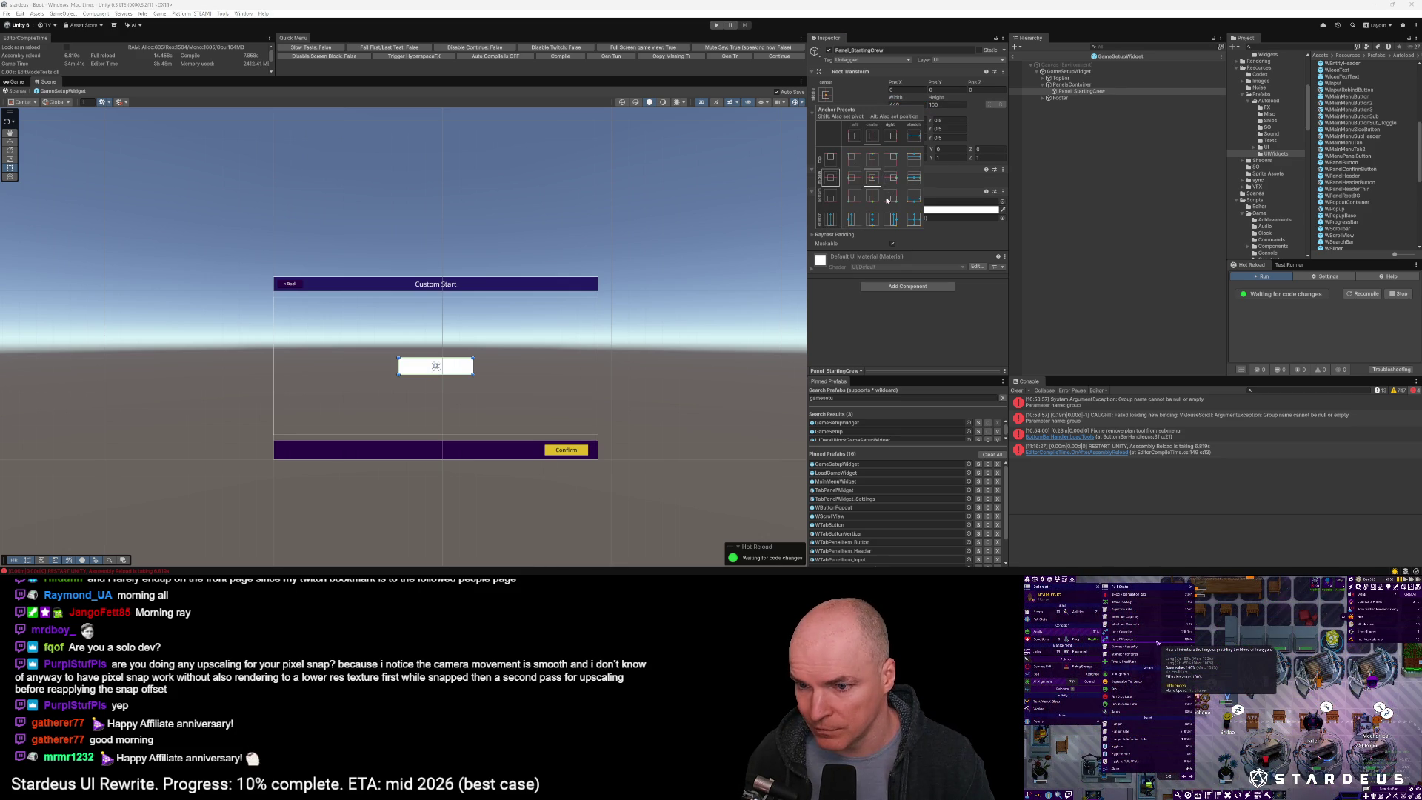
left_click(872, 220)
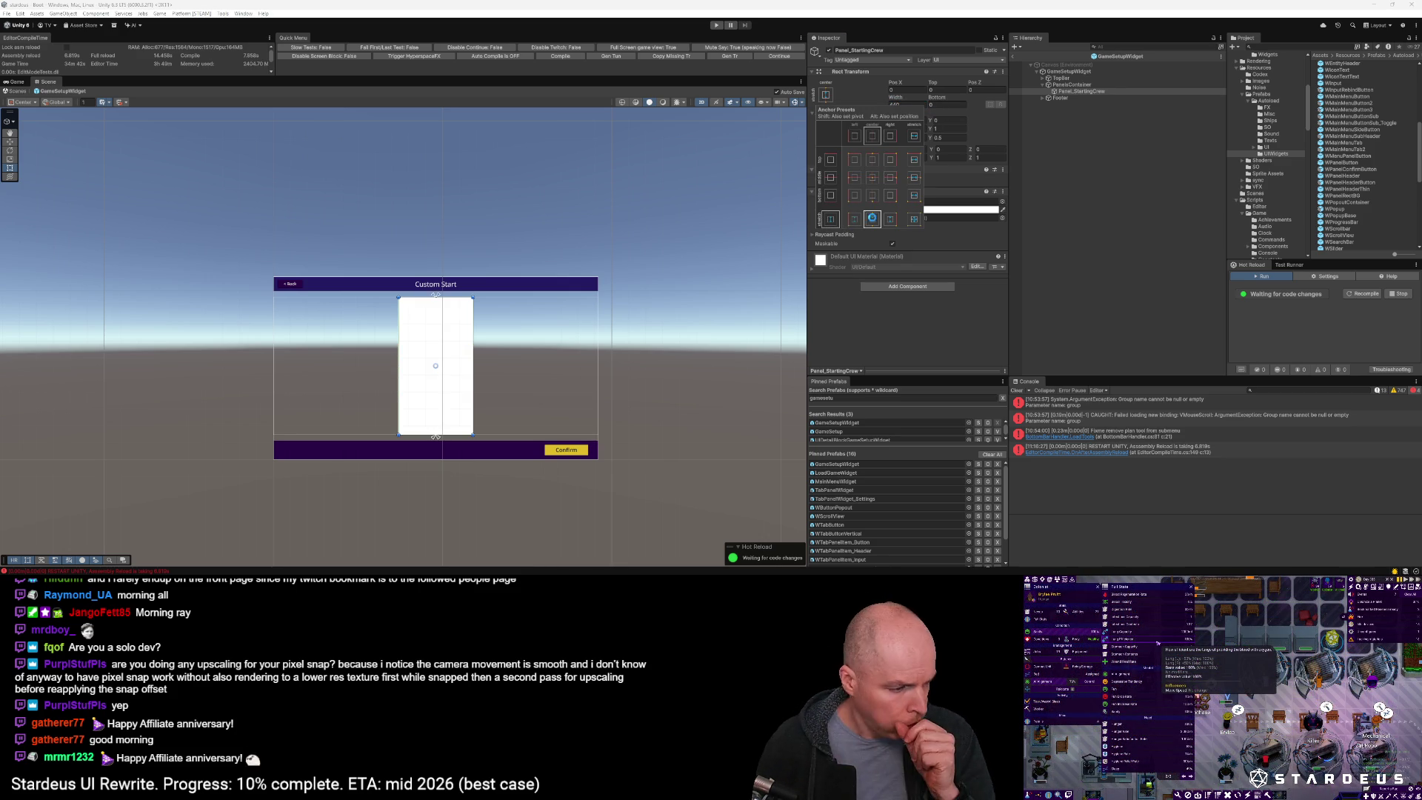
left_click(890, 220)
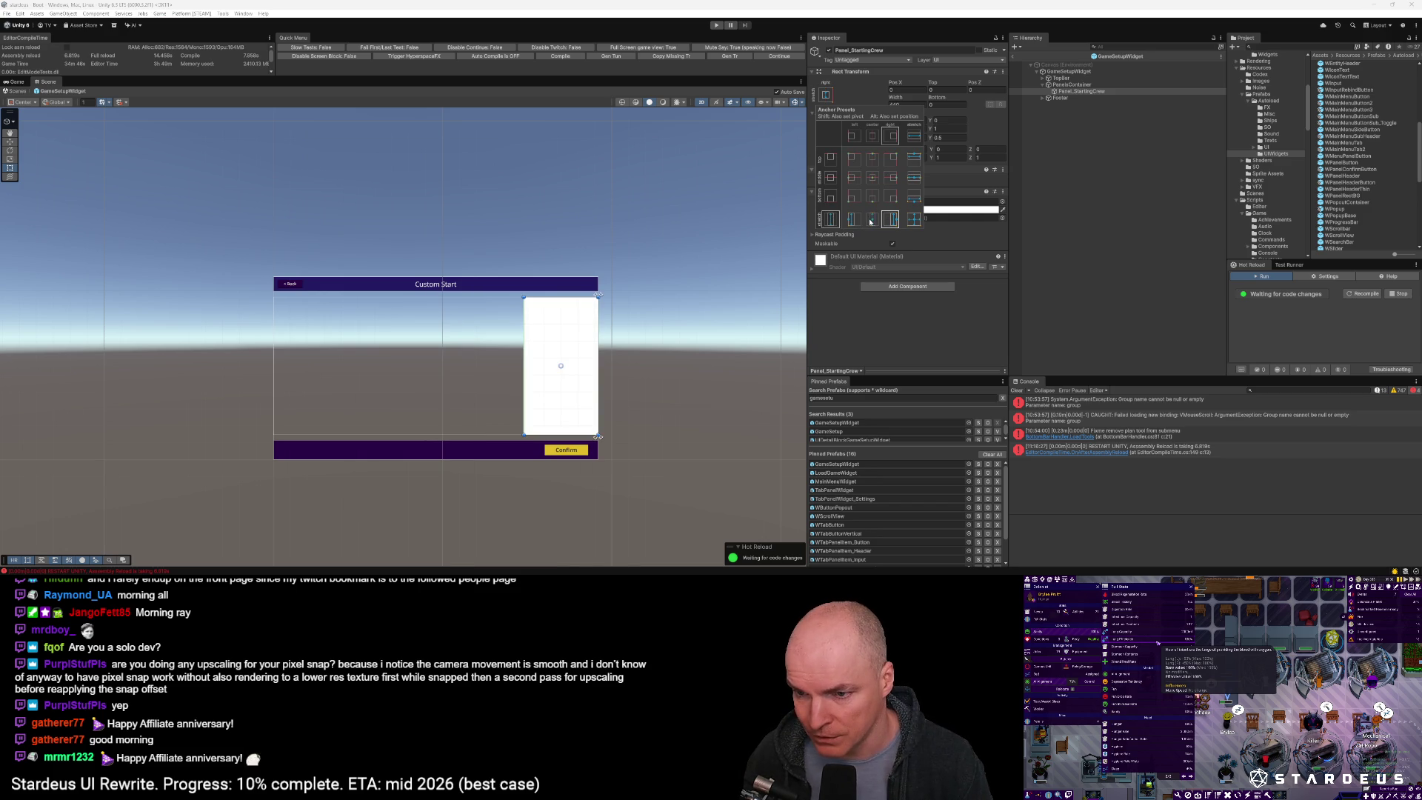
left_click(874, 220, "alt")
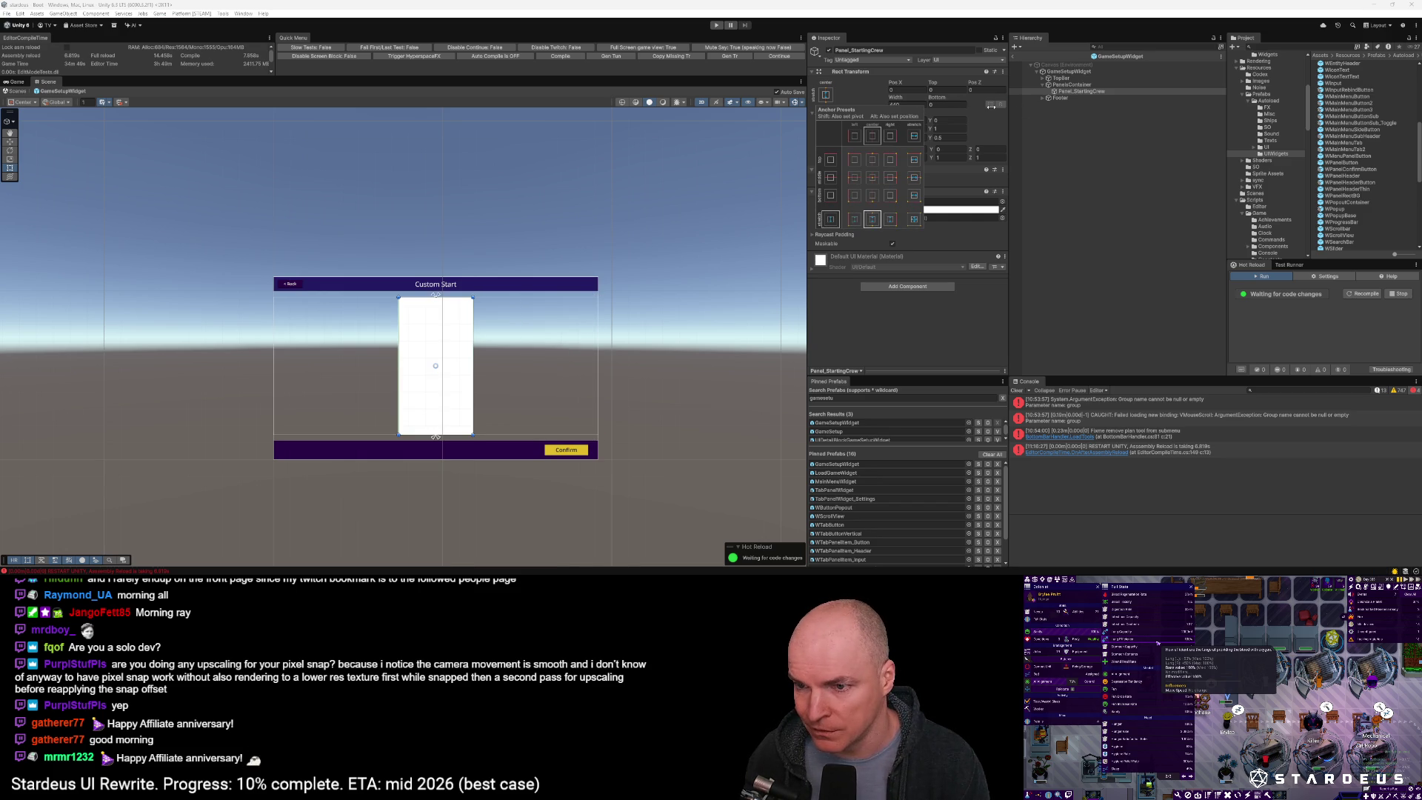
left_click(918, 90)
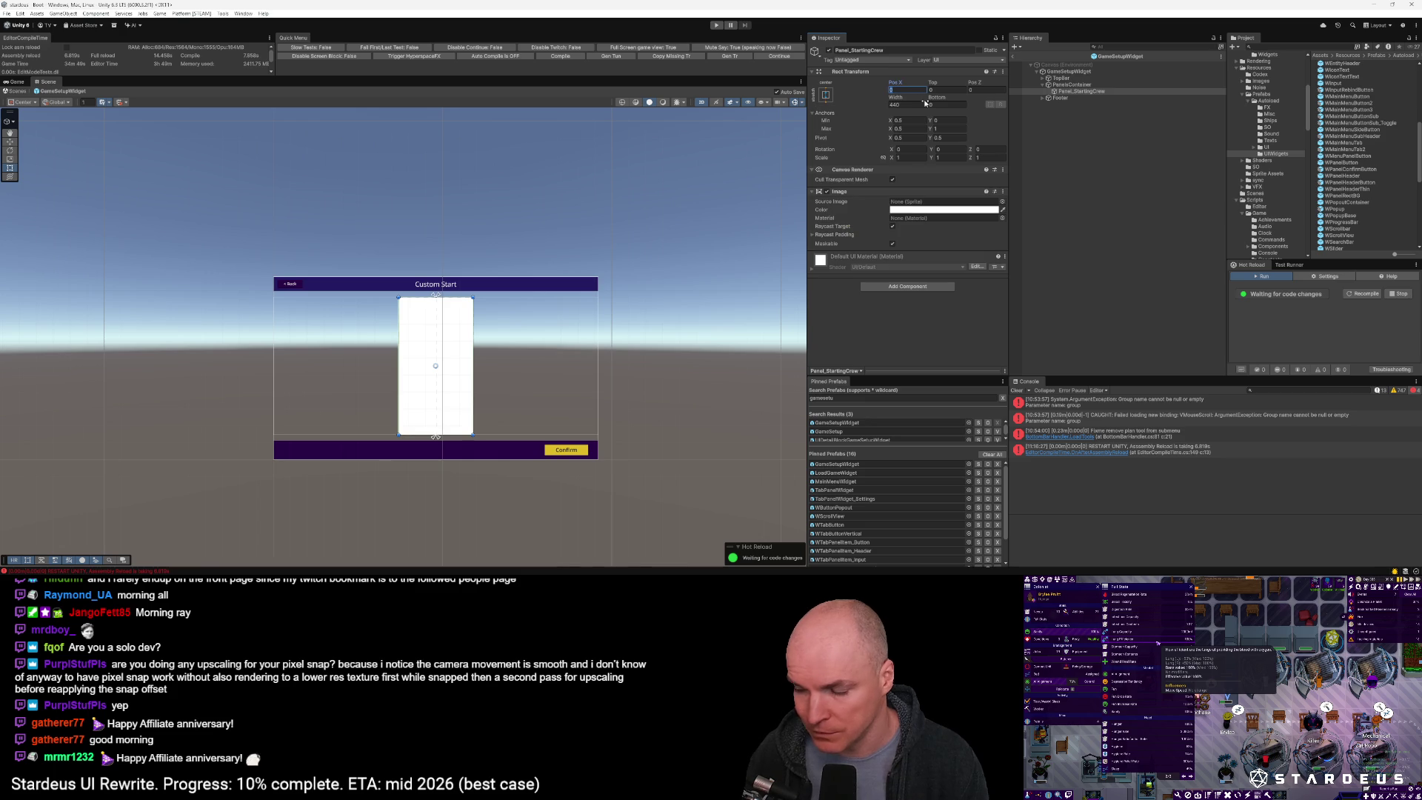
type("220")
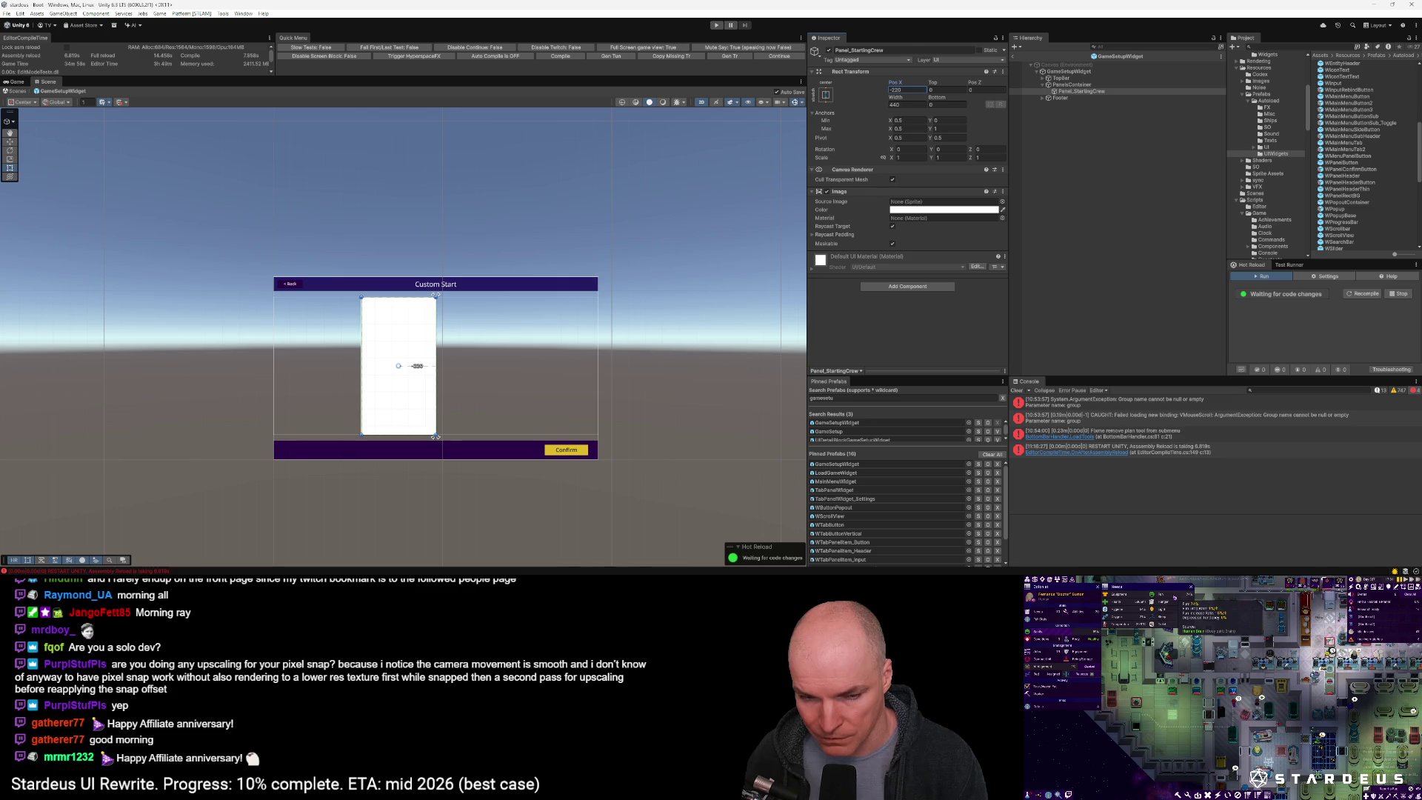
Commit Pos X -220, then duplicate Panel_StartingCrew and rename the copy Panel_Rules
left_click(1068, 93)
key("ctrl+d")
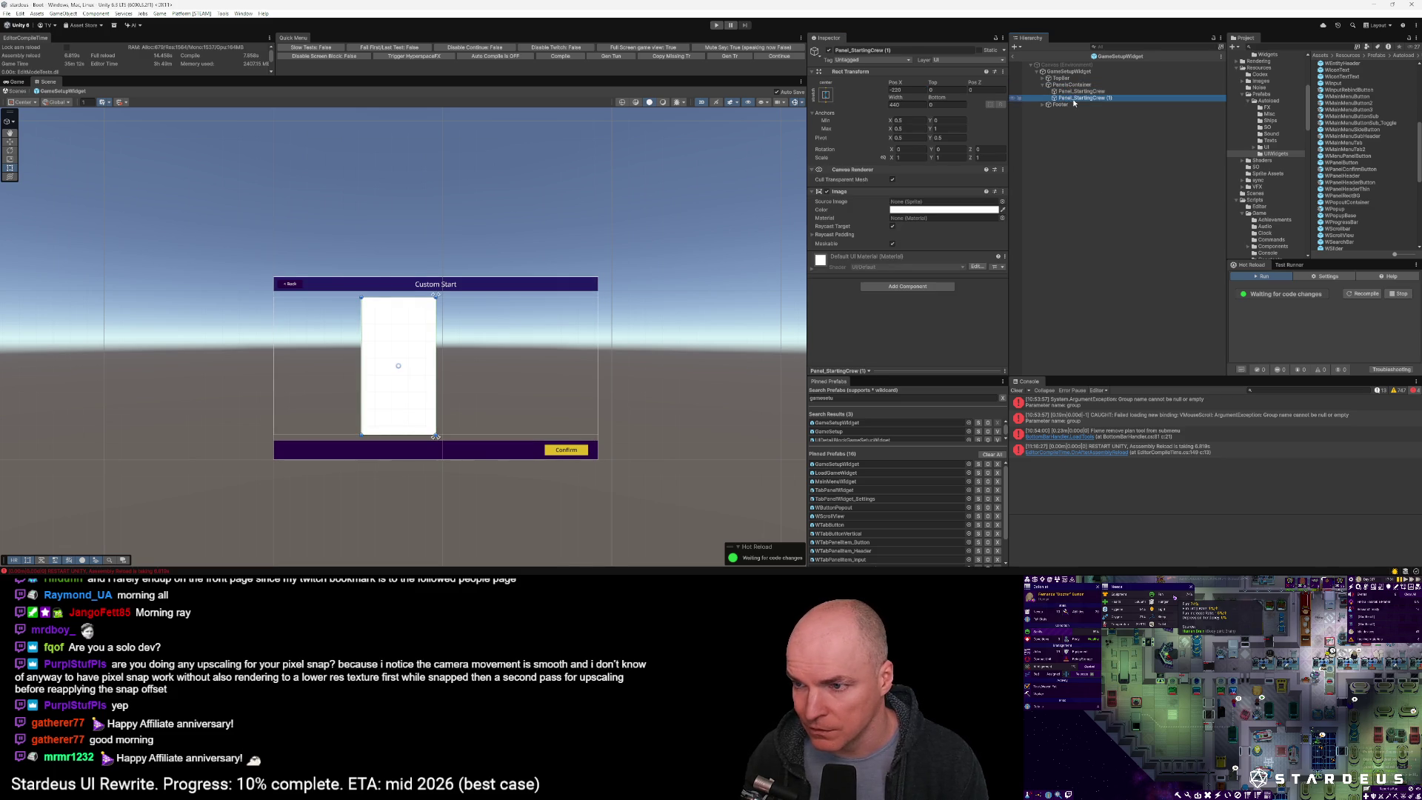
key("BackSpace")
key("BackSpace")
key("BackSpace")
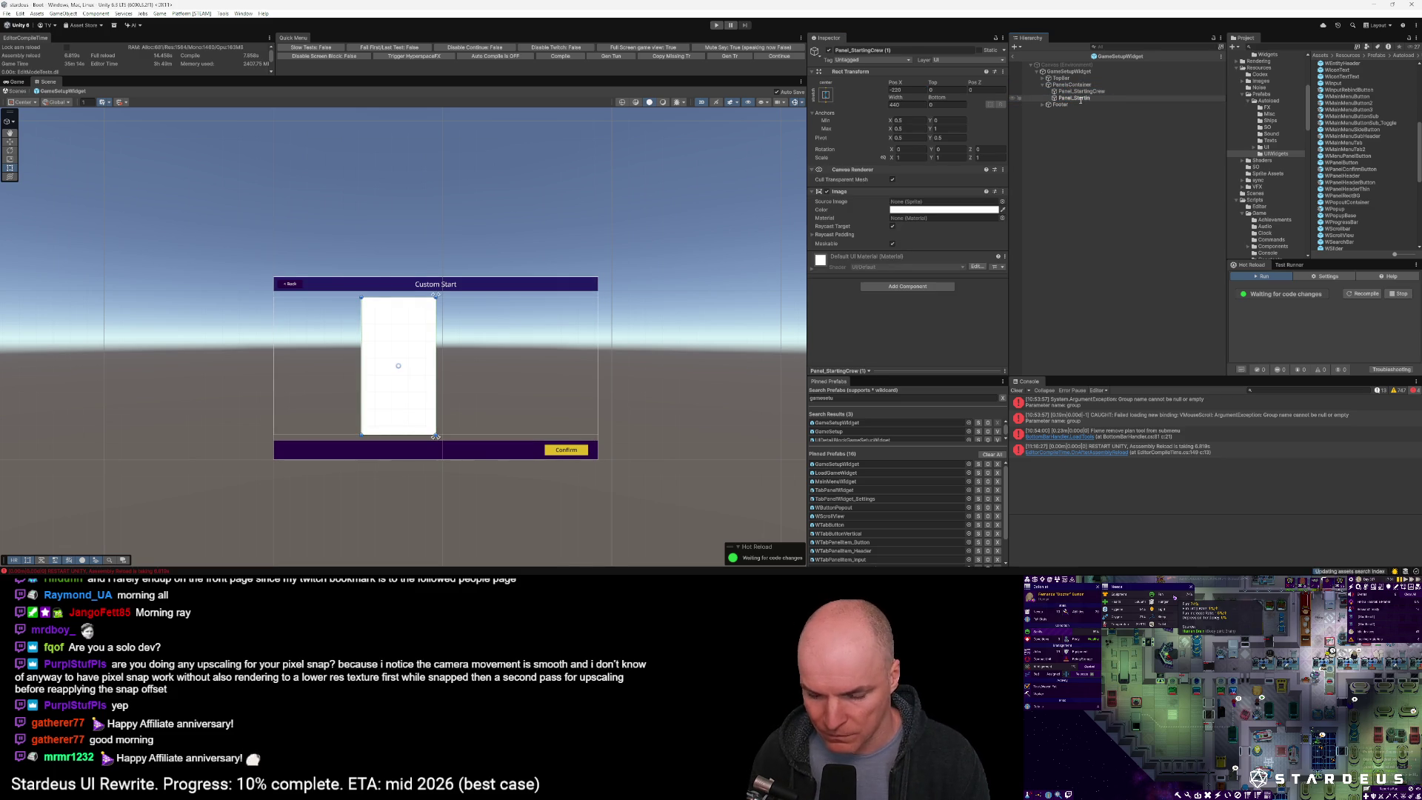
key("Return")
Shift Panel_Rules beside the original via Pos X and resize GameSetupWidget from its corner
mouse_move(895, 82)
left_mouse_down()
mouse_move(642, 121)
mouse_move(1317, 70)
mouse_move(936, 59)
left_mouse_up()
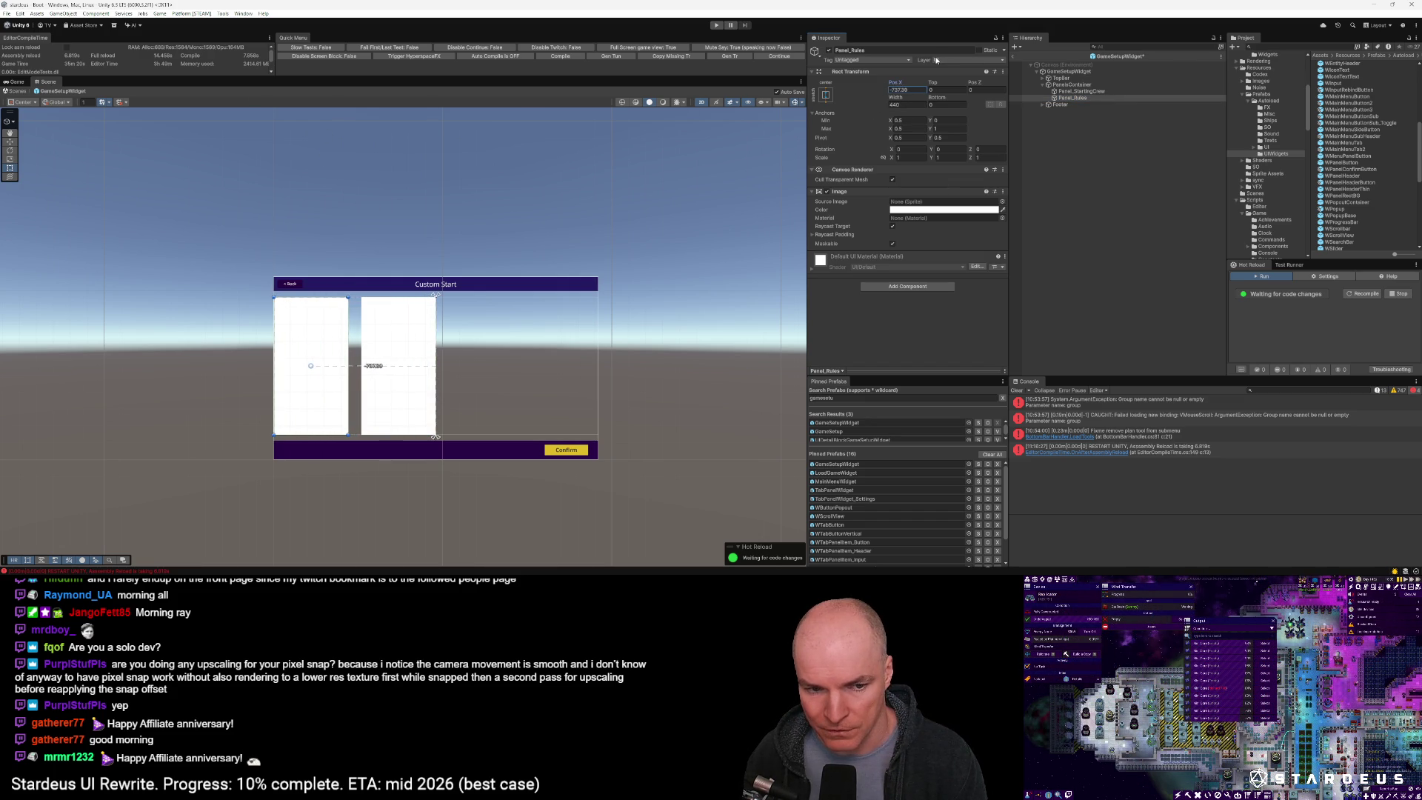
left_click(915, 90)
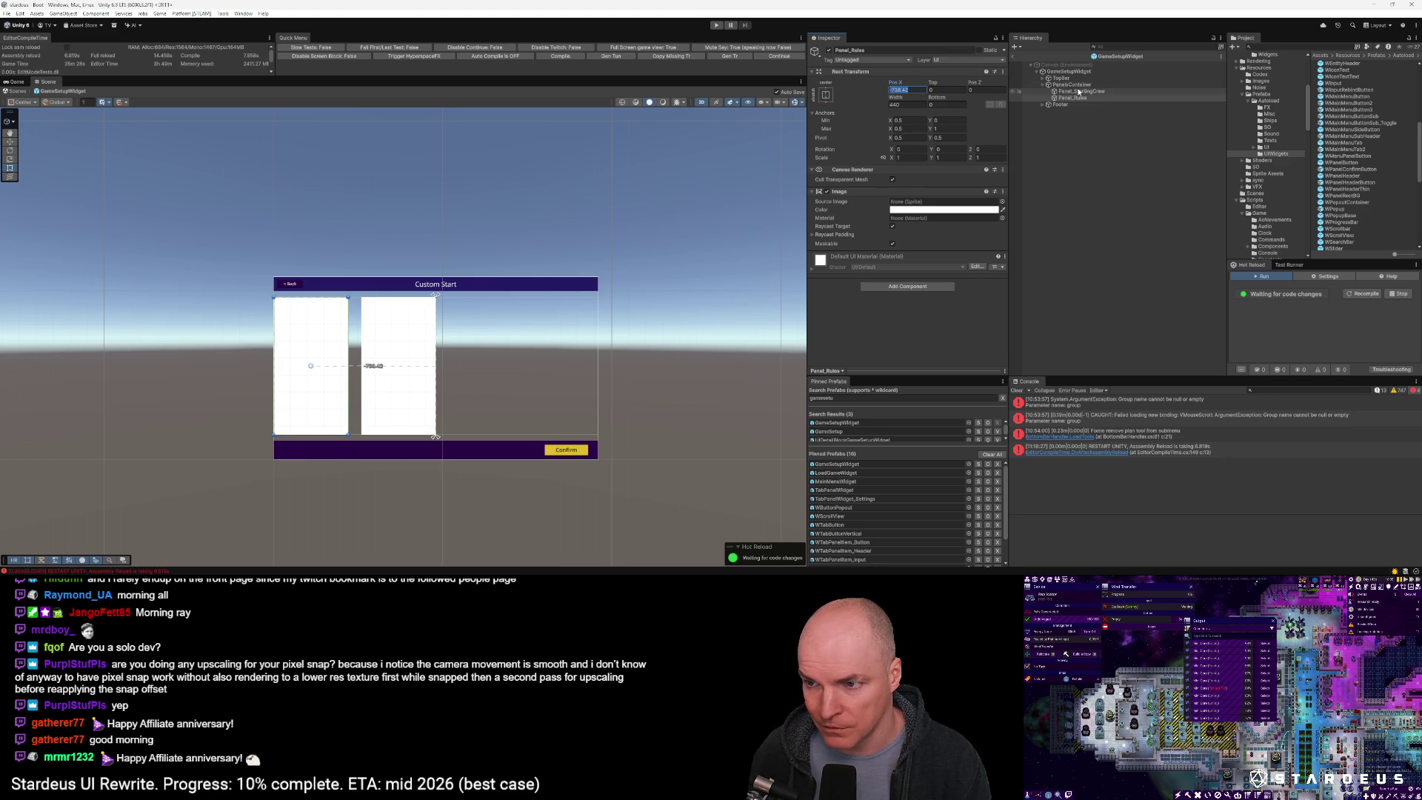
left_click(1069, 71)
mouse_move(600, 460)
left_mouse_down()
mouse_move(565, 434)
mouse_move(497, 432)
mouse_move(559, 456)
mouse_move(548, 420)
mouse_move(437, 435)
mouse_move(526, 467)
mouse_move(521, 454)
mouse_move(572, 460)
mouse_move(499, 435)
mouse_move(603, 453)
mouse_move(464, 434)
mouse_move(602, 458)
mouse_move(596, 433)
mouse_move(516, 433)
mouse_move(621, 464)
mouse_move(723, 522)
mouse_move(518, 433)
mouse_move(647, 466)
mouse_move(598, 460)
left_mouse_up()
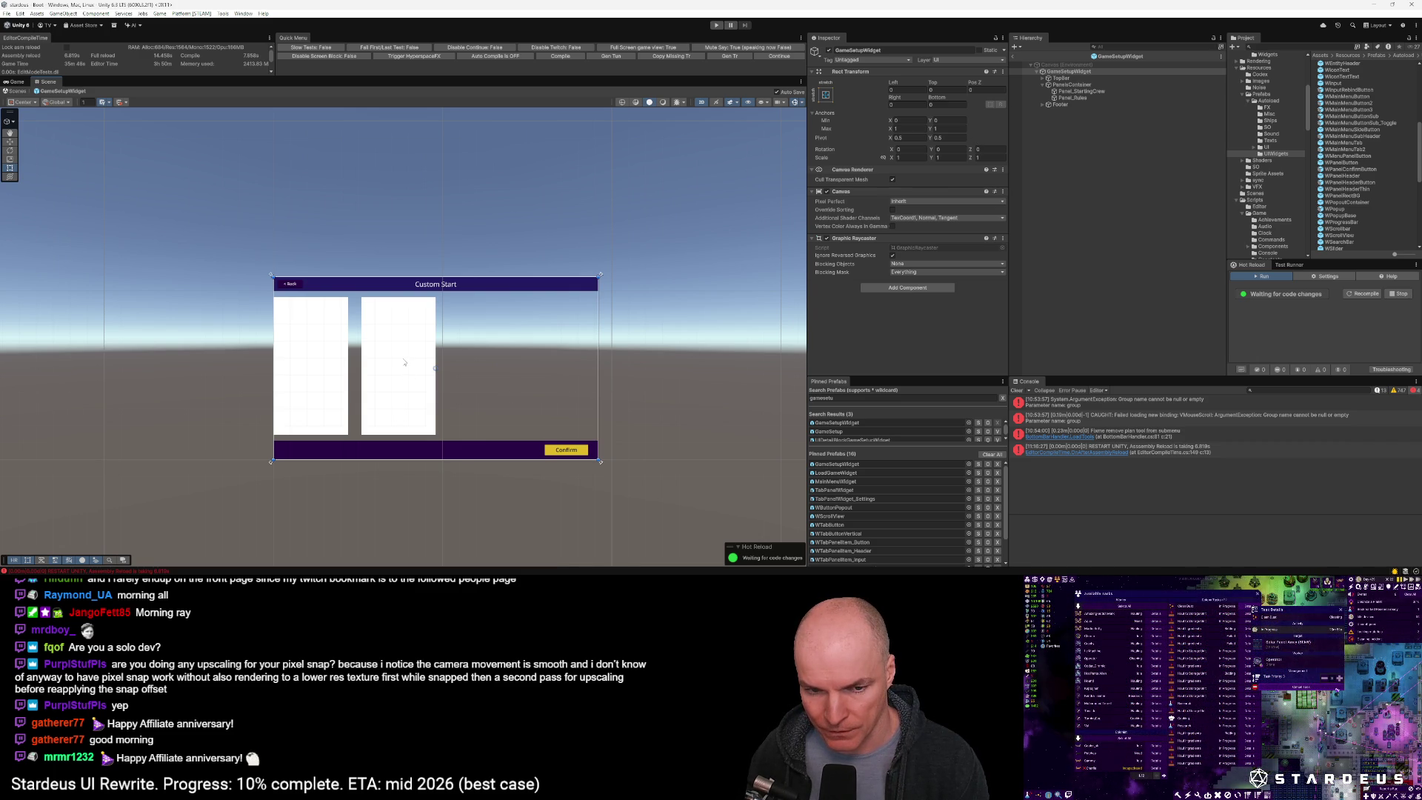
Give PanelsContainer a Horizontal Layout Group controlling child width and height
left_click(414, 342)
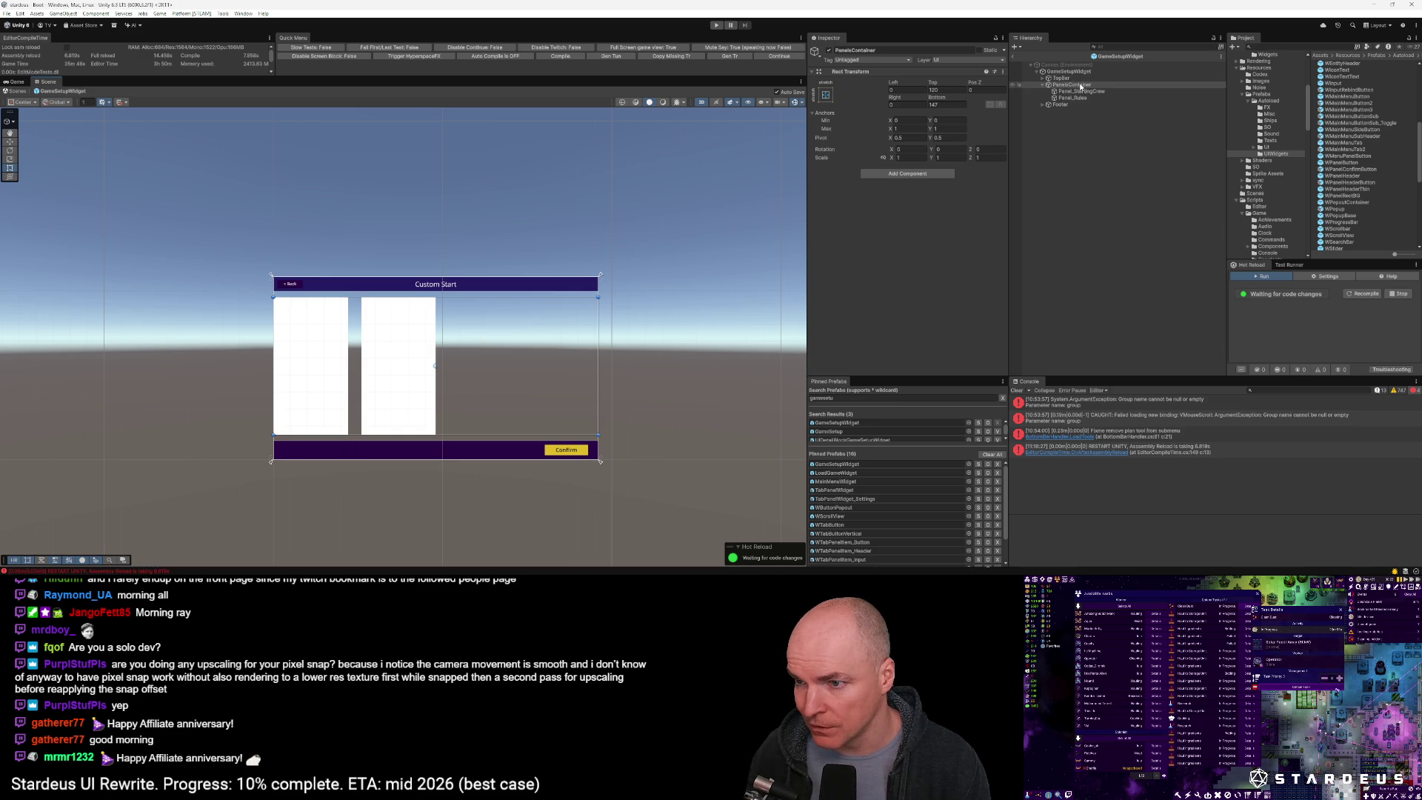
left_click(915, 174)
type("hor")
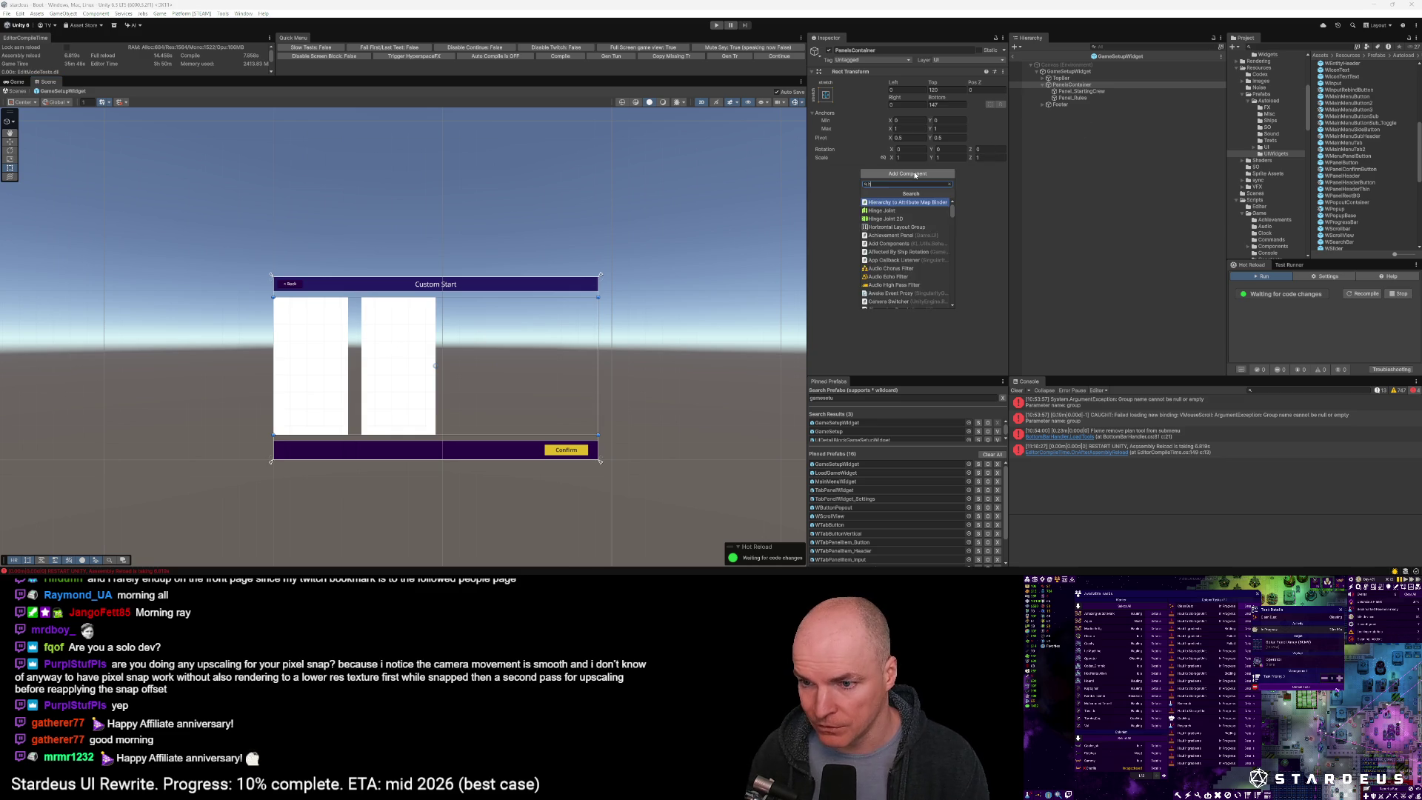
key("Return")
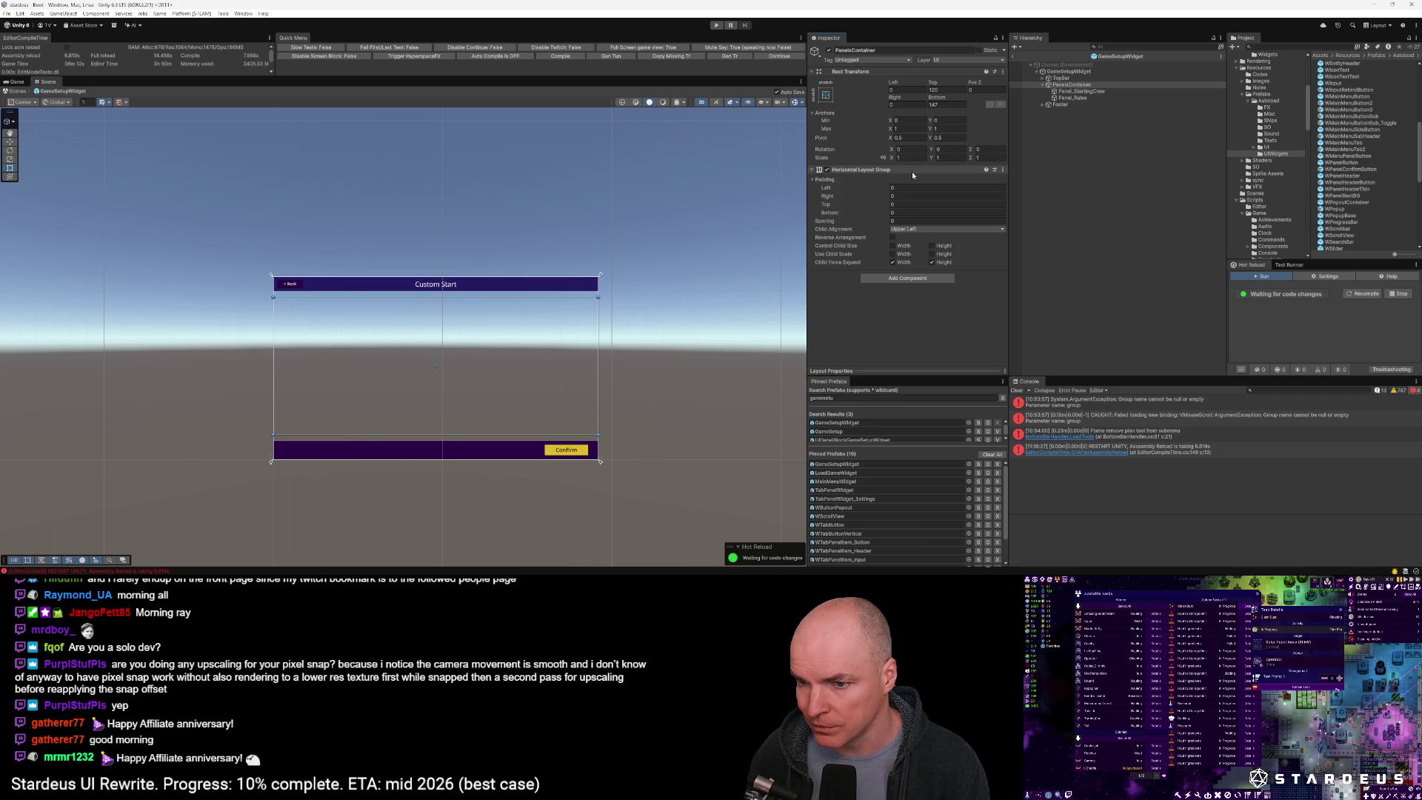
left_click(892, 245)
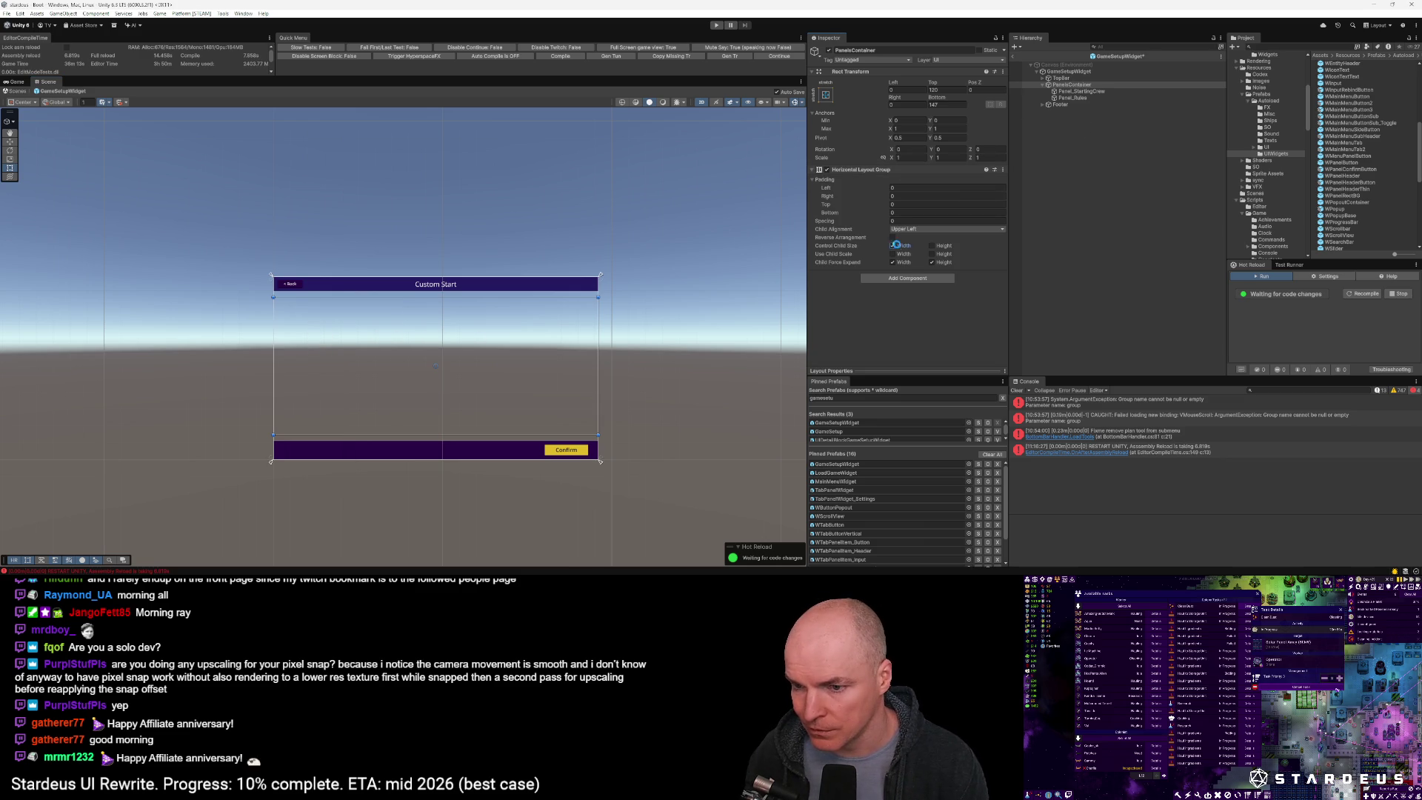
left_click(932, 246)
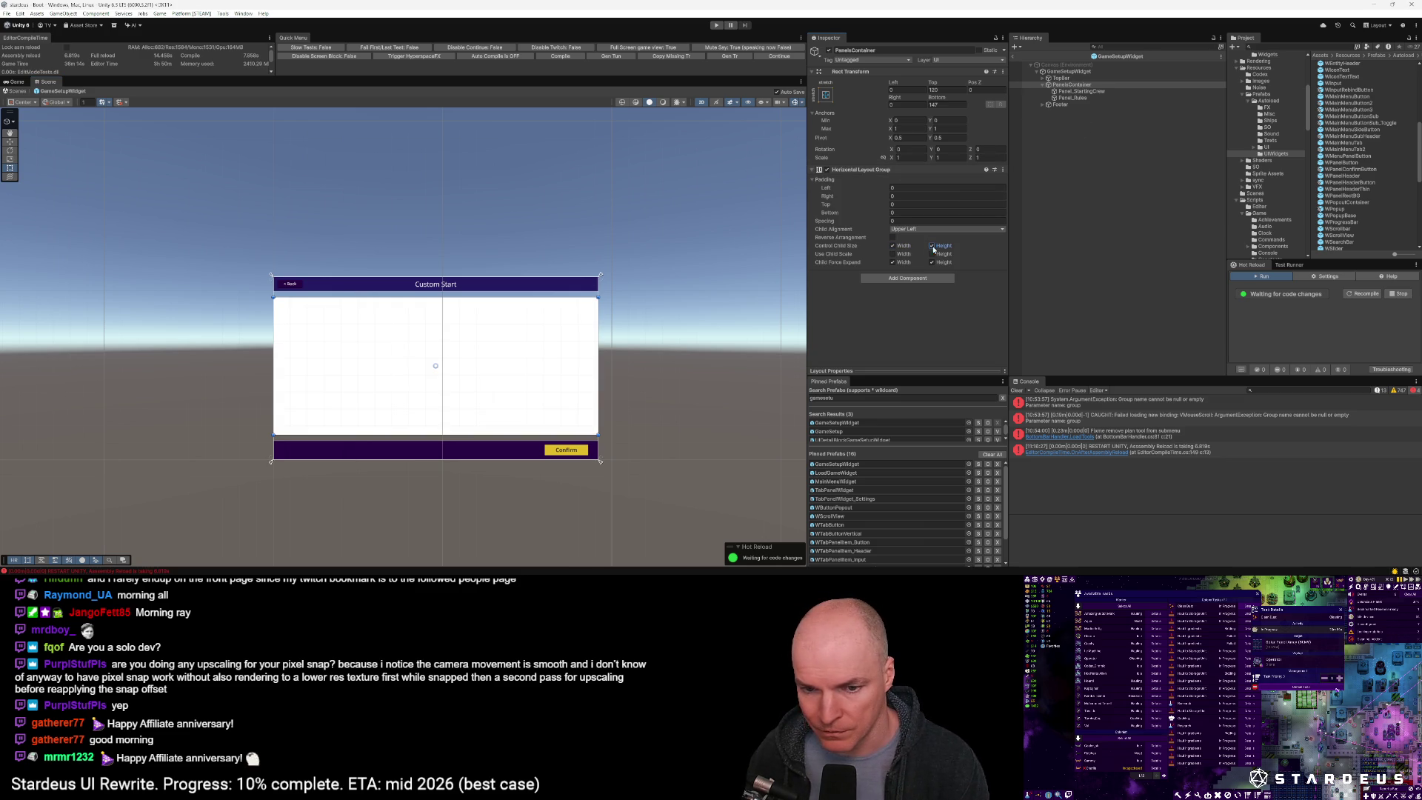
Set the Horizontal Layout Group spacing between panels to 24
left_click(1073, 98)
left_click(1068, 86)
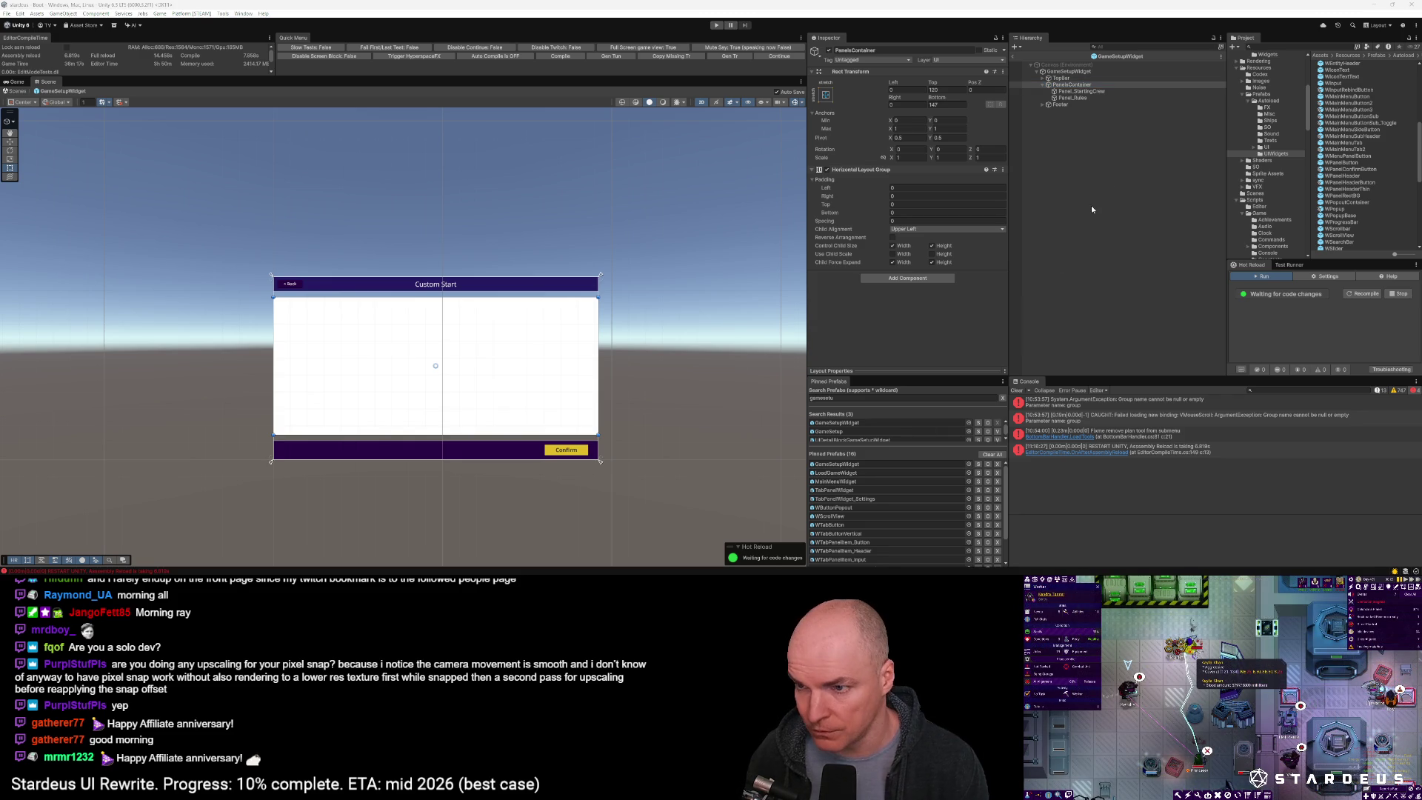
left_click(903, 221)
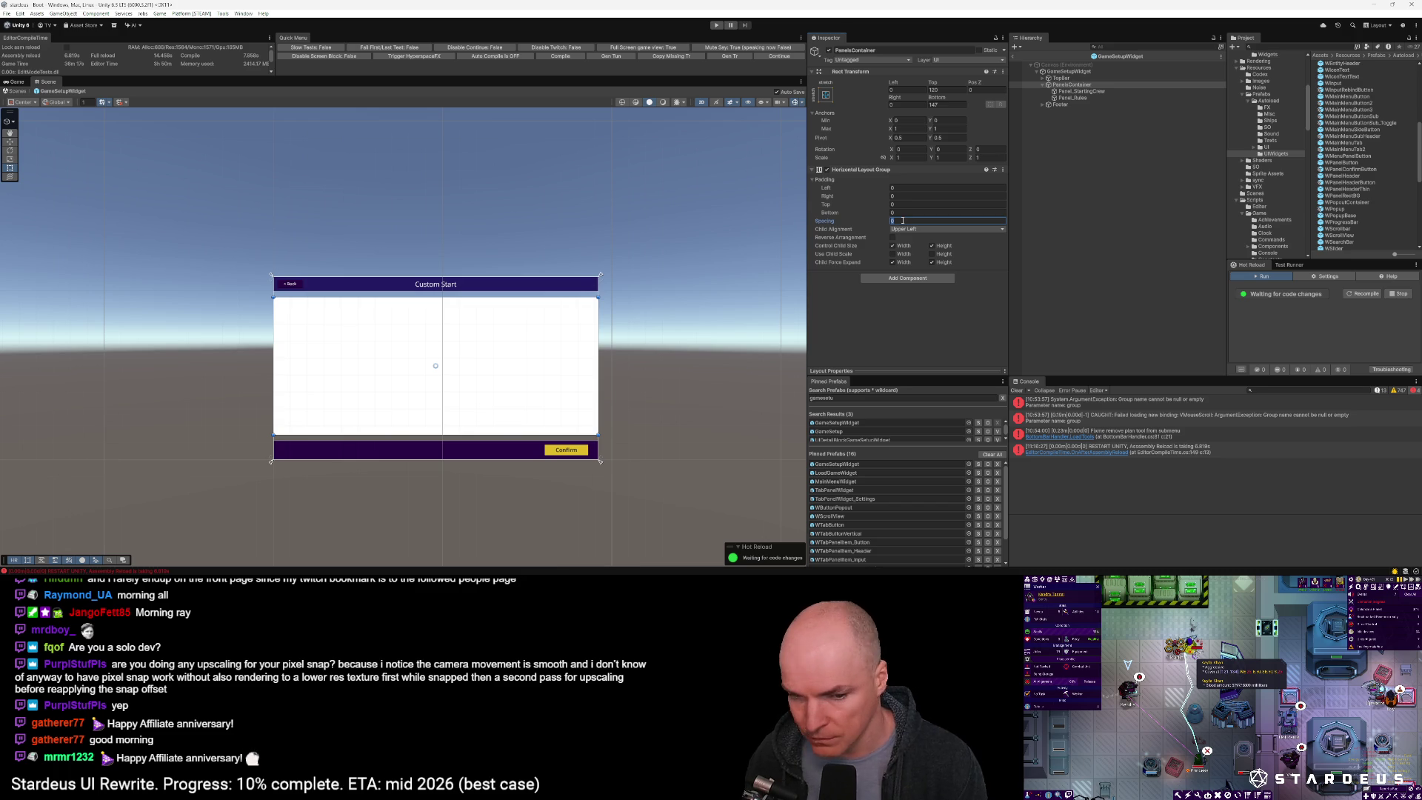
type("24")
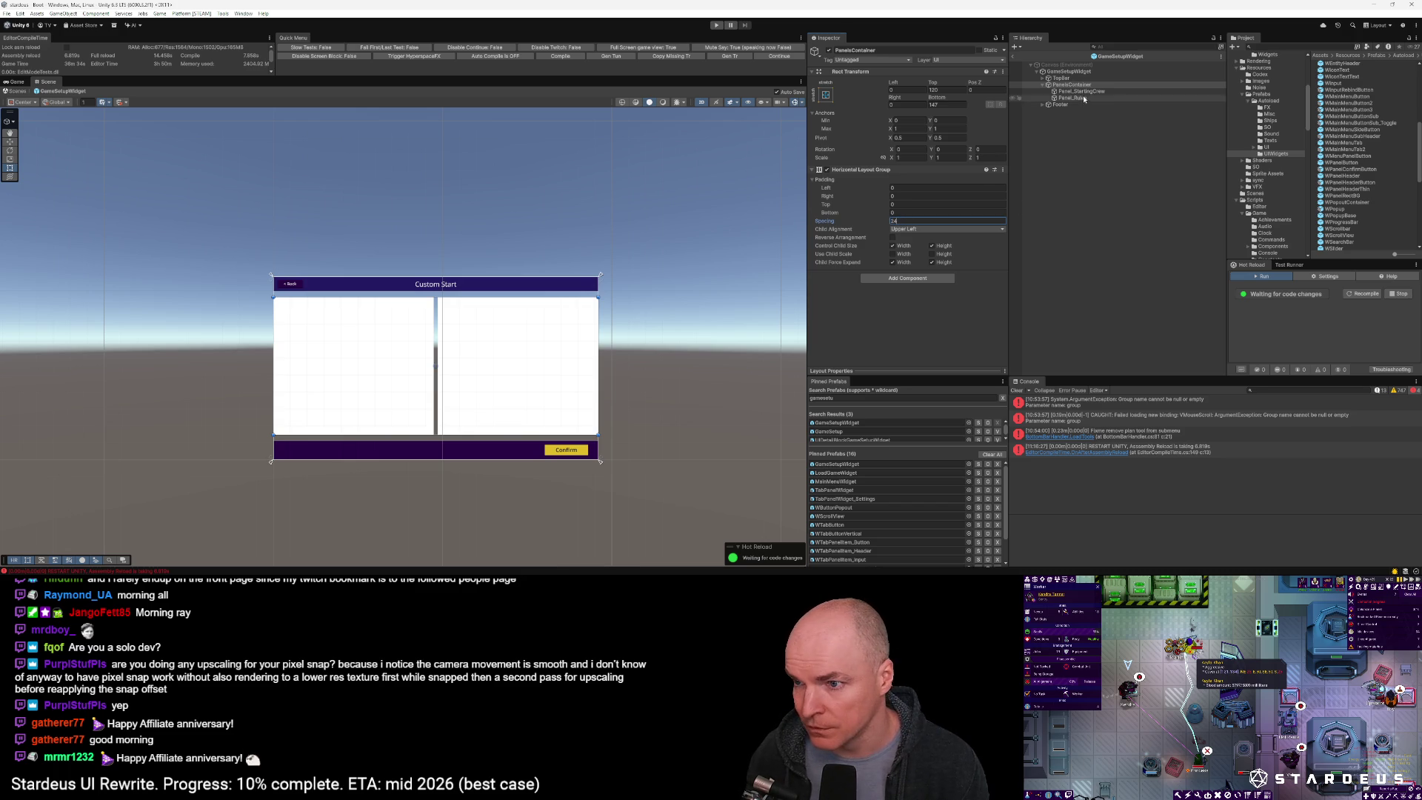
left_click(1084, 98)
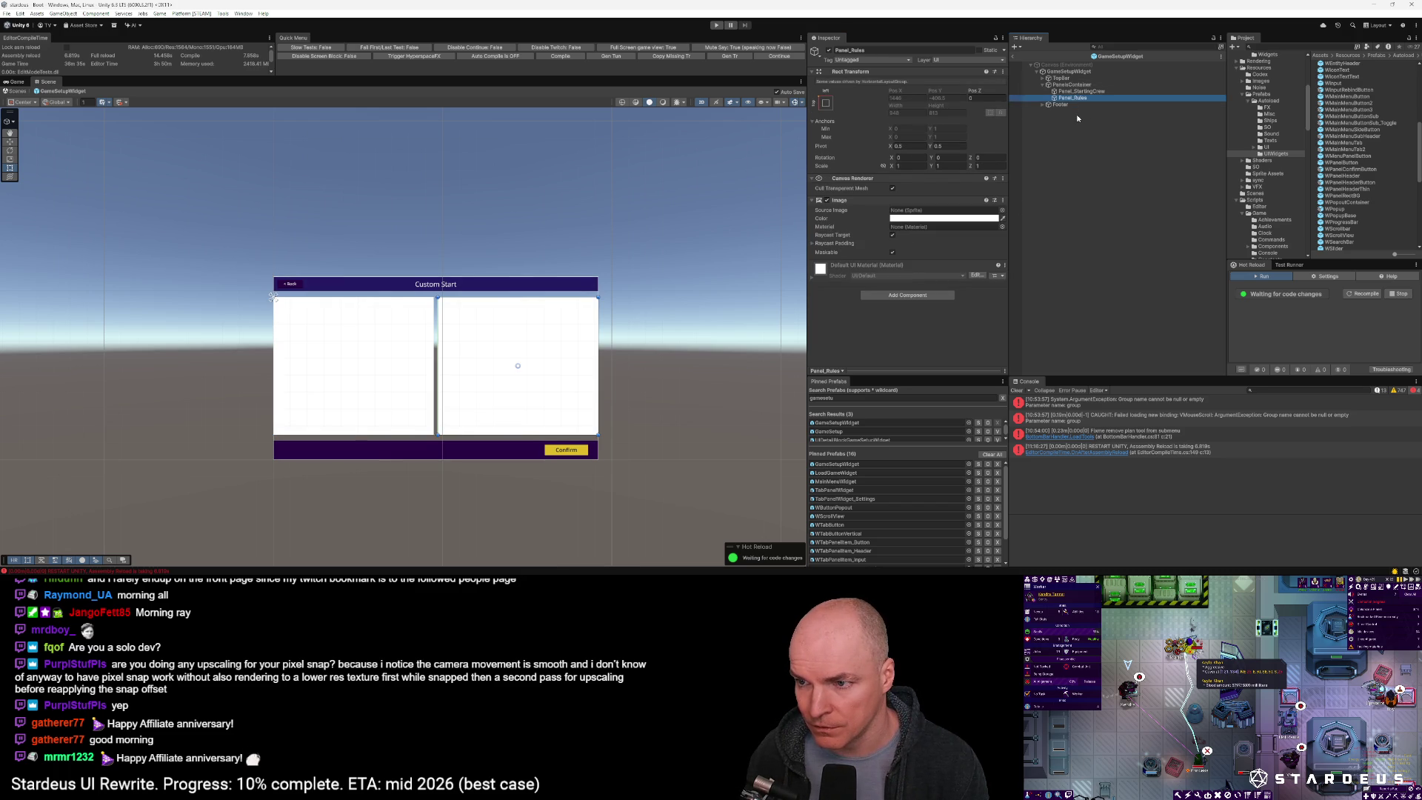
Duplicate Panel_Rules into extra columns and resize GameSetupWidget from its bottom-right corner
key("ctrl+d")
key("ctrl+d")
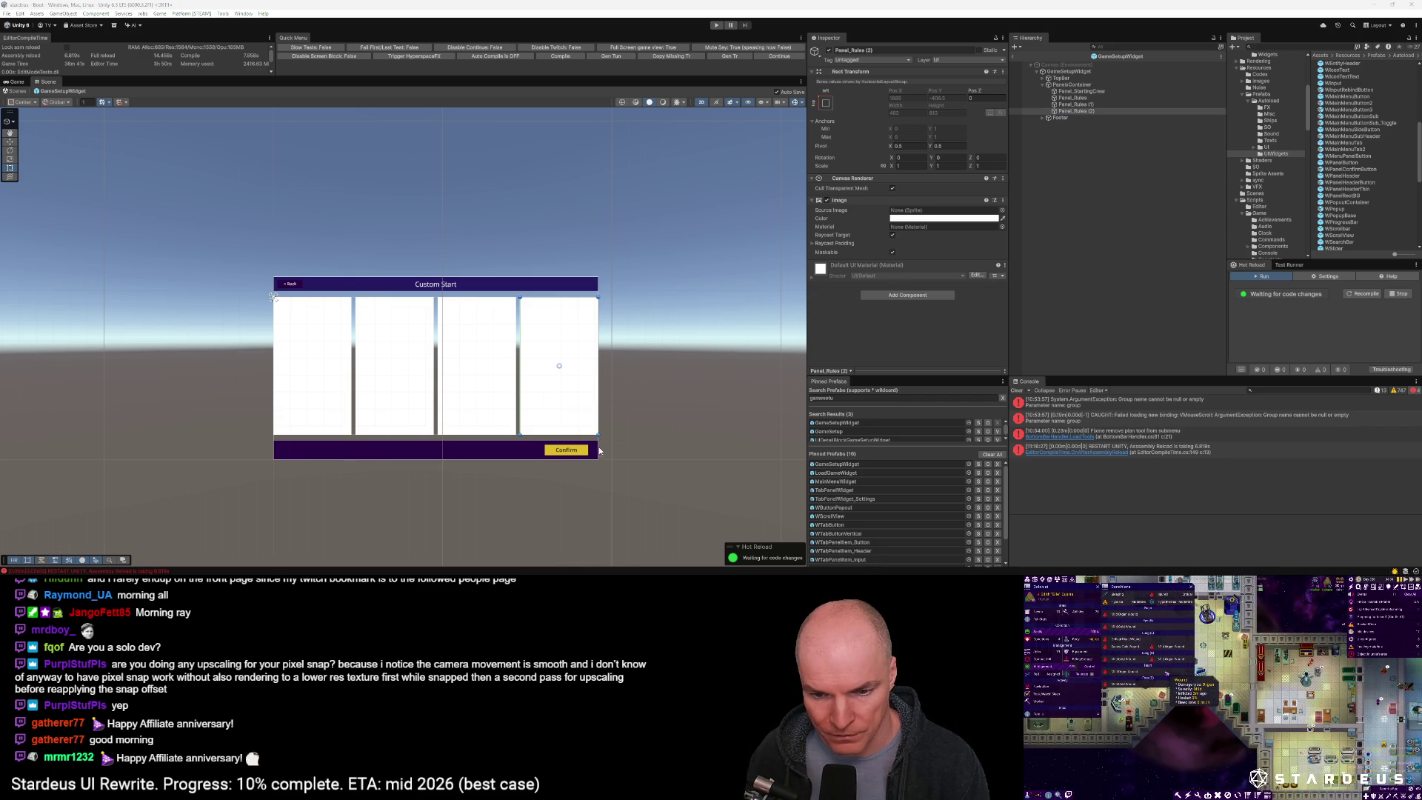
left_click(583, 397)
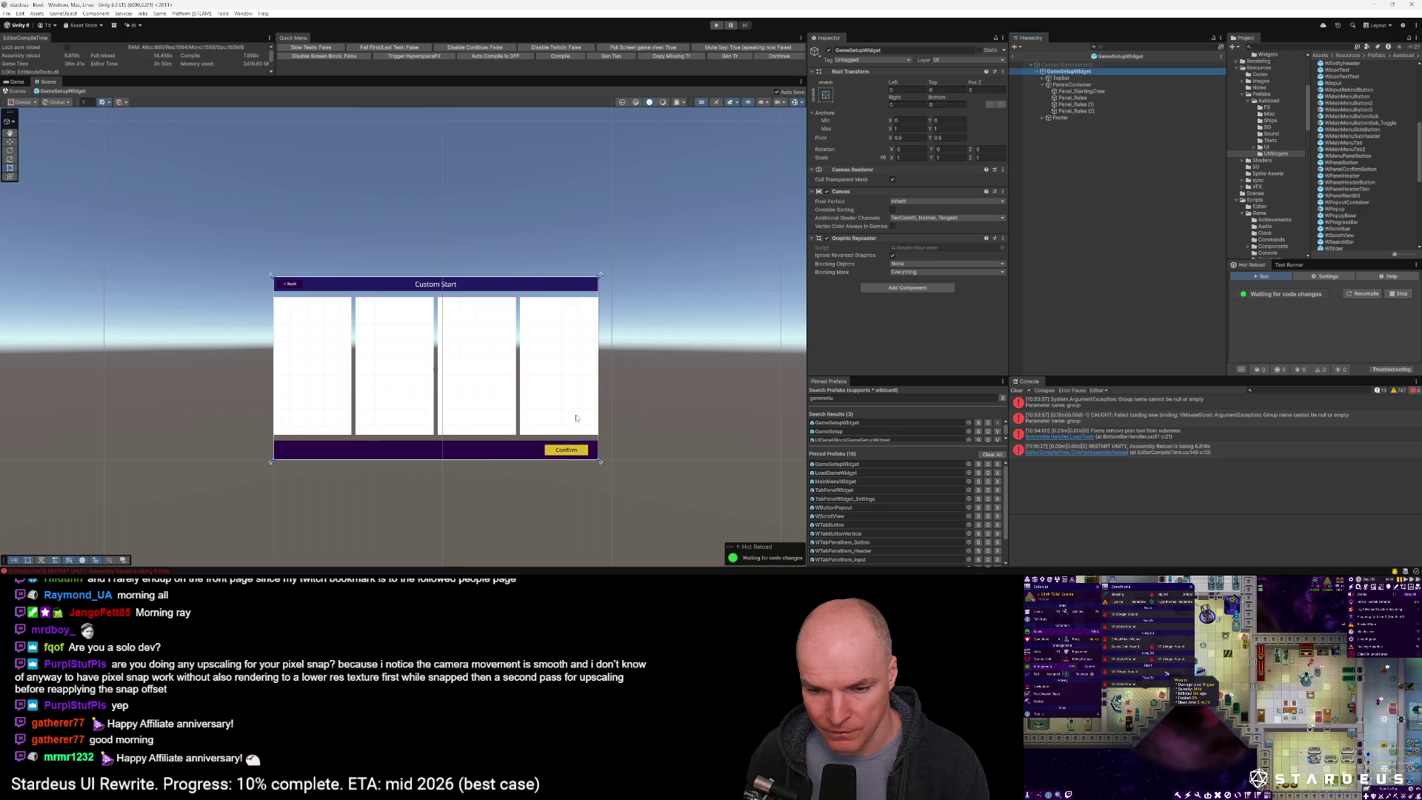
mouse_move(600, 460)
left_mouse_down()
mouse_move(527, 435)
mouse_move(657, 493)
mouse_move(478, 394)
mouse_move(443, 396)
mouse_move(569, 468)
mouse_move(522, 434)
mouse_move(578, 420)
mouse_move(600, 460)
left_mouse_up()
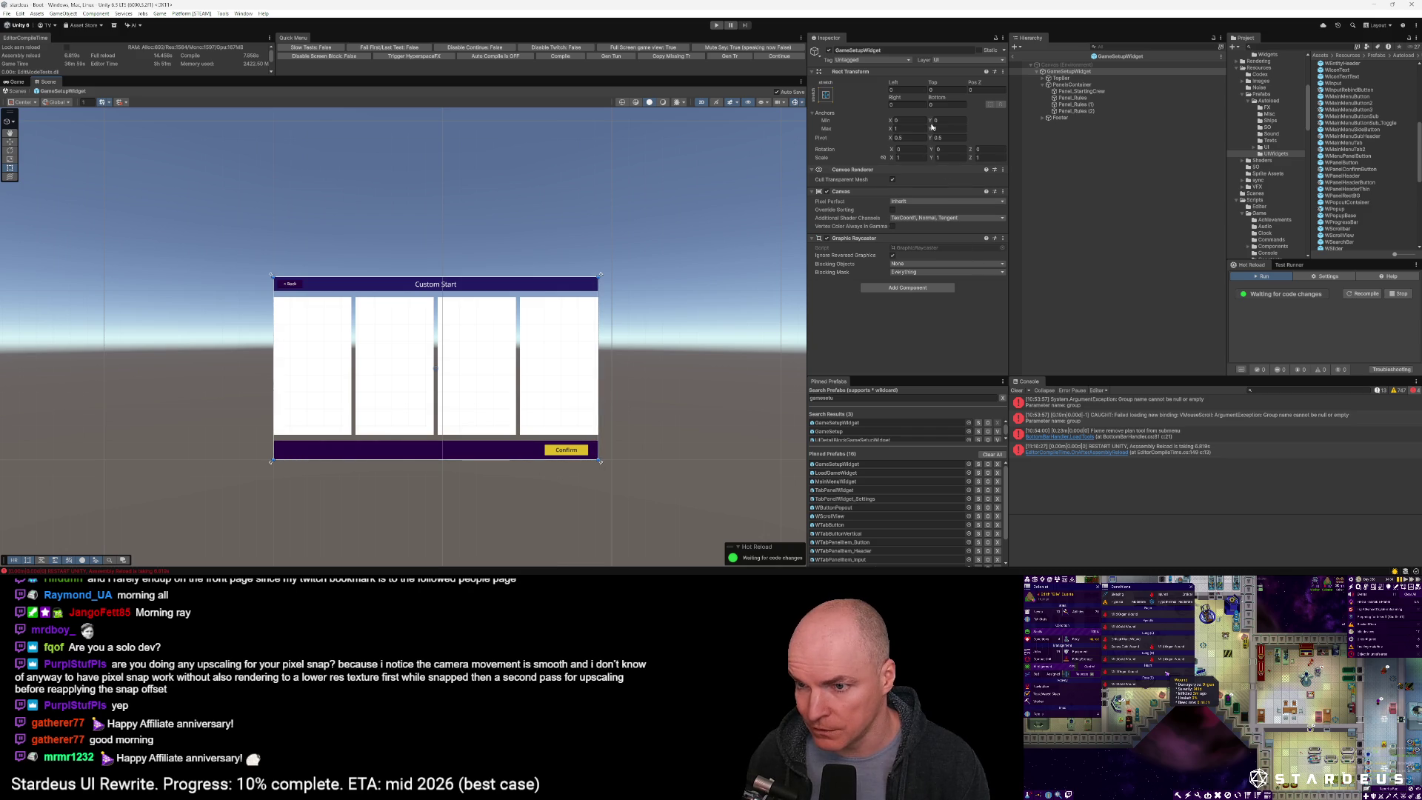
left_click(1067, 84)
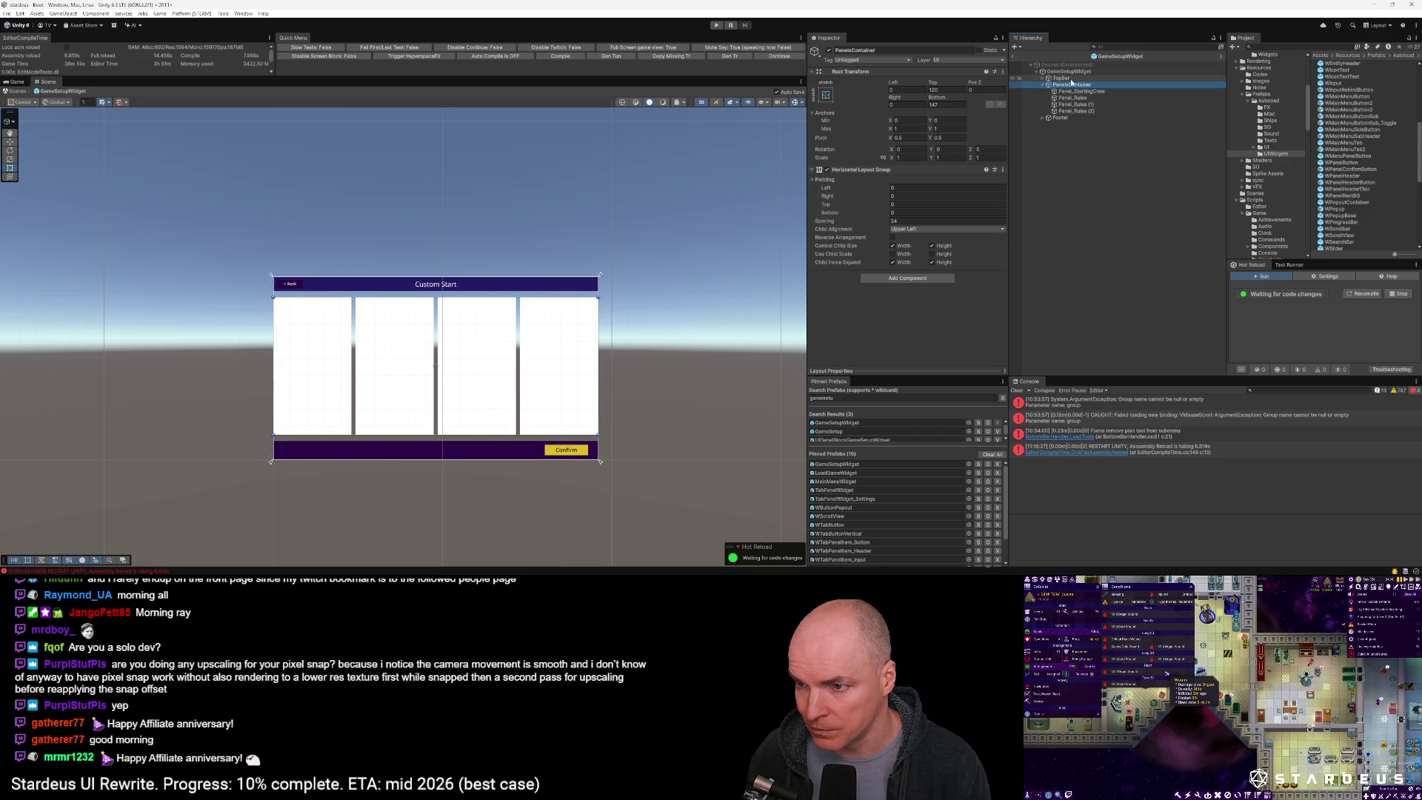
Set PanelsContainer's Rect Transform Top to 80 and Bottom to 112
left_click(1063, 79)
left_click(1069, 84)
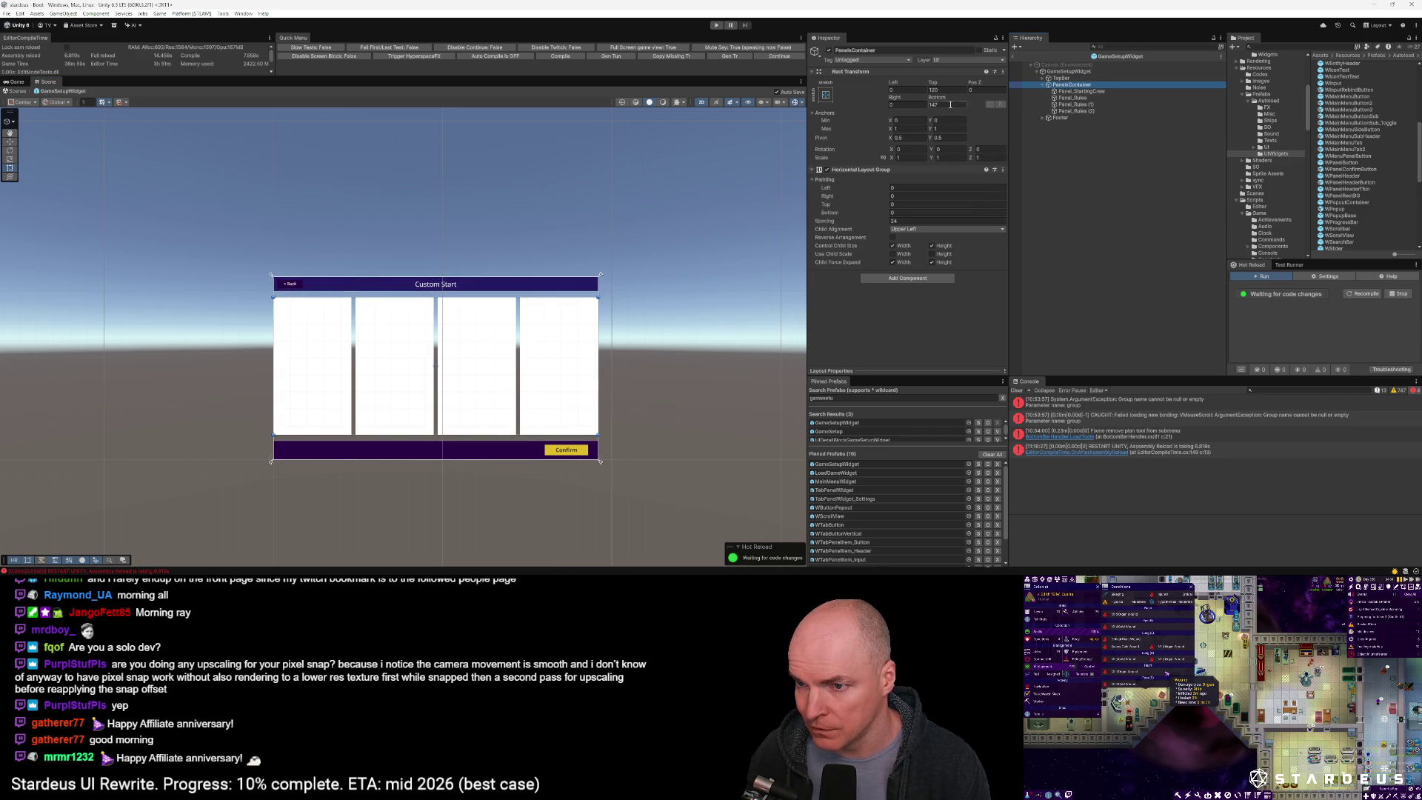
left_click(942, 88)
type("80")
left_click(942, 104)
type("112")
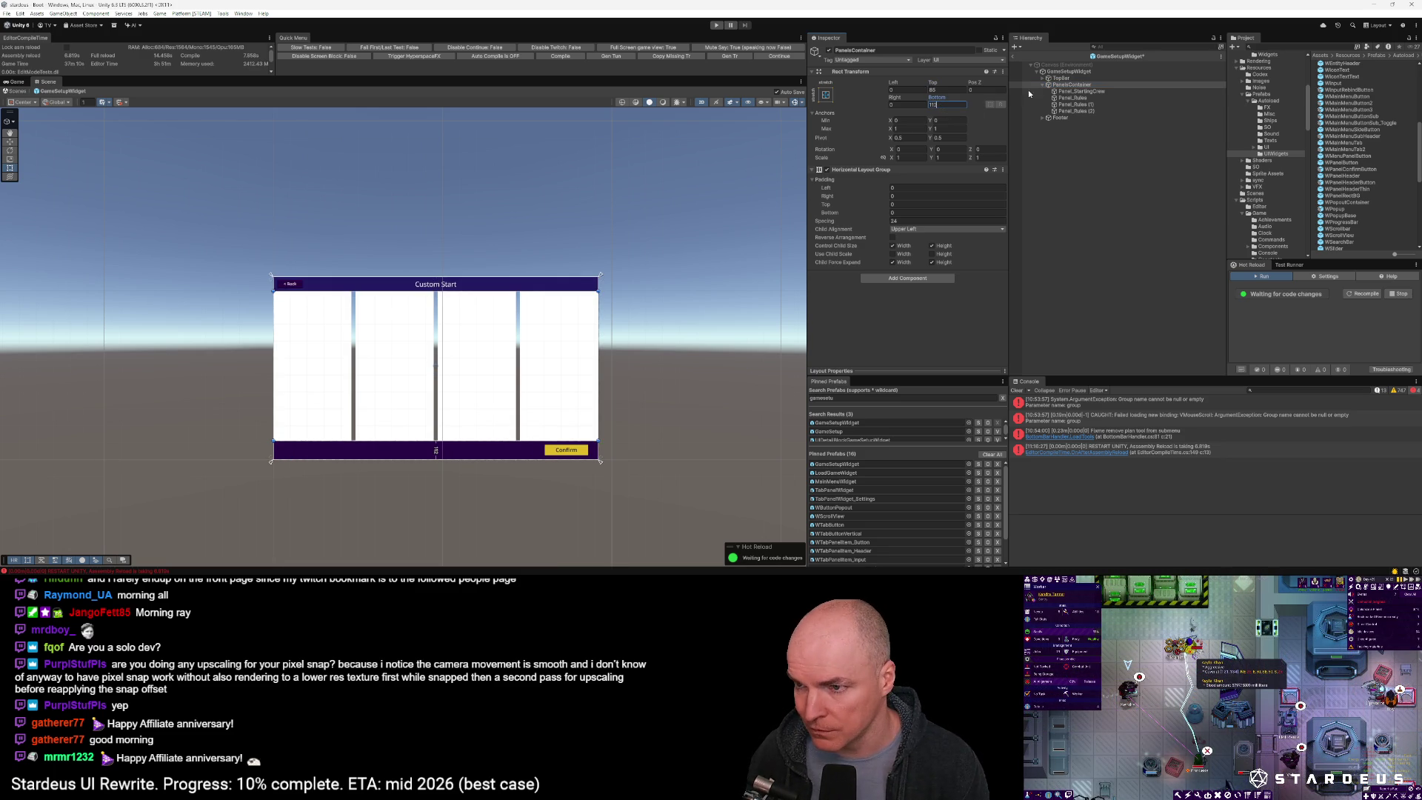
left_click(1080, 86)
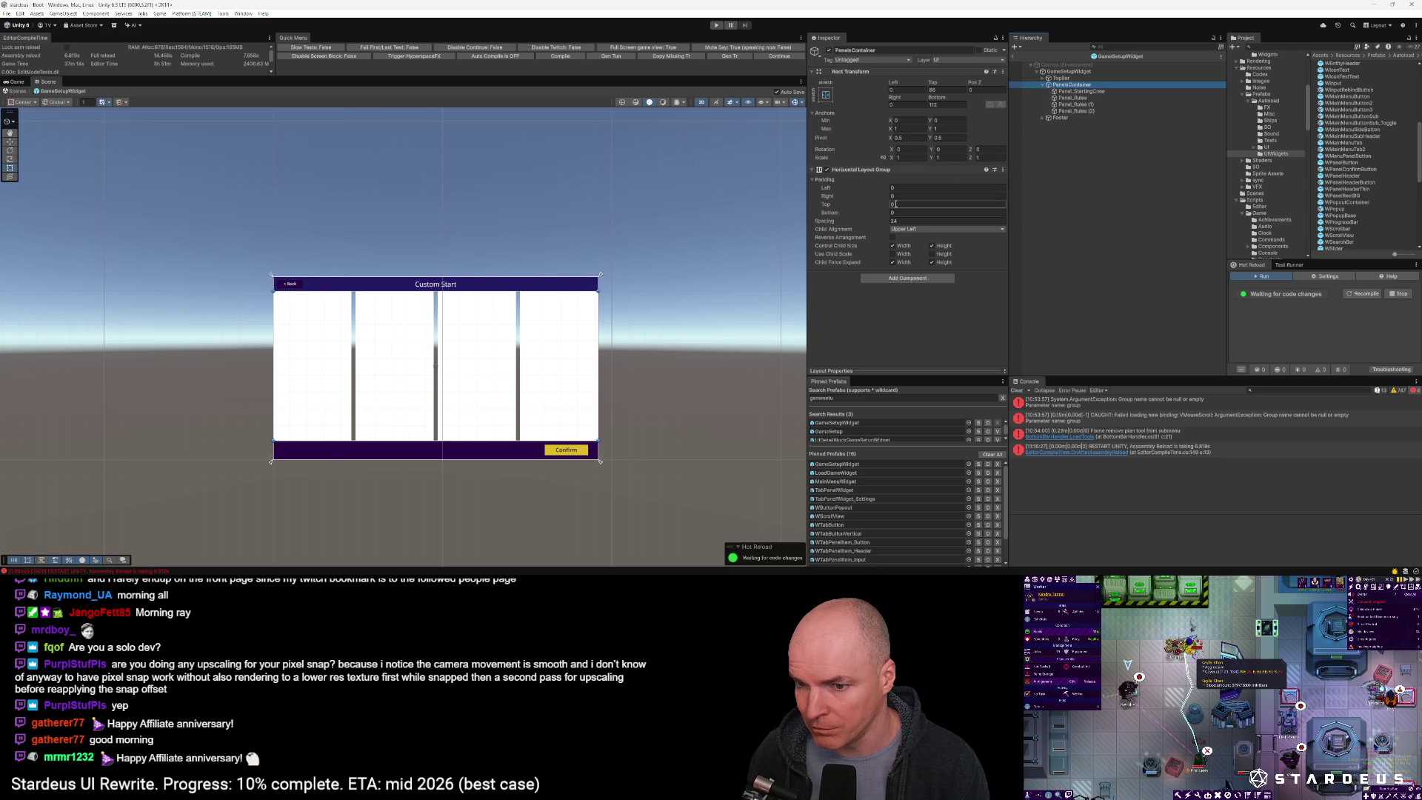
Give the Horizontal Layout Group top and bottom padding of 24
left_click(901, 205)
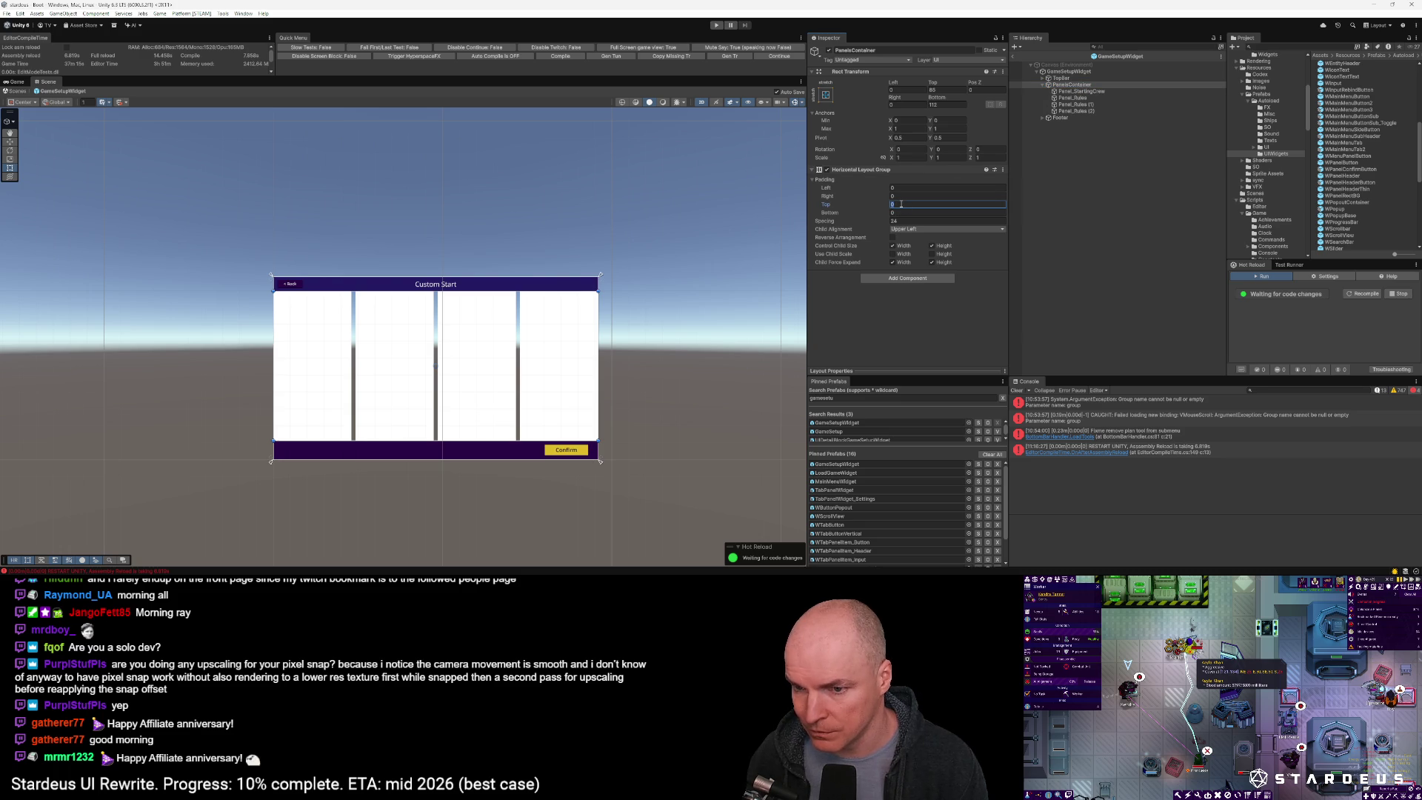
type("24")
left_click(903, 213)
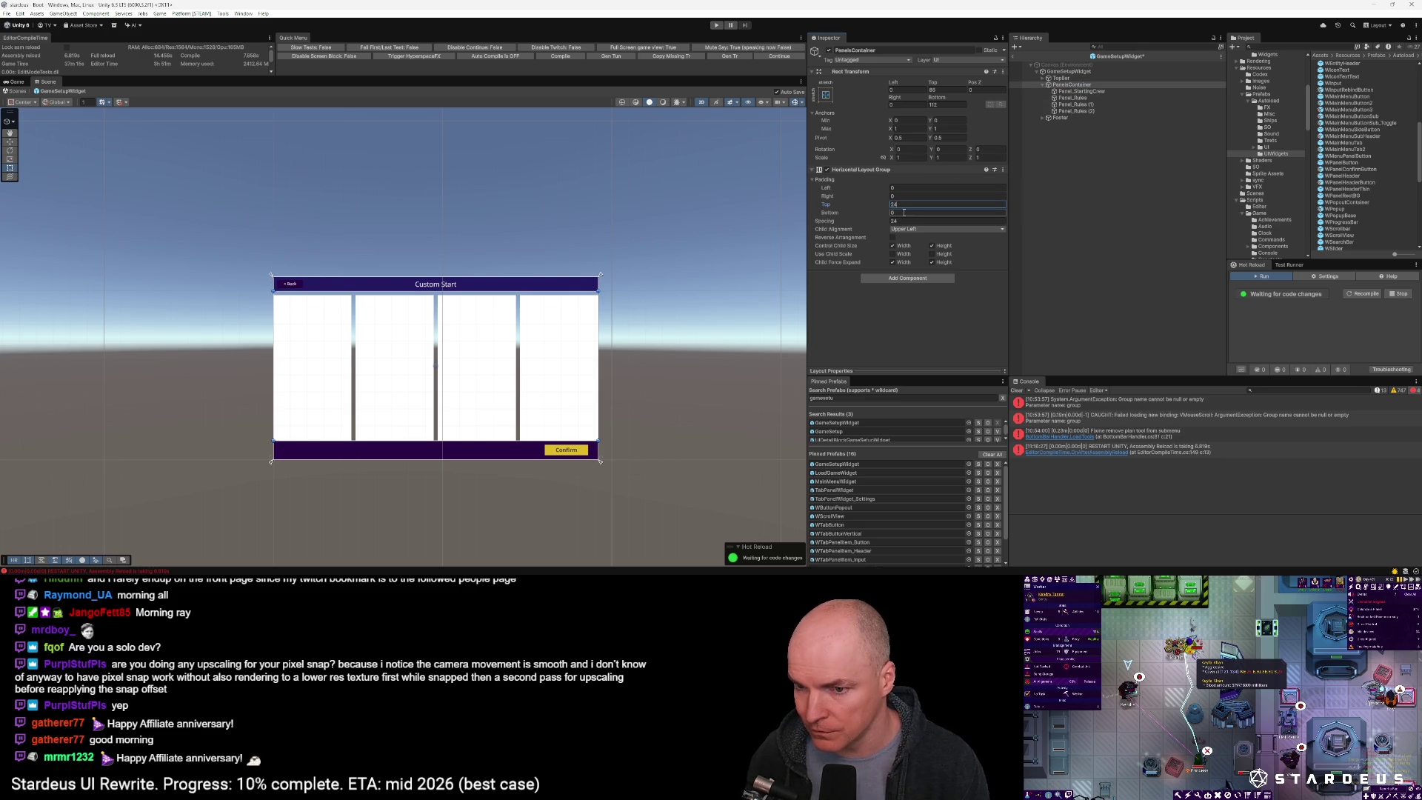
type("24")
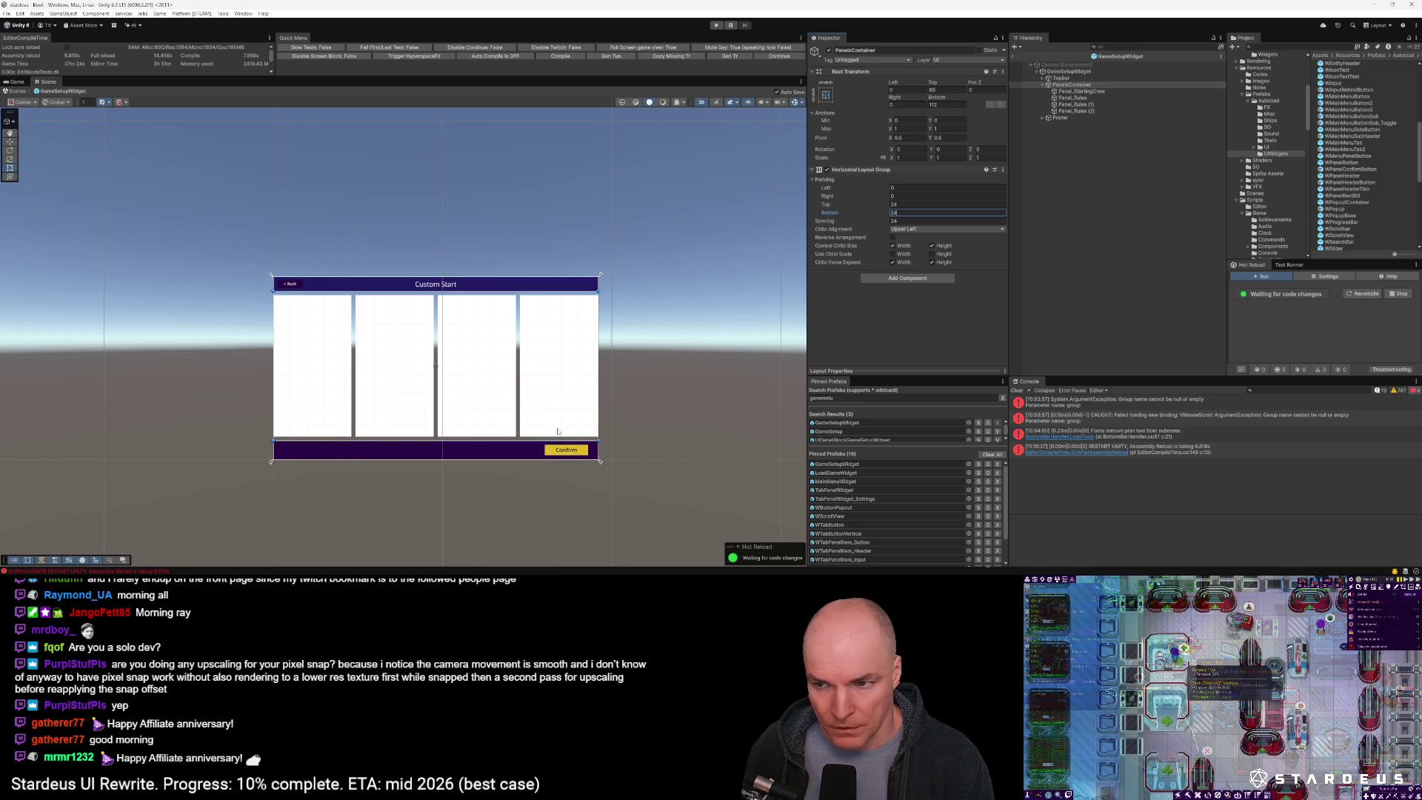
left_click(1082, 92)
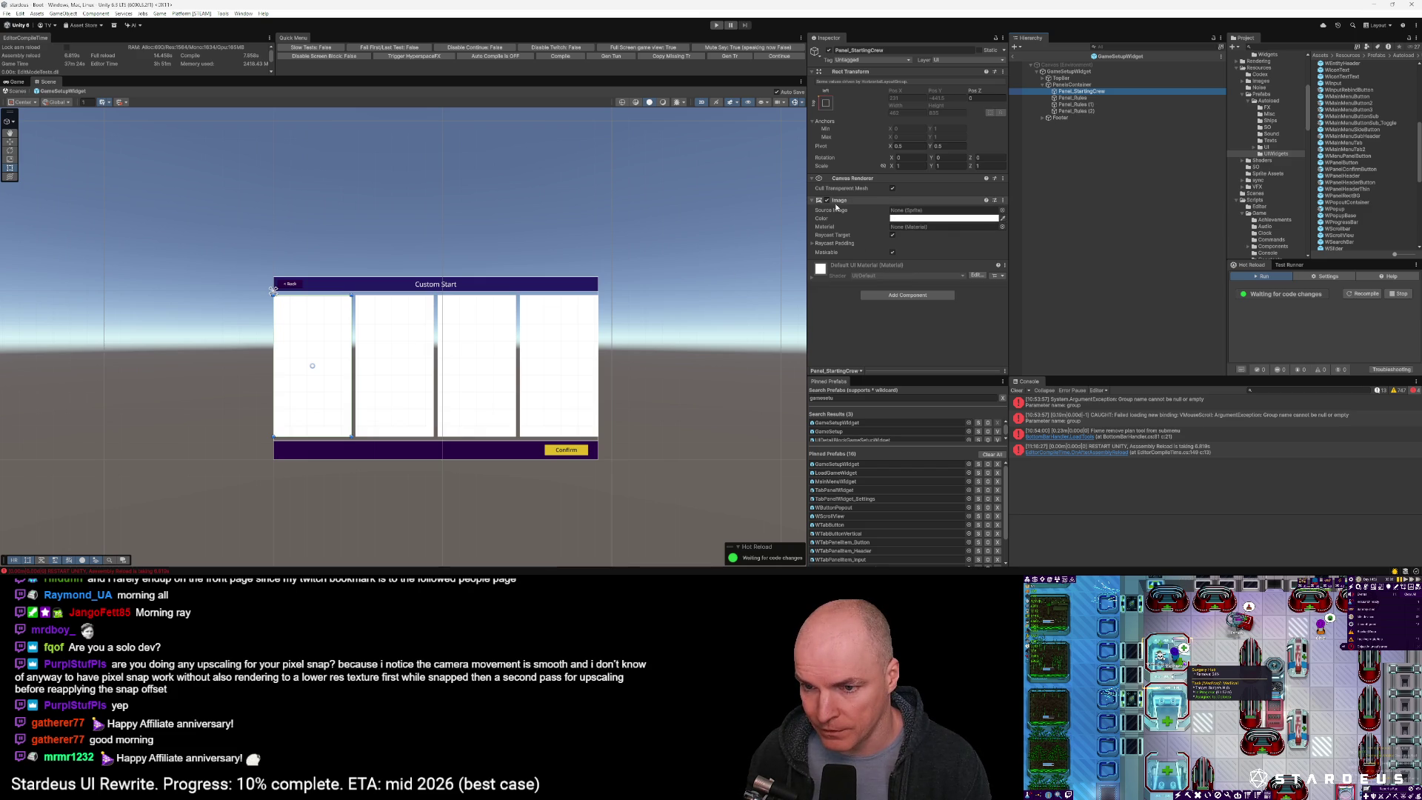
Make Panel_StartingCrew's Image black with alpha 23 and copy the Image component
left_click(944, 218)
left_click_drag(984, 281, 961, 315)
left_click_drag(1008, 379, 966, 380)
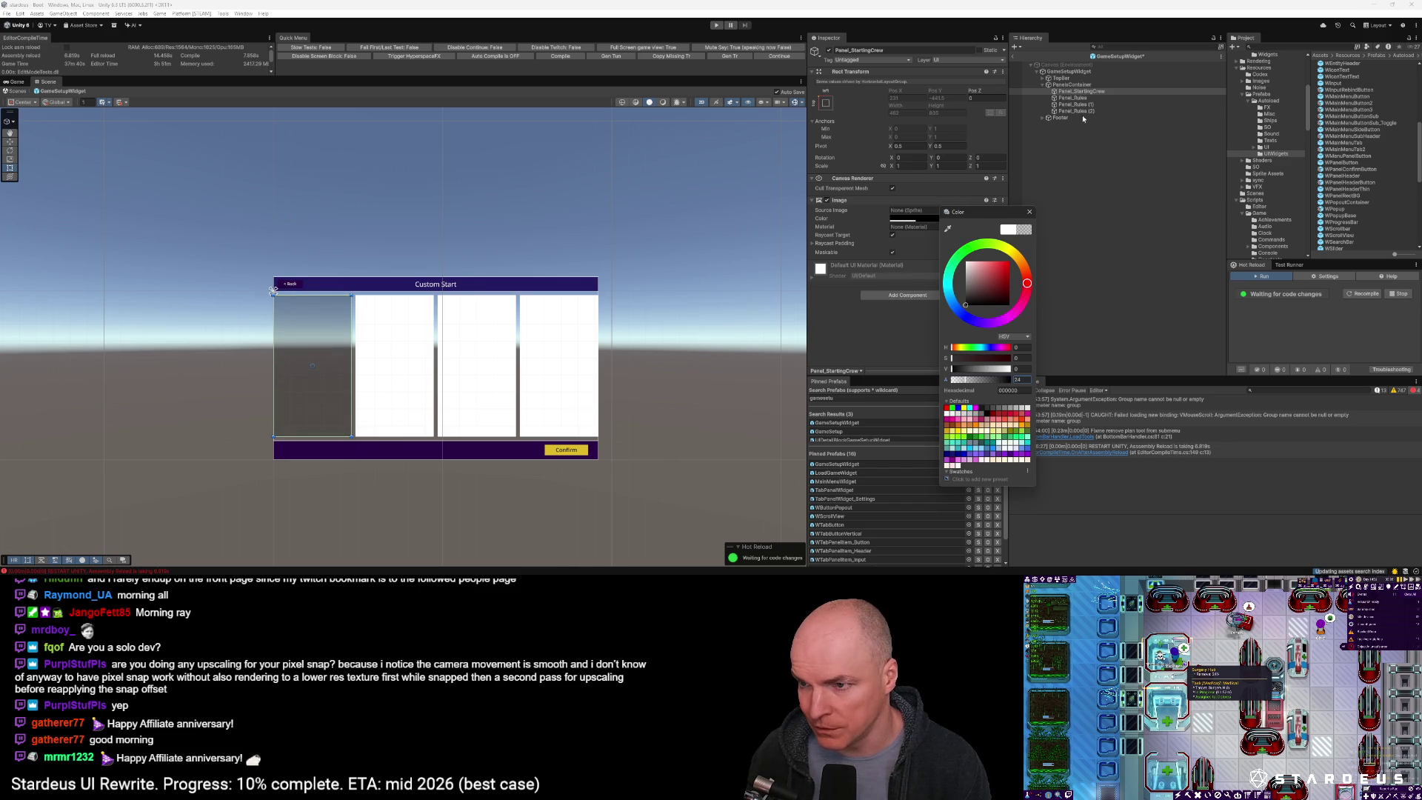
left_click(919, 250)
left_click(1003, 218)
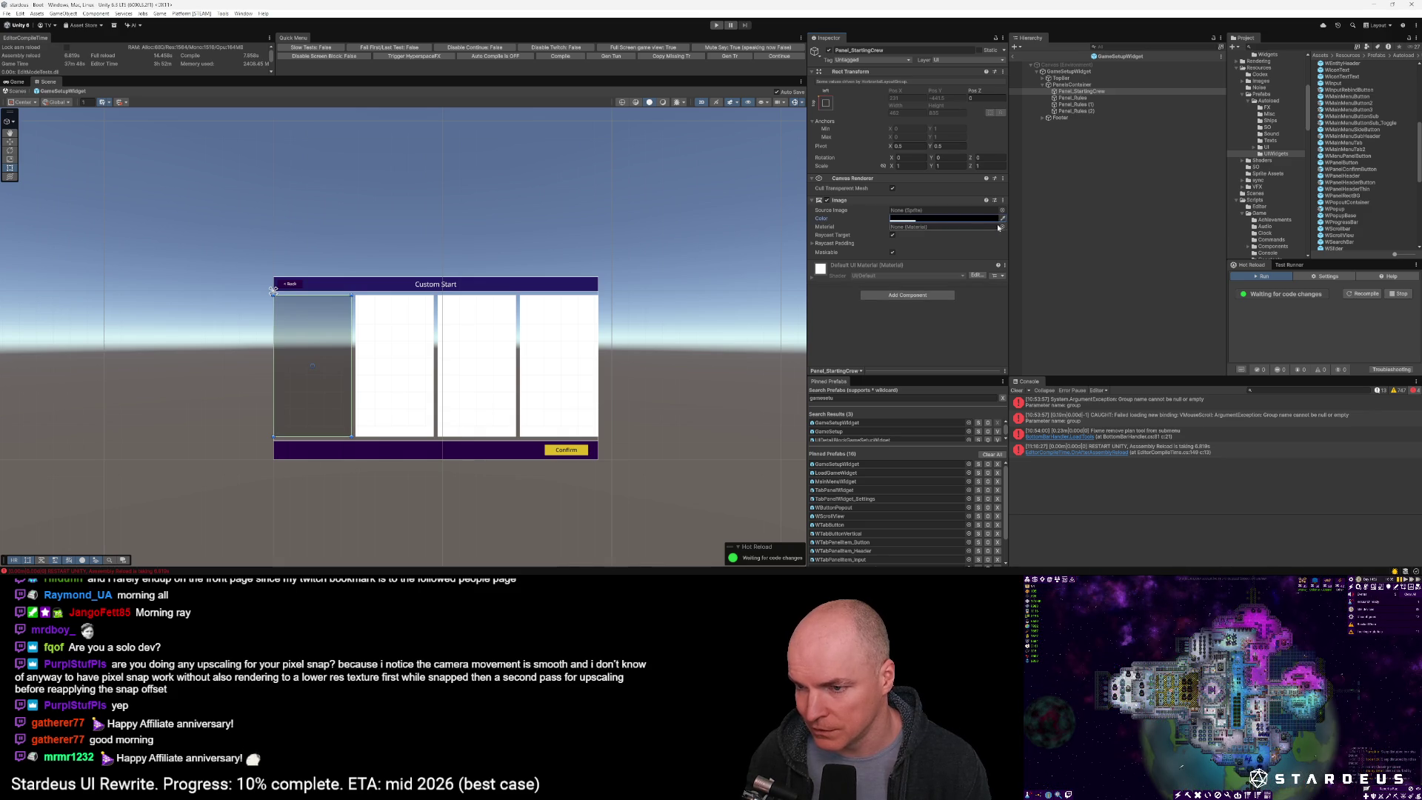
left_click(1002, 200)
left_click(1035, 250)
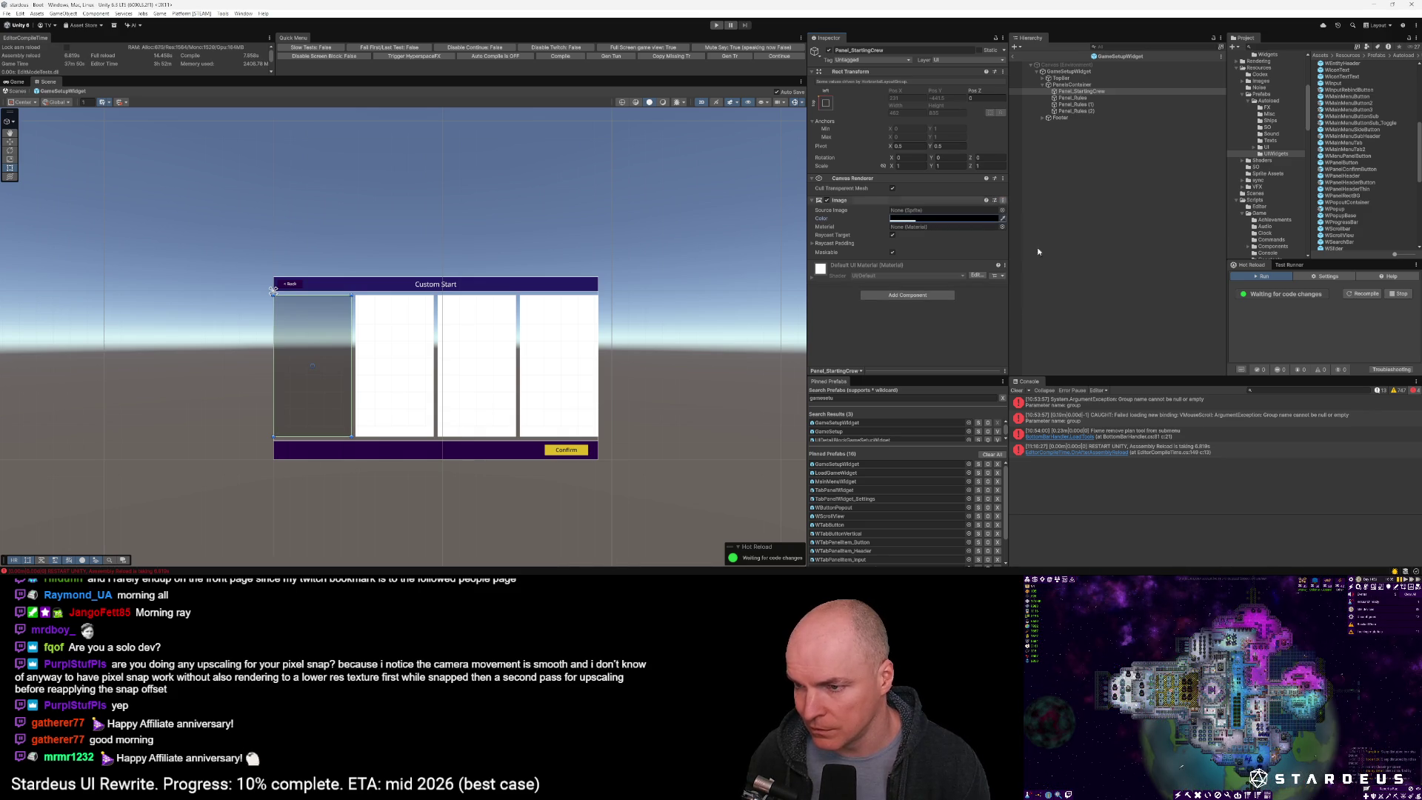
Paste the dark Image component values onto Panel_Rules and the other two panel copies
left_click(1071, 98)
left_click(1003, 200)
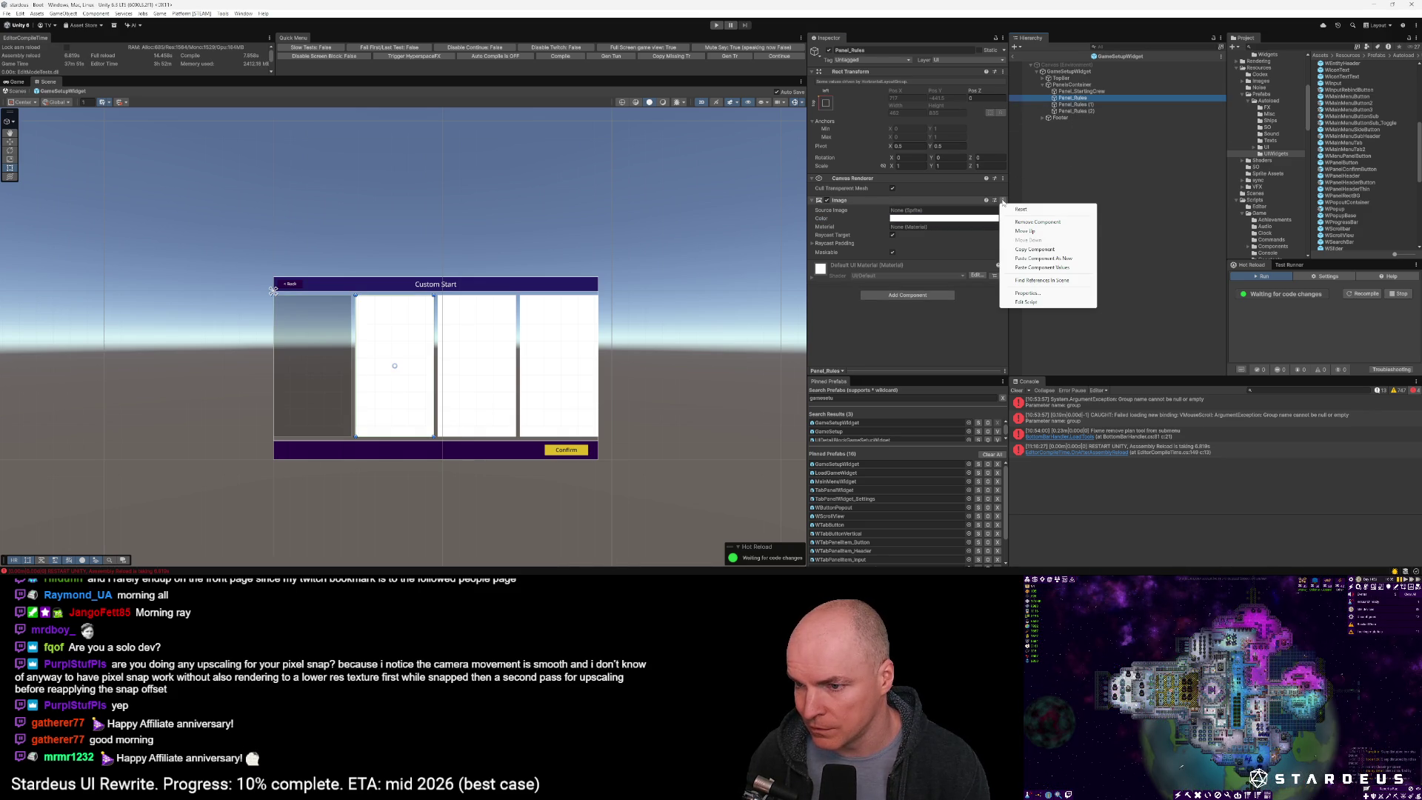
left_click(1035, 268)
left_click(1071, 104)
left_click(1002, 200)
left_click(1042, 269)
left_click(1072, 111)
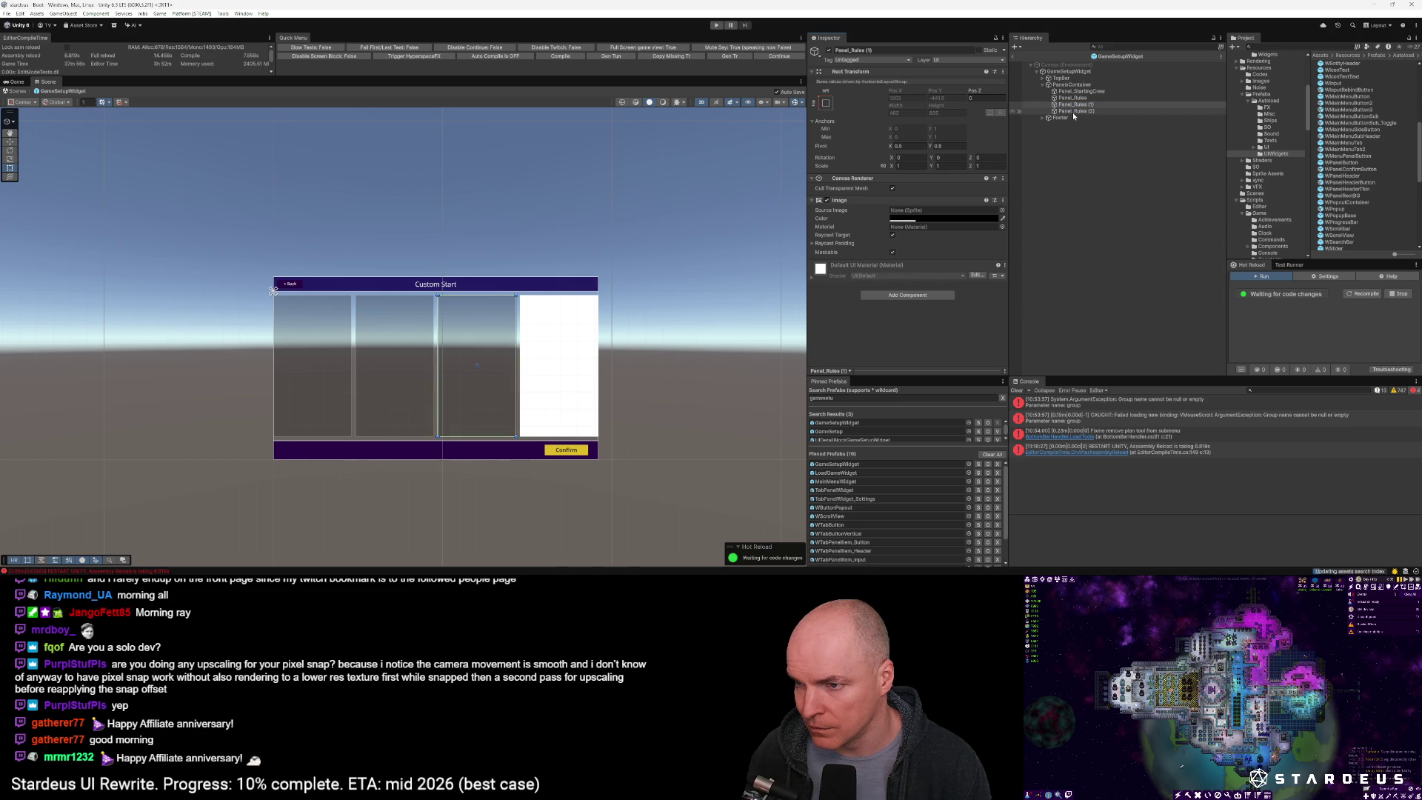
left_click(1003, 200)
left_click(1040, 268)
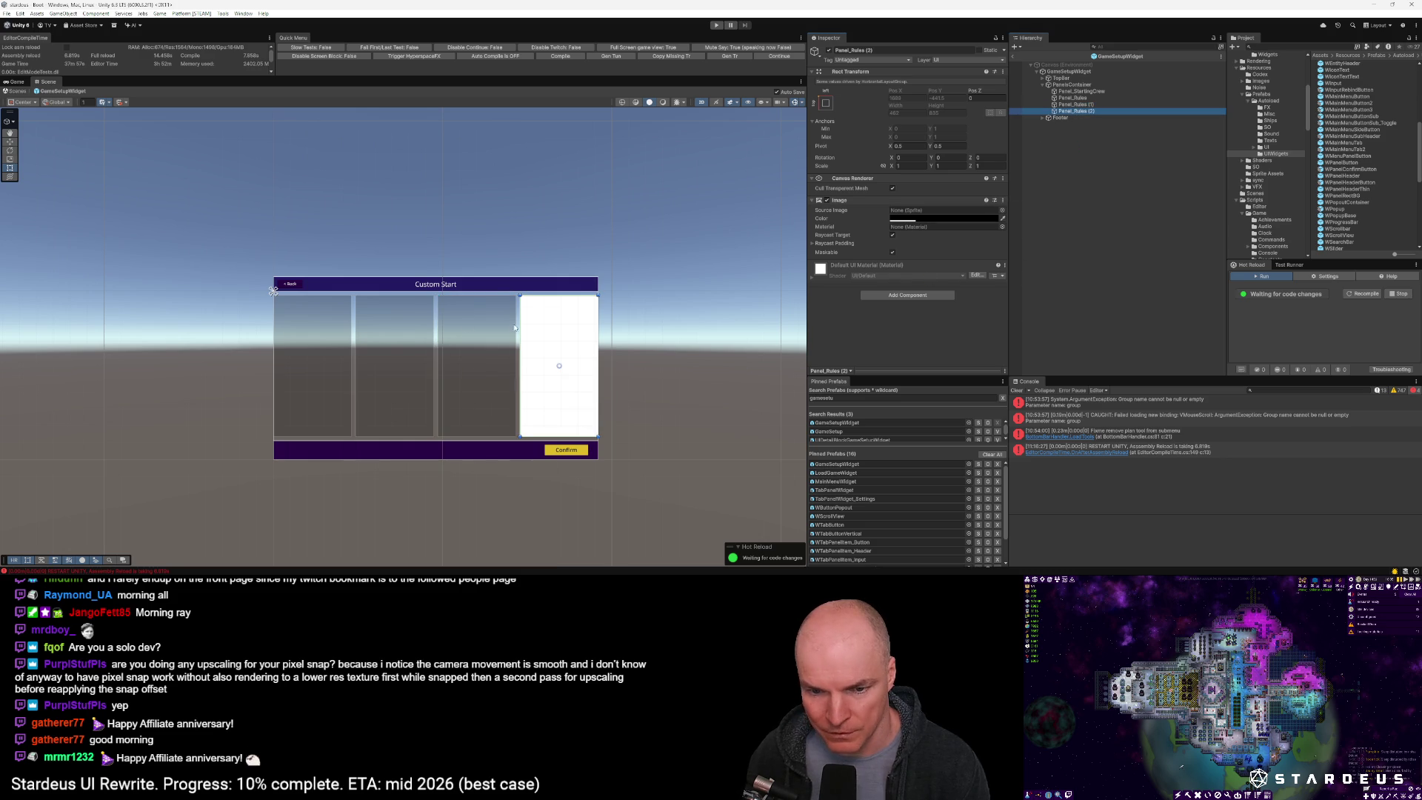
scroll(305, 357, "up", 1)
scroll(326, 354, "up", 1)
scroll(343, 351, "down", 2)
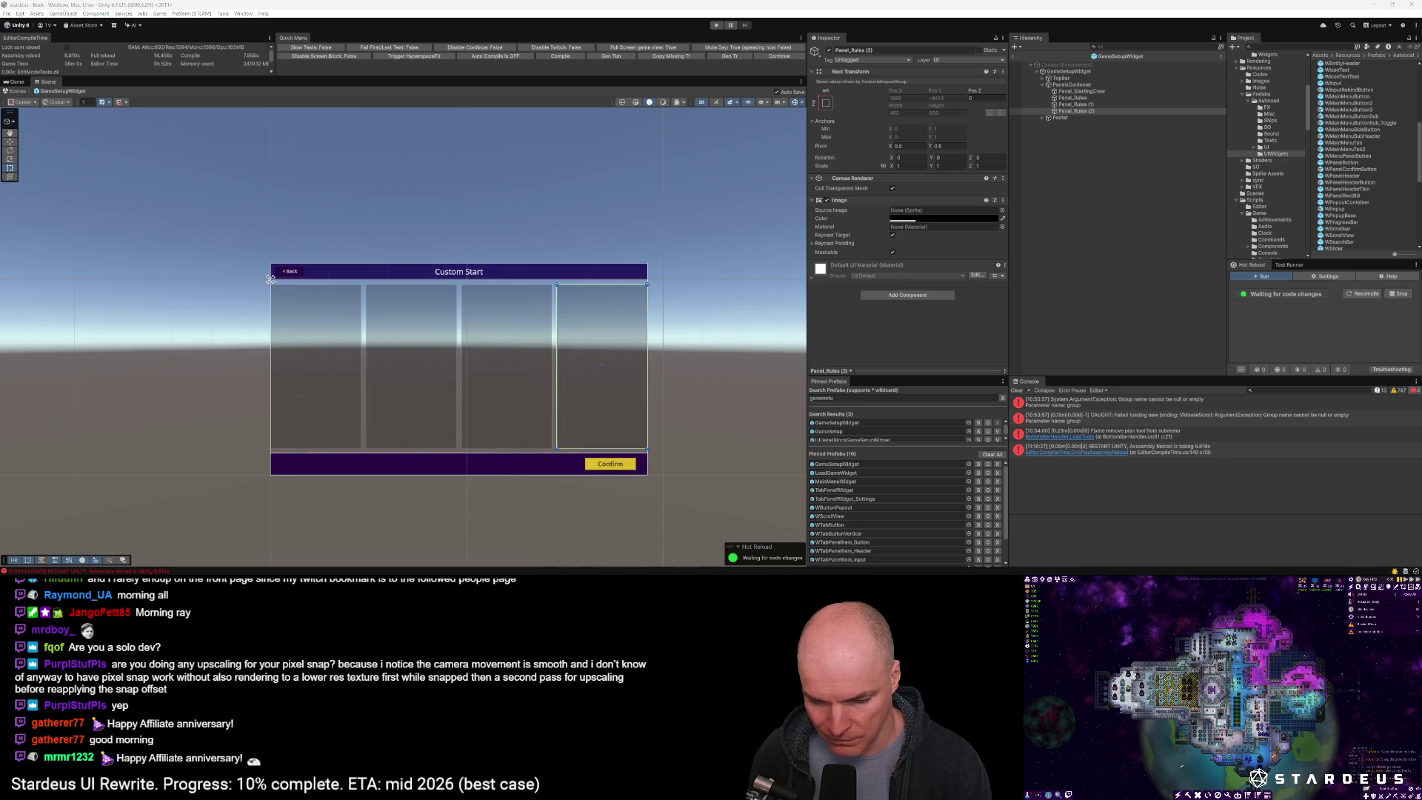
Rename Panel_StartingCrew to Block_1 and duplicate it into more columns
left_click(1071, 92)
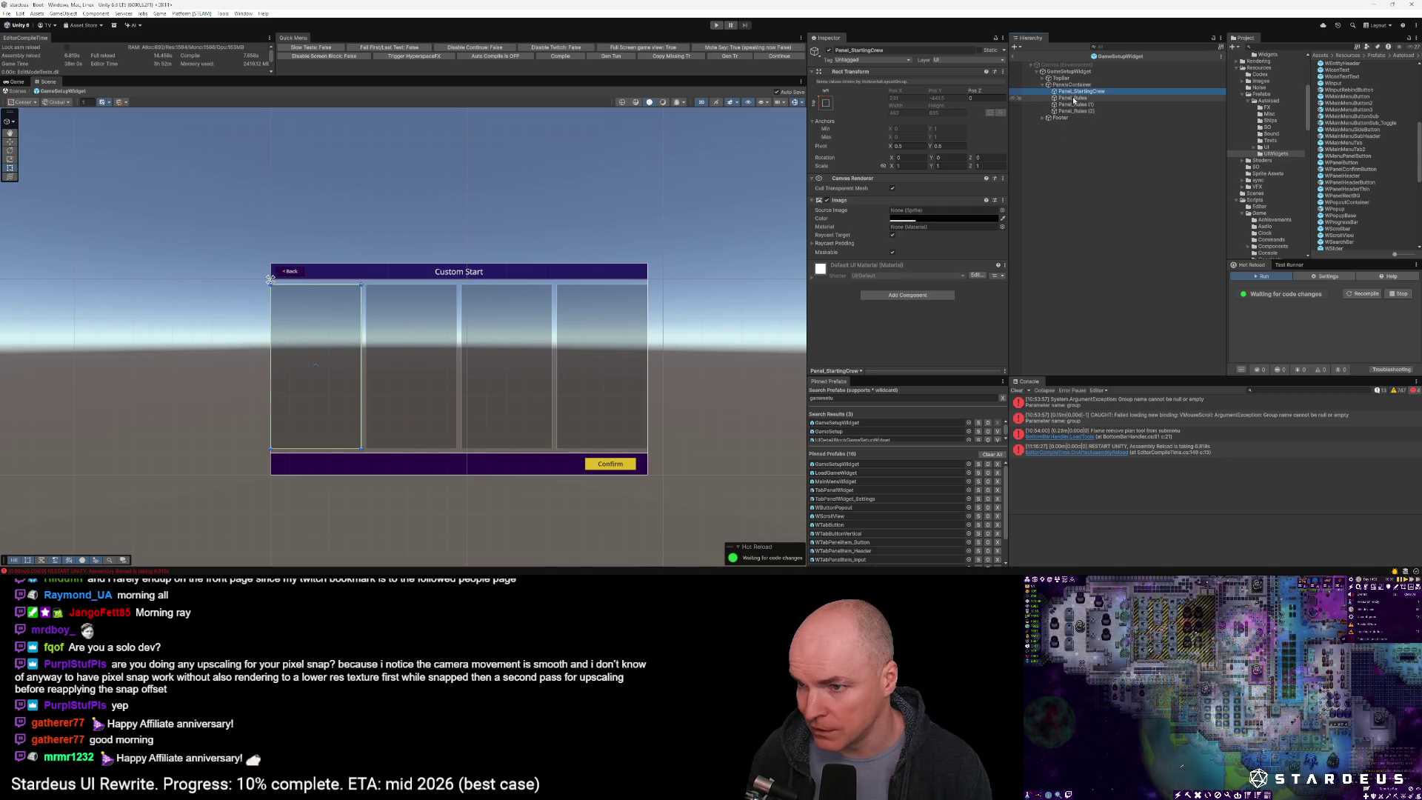
left_click(1072, 94)
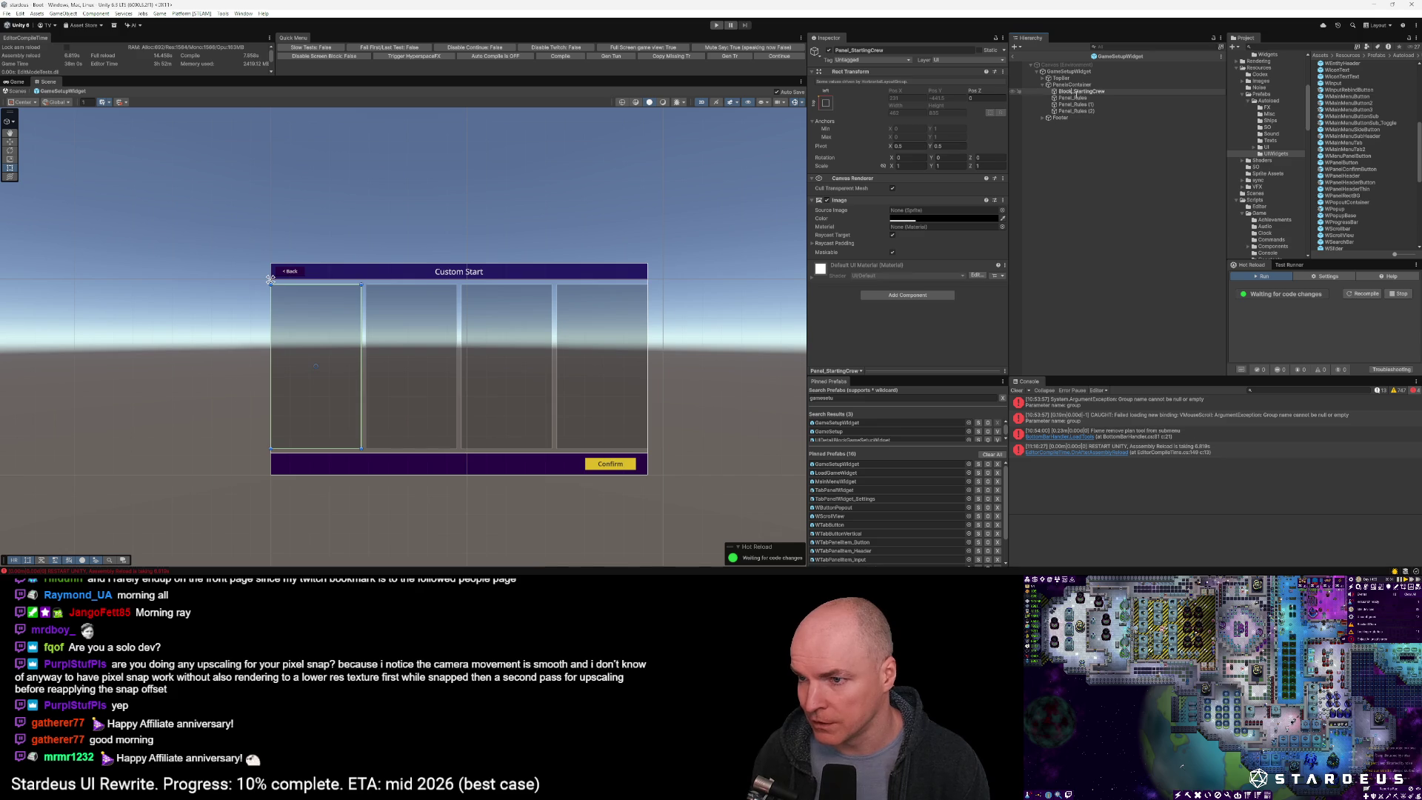
key("Return")
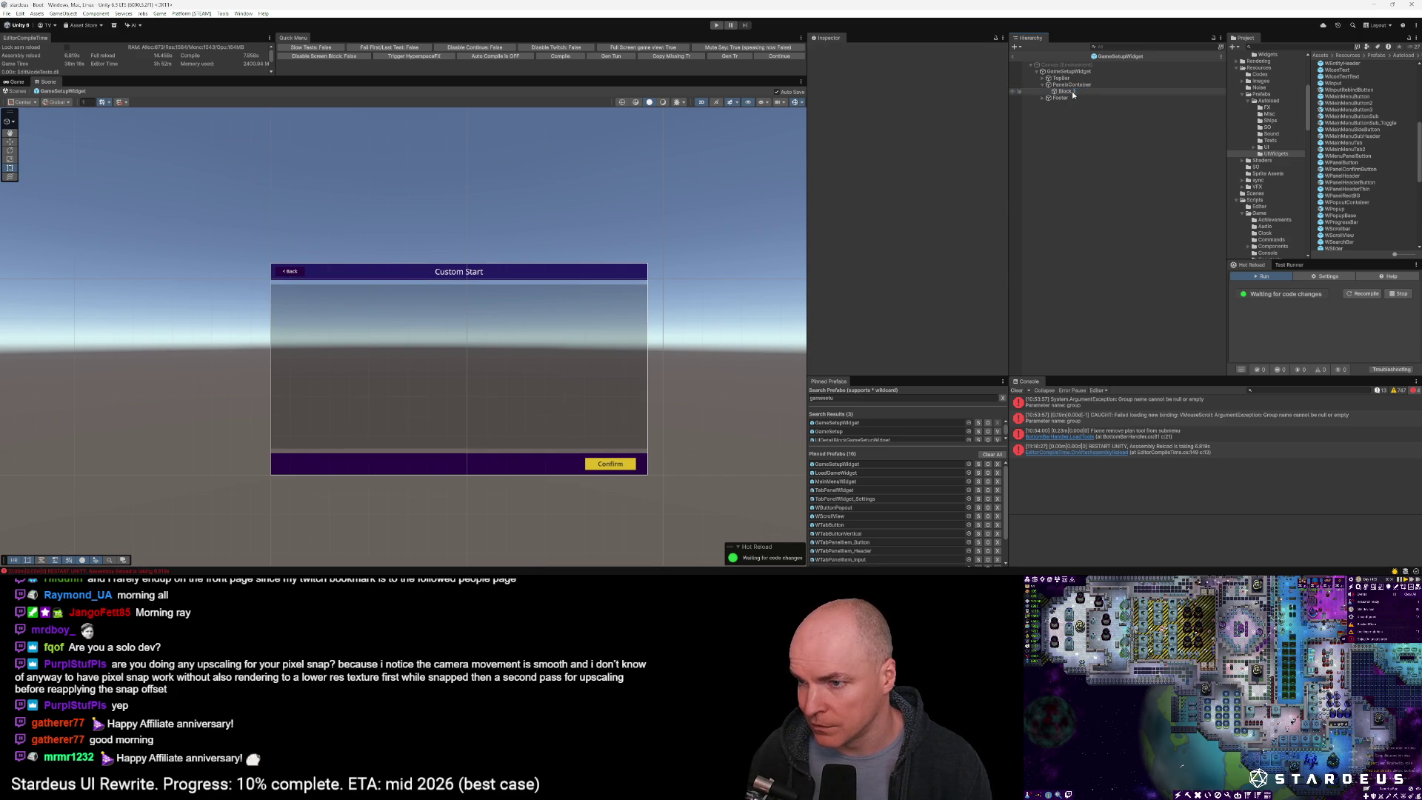
left_click(1072, 91)
key("ctrl+d")
key("ctrl+d")
key("ctrl+d")
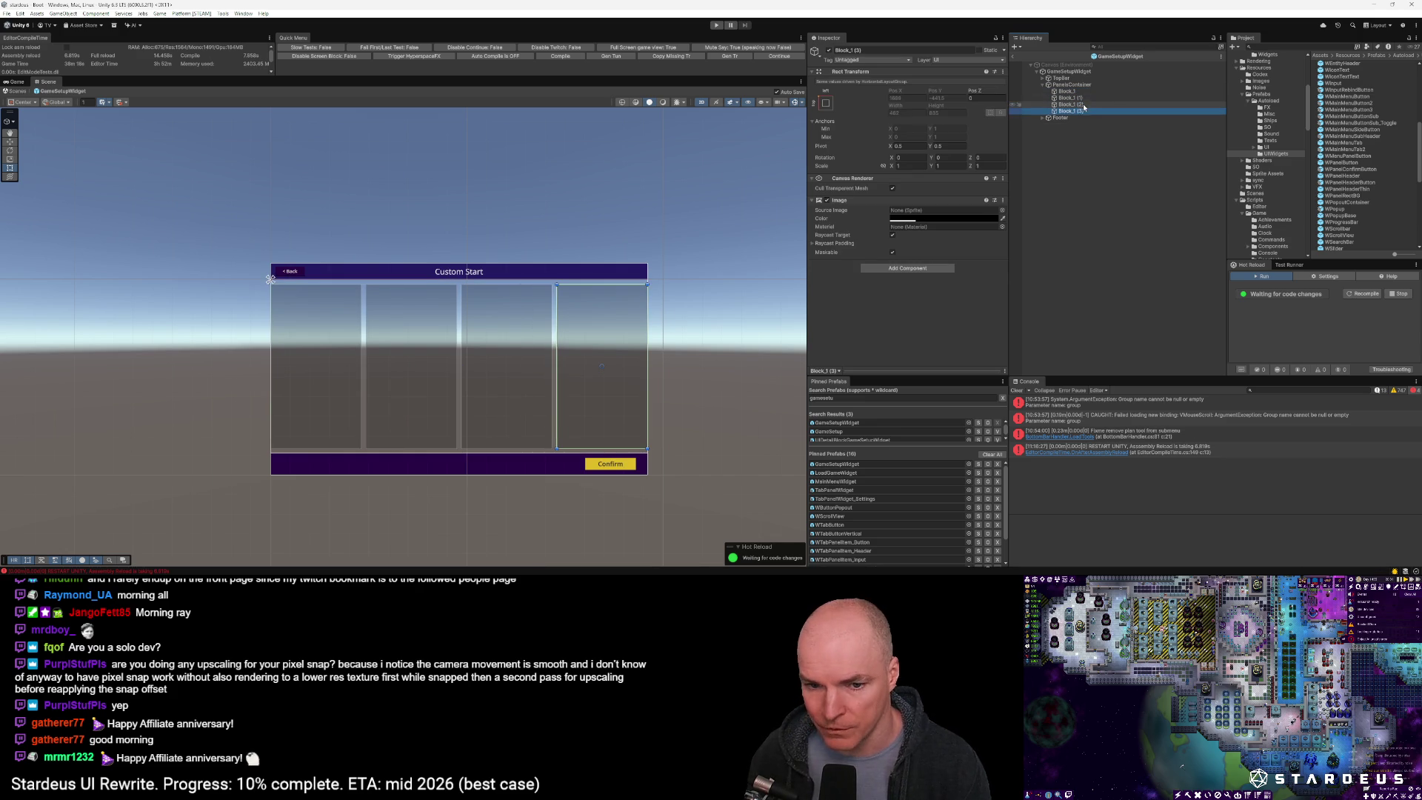
Rename the three copies Block_2, Block_3 and Block_4
left_click(1069, 98)
left_click(1092, 97)
key("End")
key("BackSpace")
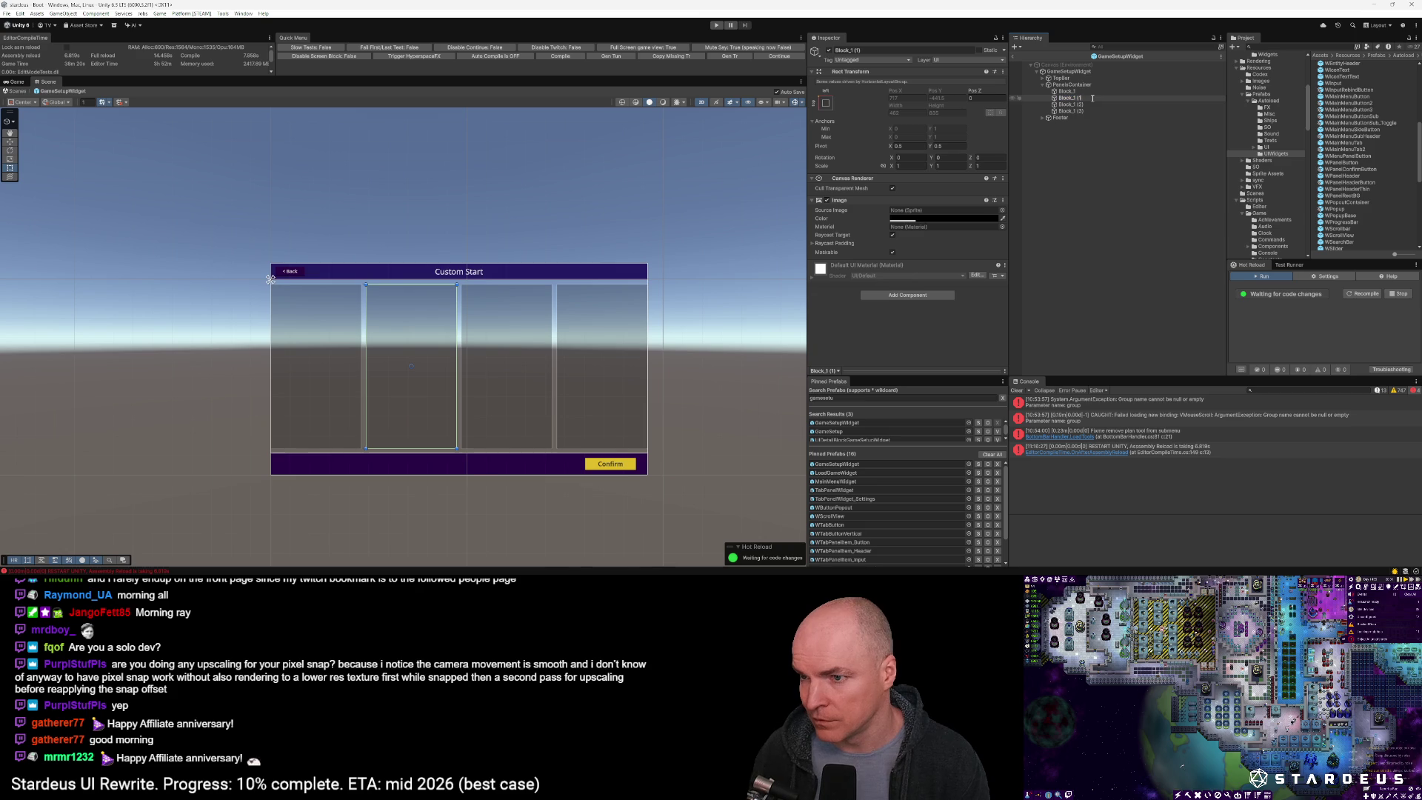
key("Return")
left_click(1093, 102)
left_click(1093, 103)
key("End")
key("BackSpace")
key("BackSpace")
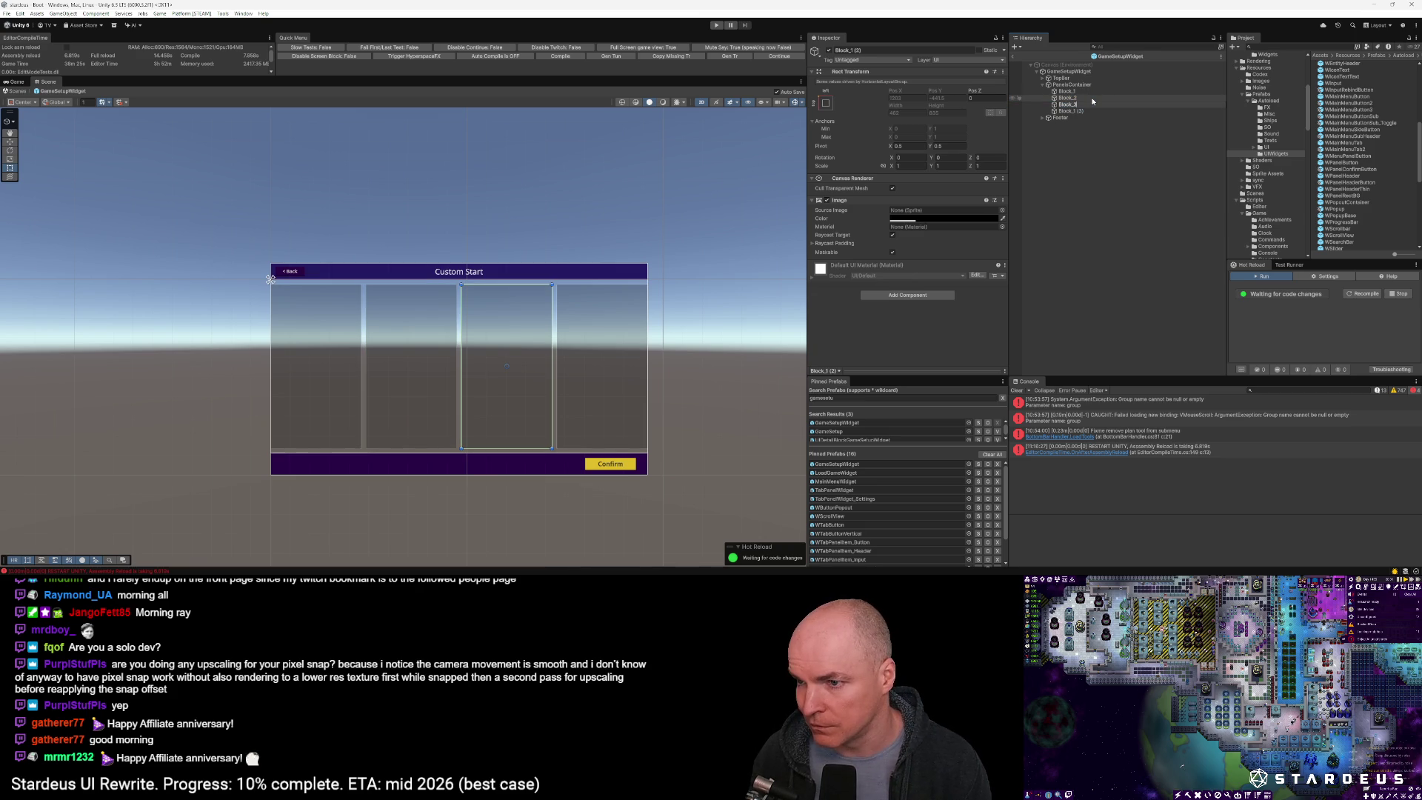
key("Return")
key("F2")
key("BackSpace")
key("BackSpace")
key("BackSpace")
key("Return")
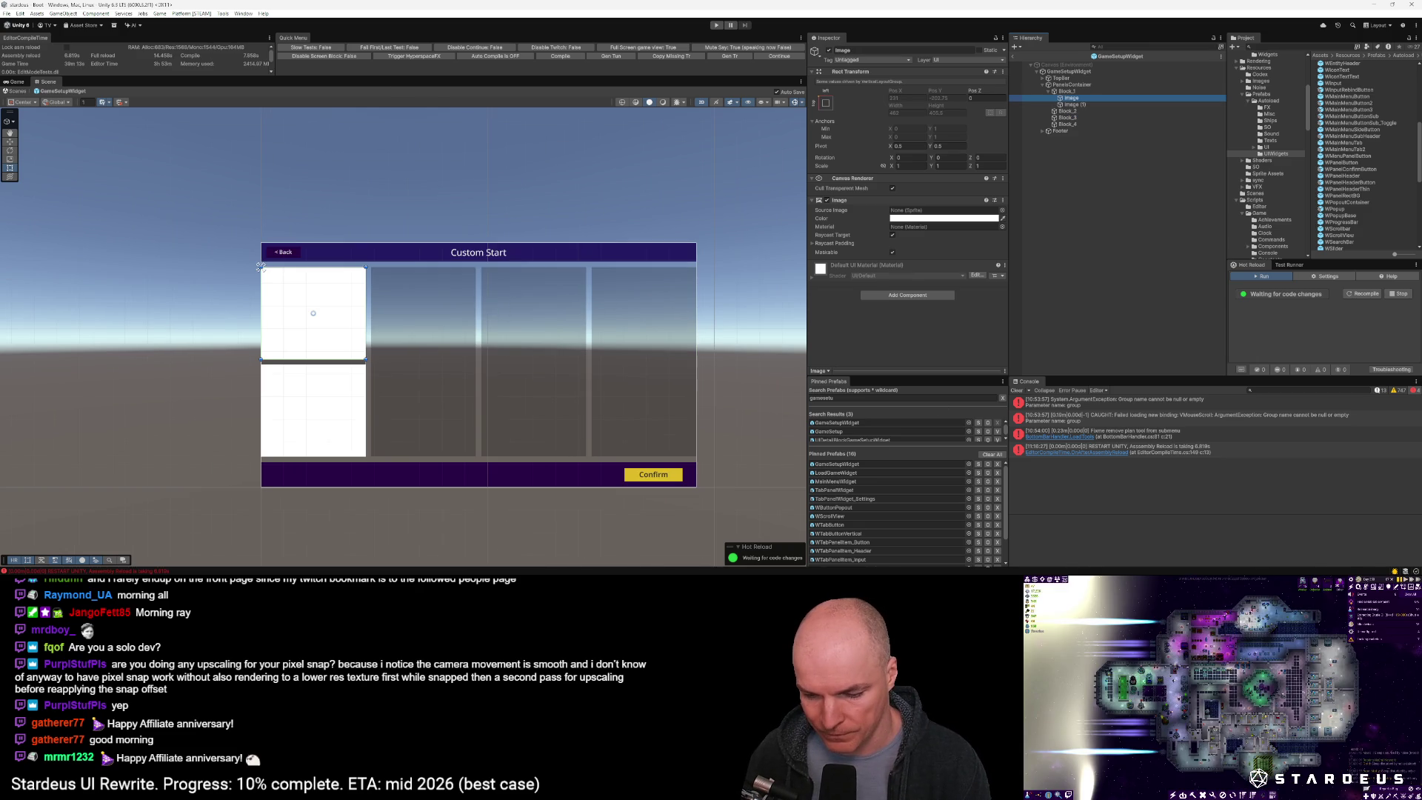
Rename the image in the first column to GameSetup_GameRules
left_click(261, 266)
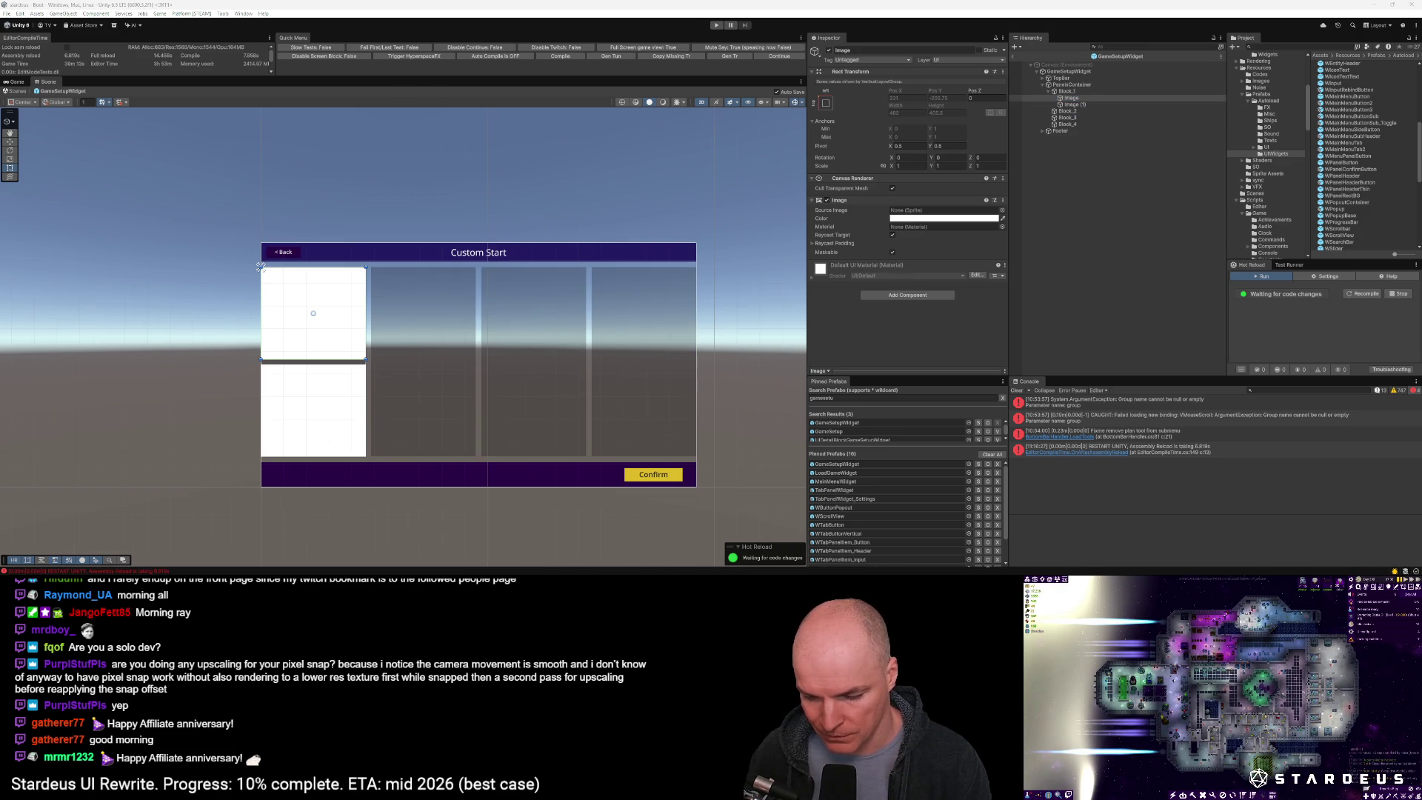
left_click(1071, 98)
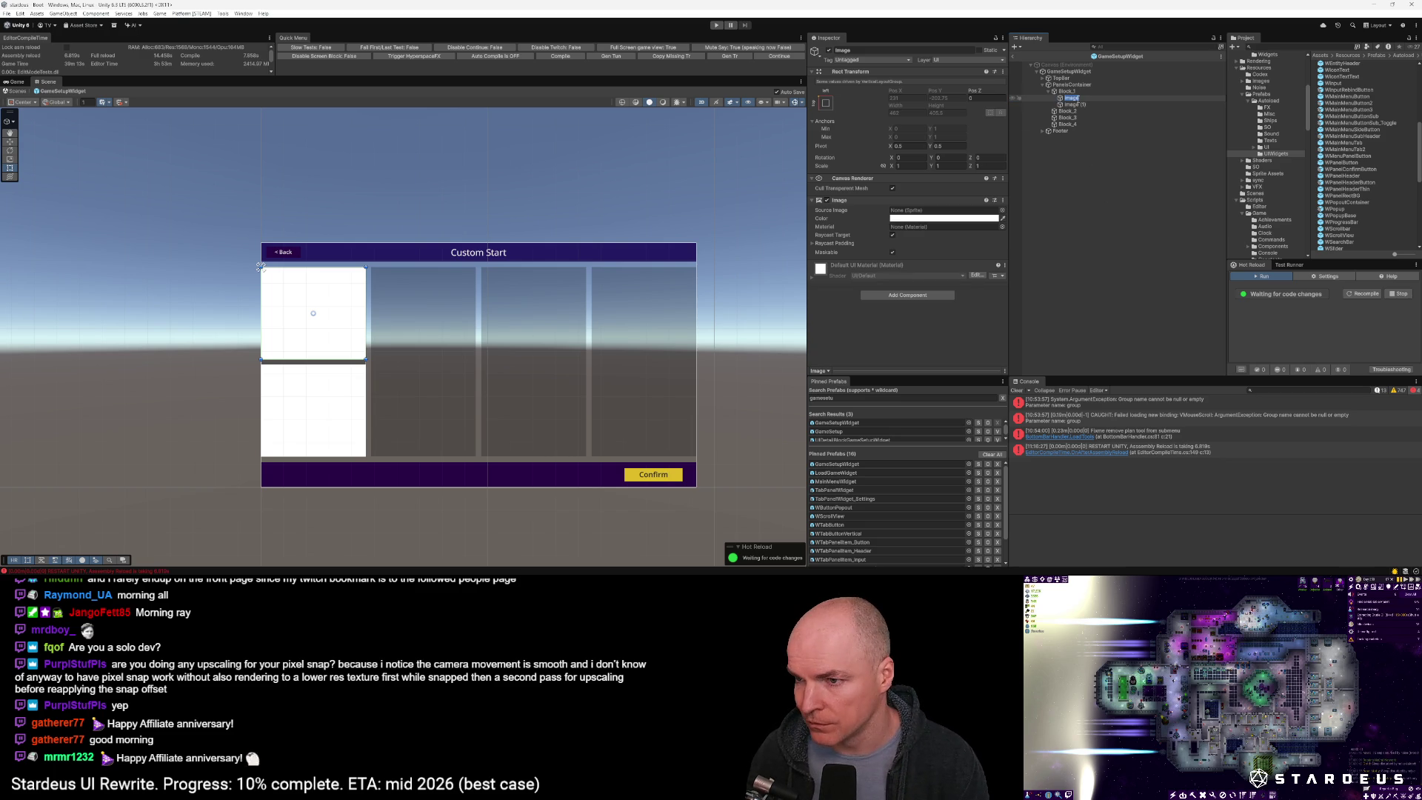
type("Bg")
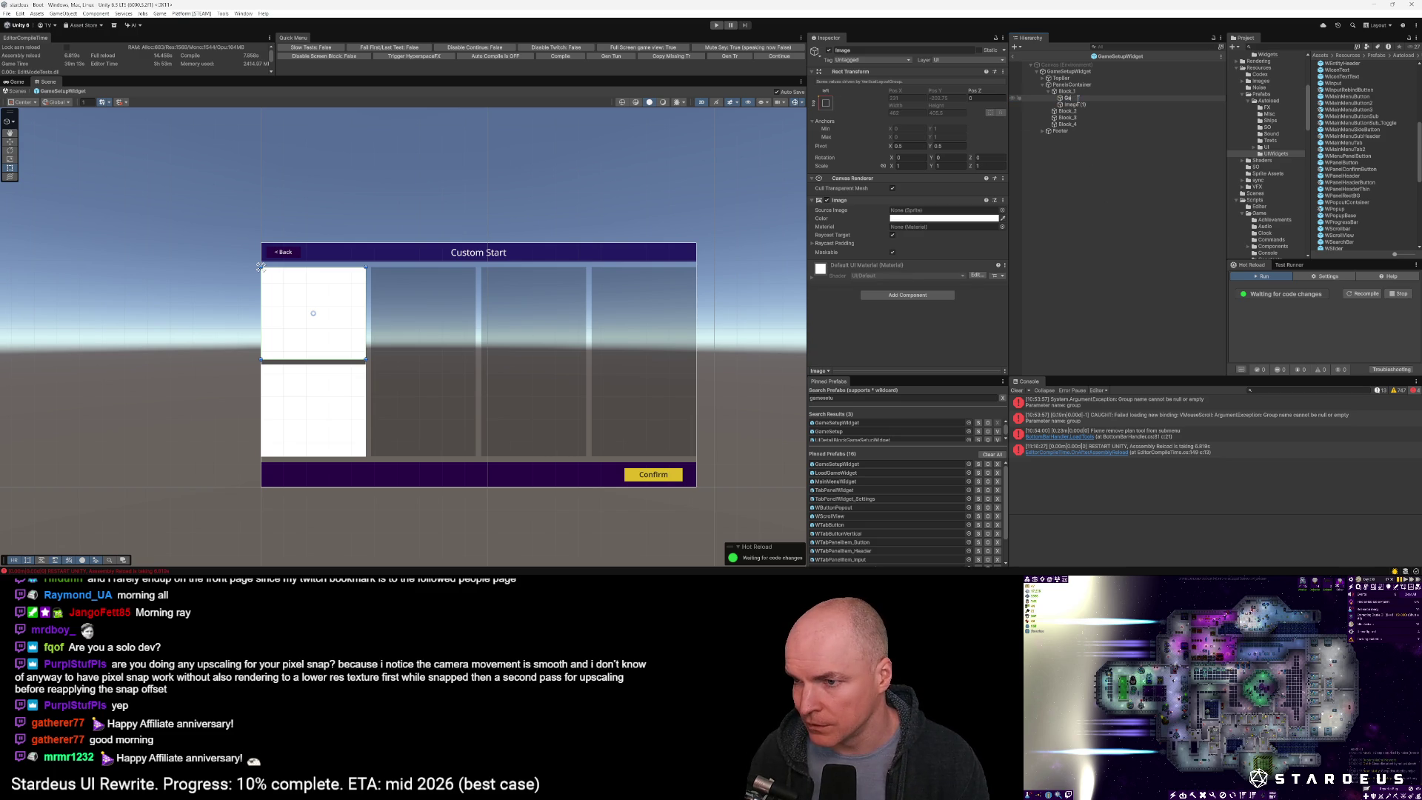
type("eSetupPanel")
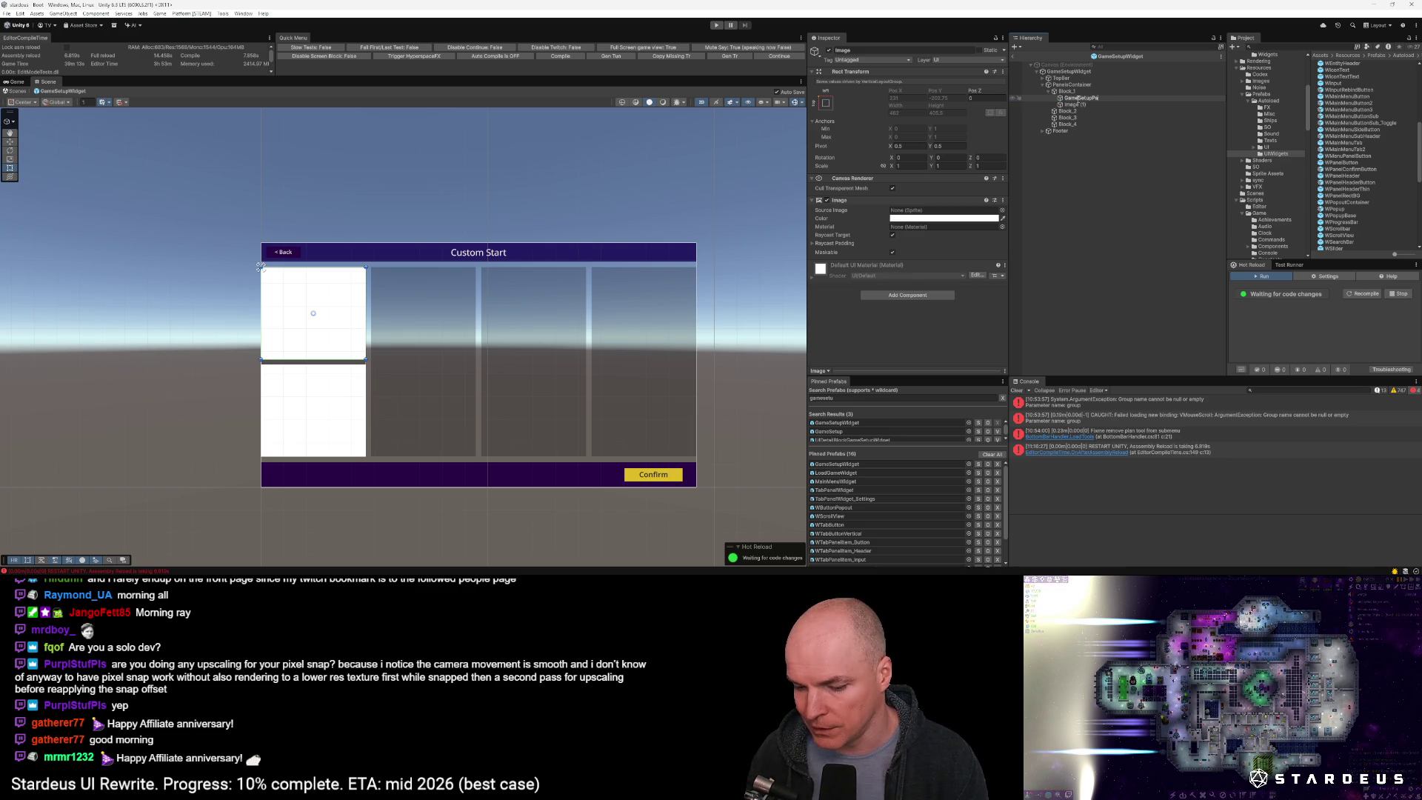
key("BackSpace")
key("BackSpace")
key("BackSpace")
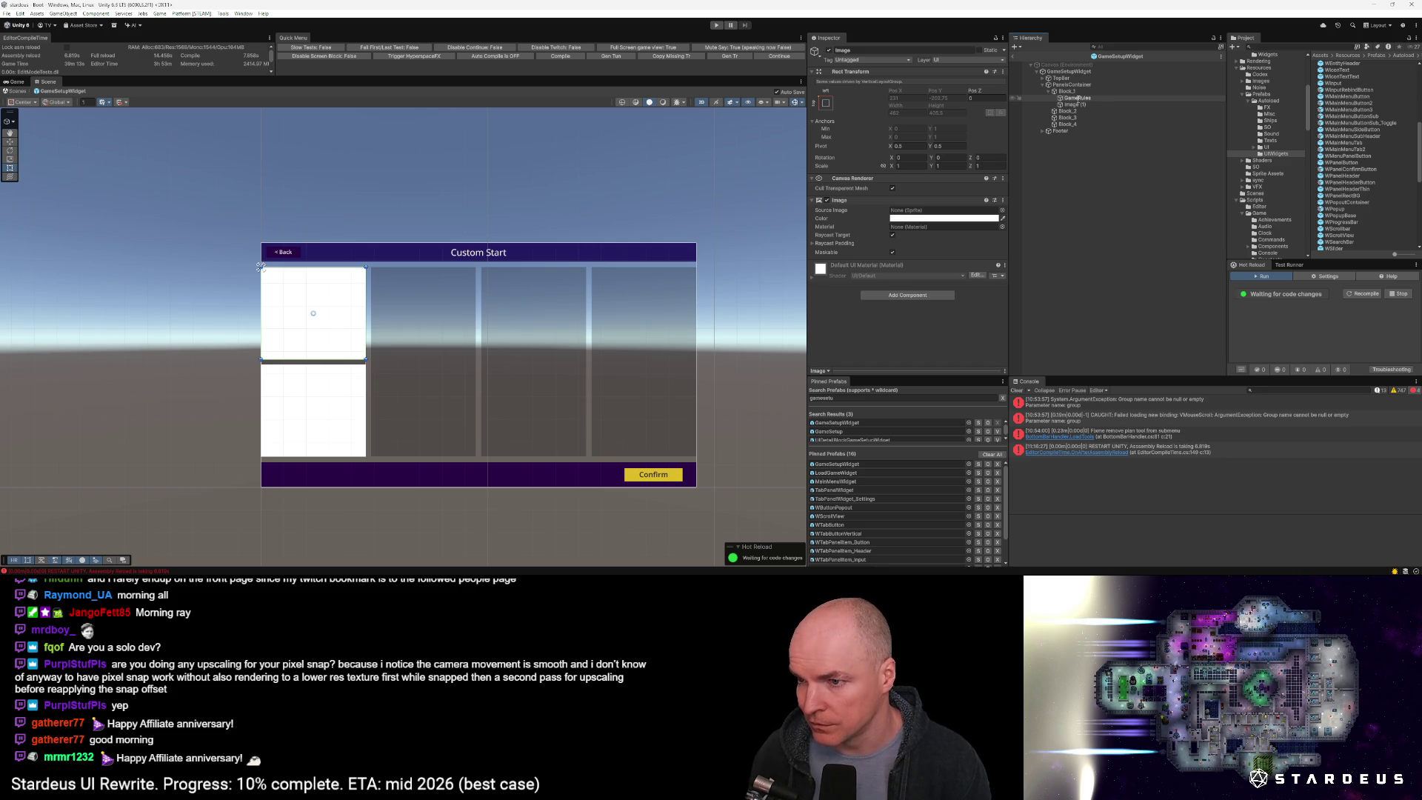
type("GameSetup_")
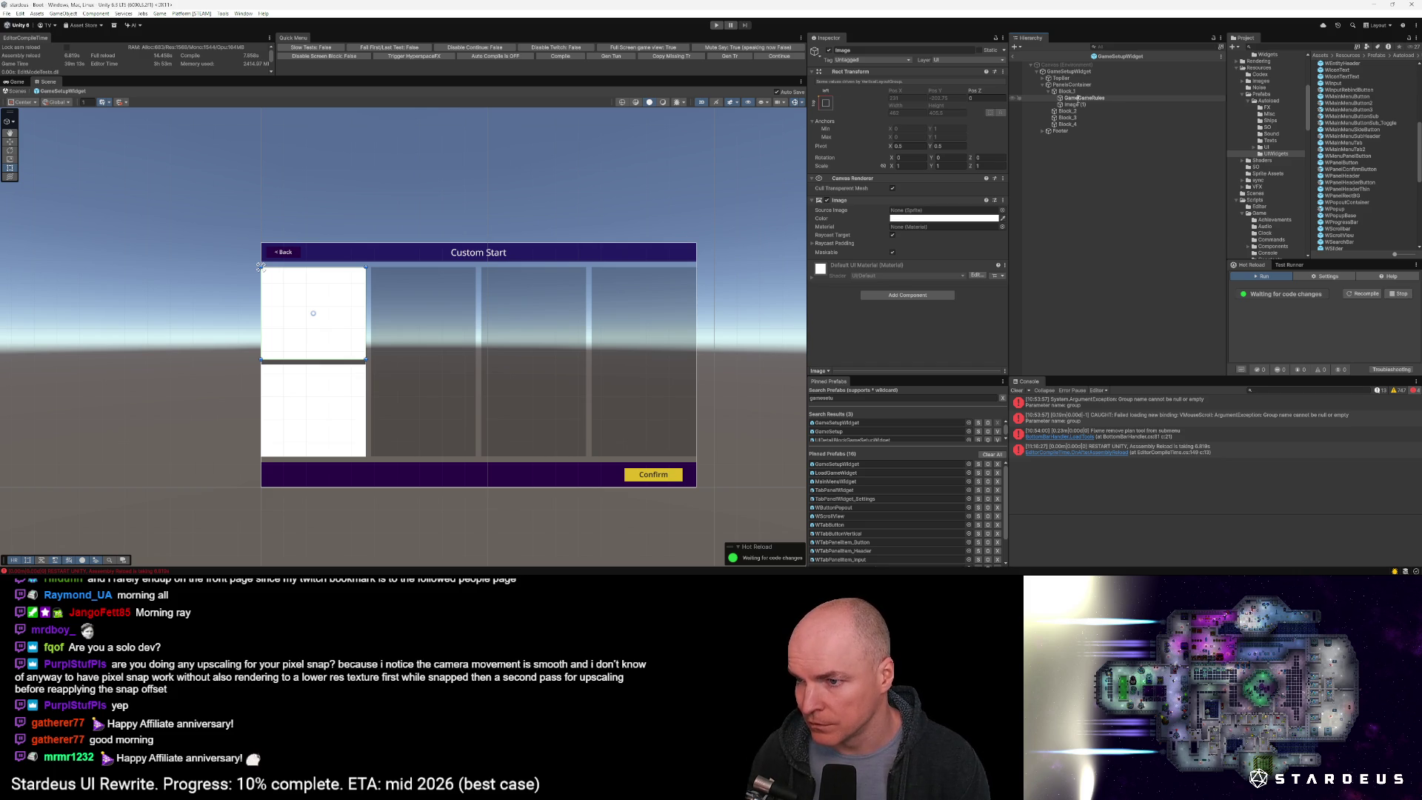
key("Return")
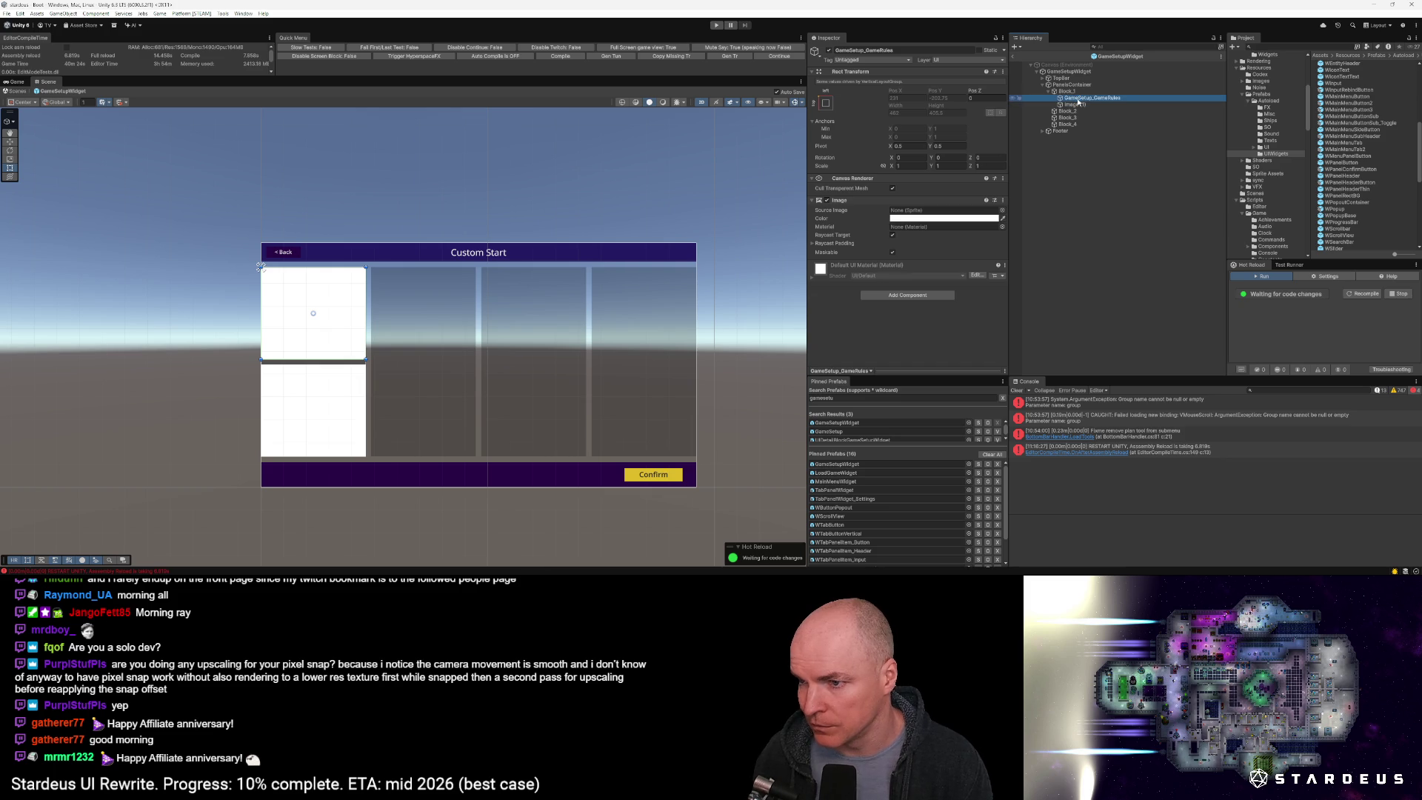
left_click(985, 219)
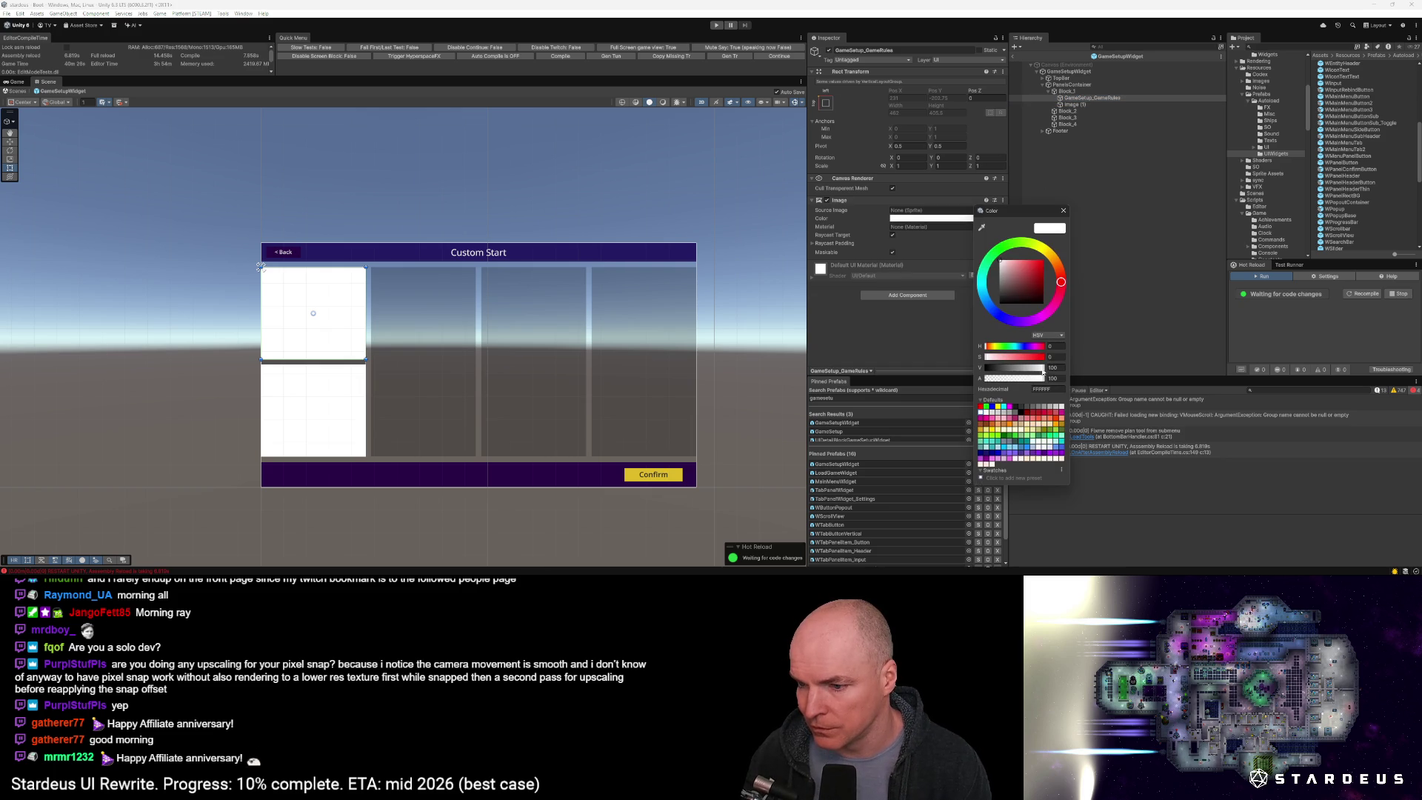
Set the GameSetup_GameRules Image colour to hex 2C275D
left_click(1053, 390)
key("ctrl+v")
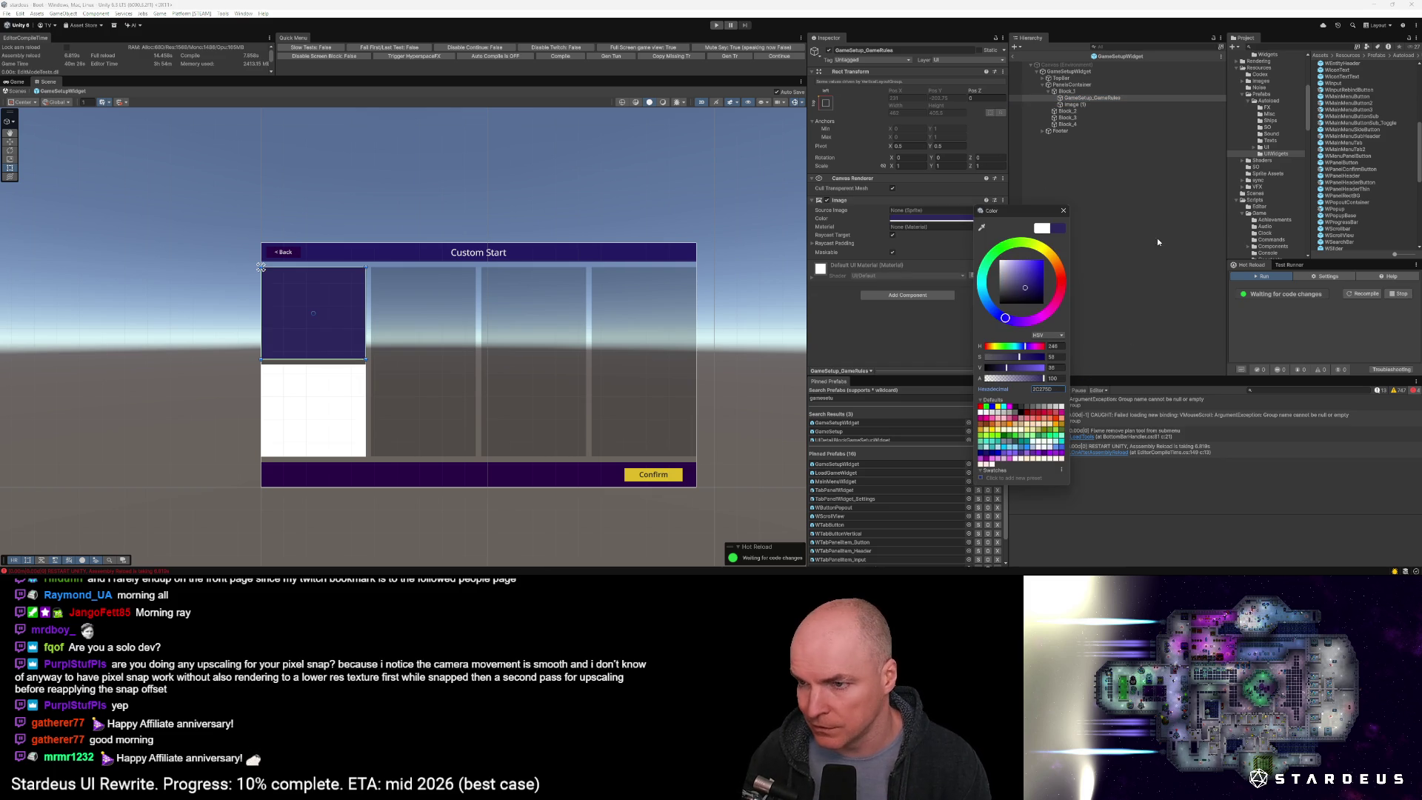
left_click(1086, 98)
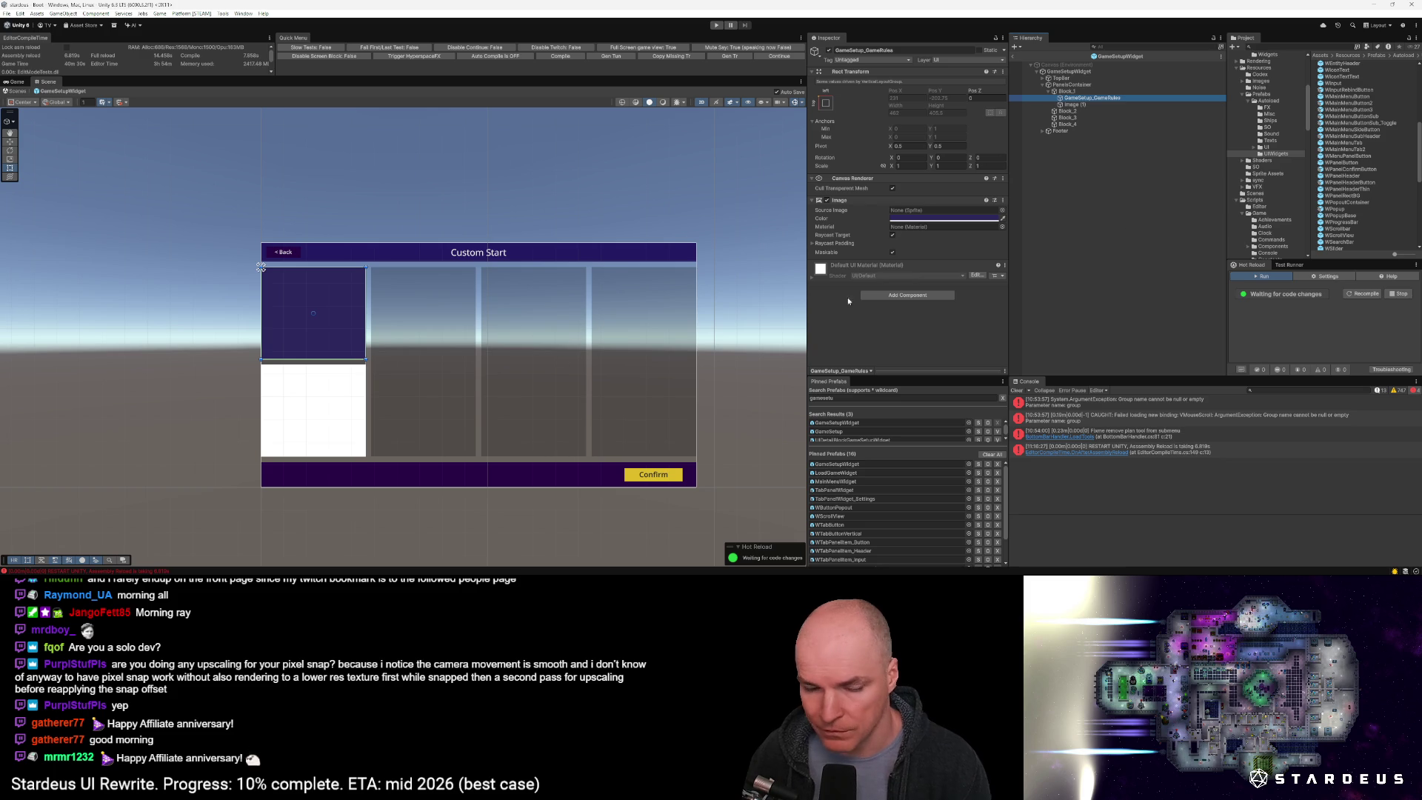
scroll(361, 322, "up", 3)
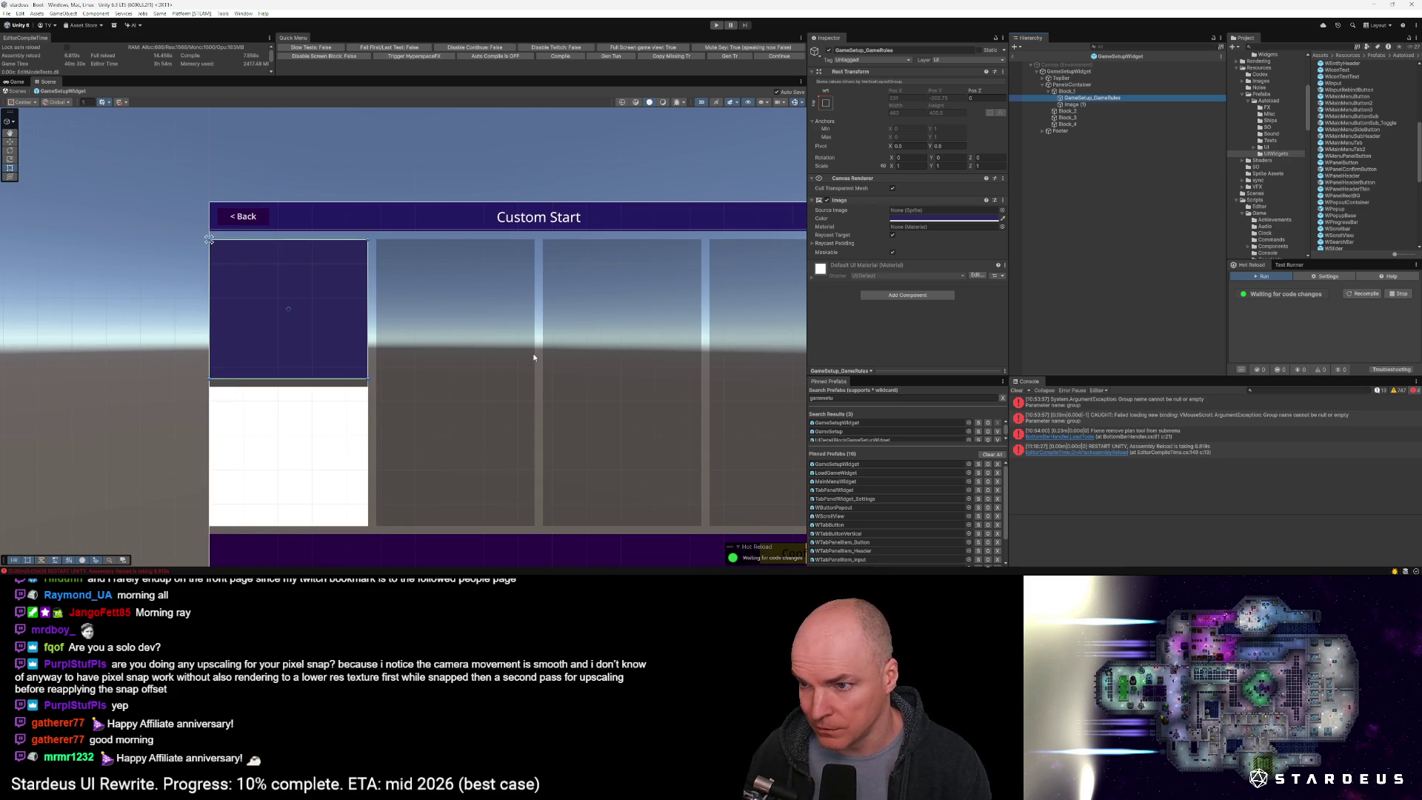
scroll(291, 306, "down", 2)
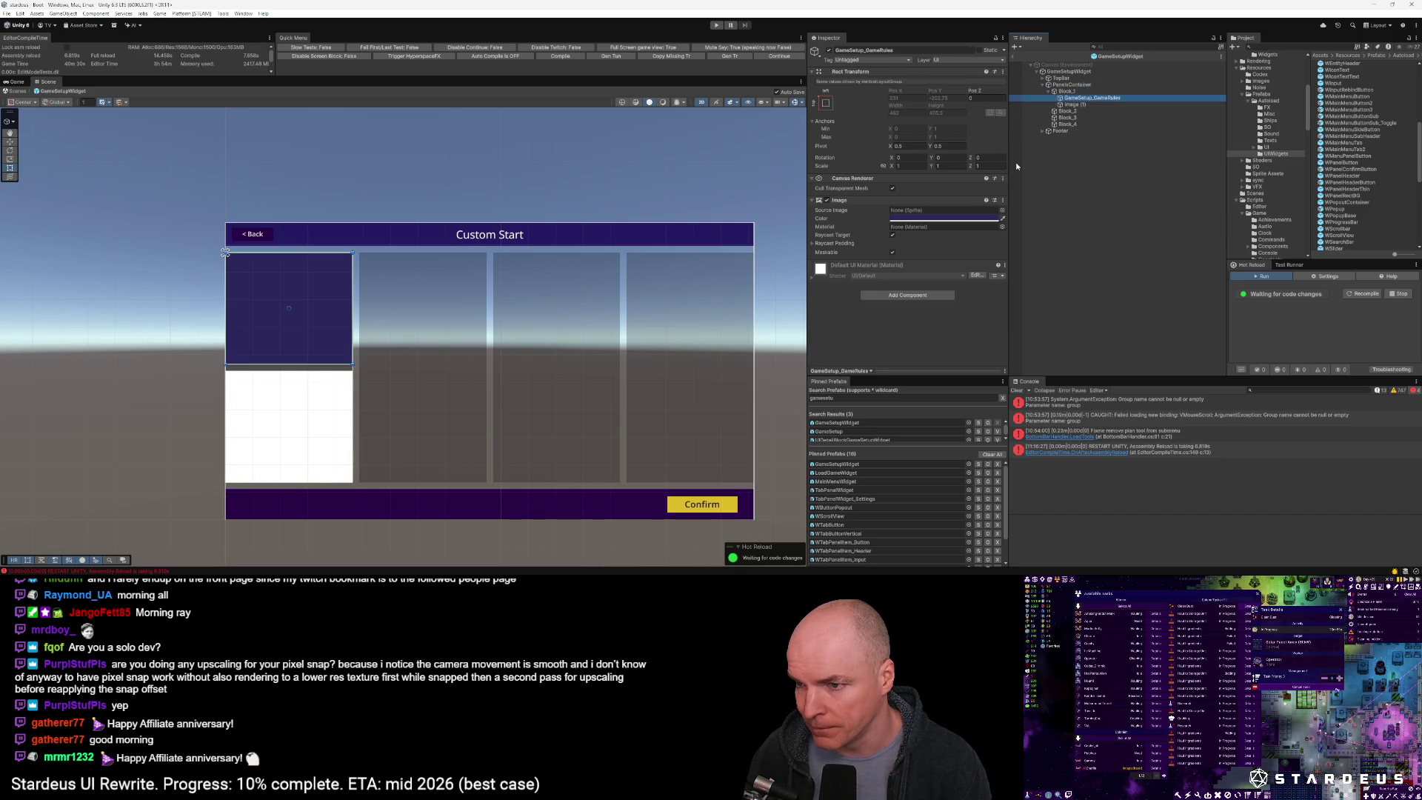
Add a child Image to GameSetup_GameRules, anchored top and stretched full width, ignoring layout
right_click(1071, 101)
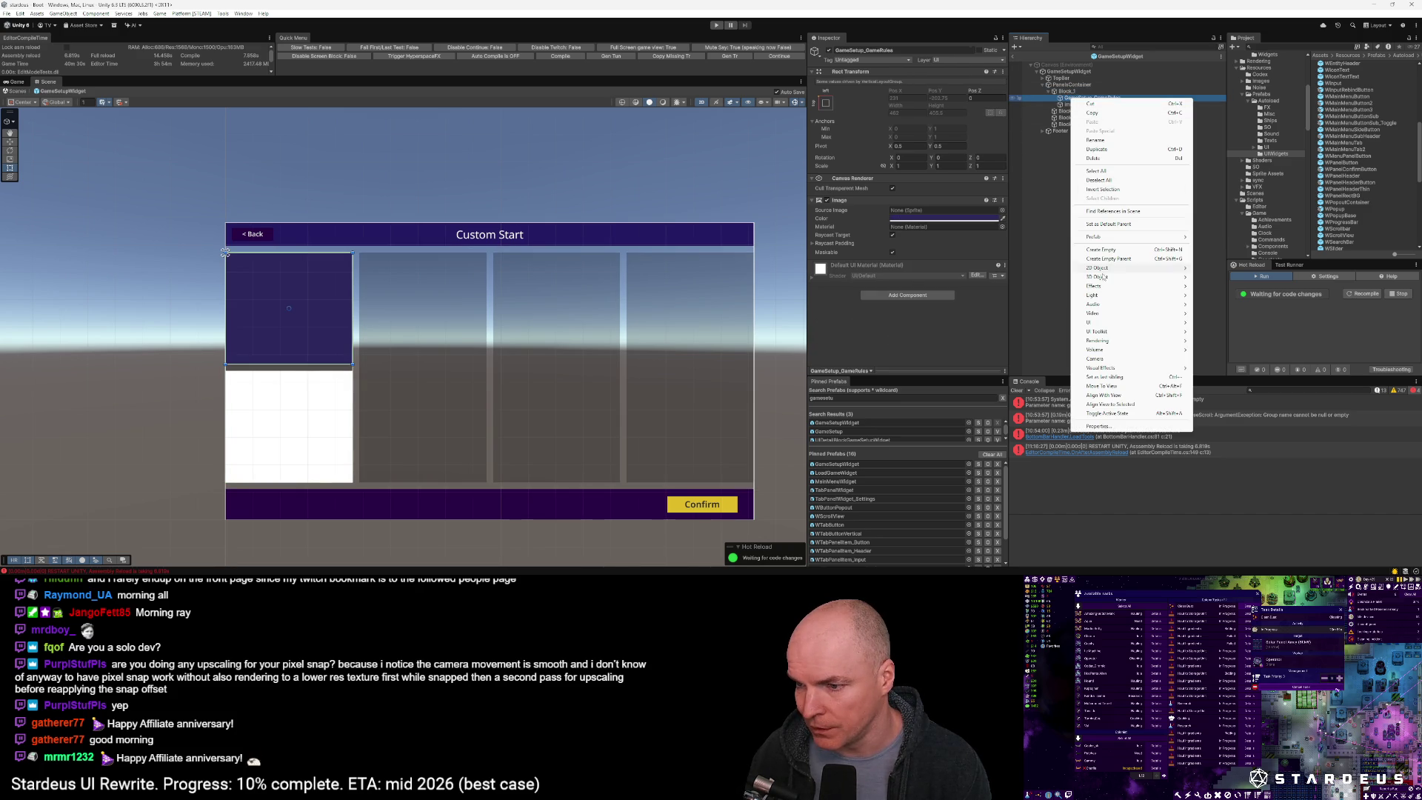
mouse_move(1133, 323)
left_click(1212, 323)
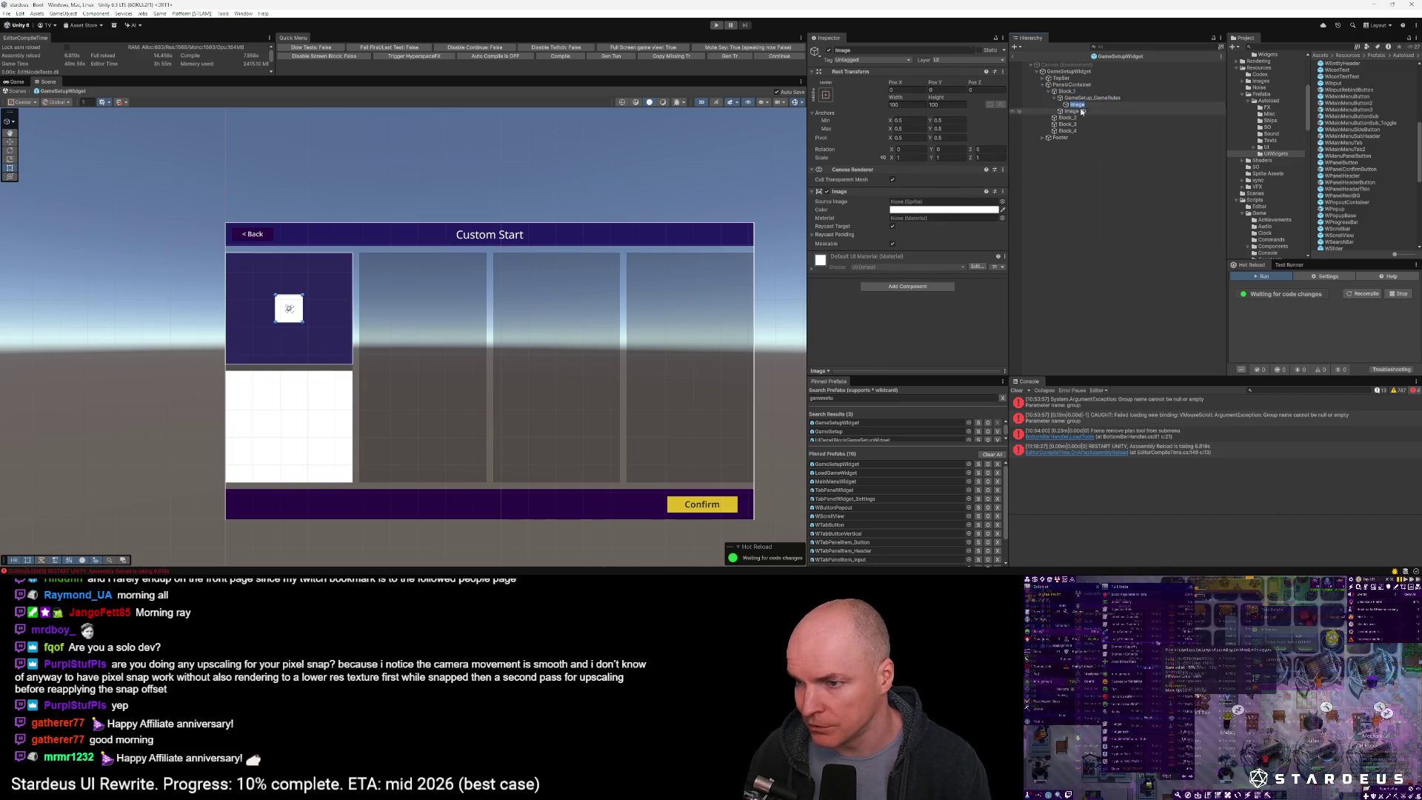
left_click(826, 94)
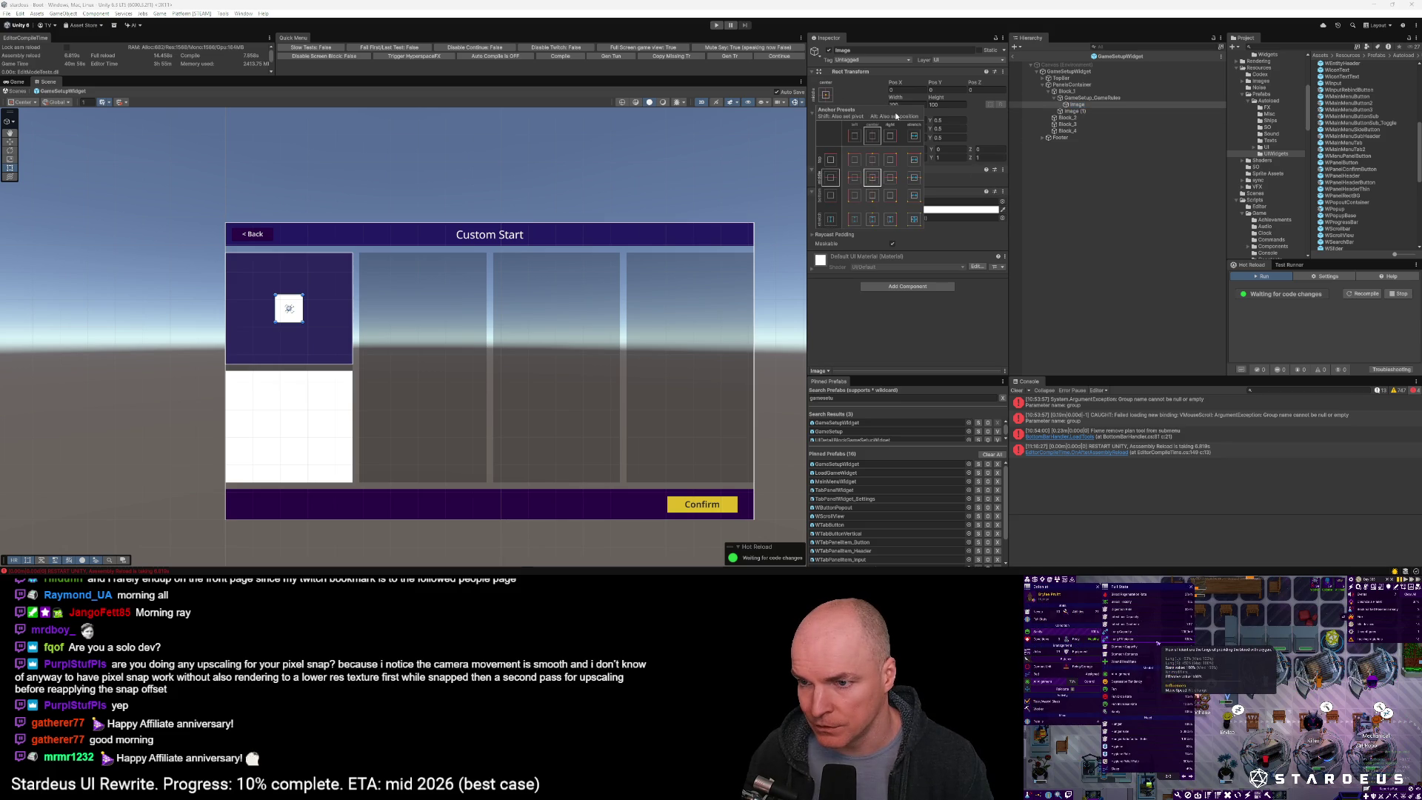
left_click(914, 177, "alt")
left_click(913, 137, "alt+shift")
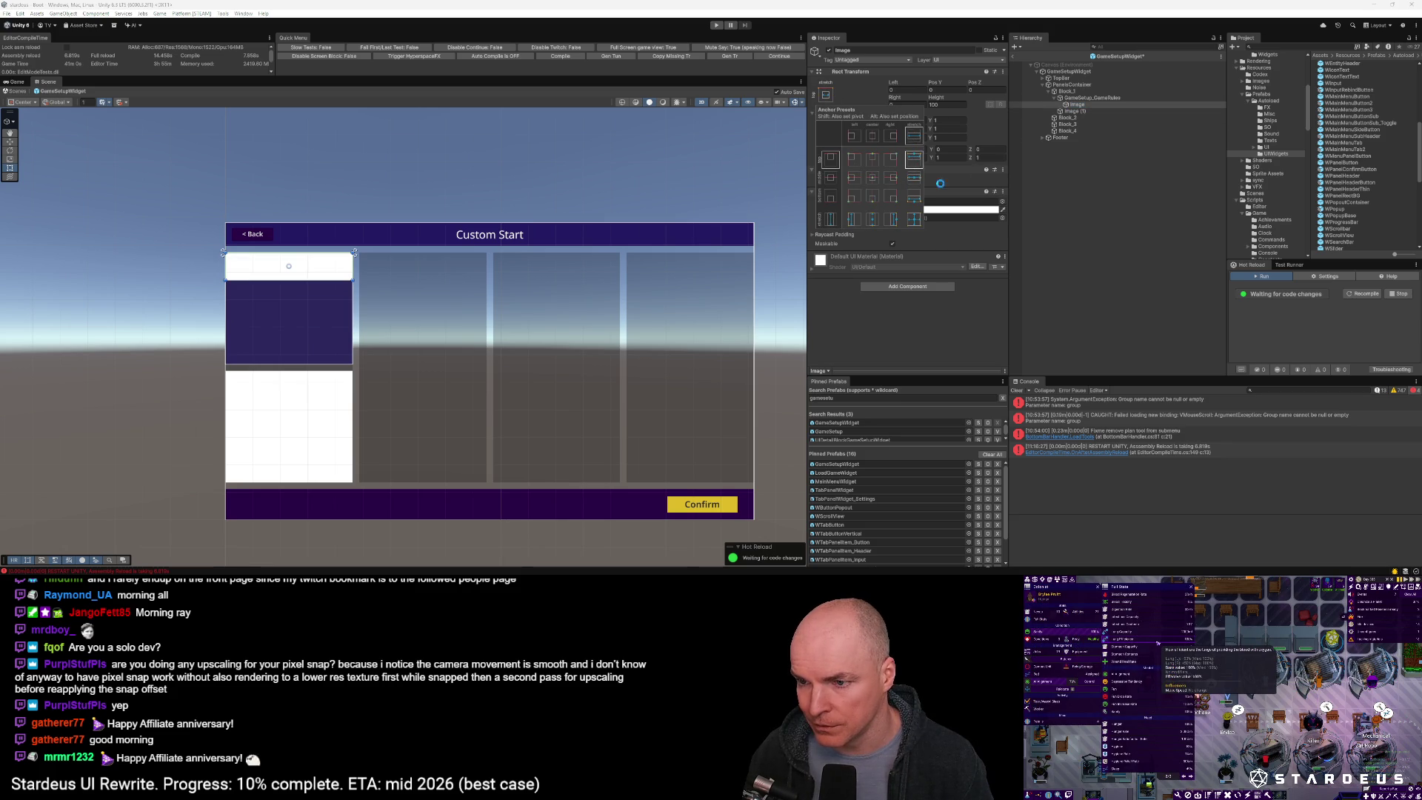
left_click(904, 287)
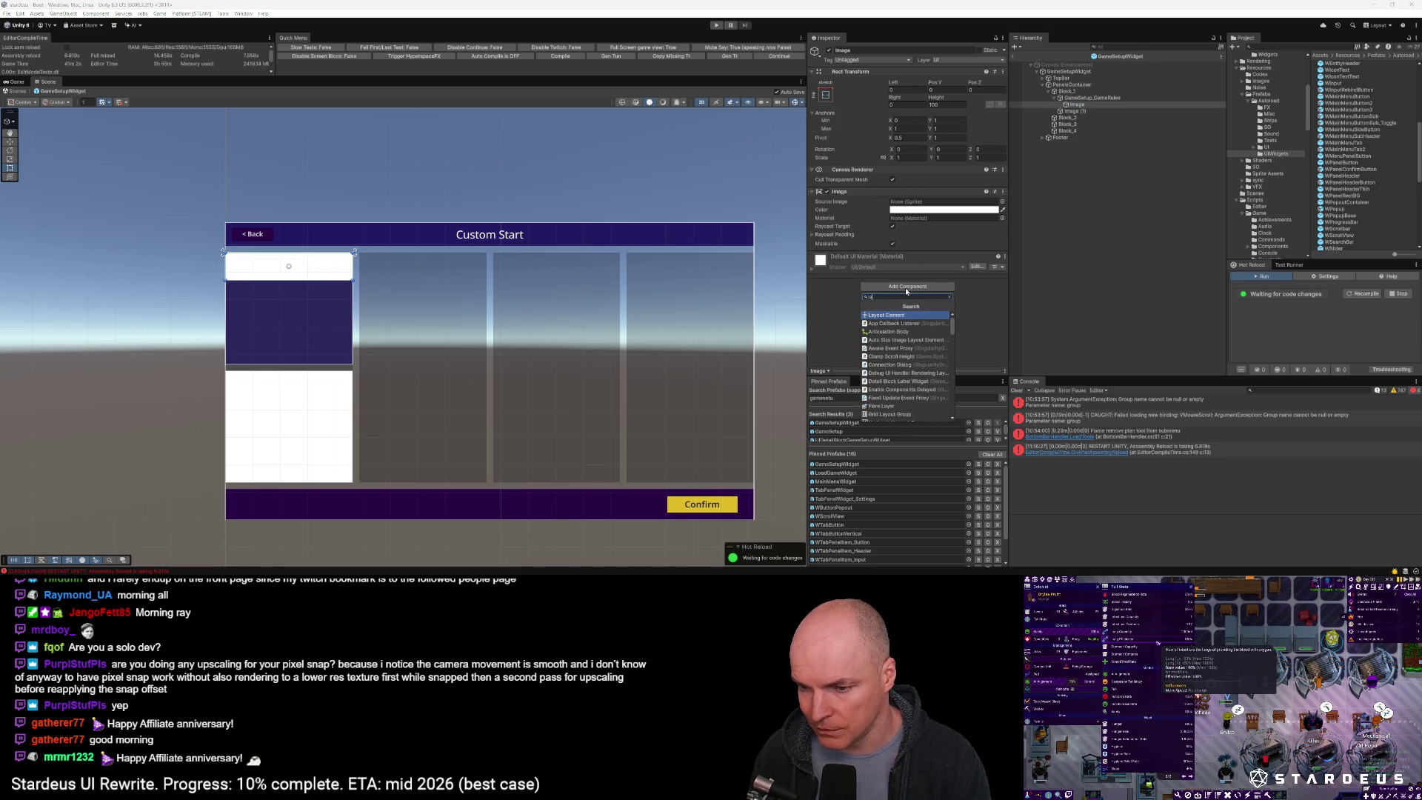
key("Escape")
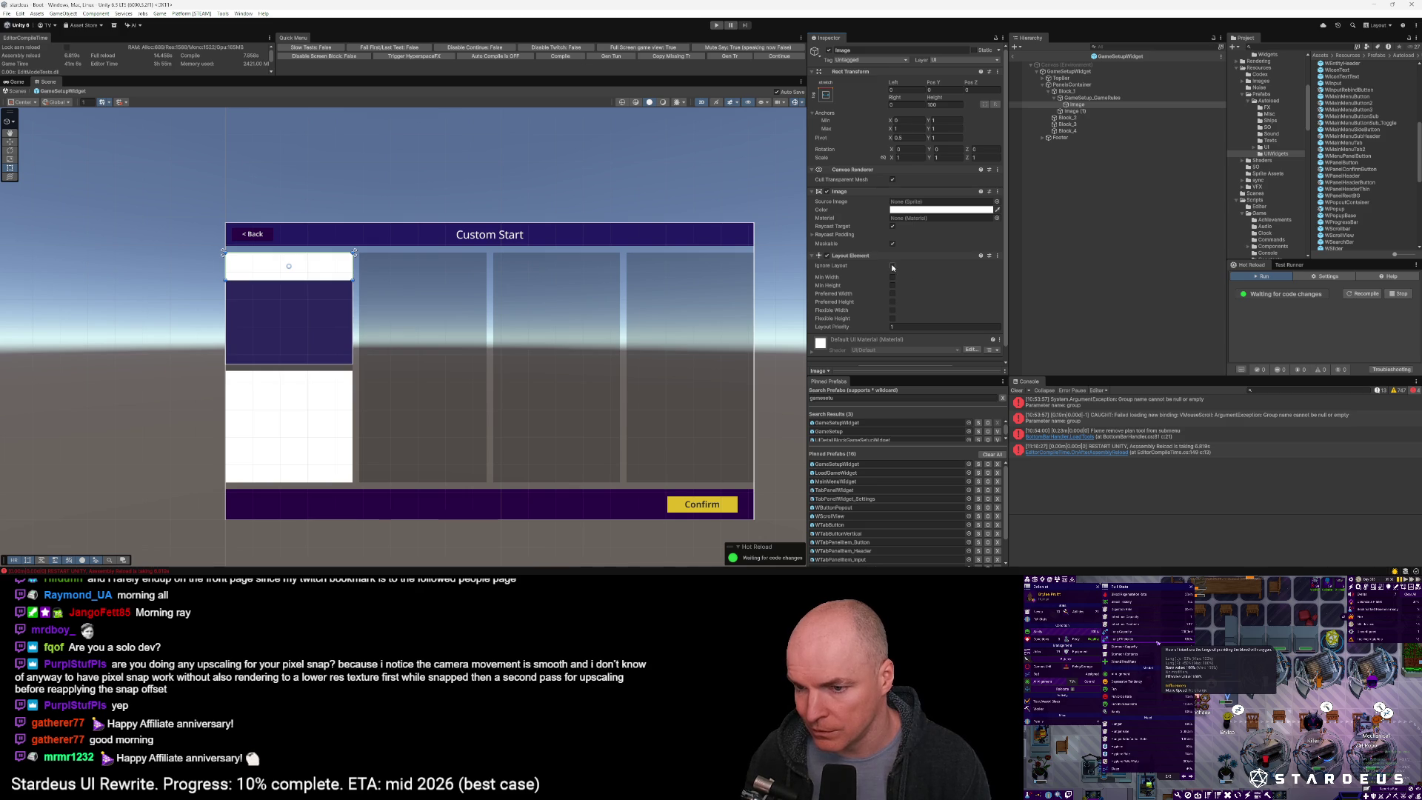
left_click(893, 265)
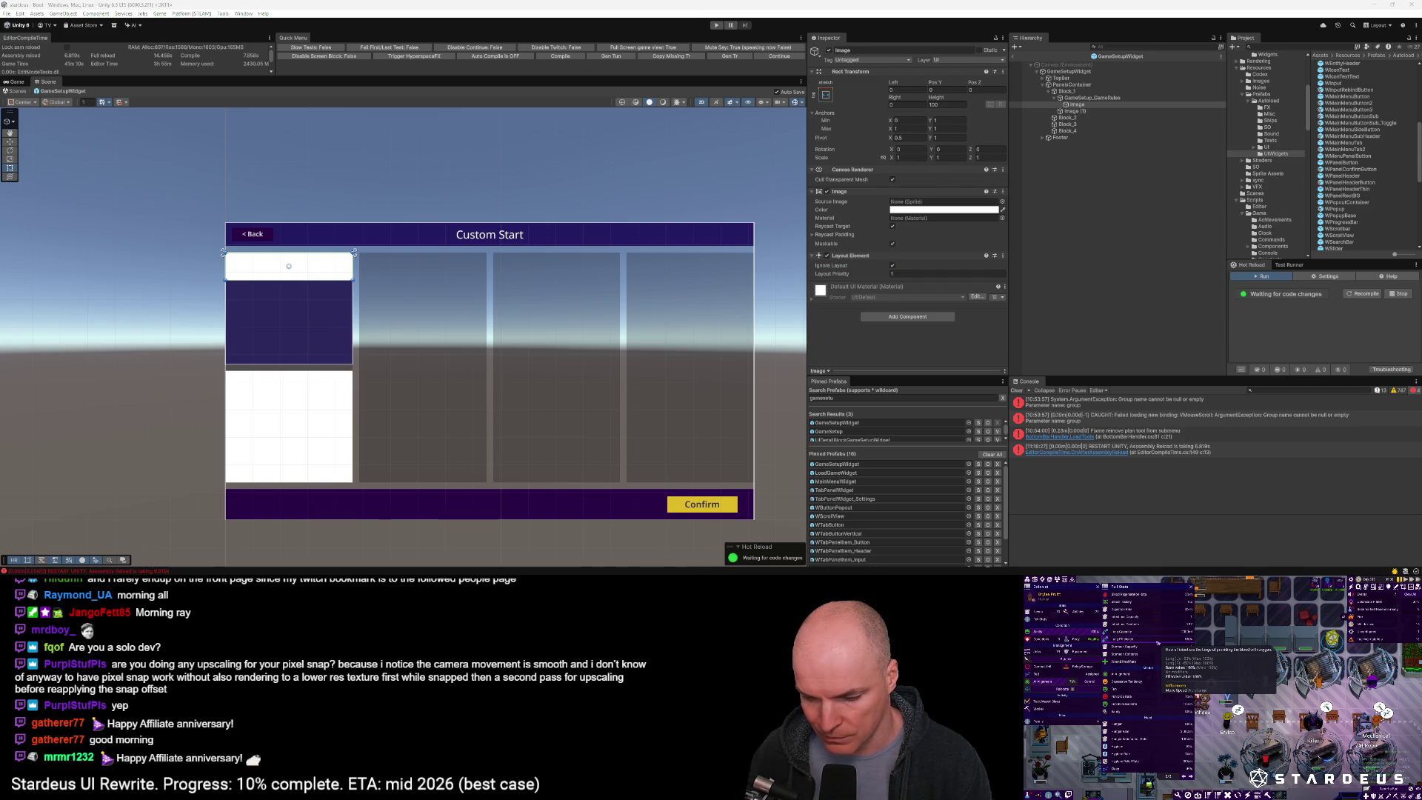
Colour the new strip very dark purple 18032A and set its height to 70
left_click(943, 209)
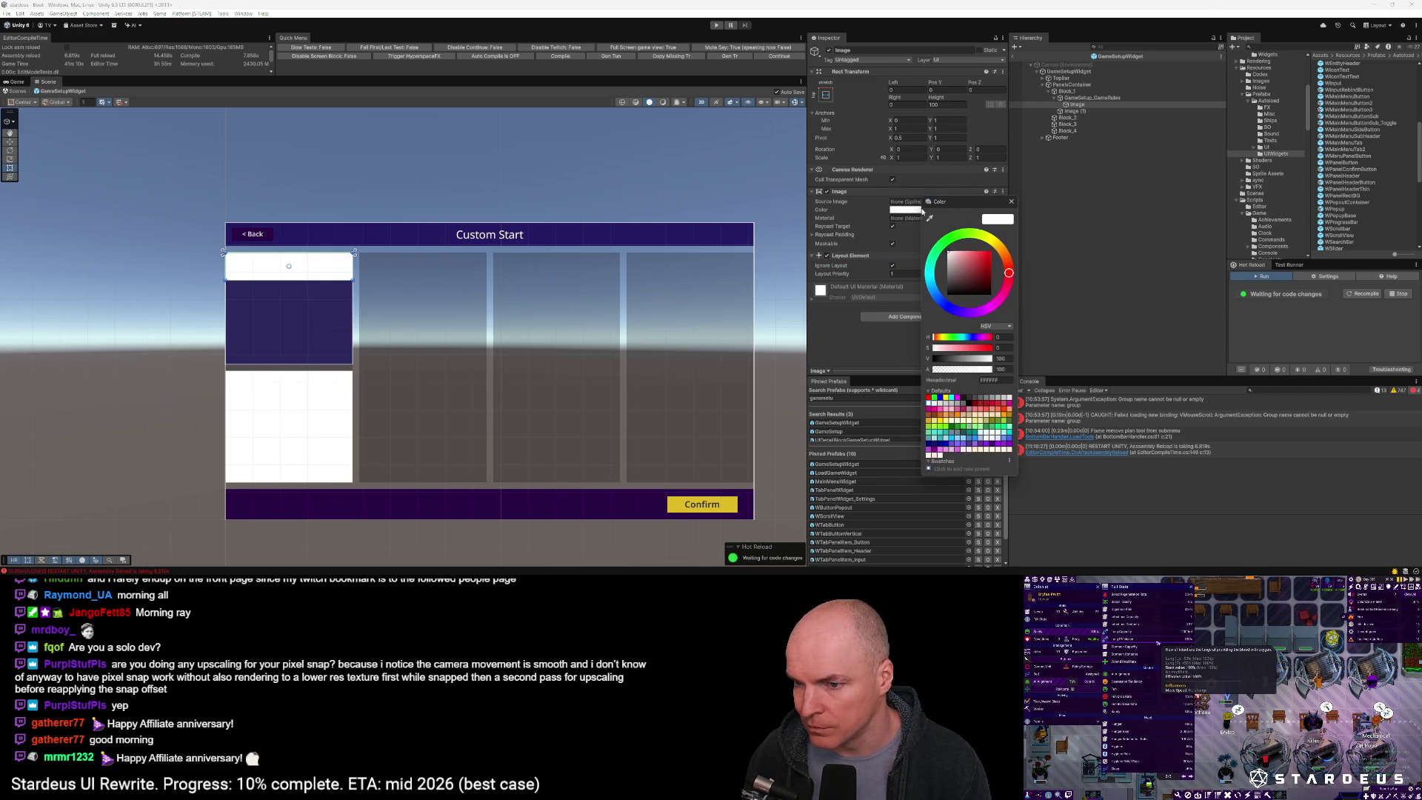
left_click(993, 379)
type("18032A")
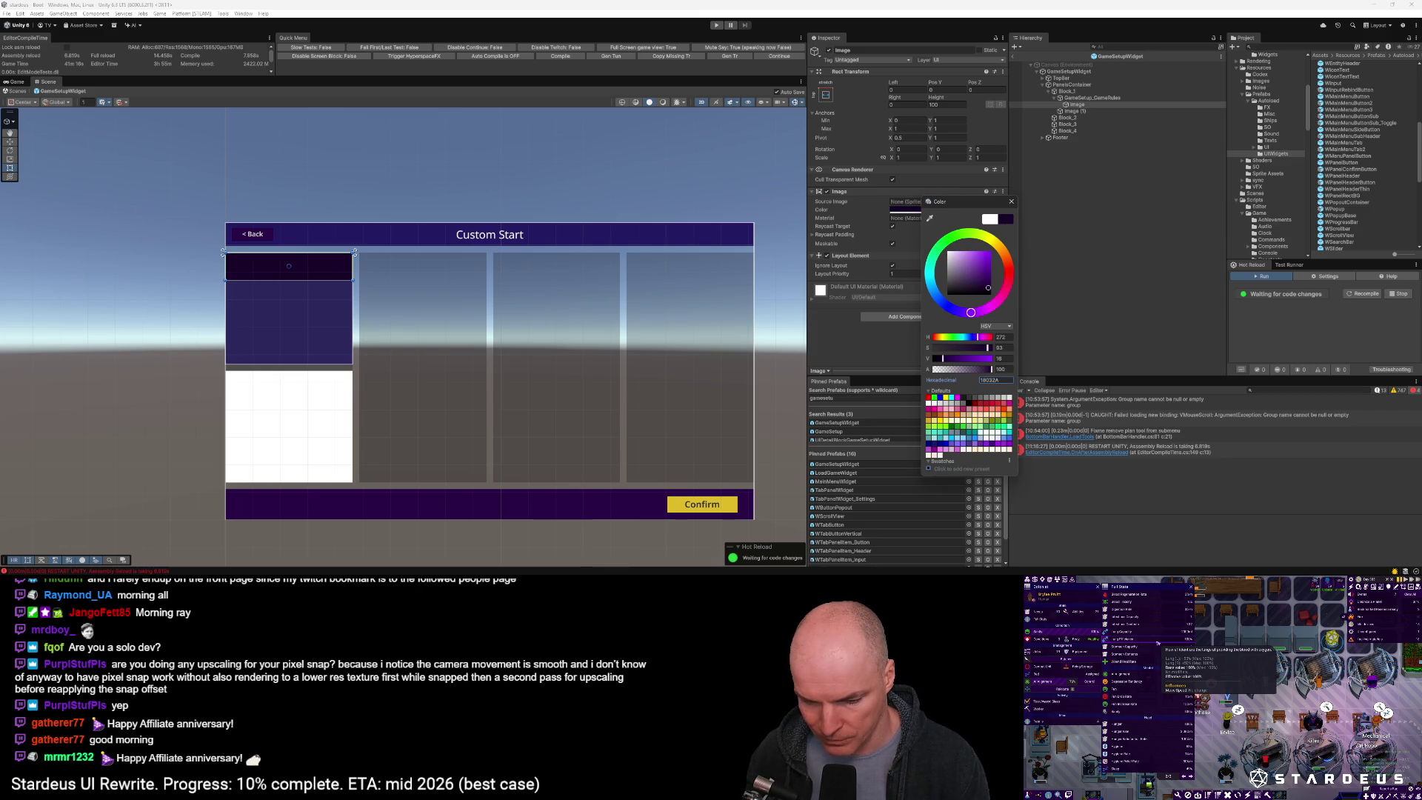
key("Return")
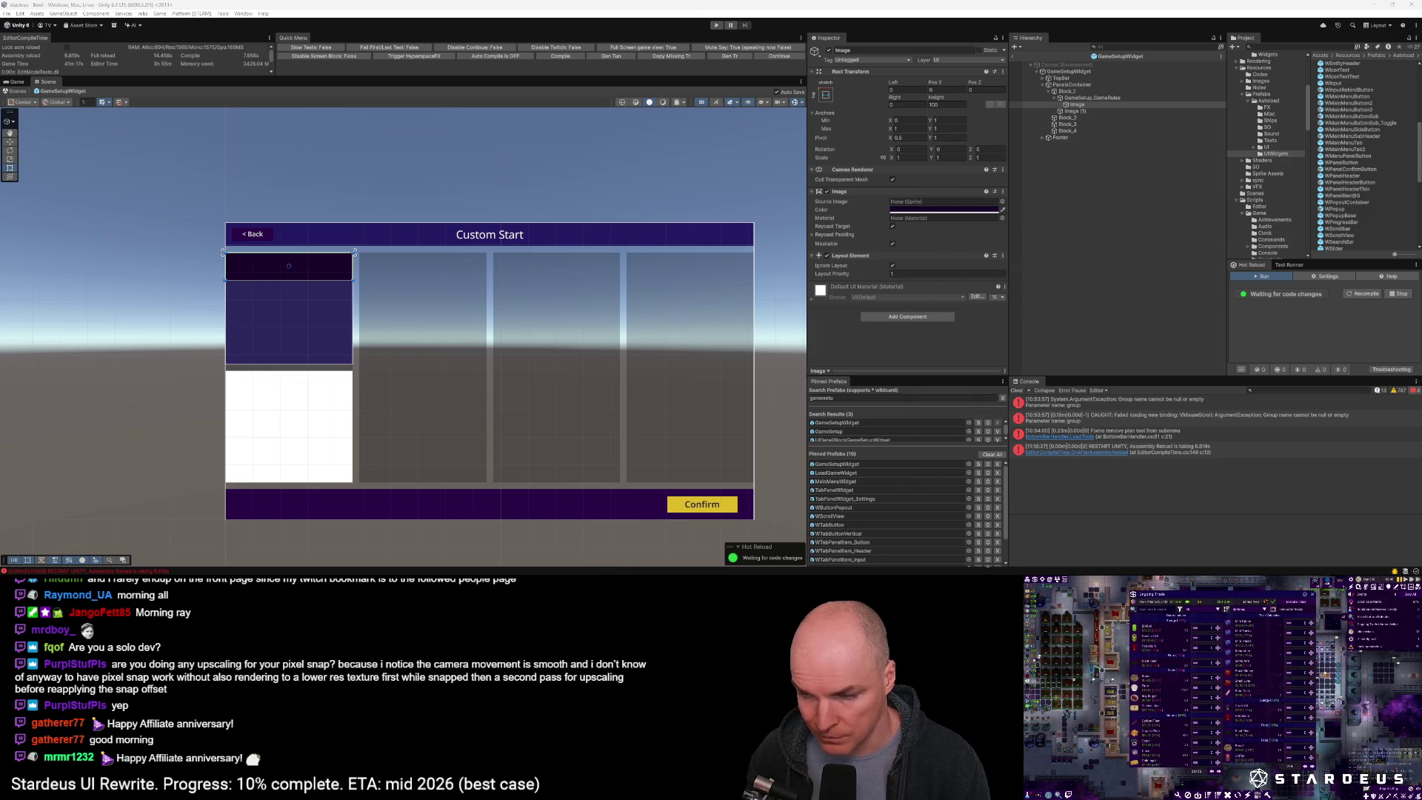
left_click(942, 104)
type("70")
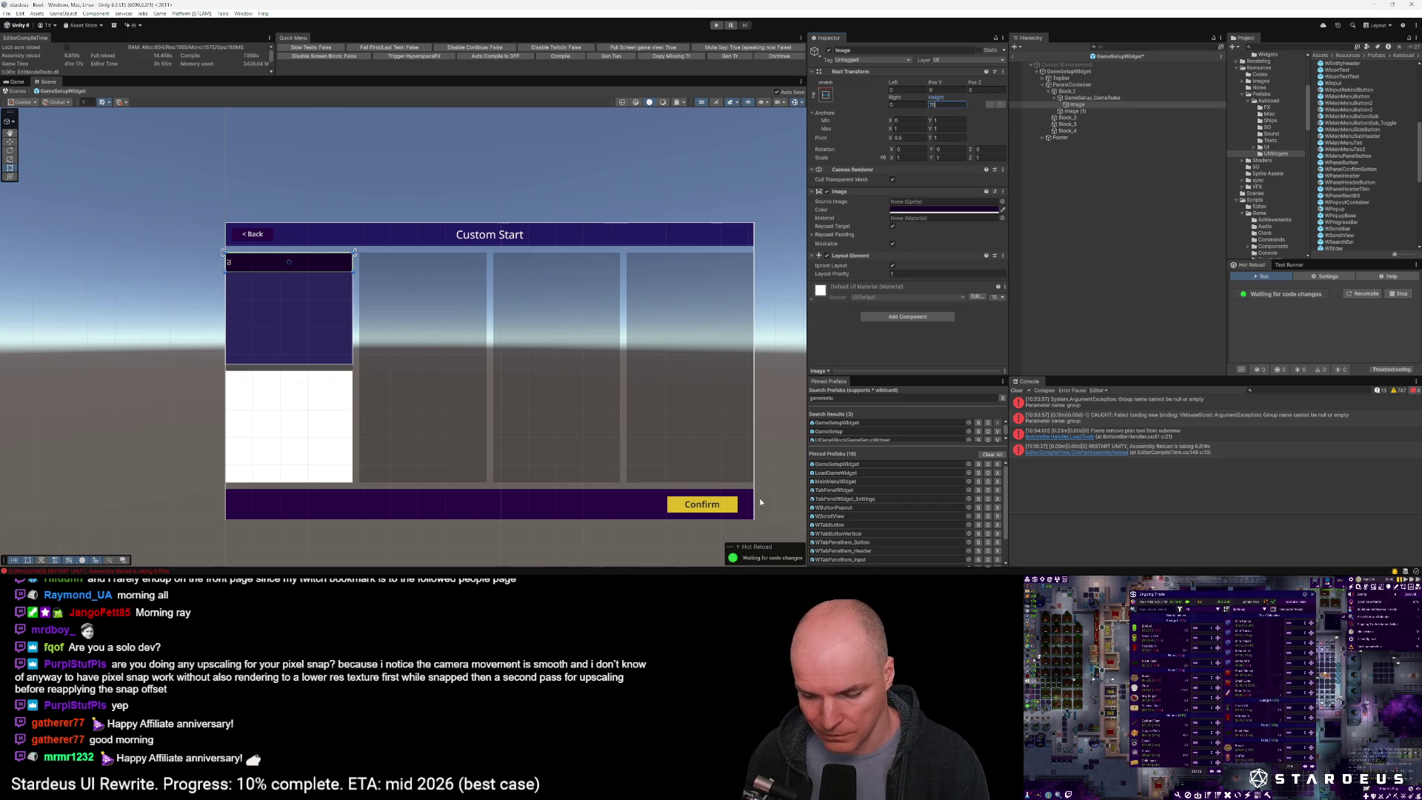
key("Return")
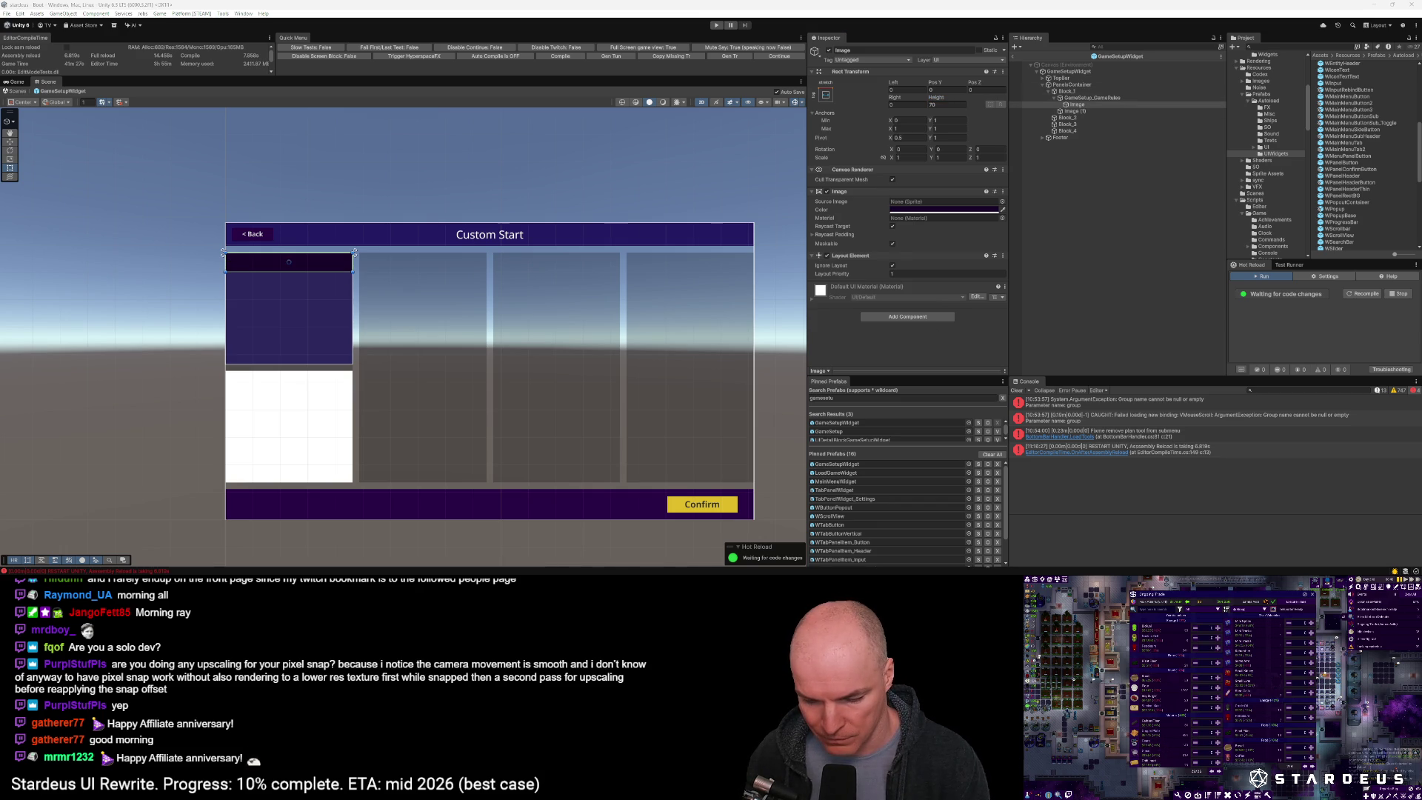
Change WText_HeaderLarge's UI Themed Text Config Id from Header to 'Unsized'
scroll(1362, 164, "down", 5)
scroll(1361, 187, "down", 1)
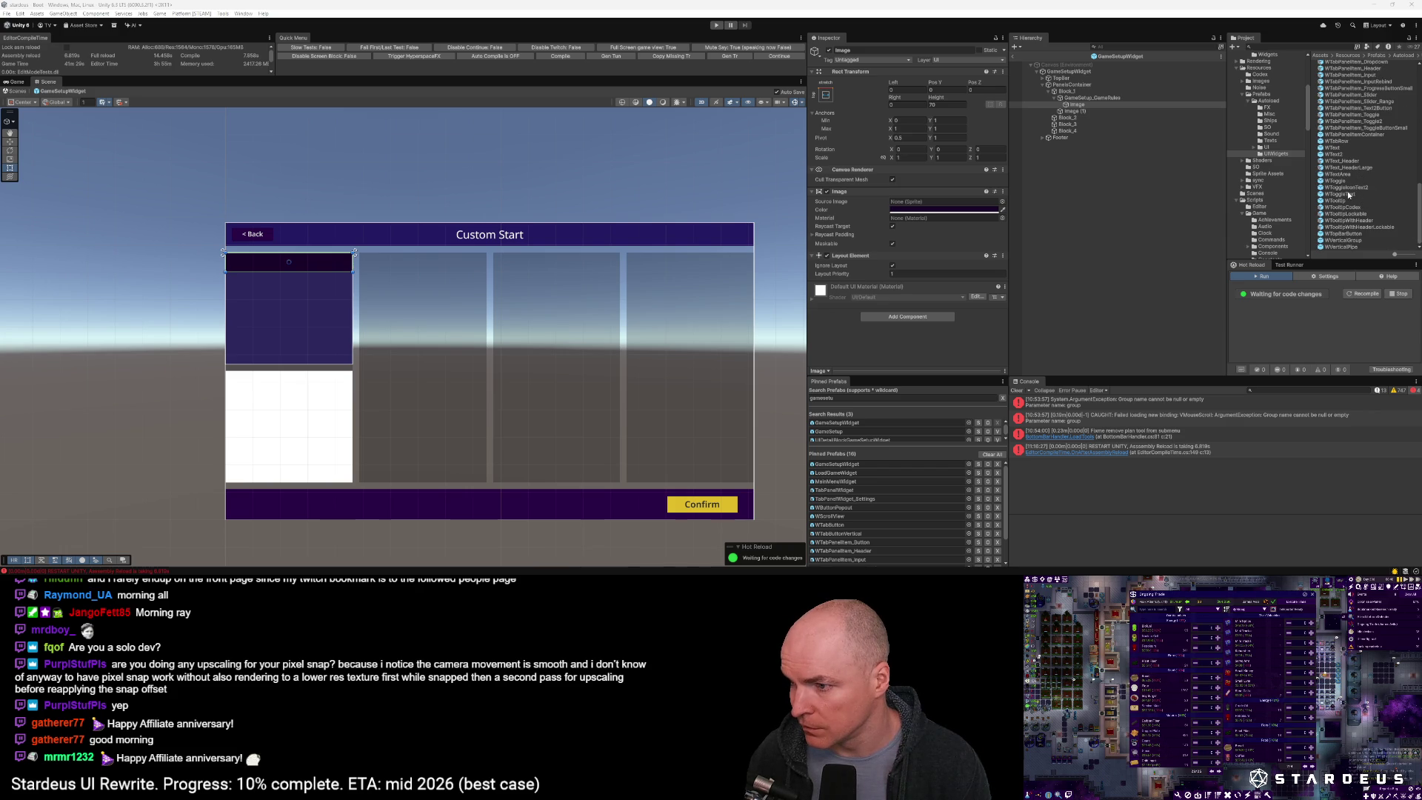
scroll(1350, 194, "up", 2)
left_click(1352, 211)
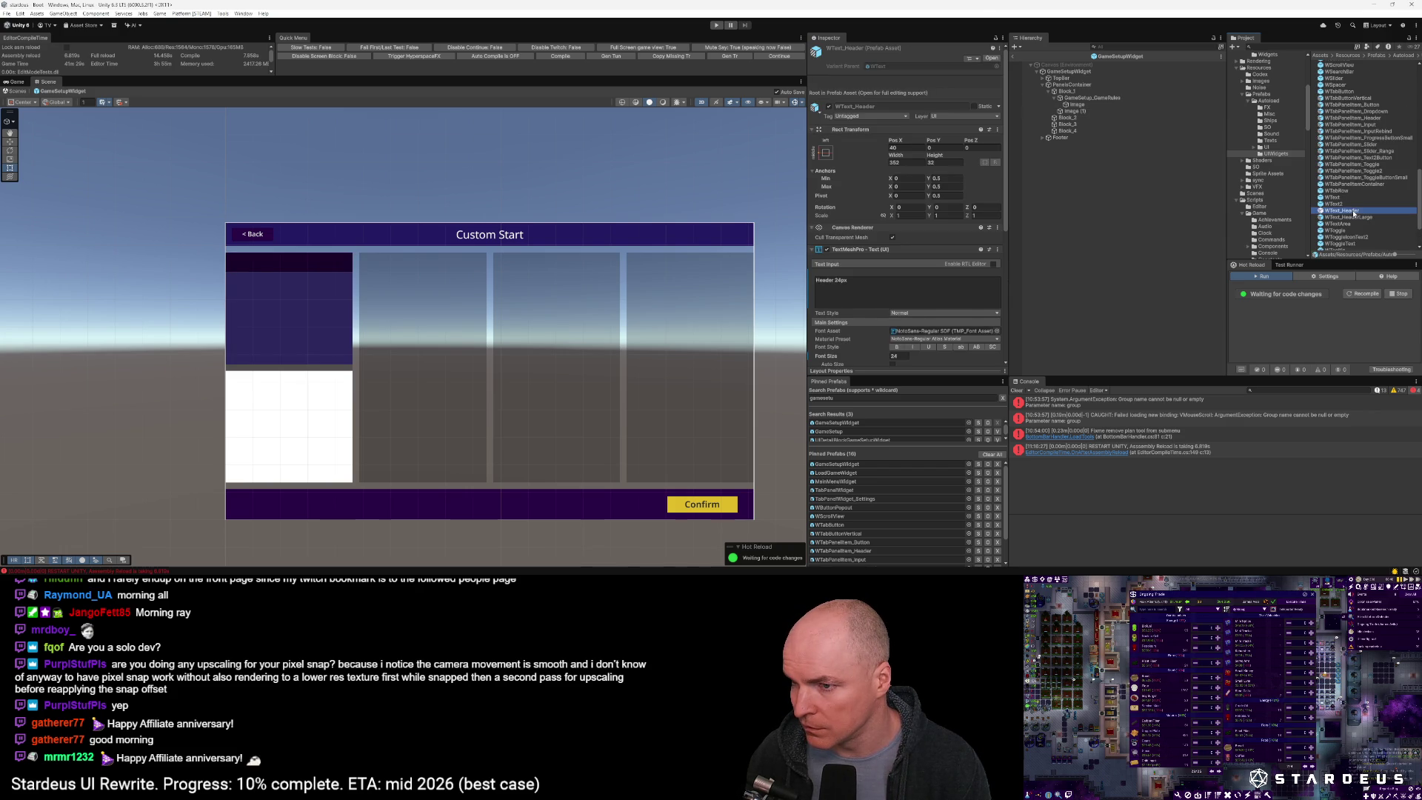
left_click(1349, 217)
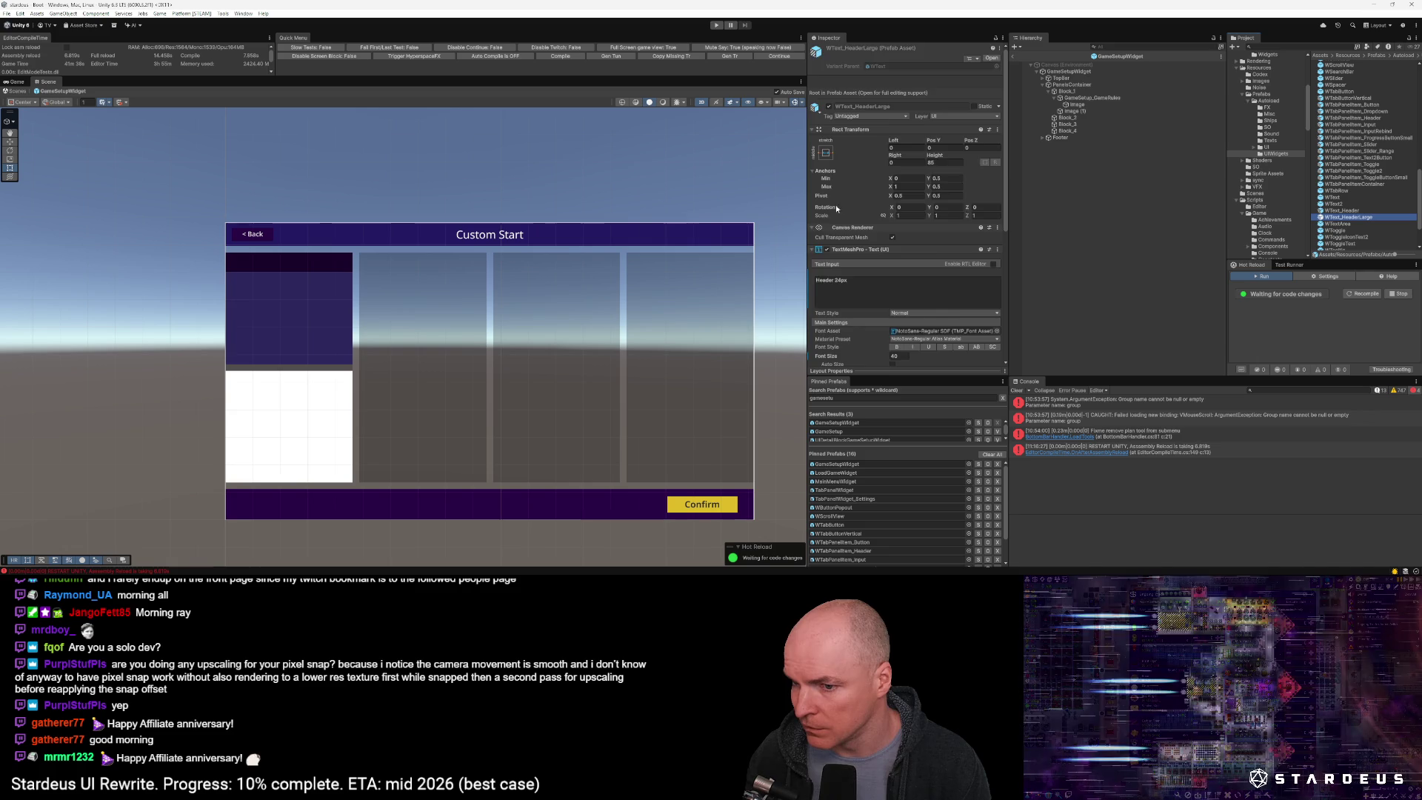
scroll(880, 220, "down", 3)
scroll(880, 218, "down", 3)
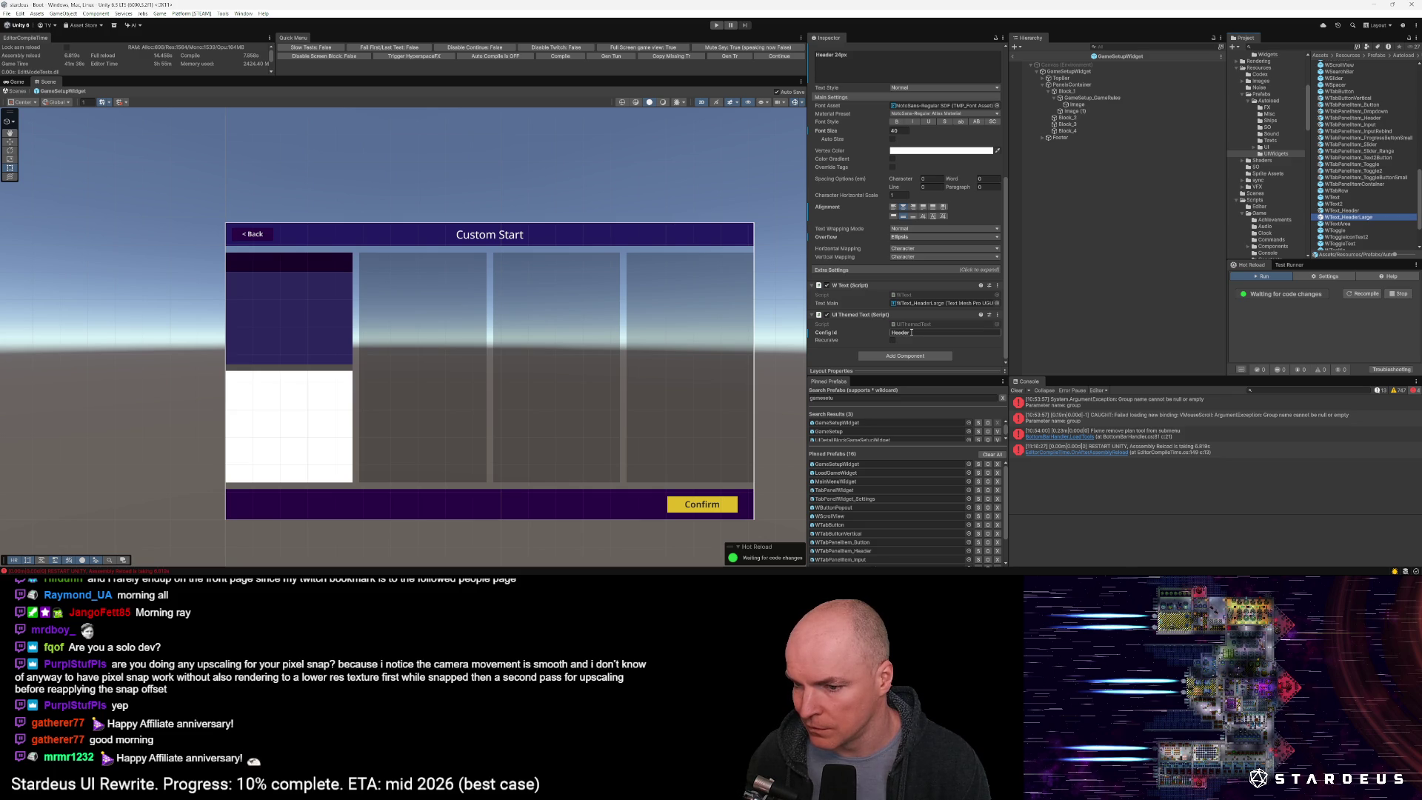
left_click(1345, 211)
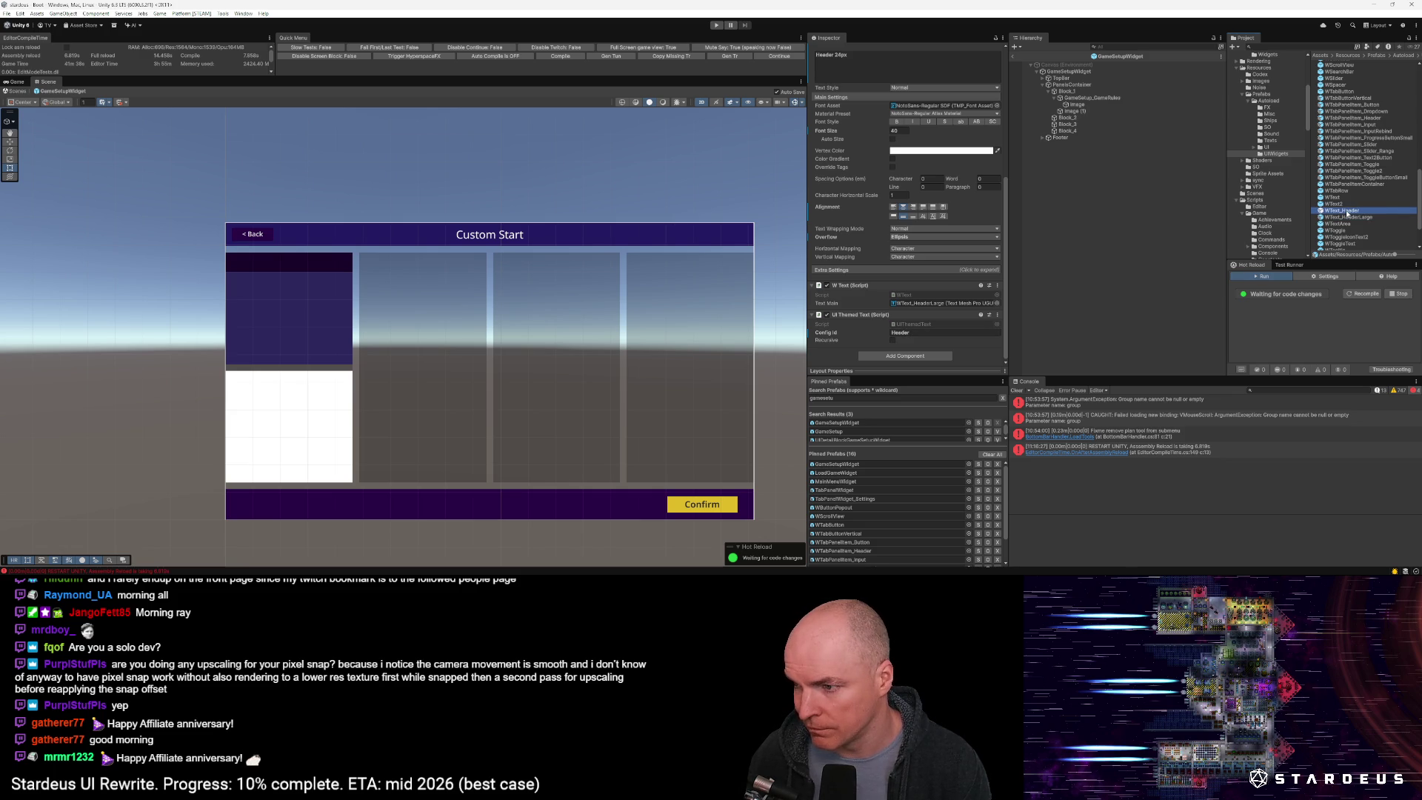
left_click(1343, 218)
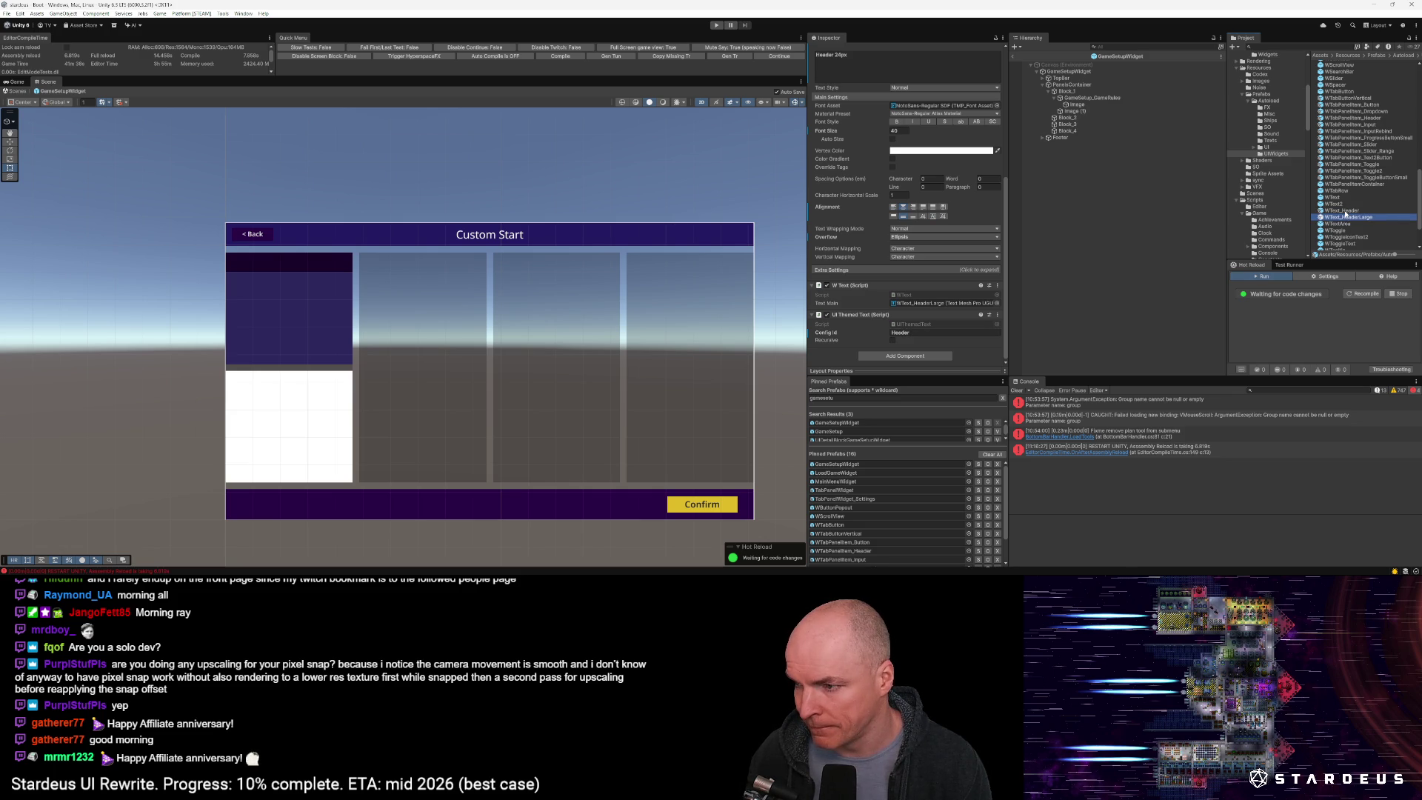
left_click(930, 332)
left_click(935, 333)
left_click_drag(916, 334, 853, 331)
type("Unsized")
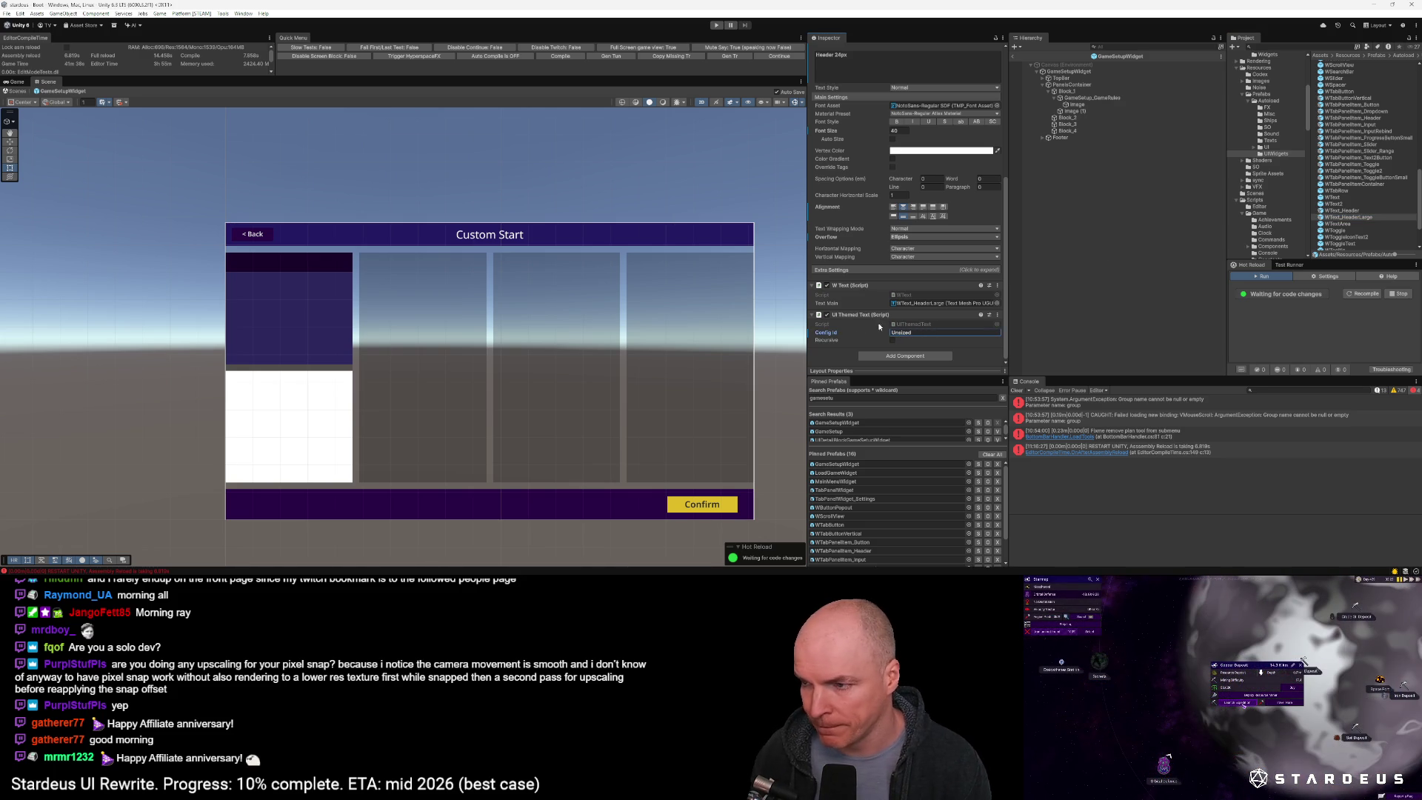
Open and exit the WText_HeaderLarge prefab, then reopen the GameSetupWidget prefab
left_click(1357, 217)
double_click(1357, 217)
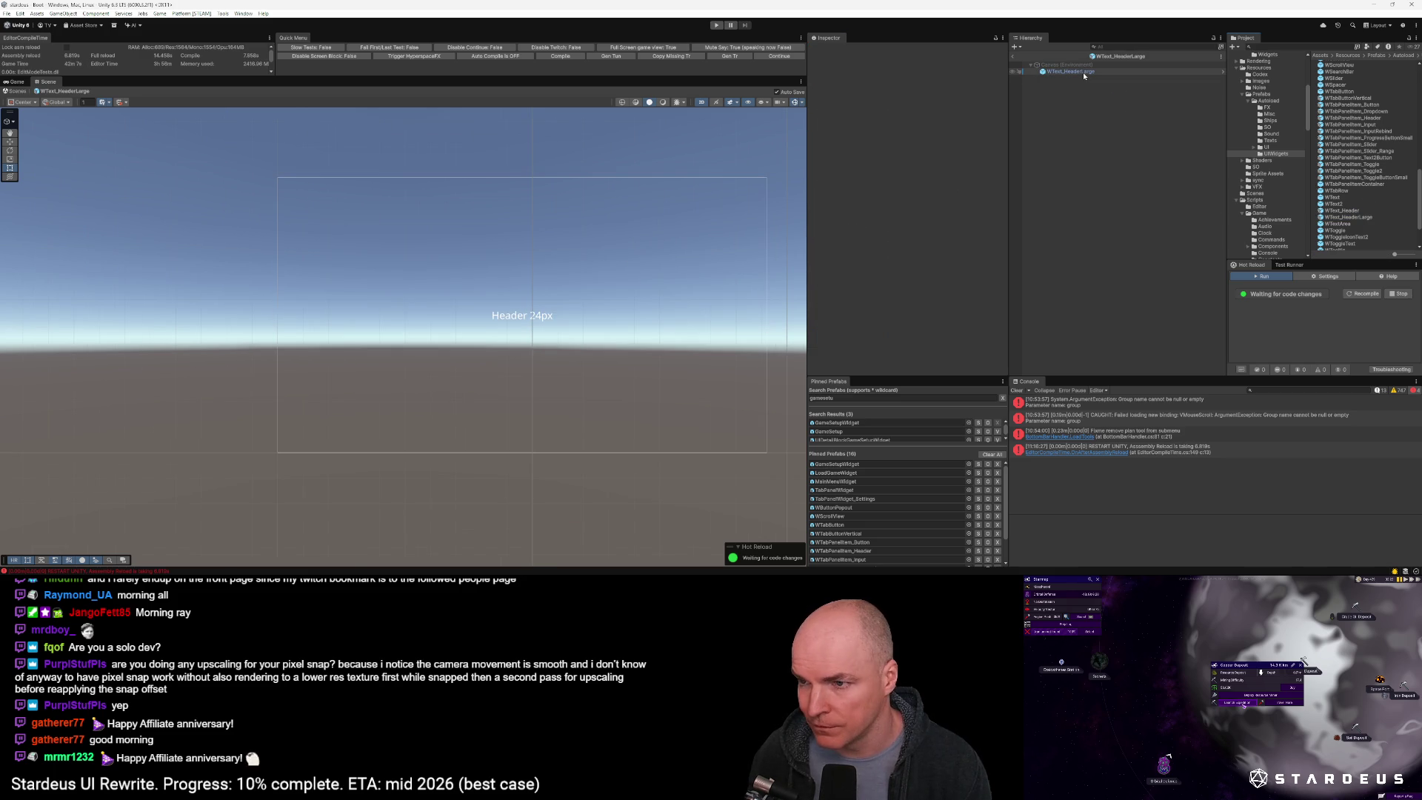
left_click(1012, 55)
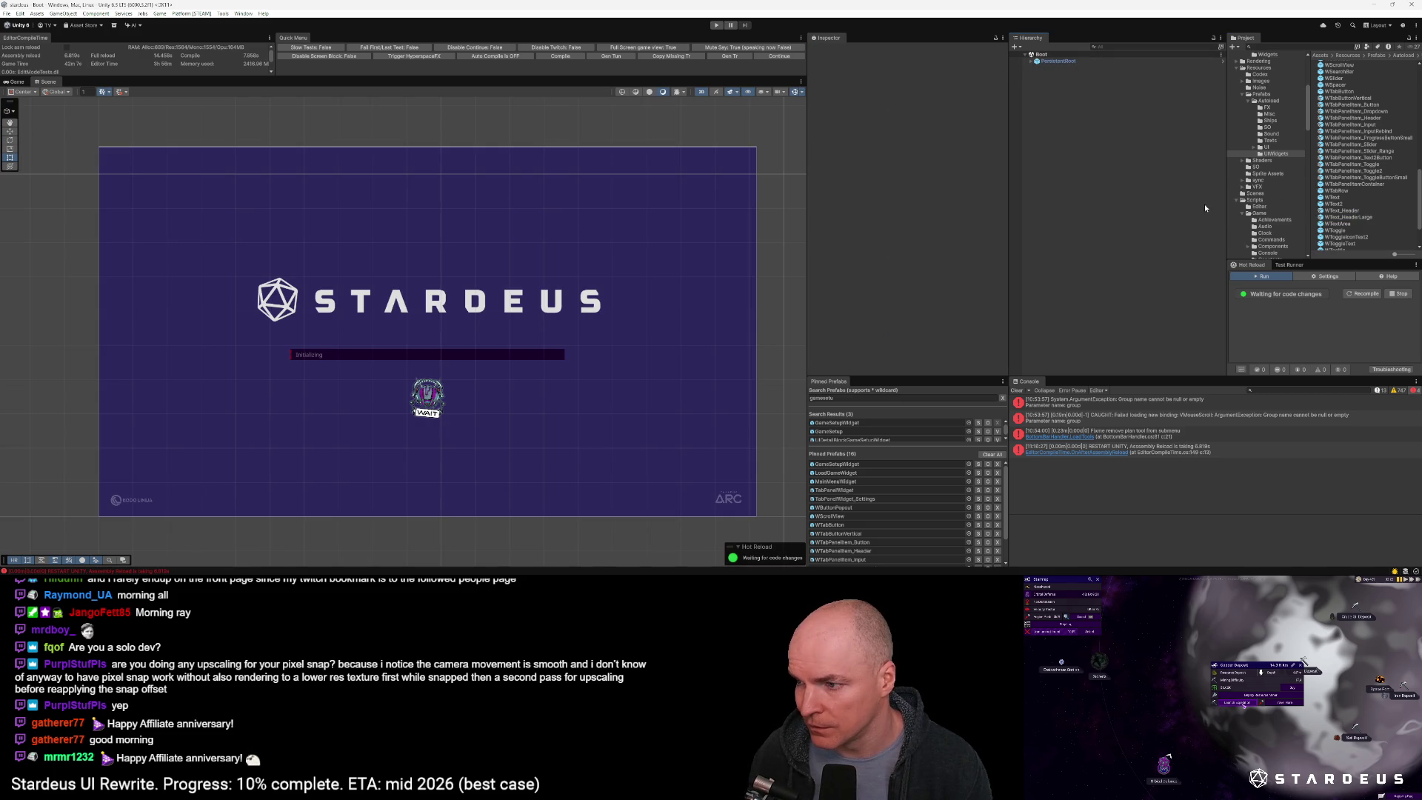
left_click(850, 465)
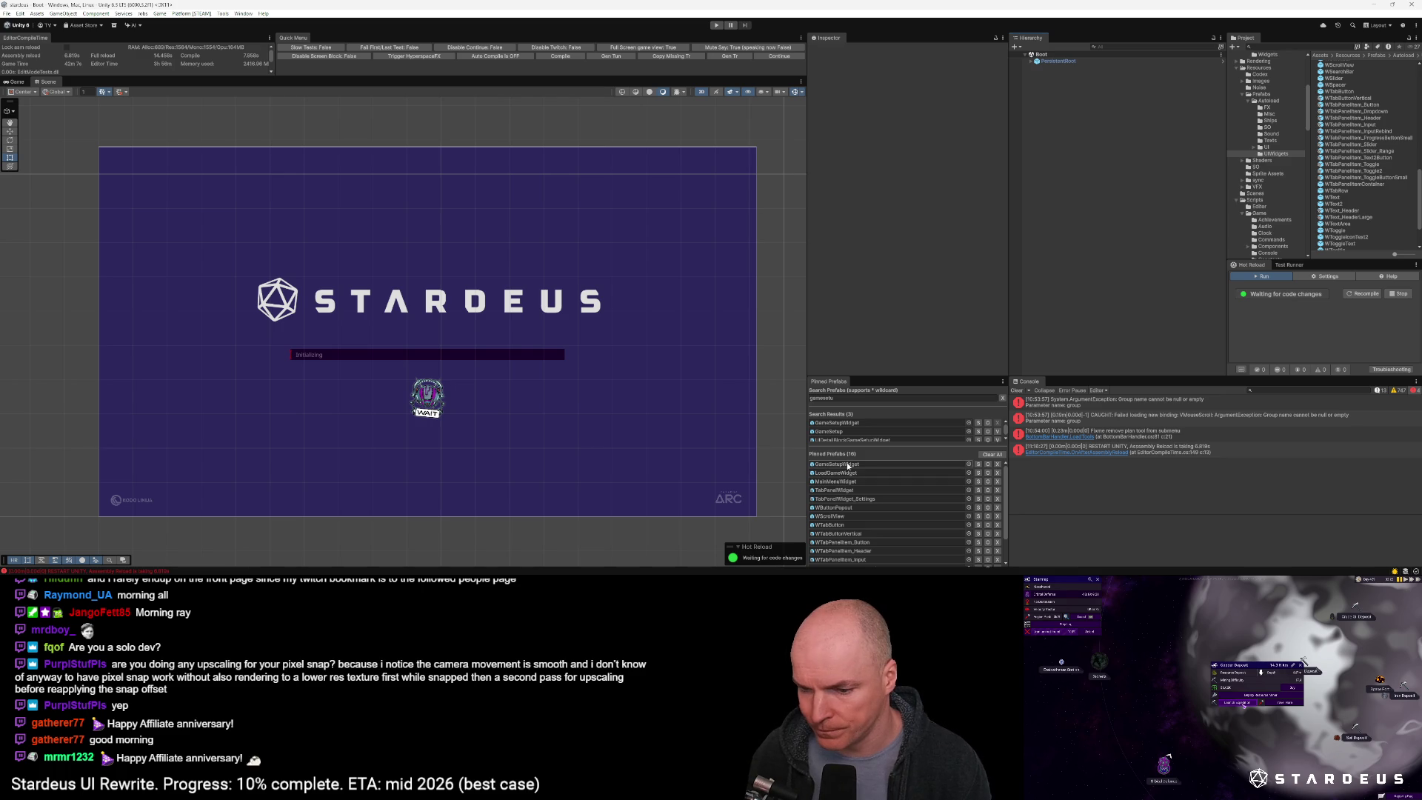
double_click(849, 467)
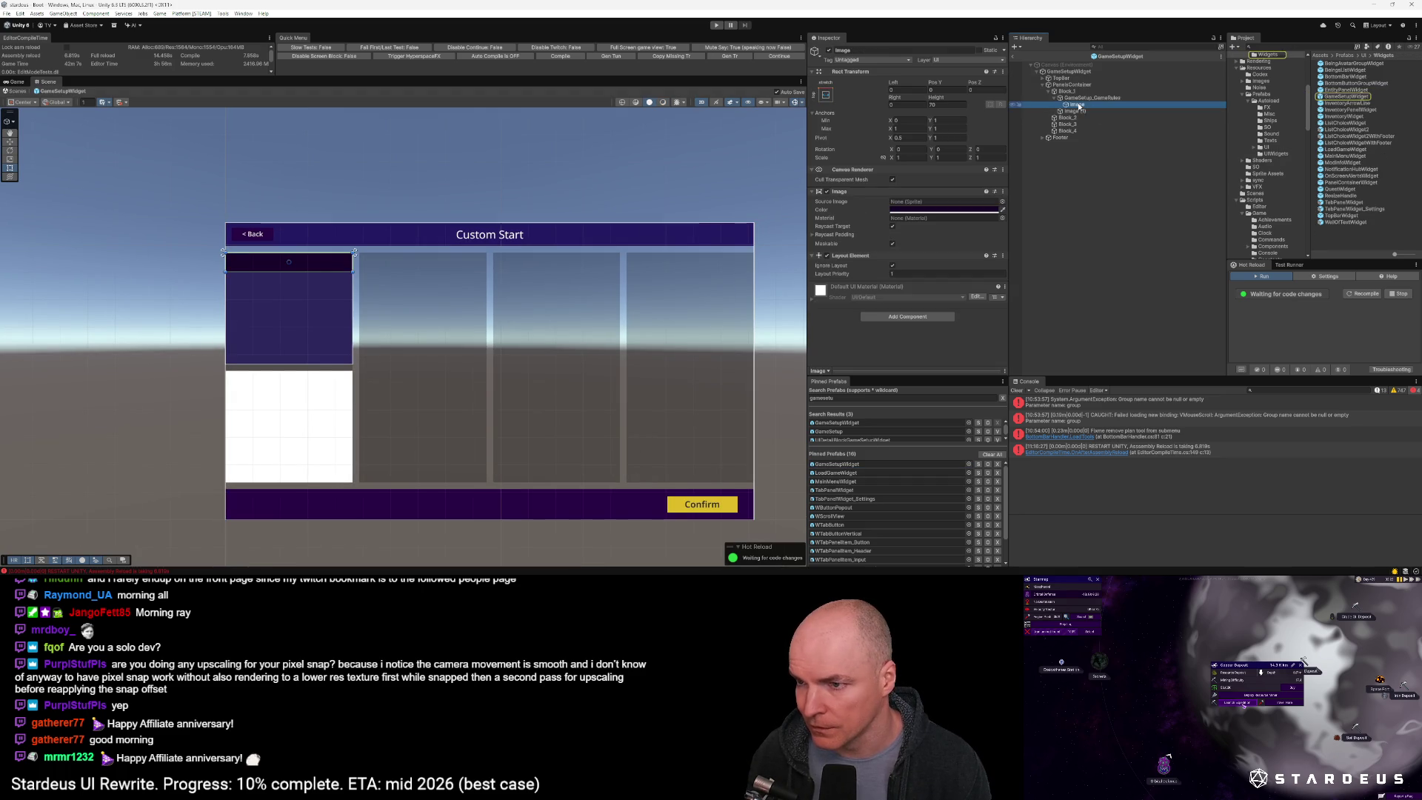
Drop WText_HeaderLarge into the dark header strip Image and anchor it stretch-stretch
left_click(829, 516)
scroll(1361, 191, "down", 3)
left_click(1081, 105)
left_click_drag(1349, 167, 403, 337)
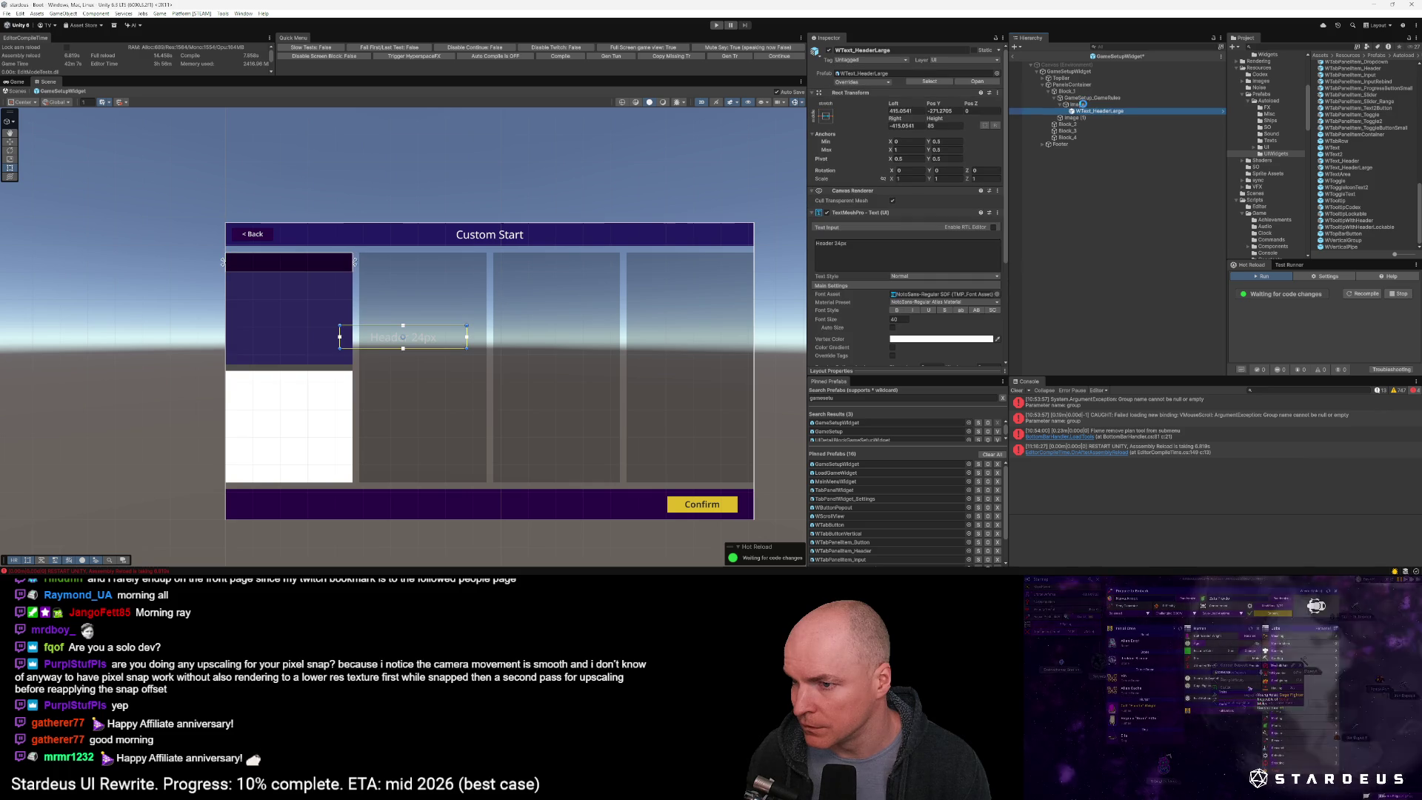
left_click(826, 116)
left_click(914, 199, "alt+shift")
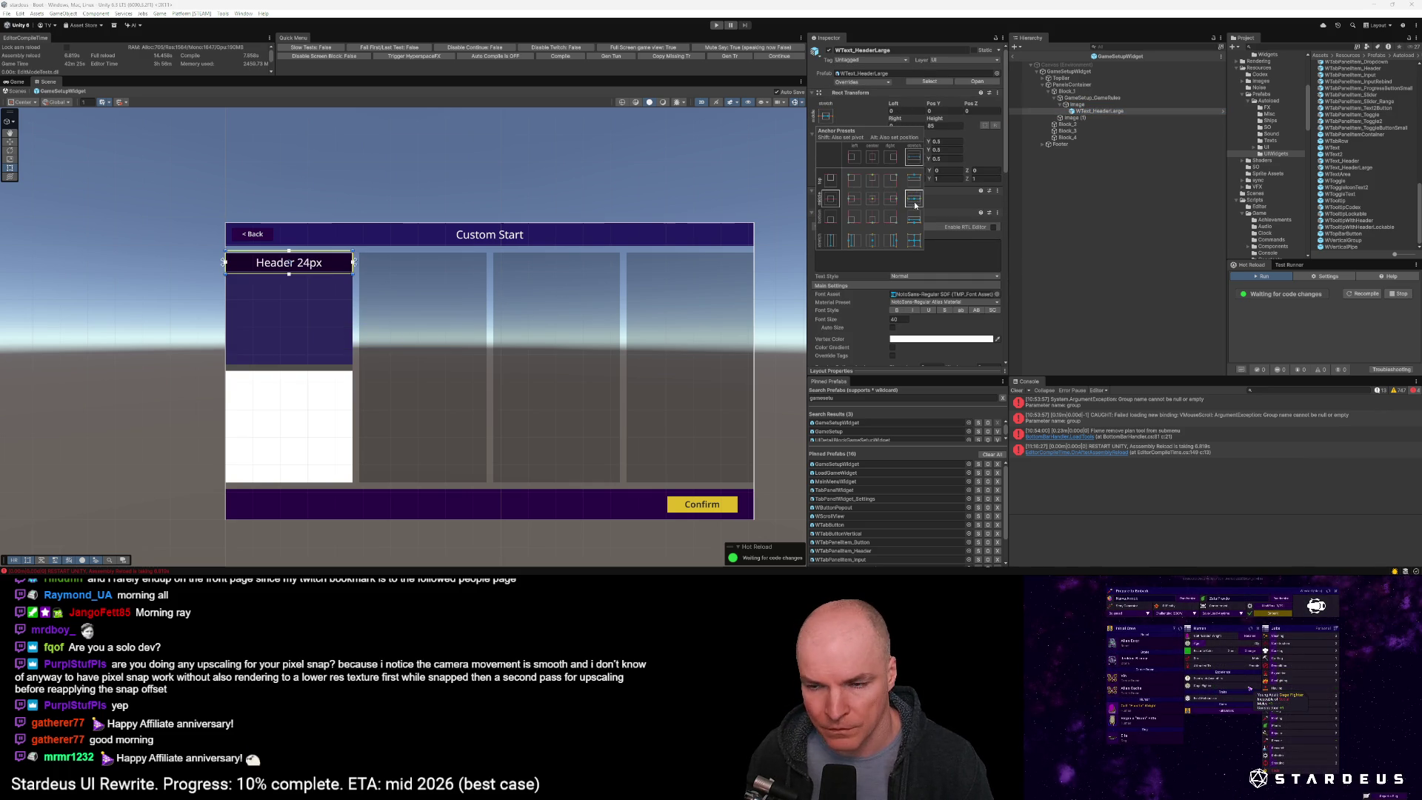
left_click(915, 241, "alt+shift")
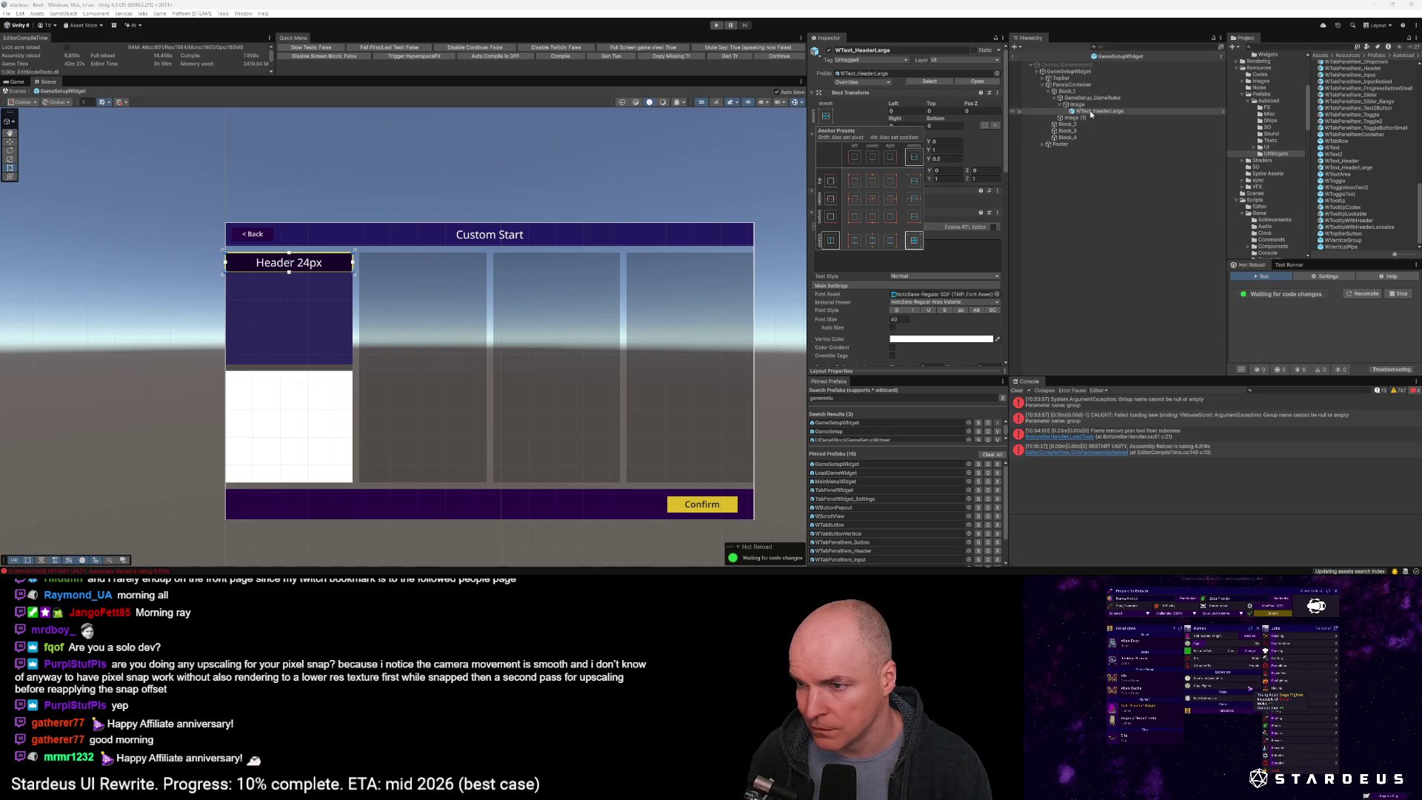
Change the header text to 'Game Rules' in bold at font size 28
left_click(961, 242)
left_click(959, 253)
type("Game RUle")
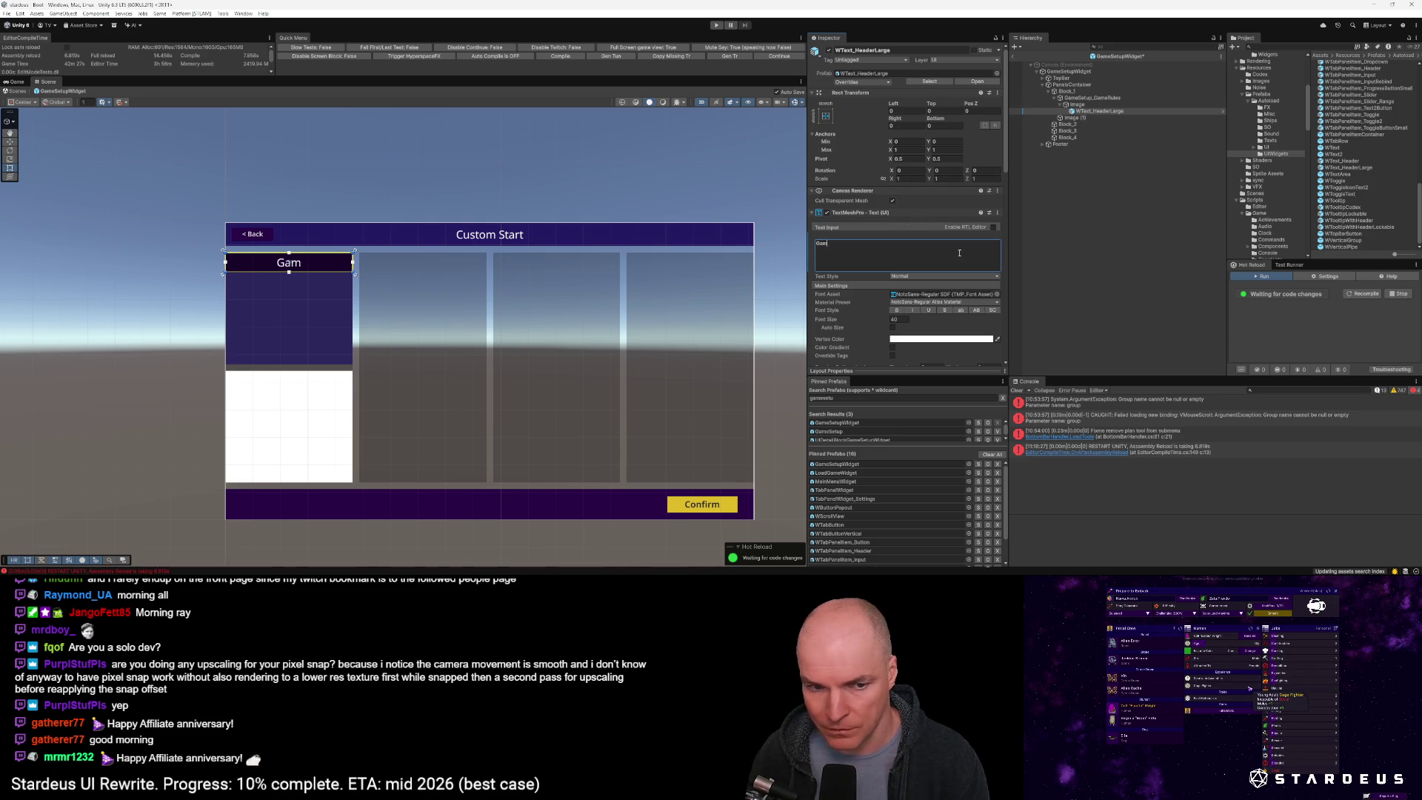
key("BackSpace")
key("BackSpace")
key("BackSpace")
type("Rules")
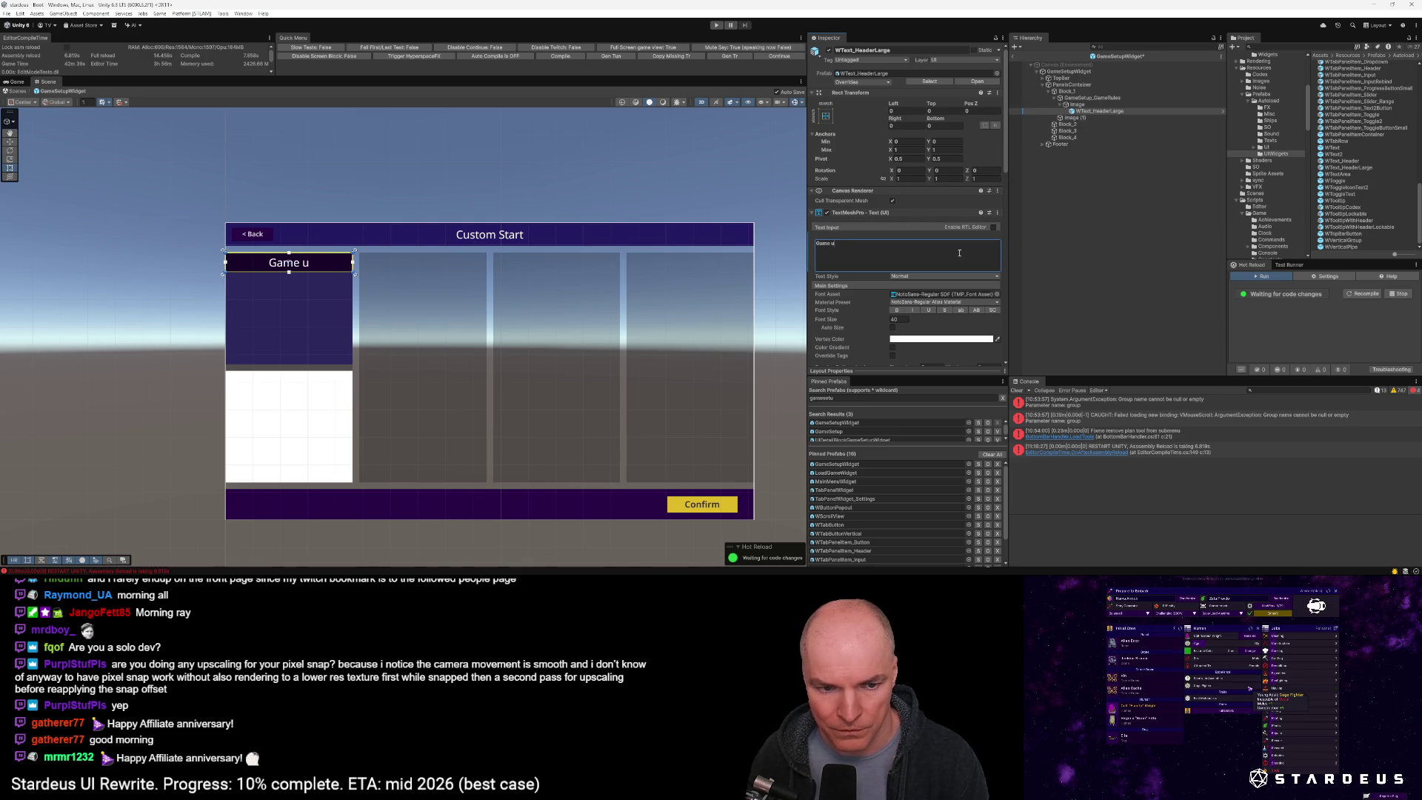
scroll(966, 188, "down", 3)
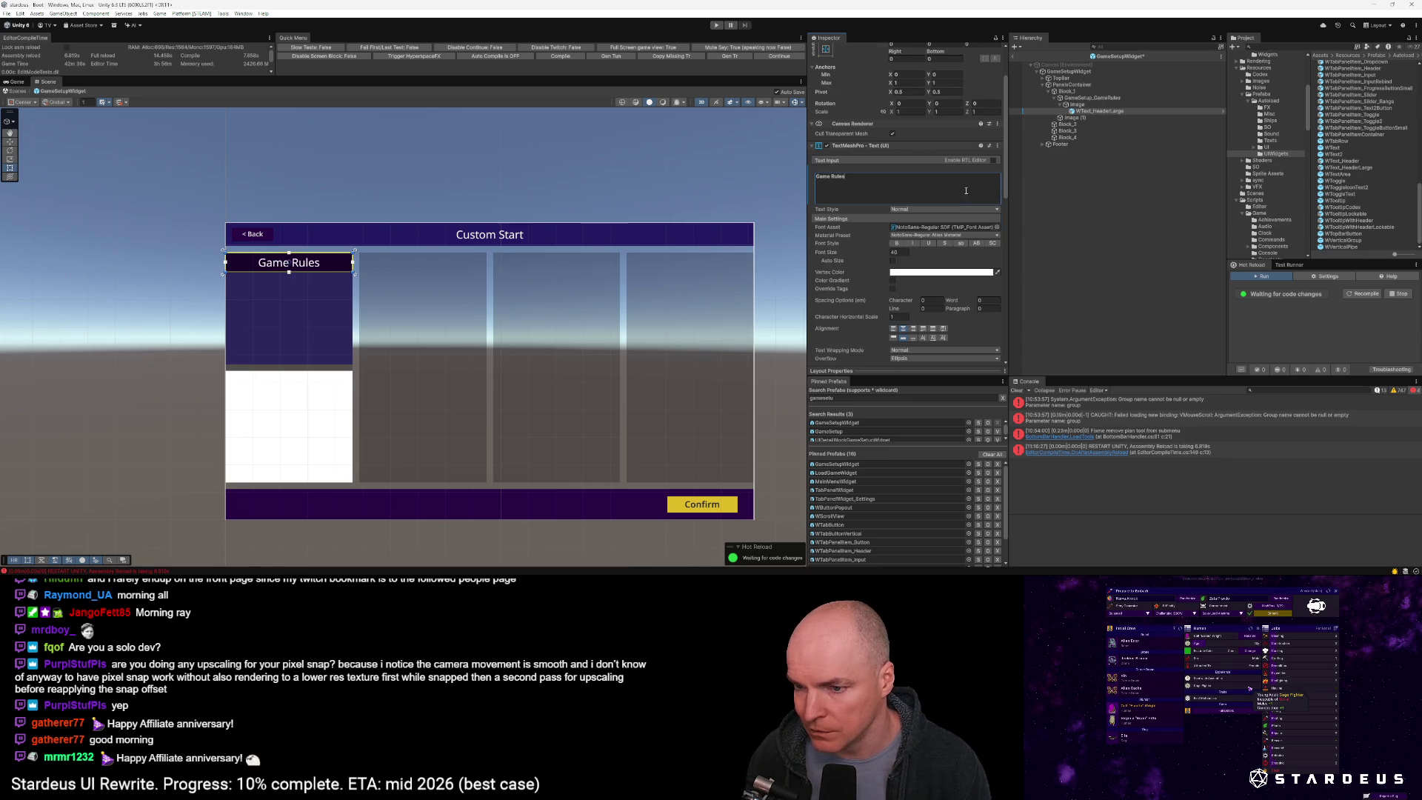
left_click(898, 251)
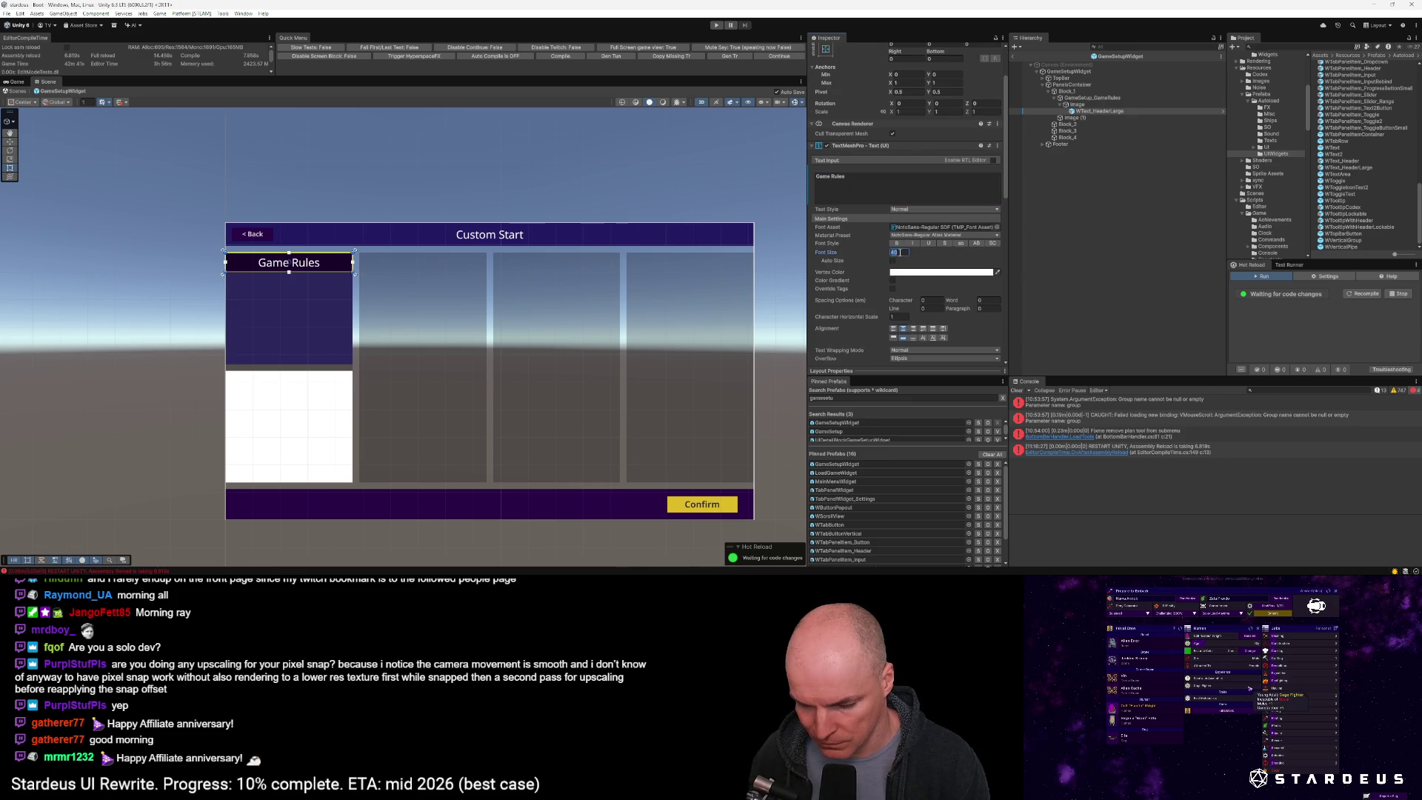
type("28")
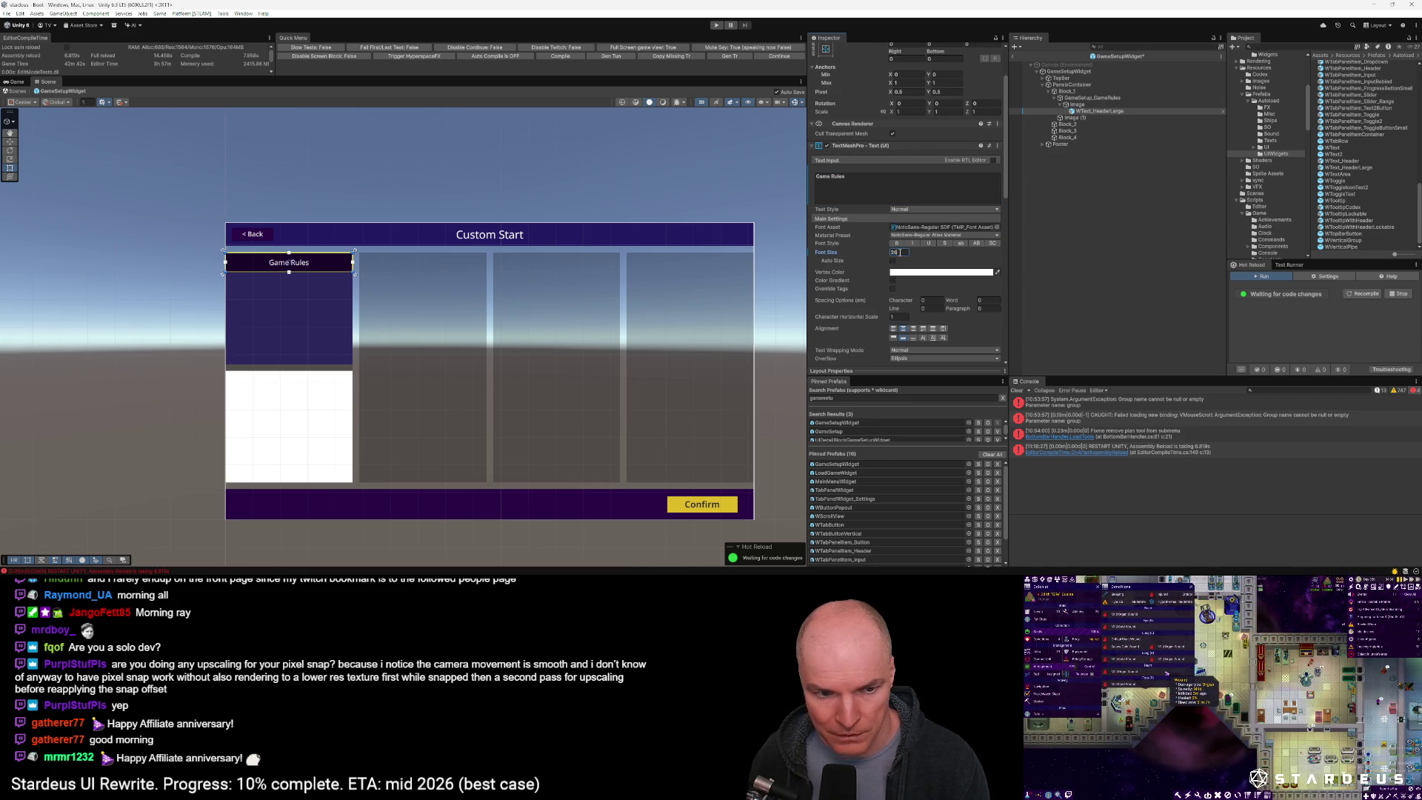
left_click(896, 243)
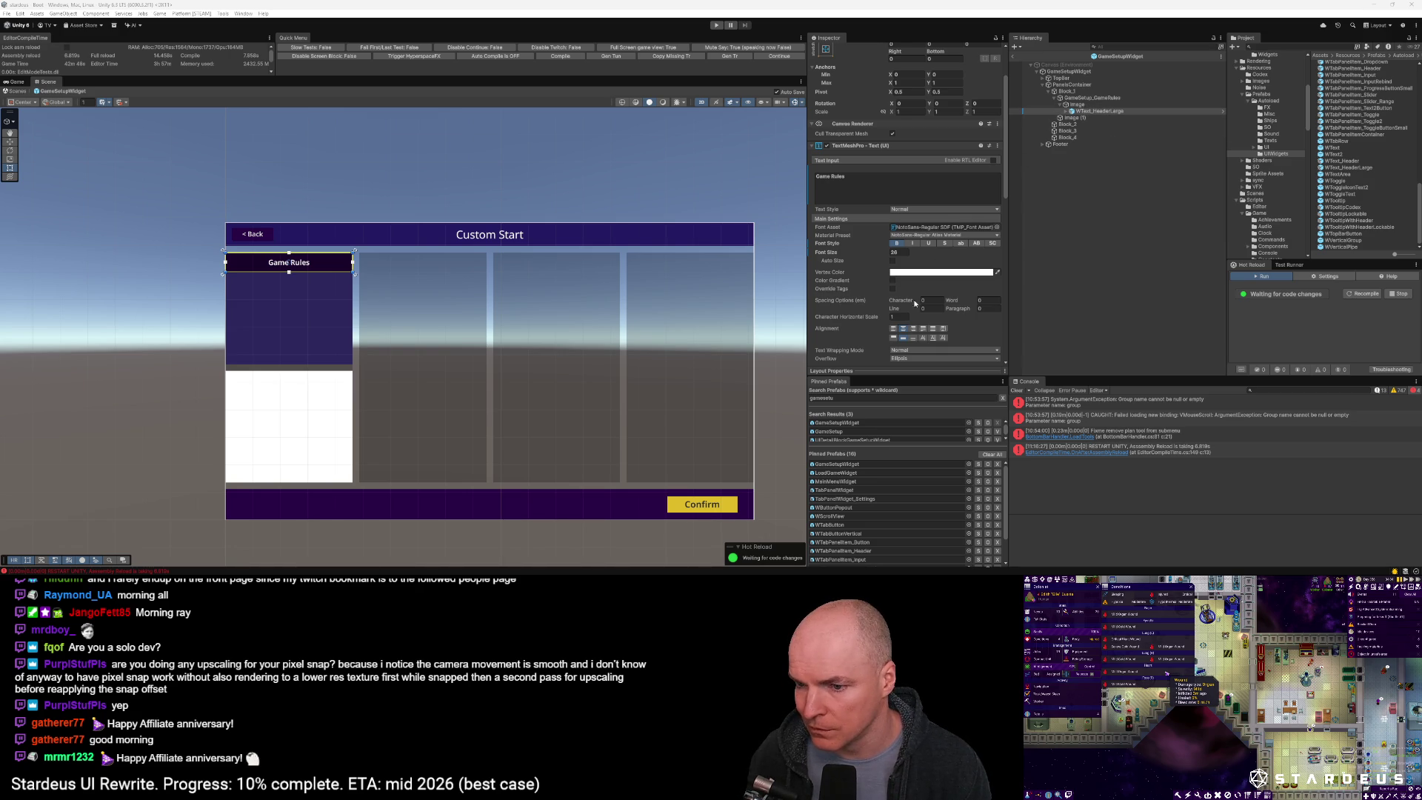
Align the text middle-left with left and right margins of 20
left_click(893, 338)
left_click(902, 338)
left_click(903, 339)
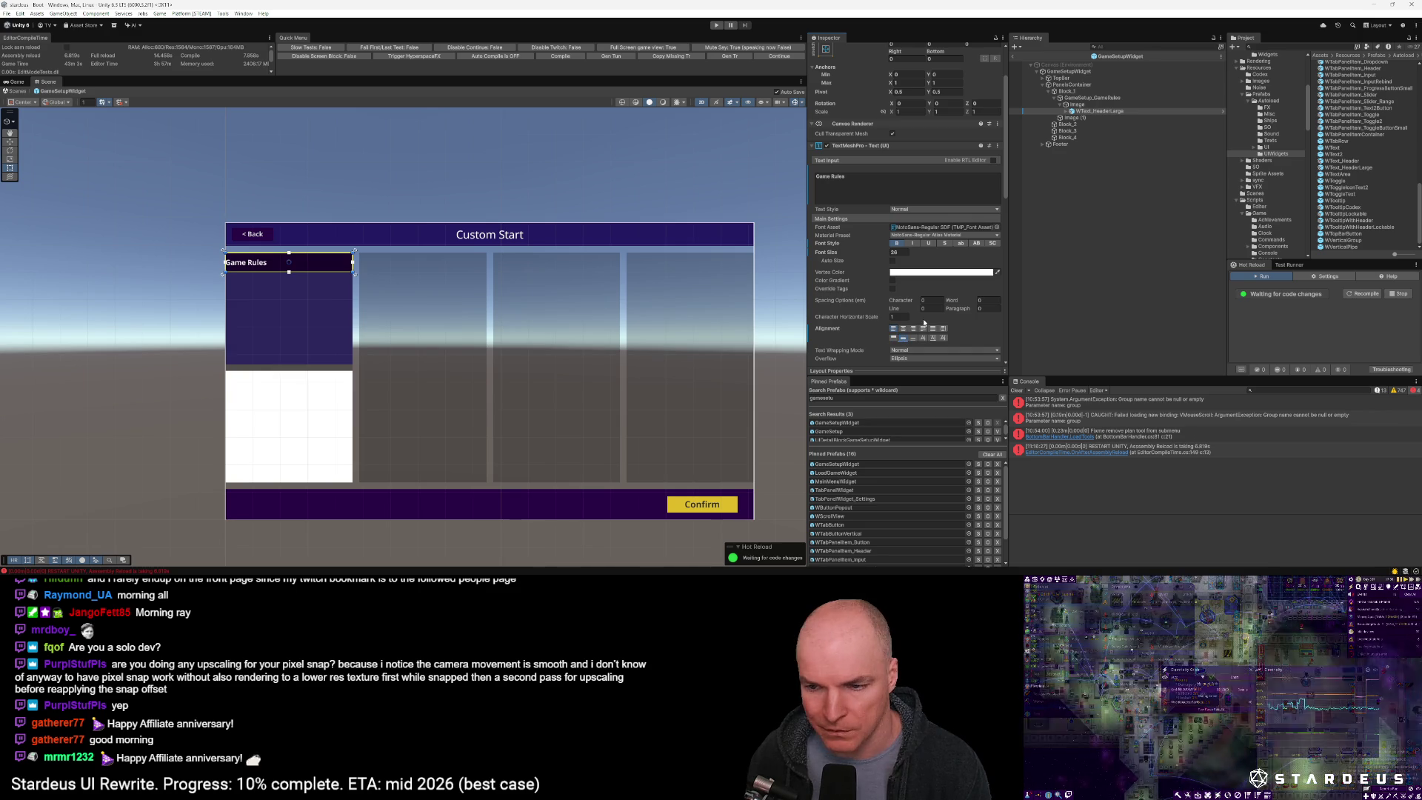
scroll(904, 329, "down", 3)
left_click(904, 327)
left_click(903, 341)
type("20")
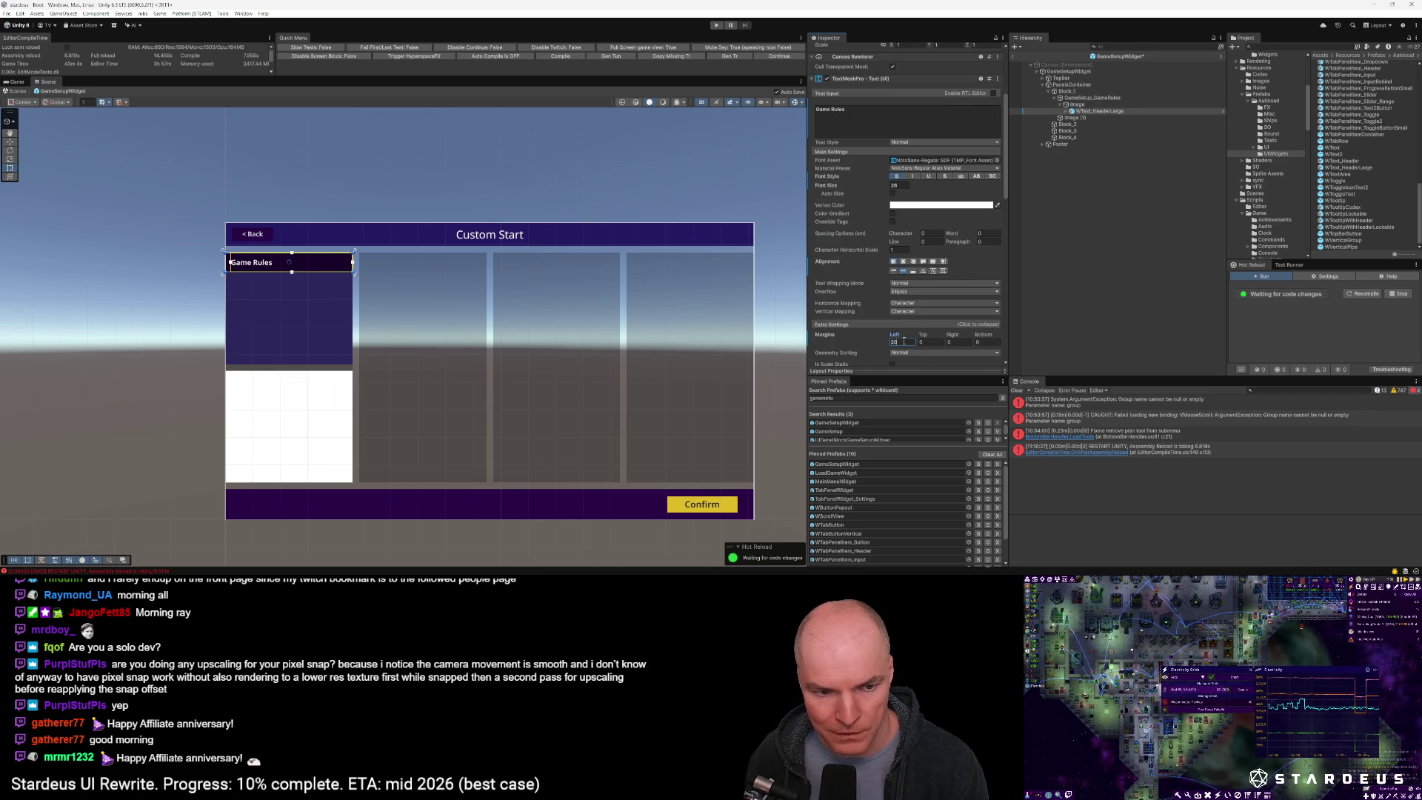
key("Tab")
key("Tab")
type("20")
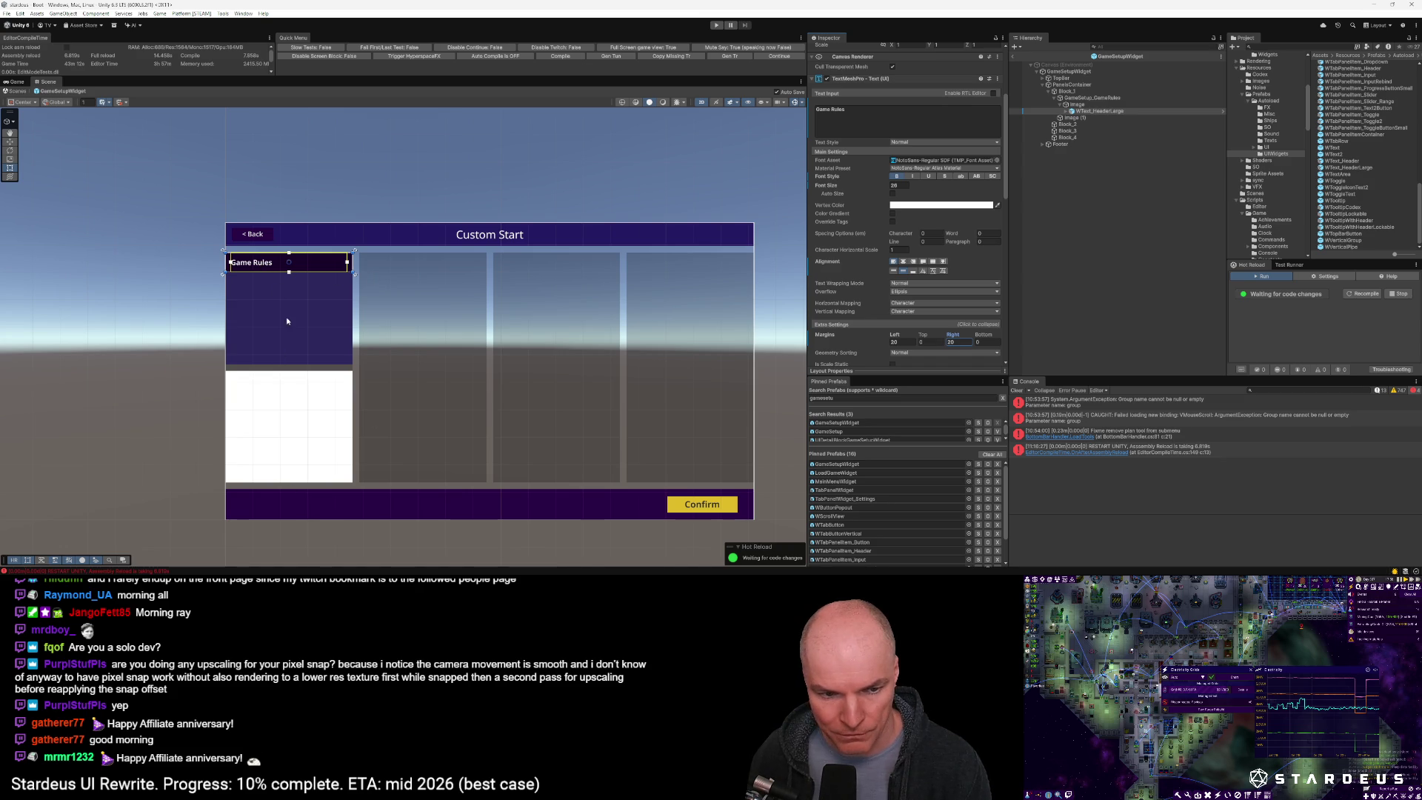
Rename the dark strip object to Header
left_click(1075, 104)
left_click(1084, 104)
type("Header")
key("Return")
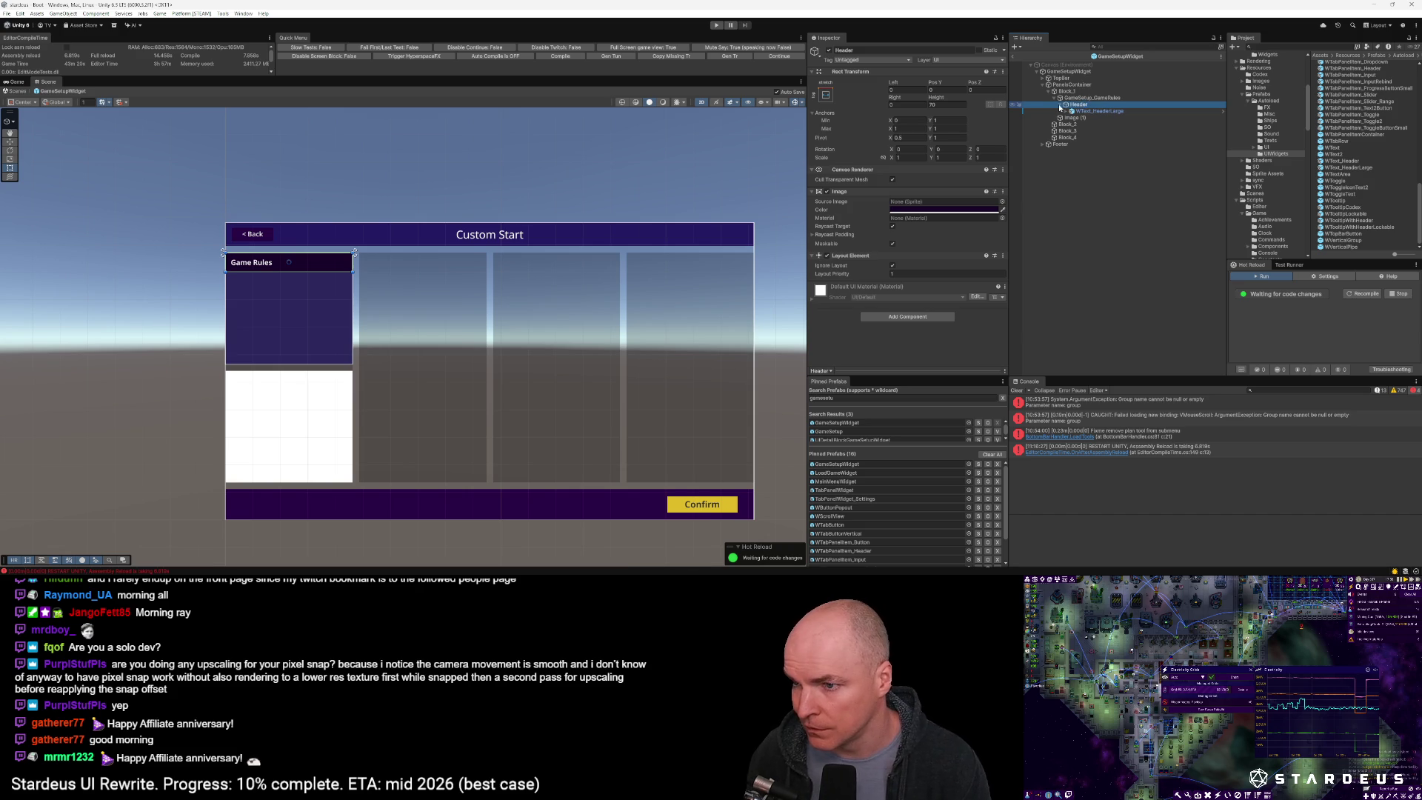
left_click(1085, 98)
Add a Vertical Layout Group component to the GameSetup_GameRules column
right_click(1085, 100)
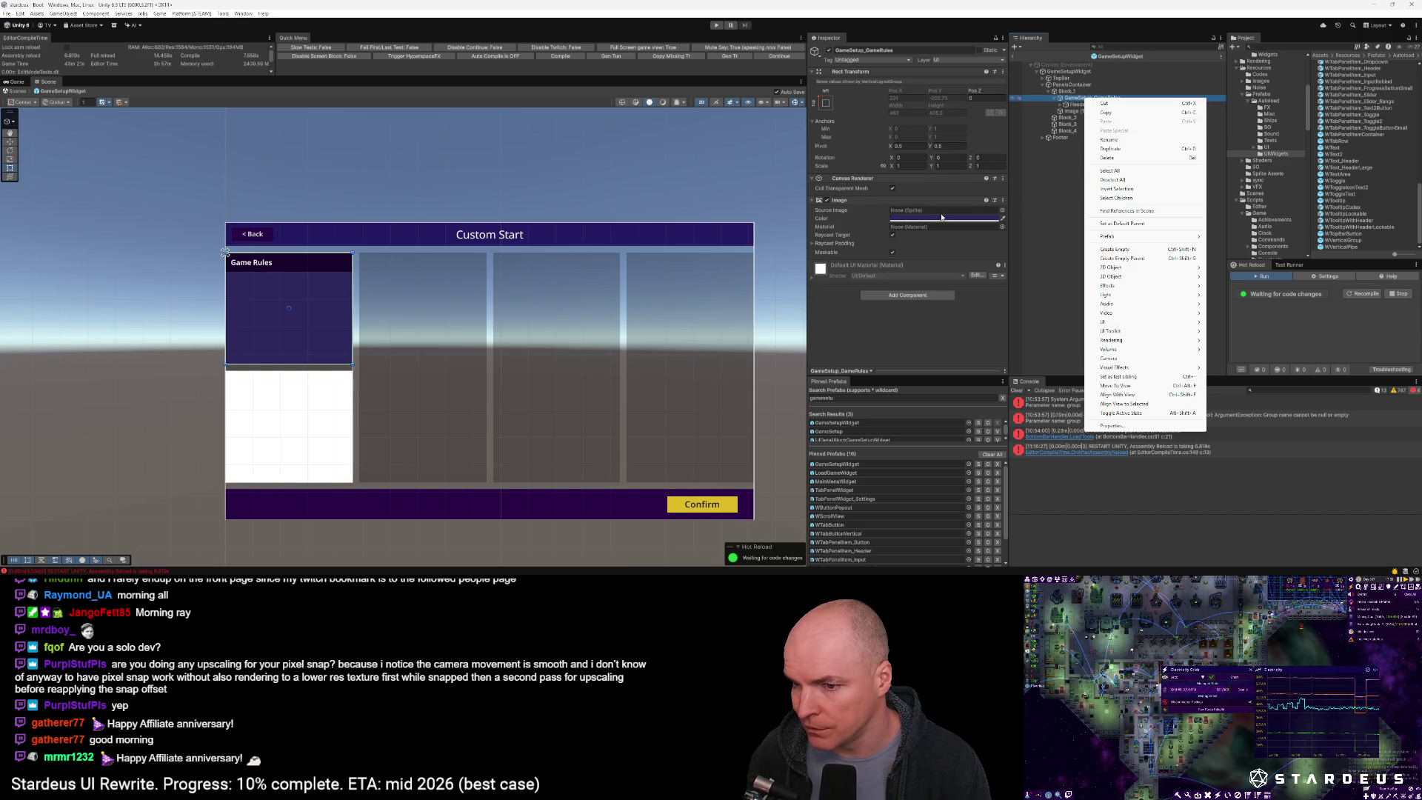
left_click(898, 296)
type("vert")
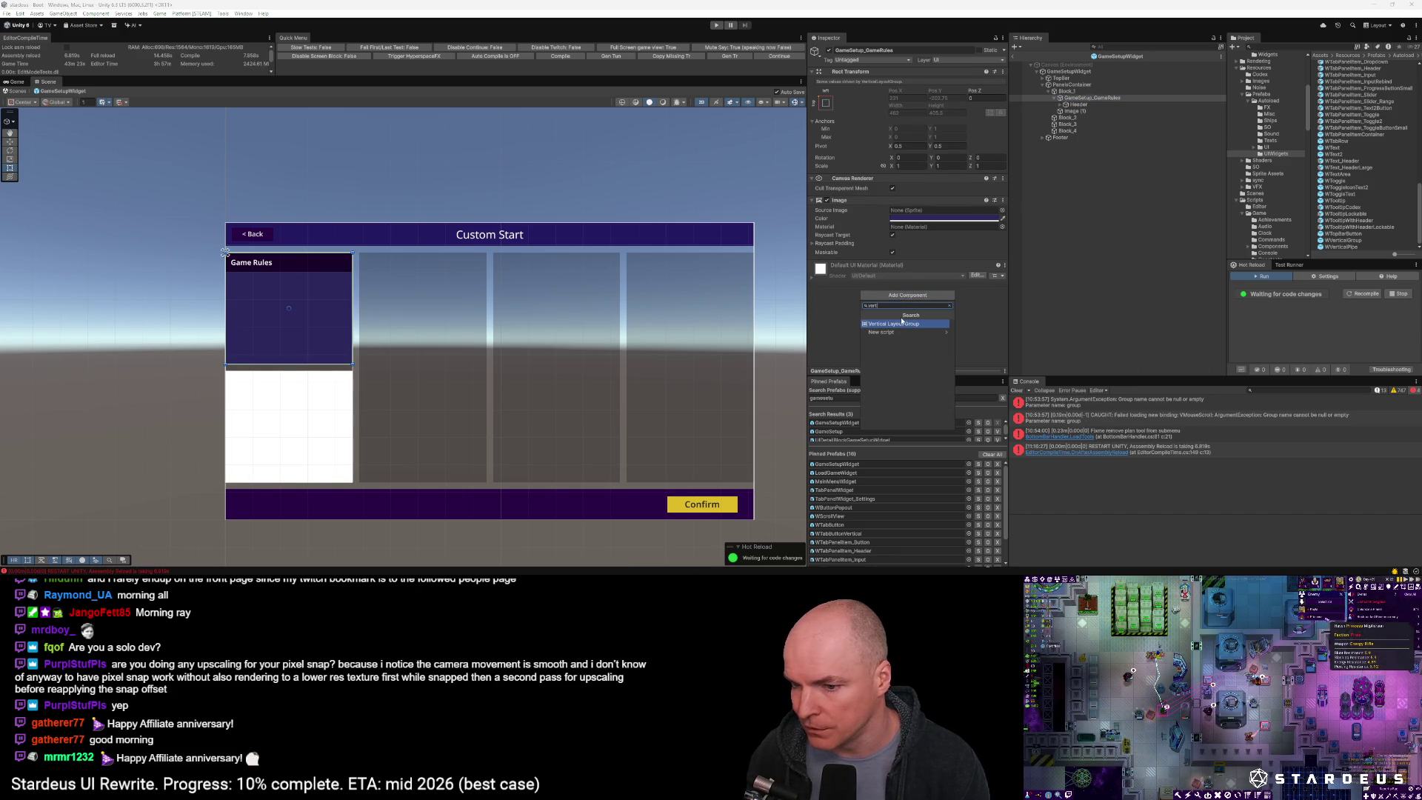
left_click(901, 326)
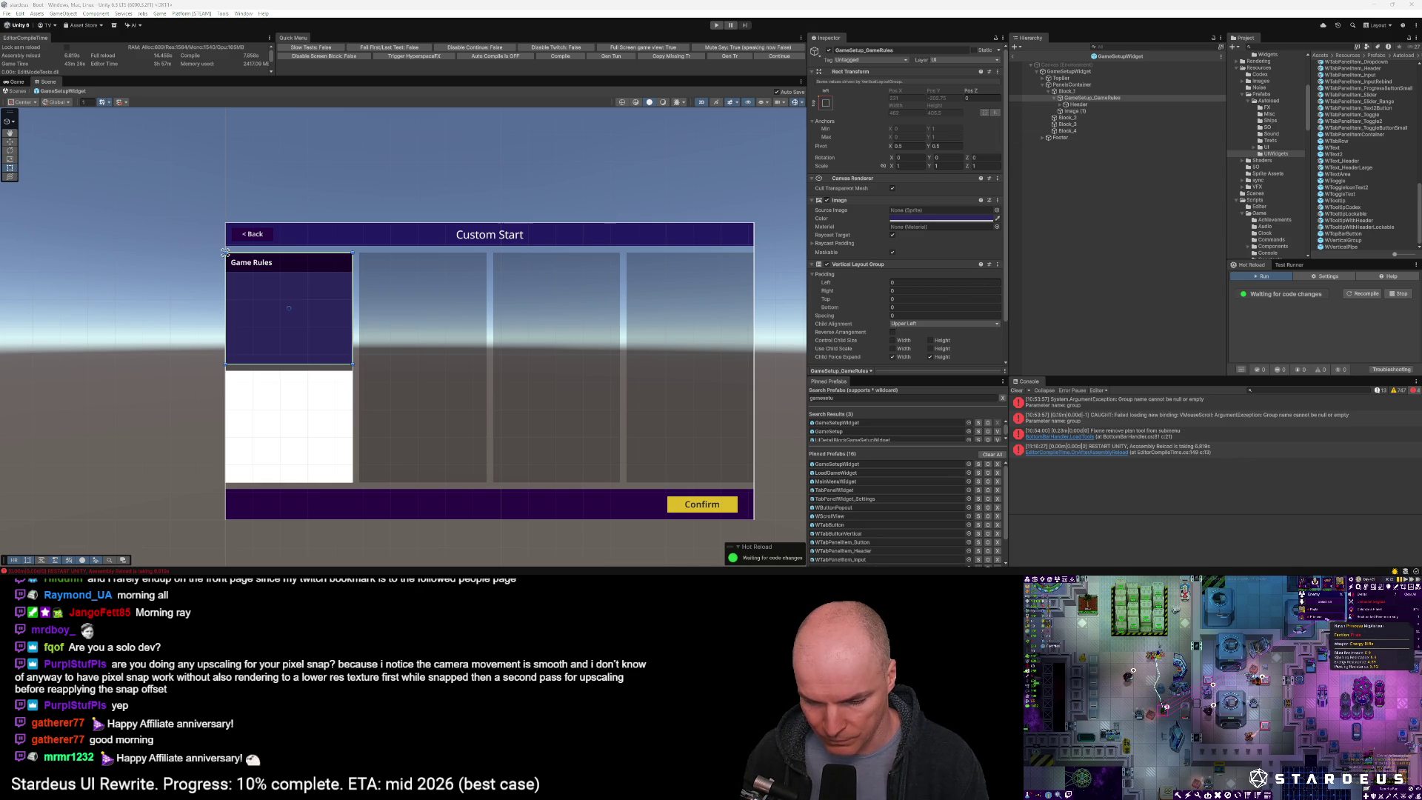
left_click(902, 316)
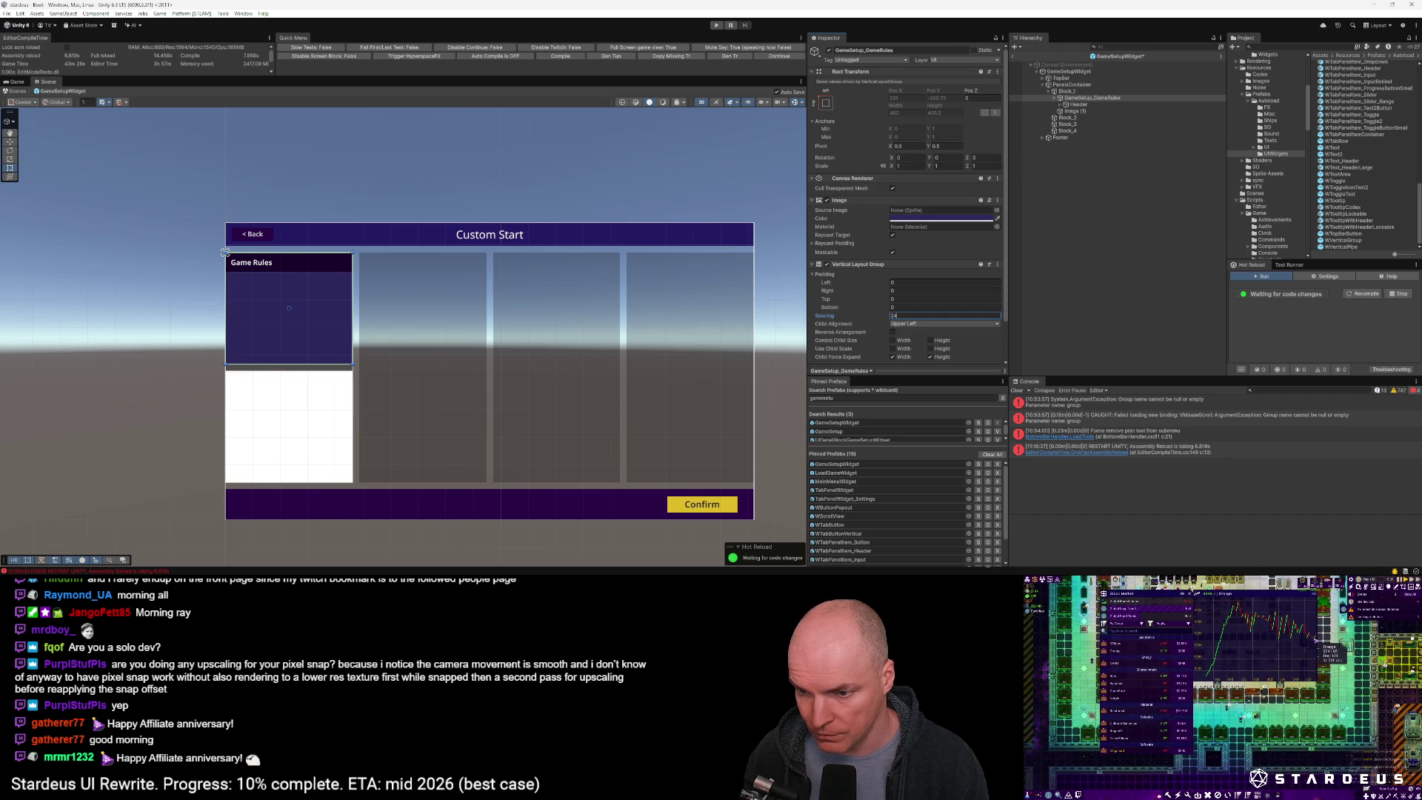
Set layout padding to top 18 and bottom 38, with left/right 0 after trying 14
left_click(897, 299)
type("18")
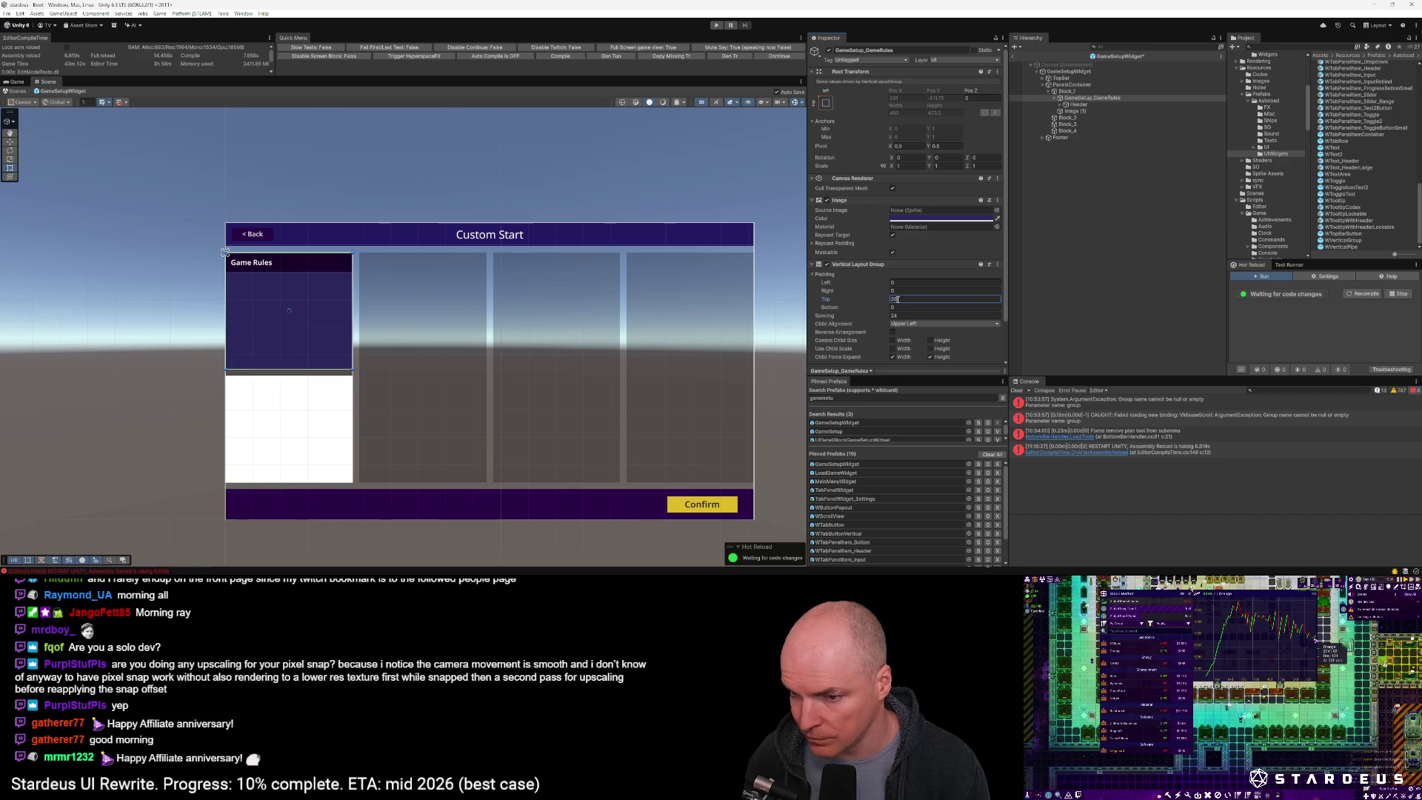
left_click(900, 307)
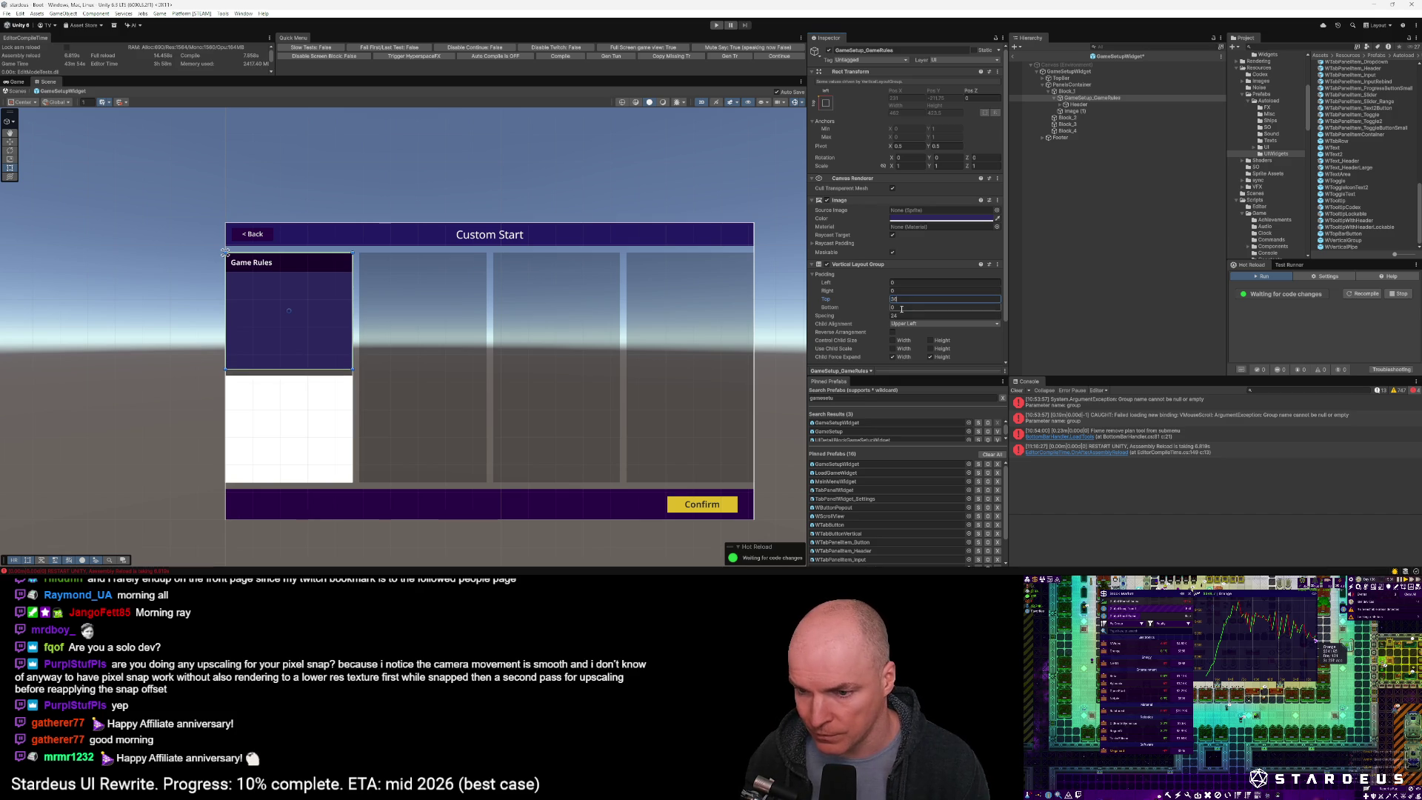
type("38")
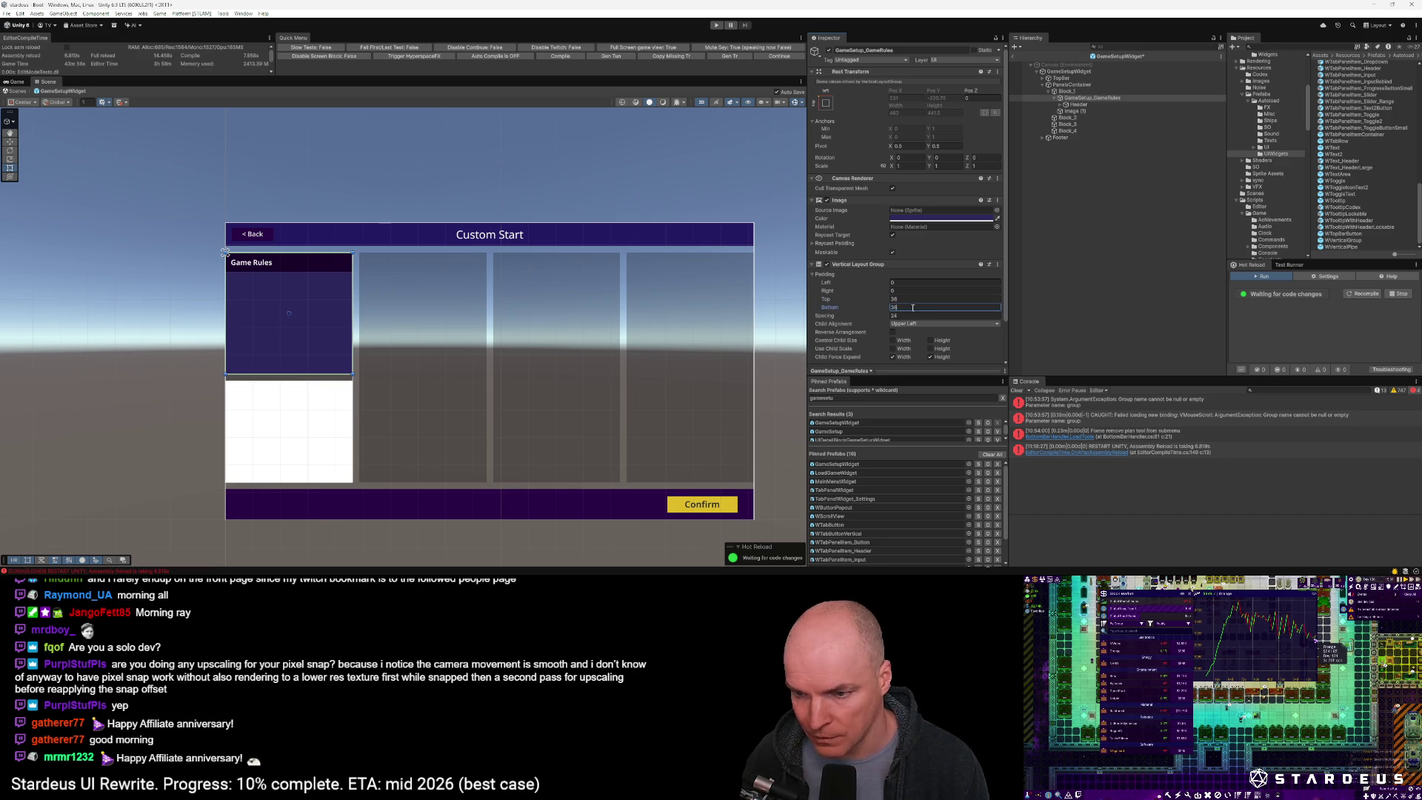
left_click(905, 283)
type("14")
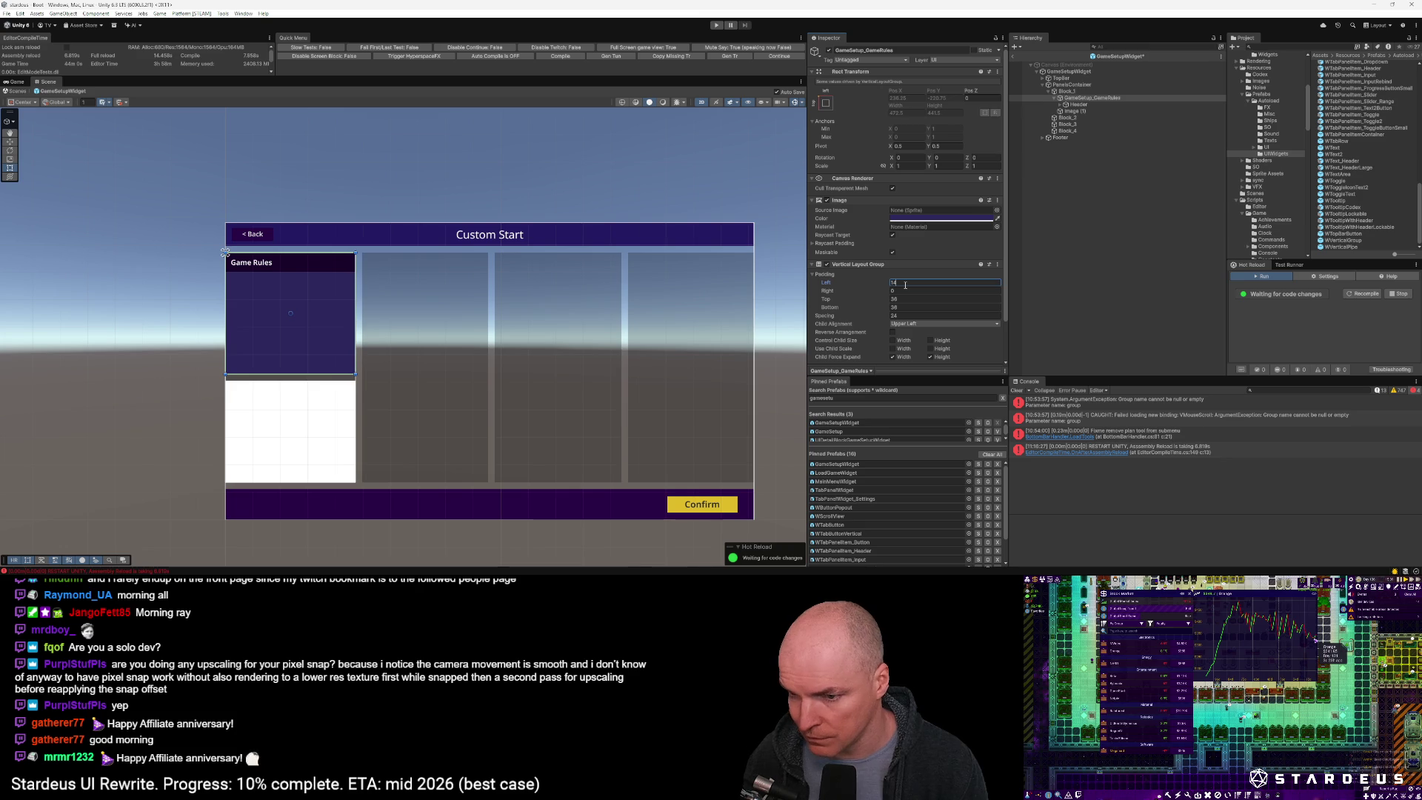
left_click(903, 290)
type("14")
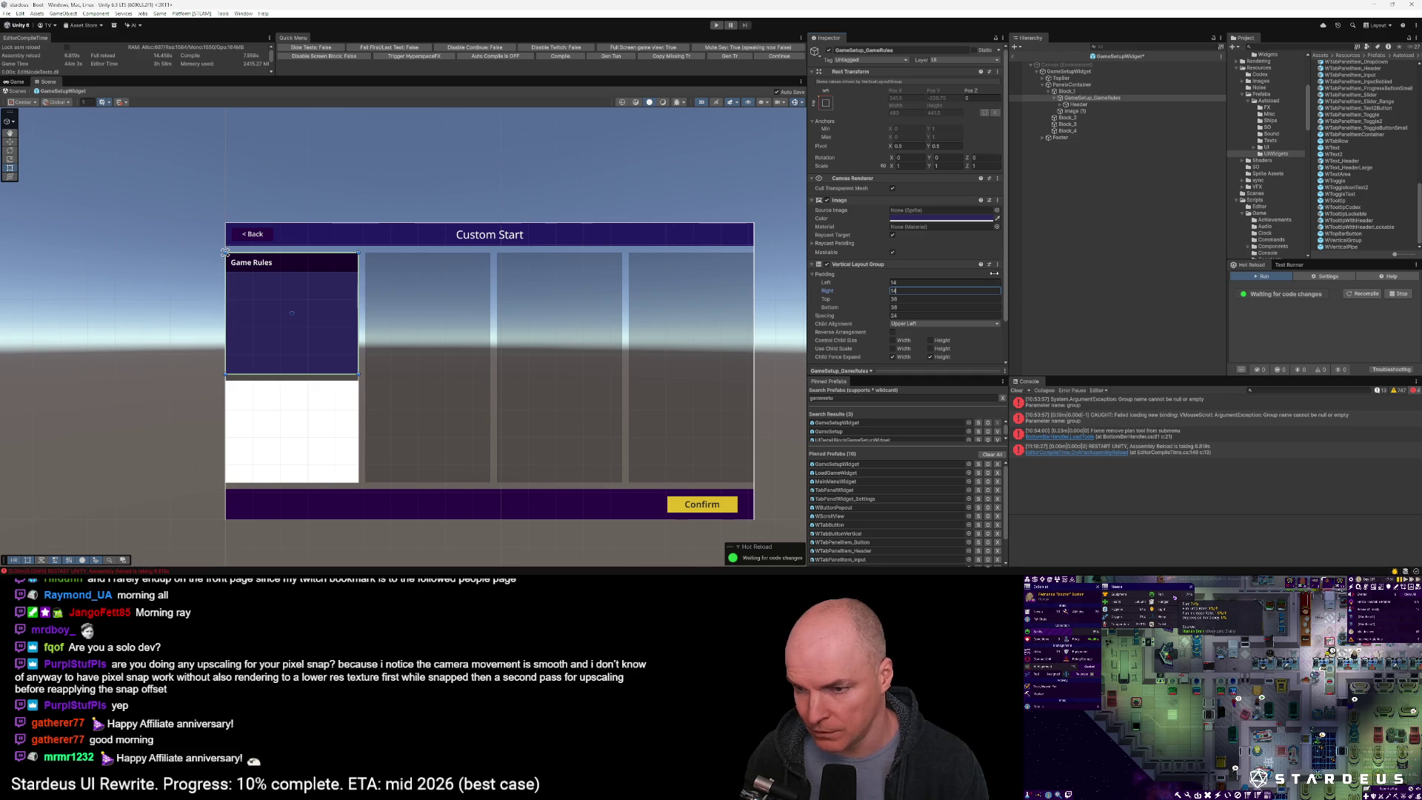
left_click(874, 283)
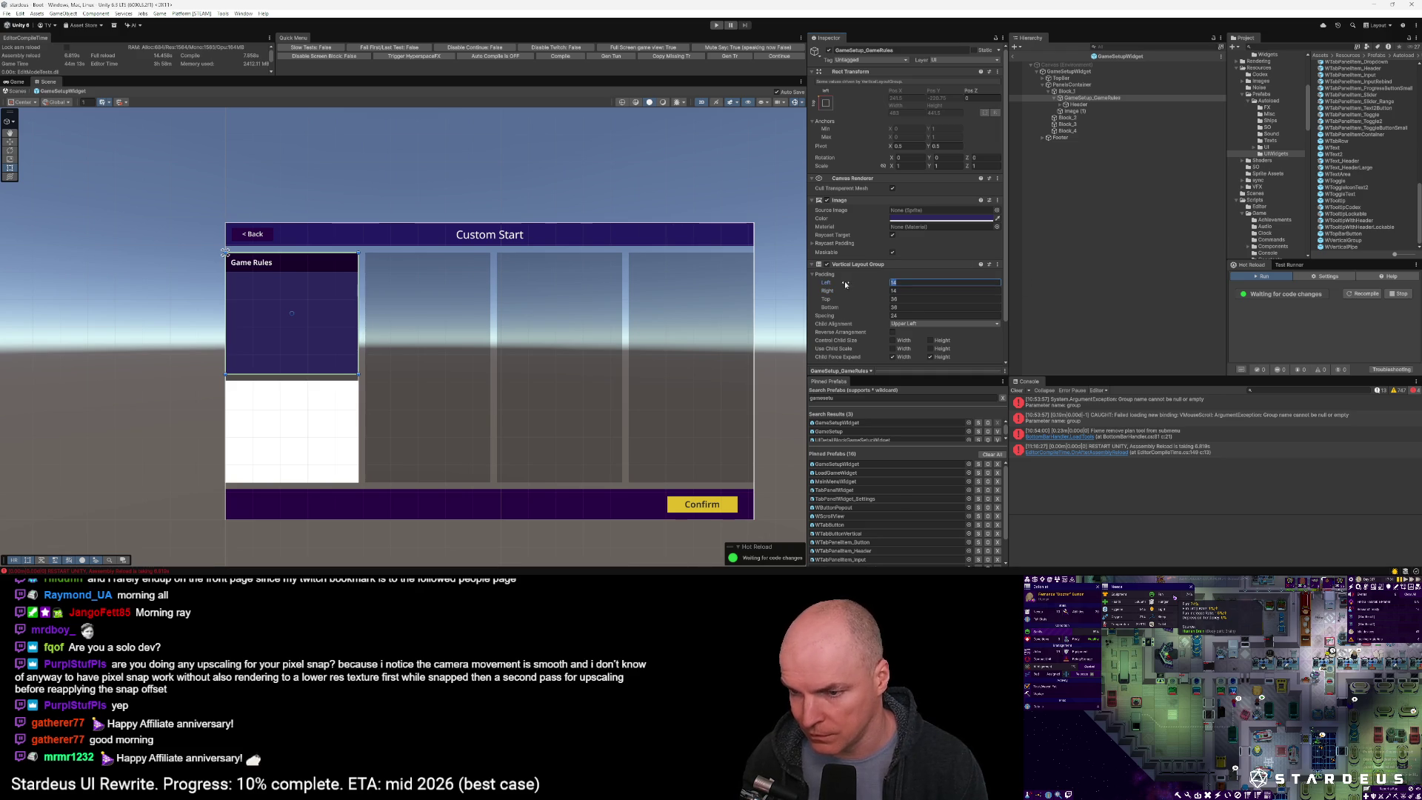
type("0")
key("Tab")
type("0")
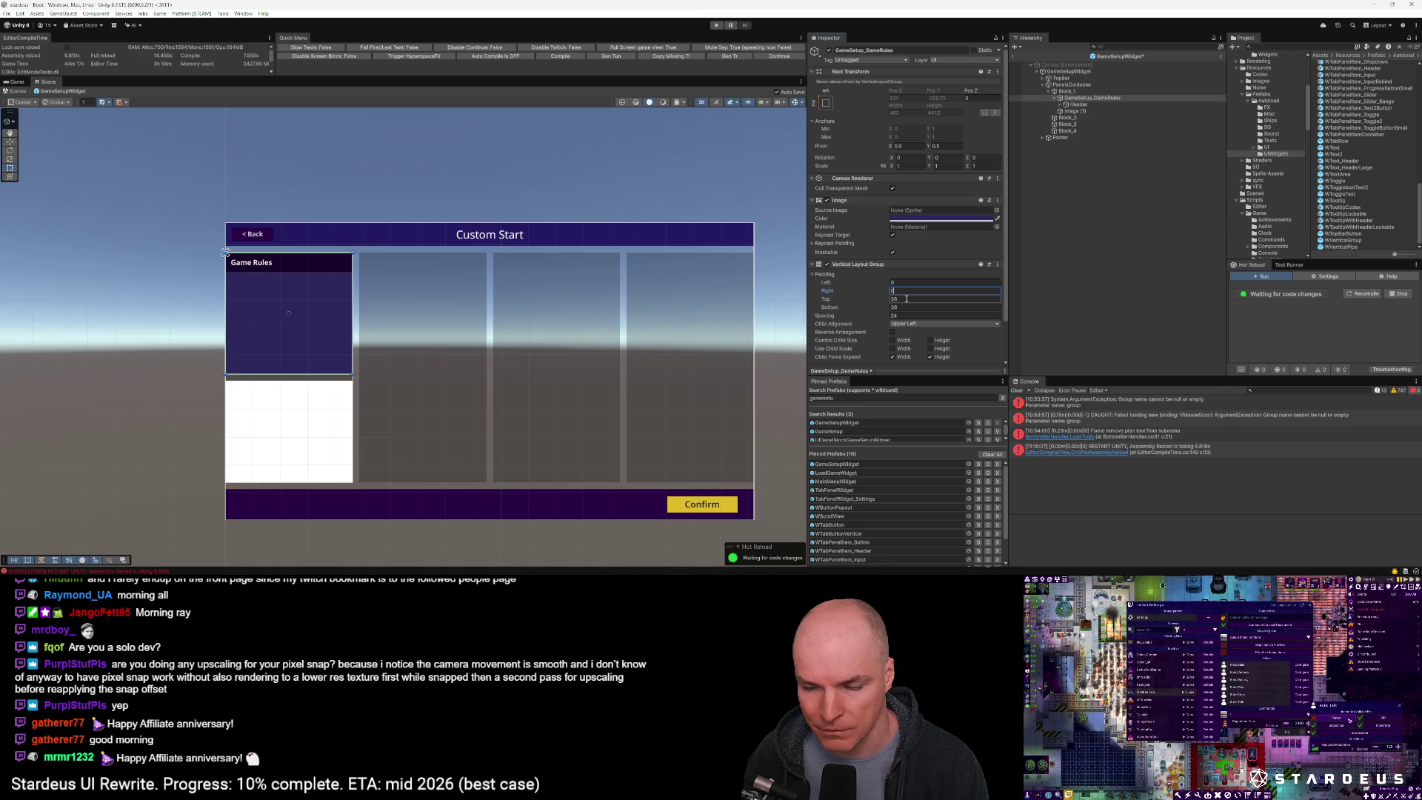
Enable Control Child Size Width on the GameSetup_GameRules layout, leaving height off
left_click(1074, 98)
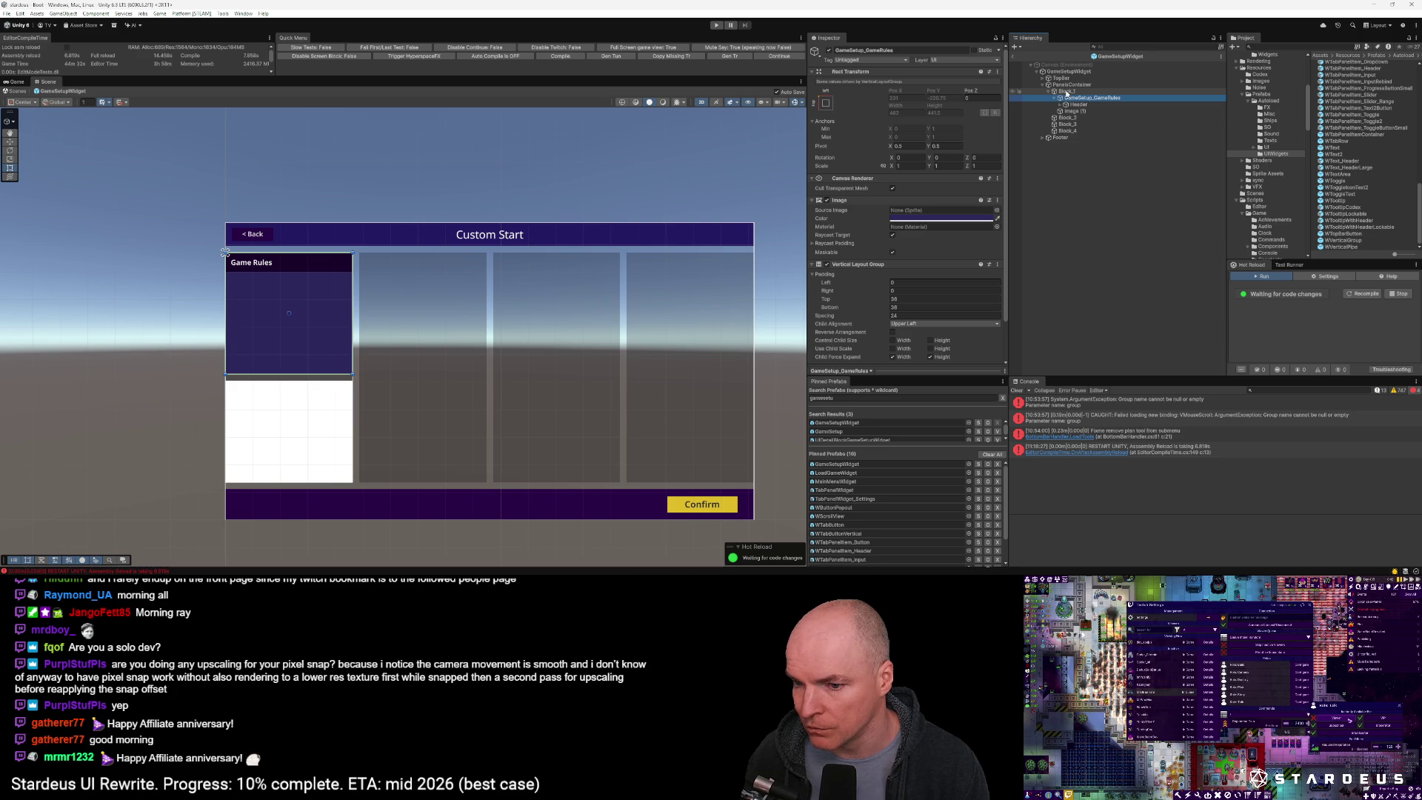
left_click(893, 340)
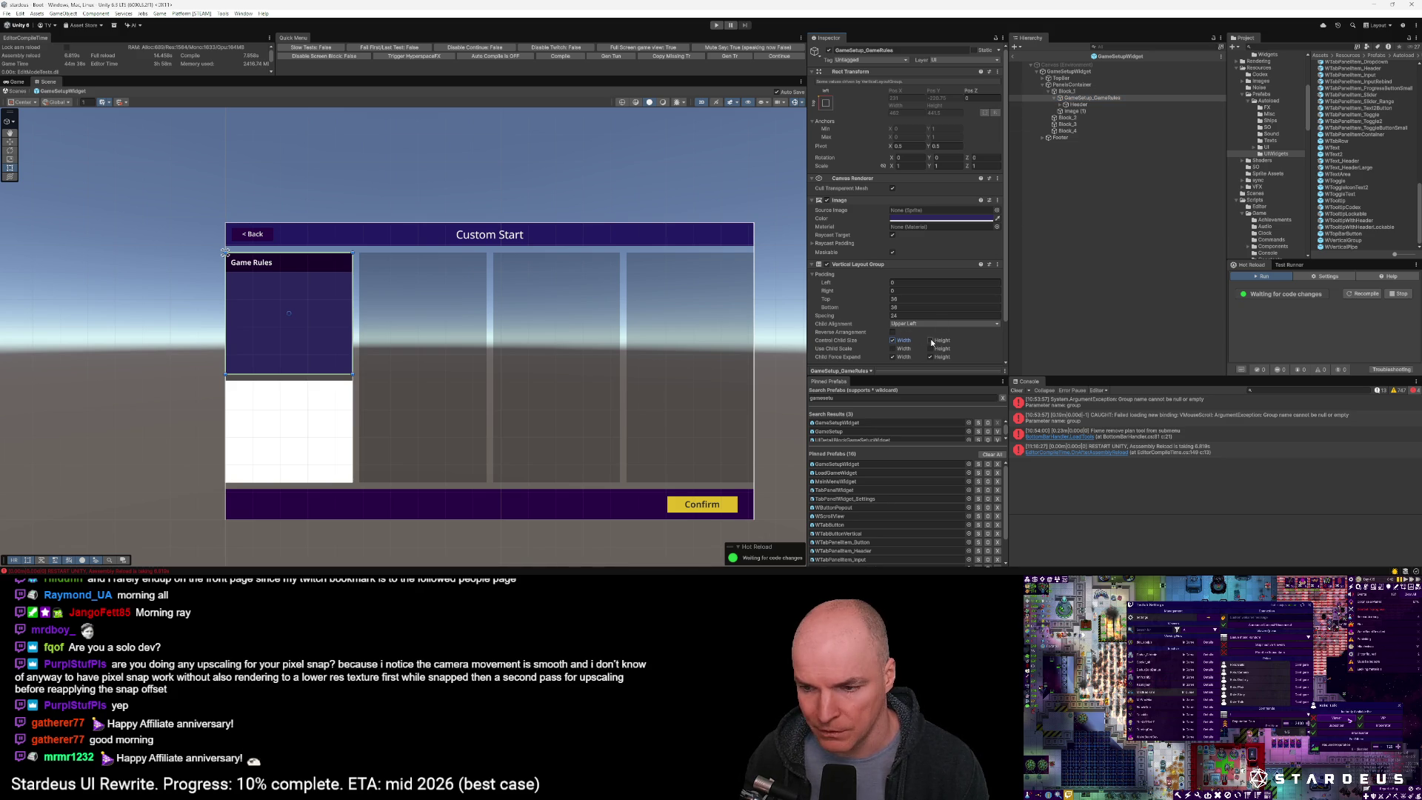
left_click(930, 340)
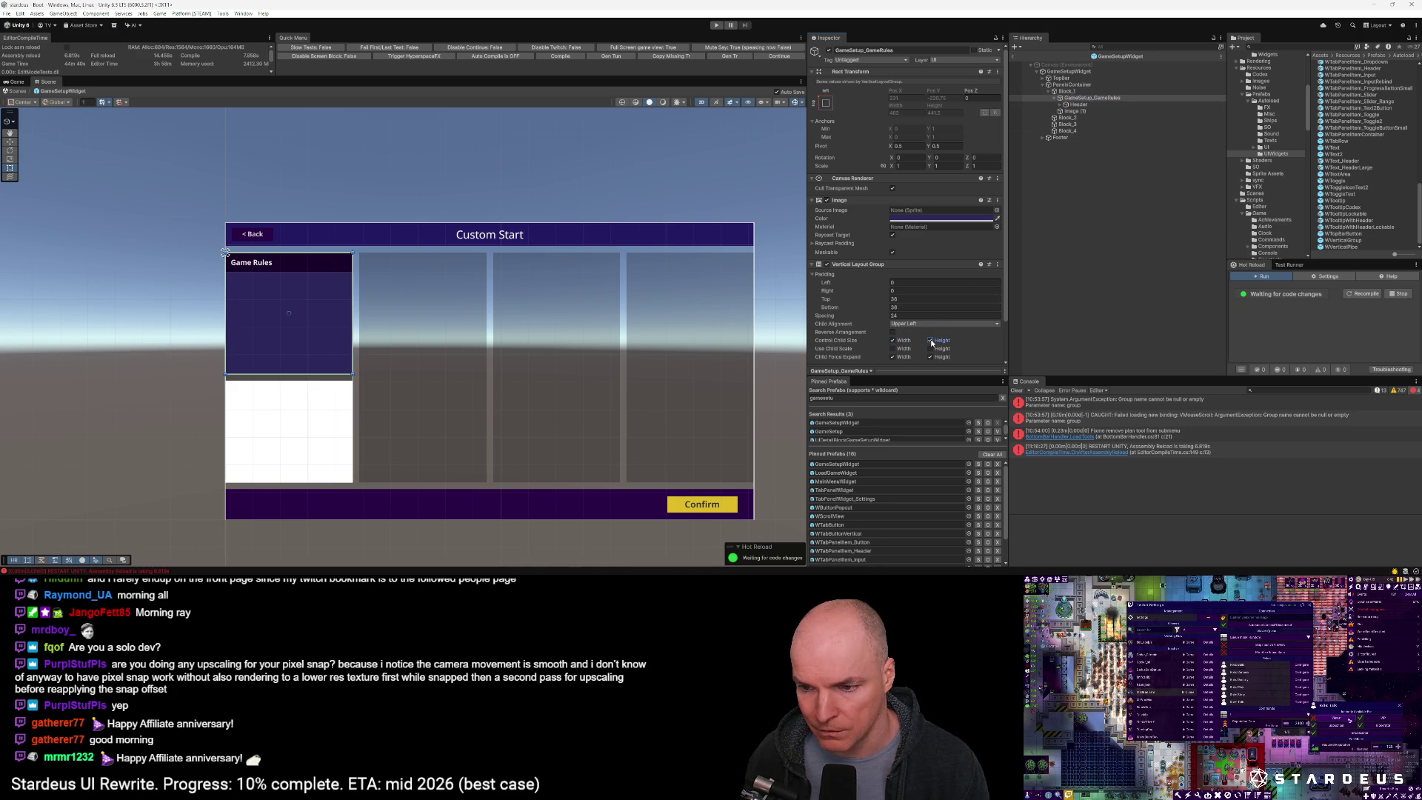
left_click(930, 340)
Compare with TabPanelWidget_Settings' Content layout, then return to GameSetupWidget's Game Rules column
double_click(863, 498)
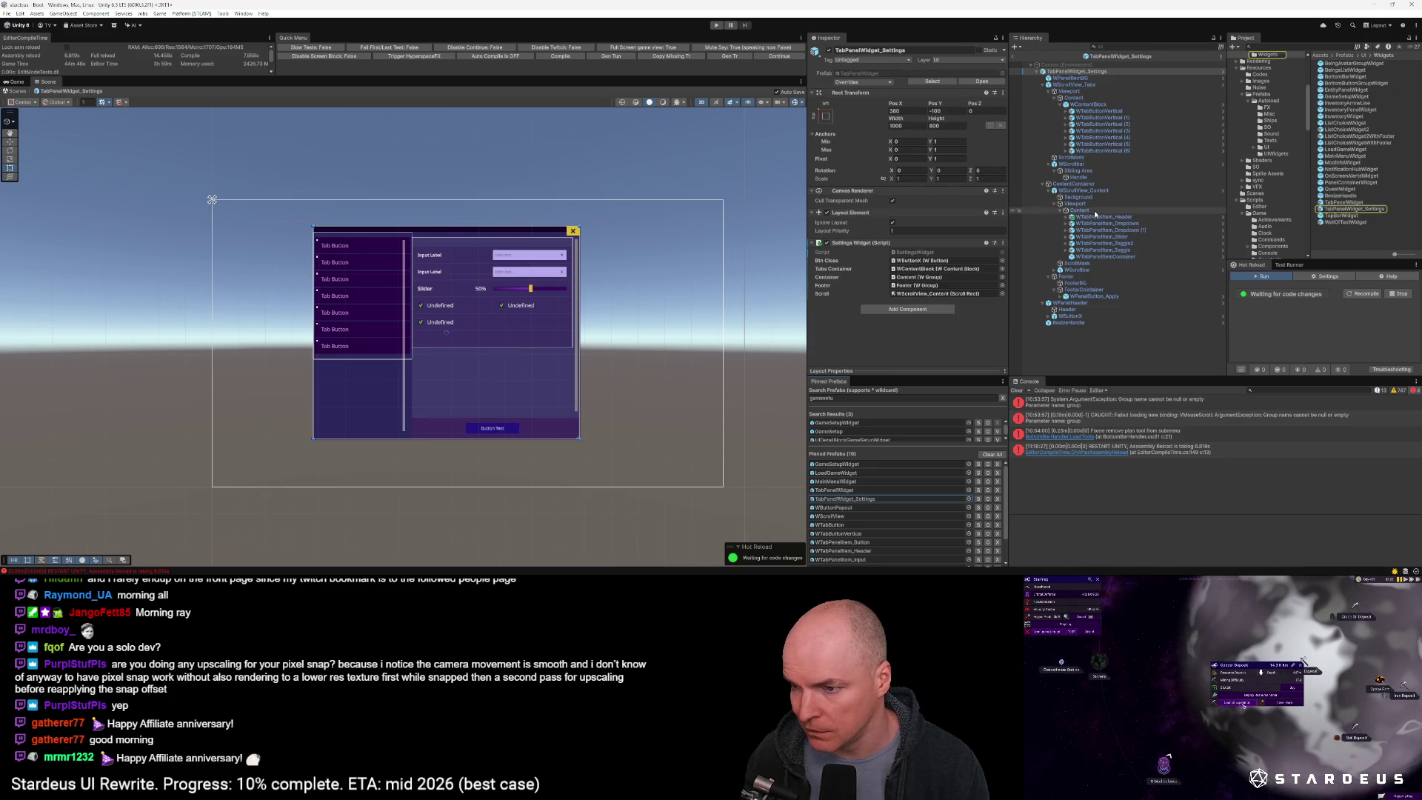
left_click(1098, 213)
scroll(950, 318, "down", 3)
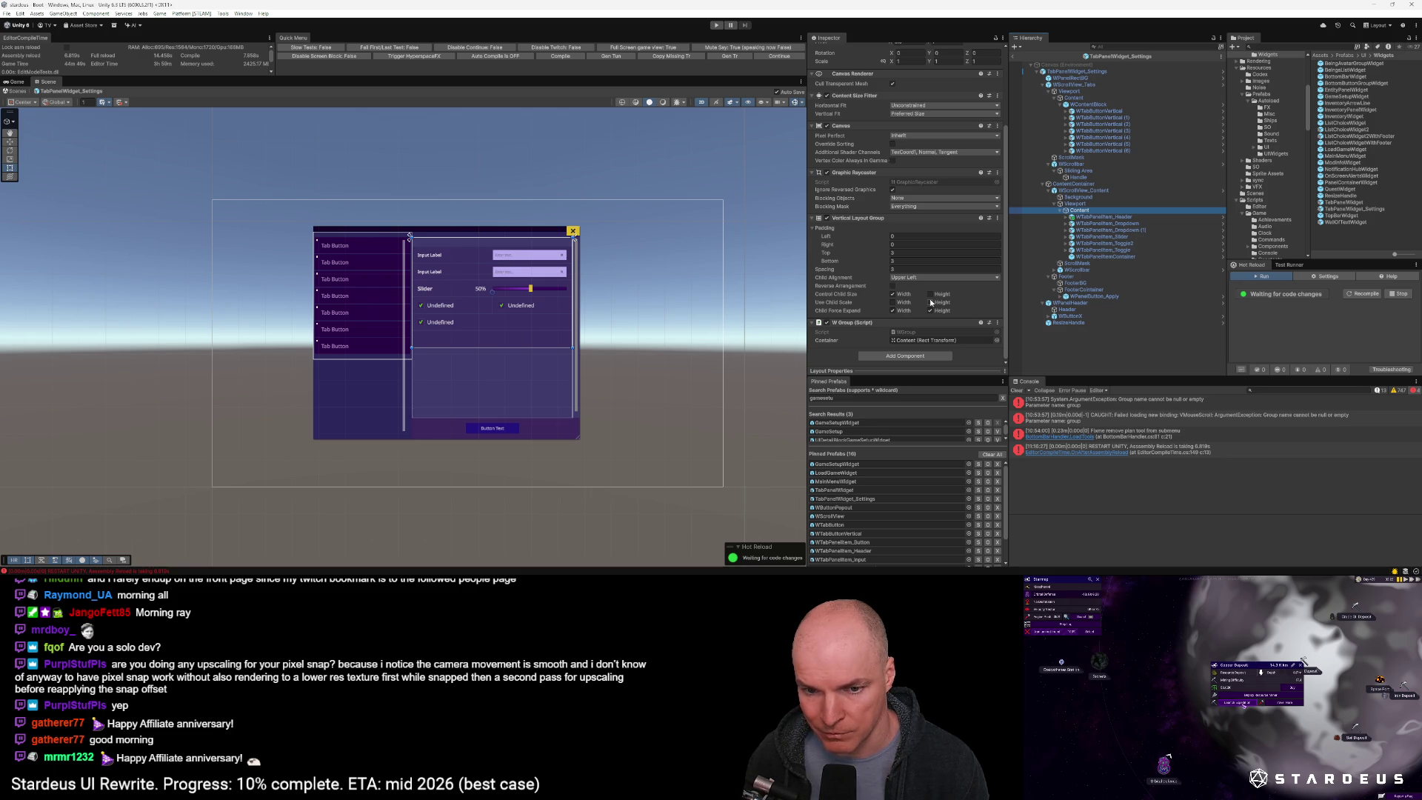
double_click(840, 463)
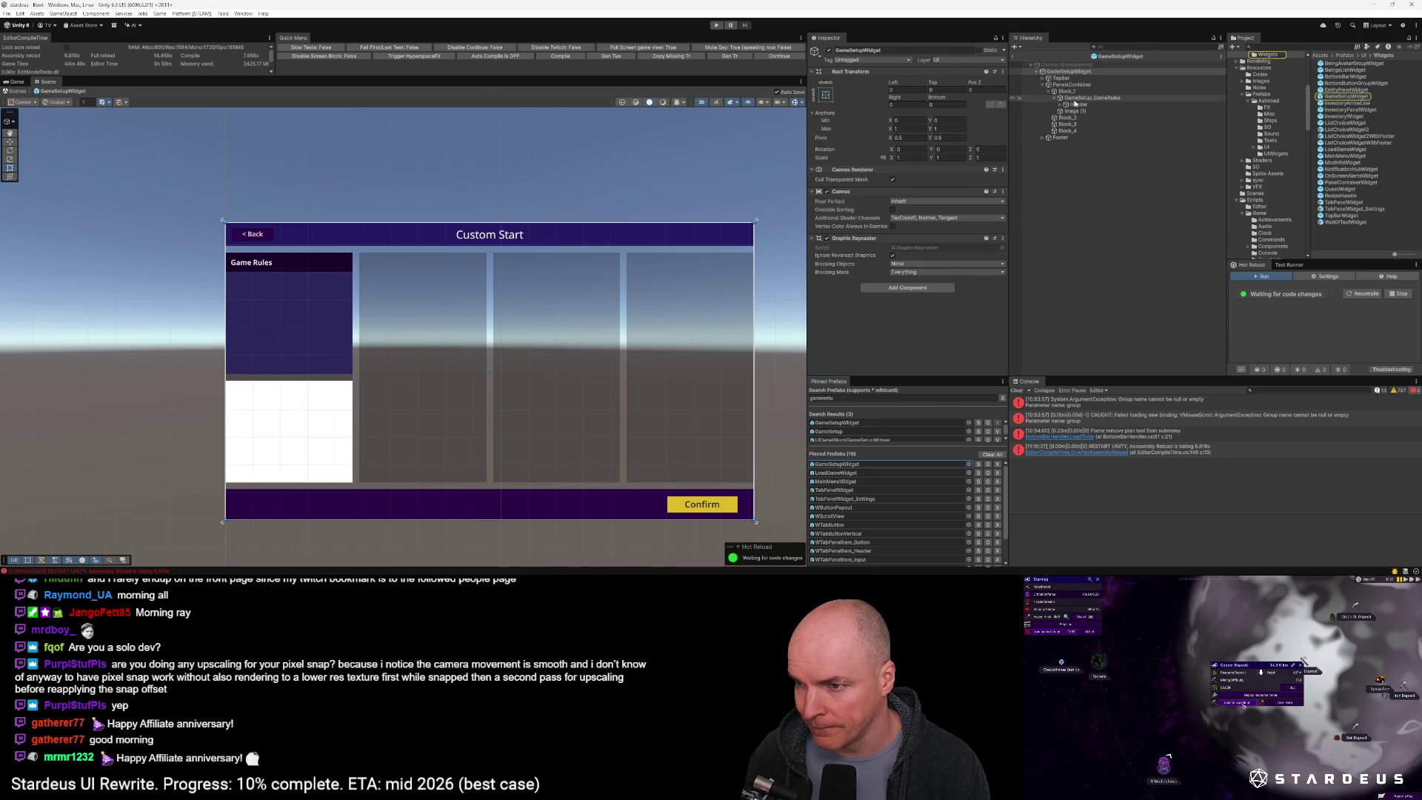
left_click(1073, 99)
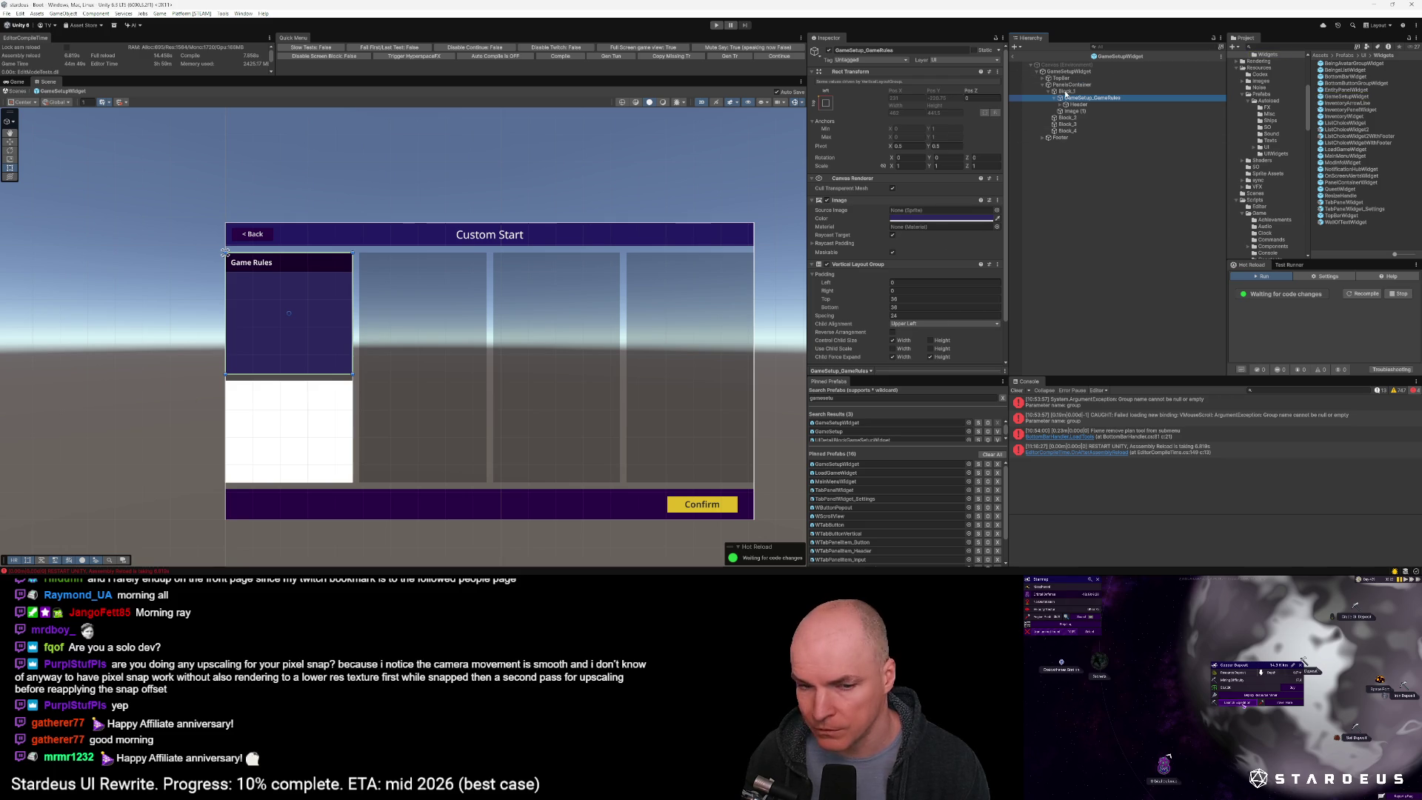
Toggle Control Child Size Height on Block_1 and set the Game Rules column height to 263.5
left_click(1066, 91)
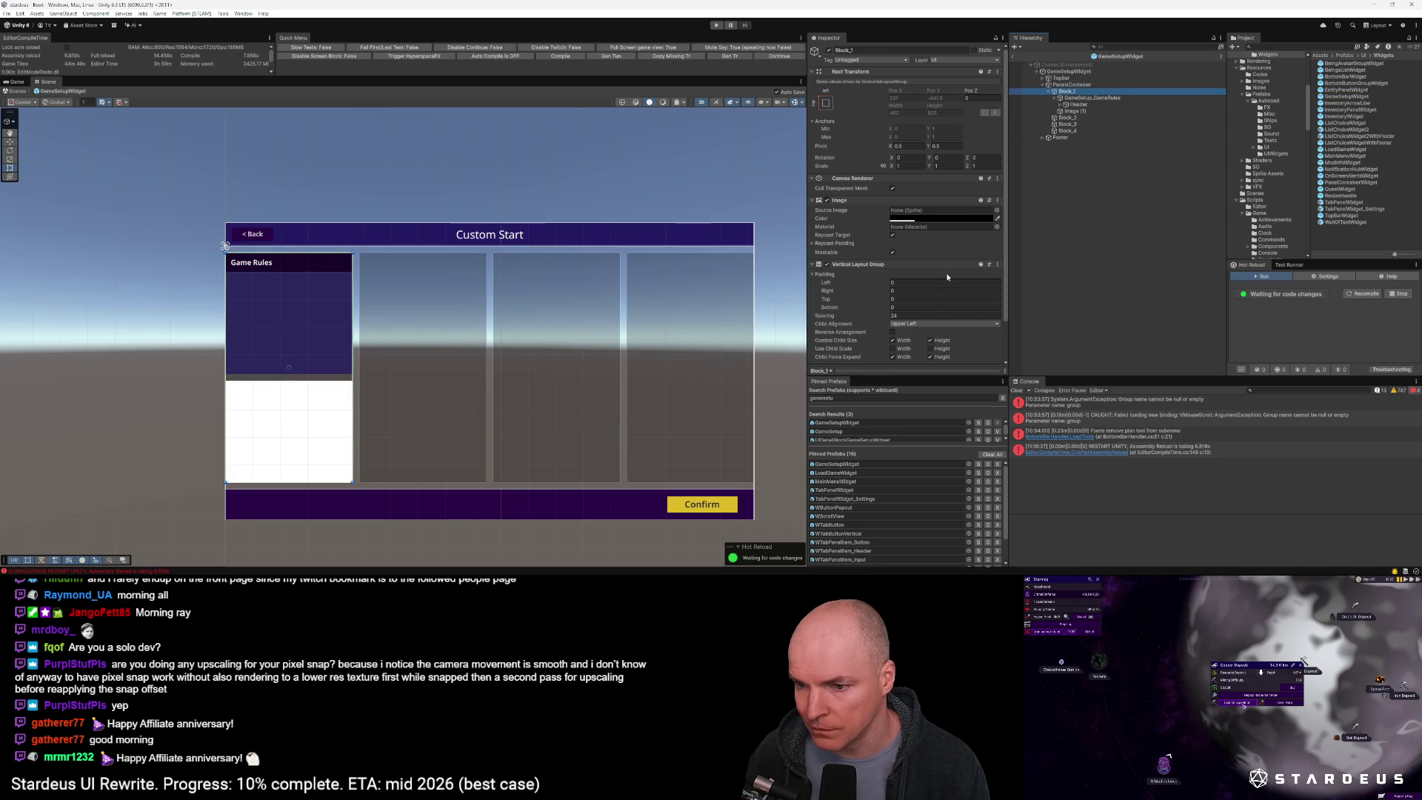
left_click(930, 340)
left_click(1094, 99)
mouse_move(935, 105)
left_mouse_down()
mouse_move(772, 134)
mouse_move(1030, 133)
mouse_move(888, 136)
left_mouse_up()
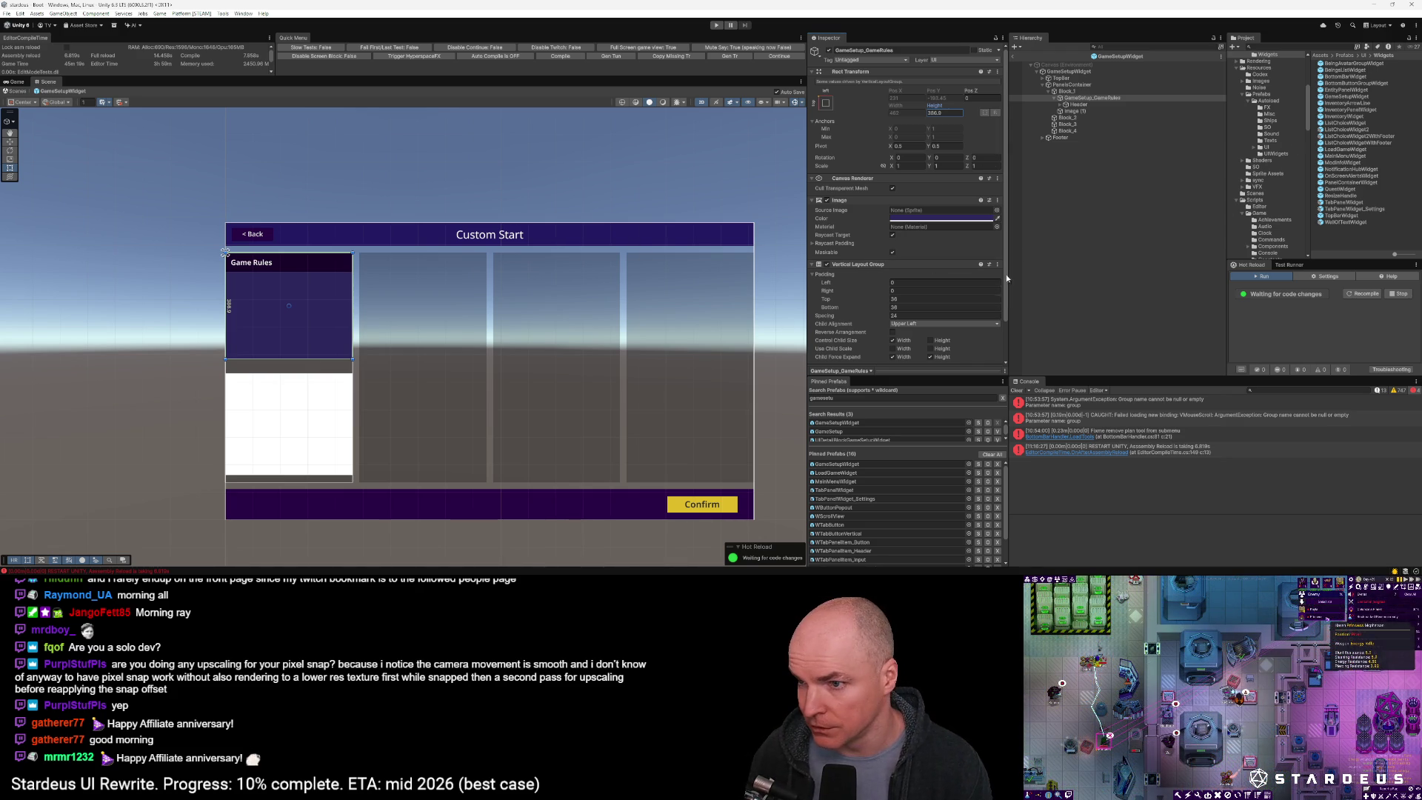
left_click(1066, 72)
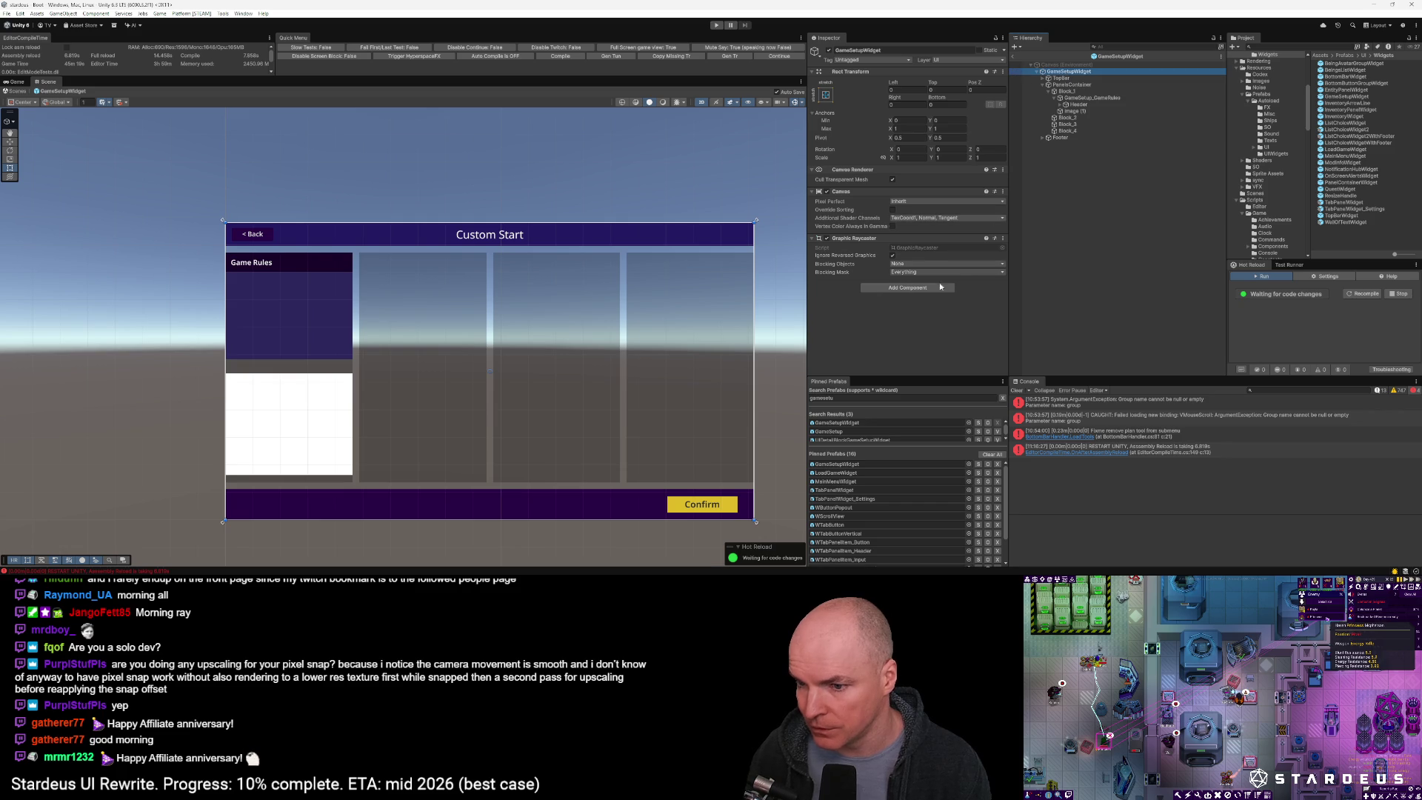
Add a Scalable UI Element to GameSetupWidget with Auto Fit Height on and bottom padding 0
left_click(914, 289)
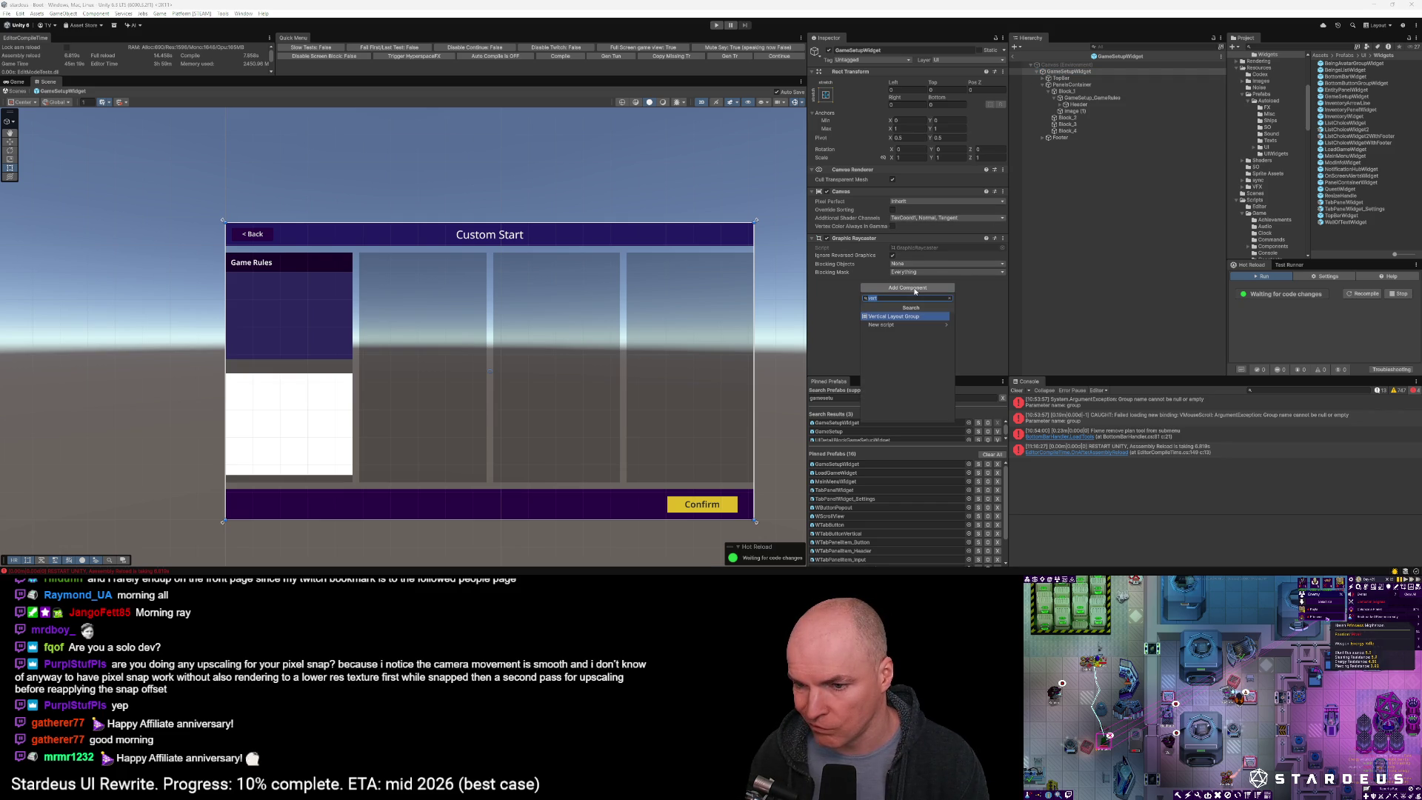
type("scala")
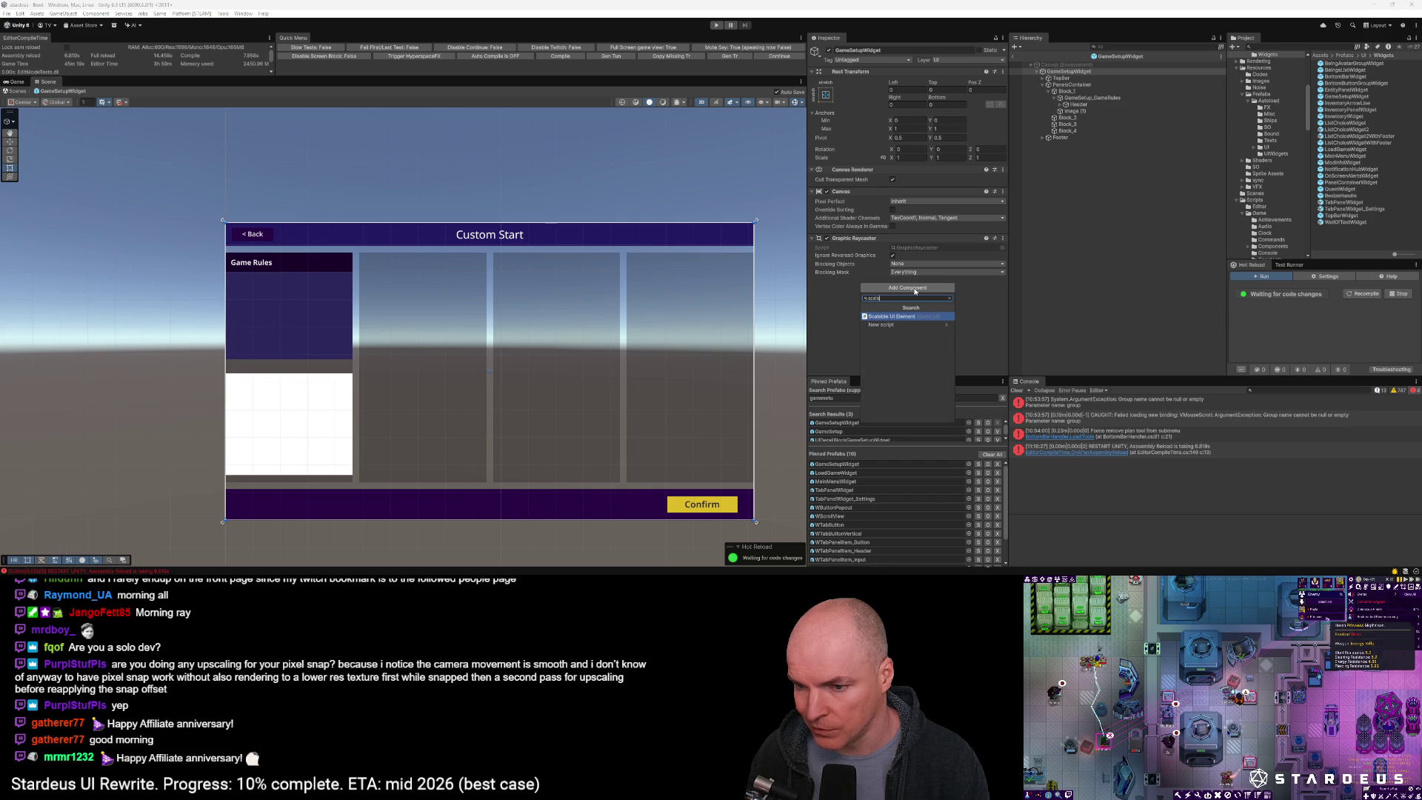
key("Return")
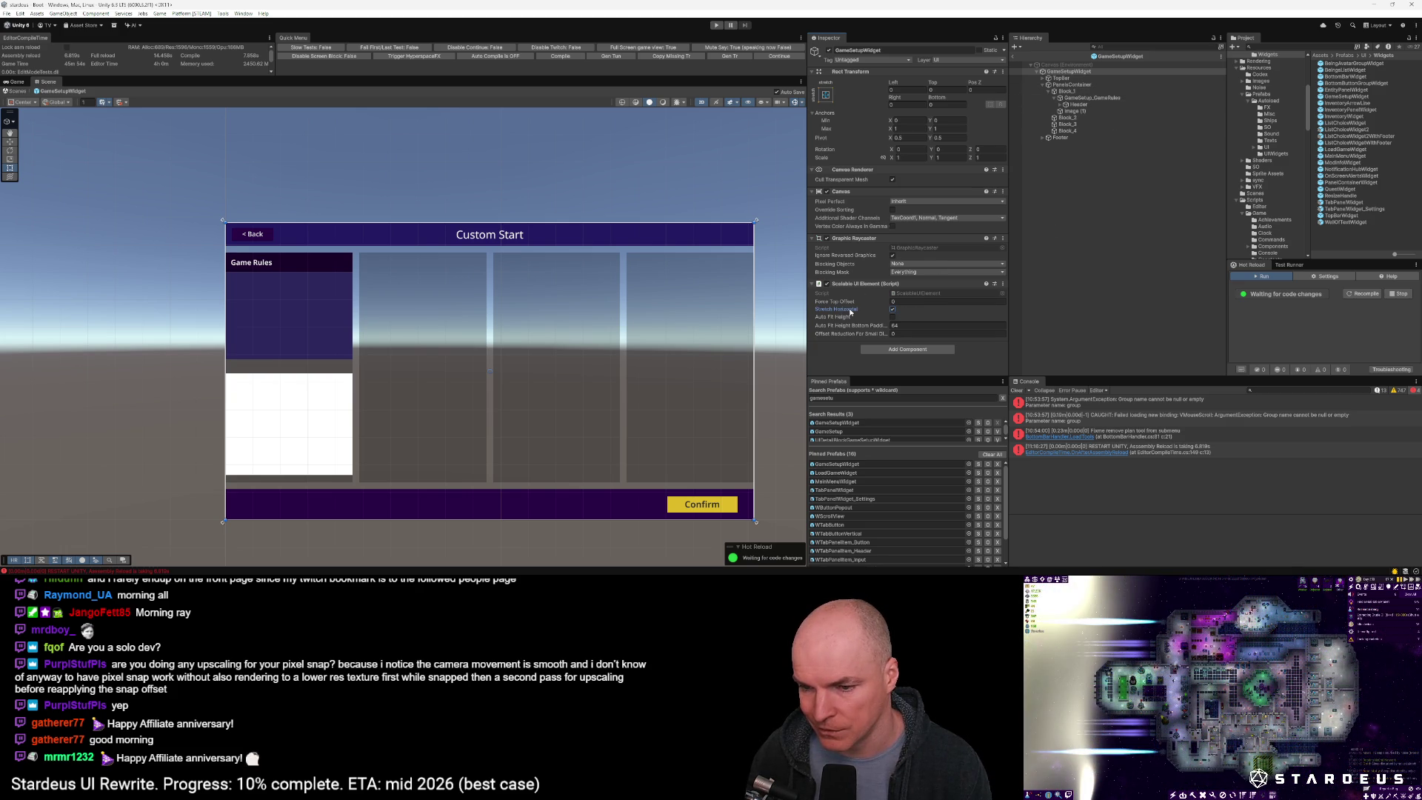
left_click(892, 316)
type("0")
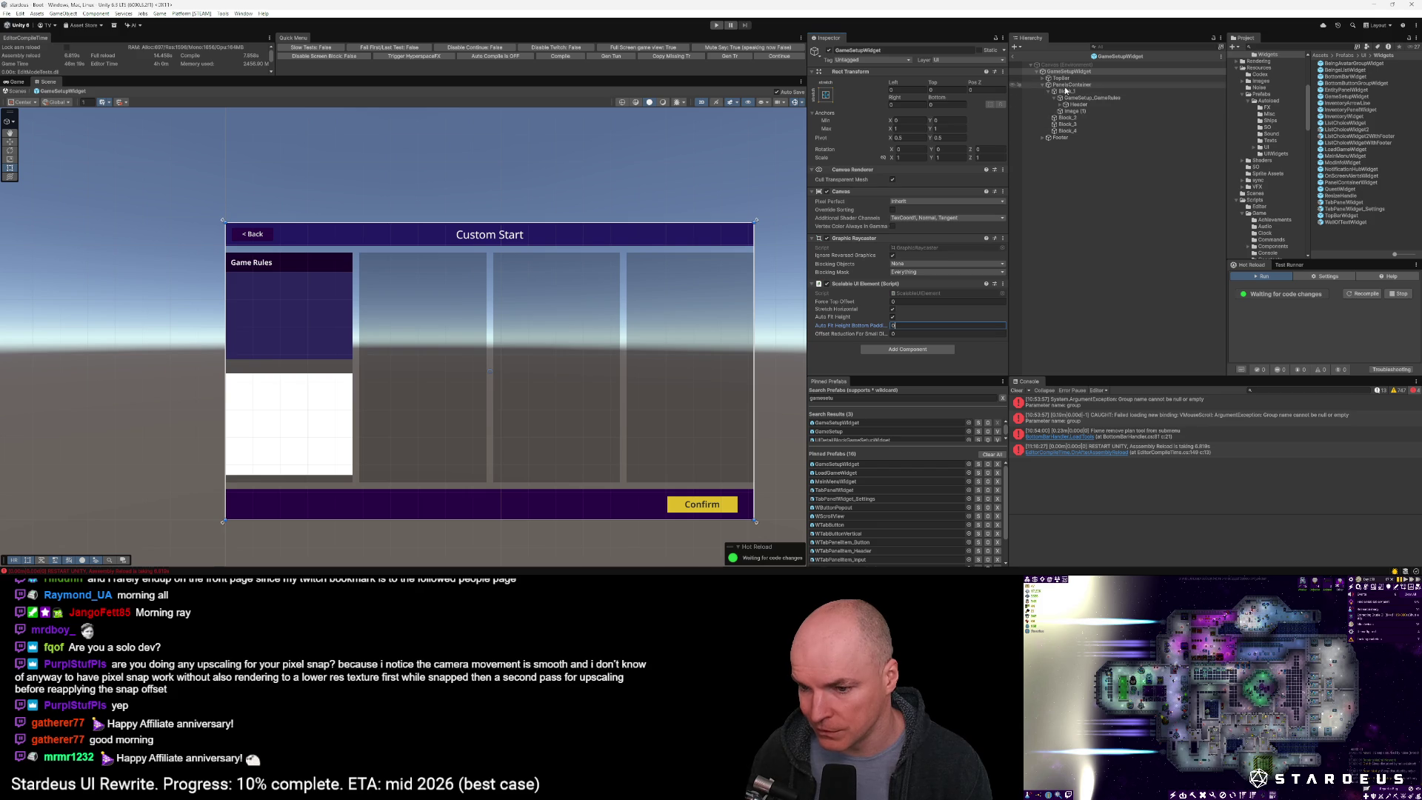
Open MainMenuWidget and enter Play mode to run Stardeus to its main menu
double_click(848, 481)
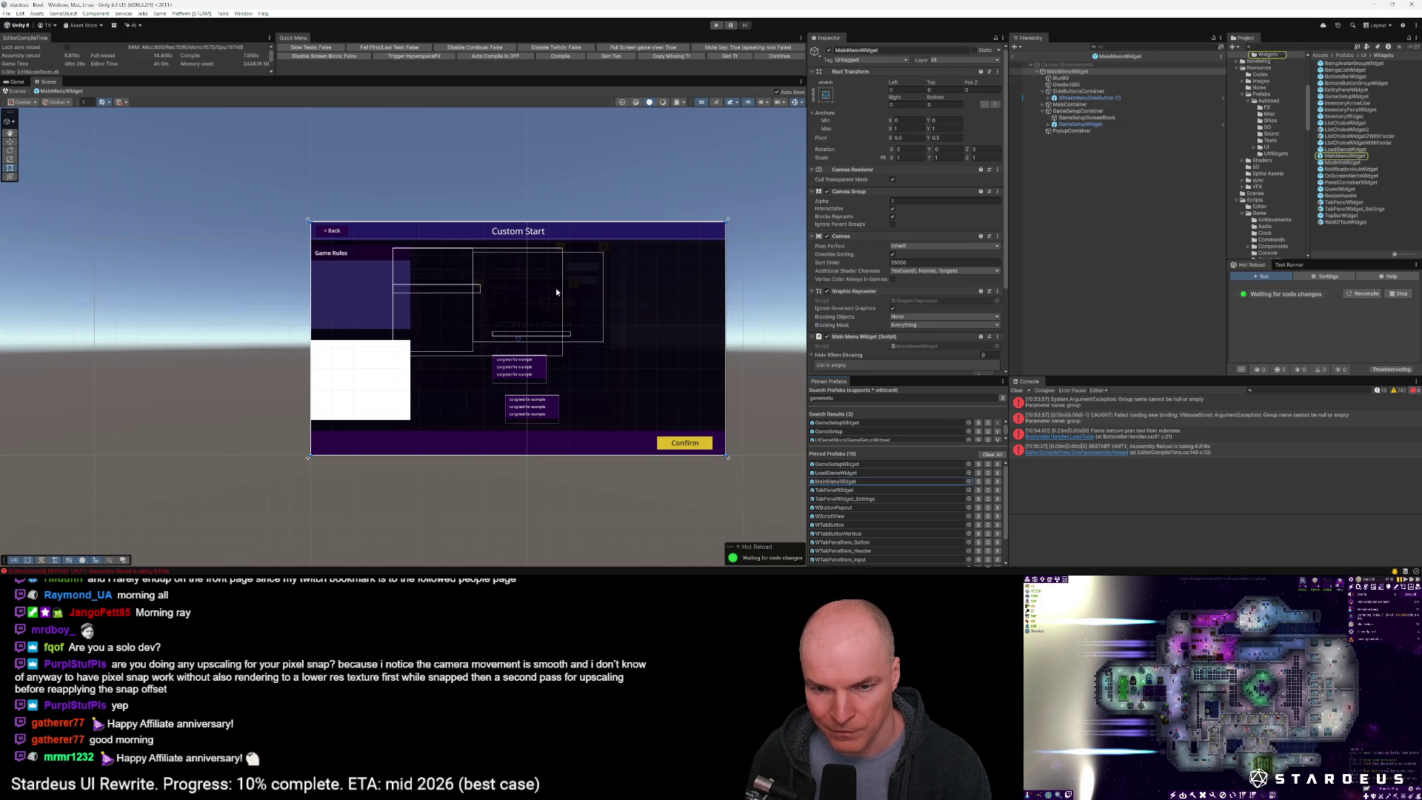
left_click(779, 58)
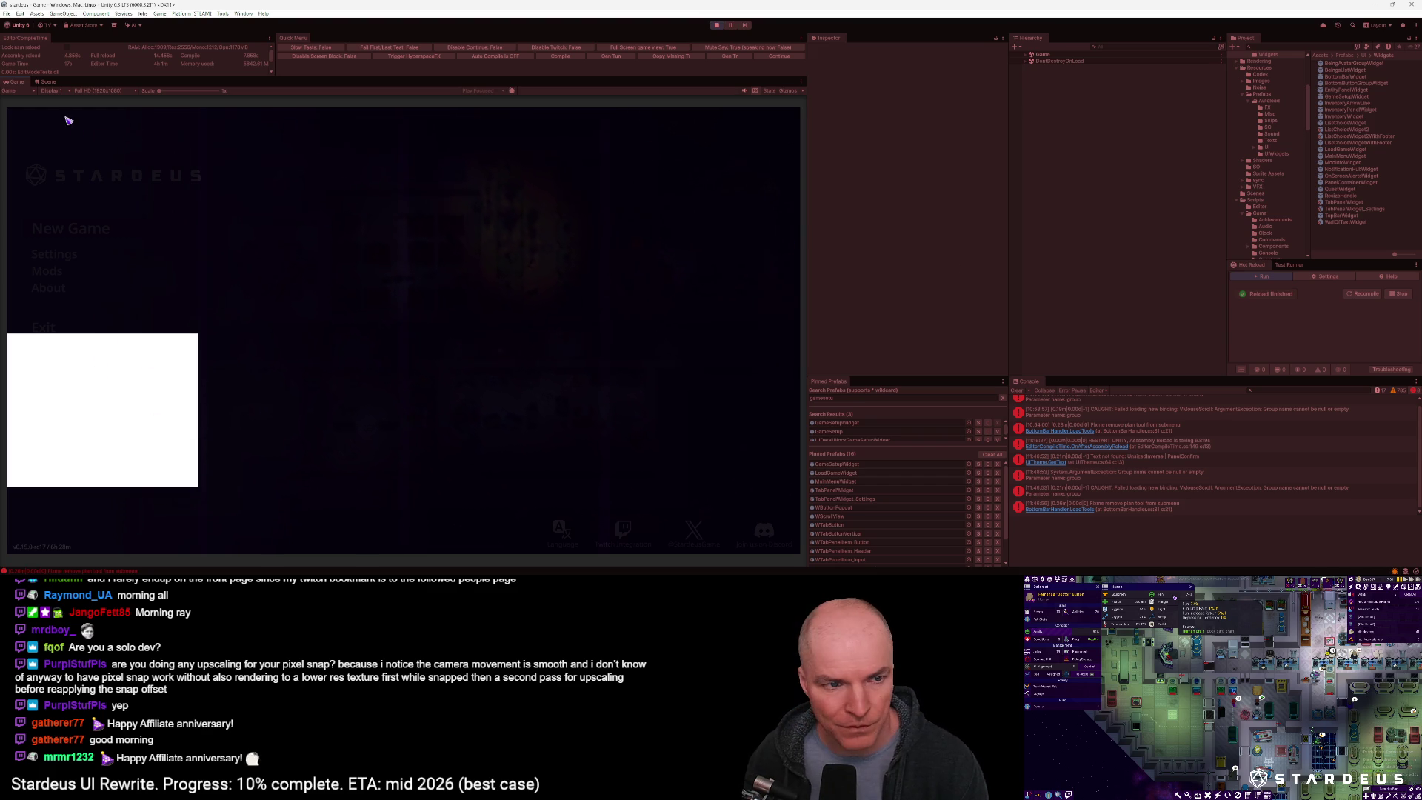
Exit Play mode and reopen GameSetupWidget from the Pinned Prefabs
left_click(48, 81)
scroll(340, 296, "down", 3)
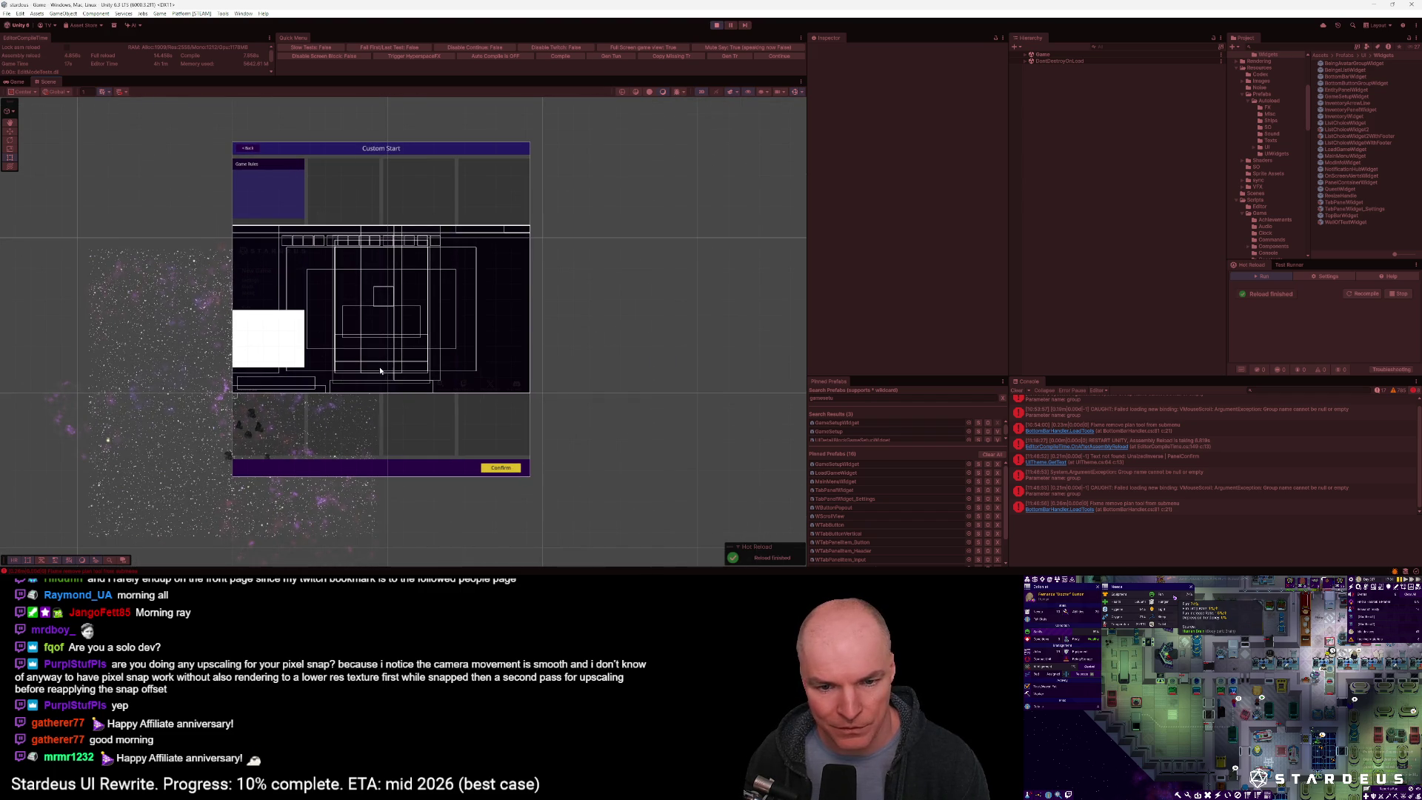
left_click(716, 25)
left_click(845, 465)
double_click(845, 465)
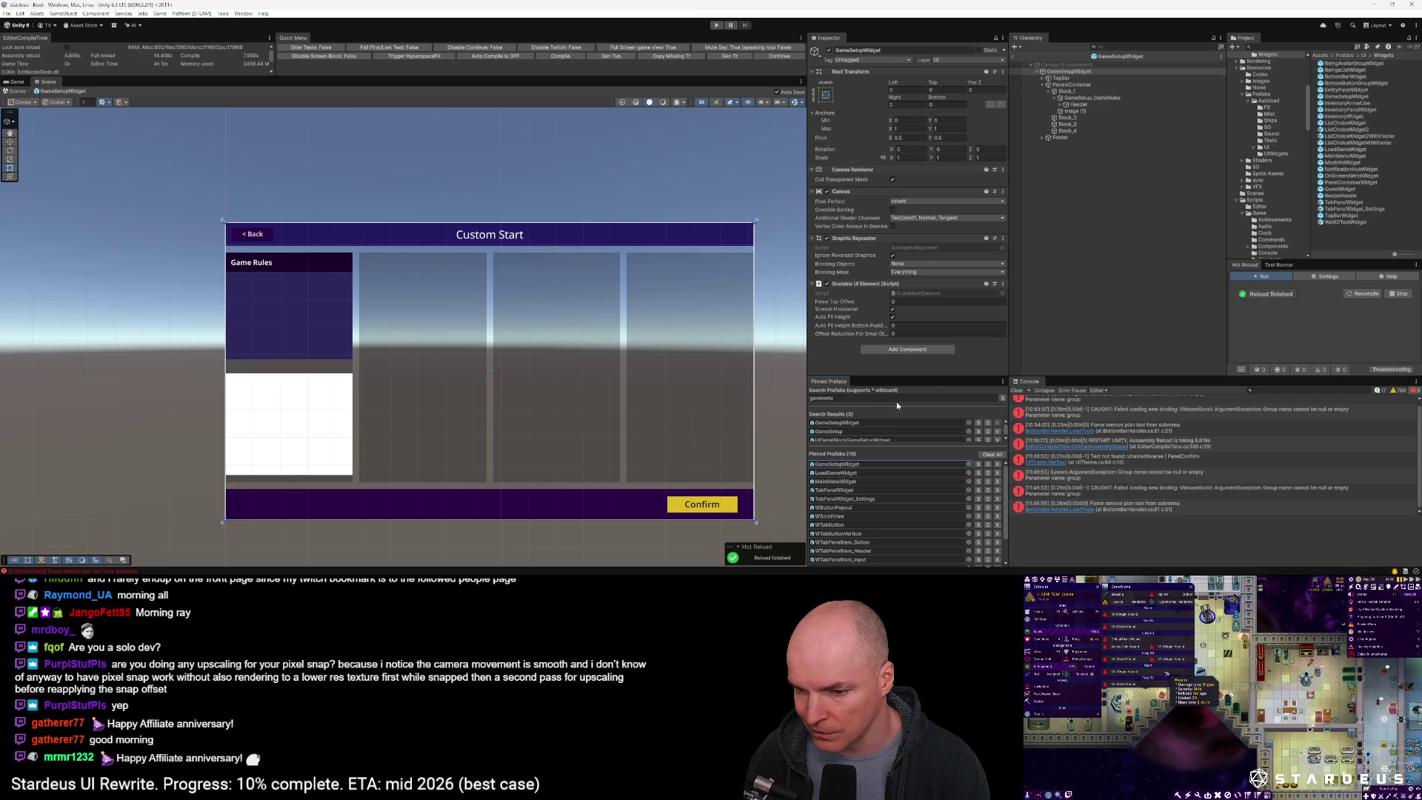
In MainMenuWidget, give GameSetupWidget the top-stretch anchor preset, then exit prefab mode and play
double_click(835, 482)
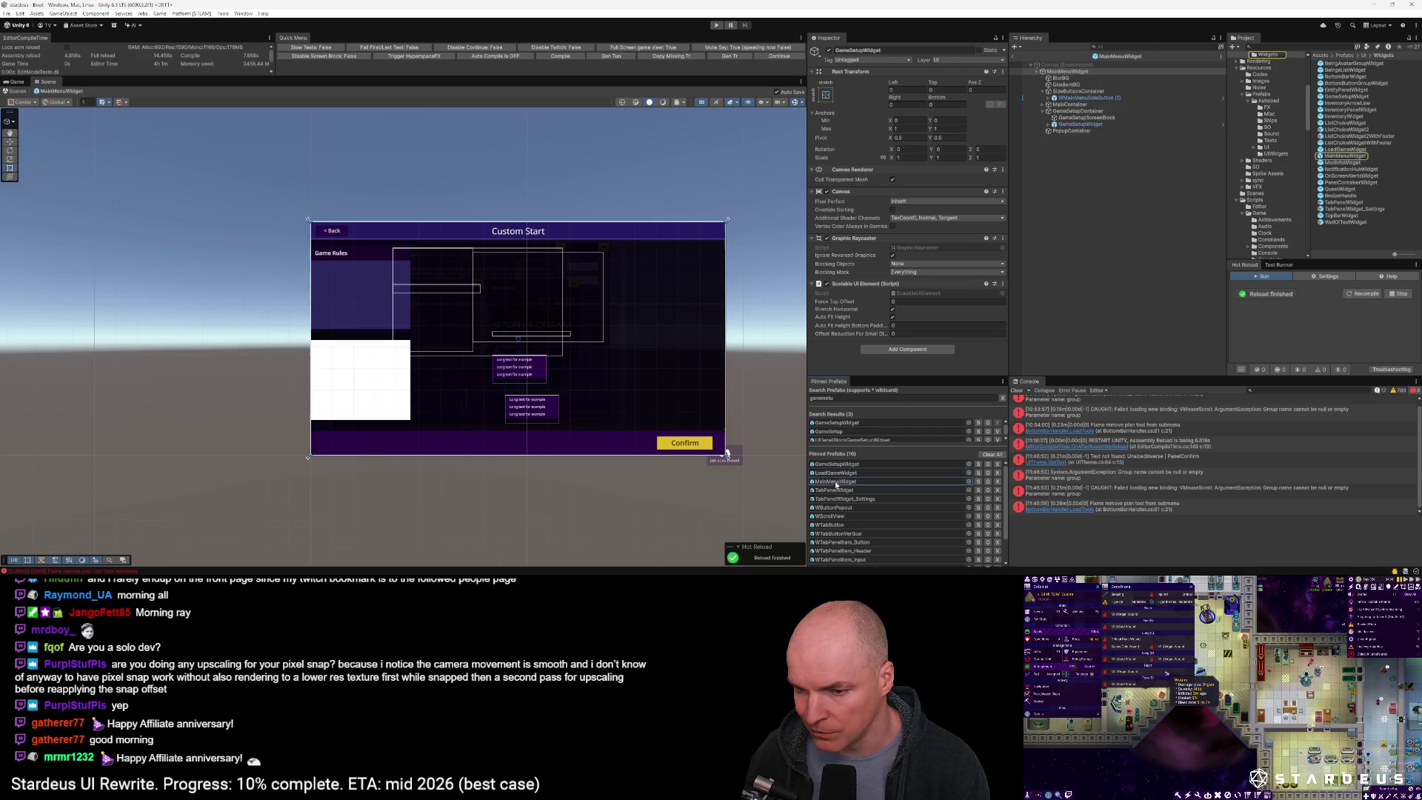
left_click(1081, 124)
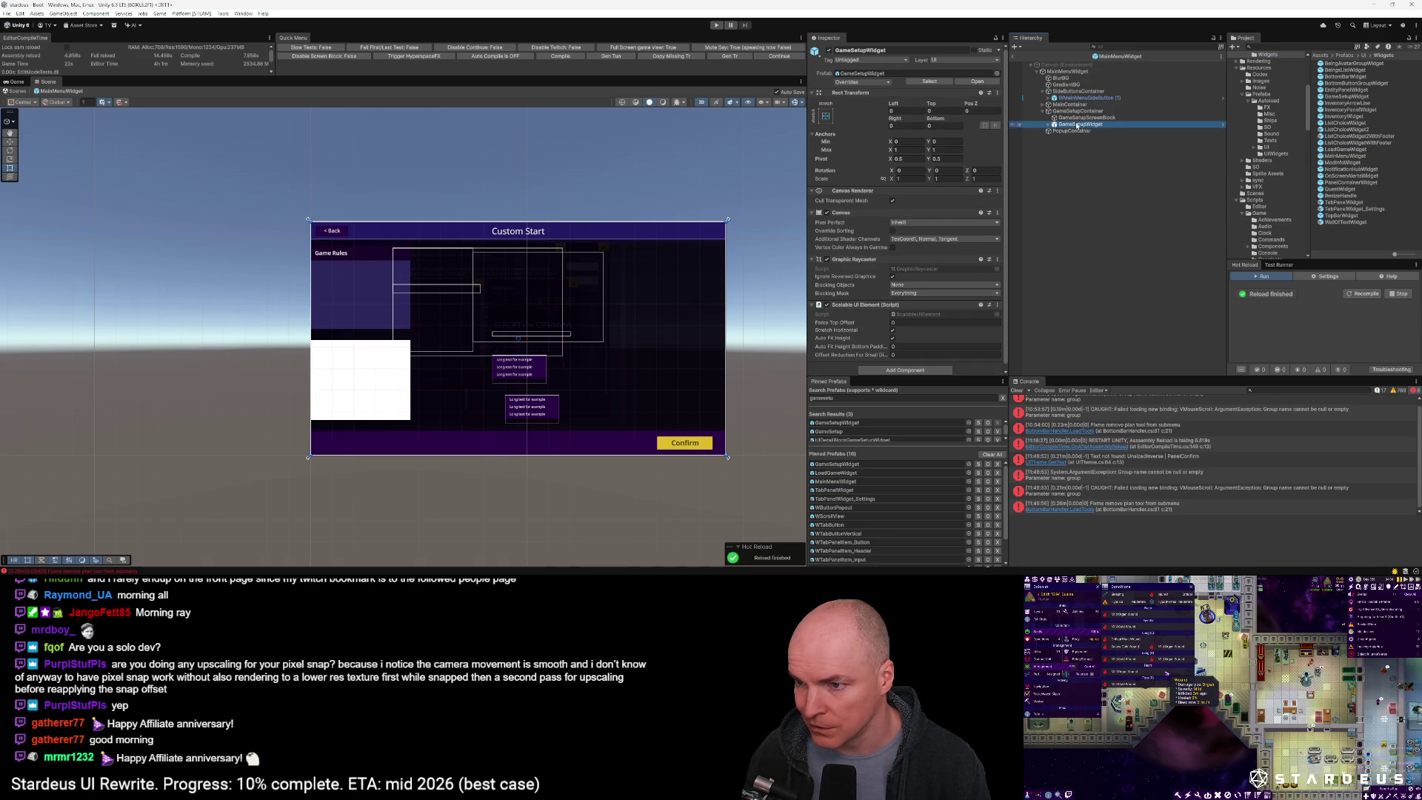
left_click(826, 116)
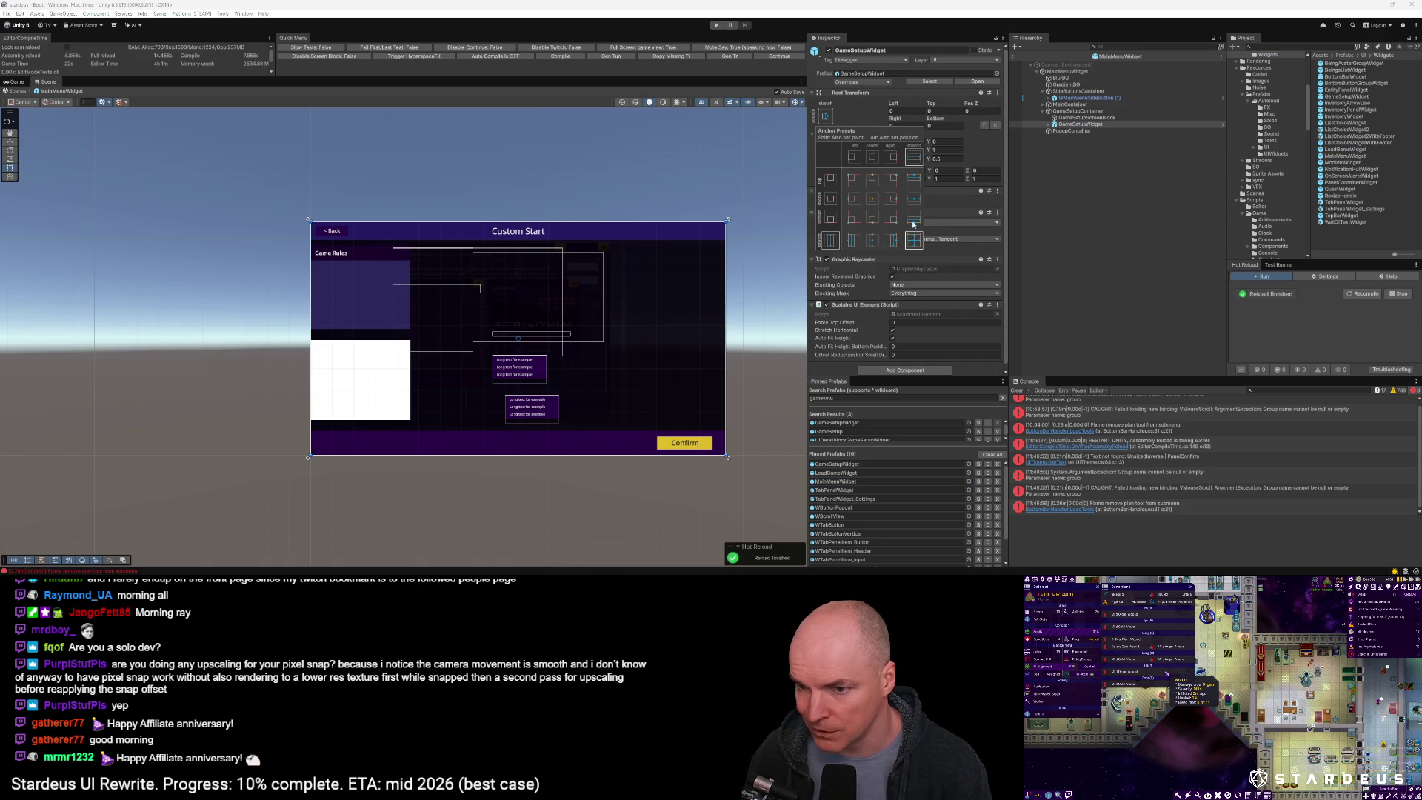
left_click(915, 179, "shift")
left_click(940, 126)
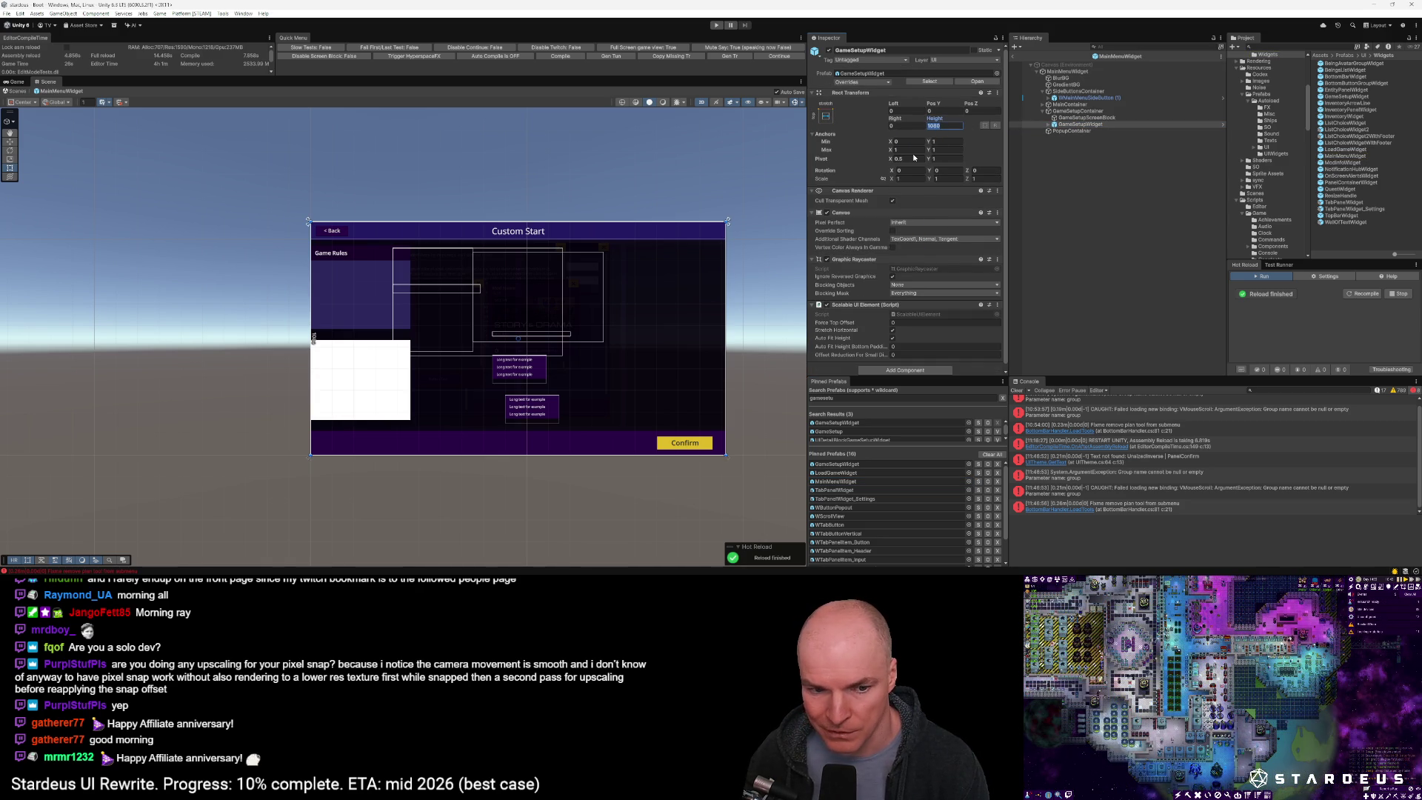
left_click(1015, 56)
left_click(779, 56)
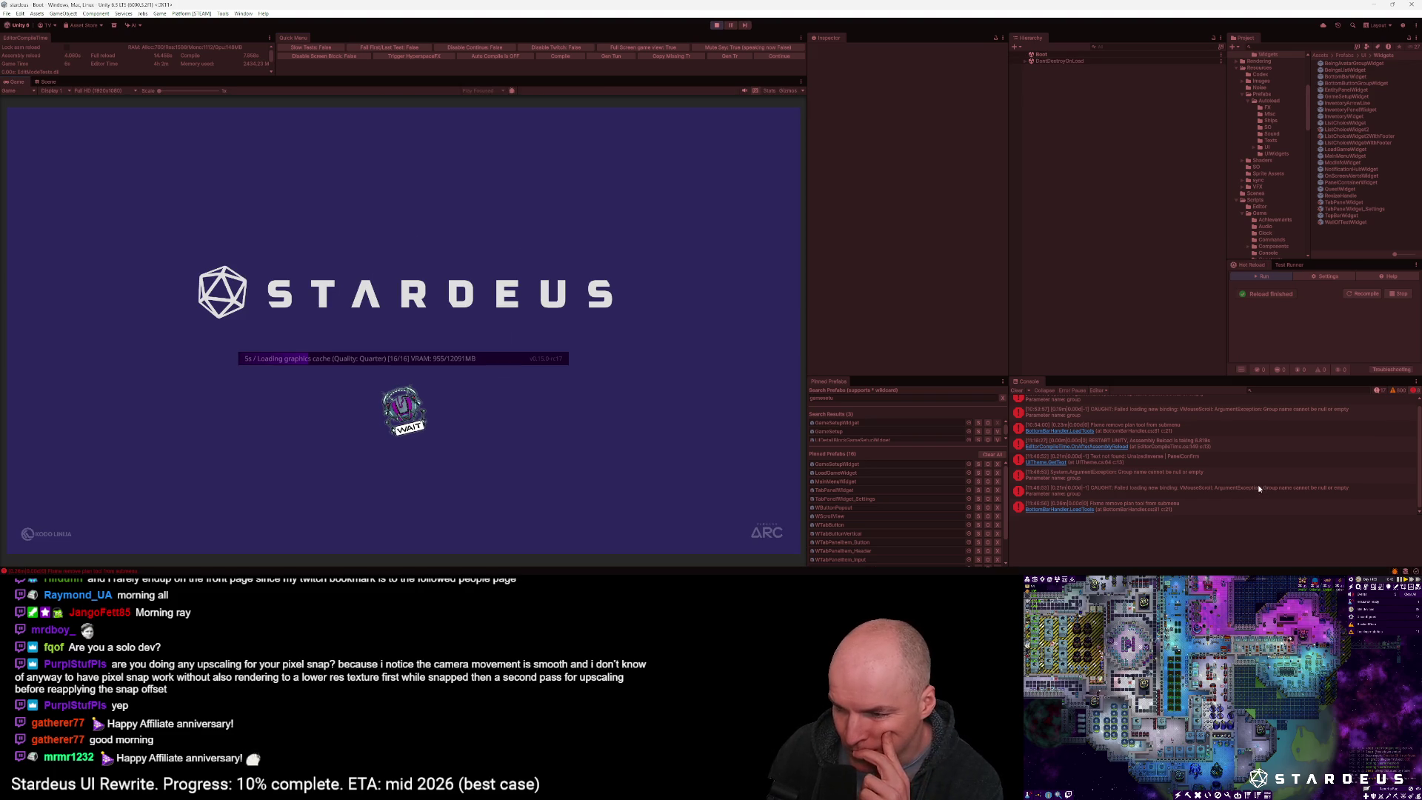
Inspect the binding failure error, then set the Game view to Steam Deck (1200x800)
left_click(1056, 490)
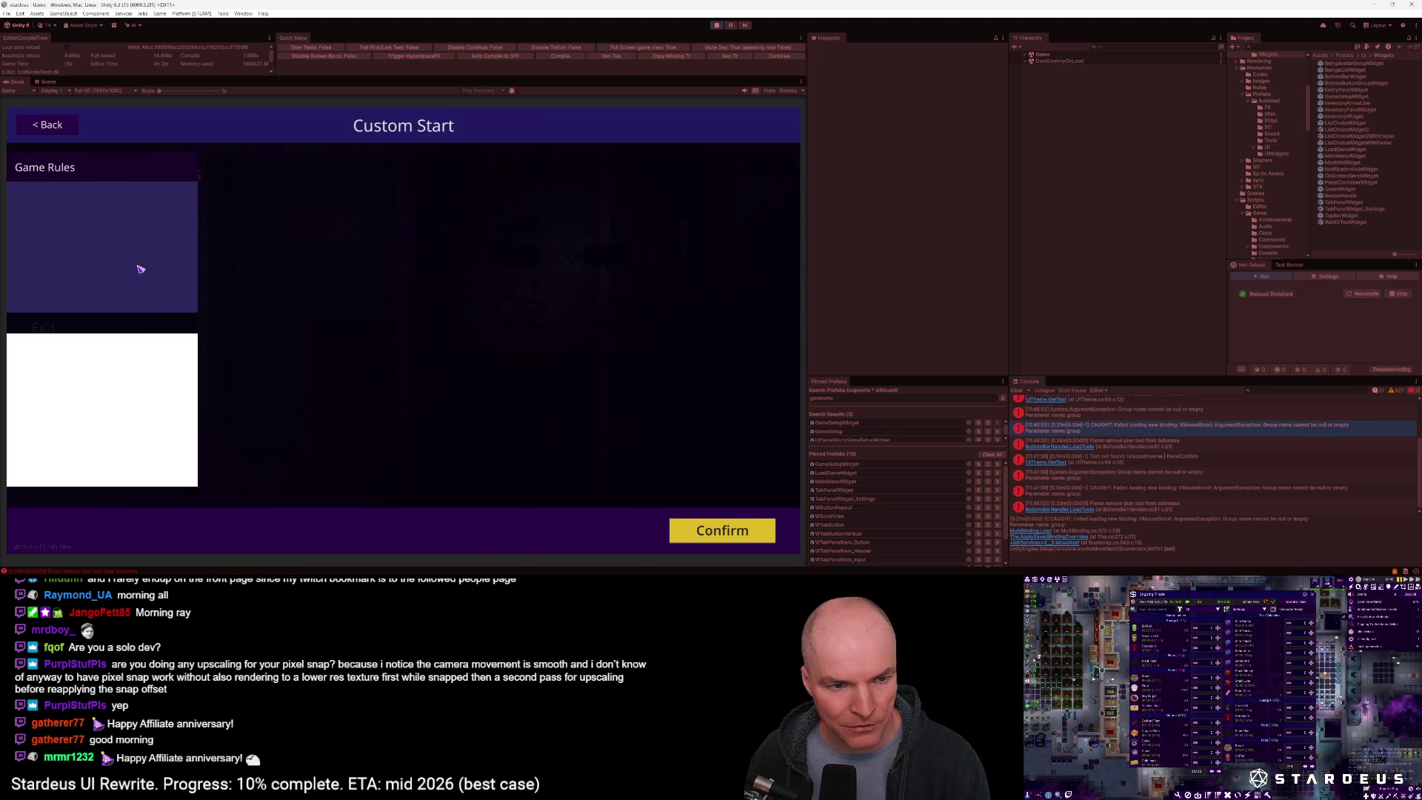
left_click(113, 89)
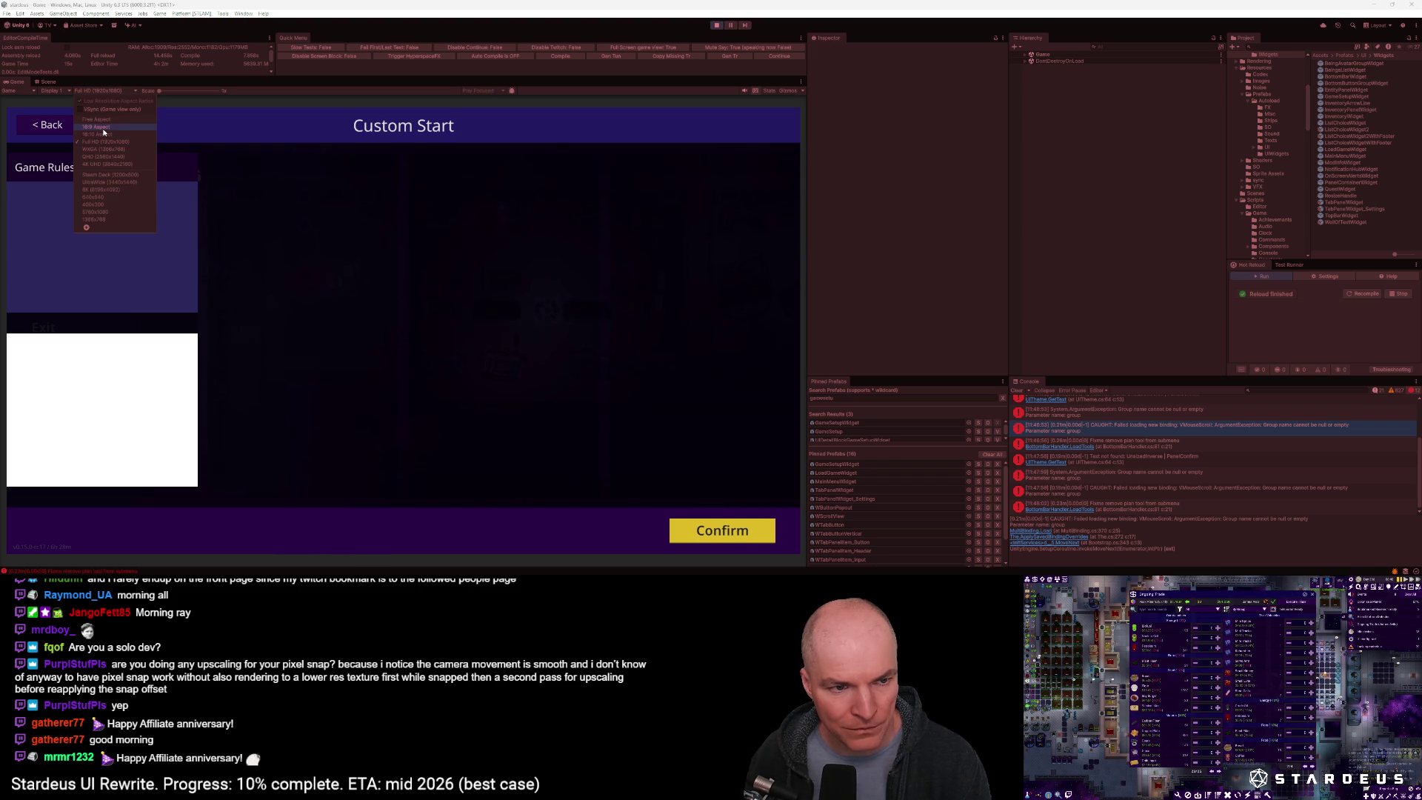
left_click(100, 176)
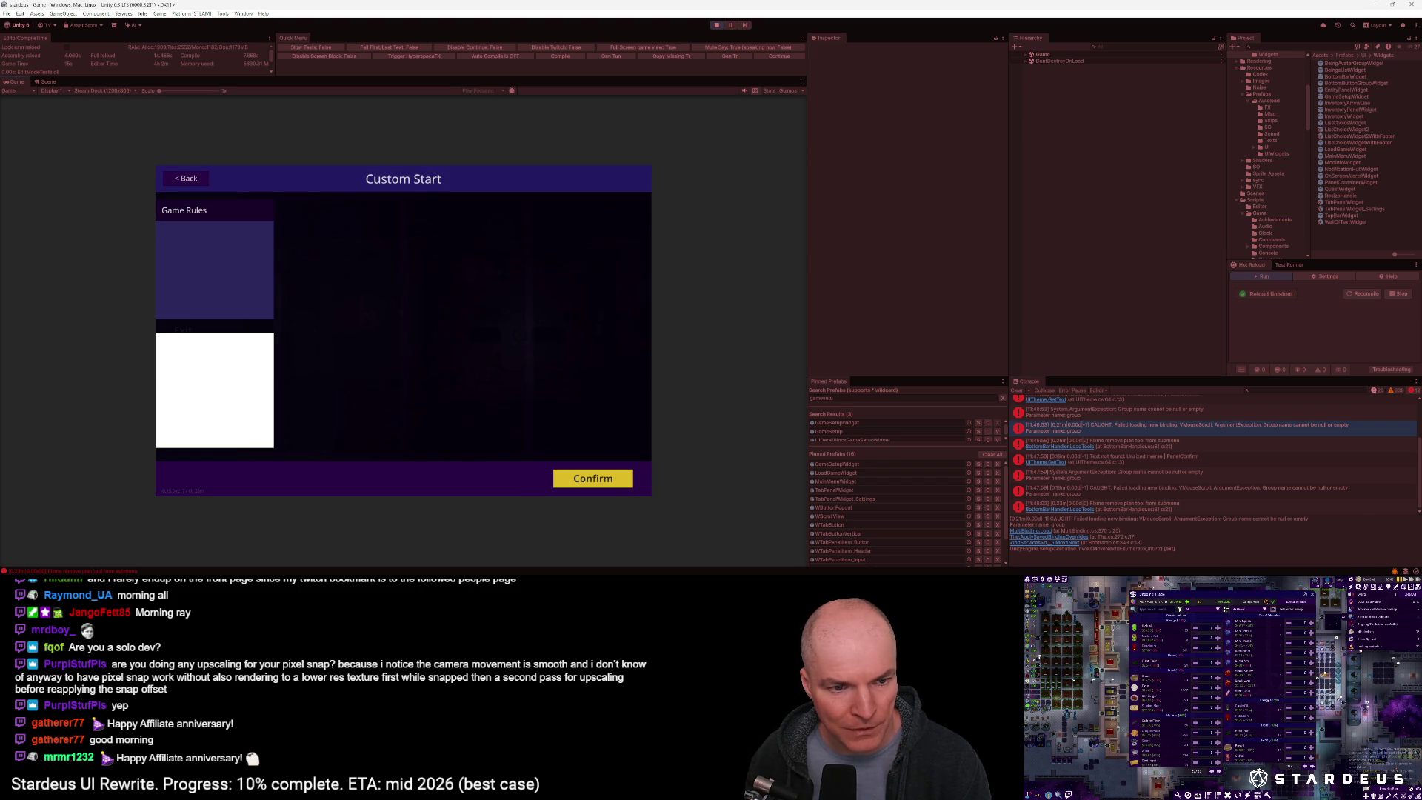